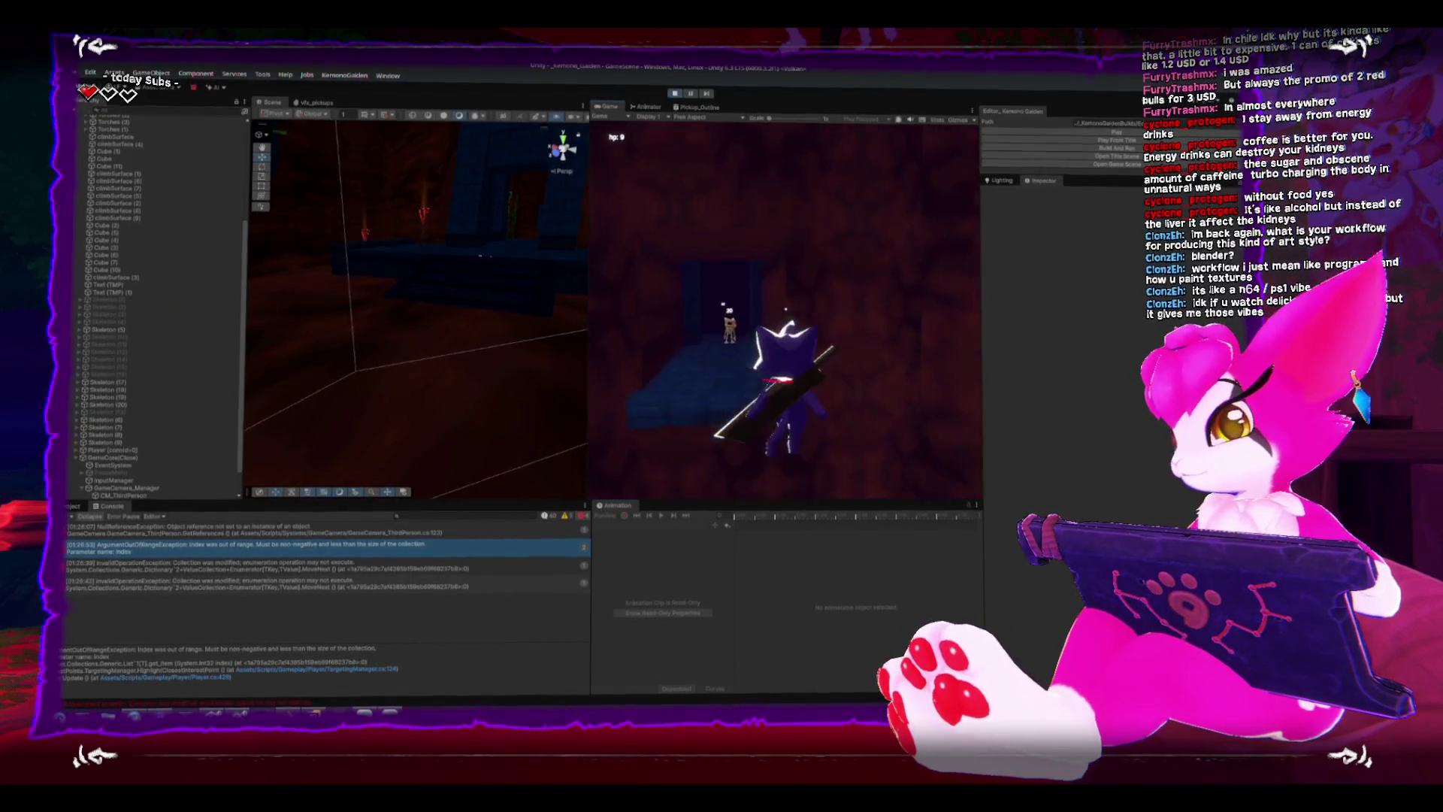
# Stop play mode and select Skeleton (1) in the Hierarchy.
pyautogui.press('Escape')
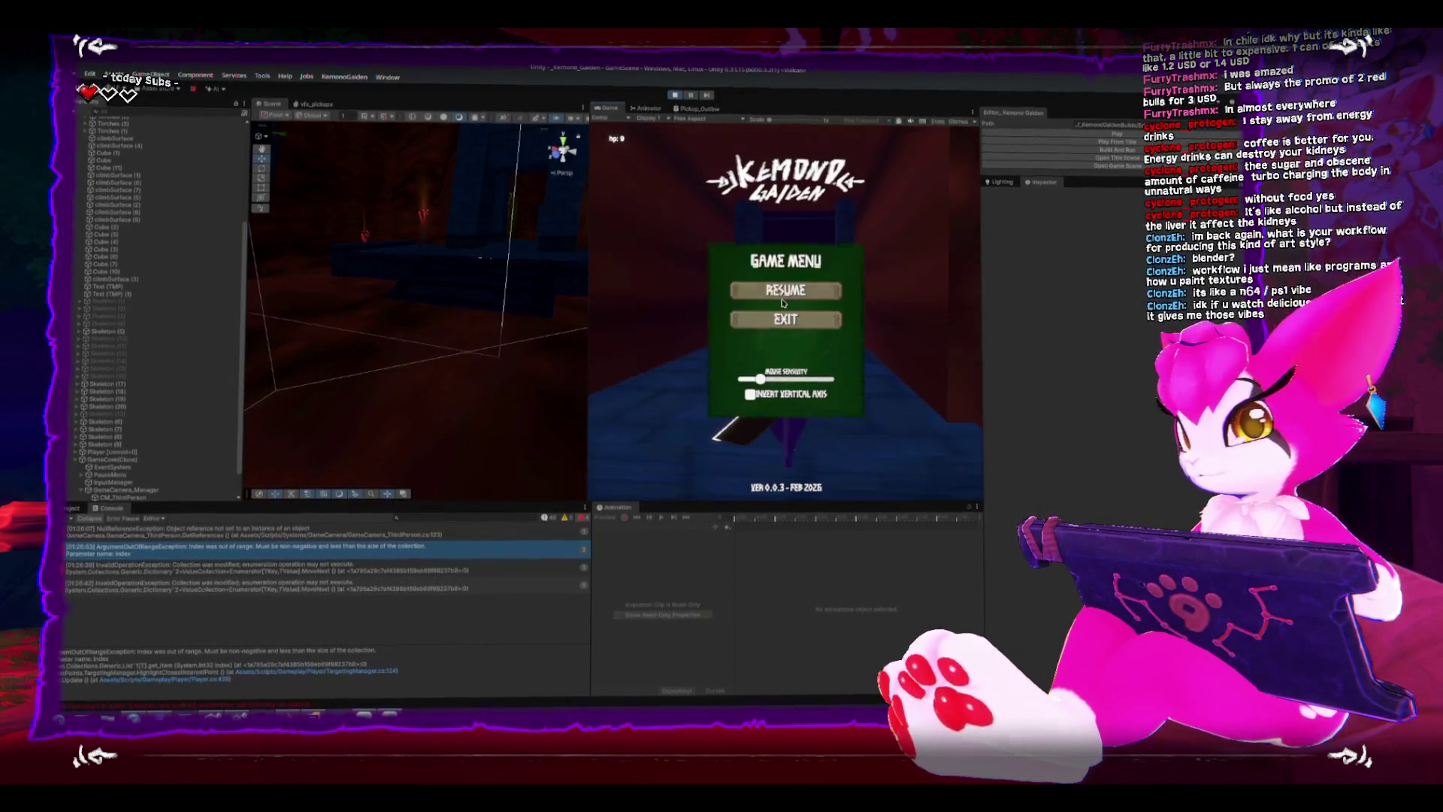
pyautogui.click(674, 99)
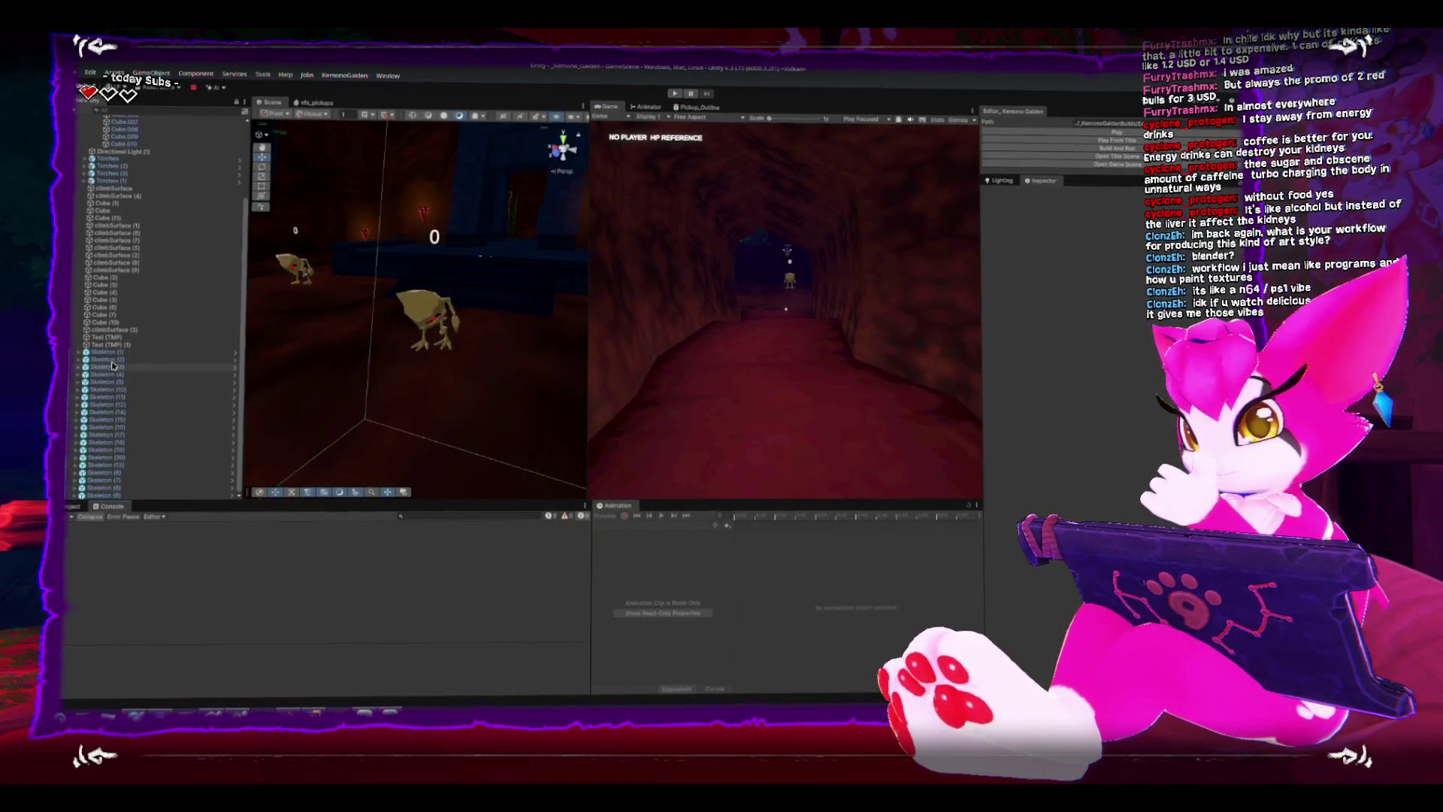
pyautogui.click(131, 359)
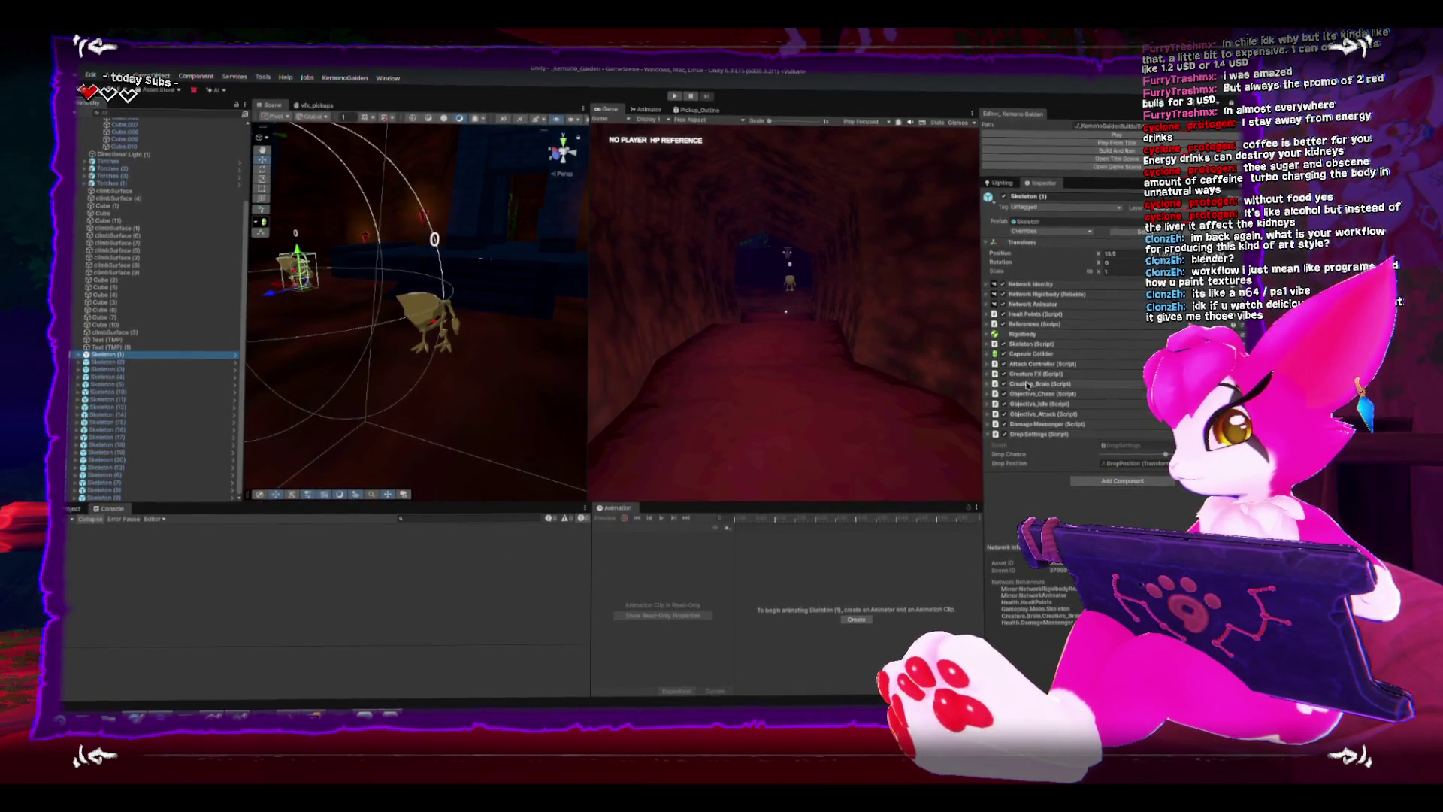
# Expand the Skeleton component settings, then switch over to Rider.
pyautogui.click(995, 342)
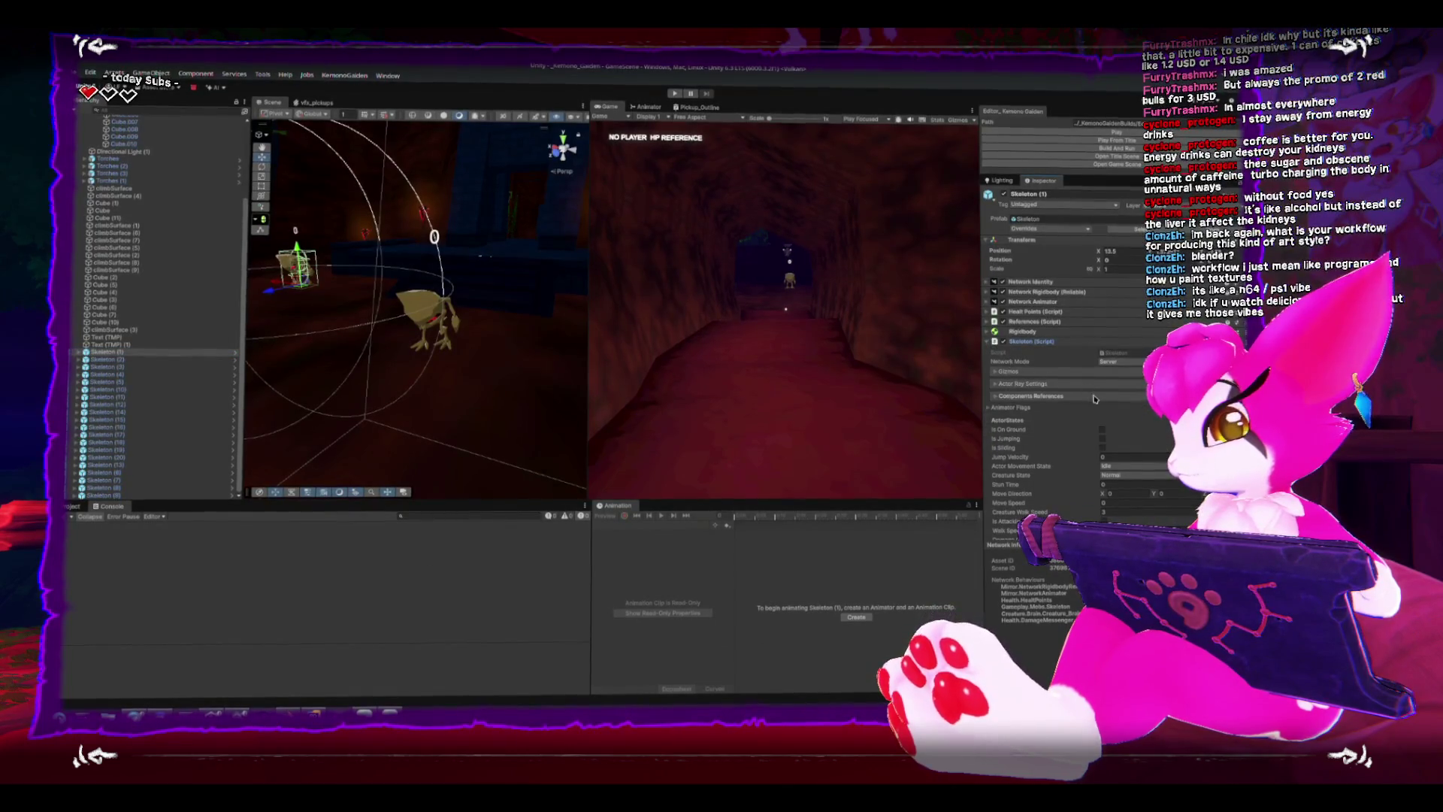
pyautogui.scroll(-2, 1094, 398)
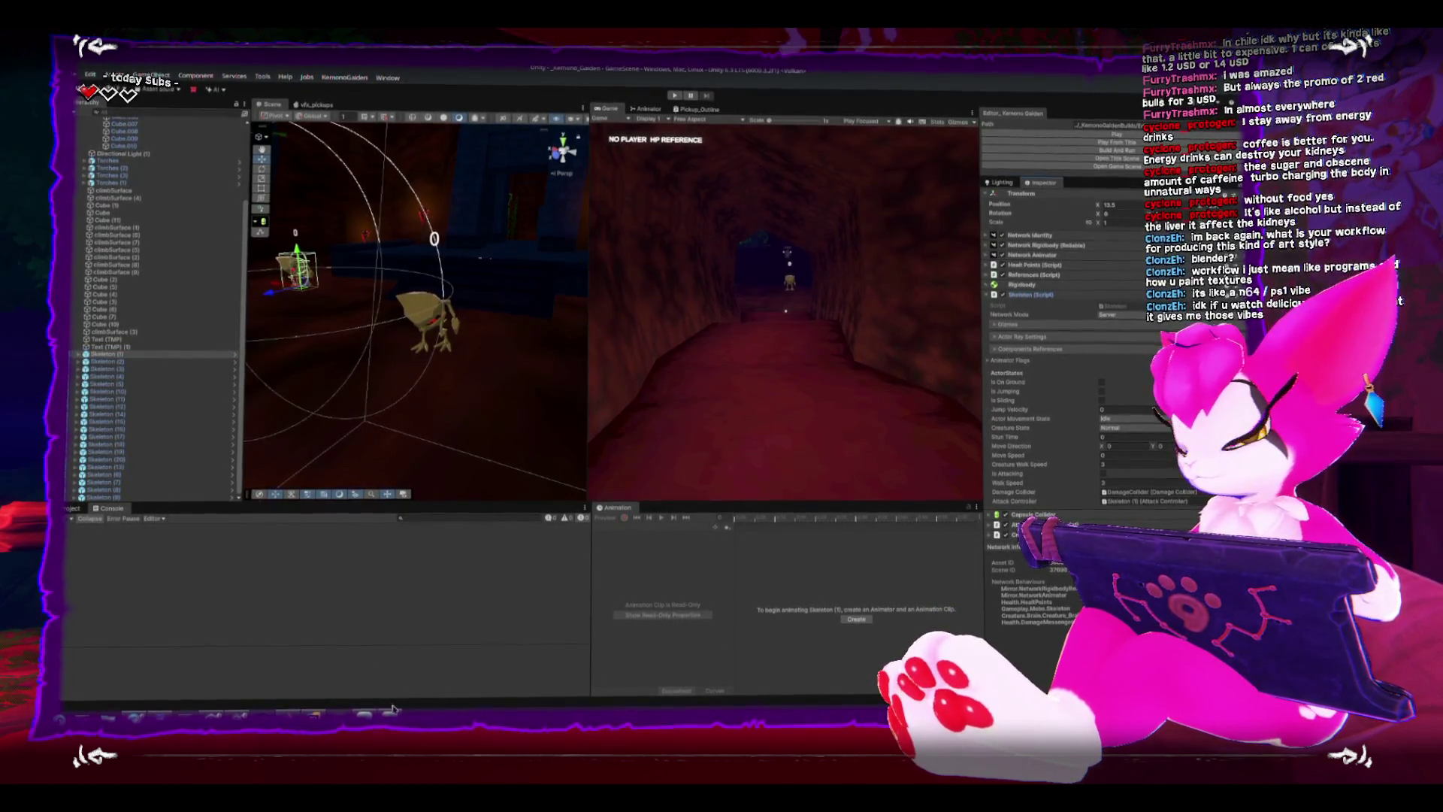
pyautogui.hotkey('alt', 'Tab')
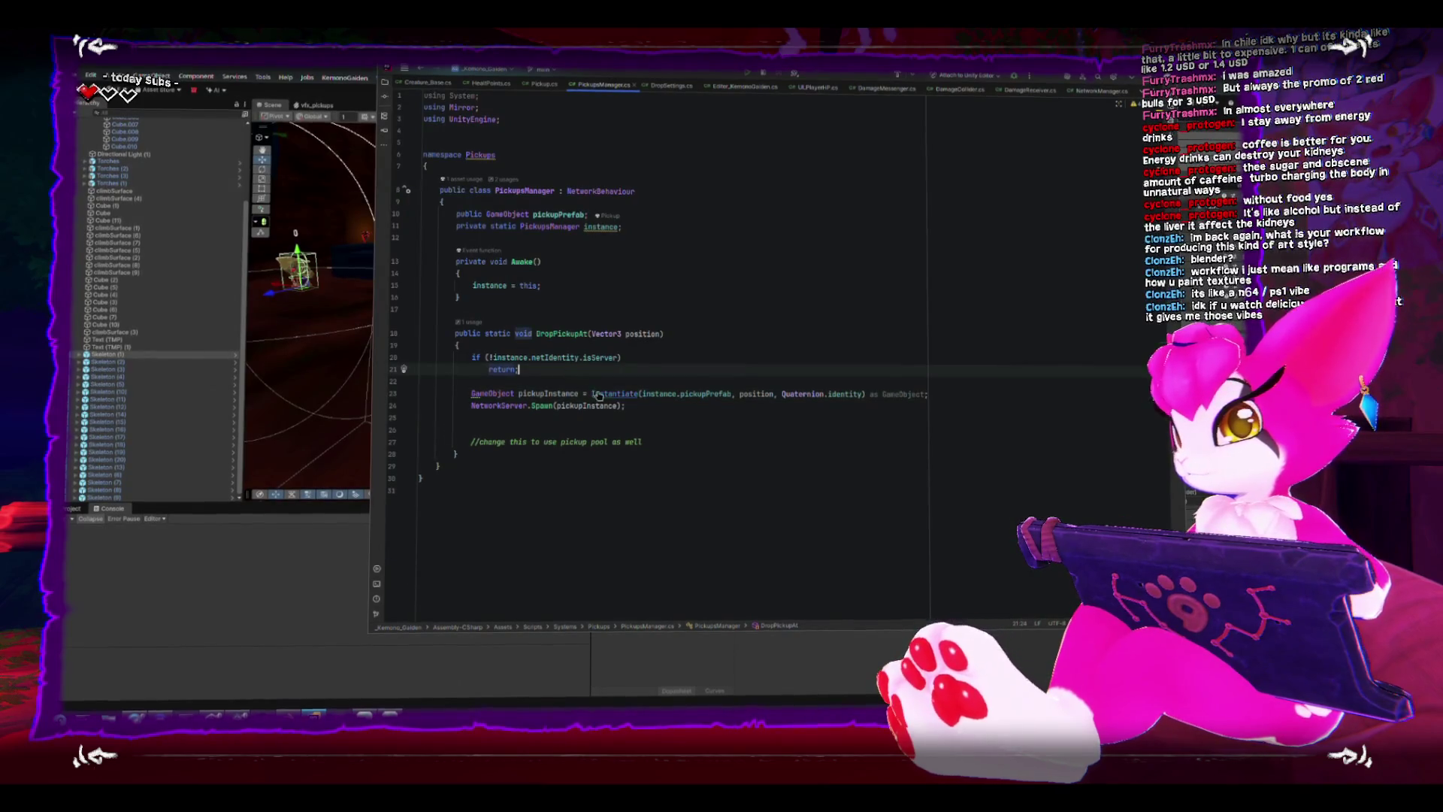
# Delete the isServer early-return from DropPickupAt so pickups always spawn, and return to Unity.
pyautogui.click(676, 441)
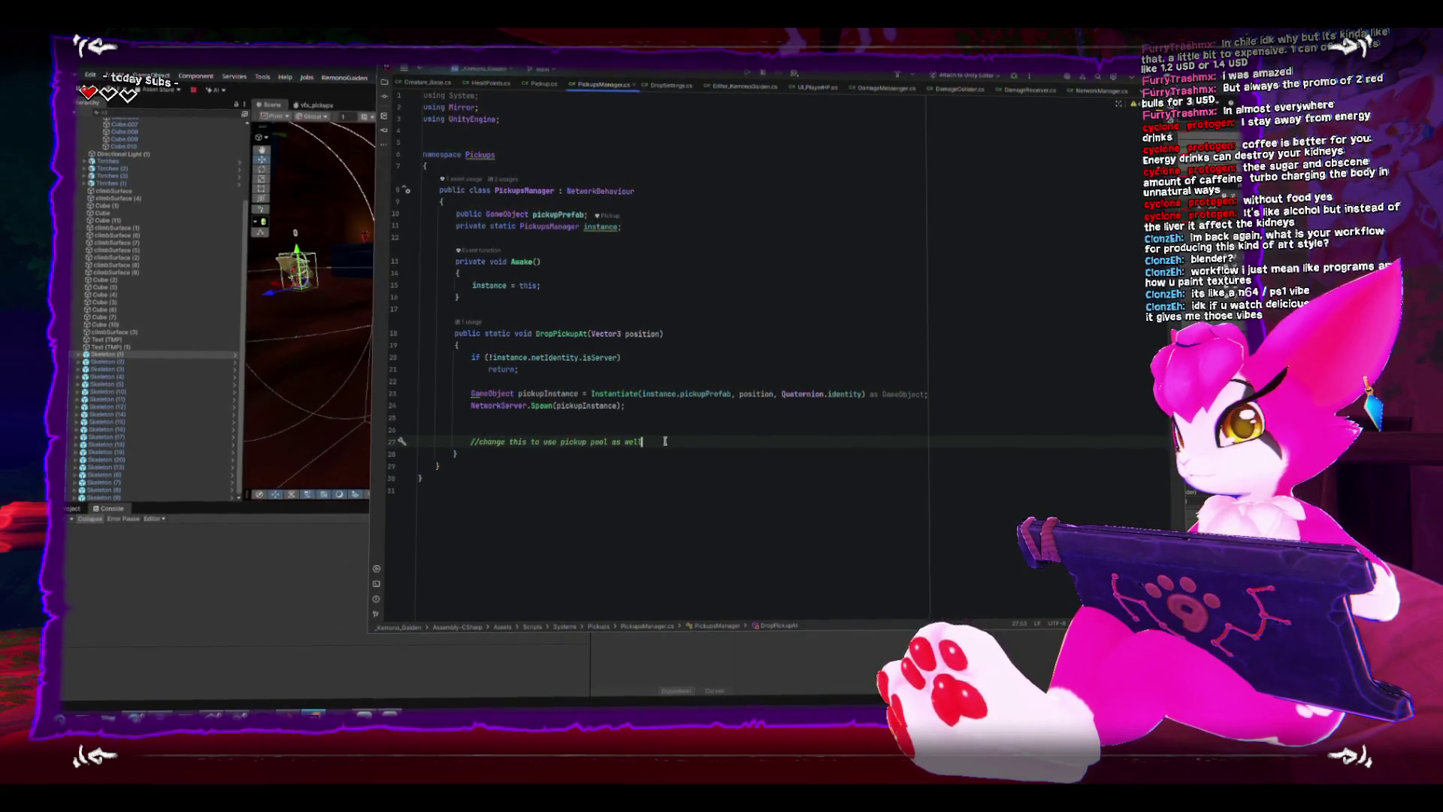
pyautogui.moveTo(551, 369); pyautogui.dragTo(400, 352)
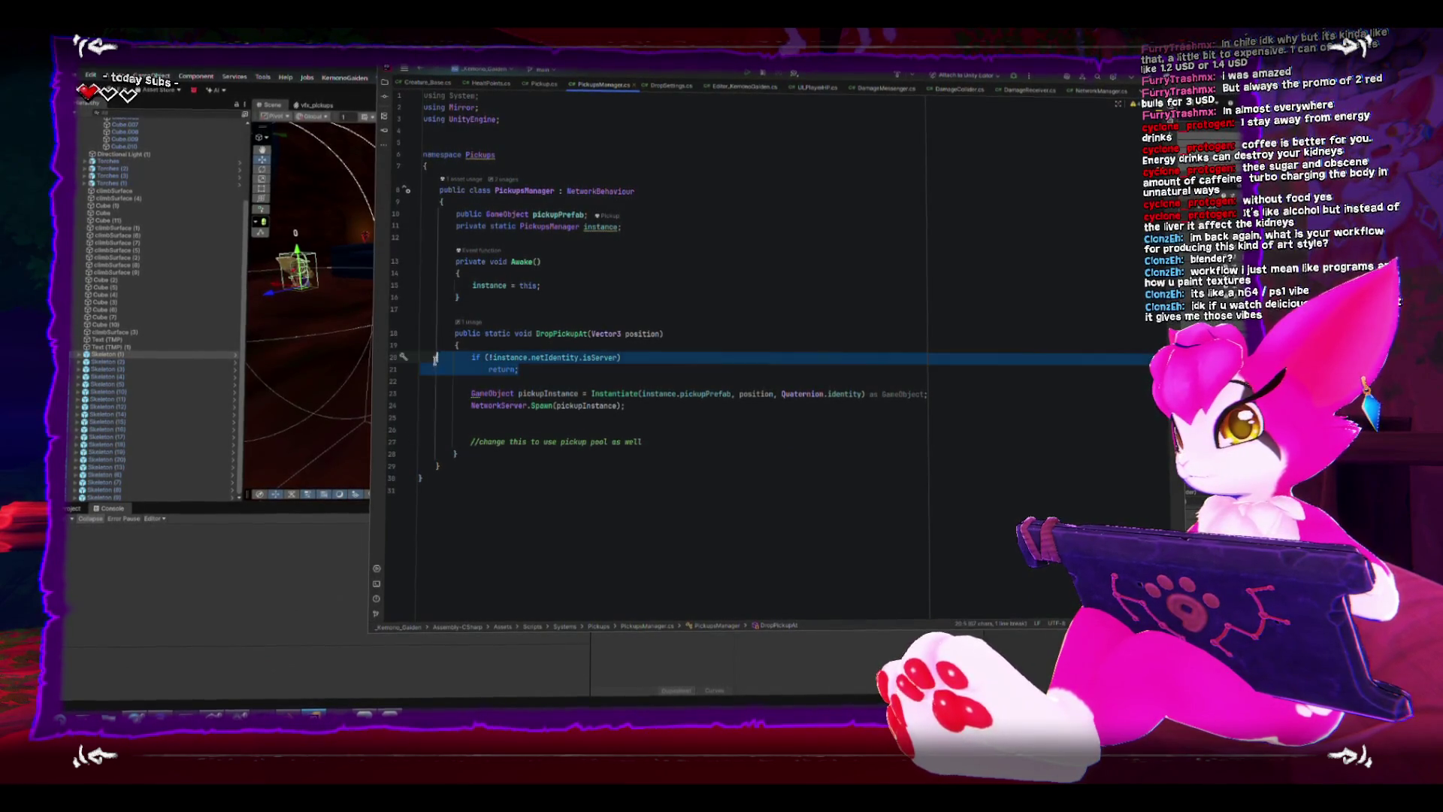
pyautogui.press('BackSpace')
pyautogui.press('BackSpace')
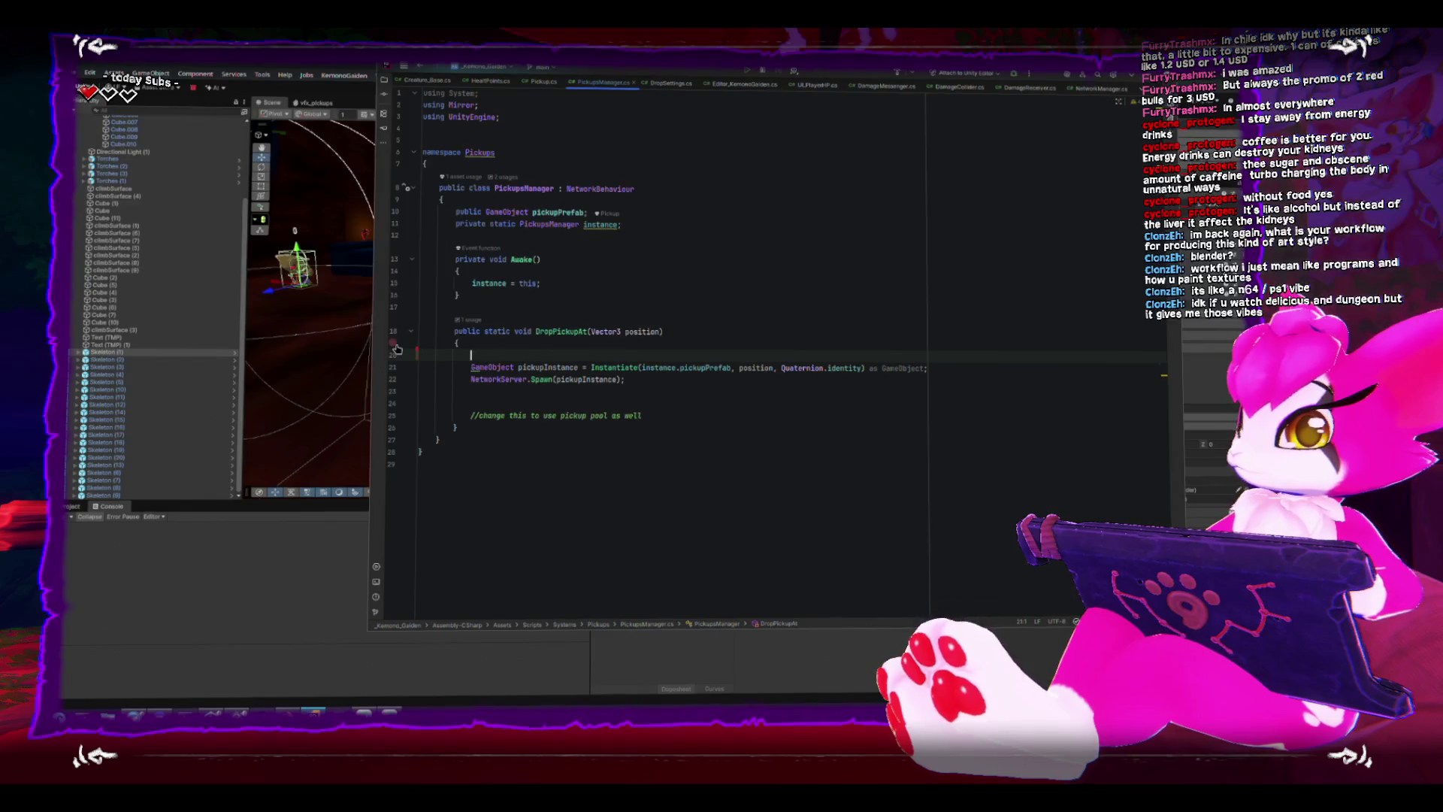
pyautogui.click(319, 67)
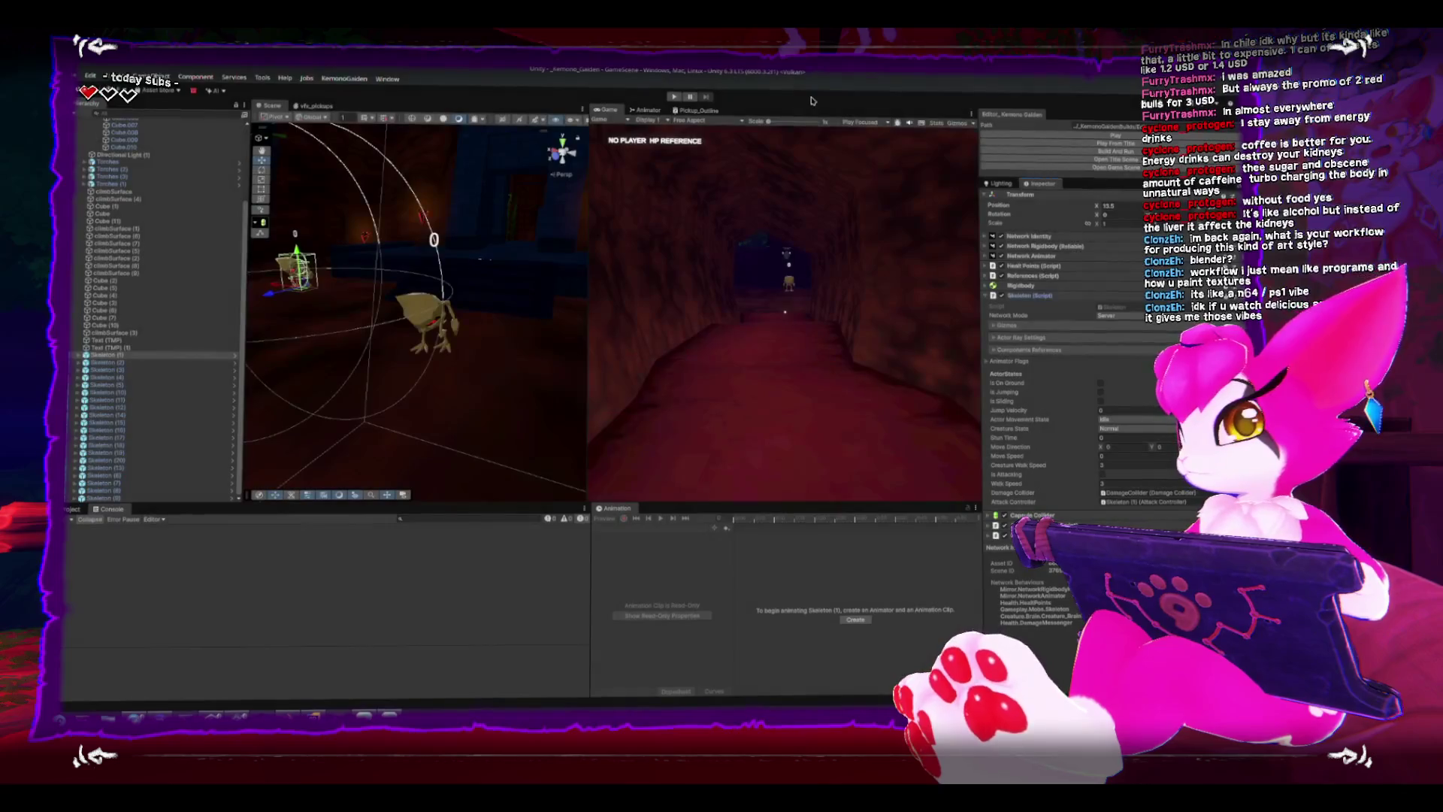
# Play the game, advance on and fight the skeletons, then pause.
pyautogui.hotkey('ctrl', 'p')
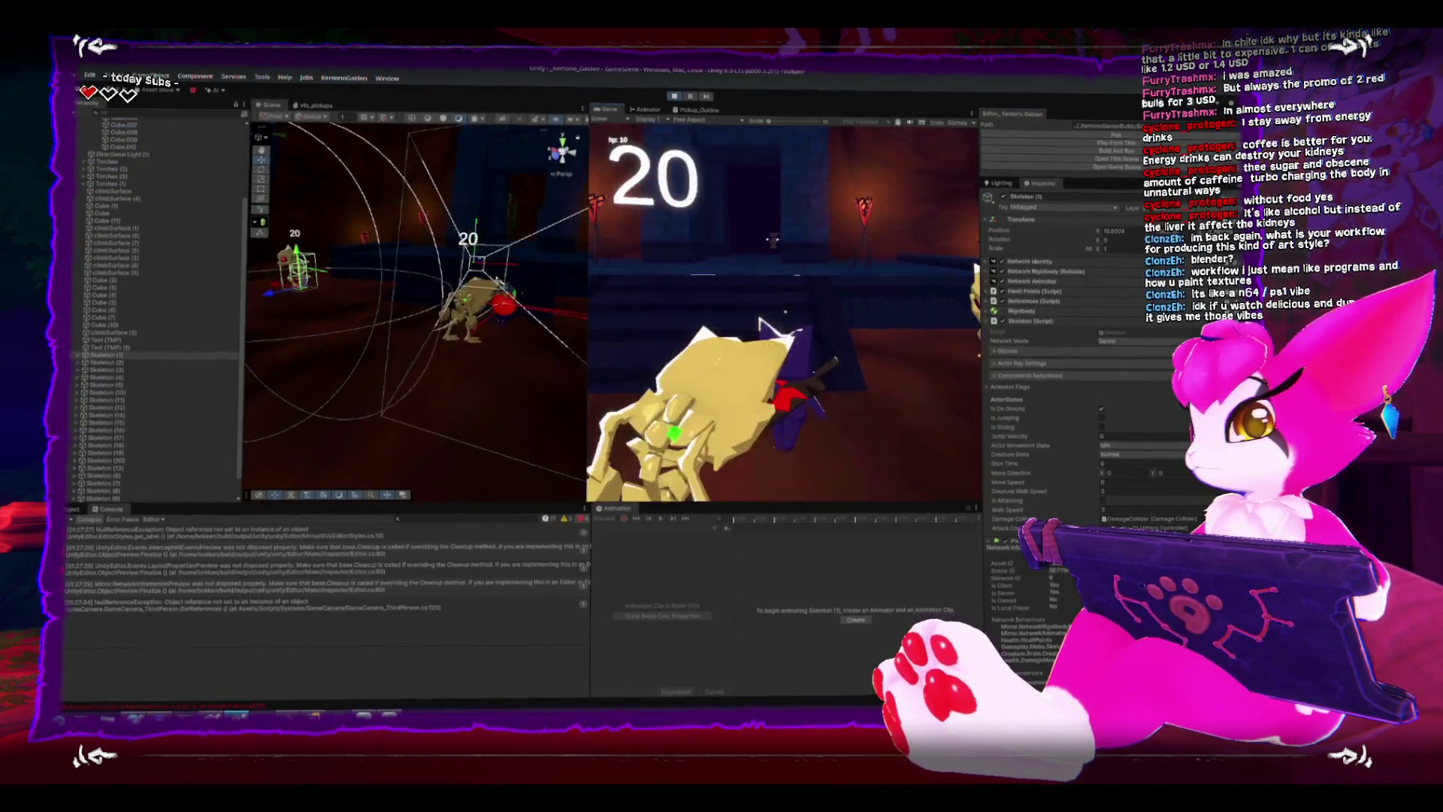
pyautogui.press('w')
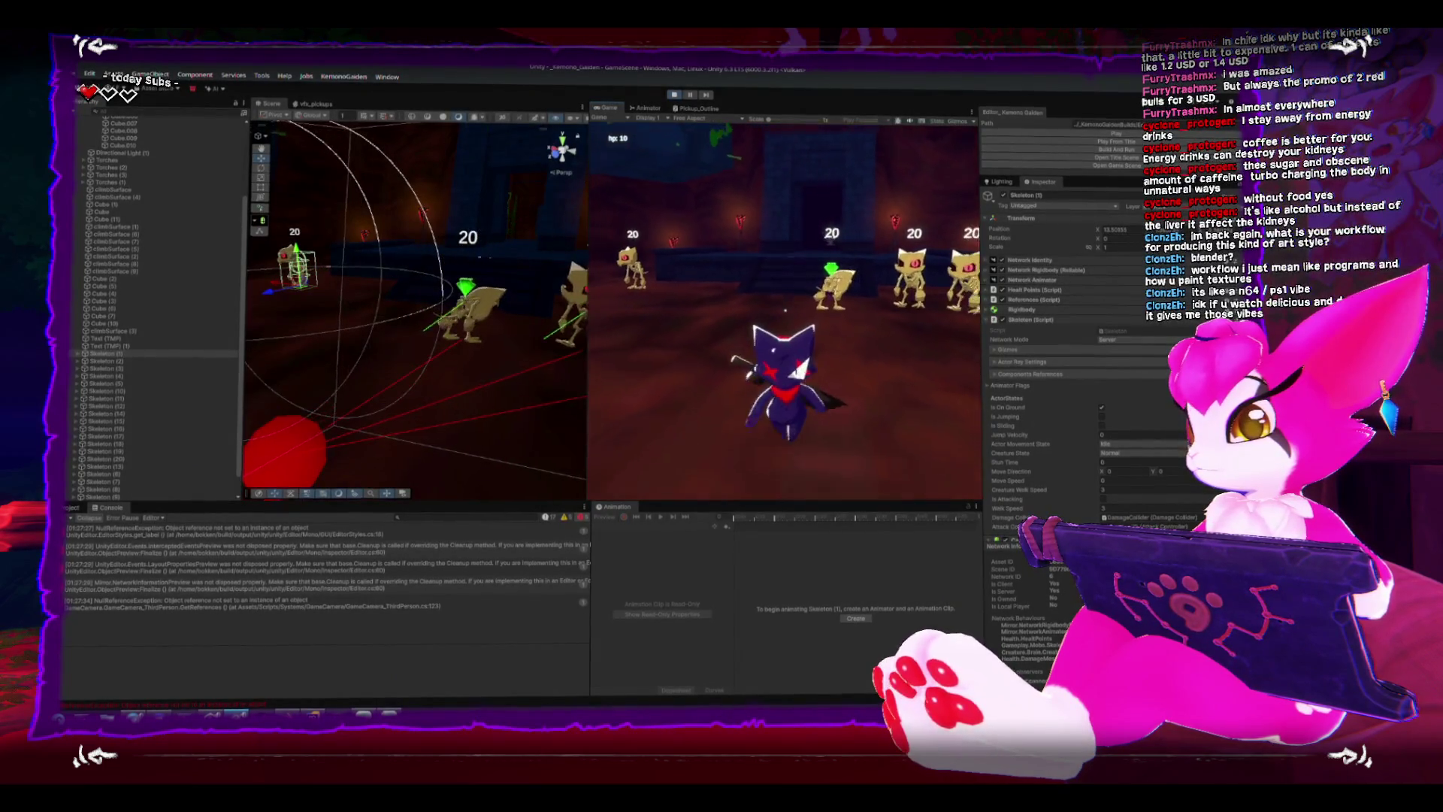
pyautogui.press('w')
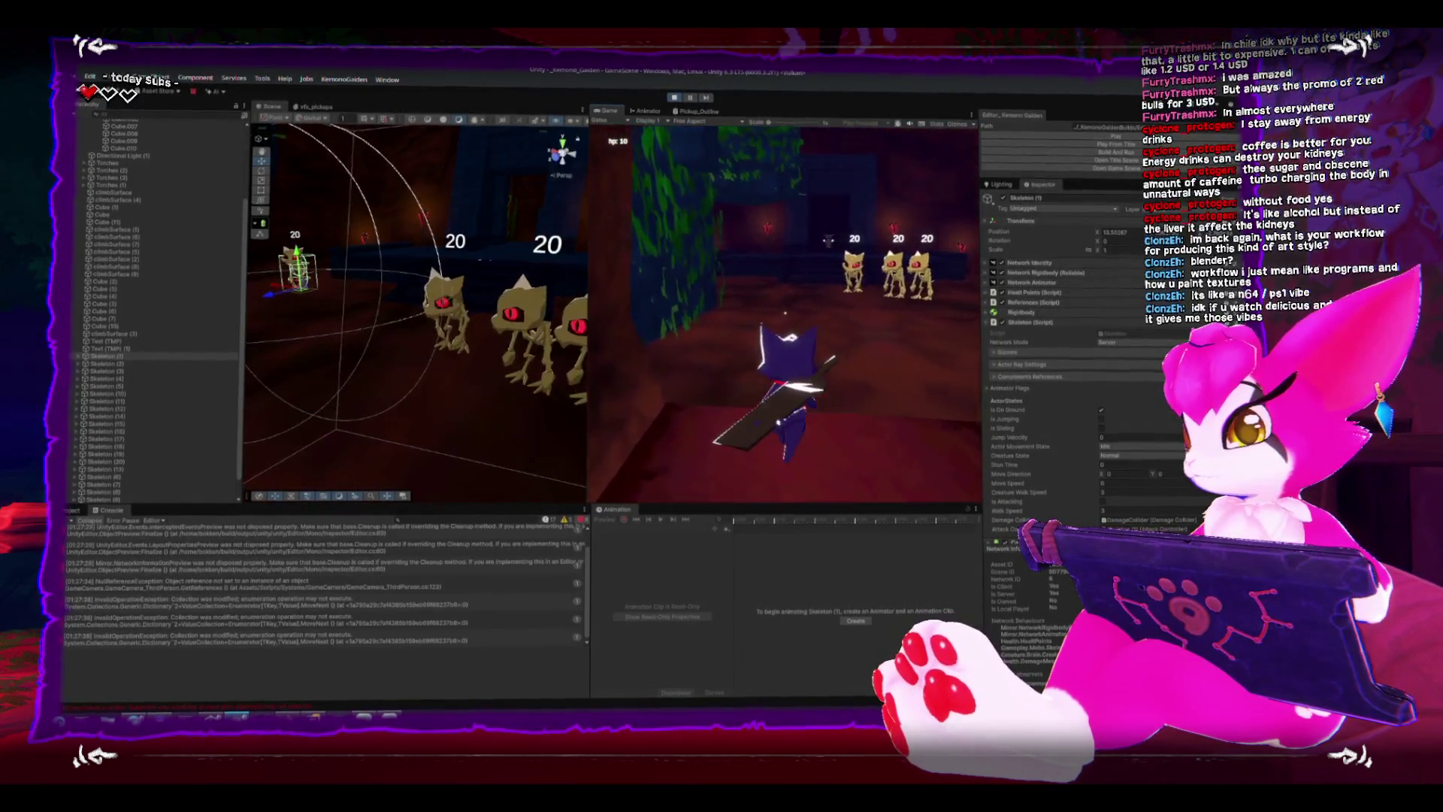
pyautogui.press('w')
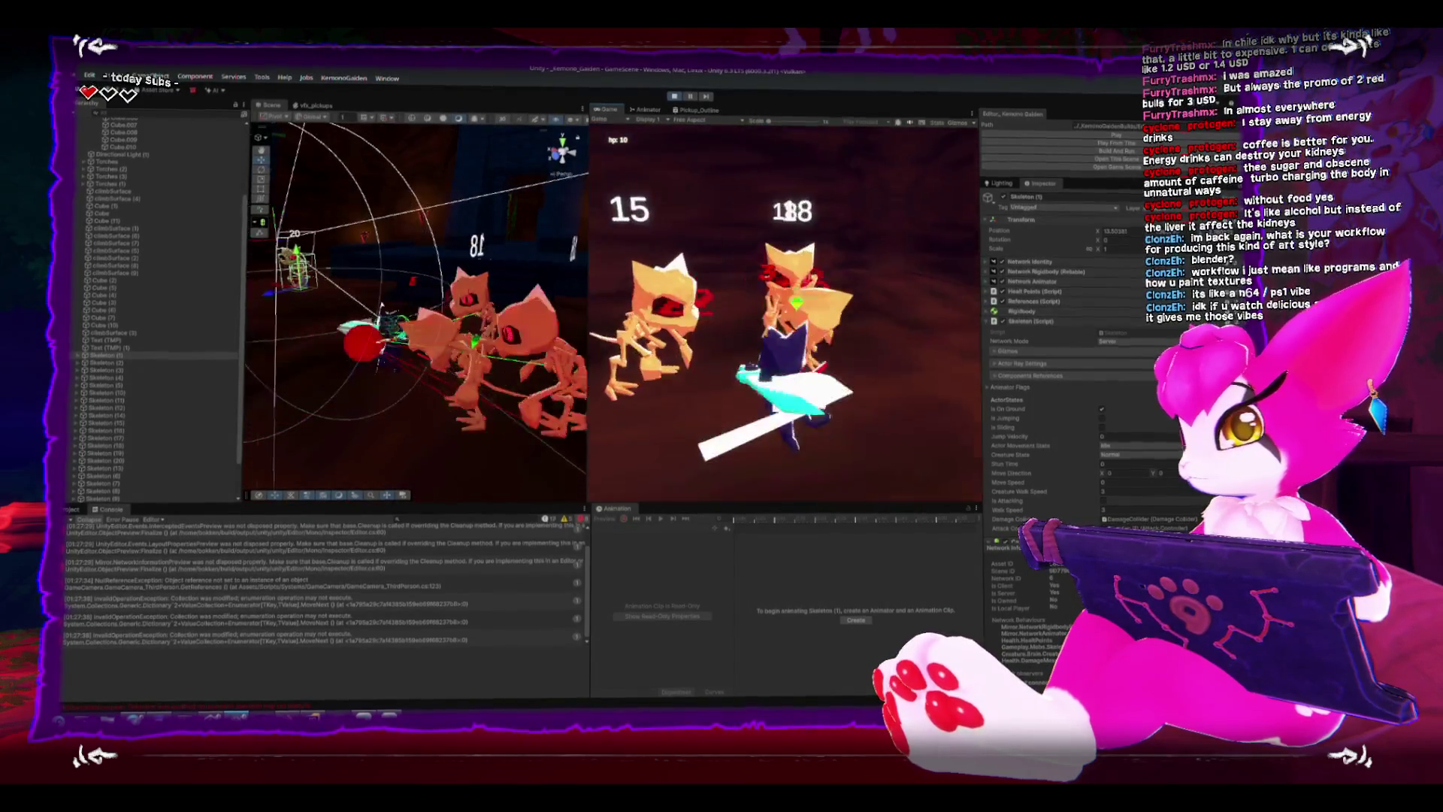
pyautogui.press('w')
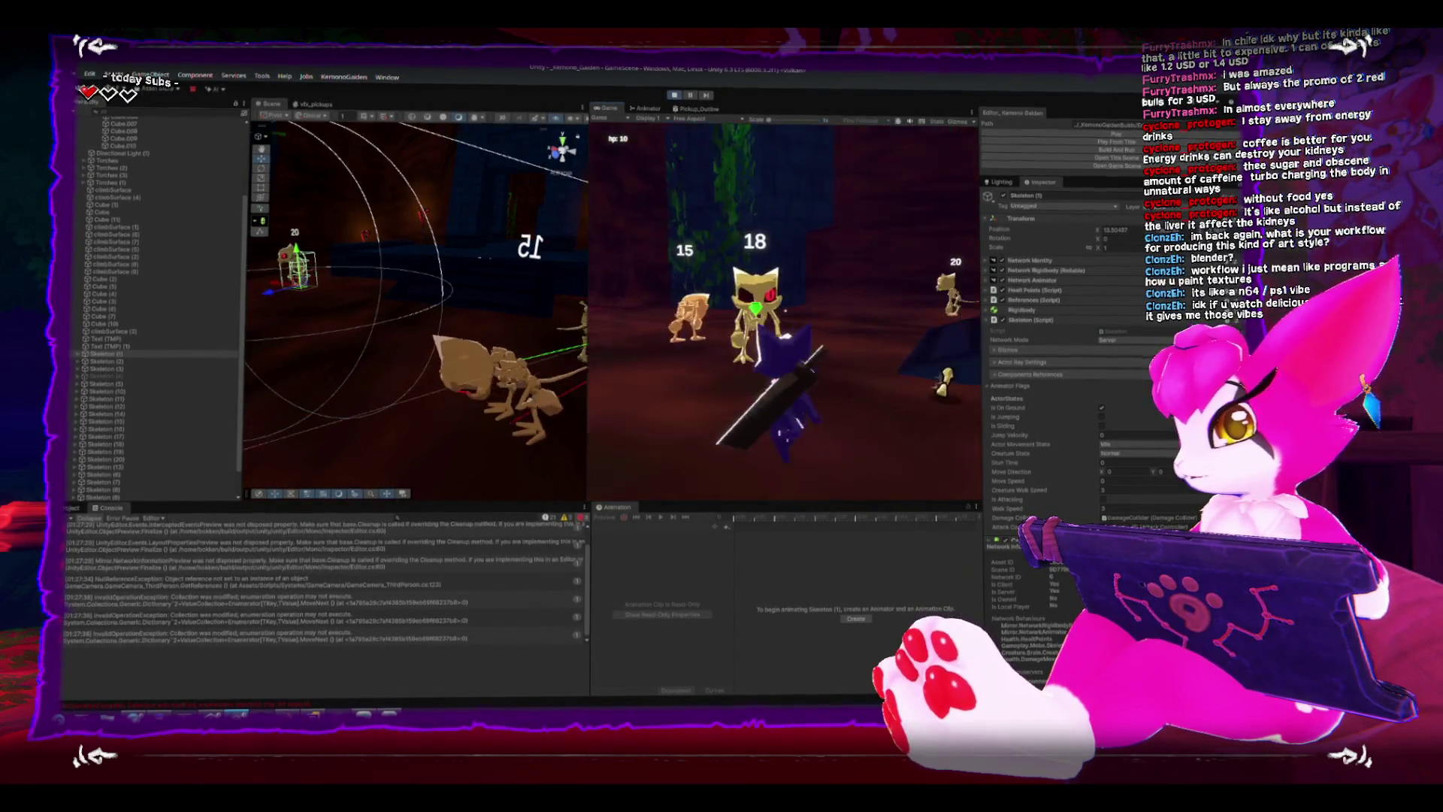
pyautogui.press('w')
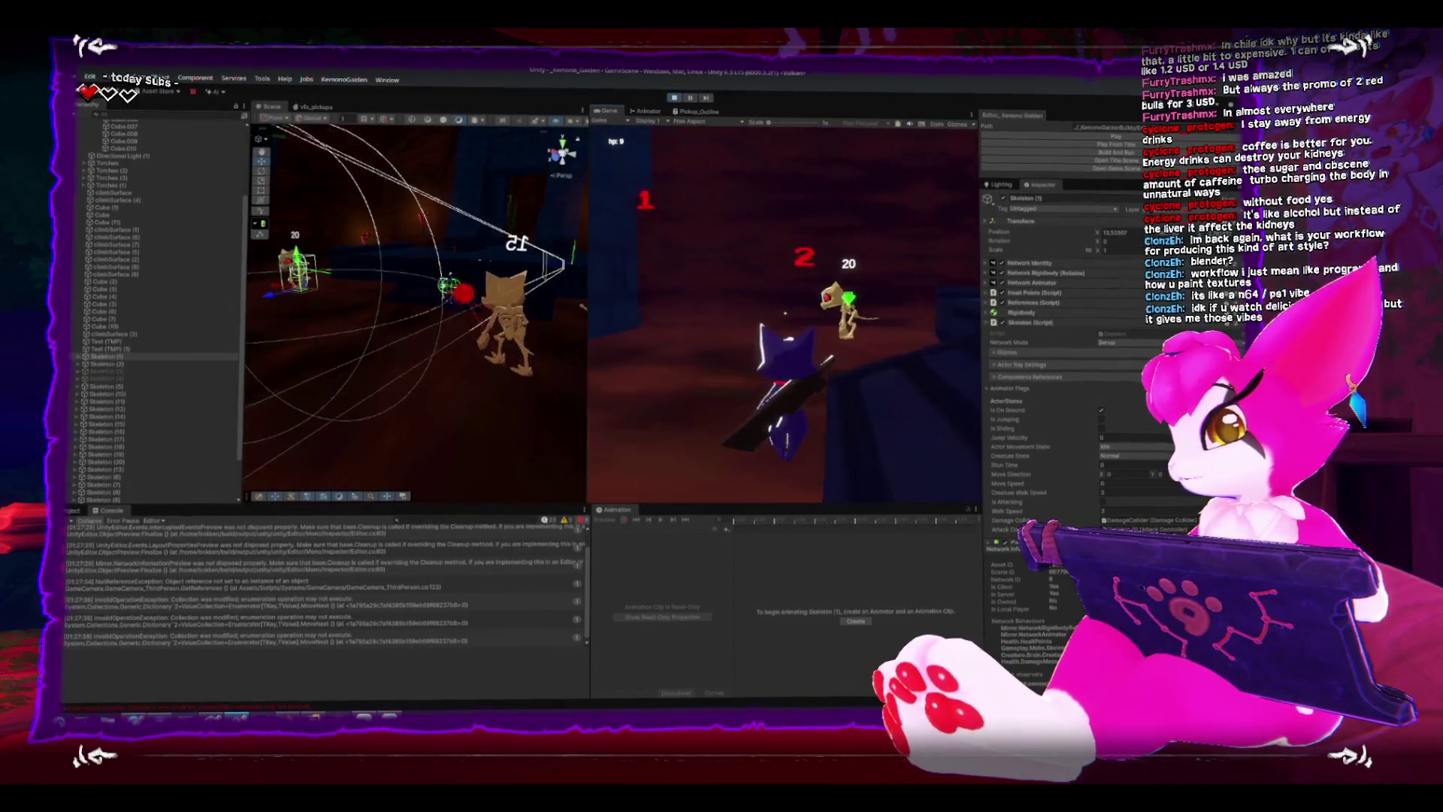
pyautogui.press('w')
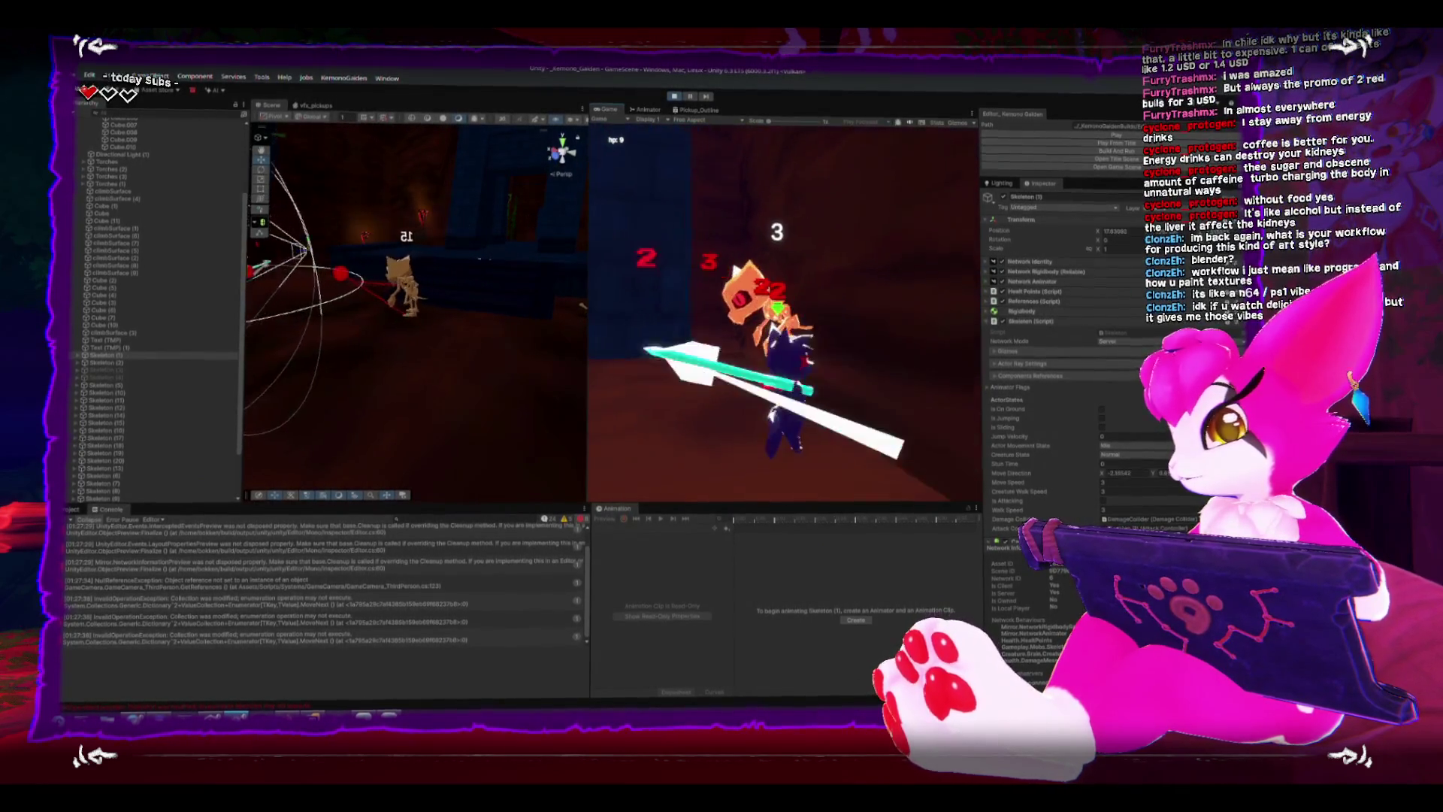
pyautogui.press('w')
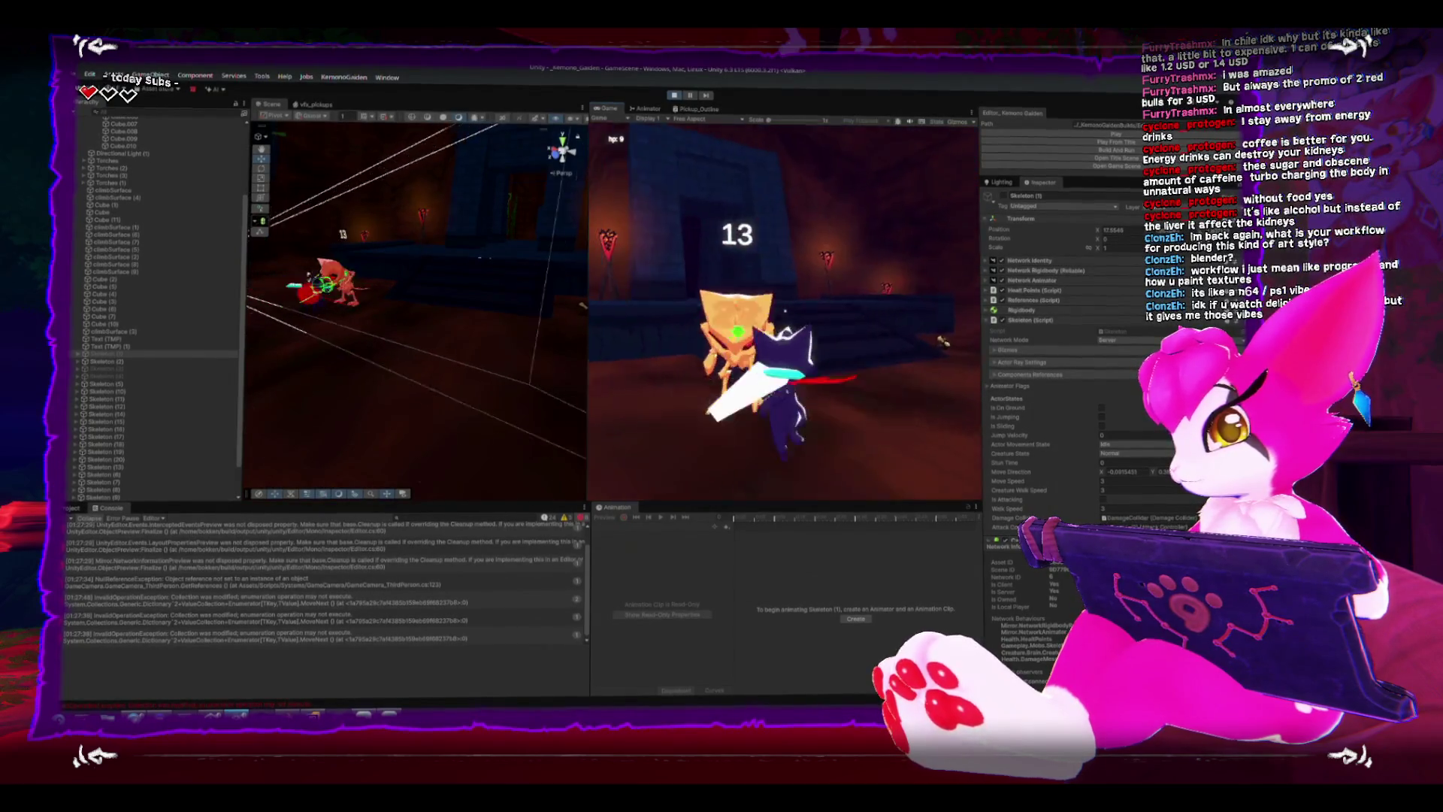
pyautogui.press('w')
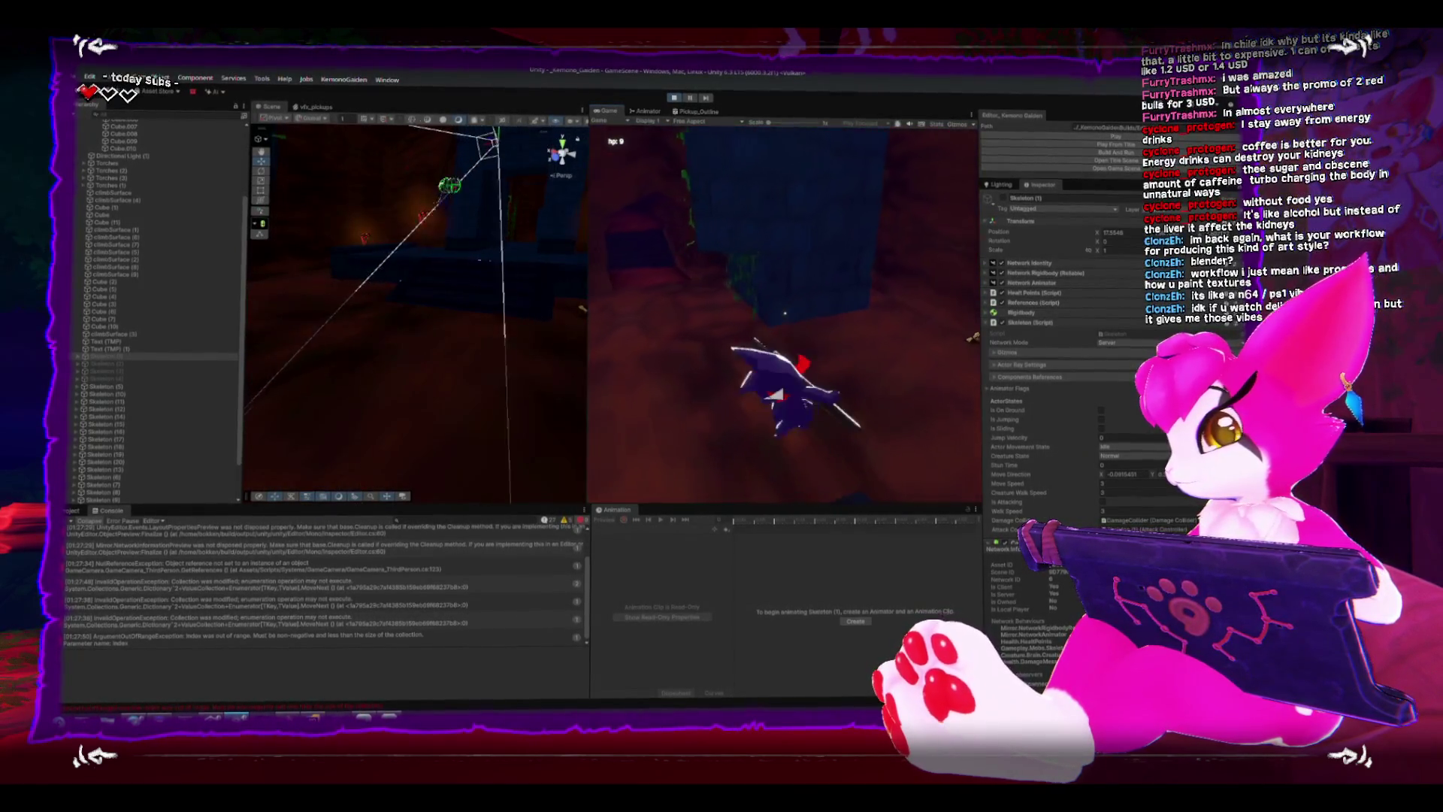
pyautogui.press('Escape')
pyautogui.press('Escape')
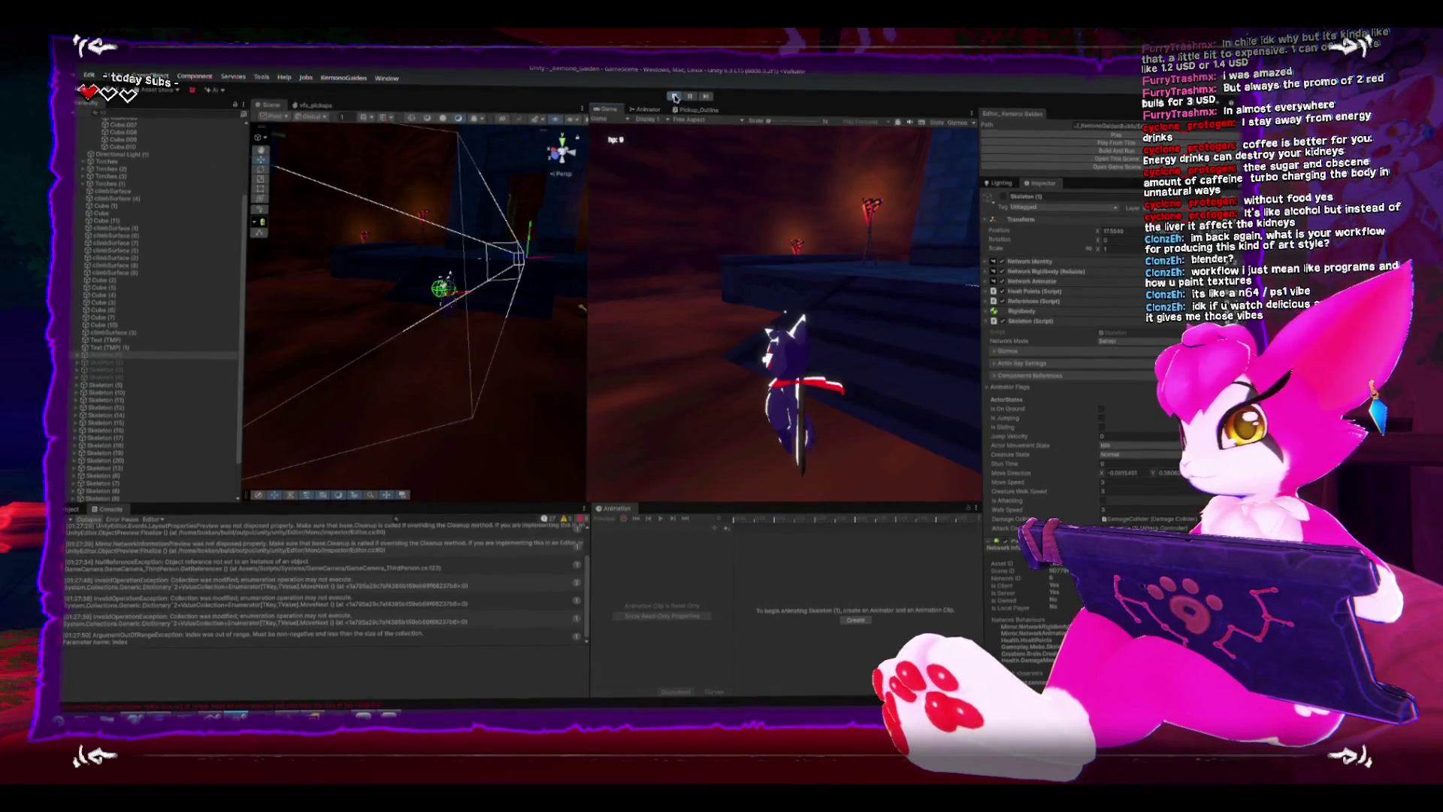
# Clear the Console log before building the standalone player.
pyautogui.click(82, 518)
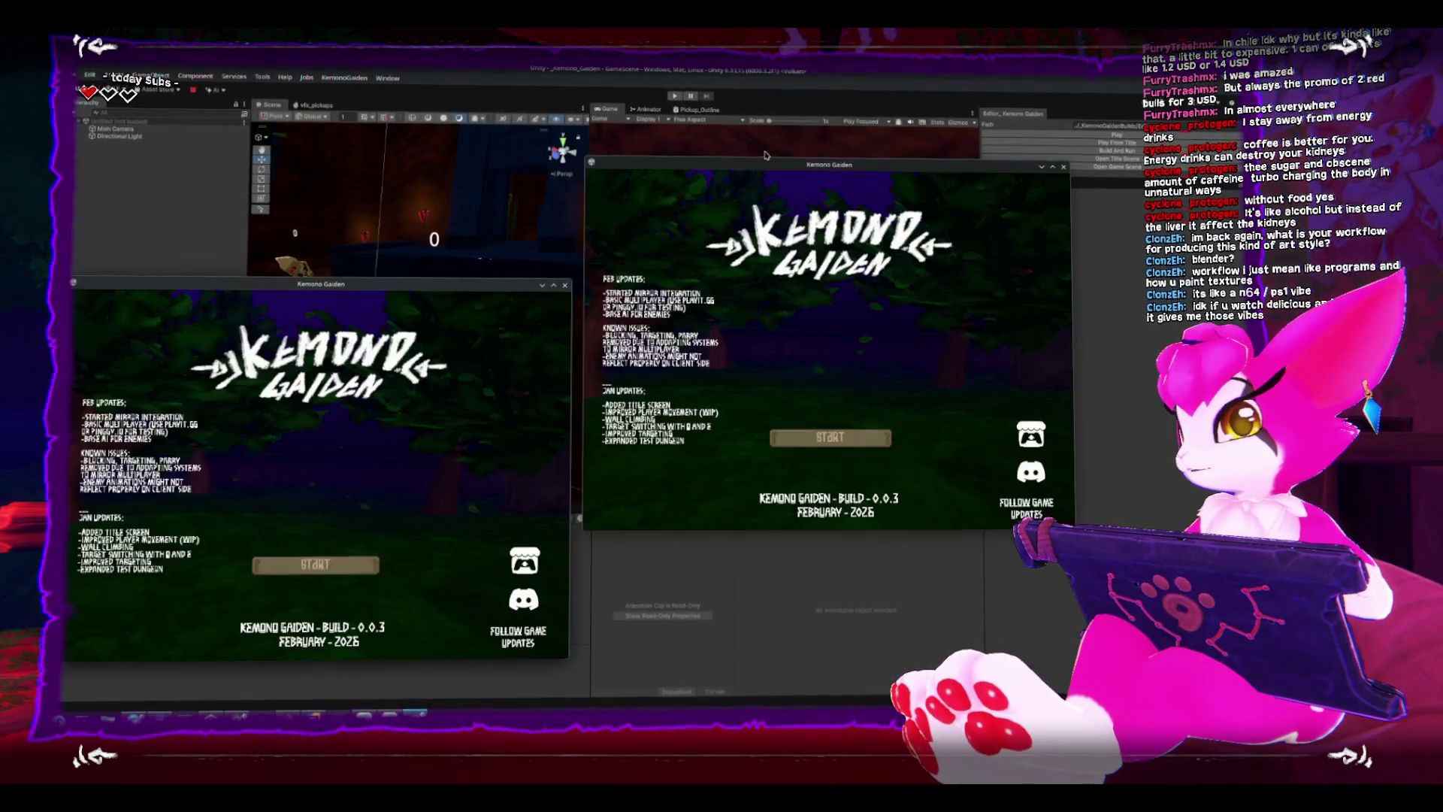
# Move the build window aside, show the Game view on the left dock, and enter play mode.
pyautogui.moveTo(765, 162); pyautogui.dragTo(473, 115)
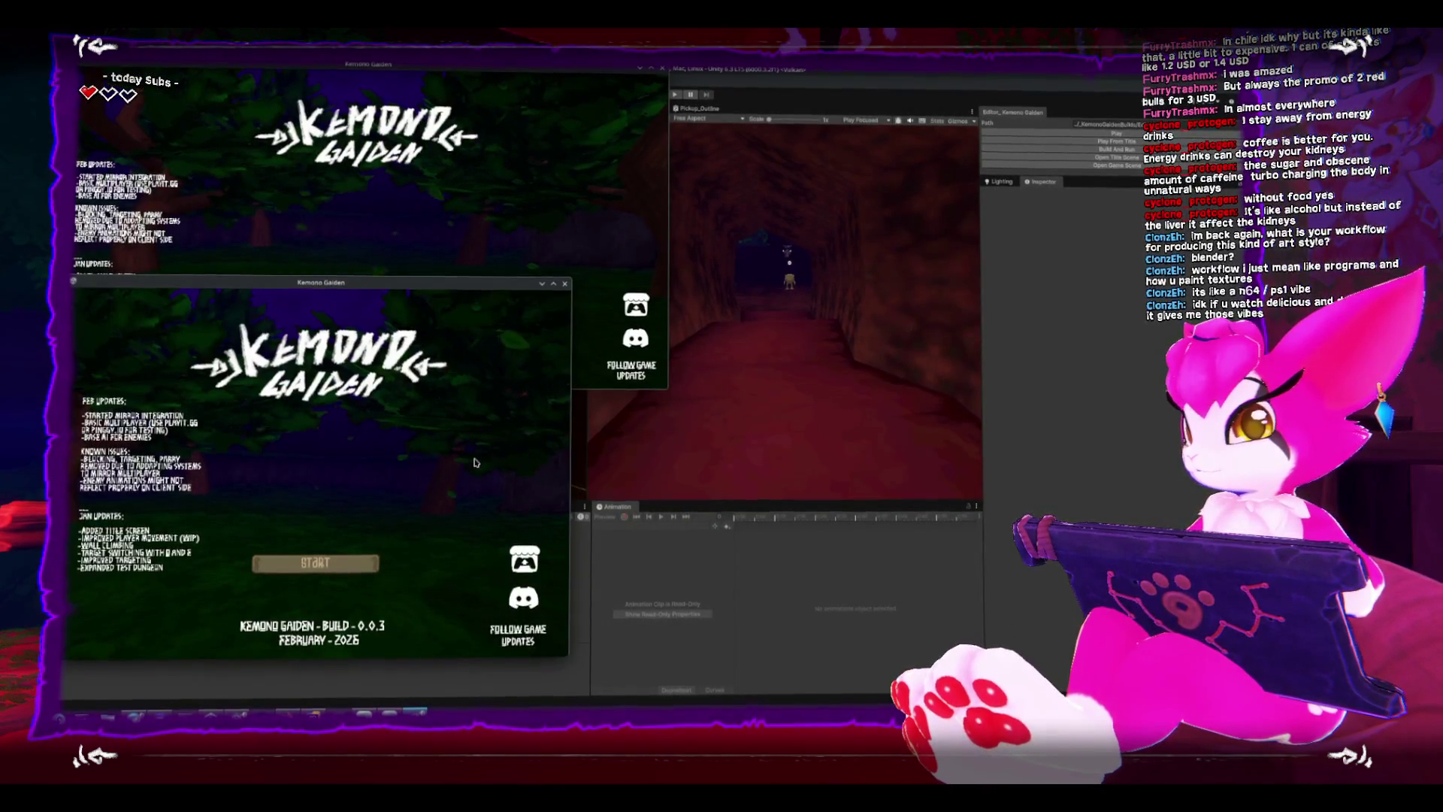
pyautogui.click(1048, 294)
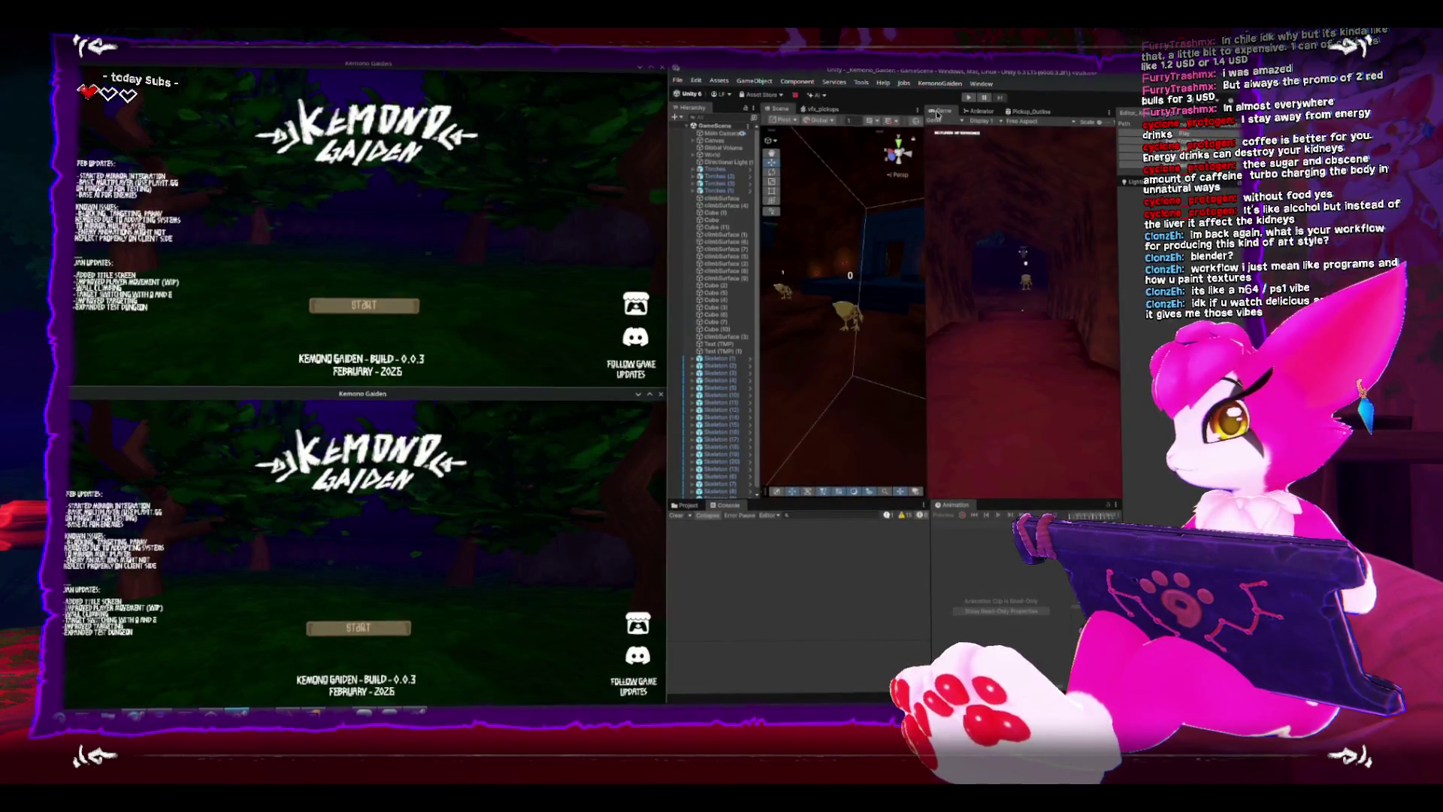
pyautogui.click(824, 109)
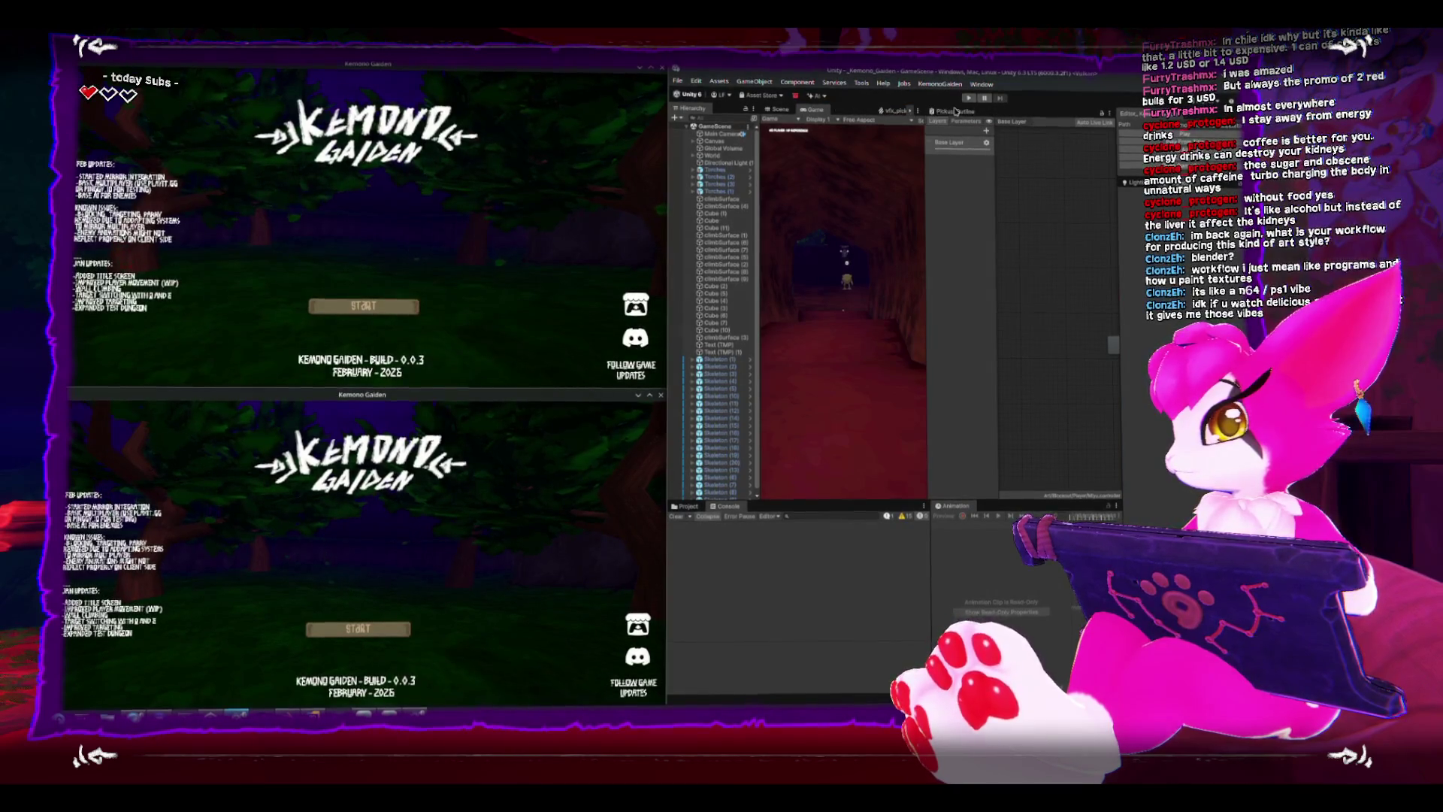
pyautogui.click(955, 112)
pyautogui.click(811, 111)
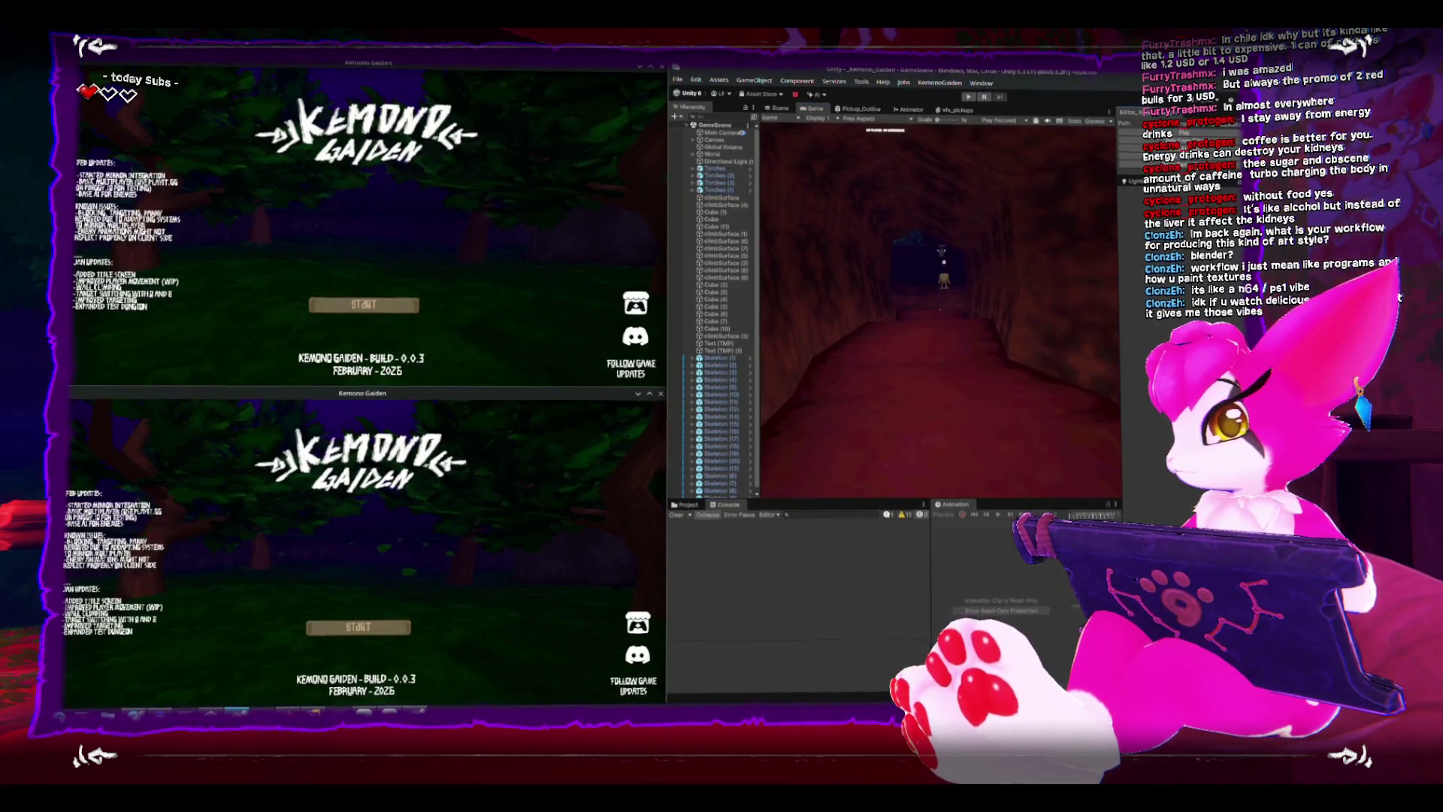
pyautogui.hotkey('ctrl', 'p')
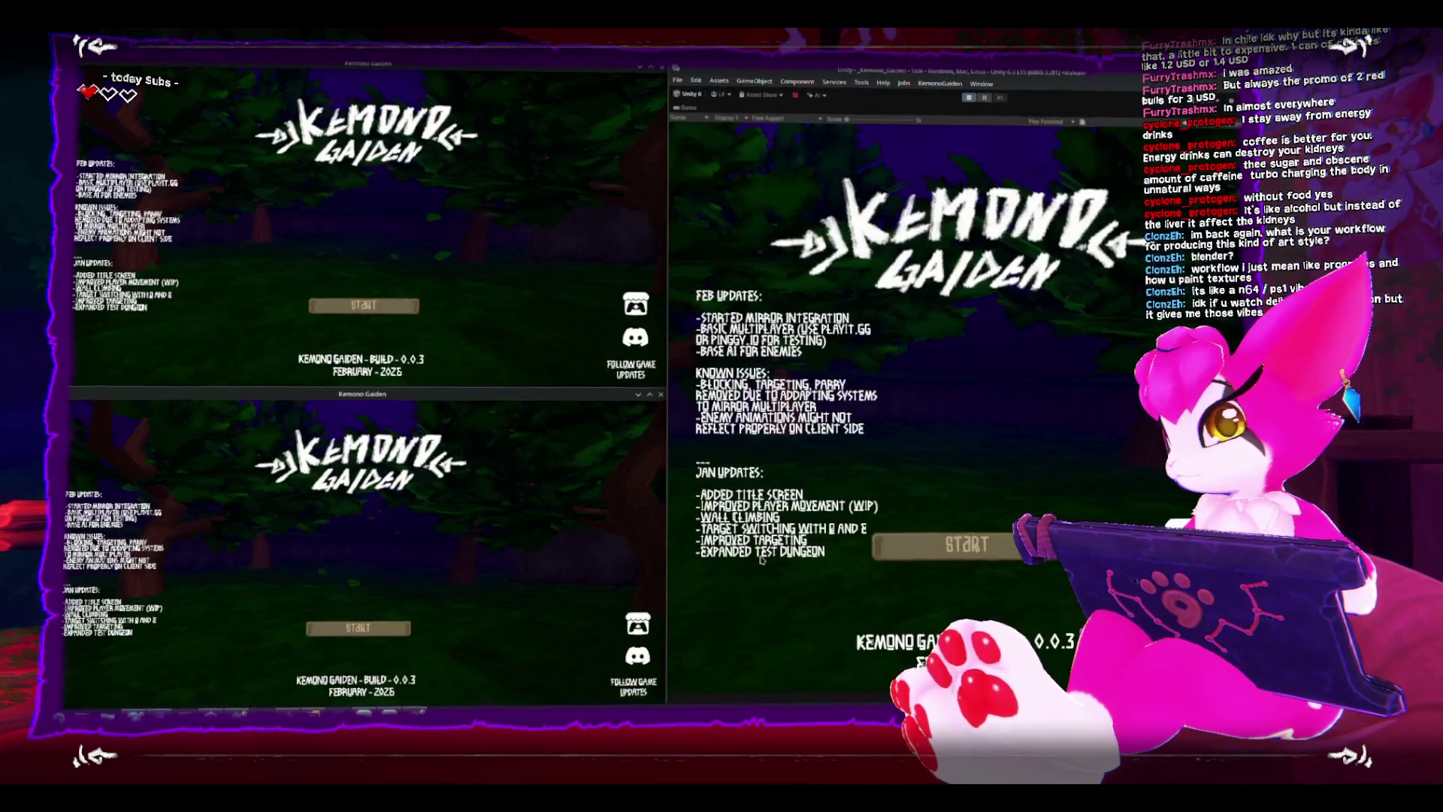
# Host a game from START, walk the character down the stairs, and toggle the pause menu.
pyautogui.click(961, 546)
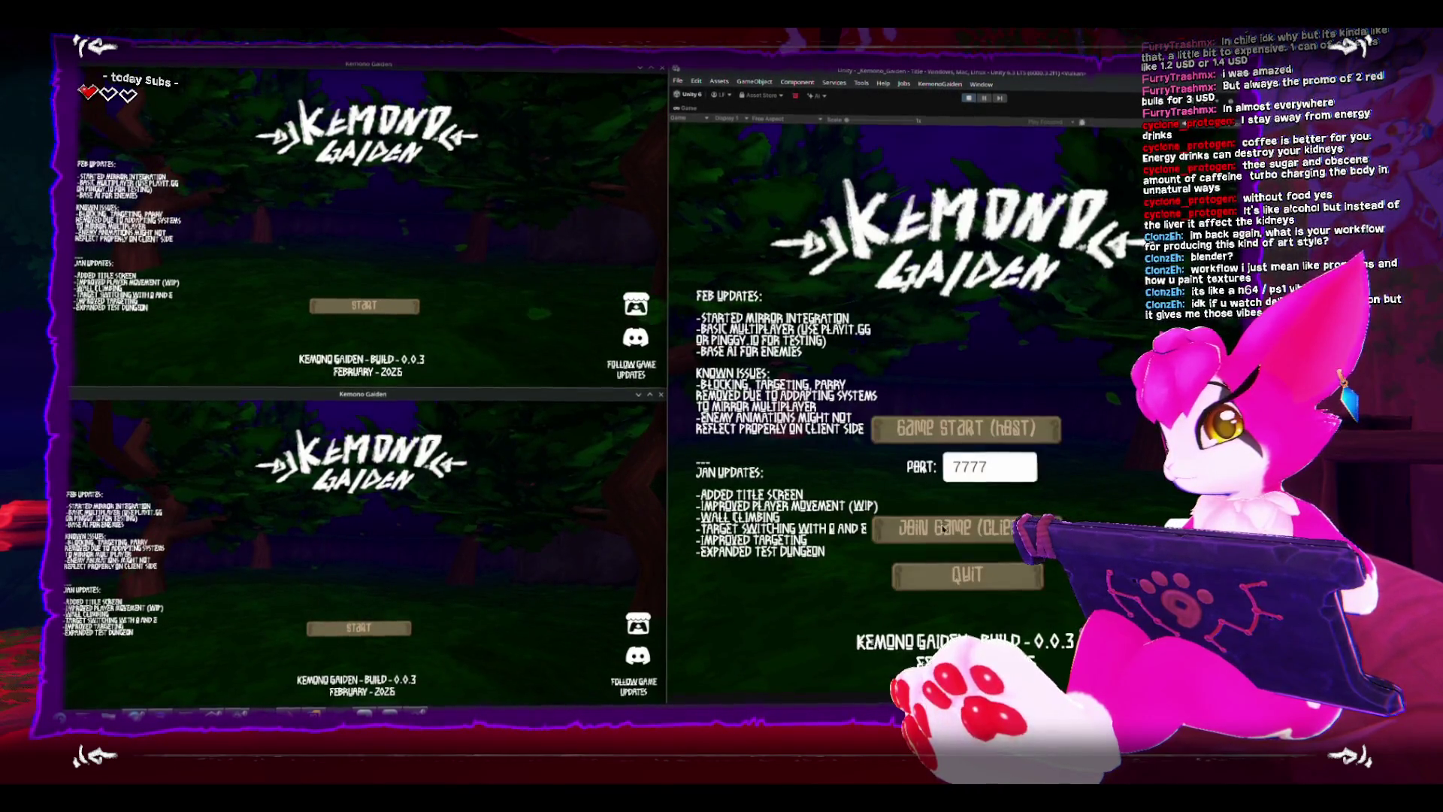
pyautogui.click(944, 432)
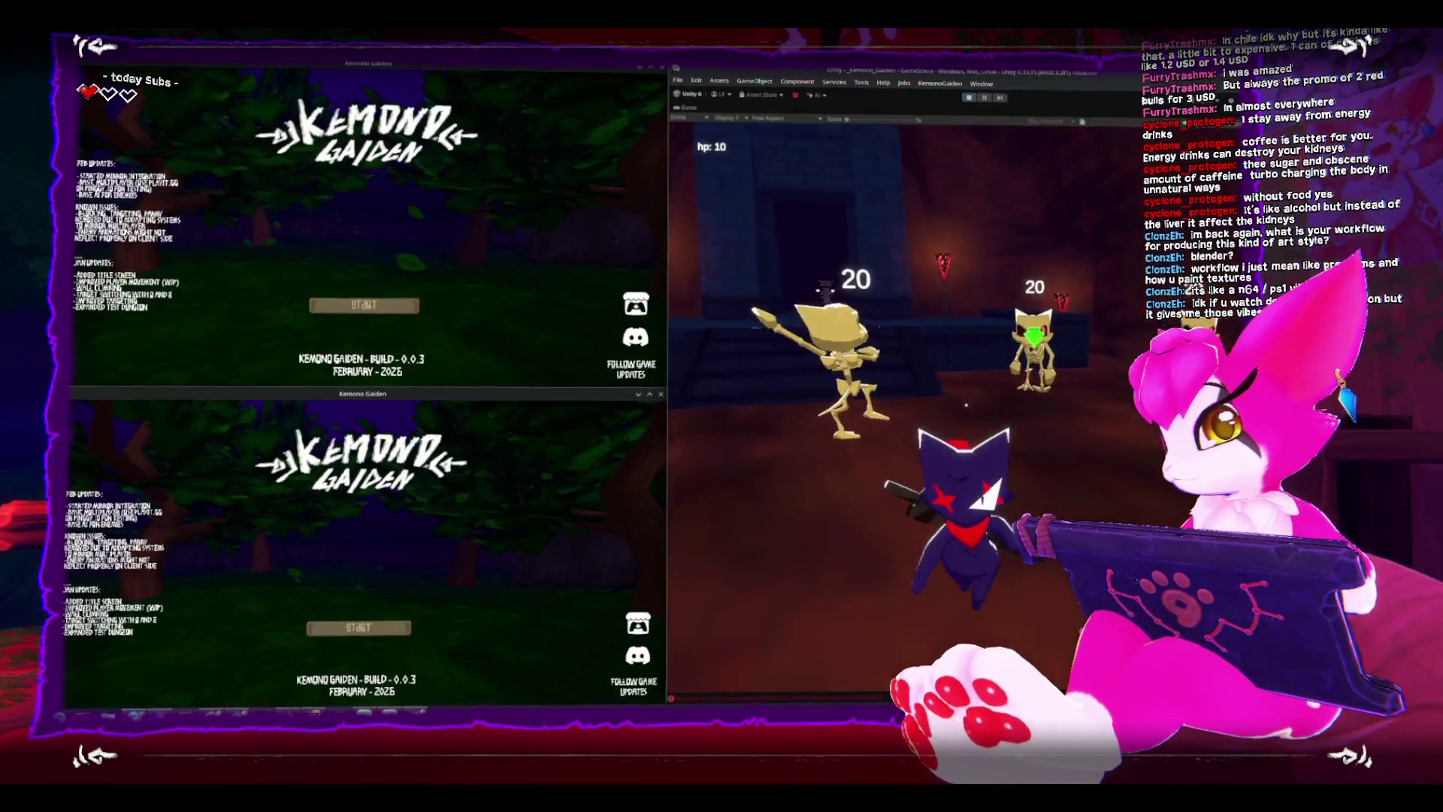
pyautogui.press('s')
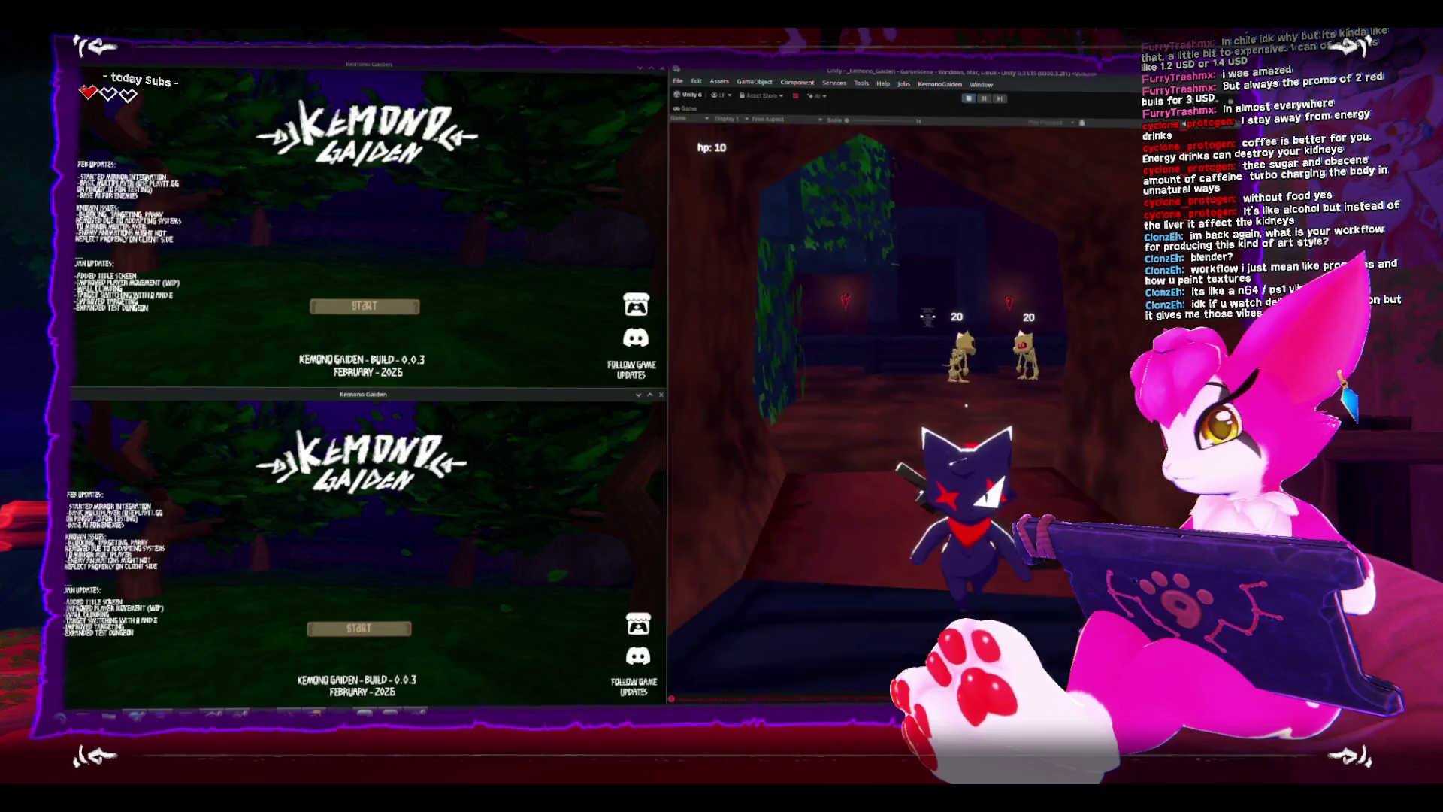
pyautogui.press('Escape')
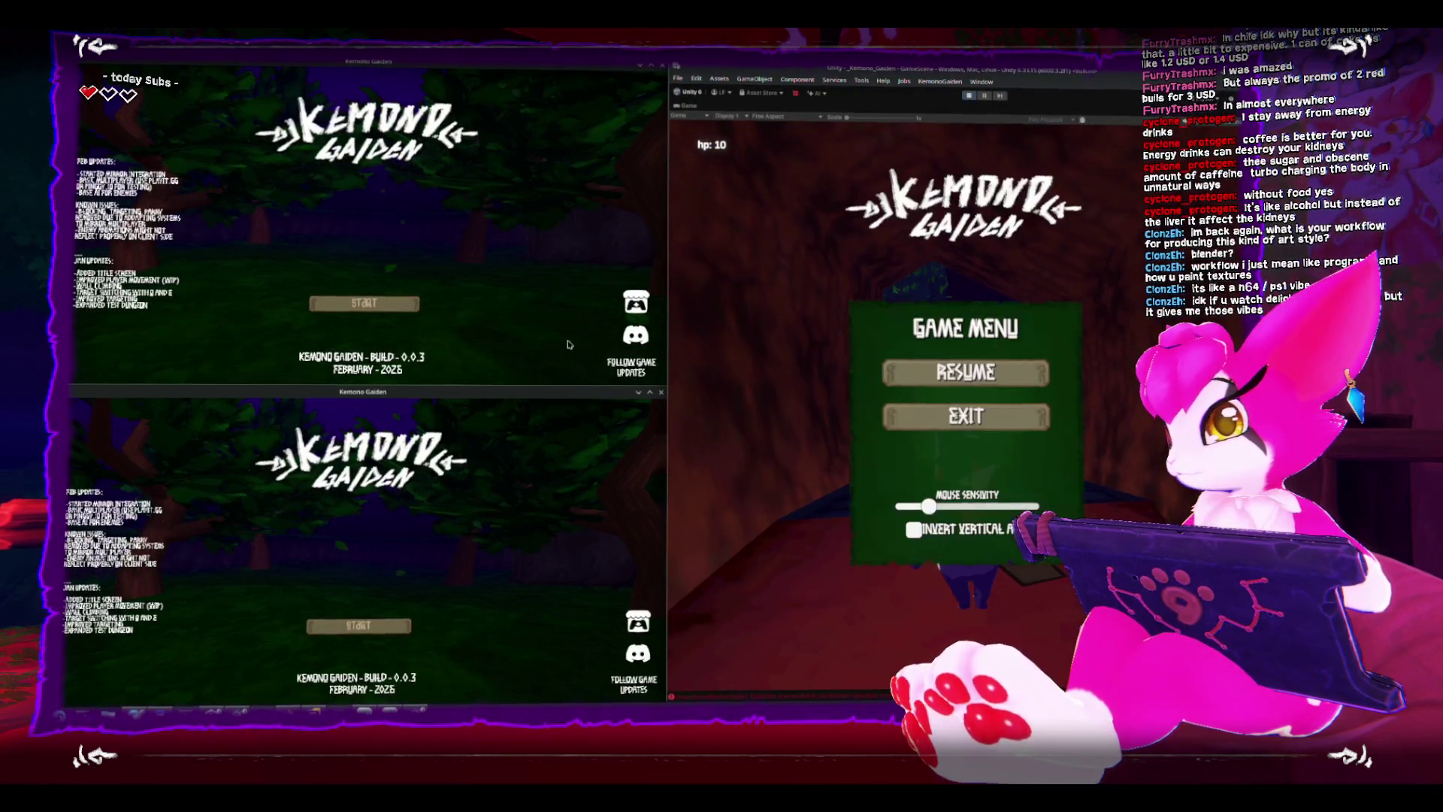
pyautogui.press('Escape')
# Start playing in the top build window and walk the character into the stone corridor.
pyautogui.click(378, 296)
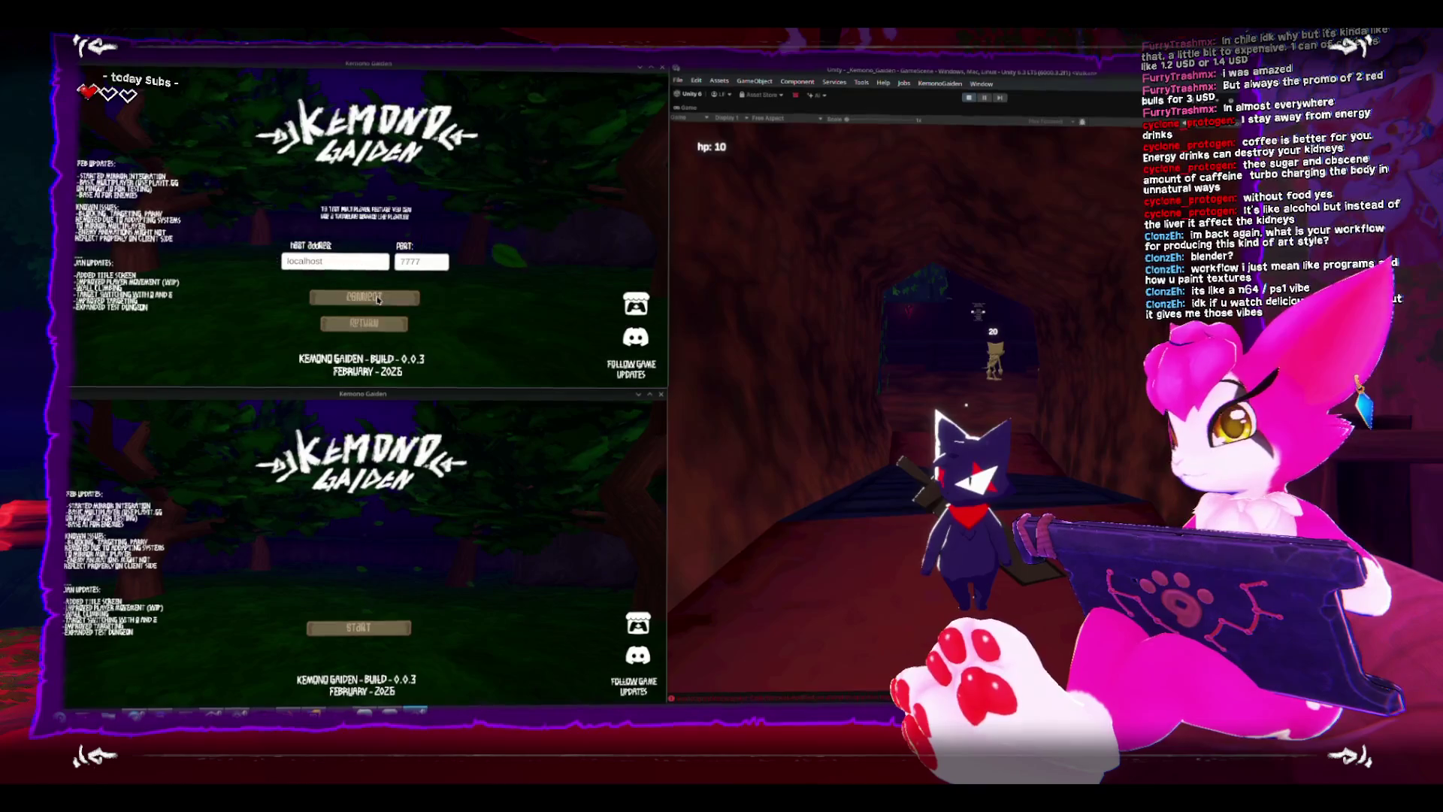
pyautogui.click(378, 299)
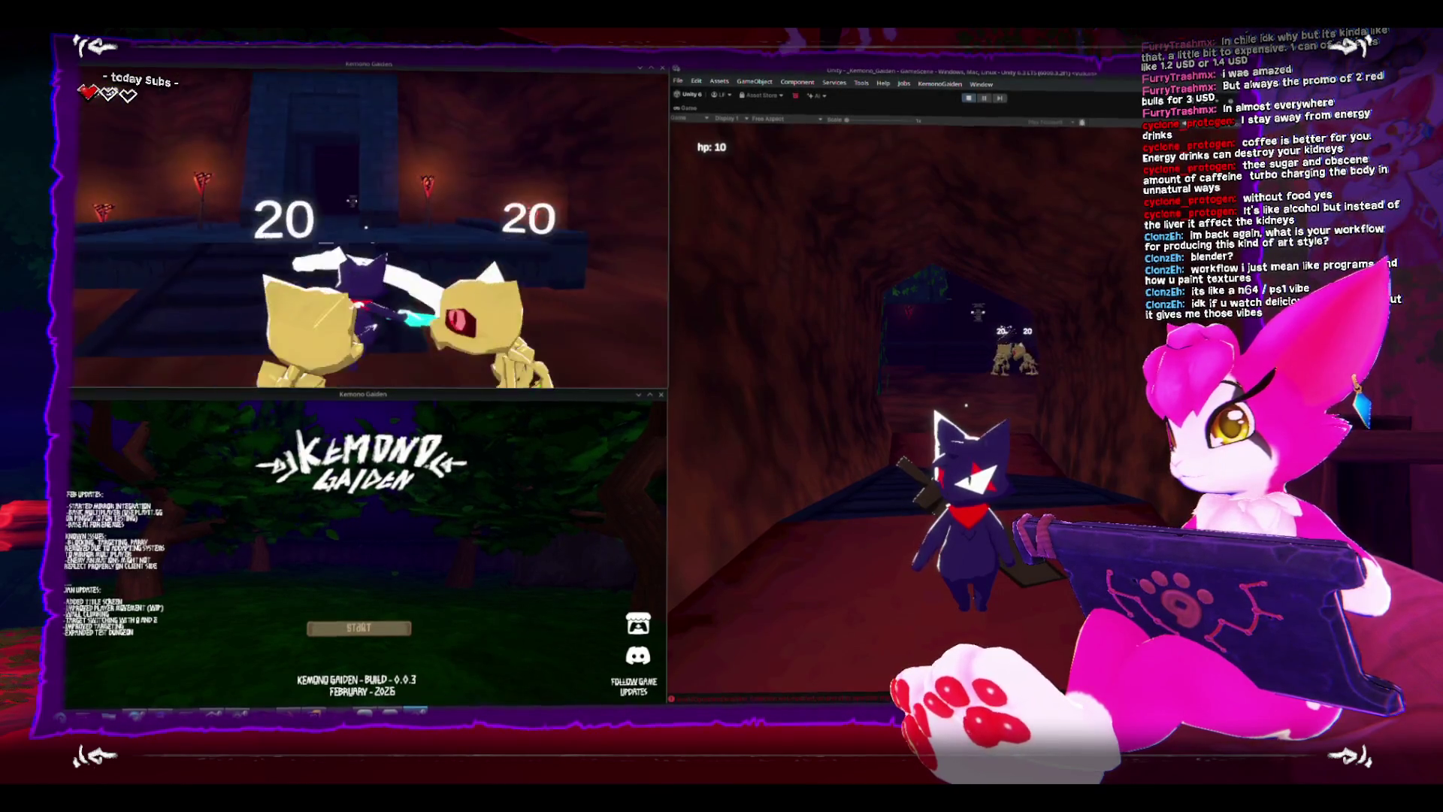
pyautogui.press('Escape')
pyautogui.press('Escape')
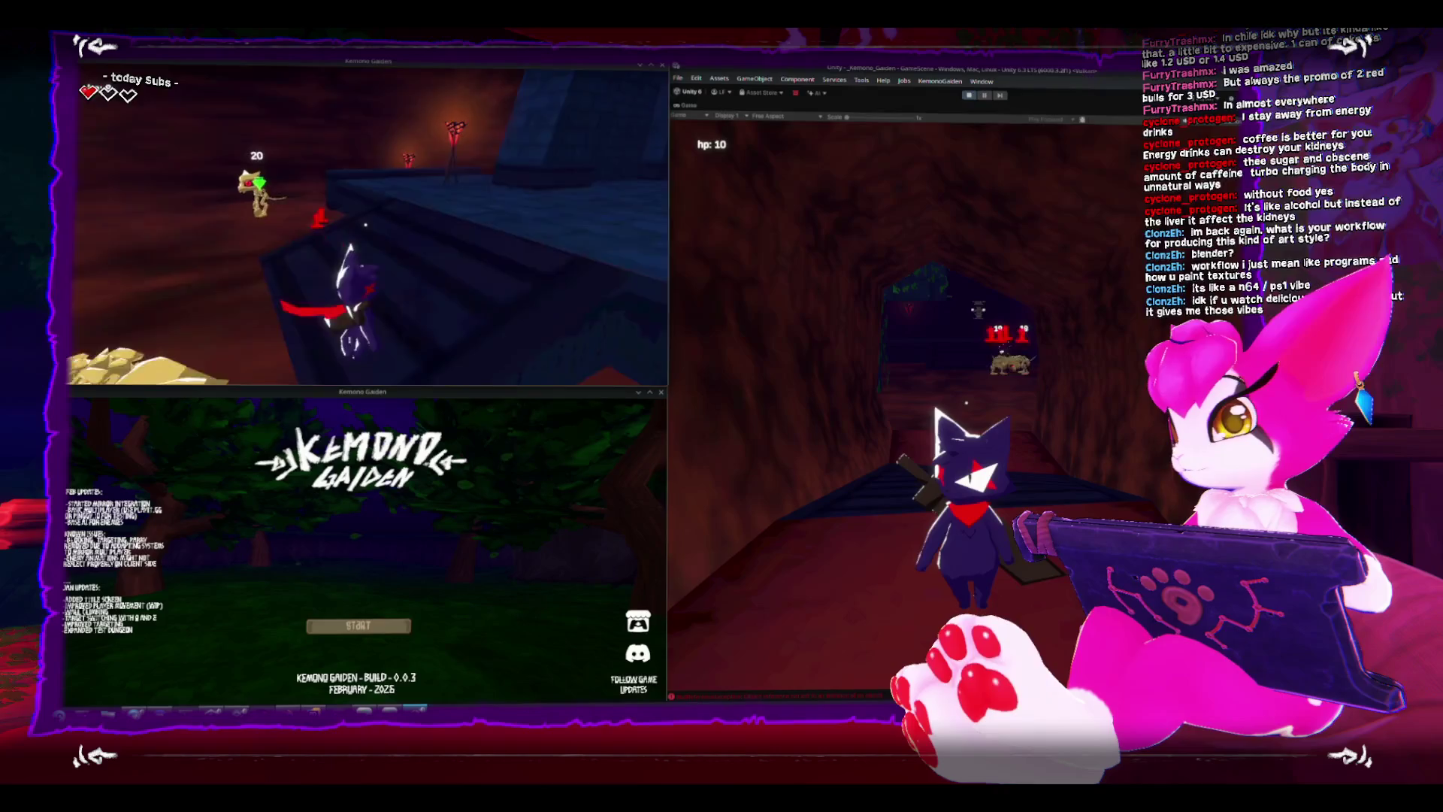
pyautogui.press('w')
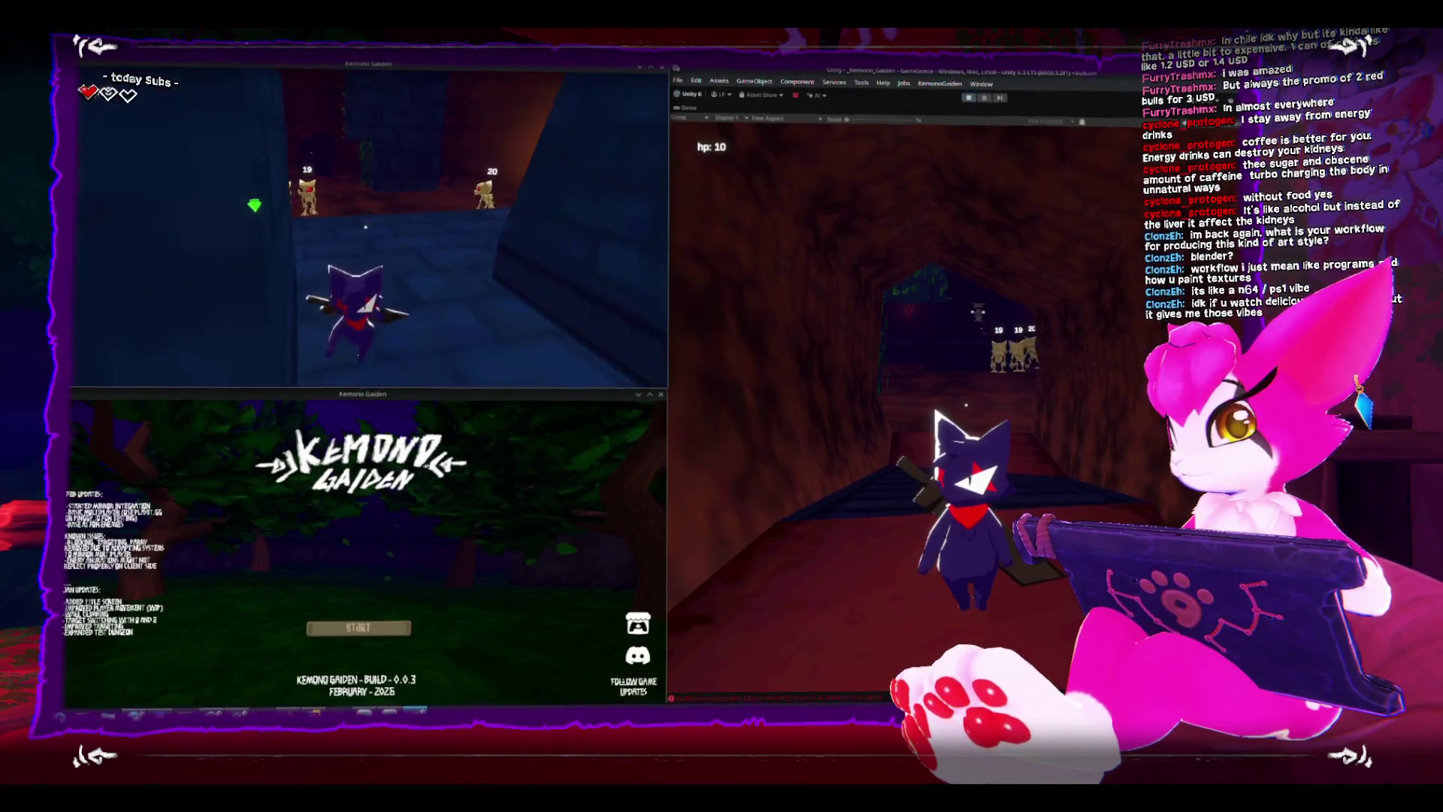
pyautogui.press('w')
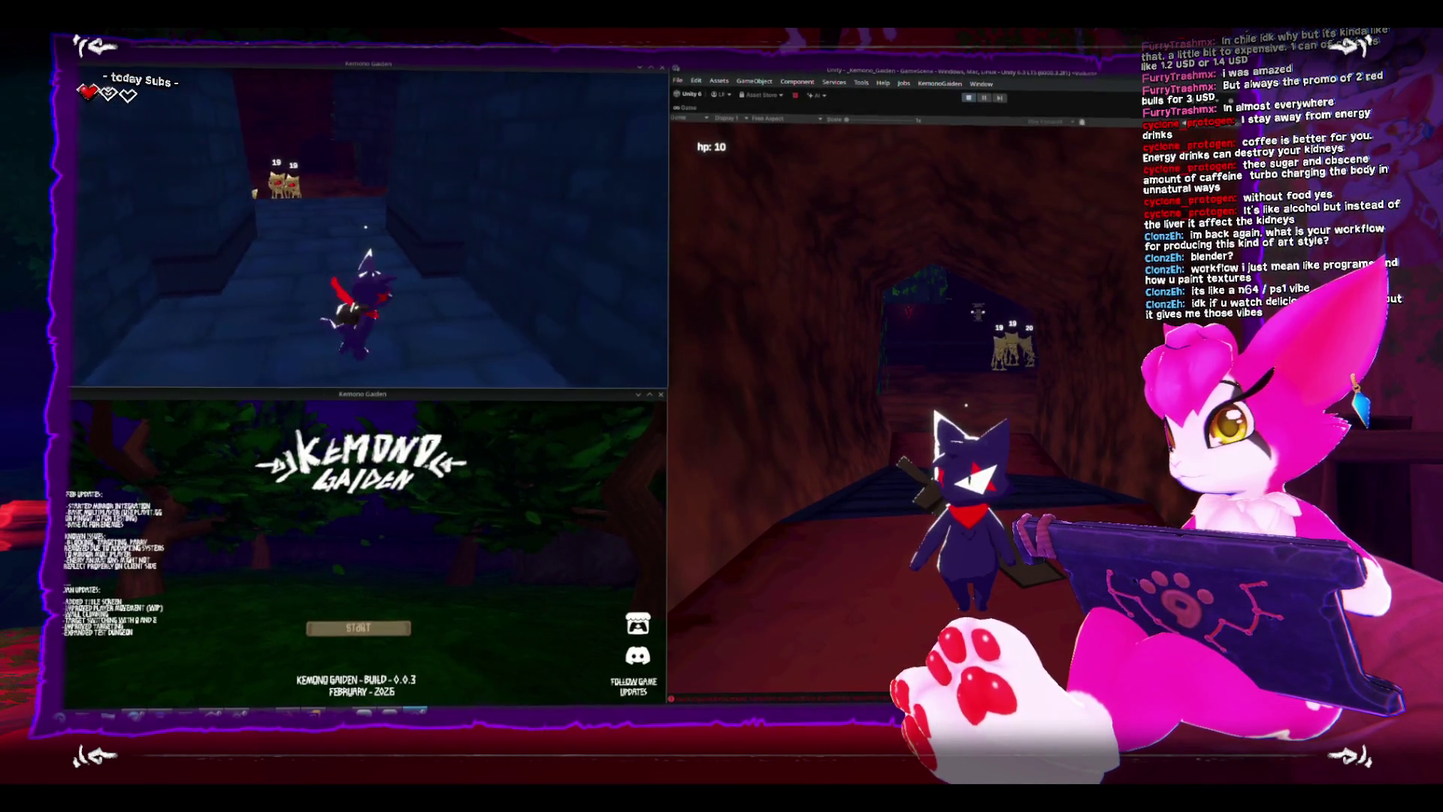
# Free the mouse and bring up the host/join options in the second build window.
pyautogui.press('Escape')
pyautogui.press('Escape')
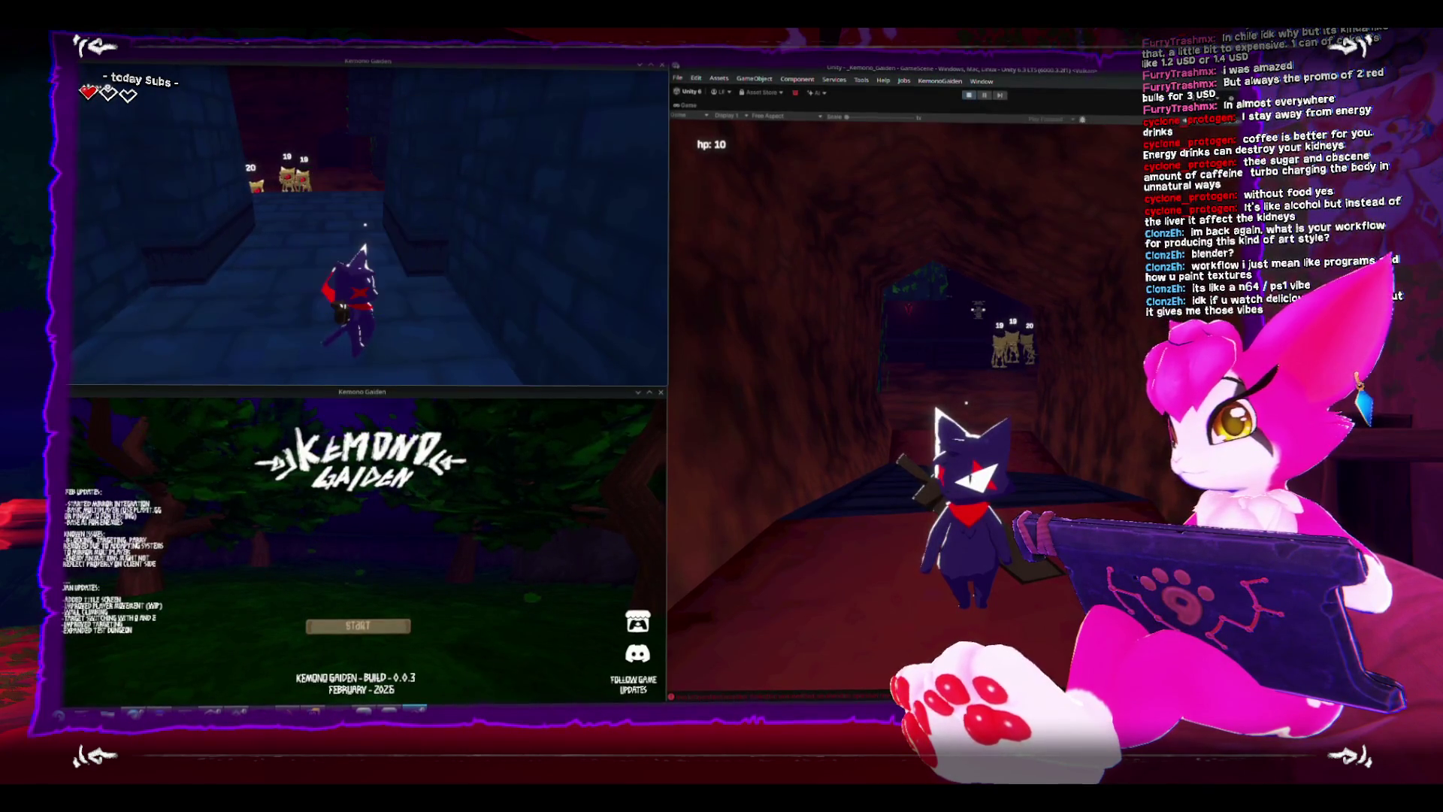
pyautogui.click(400, 550)
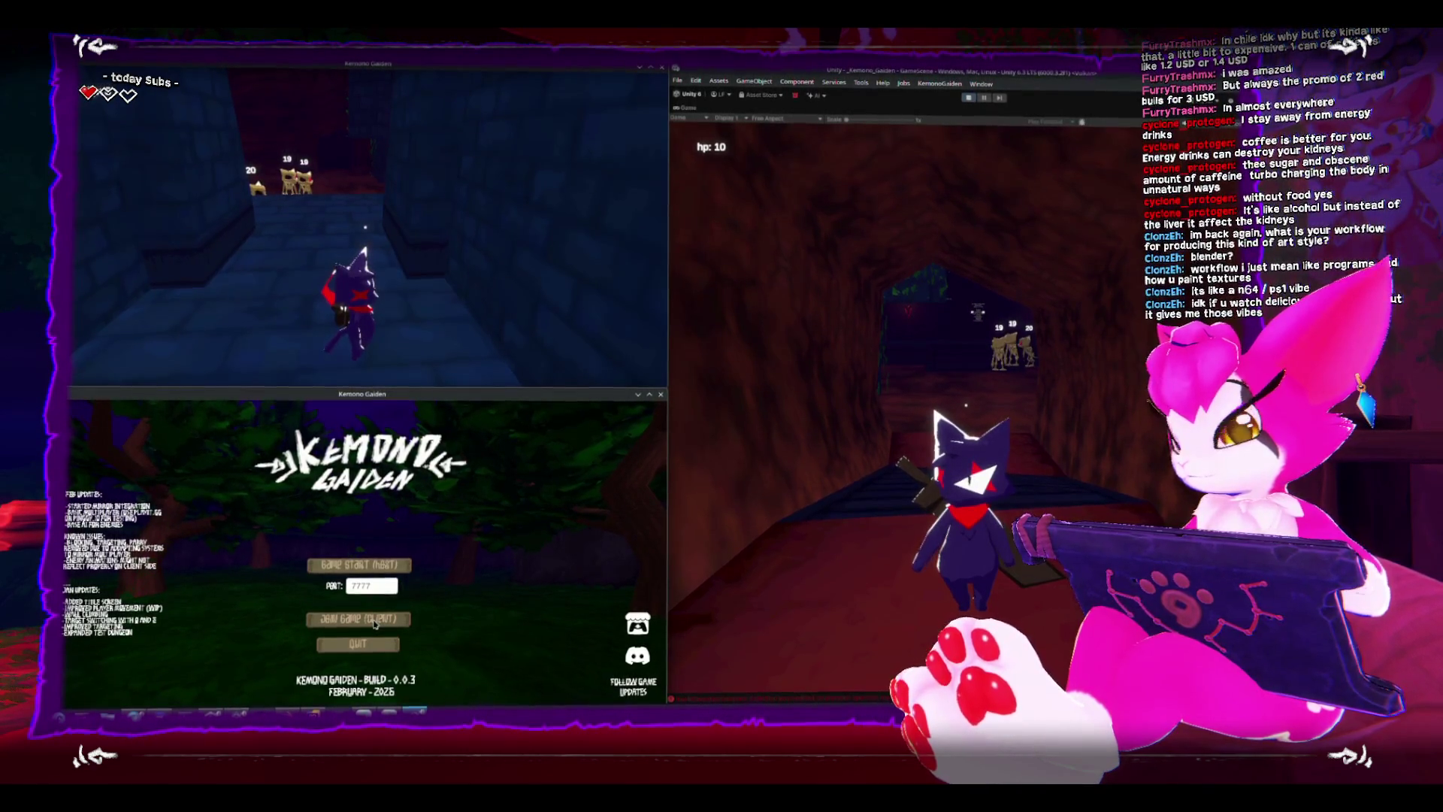
# Join the session from the second window and slash at the skeletons with the sword.
pyautogui.click(371, 621)
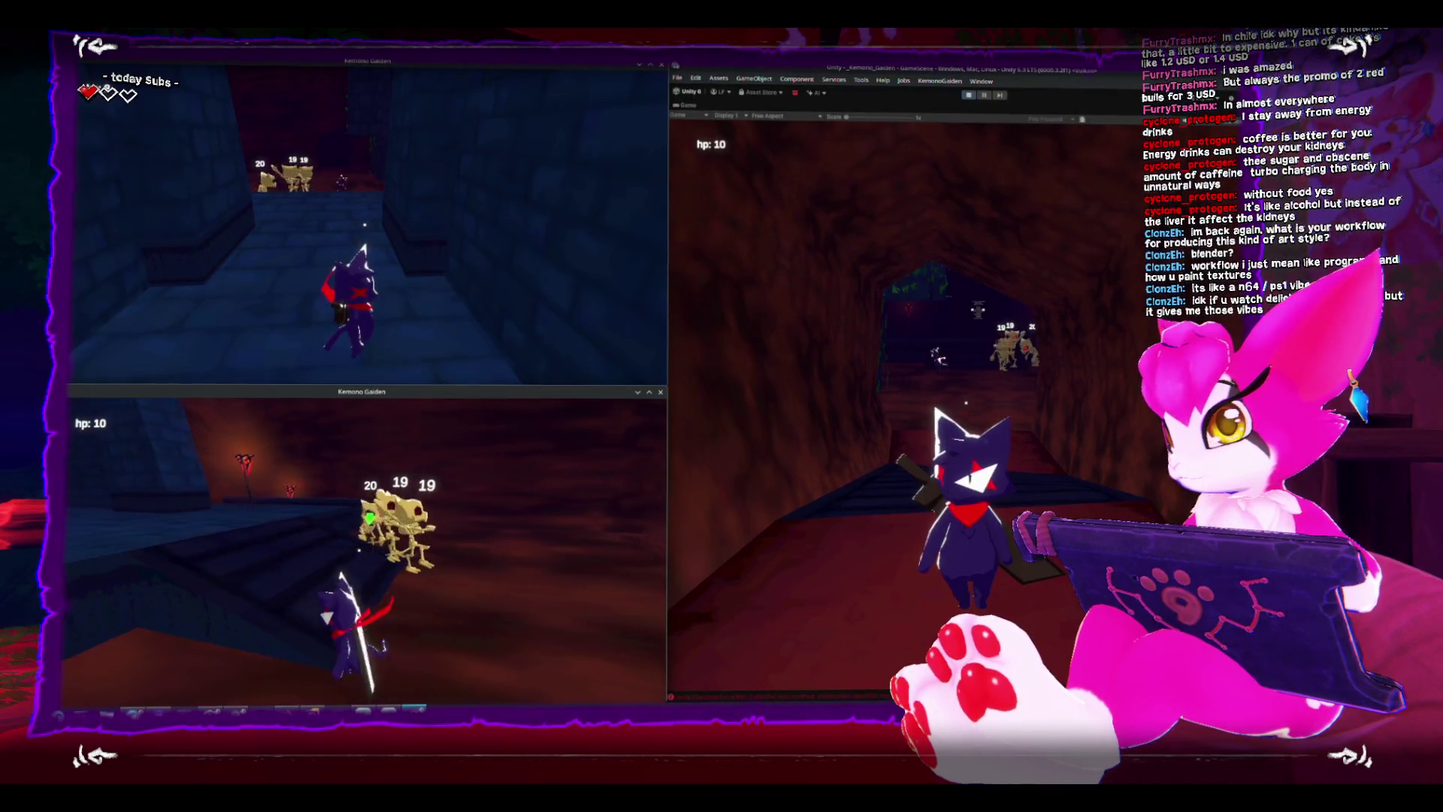
pyautogui.click(366, 553)
pyautogui.click(366, 552)
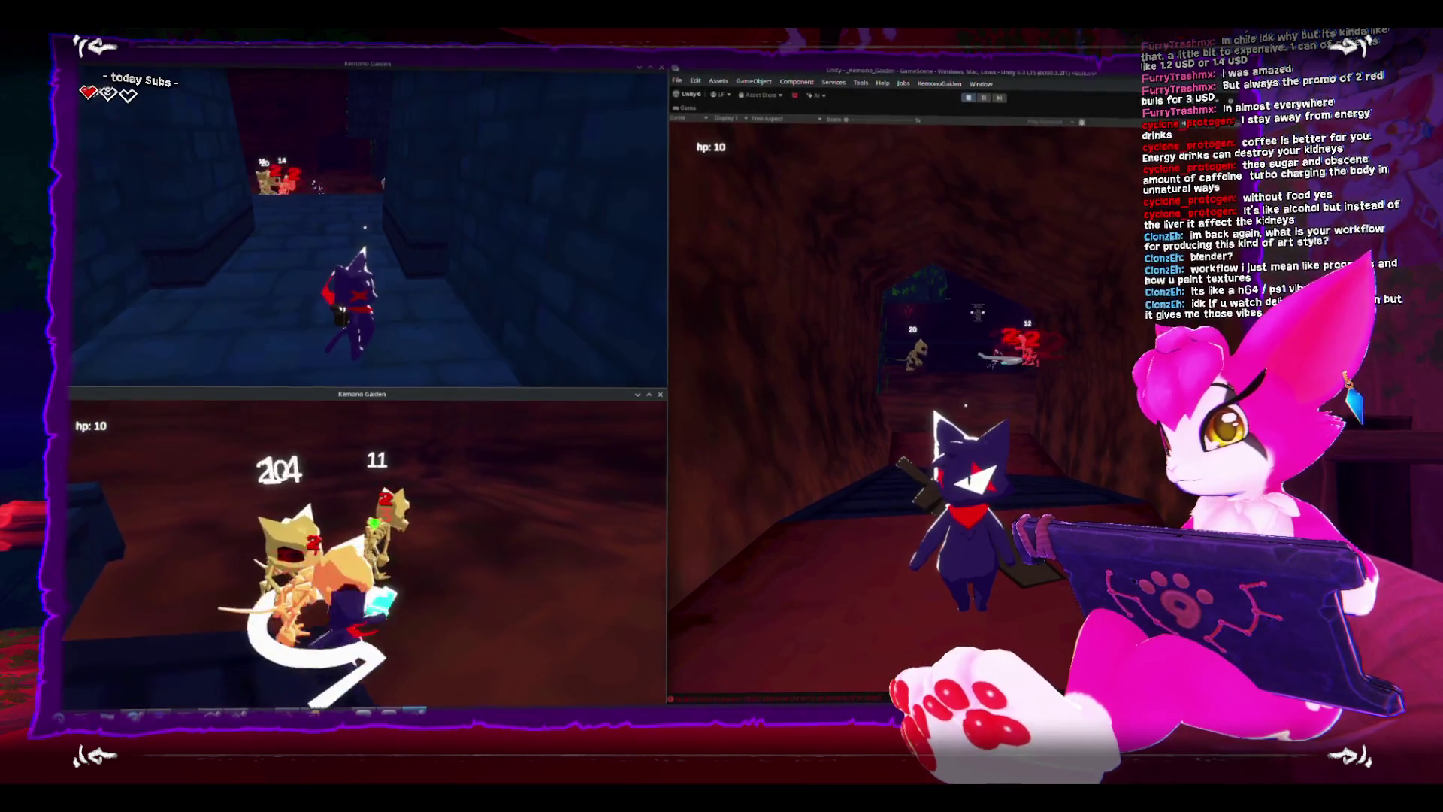
pyautogui.click(359, 552)
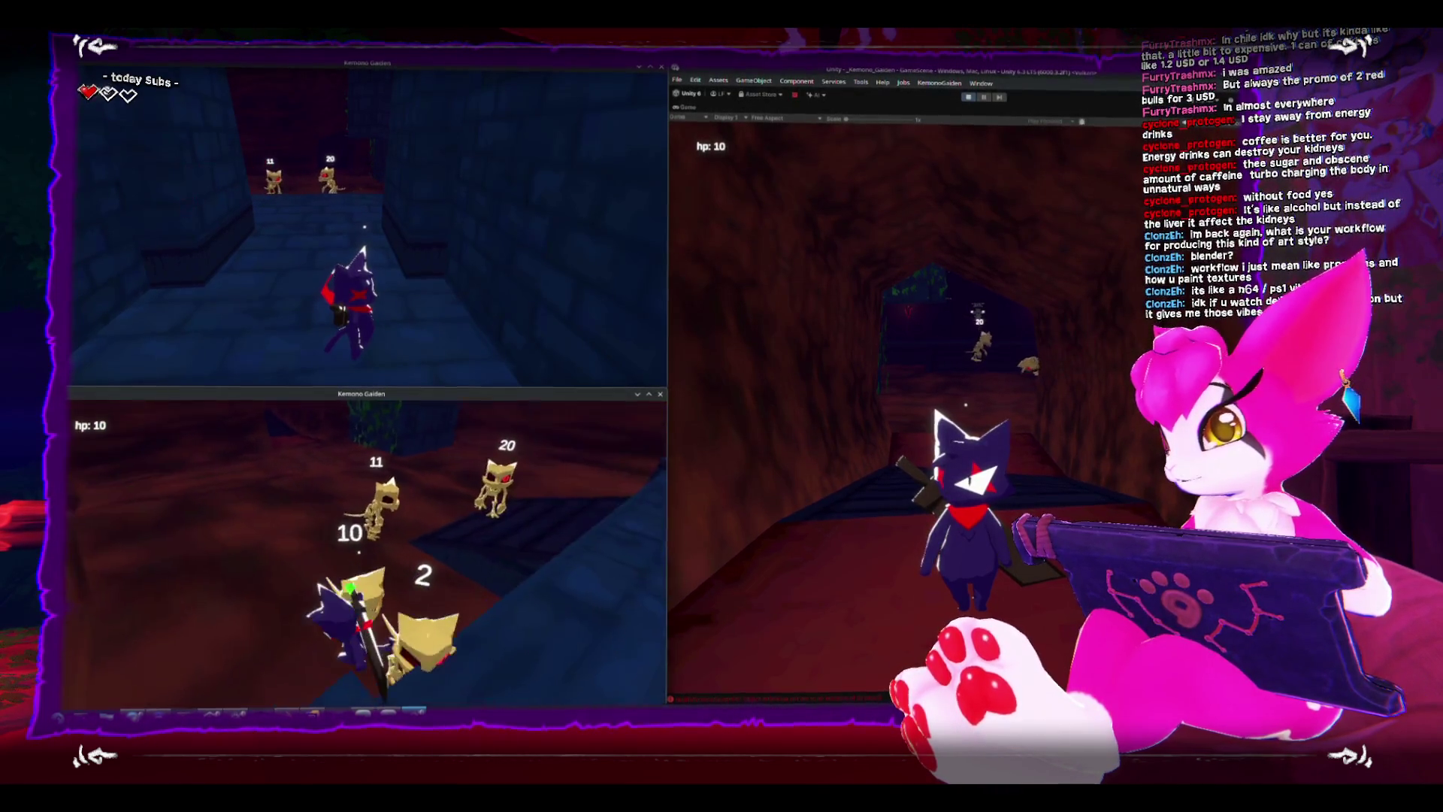
pyautogui.press('s')
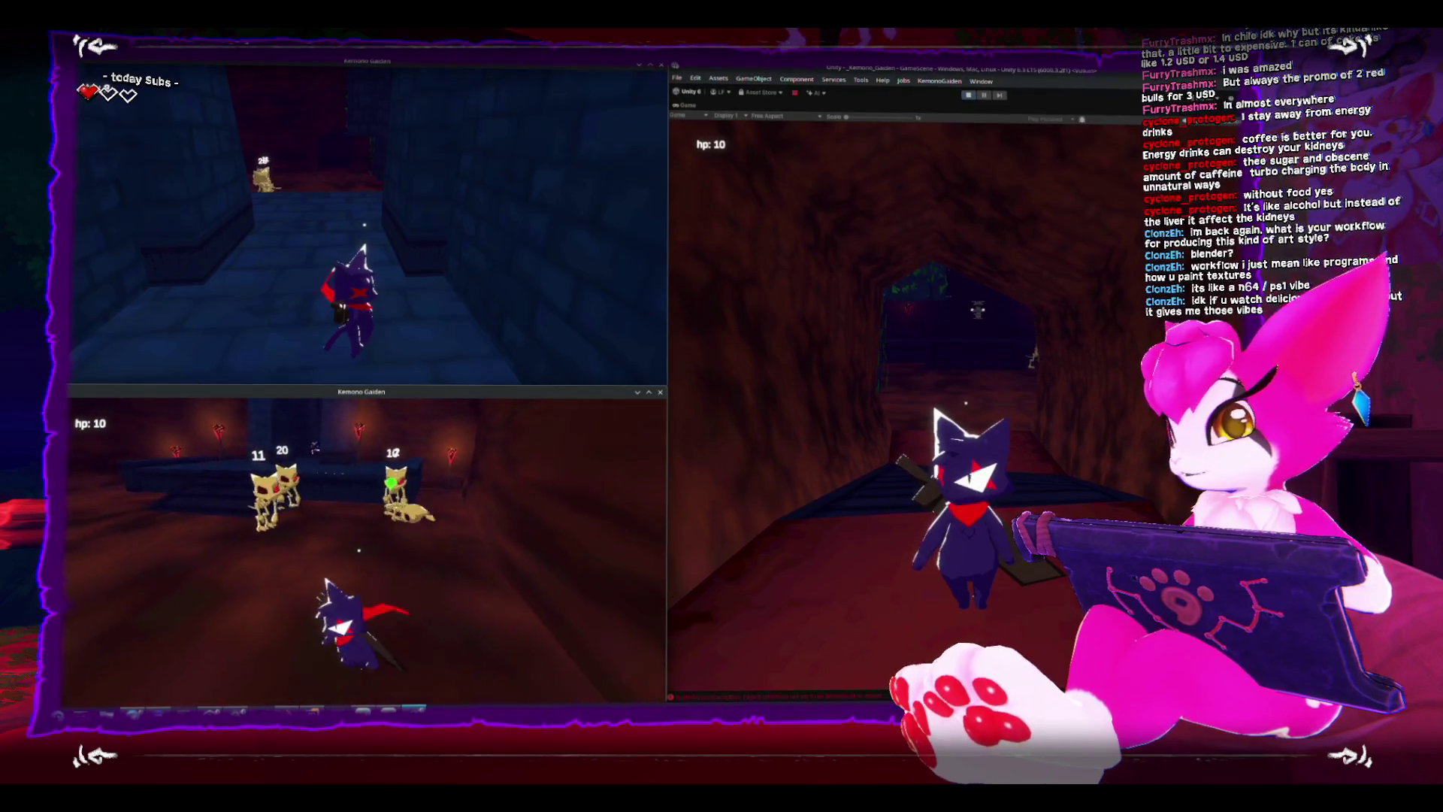
pyautogui.click(358, 553)
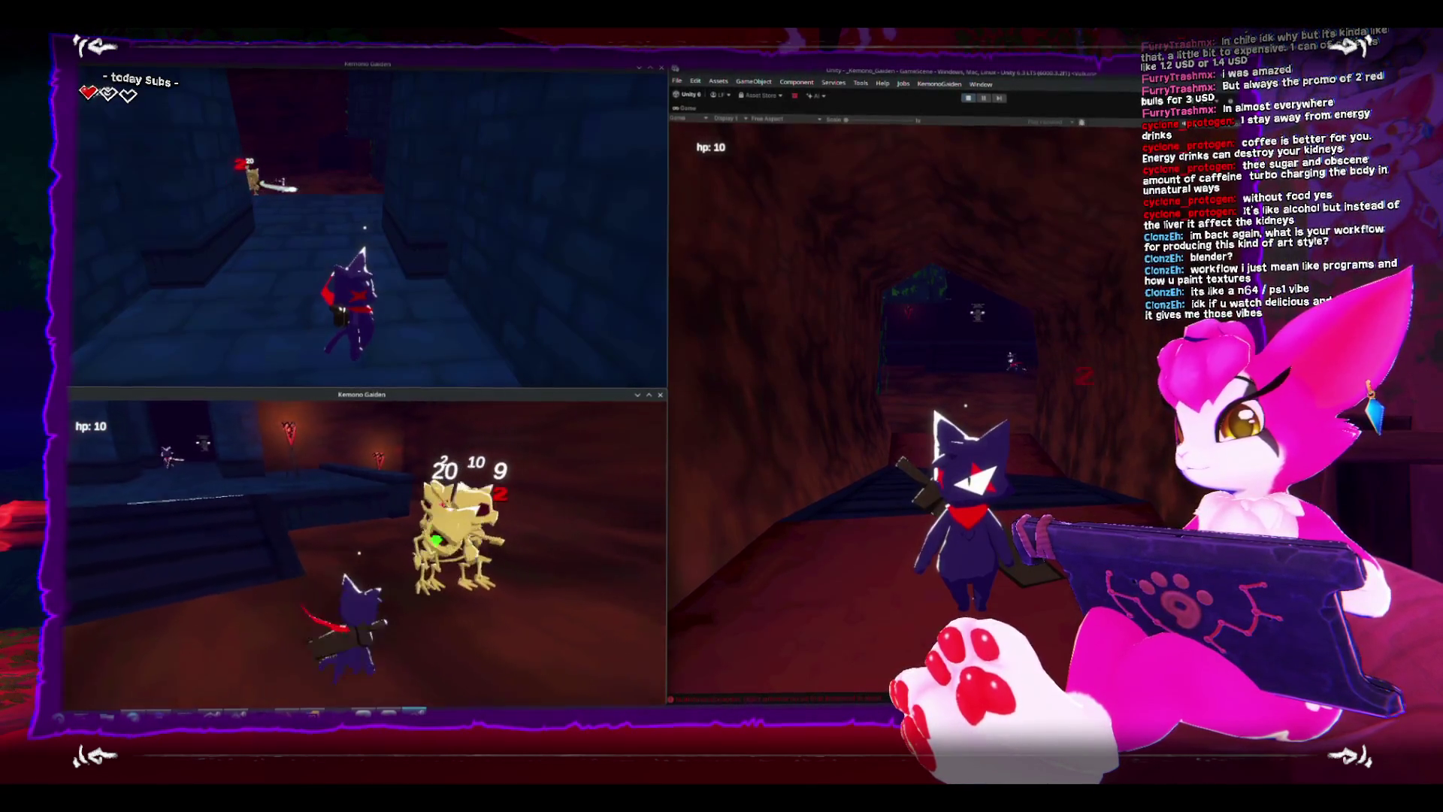
pyautogui.click(359, 552)
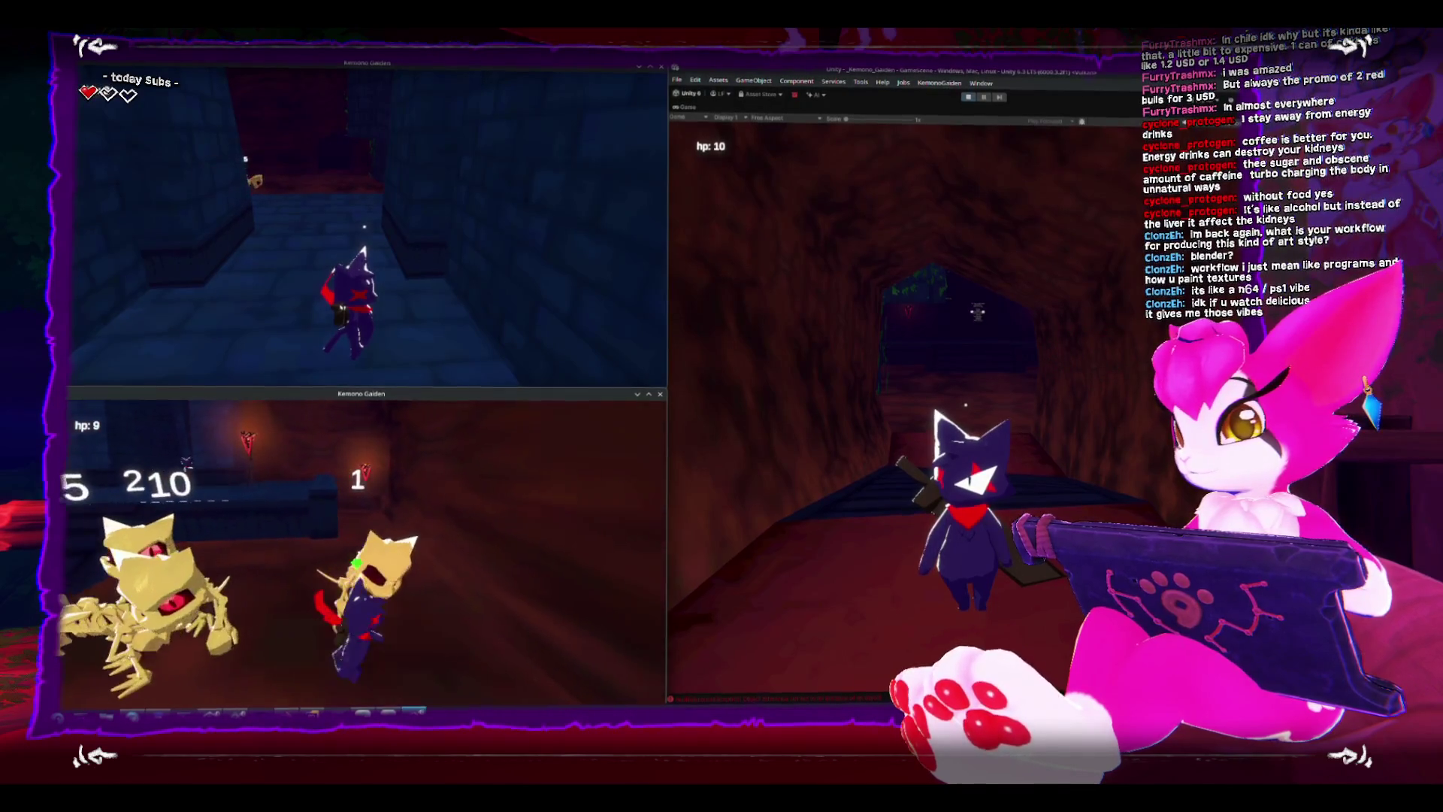
pyautogui.click(358, 553)
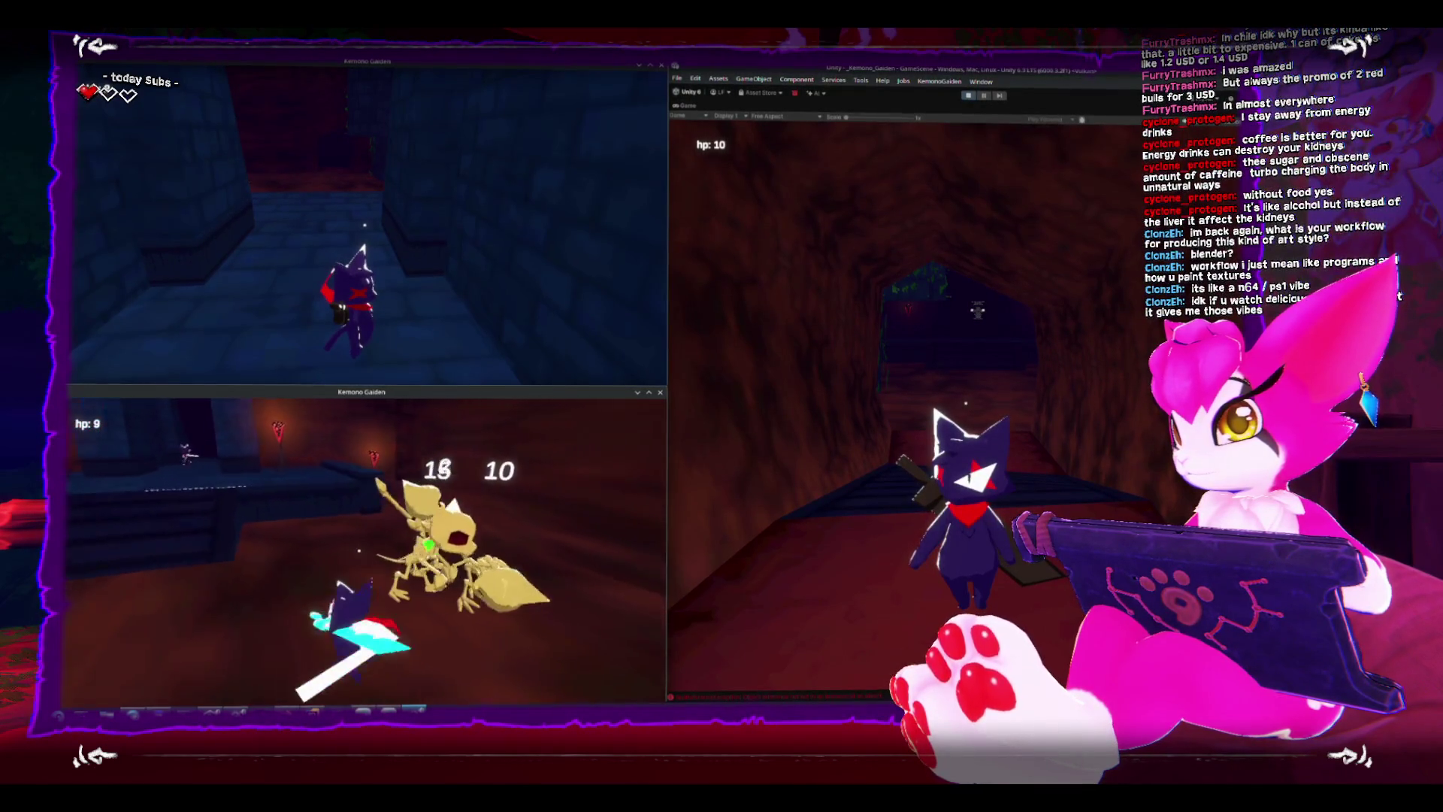
# Retreat, turn back to attack, then open the in-game menu to stop playing.
pyautogui.press('s')
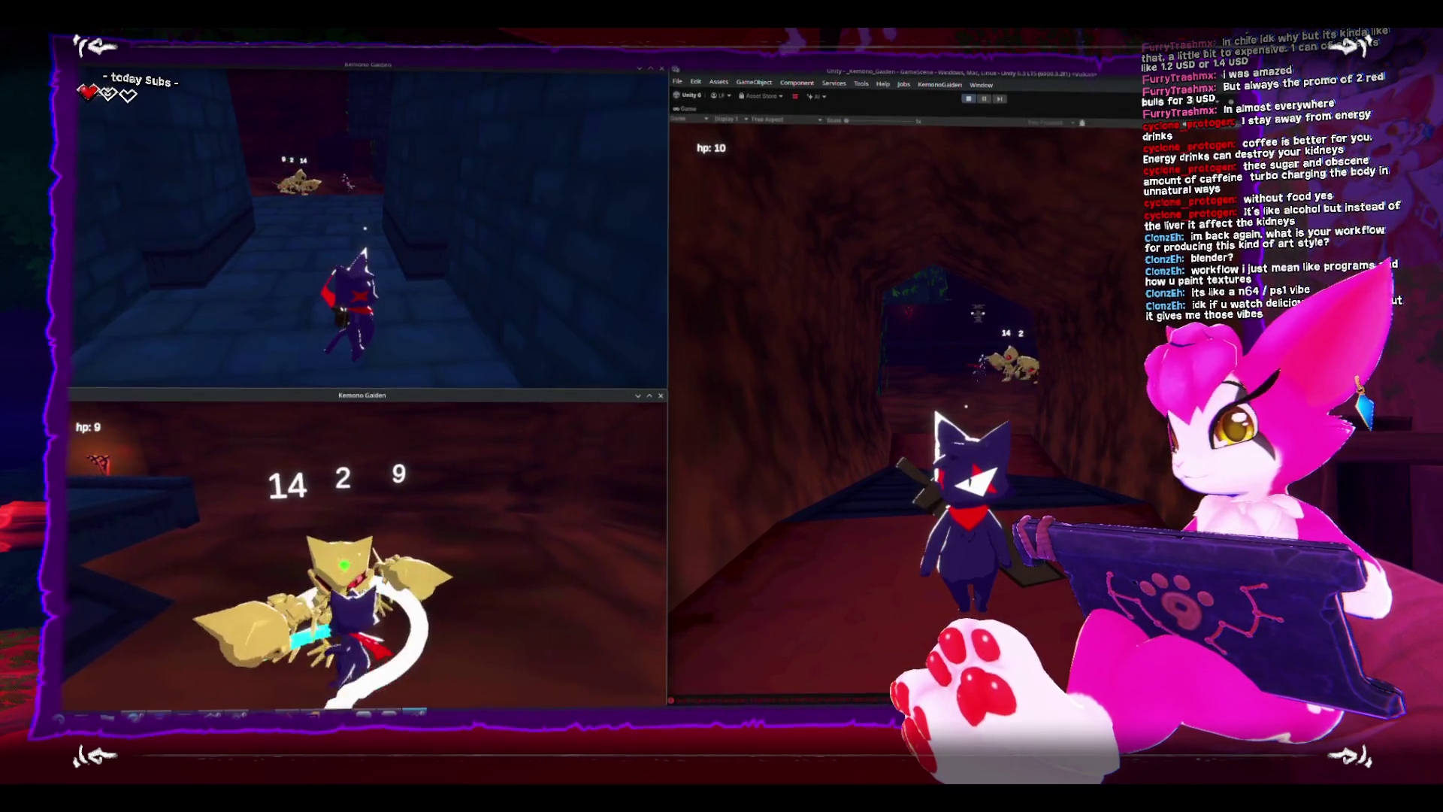
pyautogui.press('s')
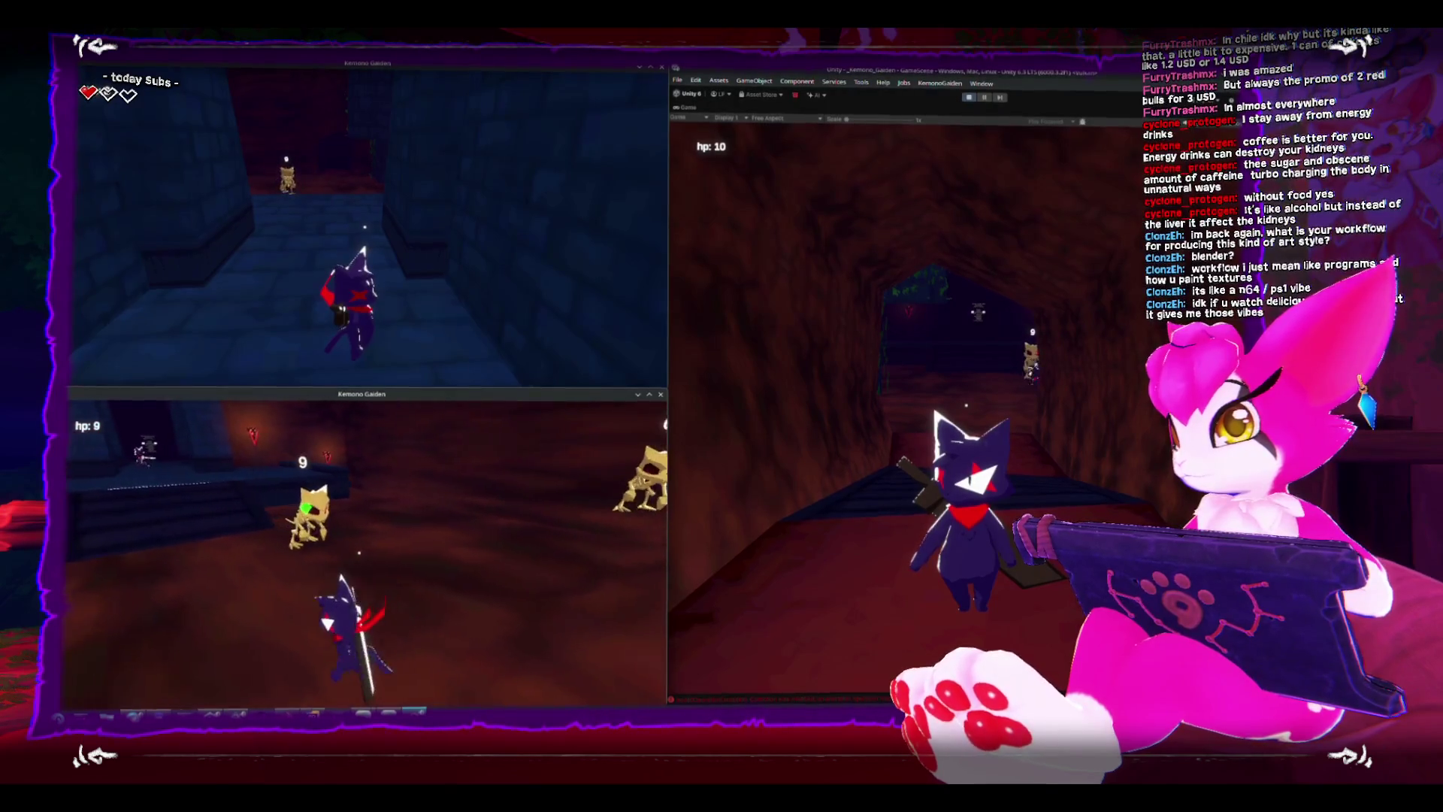
pyautogui.press('space')
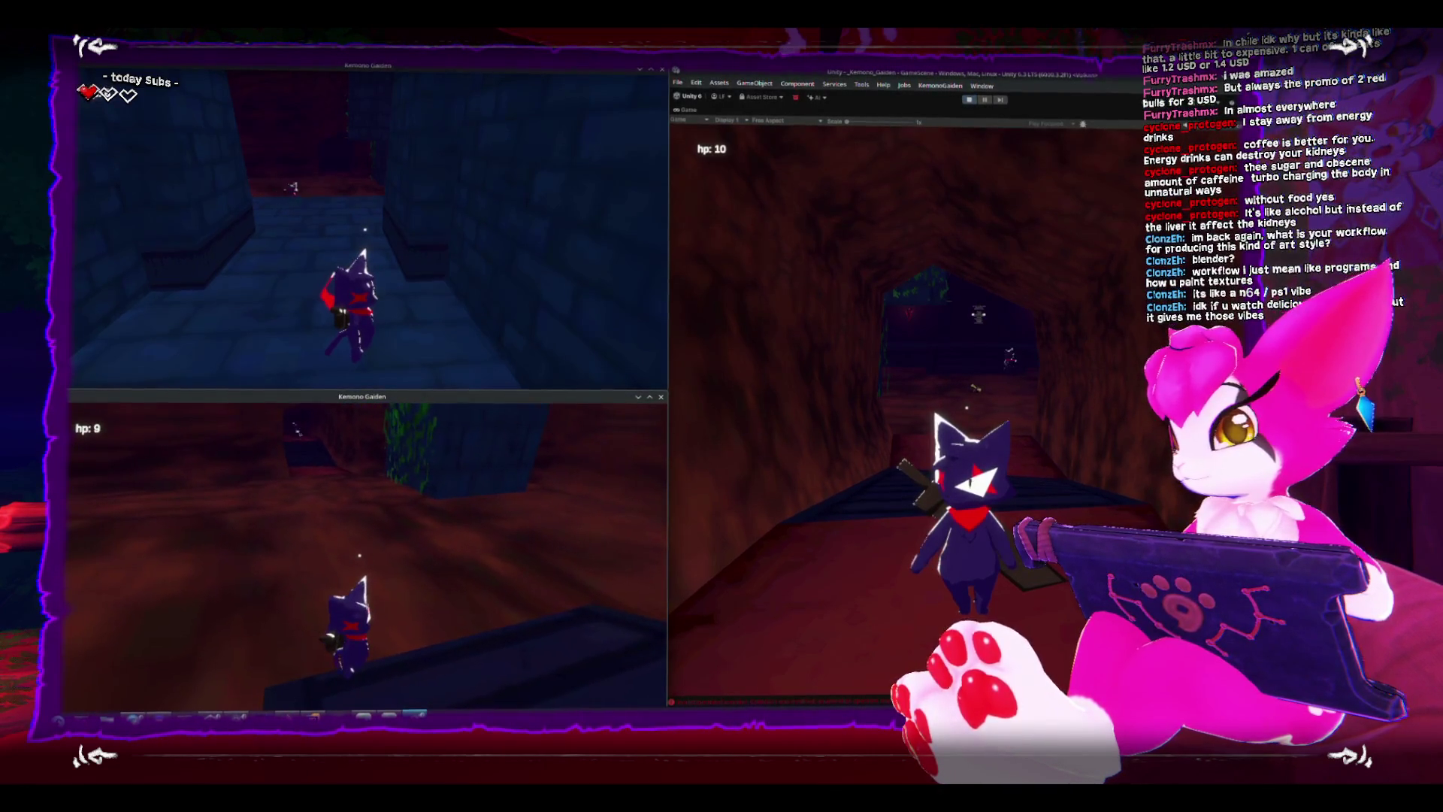
pyautogui.press('Escape')
pyautogui.press('Escape')
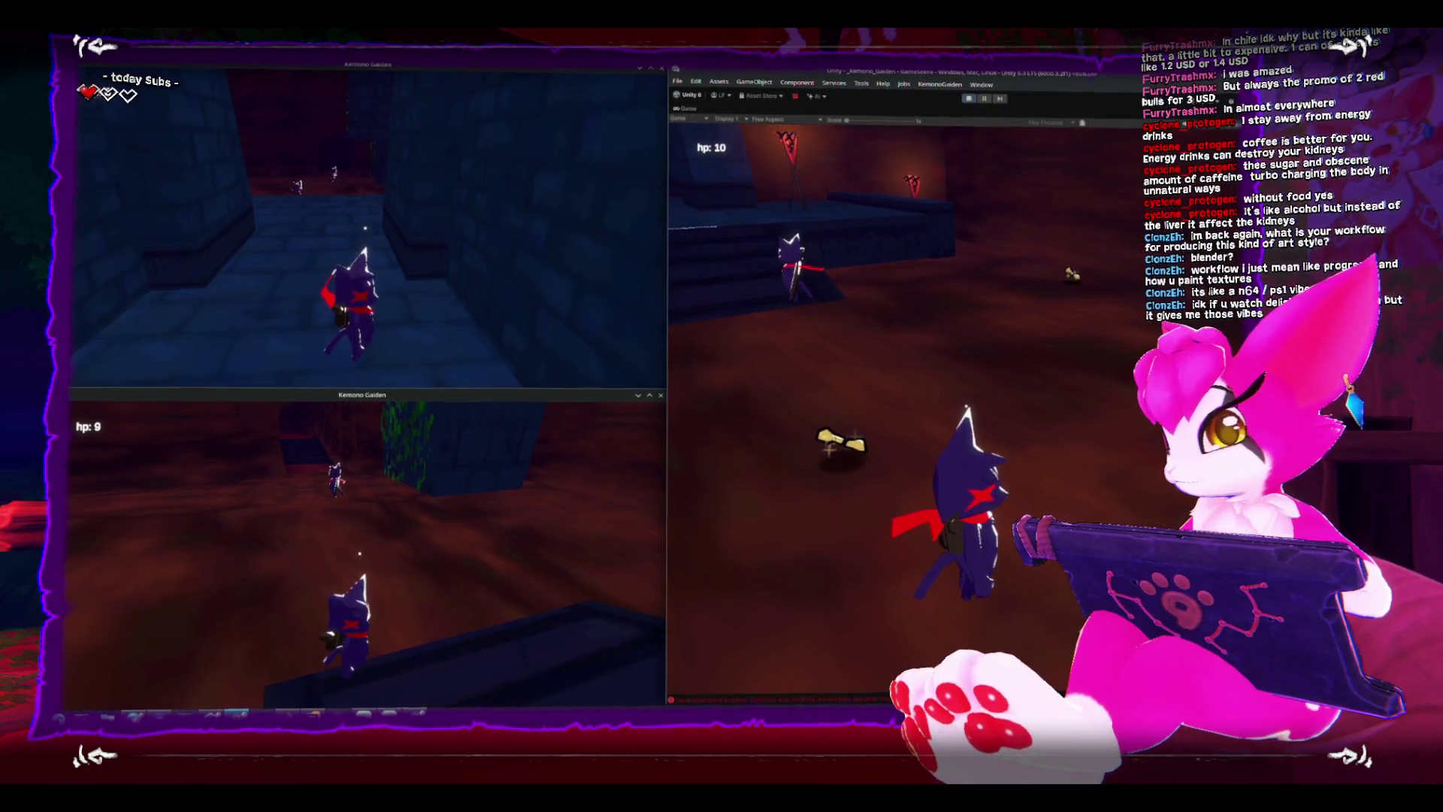
pyautogui.press('Escape')
pyautogui.press('Escape')
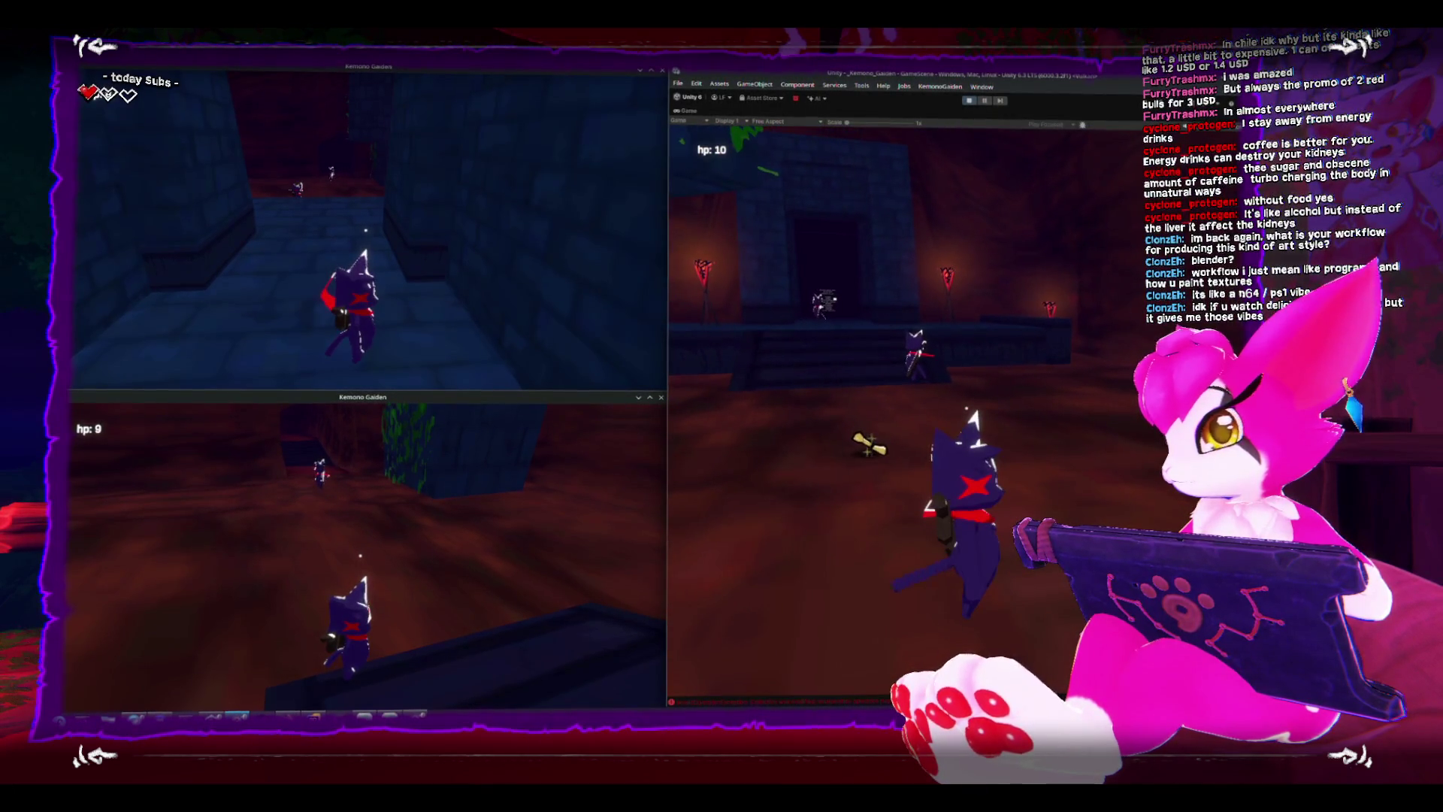
pyautogui.press('Escape')
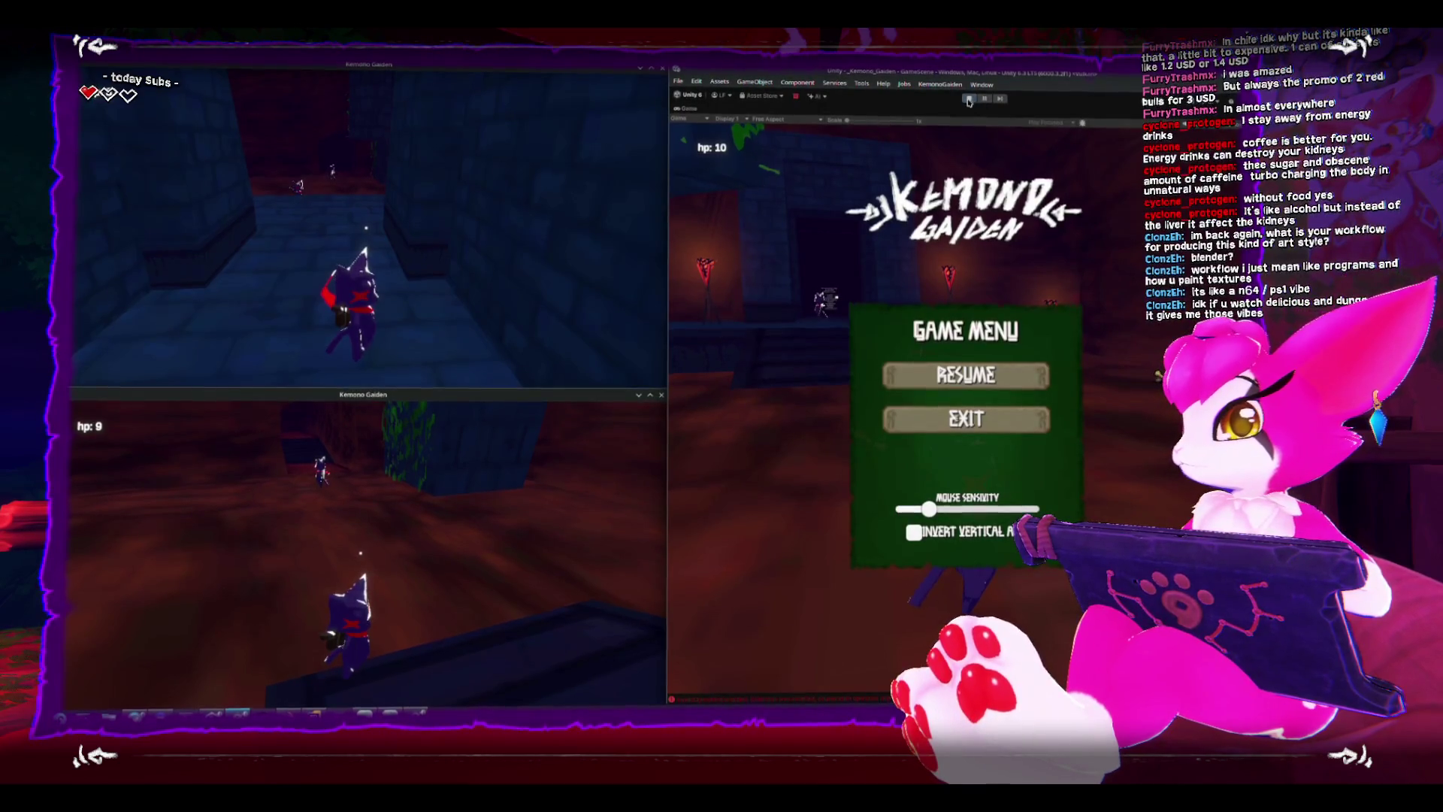
# Close both build windows, maximize Unity, and load the dungeon GameScene.
pyautogui.click(650, 78)
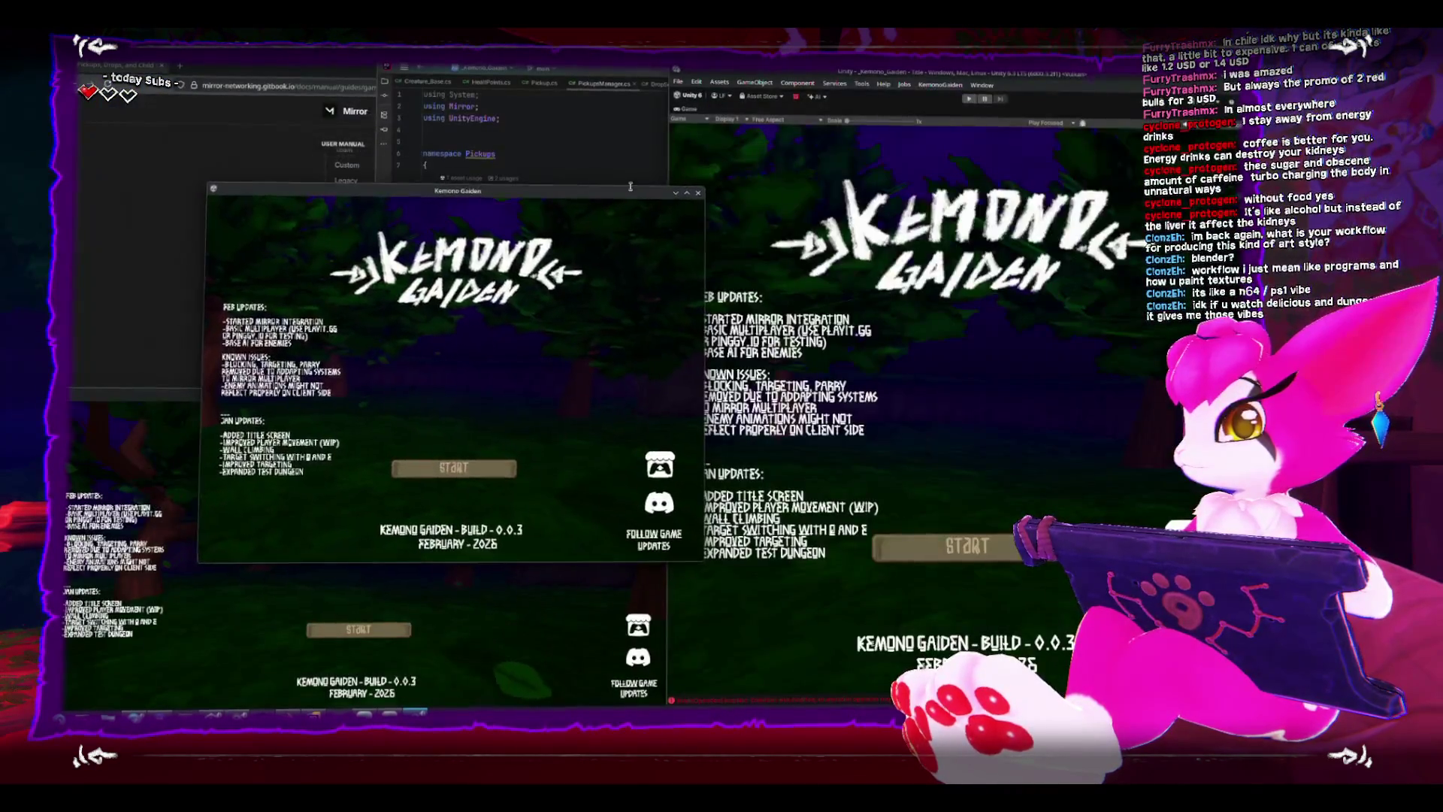
pyautogui.click(698, 194)
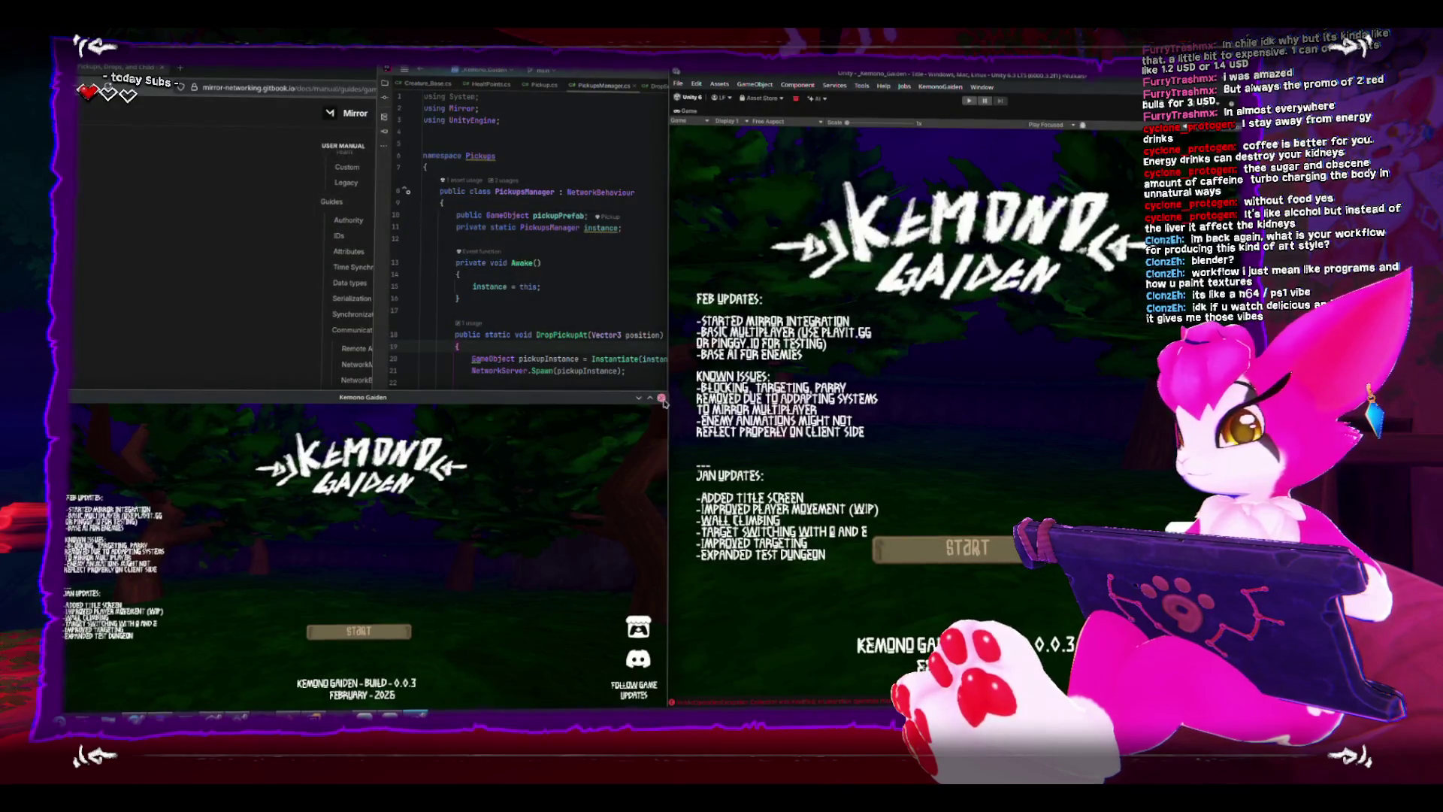
pyautogui.click(661, 398)
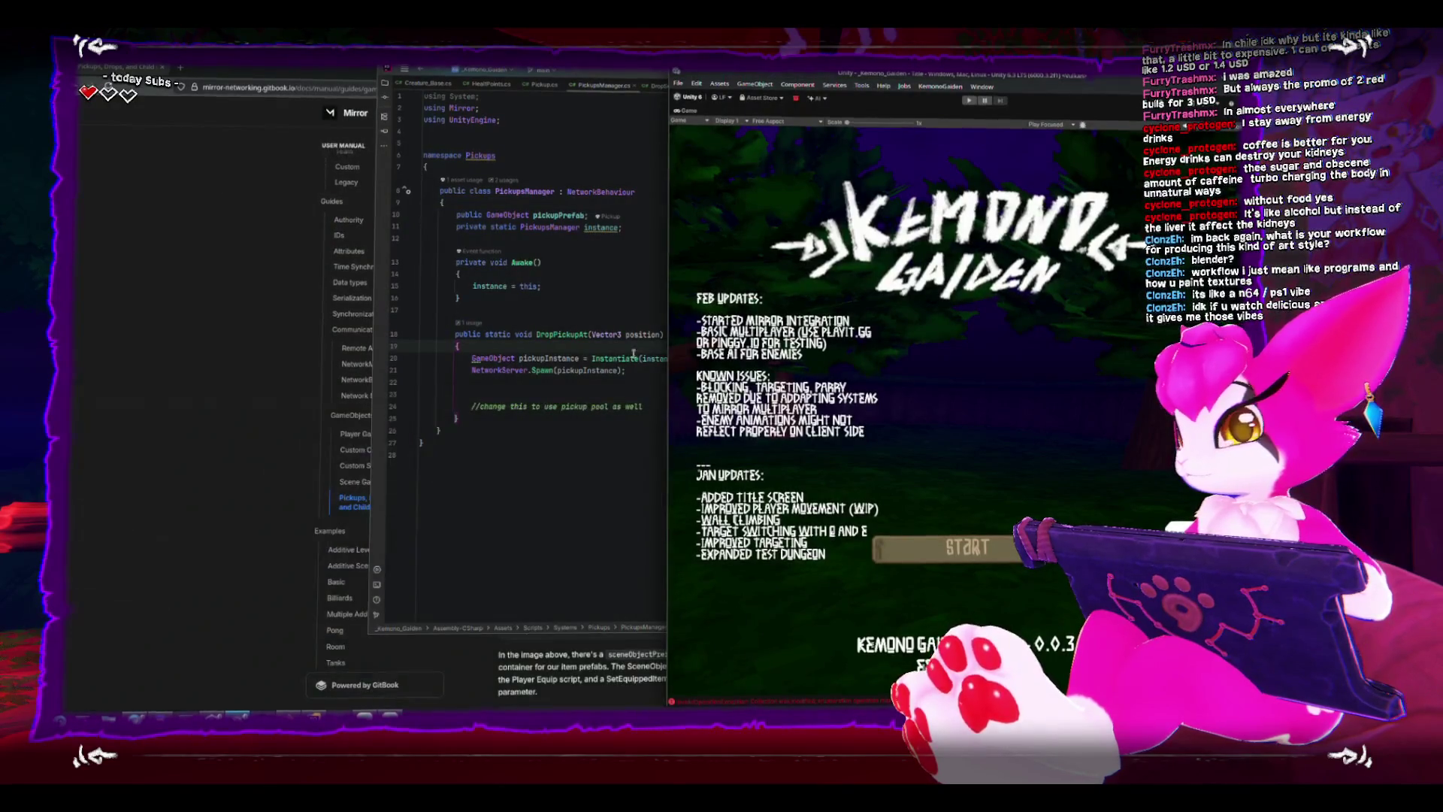
pyautogui.doubleClick(999, 73)
pyautogui.hotkey('shift', 'space')
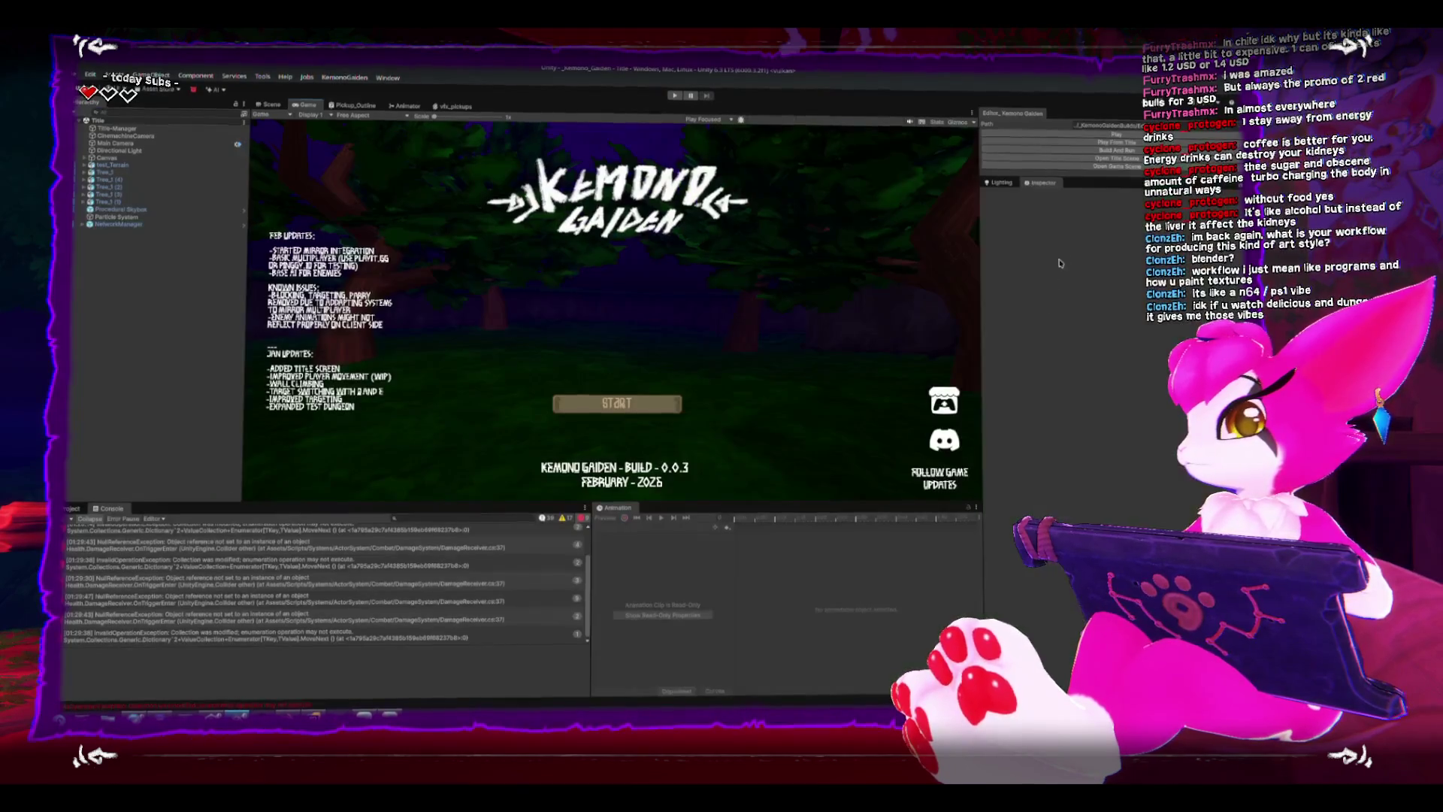
pyautogui.click(1094, 167)
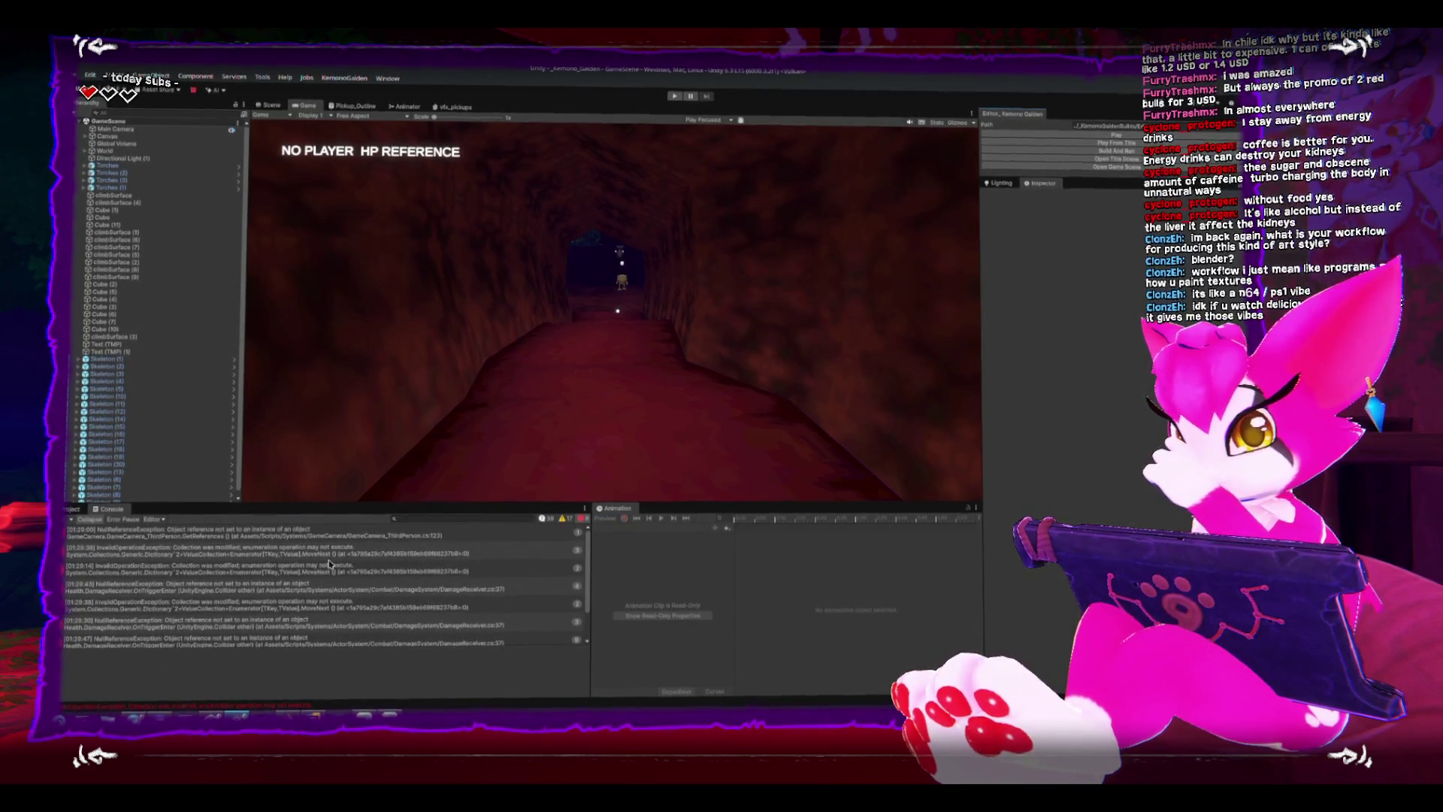
# Inspect the logged exceptions, clear the Console, and switch to PickupsManager.cs in Rider.
pyautogui.click(313, 558)
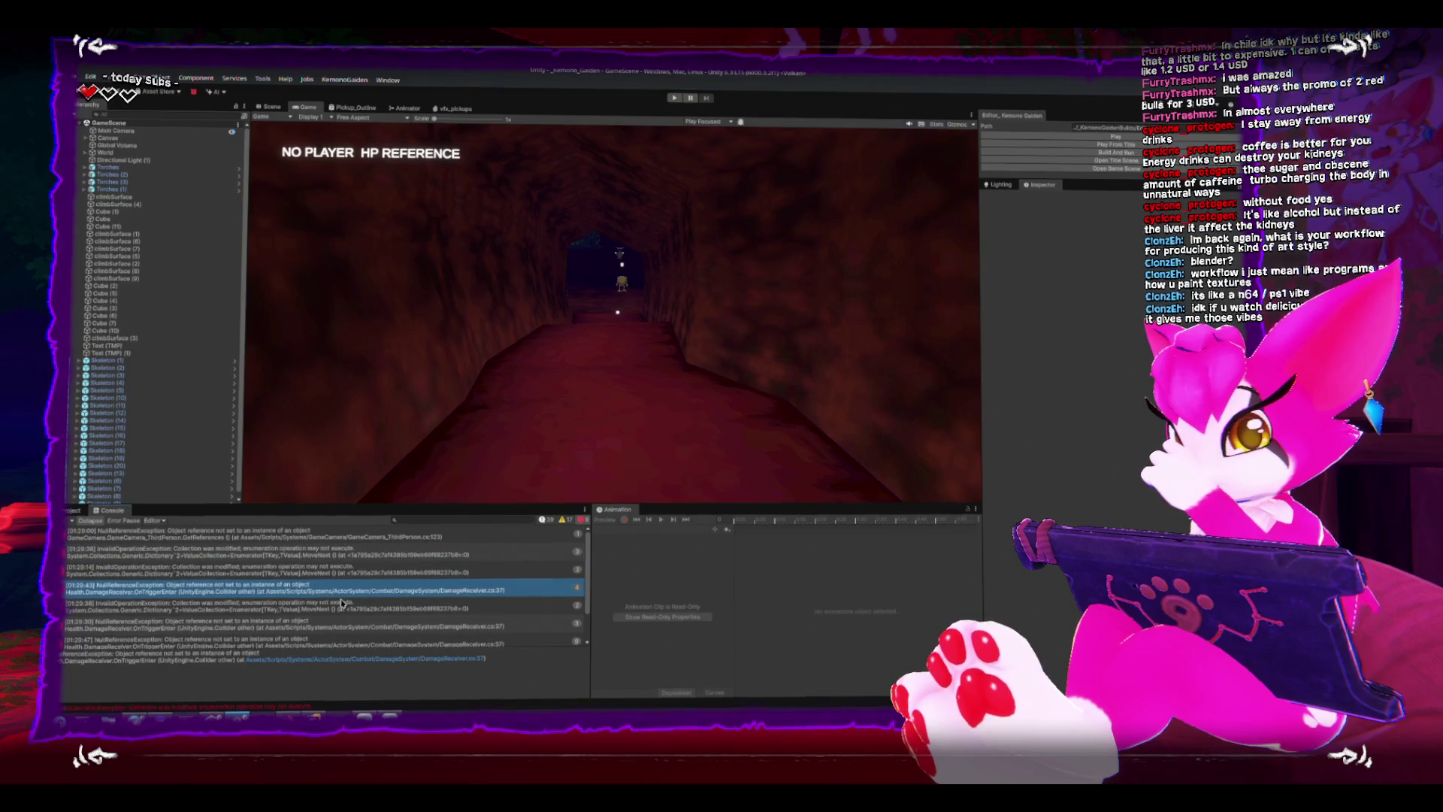
pyautogui.click(330, 635)
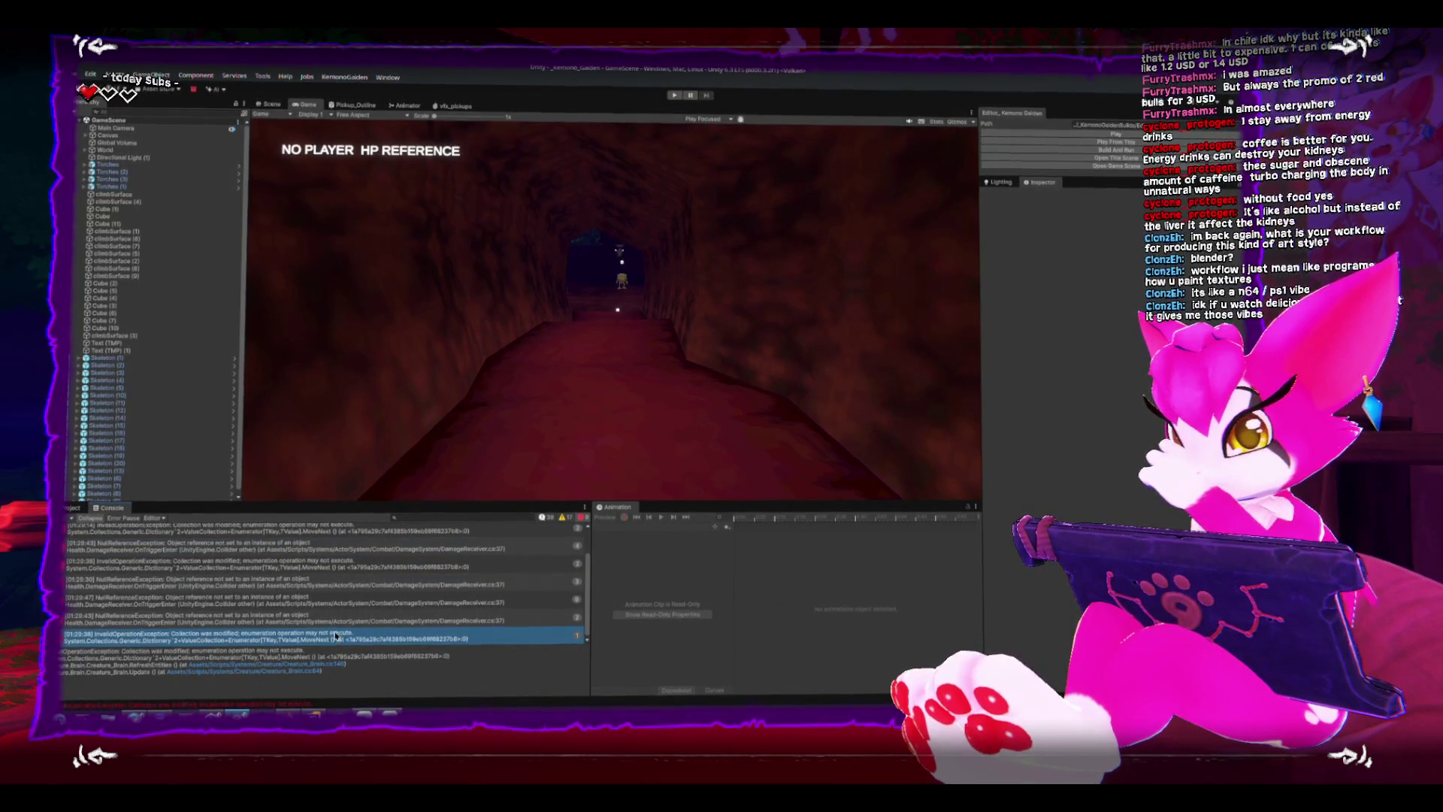
pyautogui.click(75, 519)
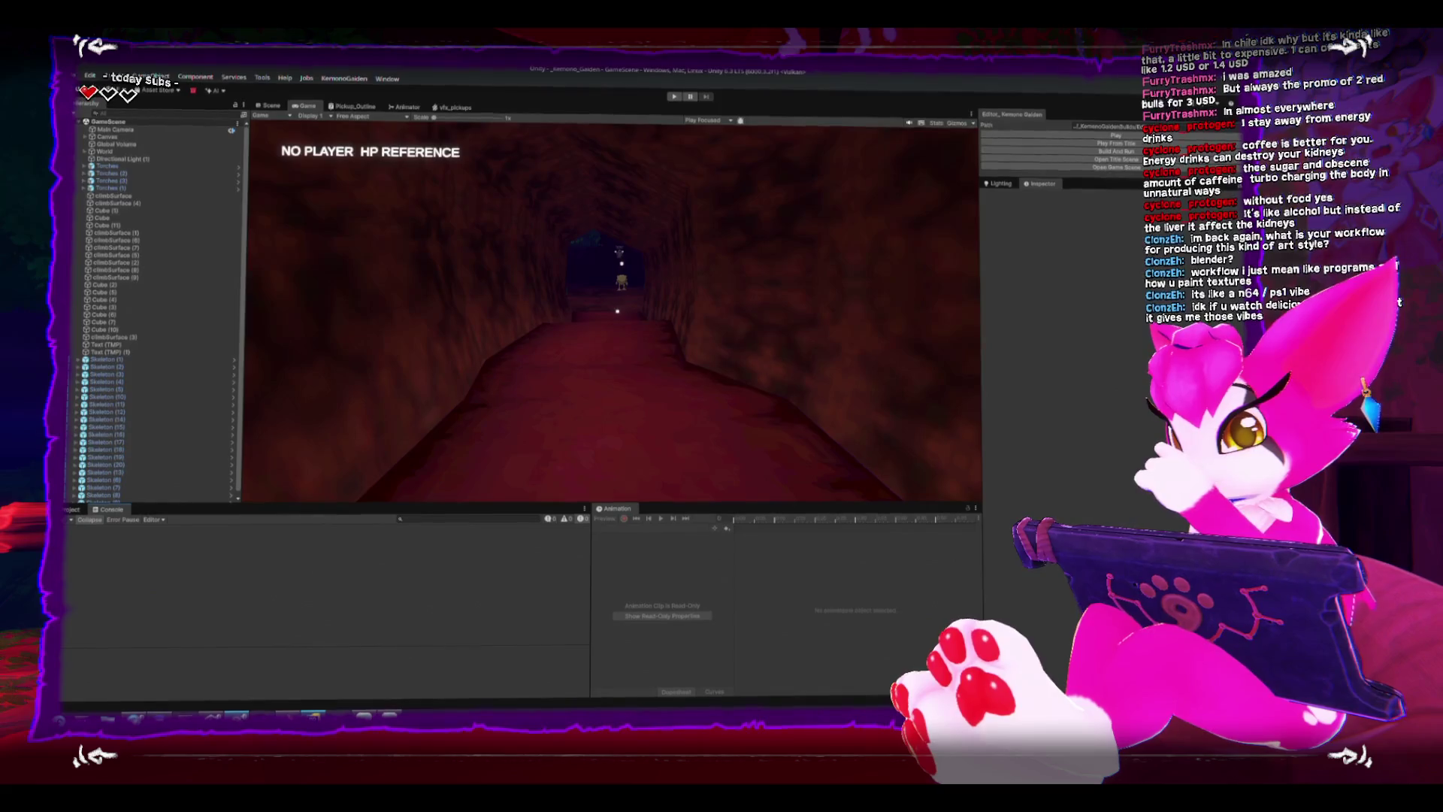
pyautogui.hotkey('alt', 'Tab')
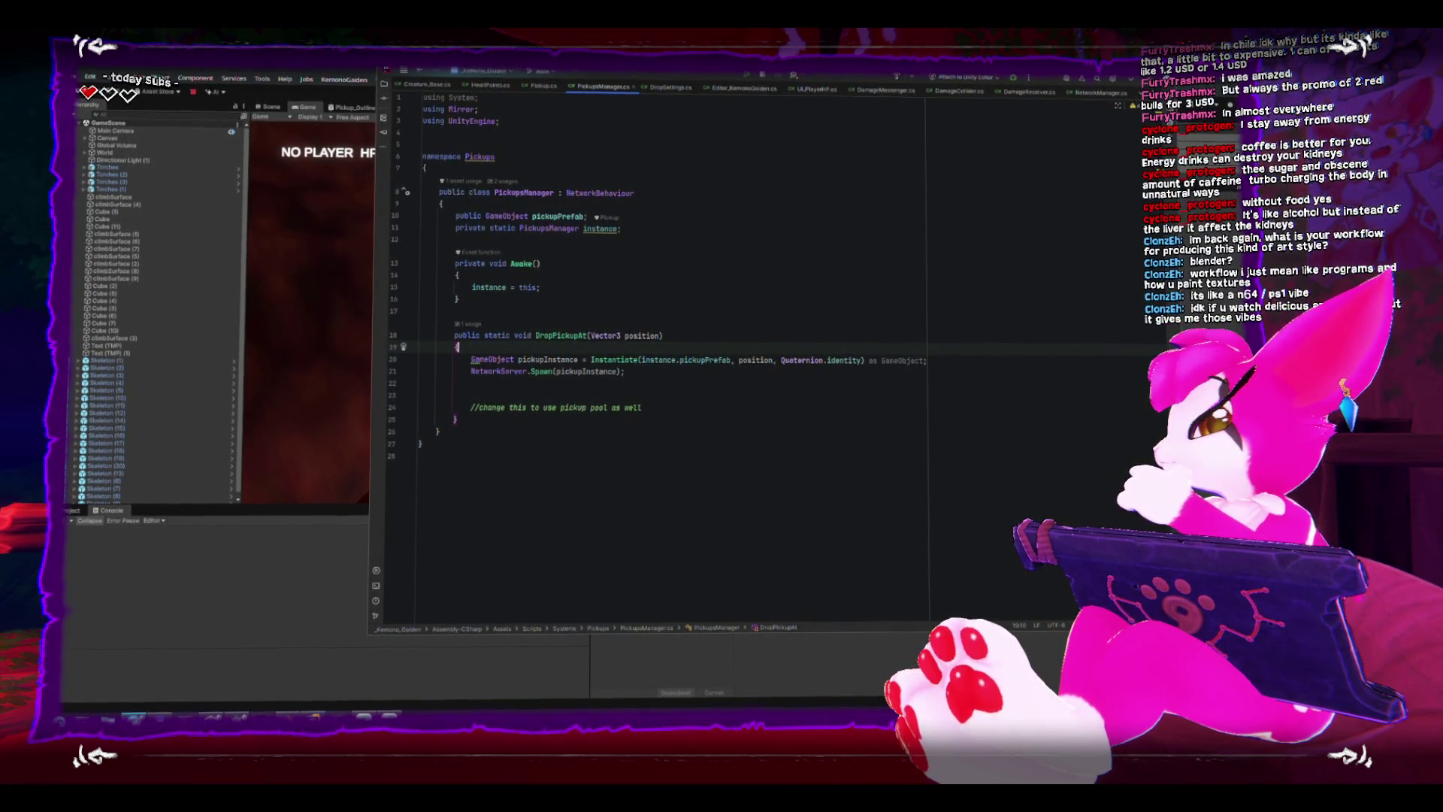
# Cycle windows to the Mirror Dropping Items docs, review the CmdDropItem example, and return to PickupsManager.cs.
pyautogui.hotkey('alt', 'Tab')
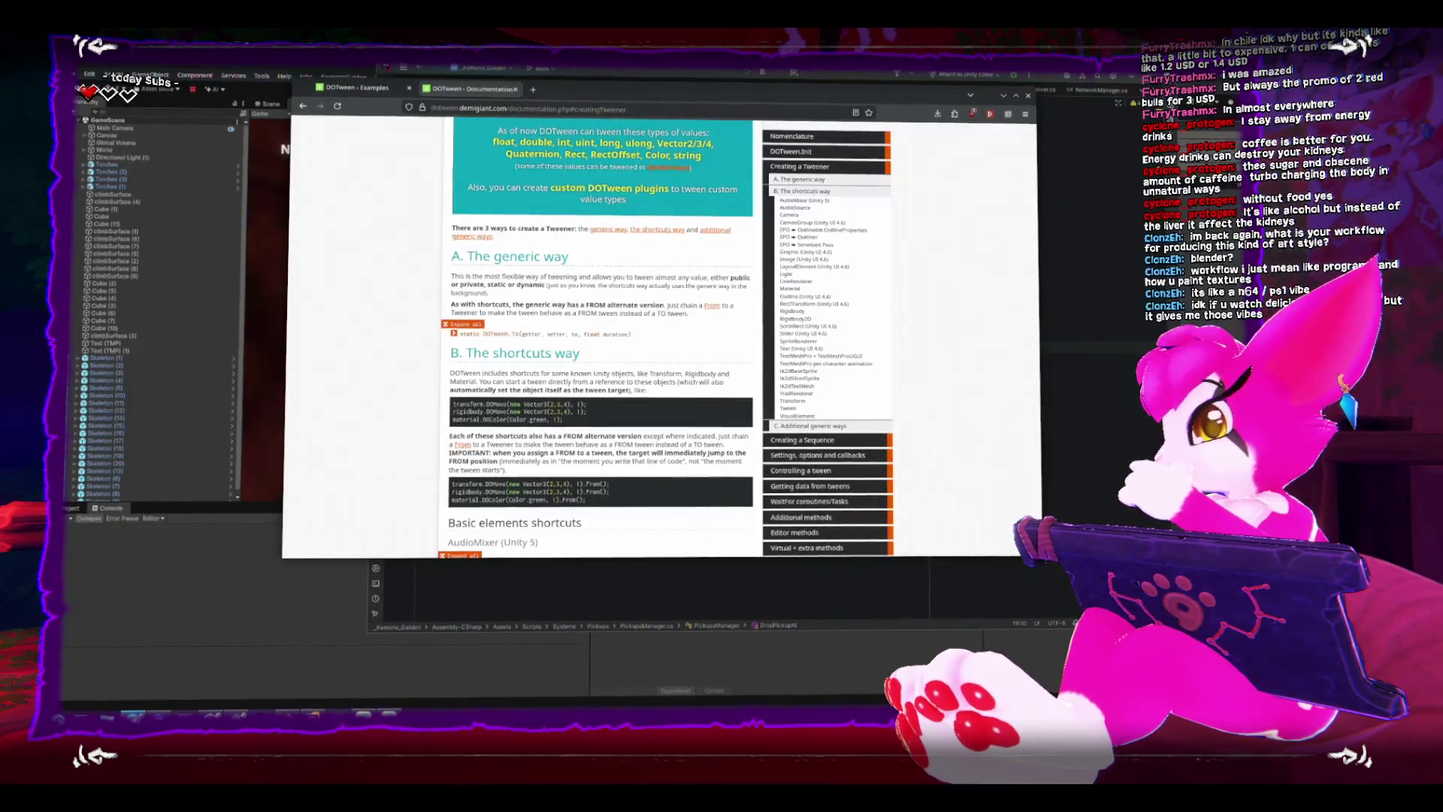
pyautogui.hotkey('alt', 'Tab')
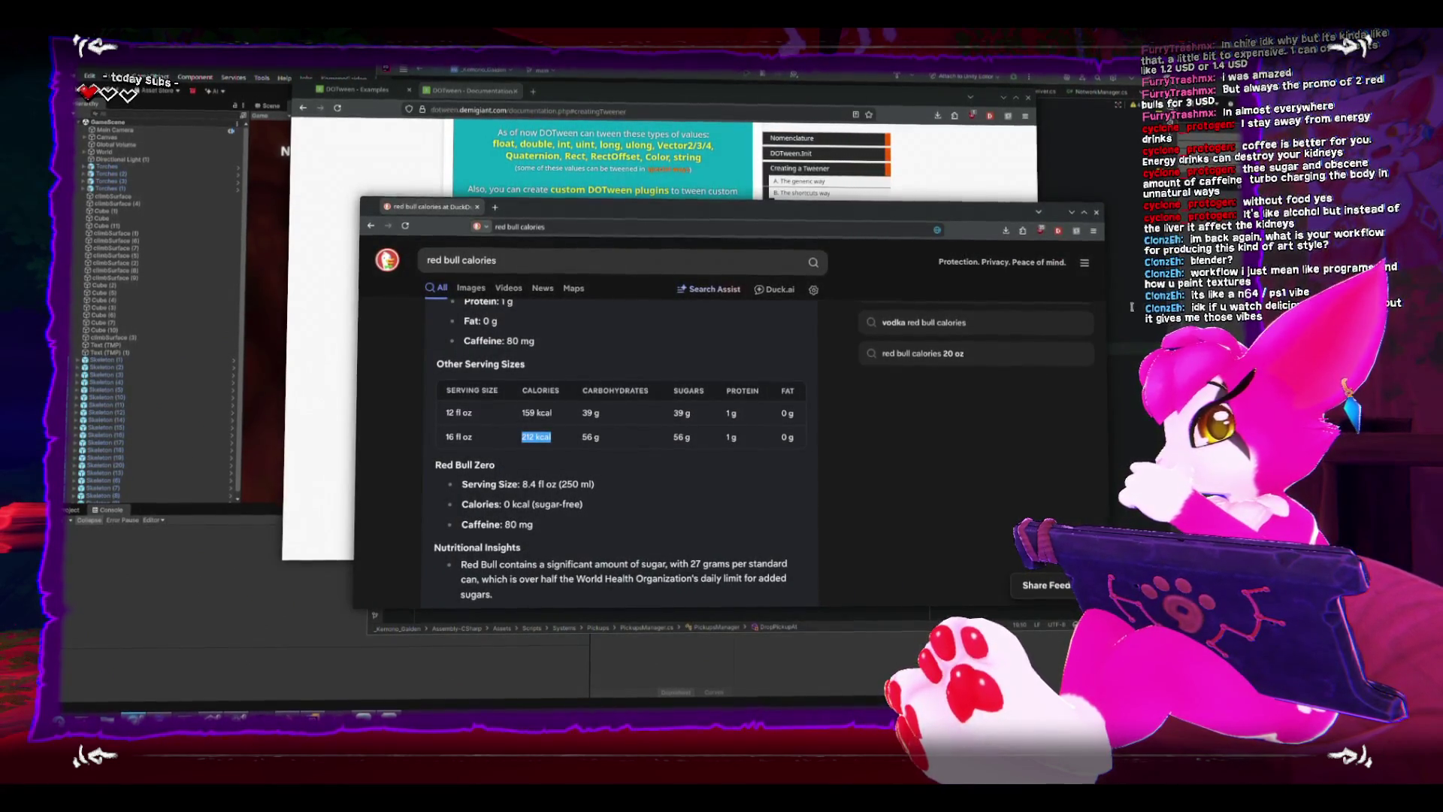
pyautogui.hotkey('alt', 'Tab')
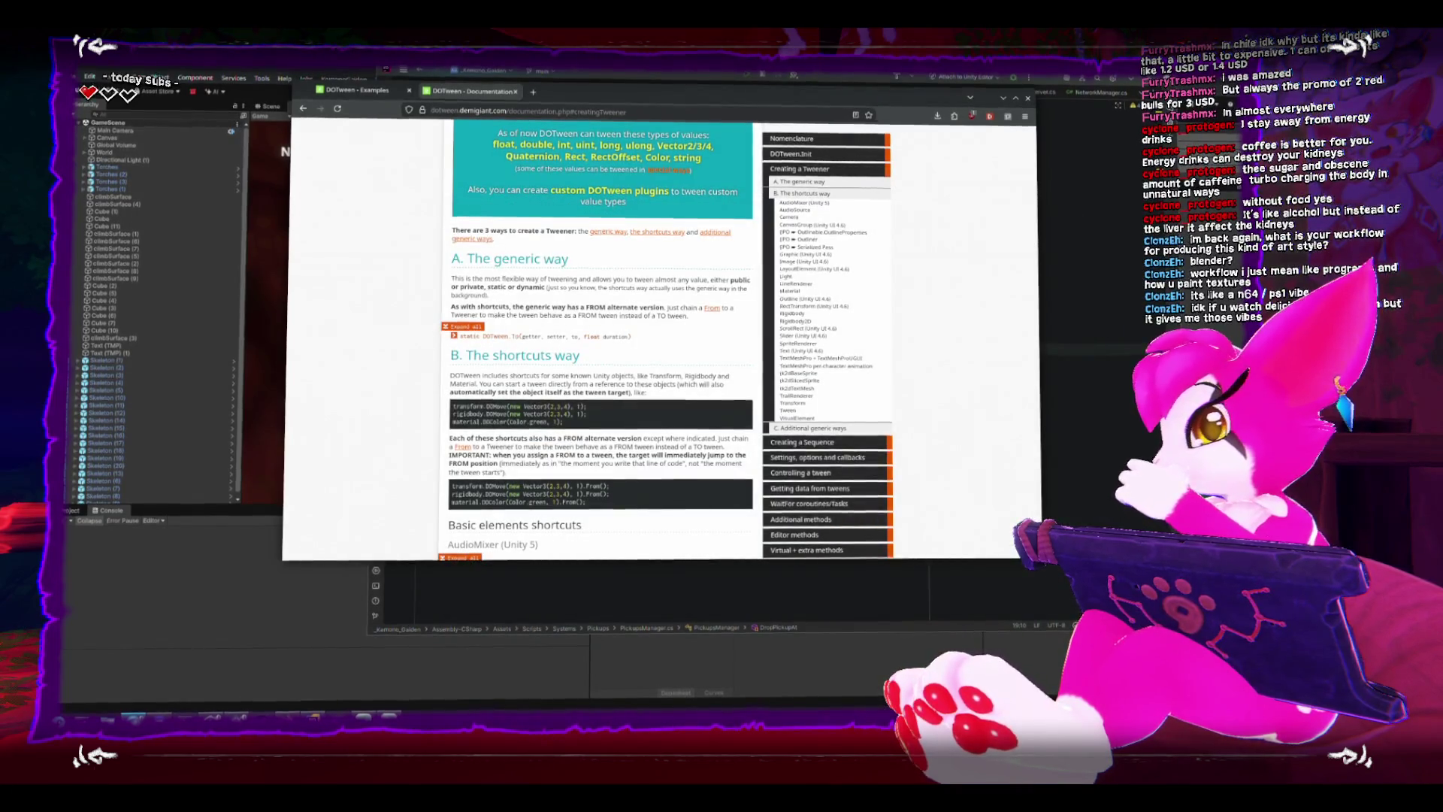
pyautogui.hotkey('alt', 'Tab')
pyautogui.moveTo(739, 506)
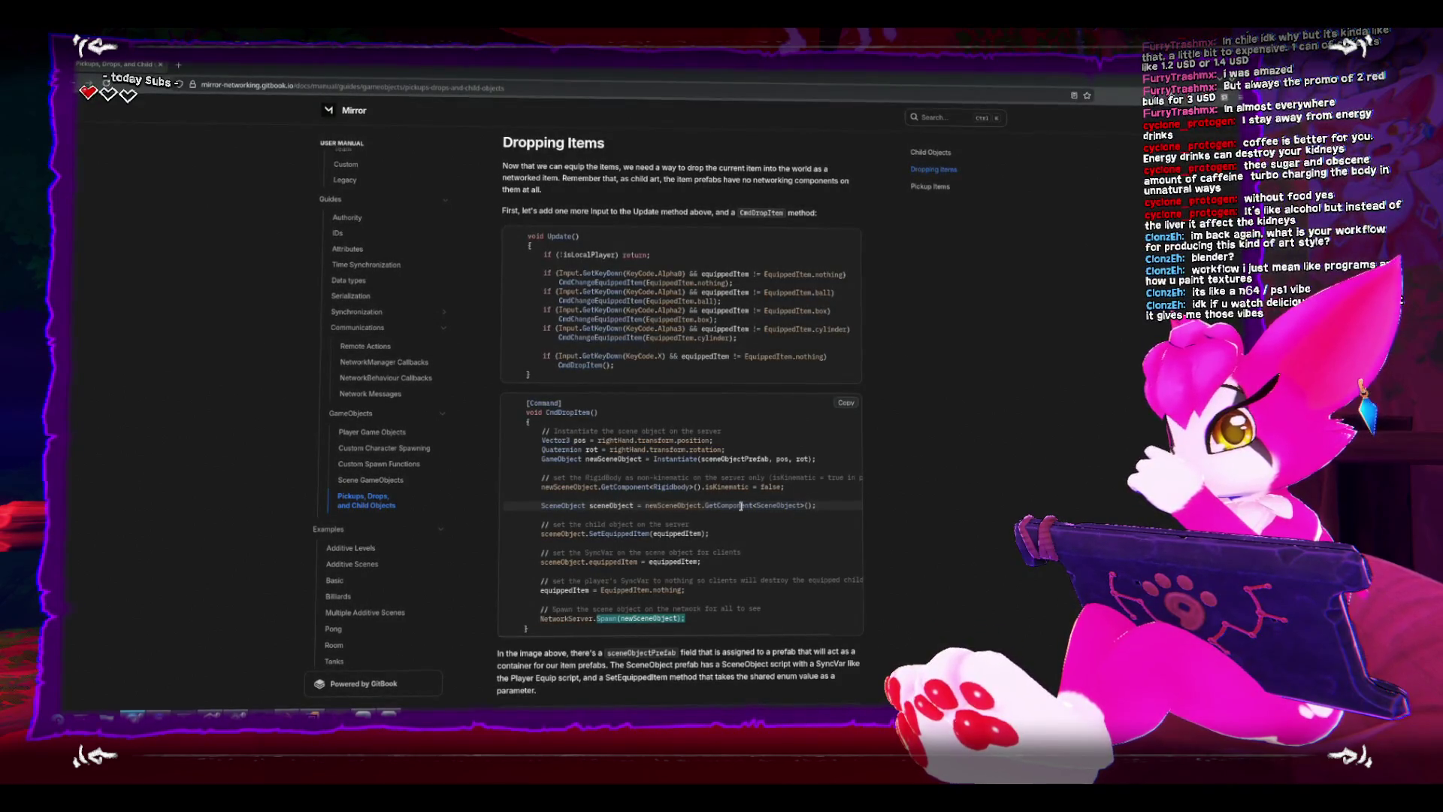
pyautogui.scroll(-2, 741, 508)
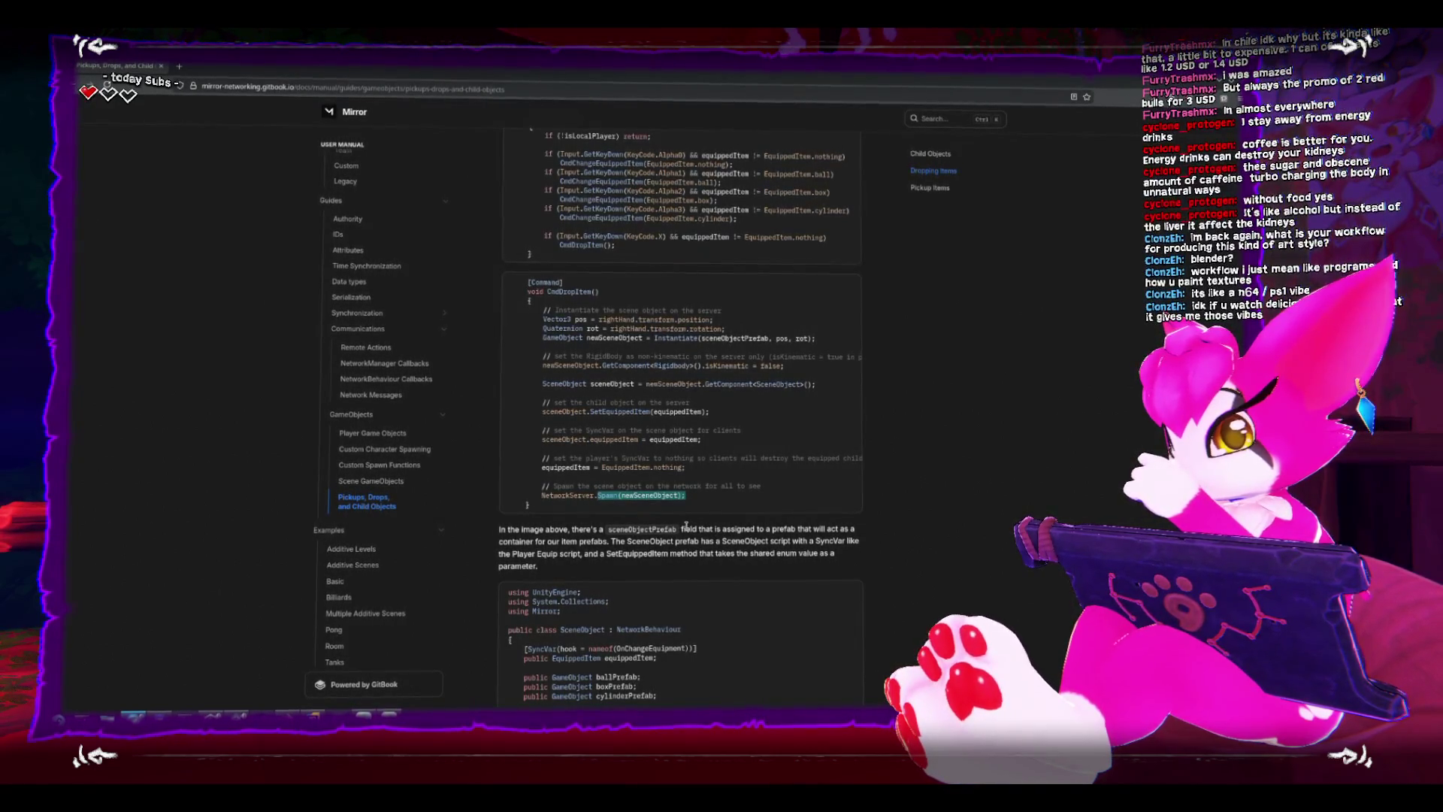
pyautogui.scroll(-1, 685, 525)
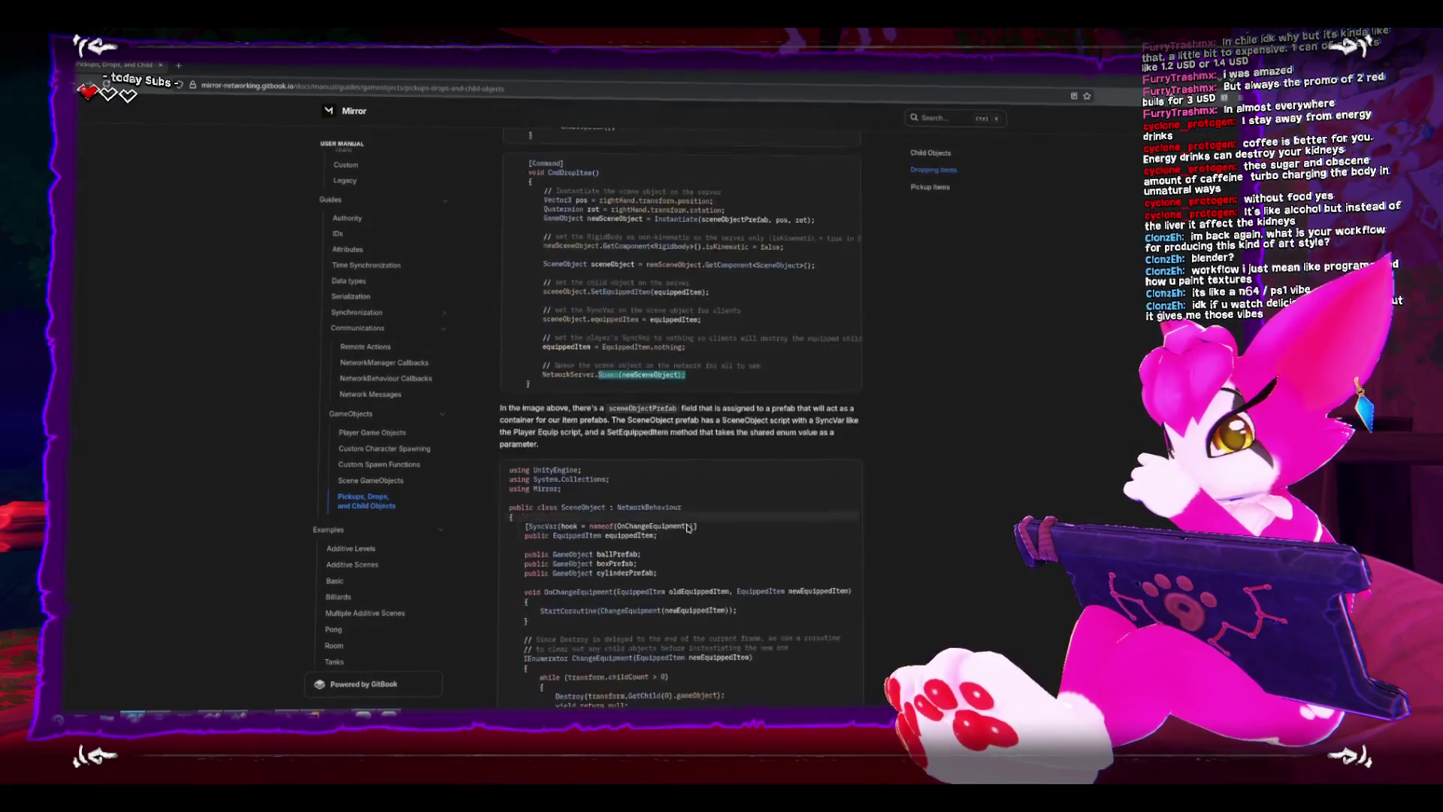
pyautogui.scroll(-1, 685, 525)
pyautogui.scroll(-1, 684, 522)
pyautogui.scroll(1, 684, 522)
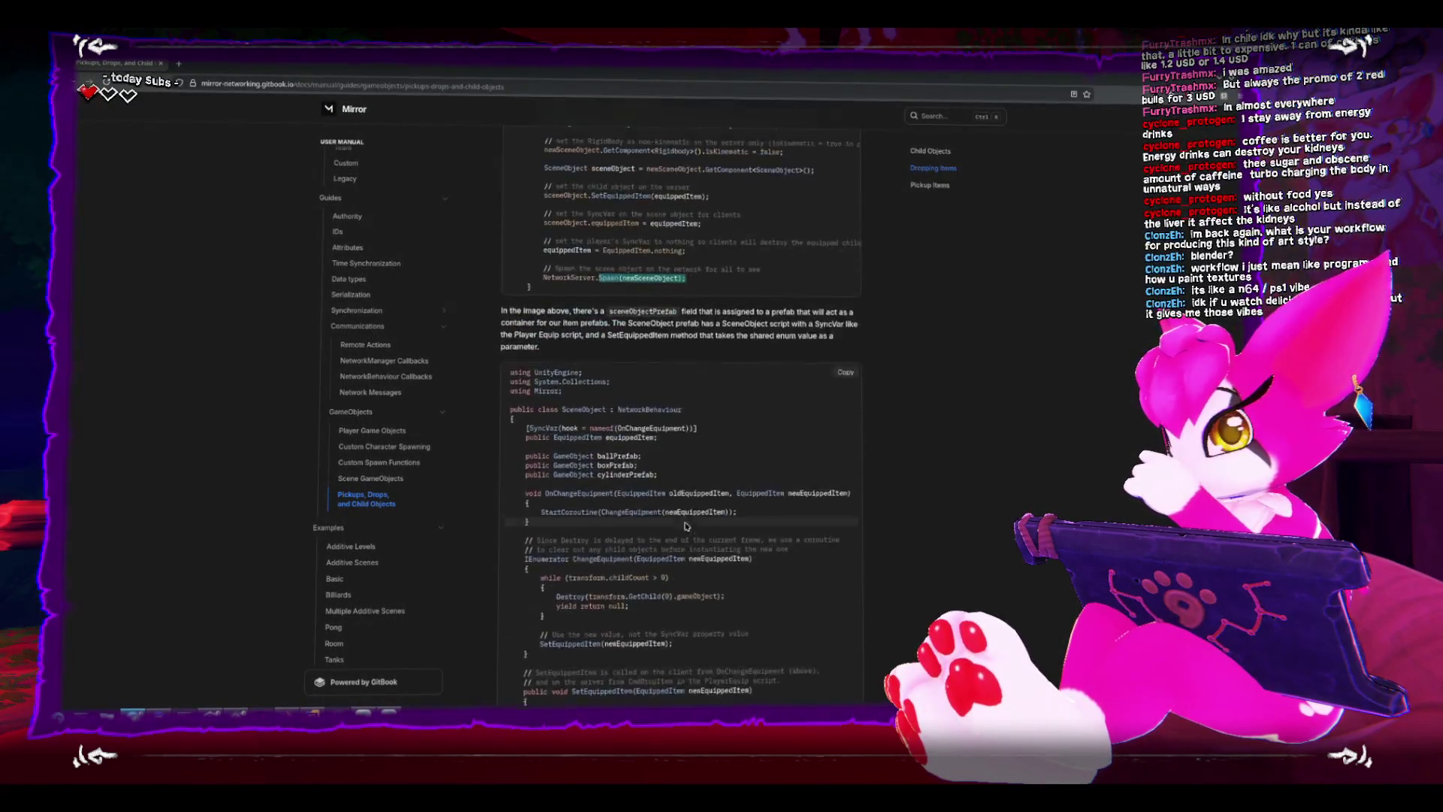
pyautogui.scroll(2, 684, 522)
pyautogui.scroll(1, 586, 553)
pyautogui.click(540, 557)
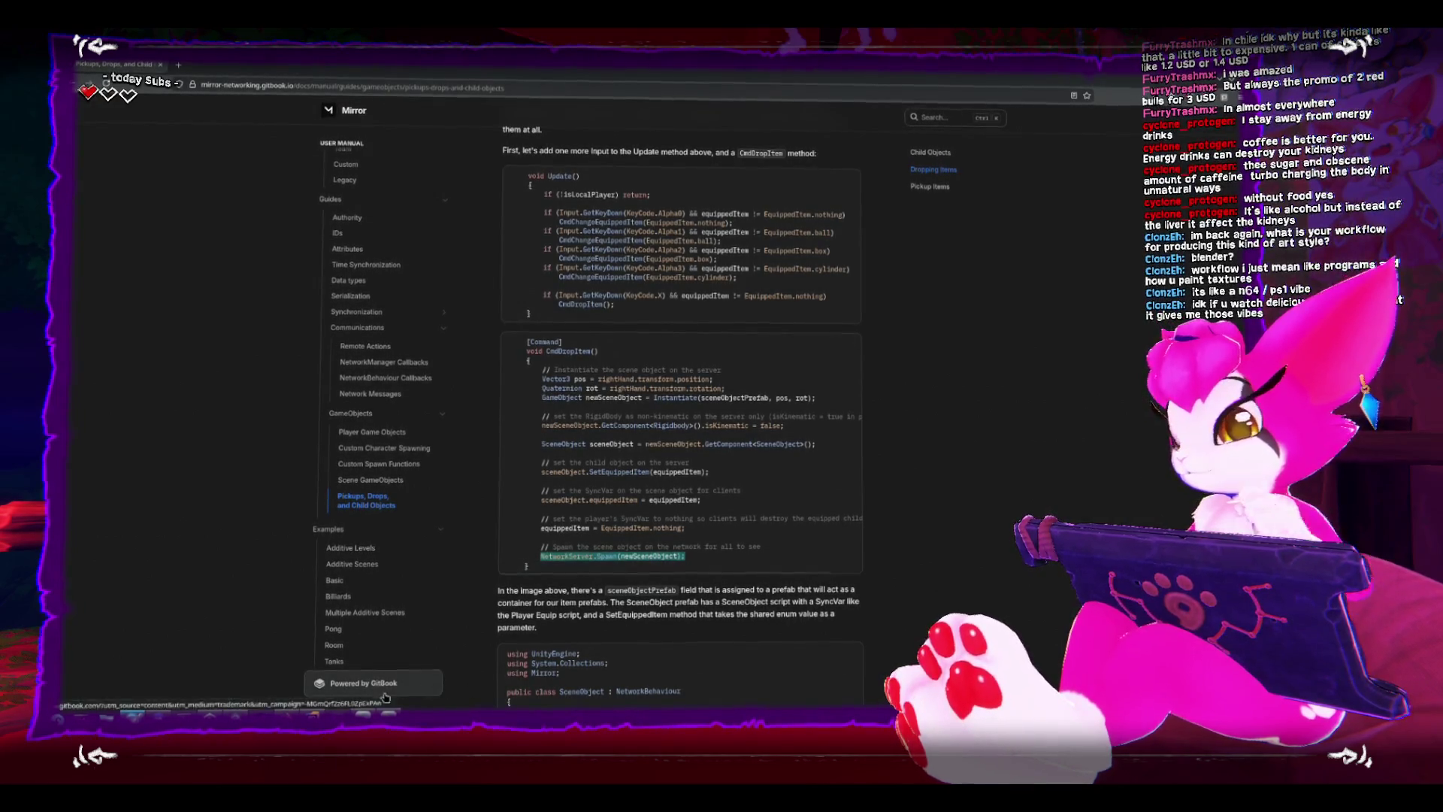
pyautogui.hotkey('alt', 'Tab')
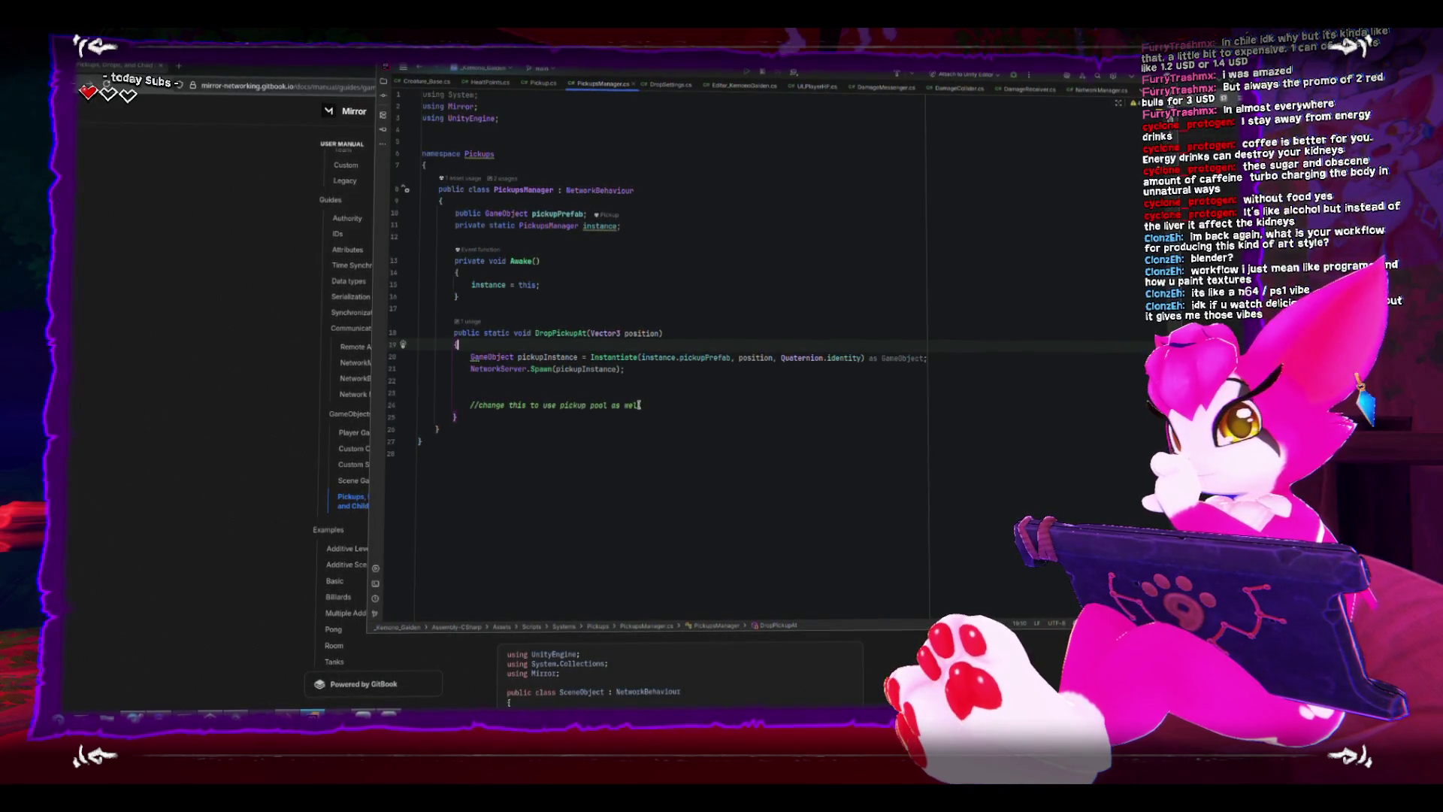
# Check the Mirror documentation's [Command] attribute and CmdDropItem signature as a pattern.
pyautogui.doubleClick(493, 369)
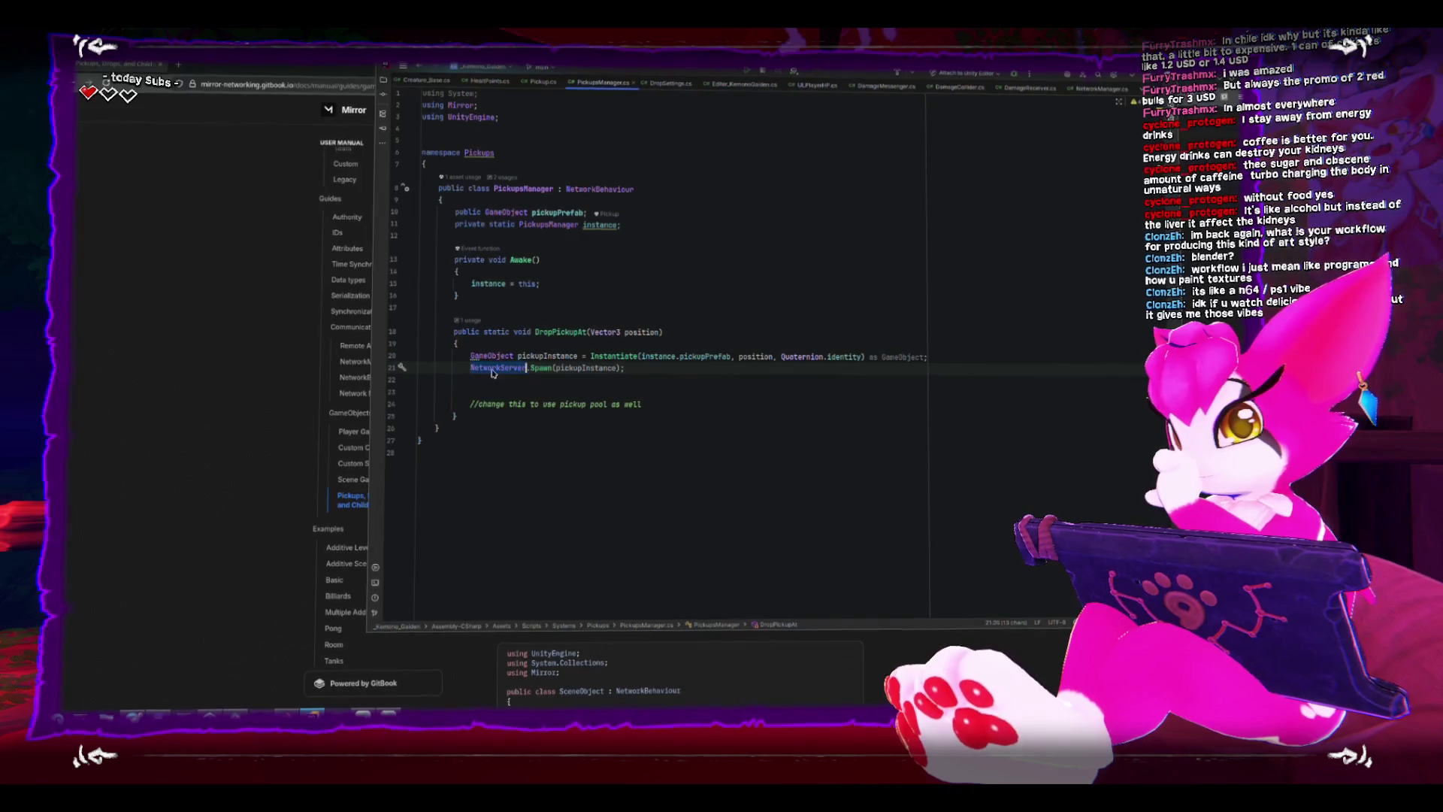
pyautogui.click(502, 390)
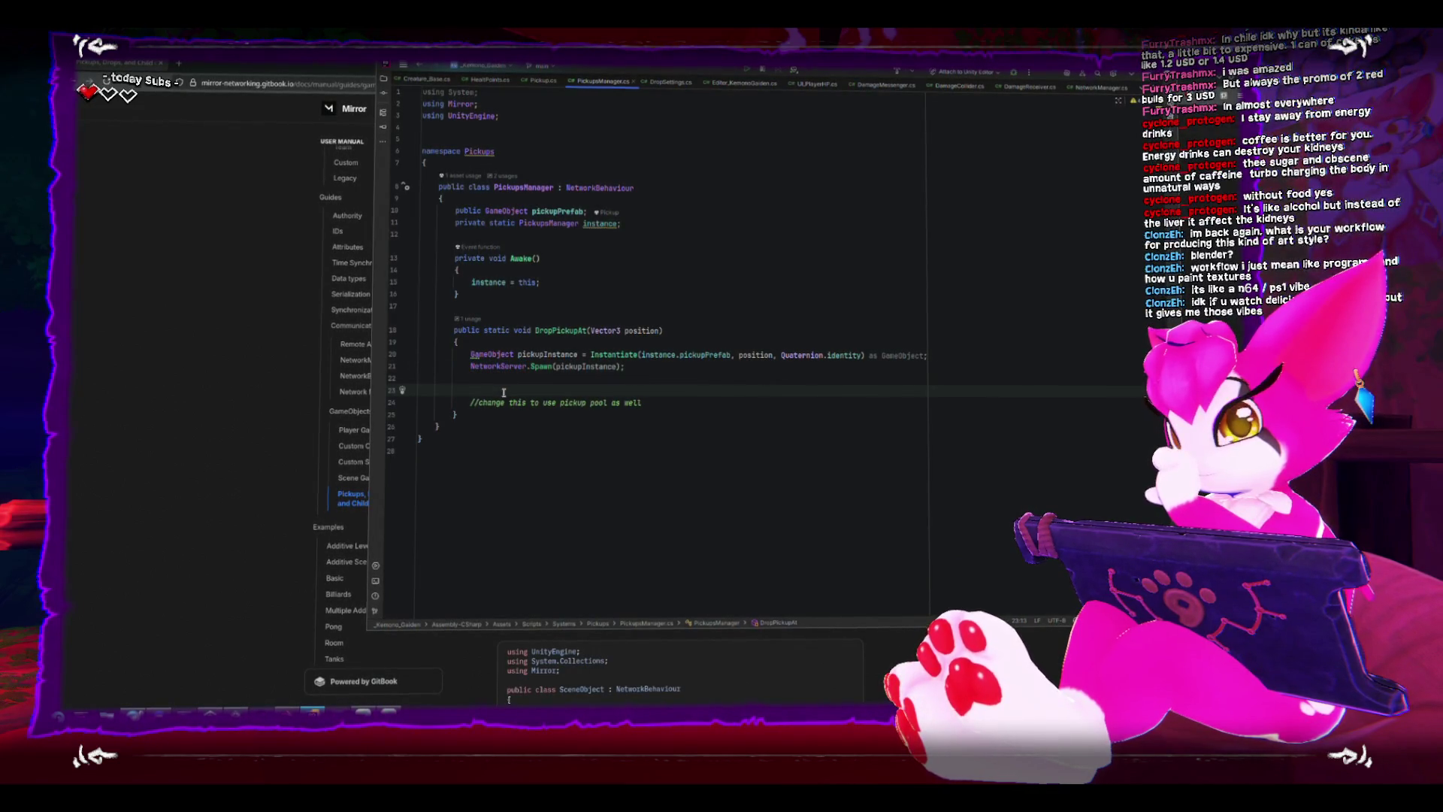
pyautogui.click(195, 509)
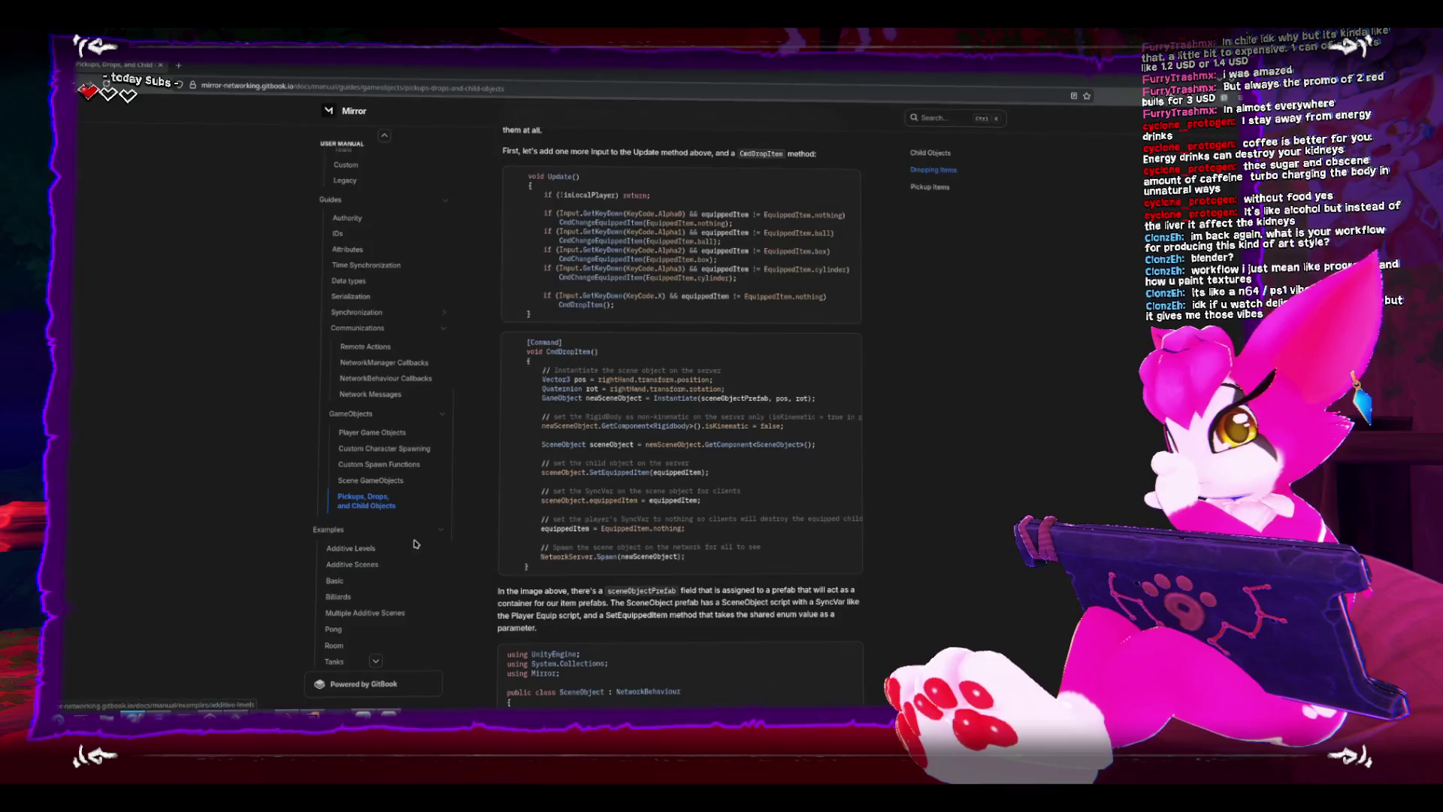
pyautogui.moveTo(552, 526)
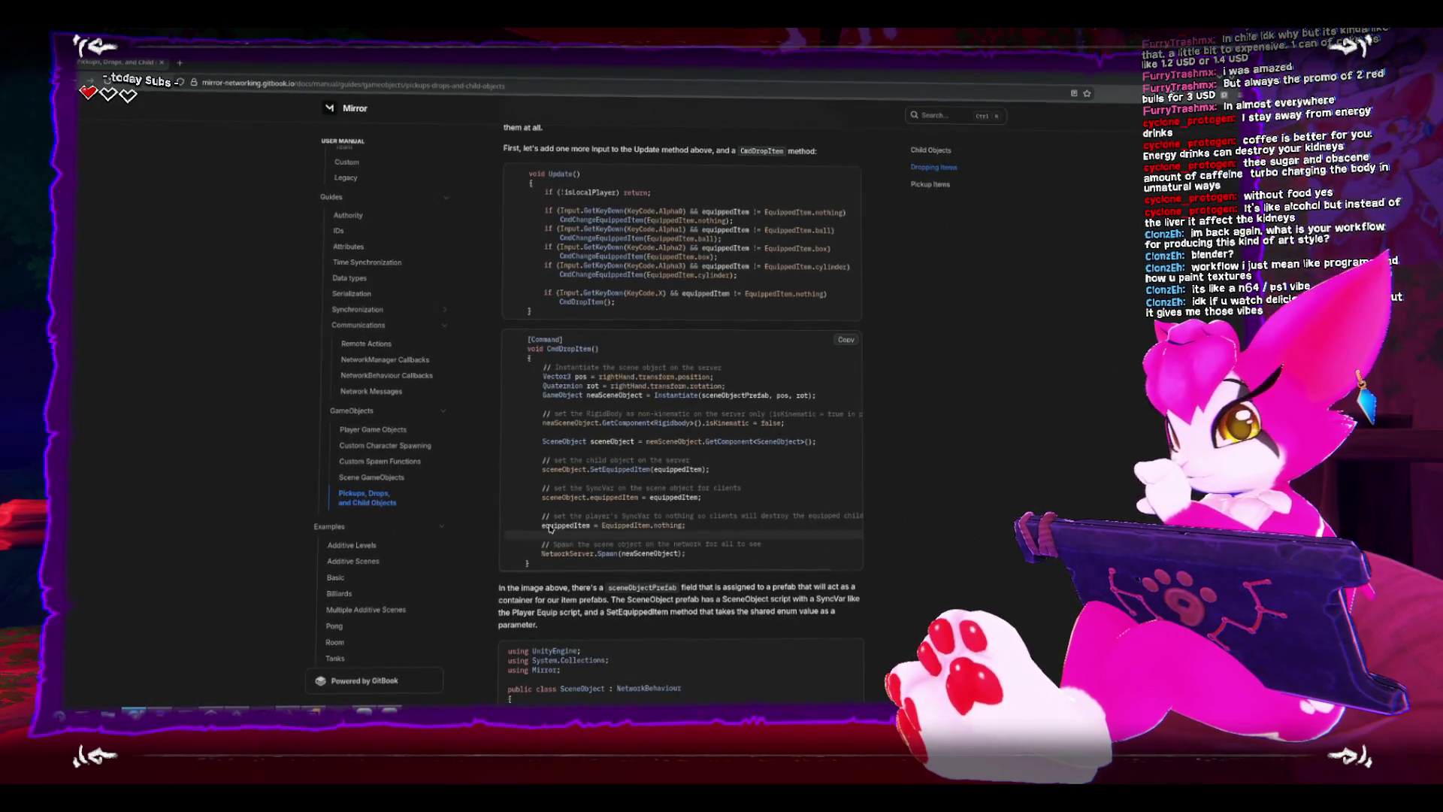
pyautogui.moveTo(599, 351); pyautogui.dragTo(525, 340)
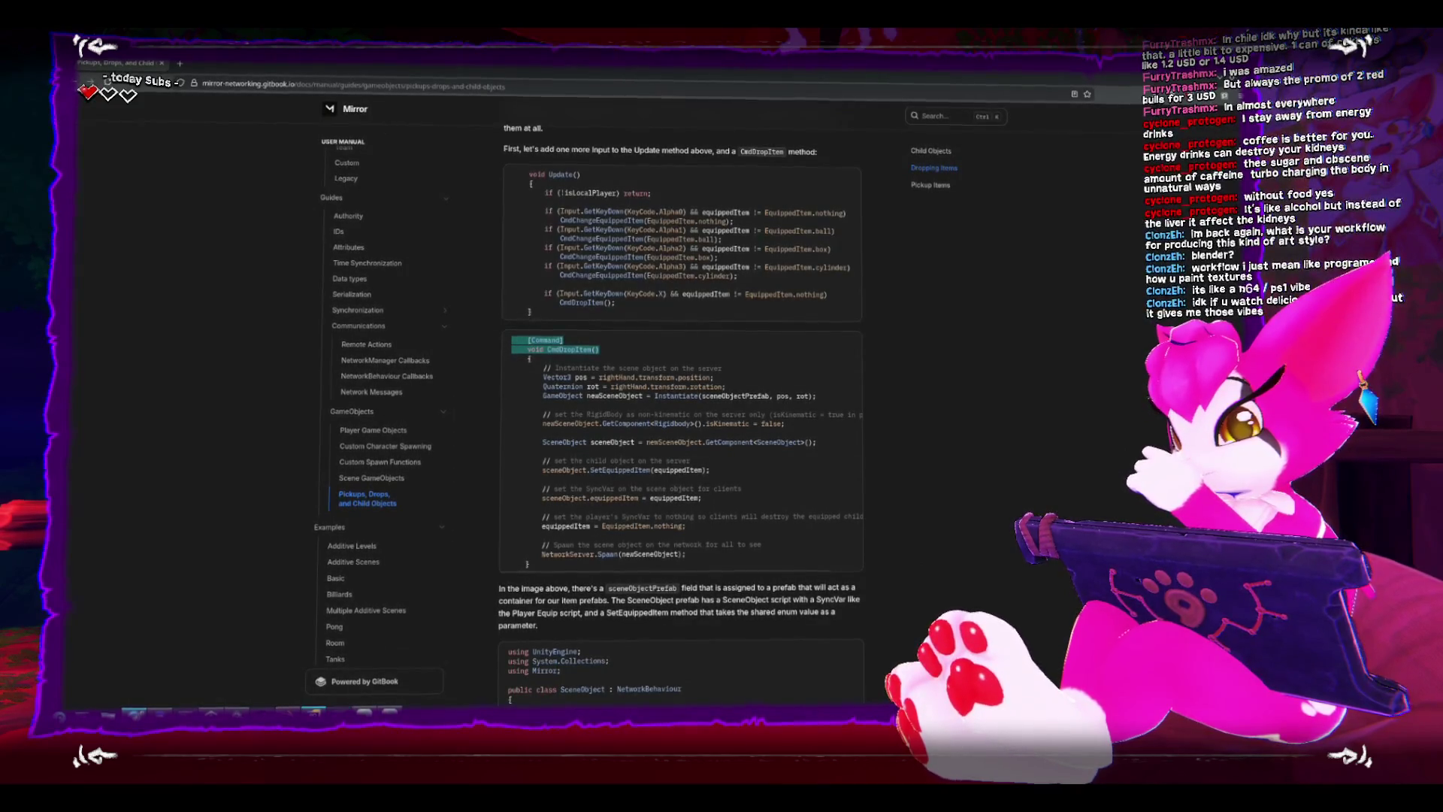
pyautogui.hotkey('alt', 'Tab')
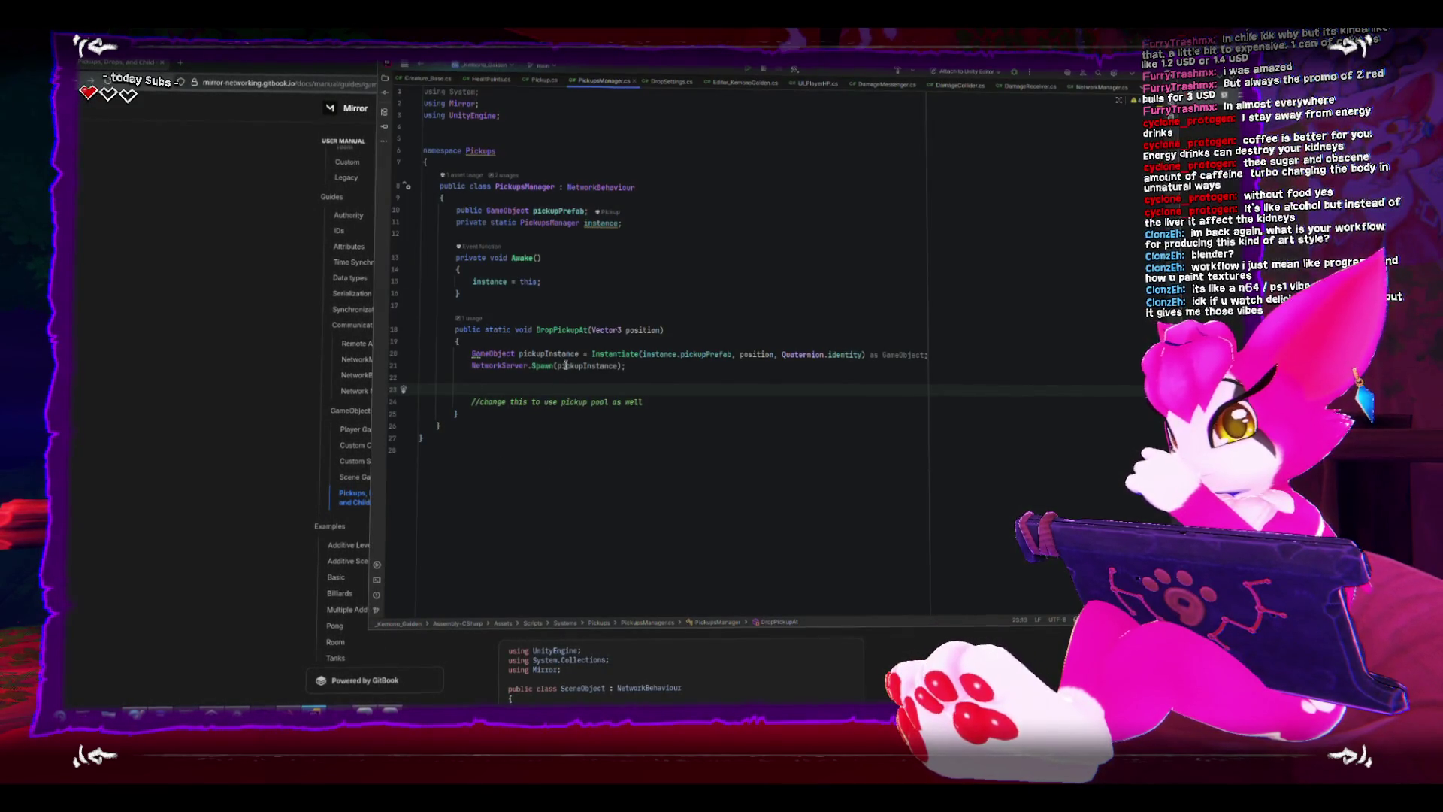
# Mark DropPickupAt with [Command] and rename it to CmdDropPickupAt.
pyautogui.click(580, 310)
pyautogui.press('Return')
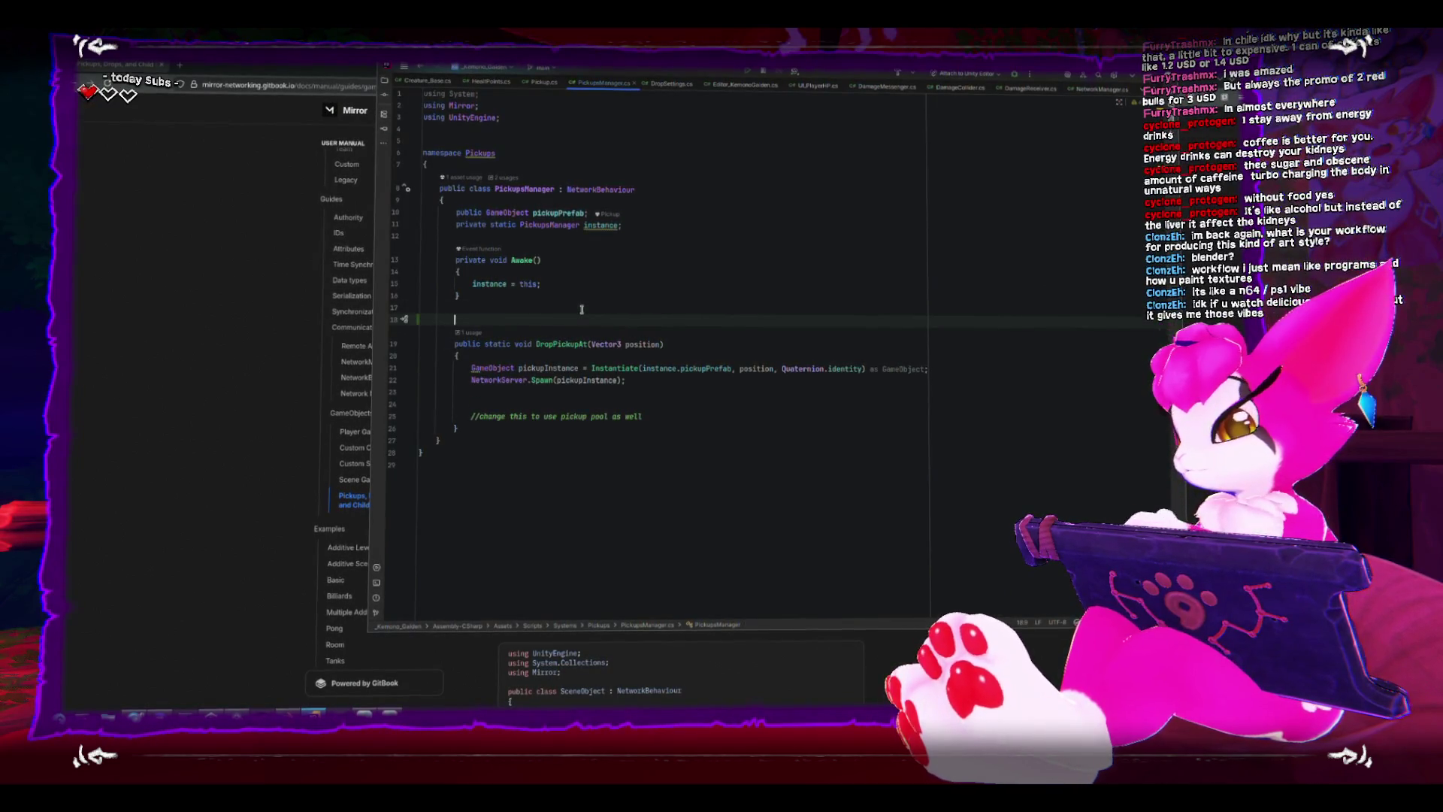
pyautogui.write('[C')
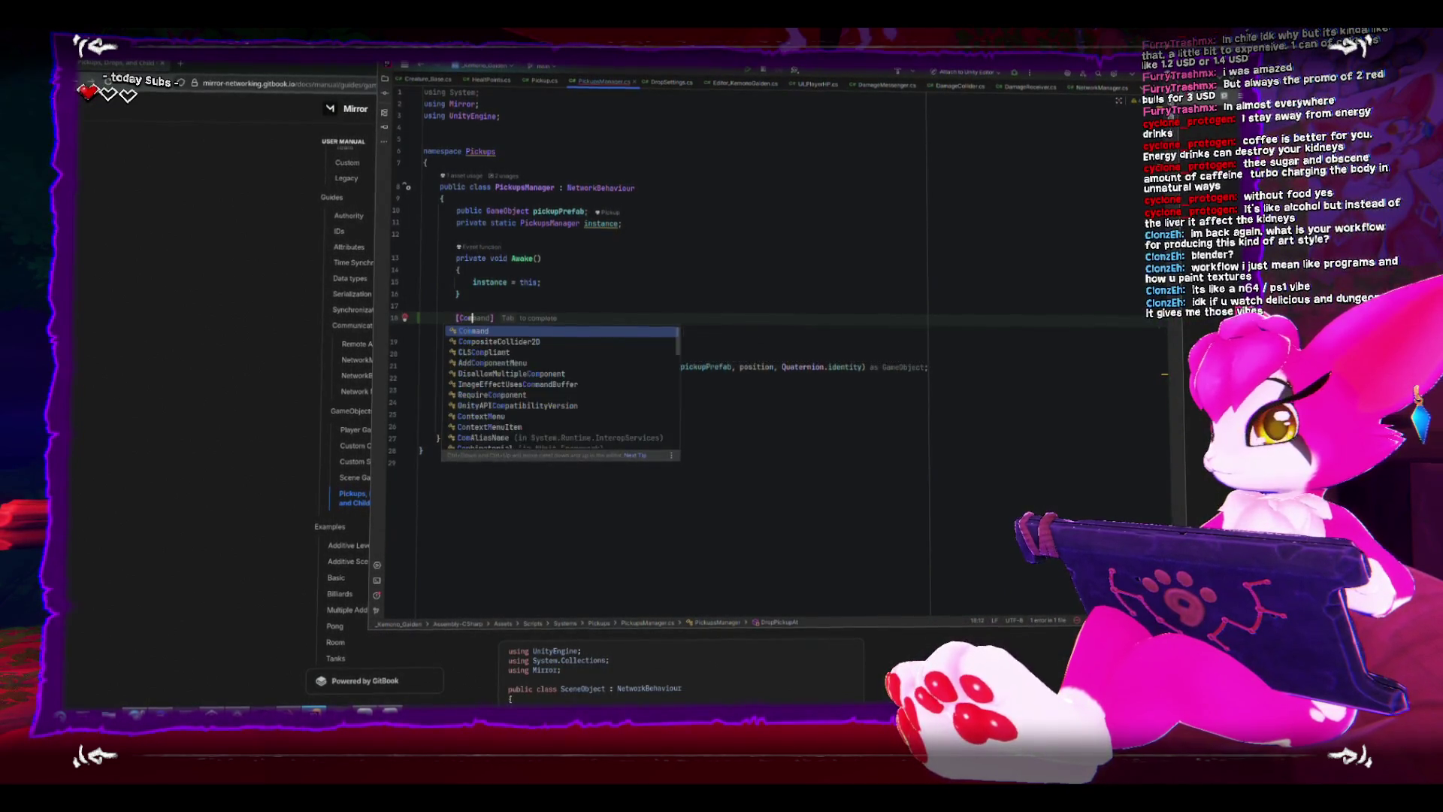
pyautogui.write('ommand')
pyautogui.press('Return')
pyautogui.rightClick(550, 347)
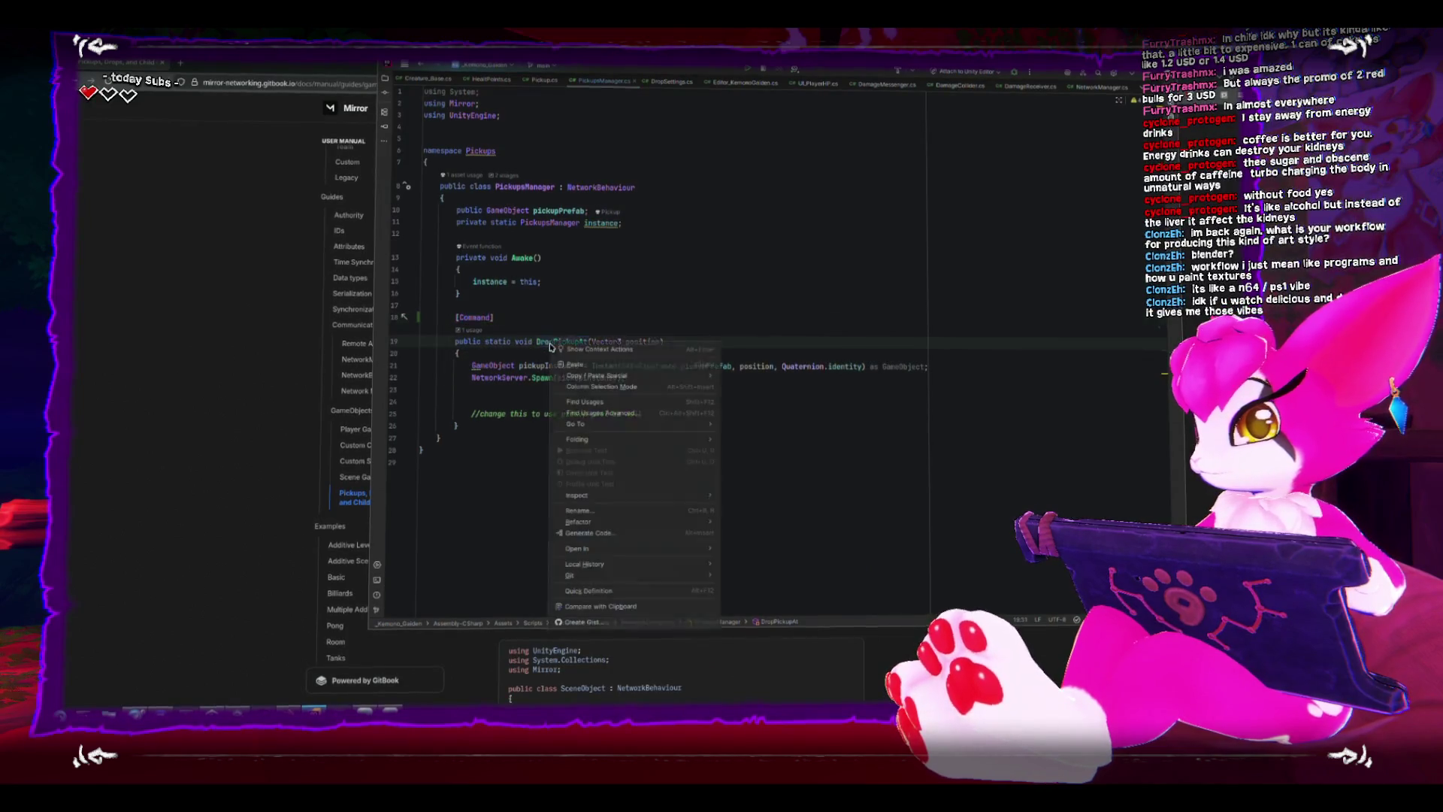
pyautogui.click(603, 517)
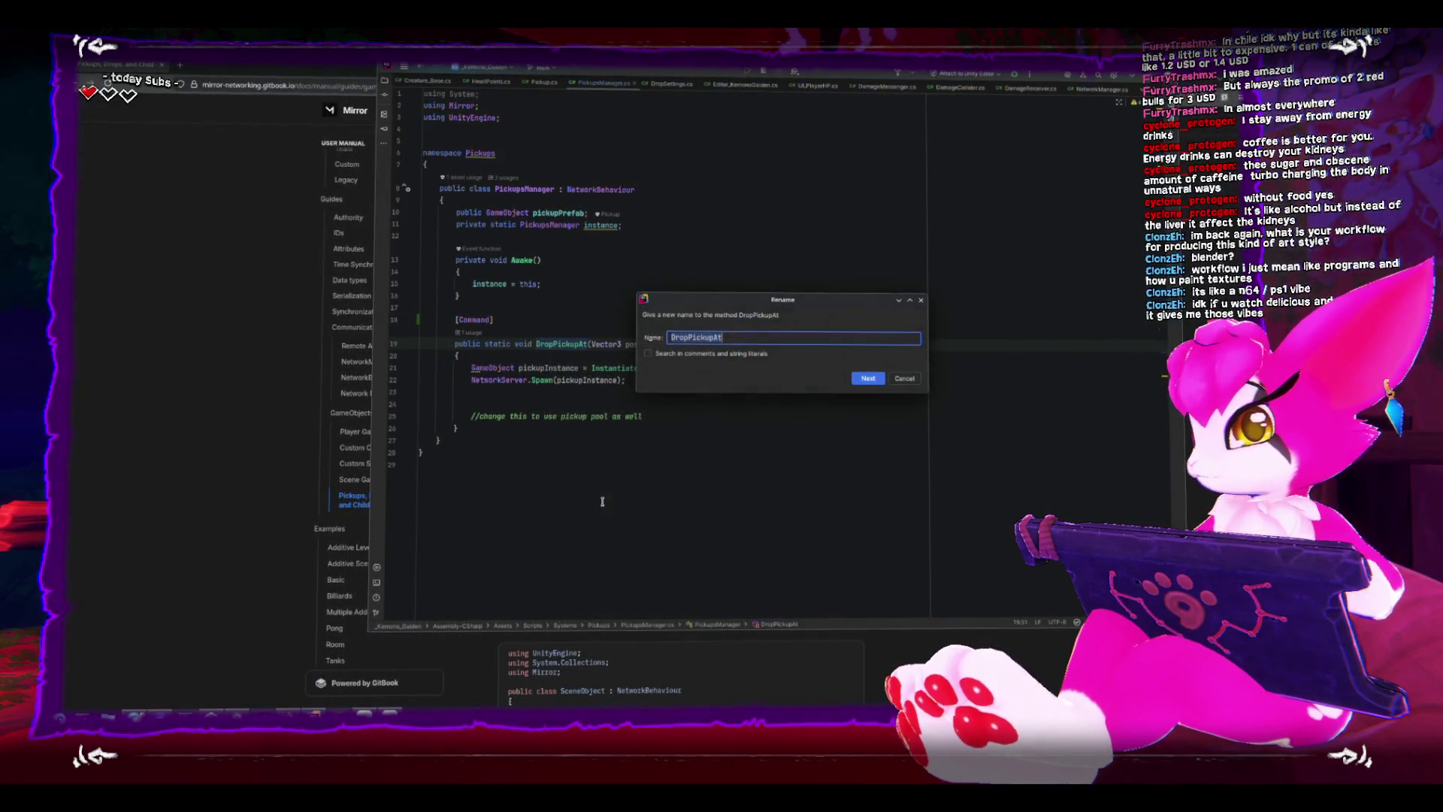
pyautogui.press('Home')
pyautogui.write('Cmd')
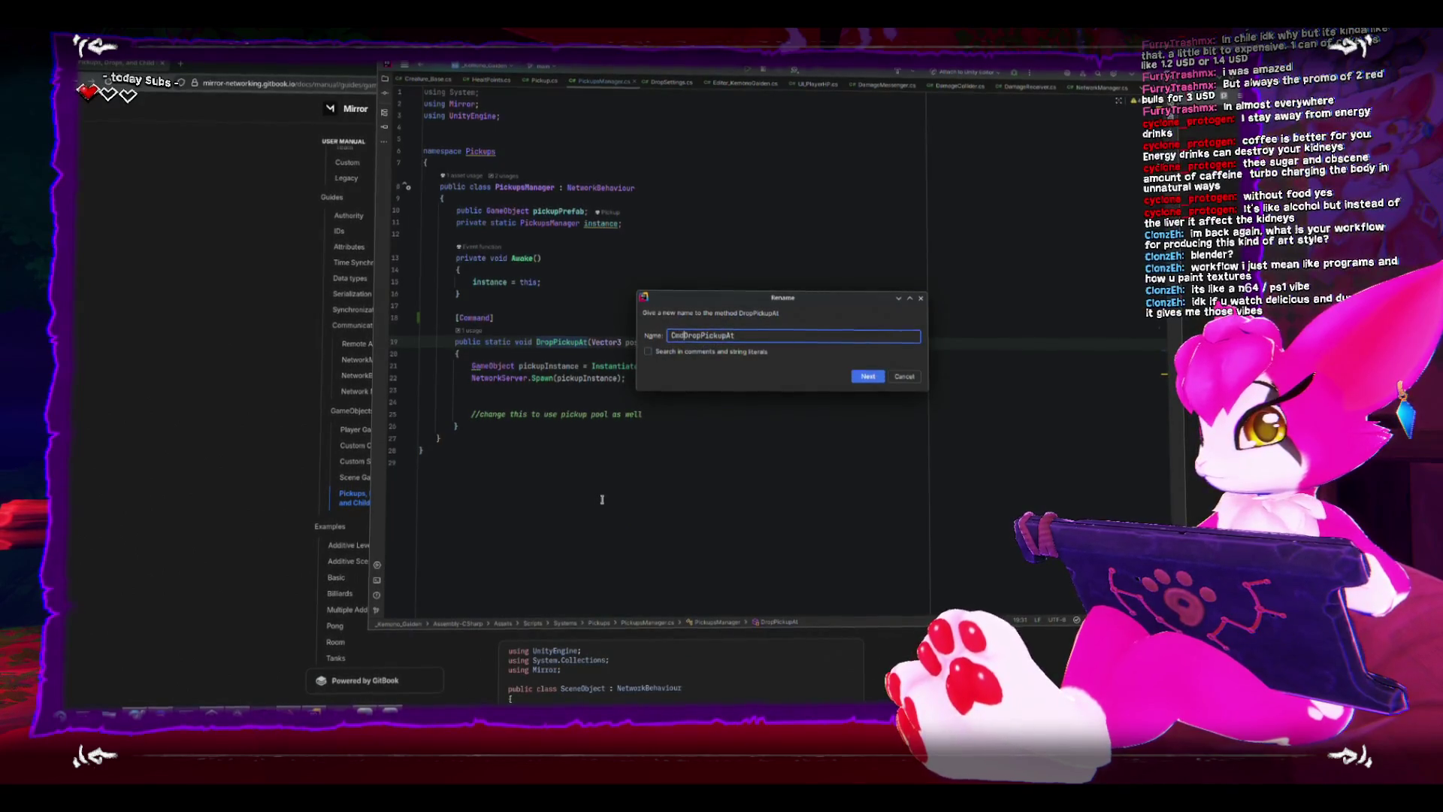
pyautogui.press('Return')
# Separate the [Command] block with a blank line and return to Unity to compile.
pyautogui.click(595, 469)
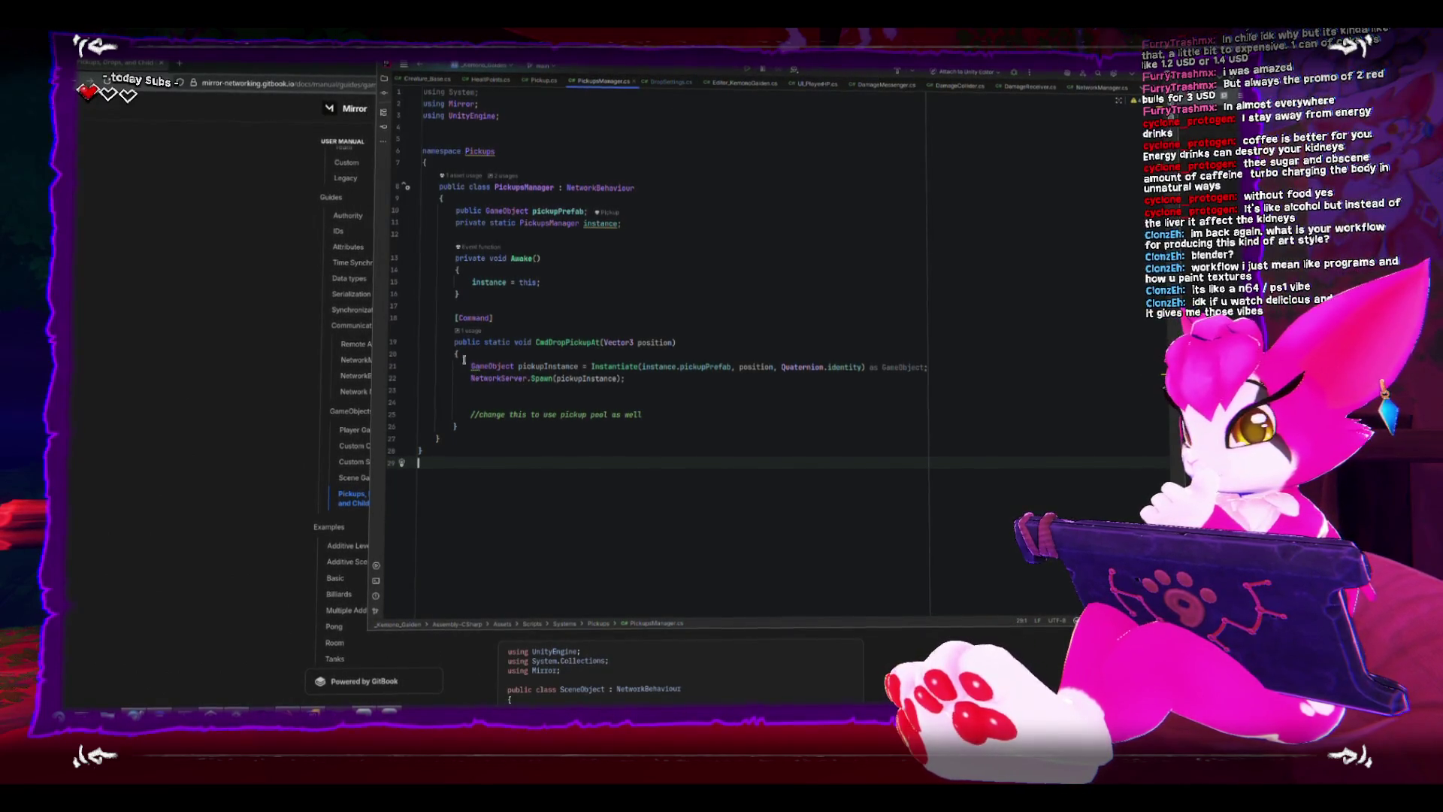
pyautogui.moveTo(647, 393); pyautogui.dragTo(502, 385)
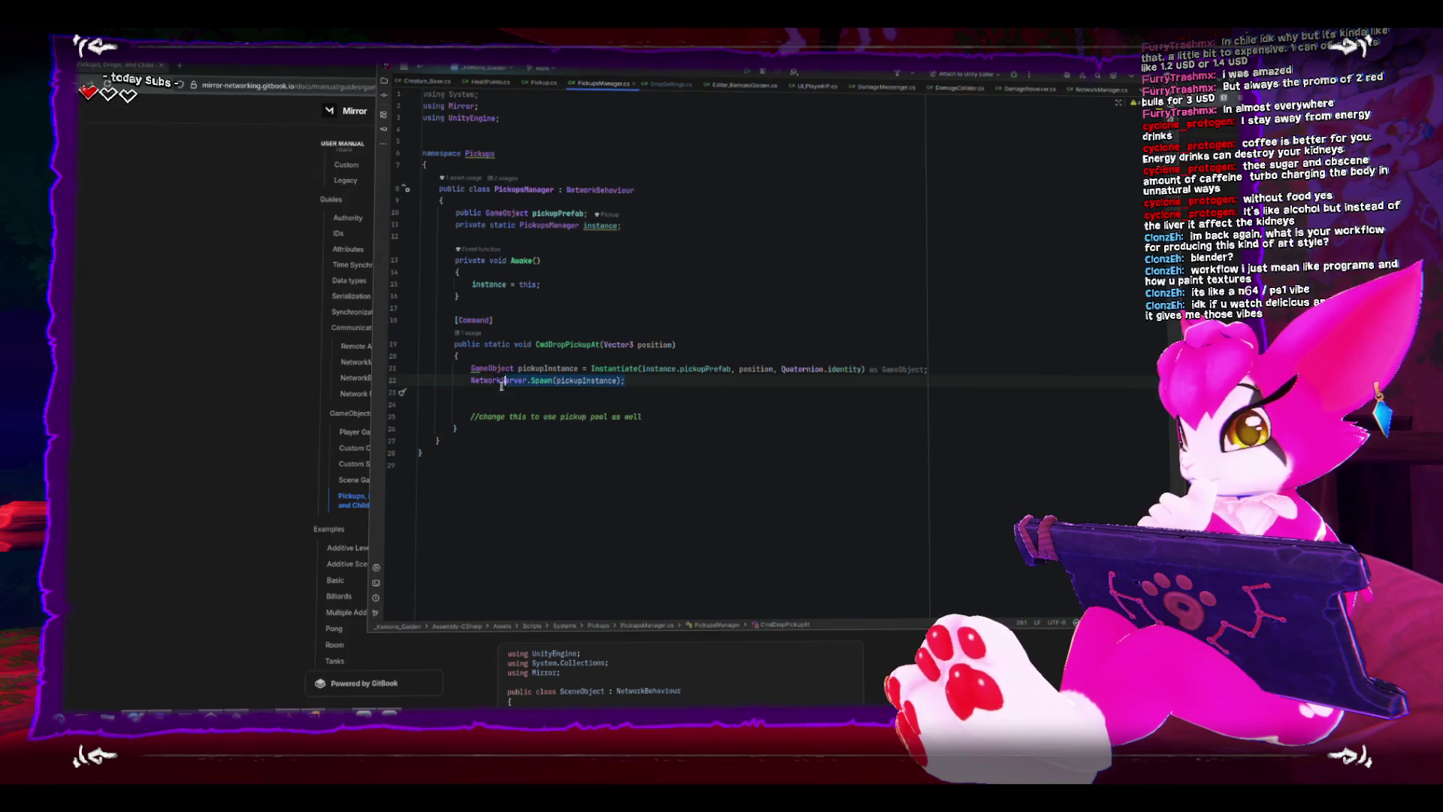
pyautogui.click(502, 318)
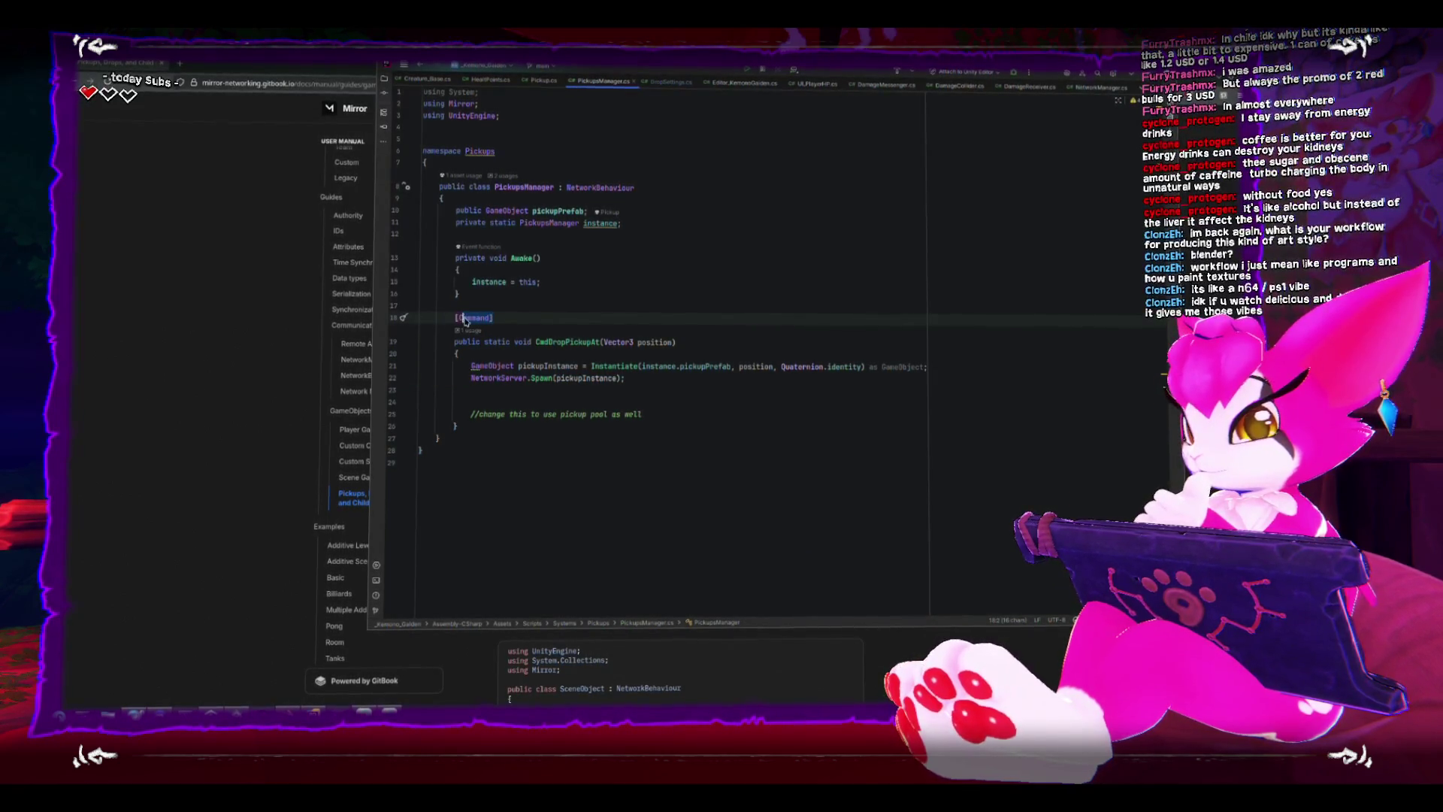
pyautogui.click(497, 300)
pyautogui.press('Return')
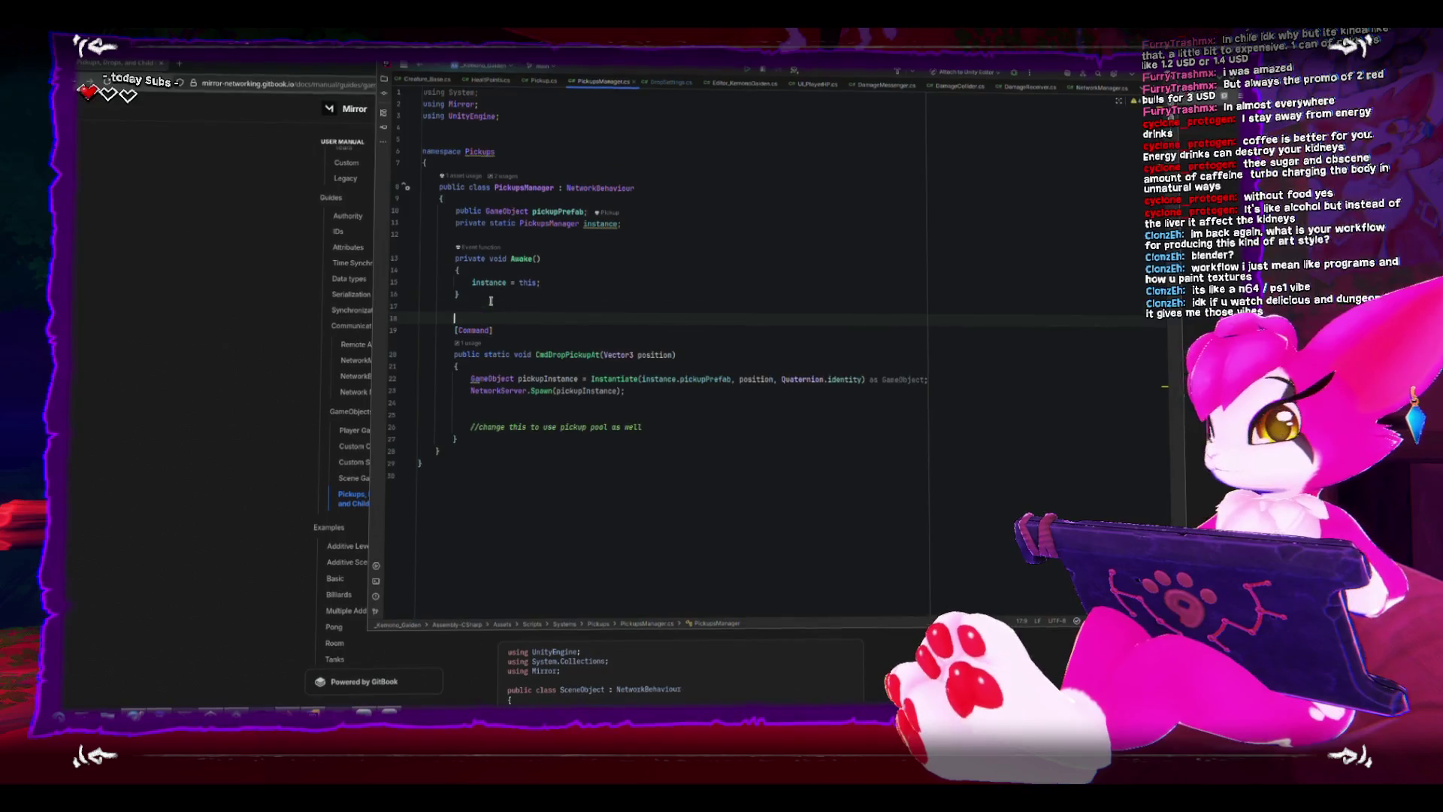
pyautogui.hotkey('alt', 'Tab')
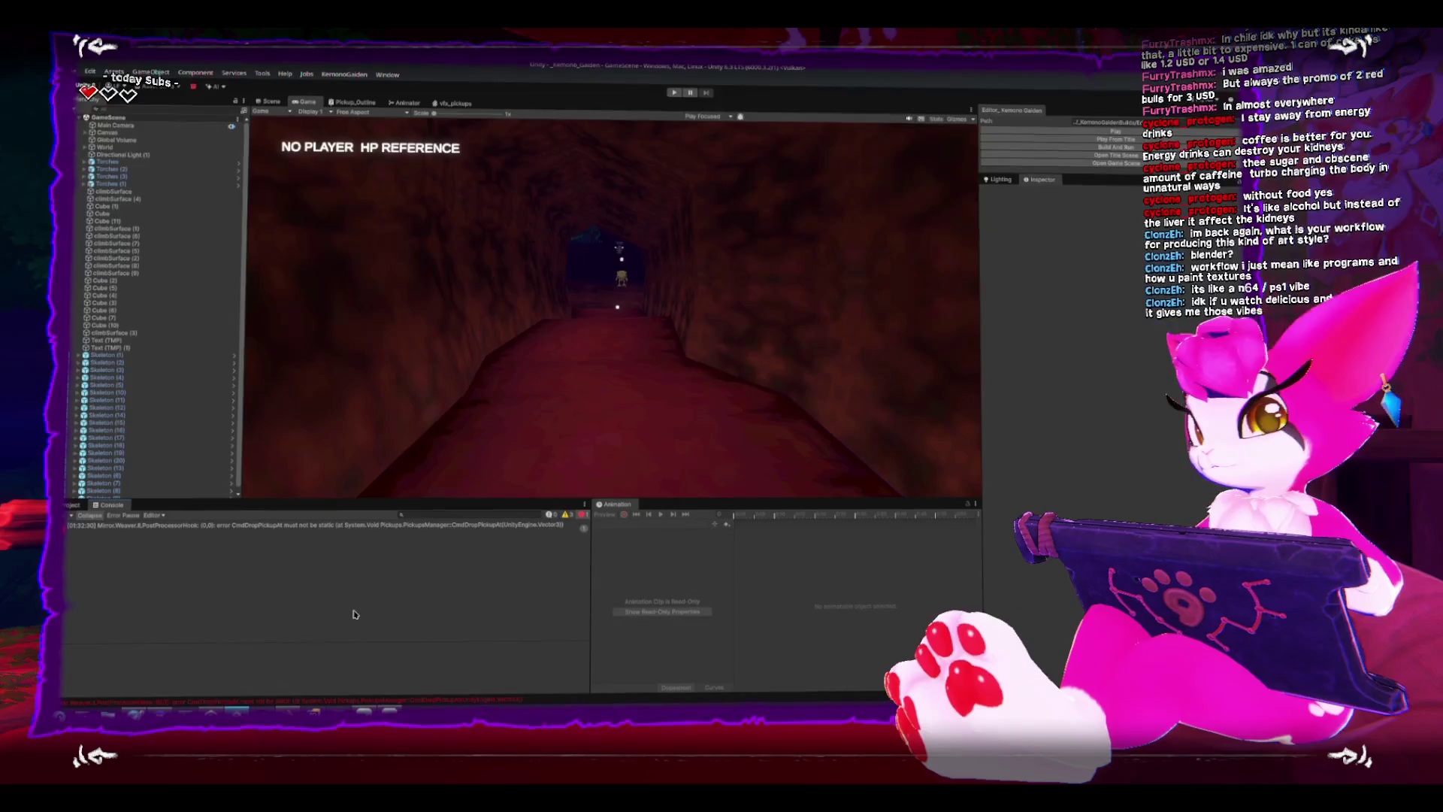
# Select a Skeleton and expand its Heal Points events showing On Death_Server calling DropSettings.Drop.
pyautogui.hotkey('alt', 'Tab')
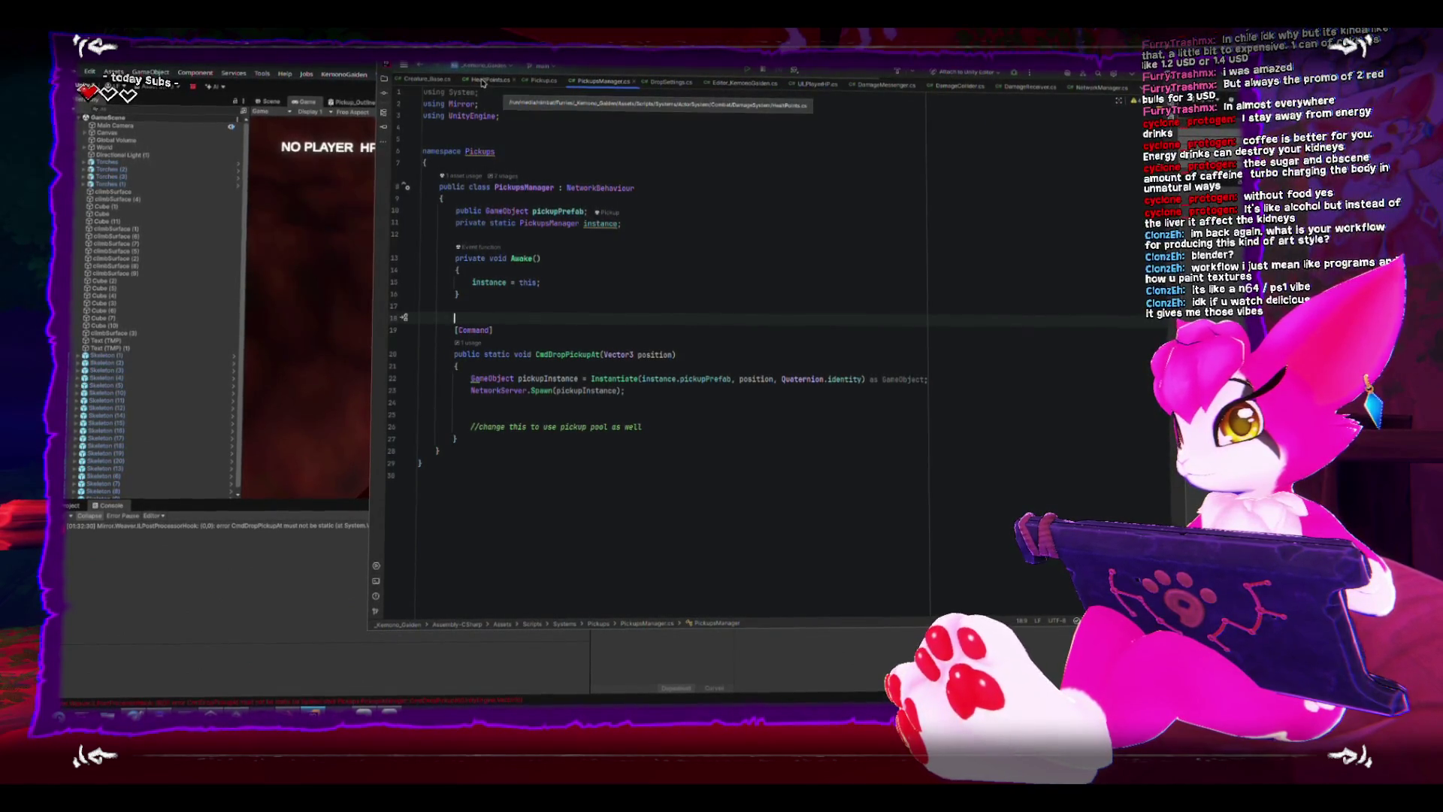
pyautogui.click(308, 110)
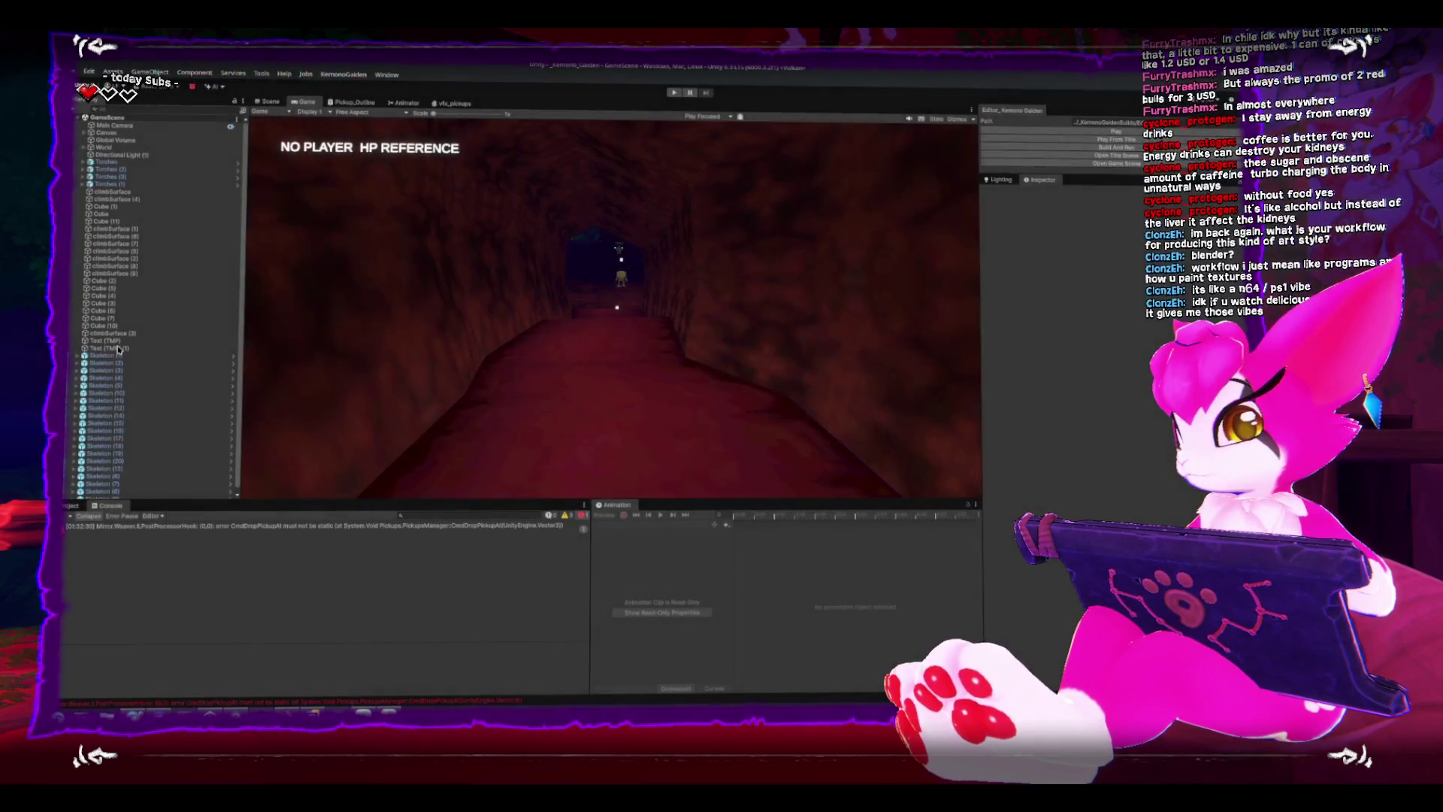
pyautogui.click(118, 356)
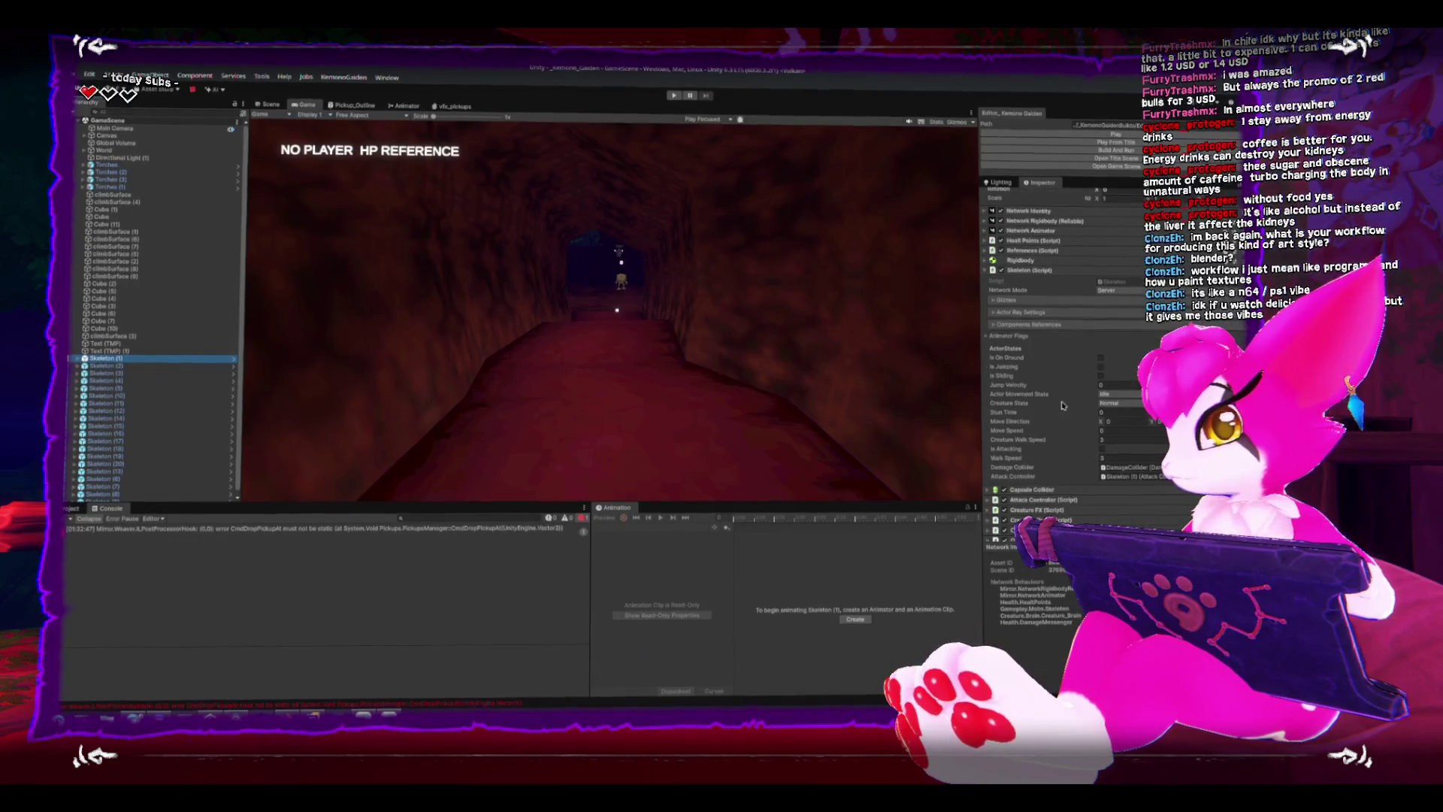
pyautogui.scroll(-3, 1019, 338)
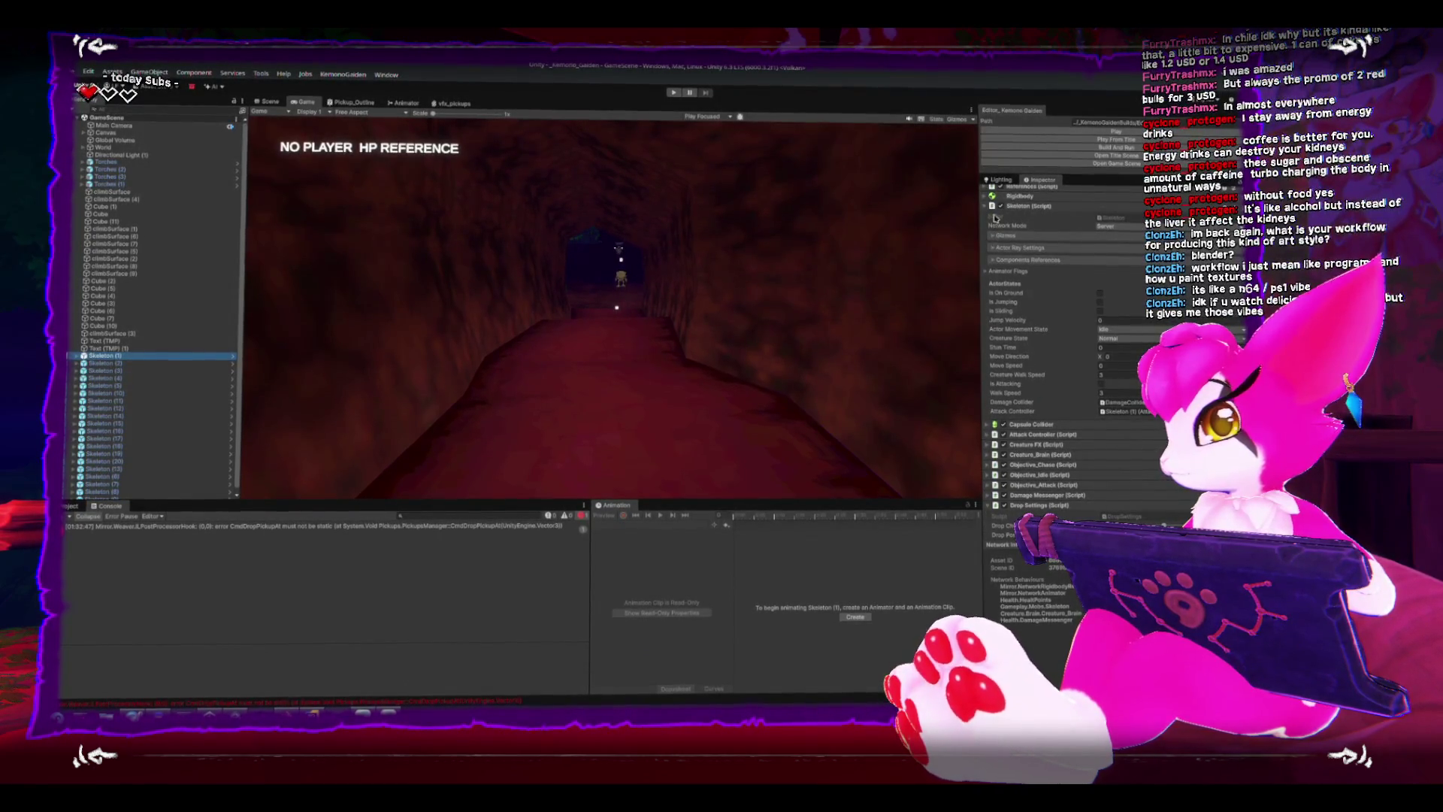
pyautogui.click(992, 205)
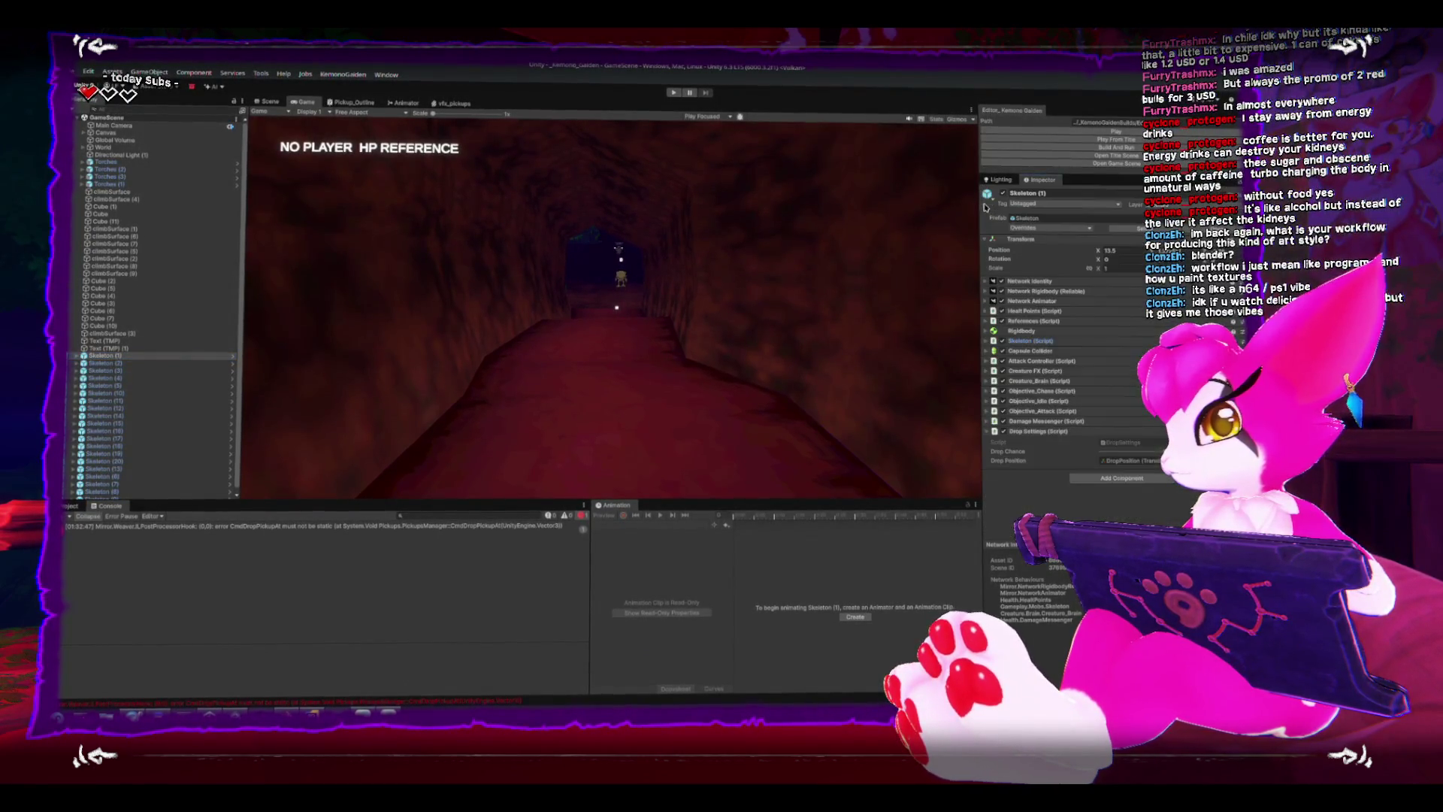
pyautogui.click(991, 315)
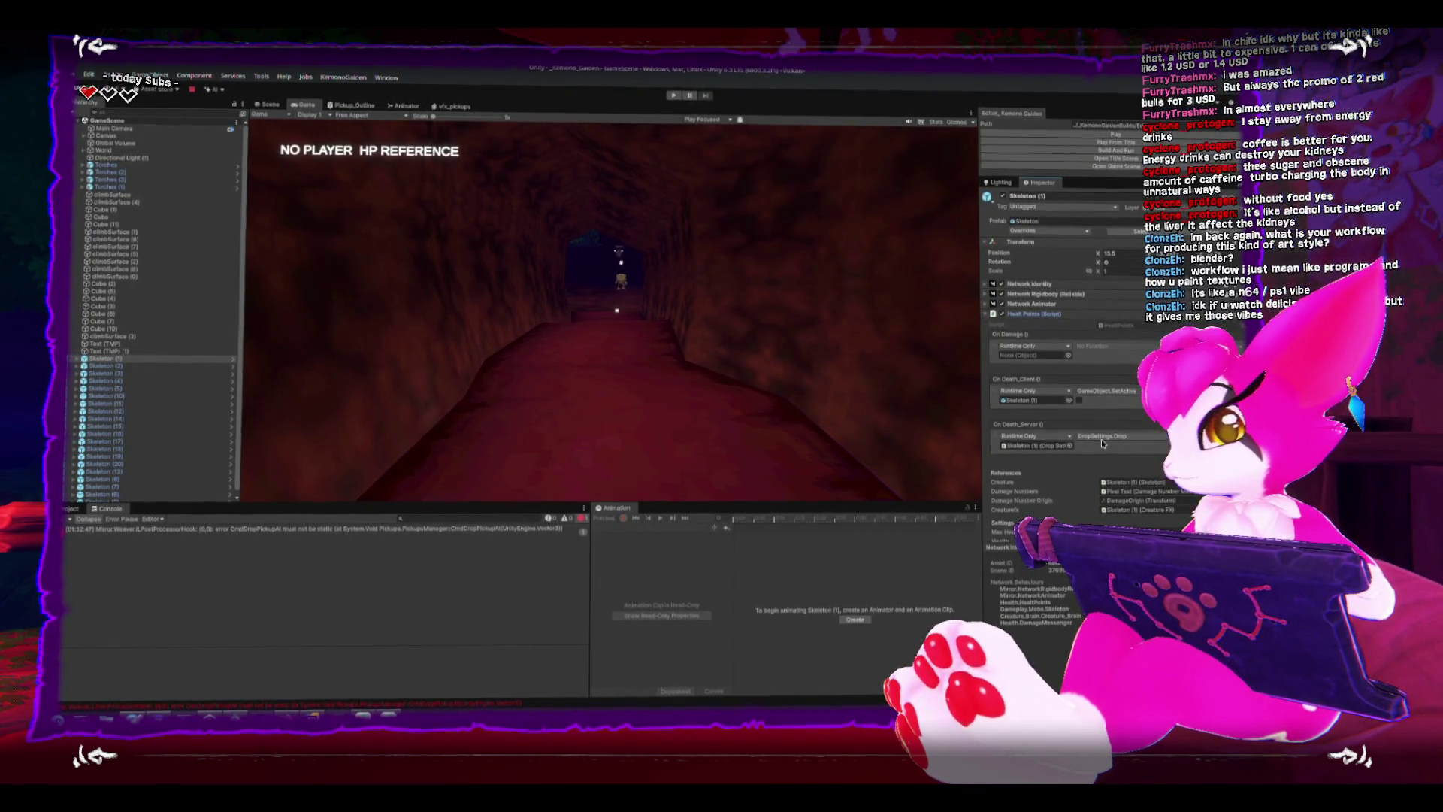
# Read through HealthPoints.cs damage, blocking and CmdDamage code, then return to Unity.
pyautogui.doubleClick(1142, 324)
pyautogui.scroll(-3, 738, 368)
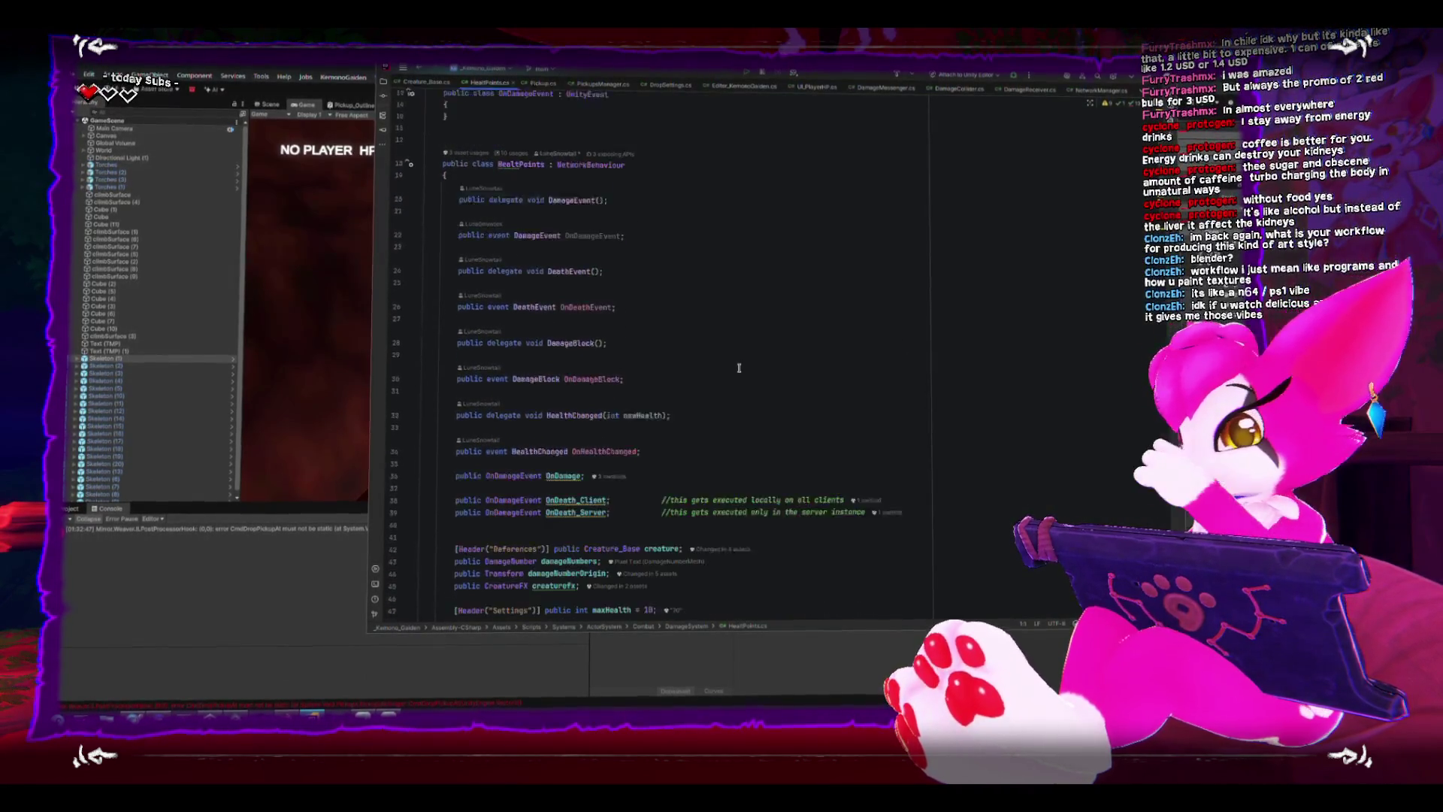
pyautogui.scroll(-3, 739, 368)
pyautogui.scroll(-3, 738, 368)
pyautogui.scroll(-4, 738, 367)
pyautogui.scroll(-4, 738, 367)
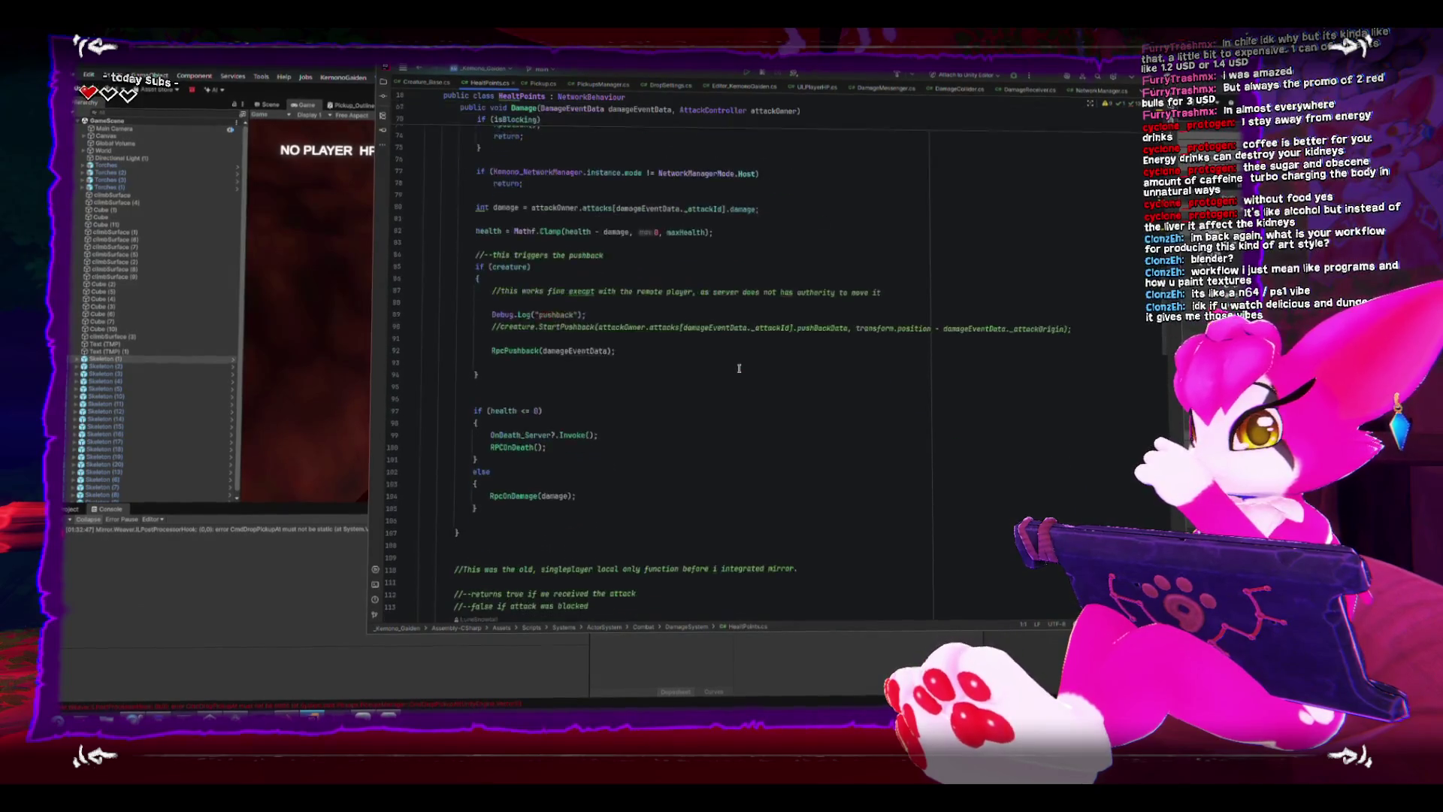
pyautogui.scroll(-4, 738, 367)
pyautogui.scroll(-3, 739, 367)
pyautogui.scroll(-4, 739, 368)
pyautogui.scroll(-3, 739, 368)
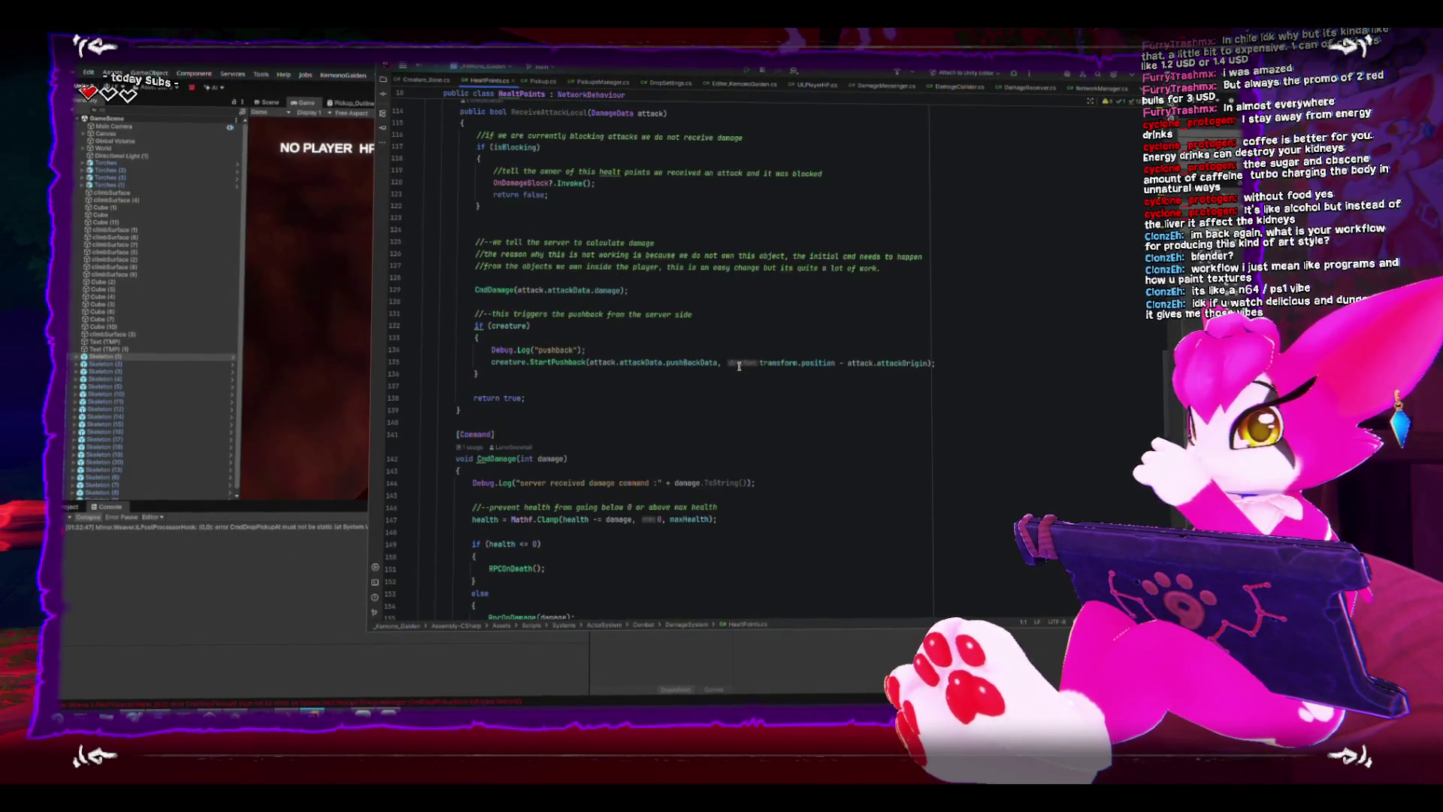
pyautogui.scroll(-4, 739, 365)
pyautogui.scroll(-3, 739, 367)
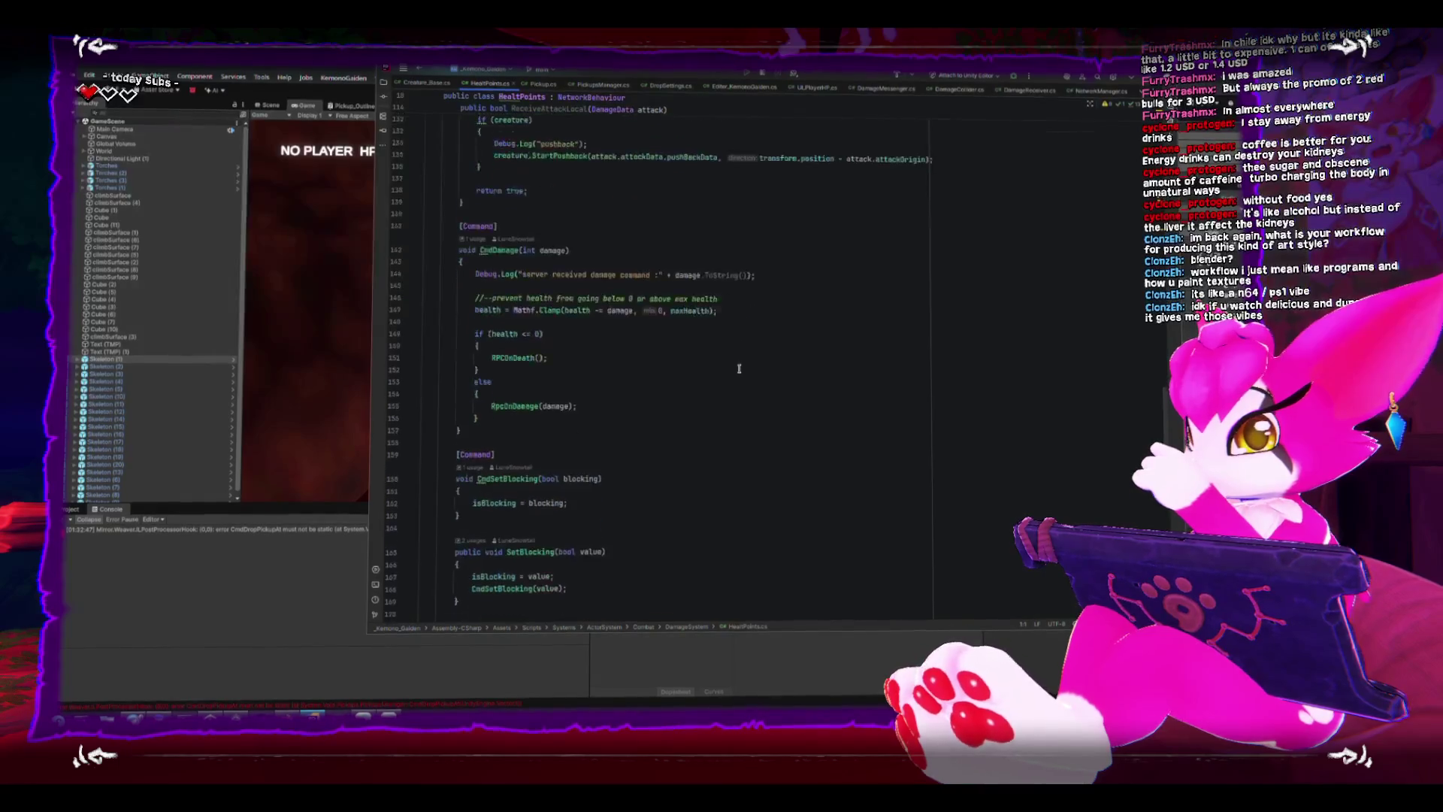
pyautogui.scroll(-4, 739, 367)
pyautogui.scroll(-3, 738, 367)
pyautogui.scroll(-3, 739, 369)
pyautogui.scroll(5, 739, 368)
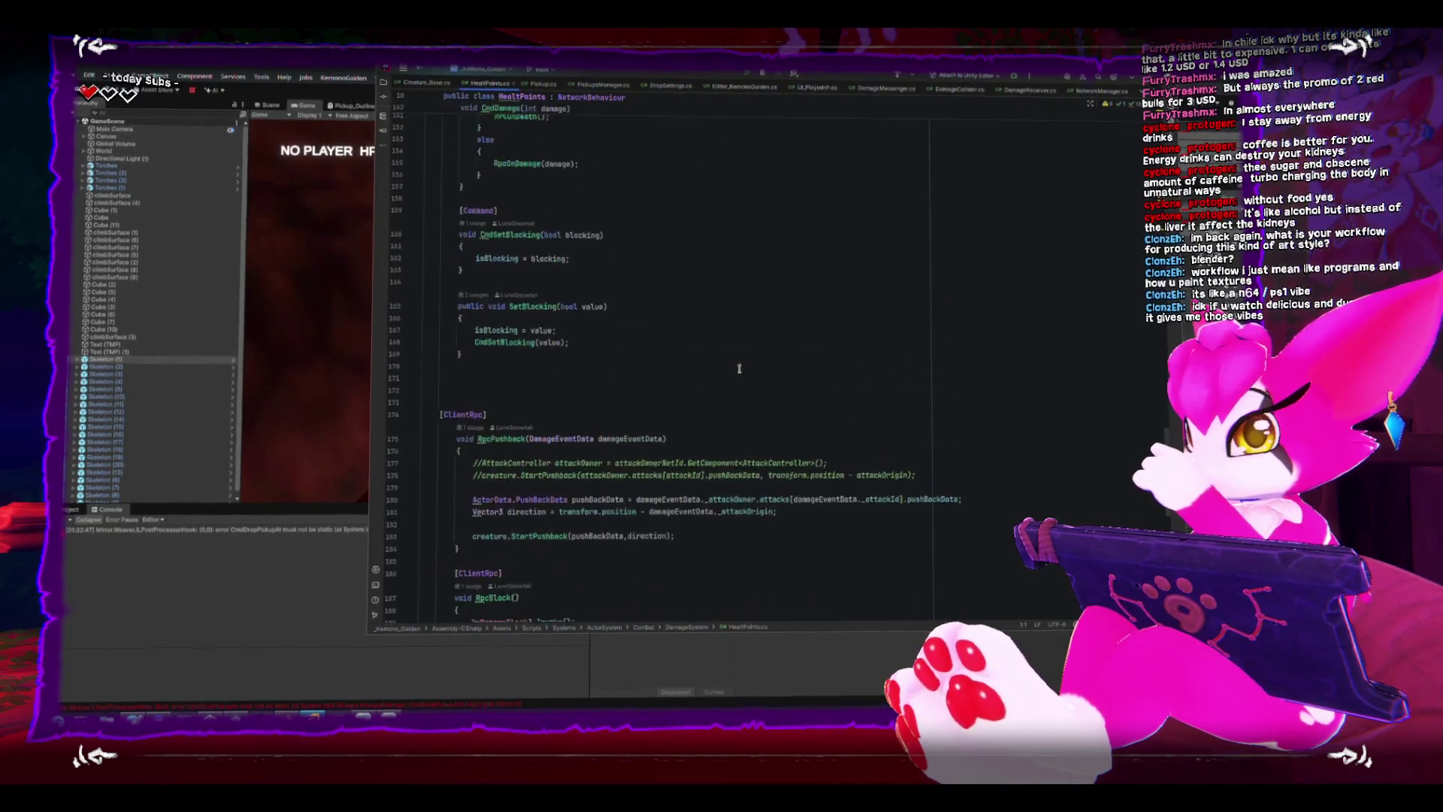
pyautogui.scroll(5, 739, 367)
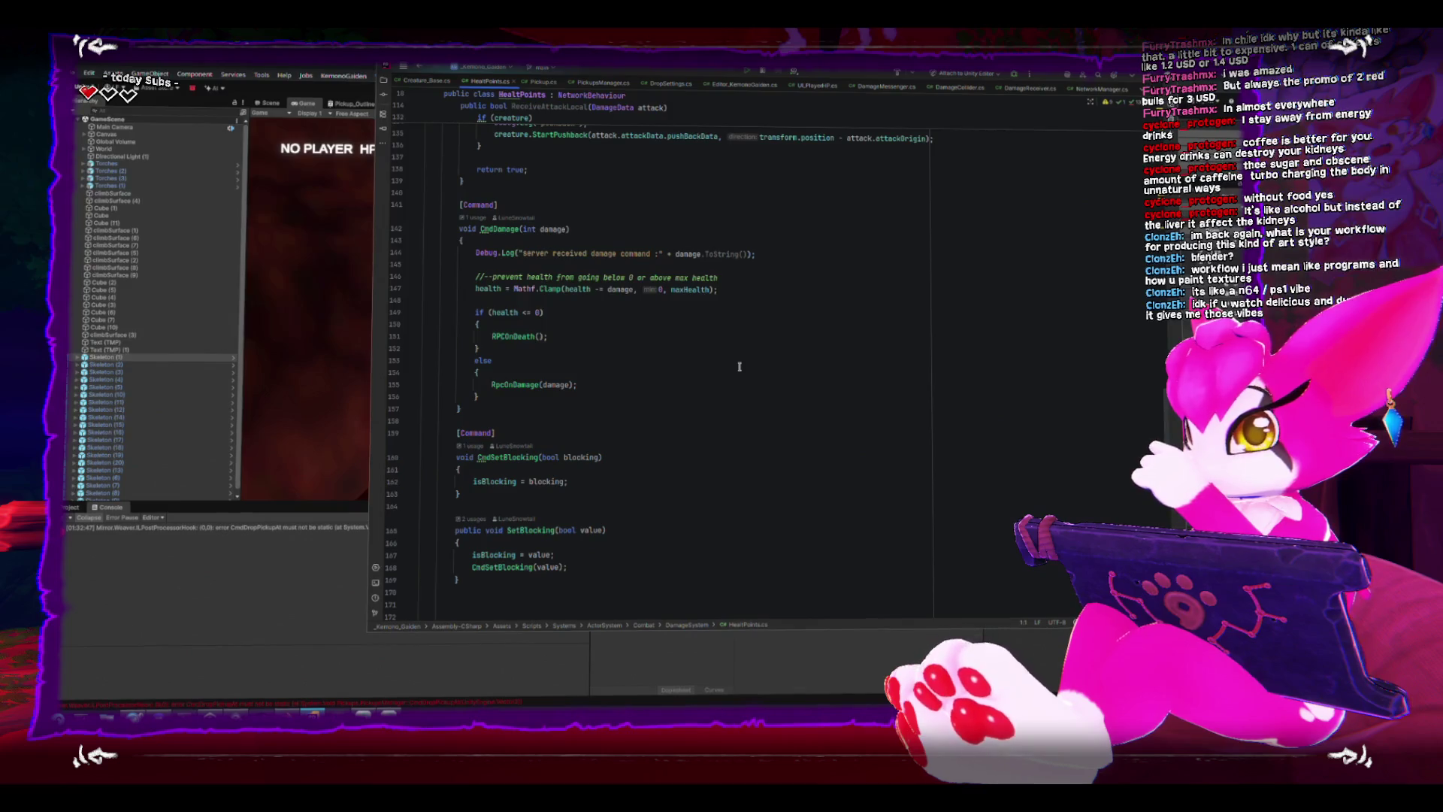
pyautogui.scroll(1, 738, 367)
pyautogui.scroll(1, 739, 367)
pyautogui.scroll(-2, 739, 368)
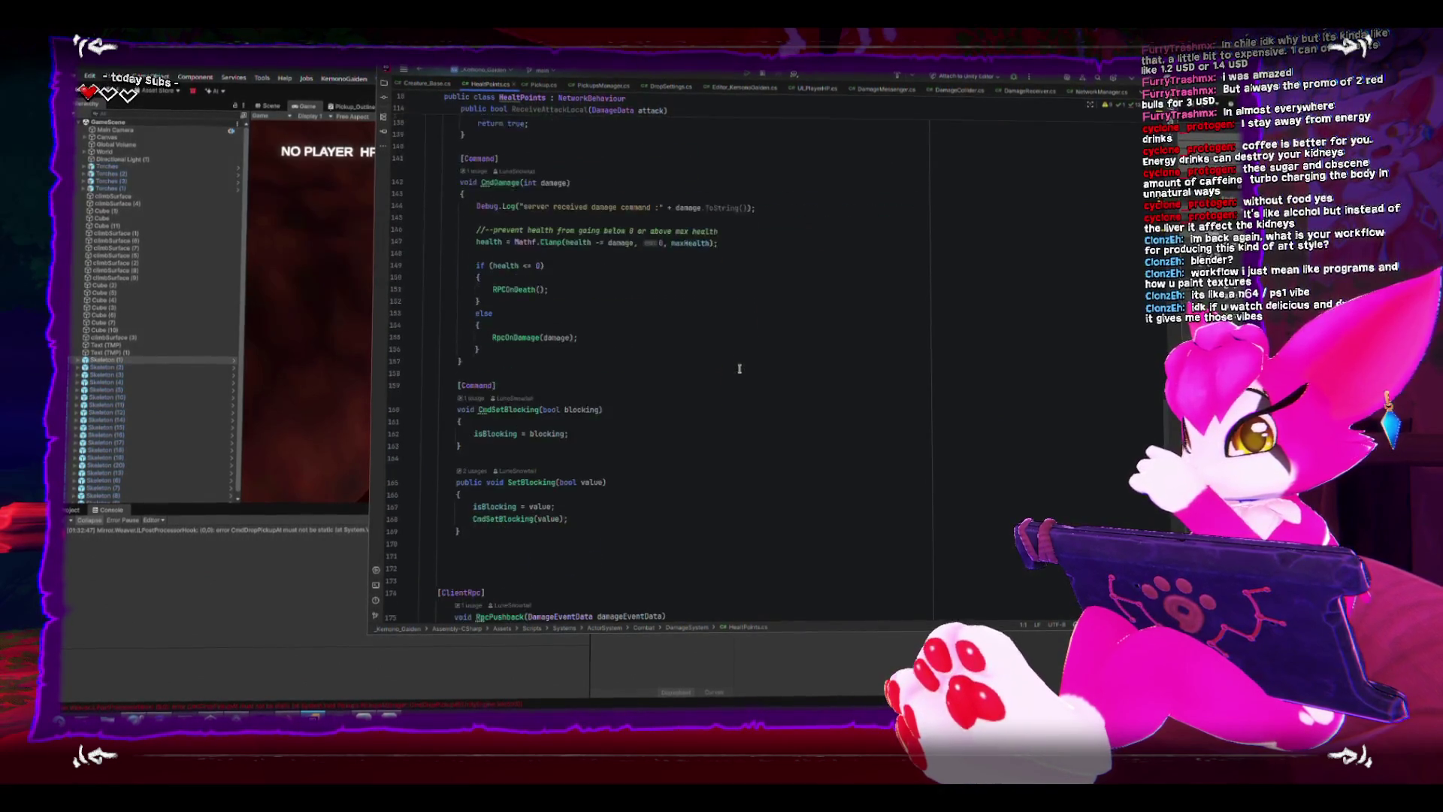
pyautogui.scroll(-1, 739, 367)
pyautogui.scroll(-1, 739, 368)
pyautogui.scroll(-1, 739, 367)
pyautogui.scroll(-4, 738, 368)
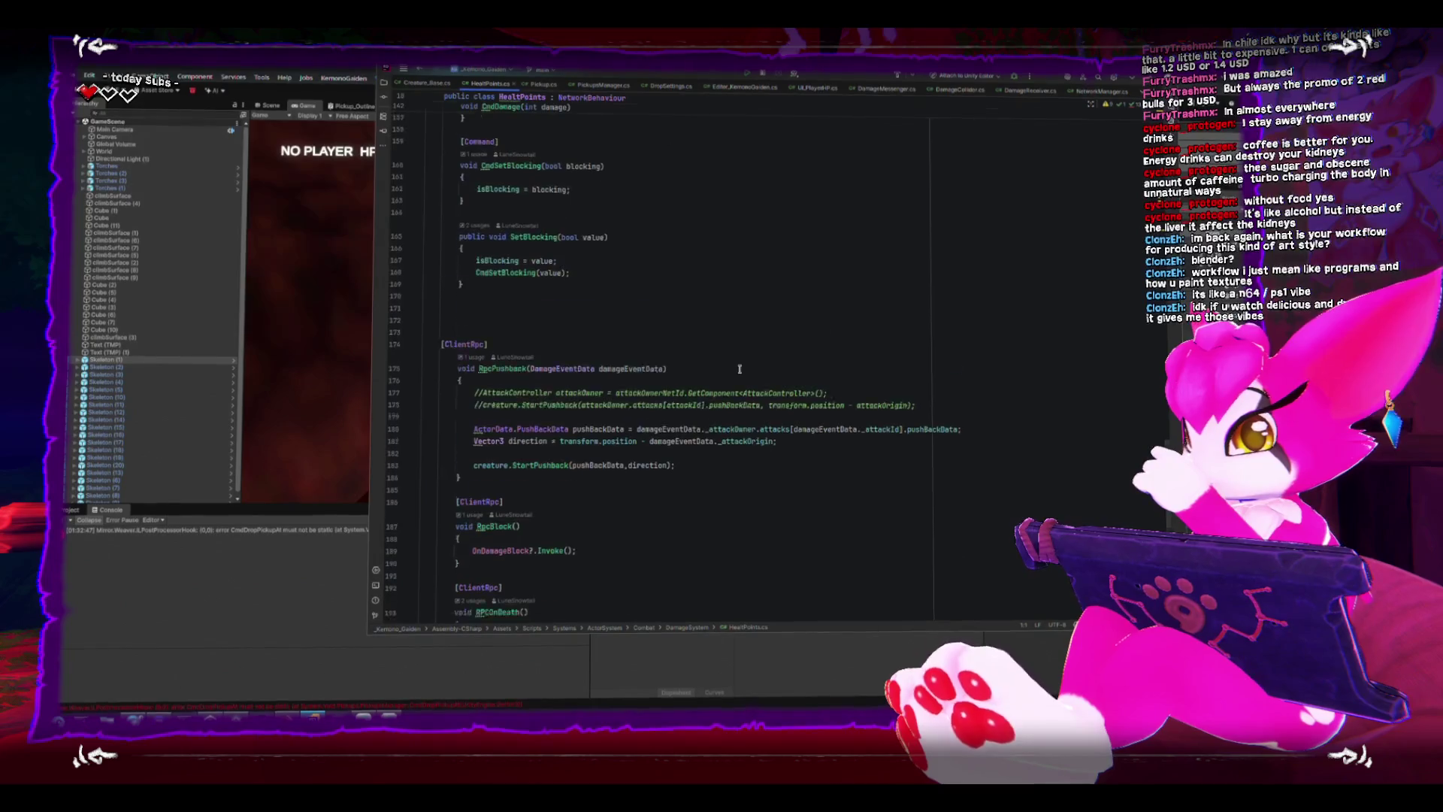
pyautogui.scroll(-5, 739, 369)
pyautogui.scroll(-4, 739, 366)
pyautogui.scroll(-3, 739, 366)
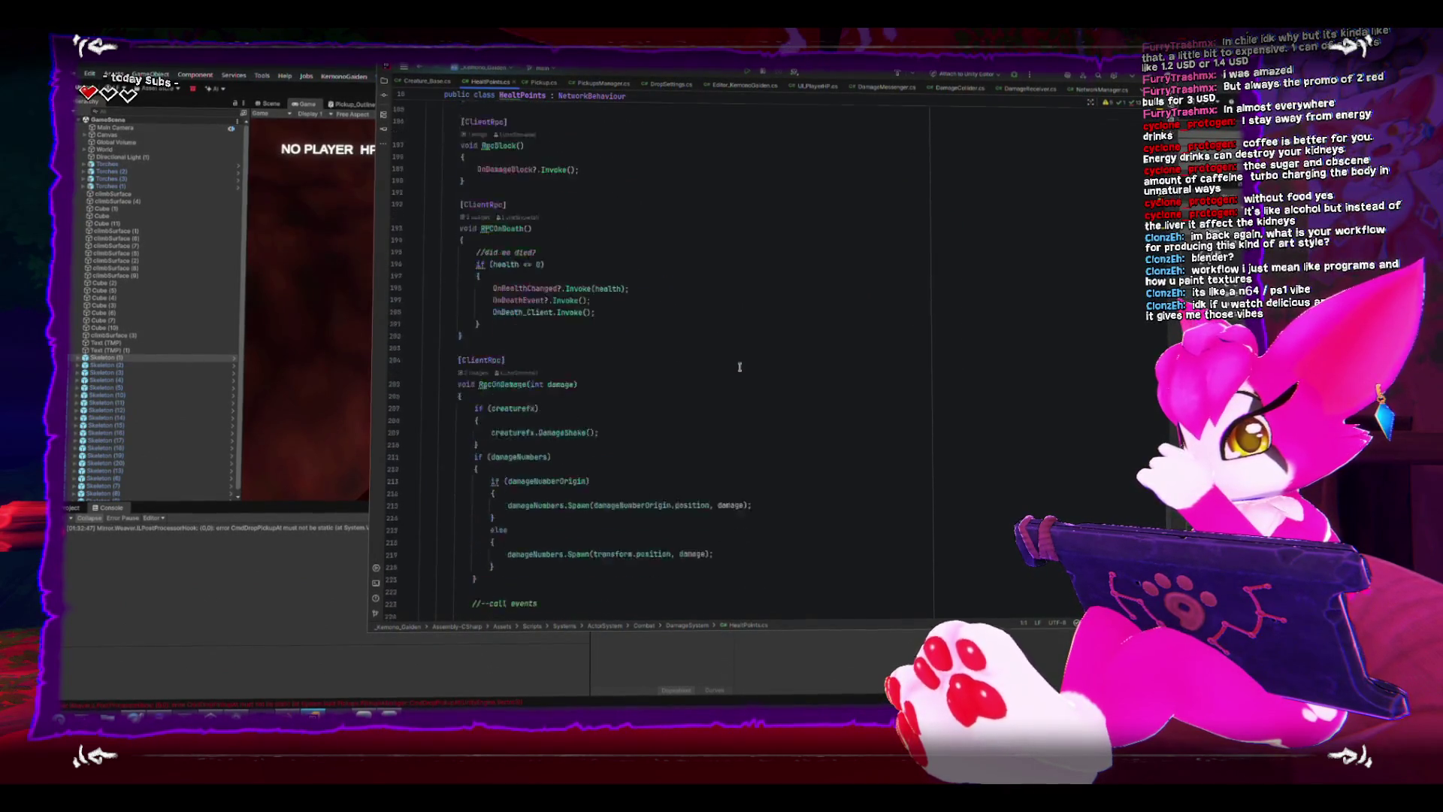
pyautogui.scroll(-2, 739, 366)
pyautogui.scroll(4, 738, 366)
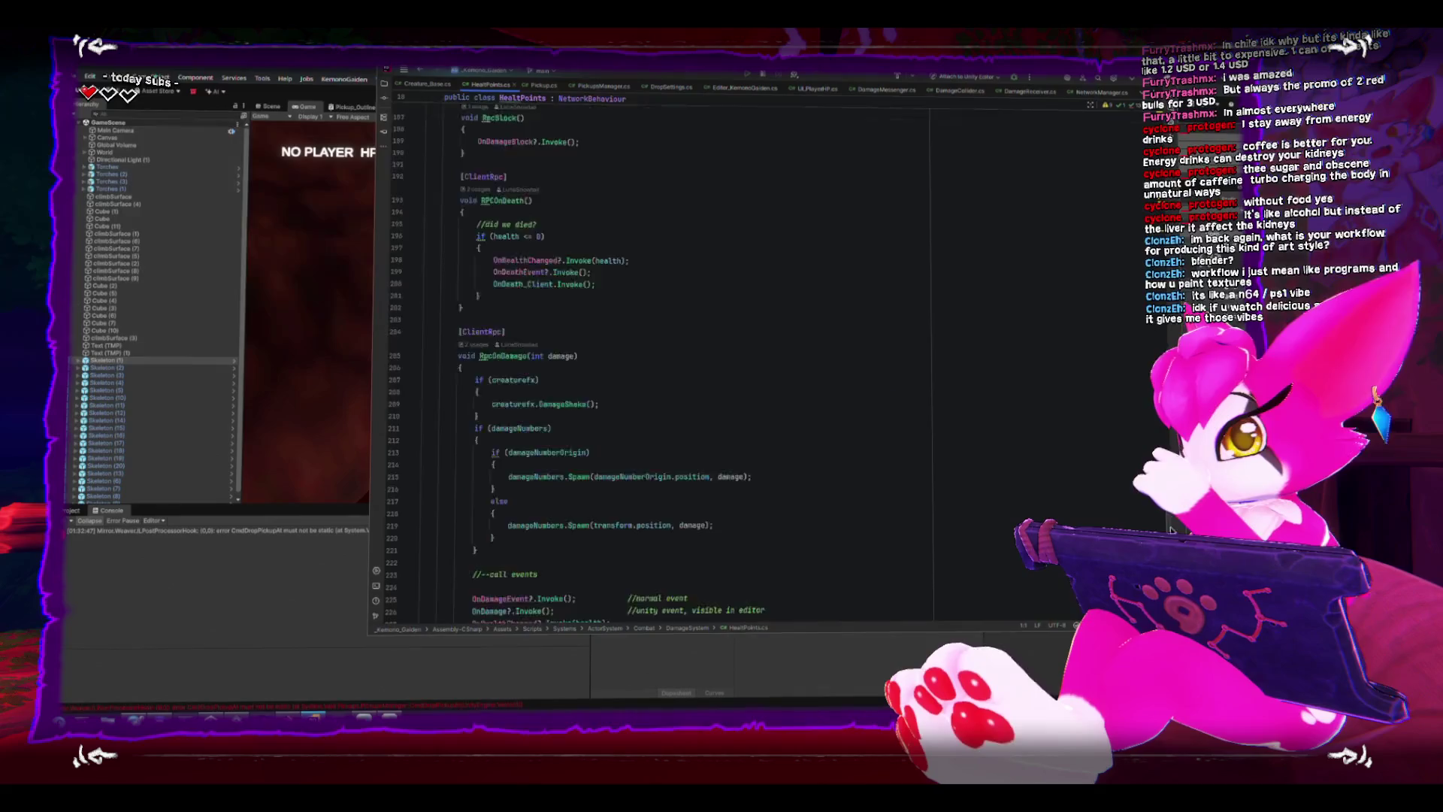
pyautogui.scroll(6, 739, 367)
pyautogui.scroll(6, 739, 367)
pyautogui.scroll(6, 739, 366)
pyautogui.scroll(2, 660, 373)
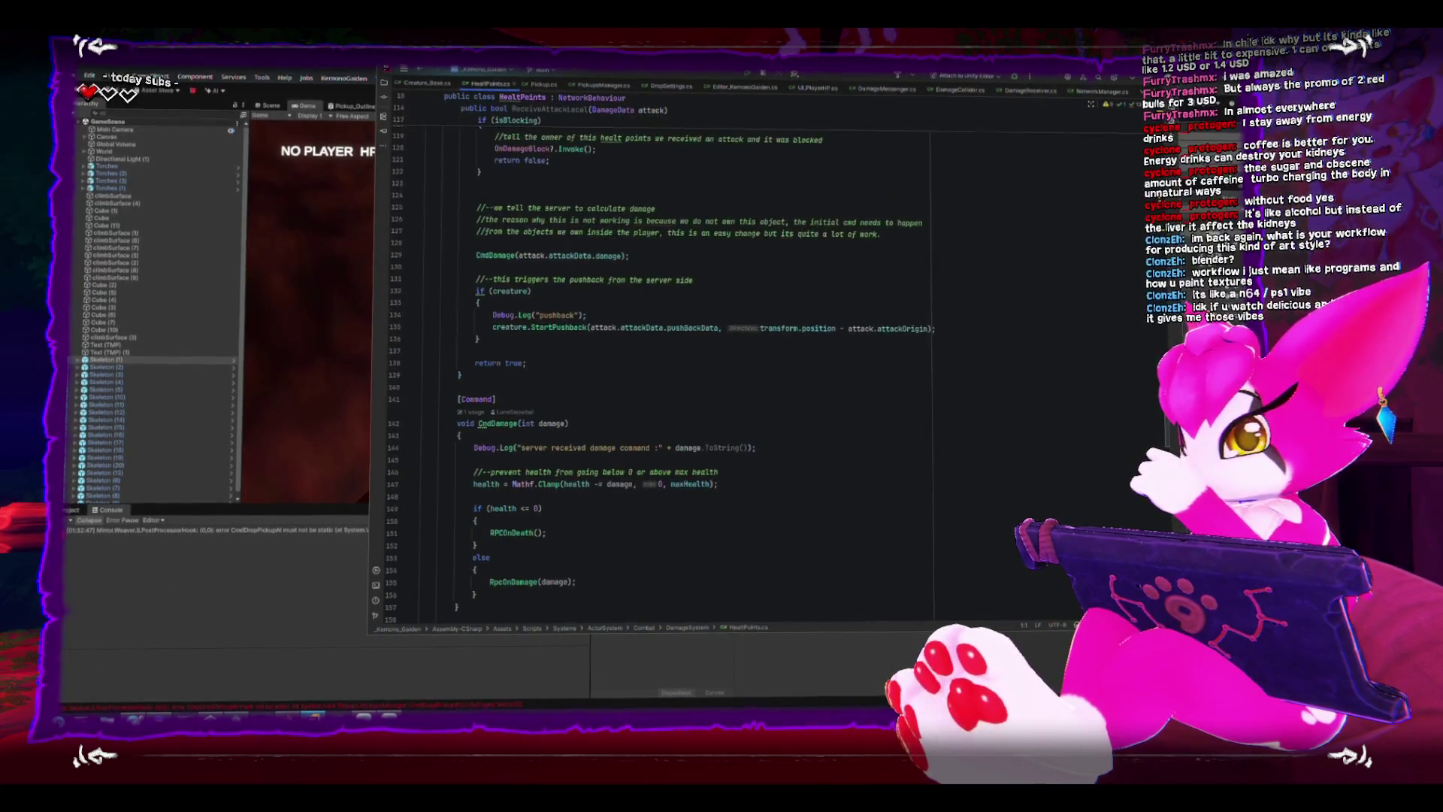
pyautogui.scroll(3, 660, 372)
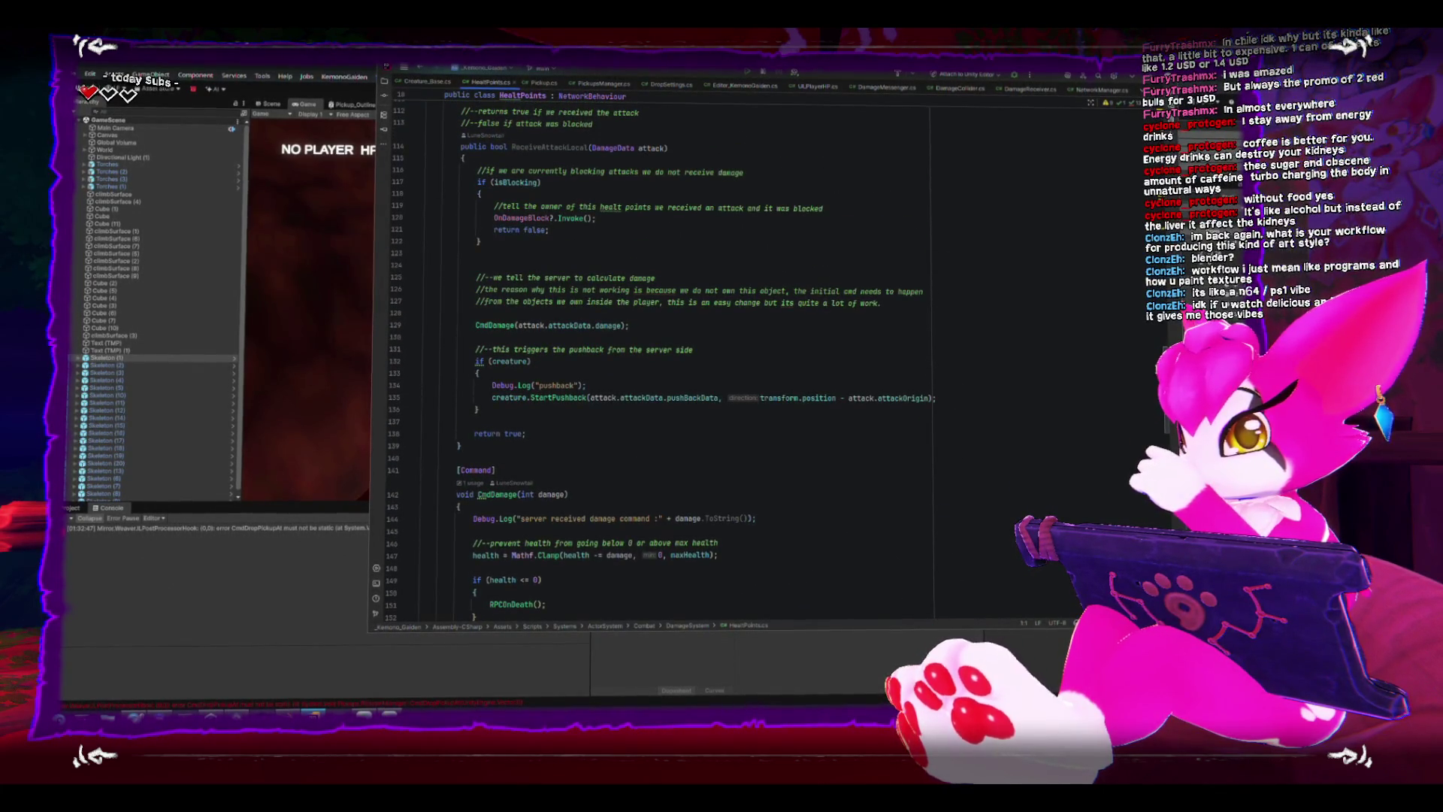
pyautogui.scroll(2, 660, 372)
pyautogui.scroll(2, 660, 372)
pyautogui.scroll(2, 660, 372)
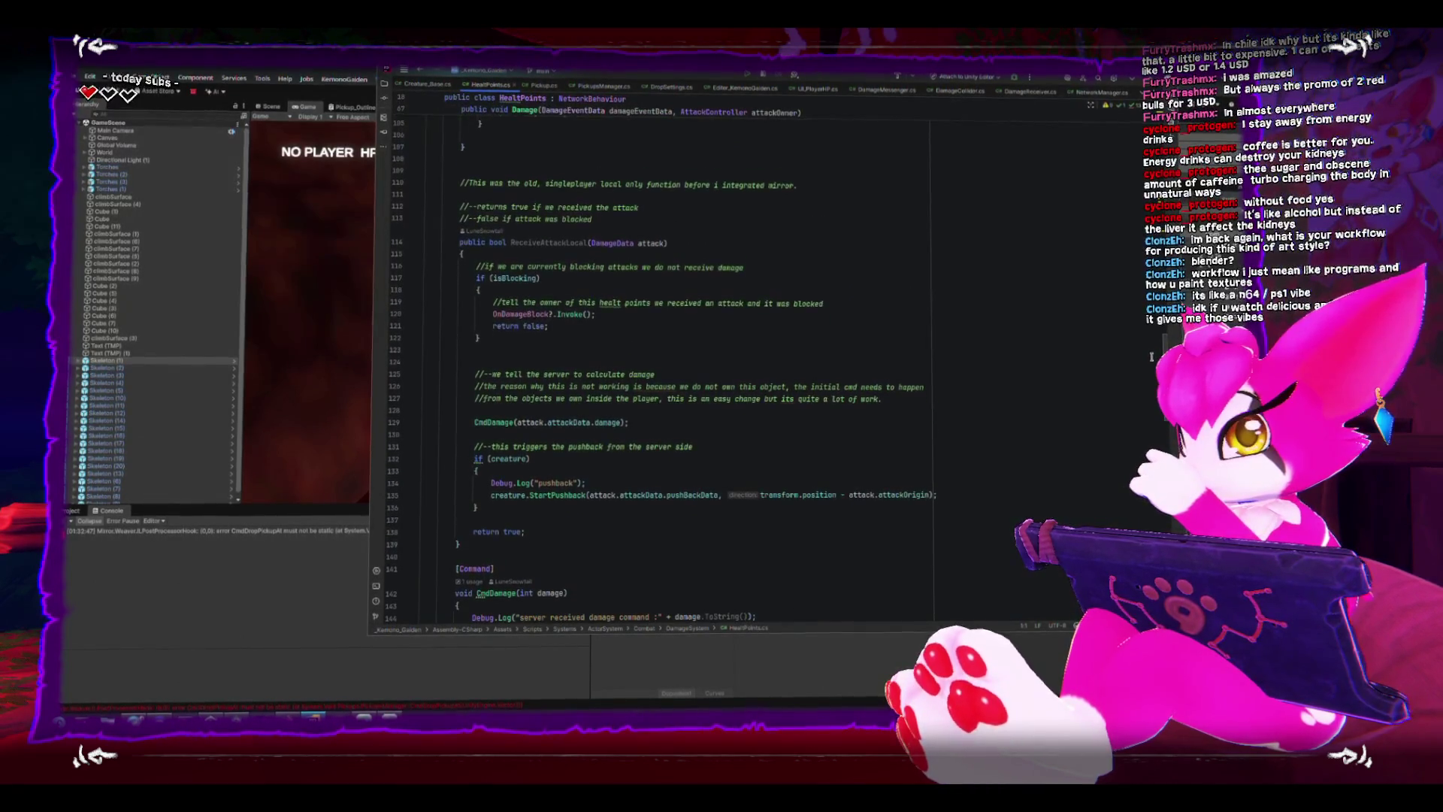
pyautogui.click(1151, 357)
pyautogui.hotkey('alt', 'Tab')
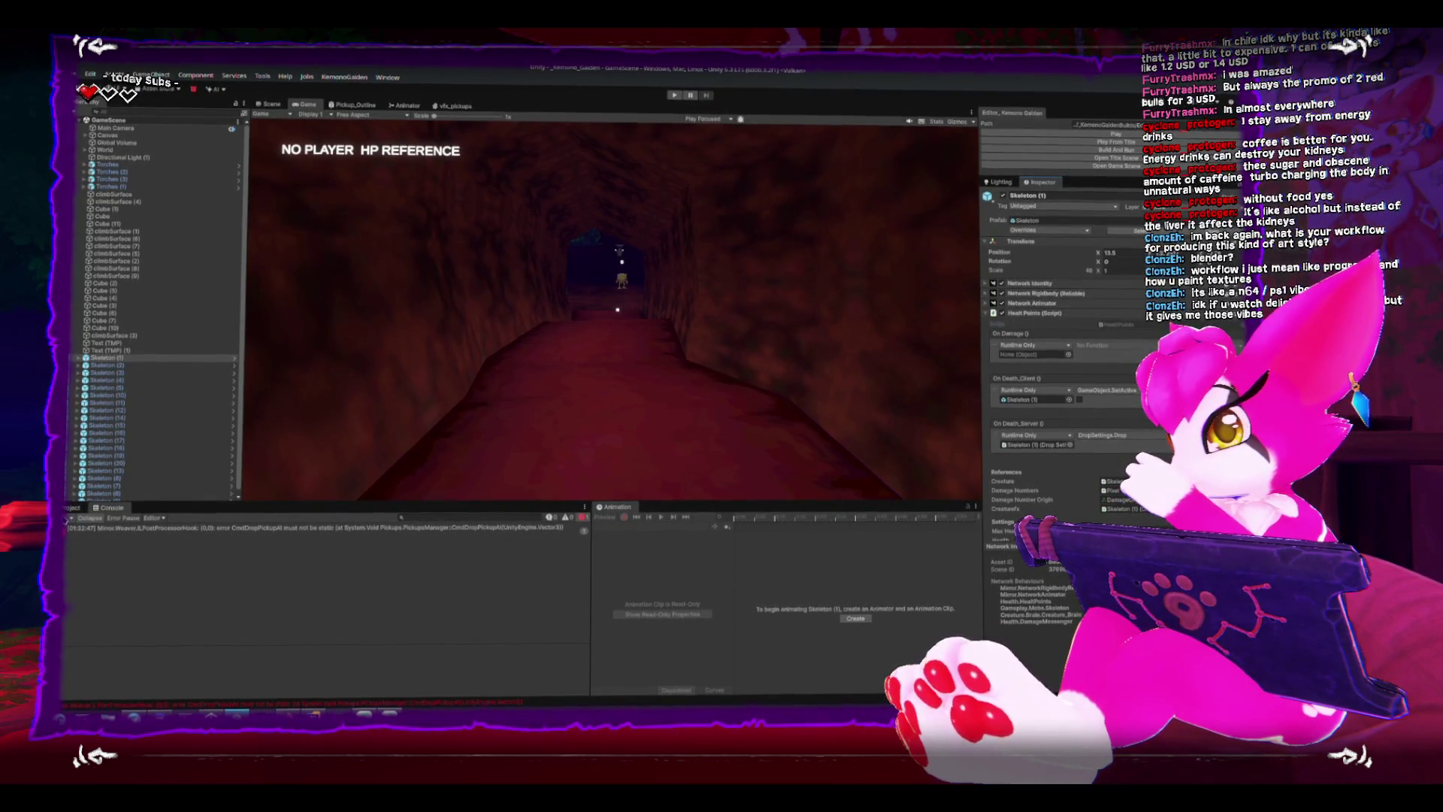
# Read the console error that CmdDropPickupAt must not be static and bring Rider forward.
pyautogui.click(165, 537)
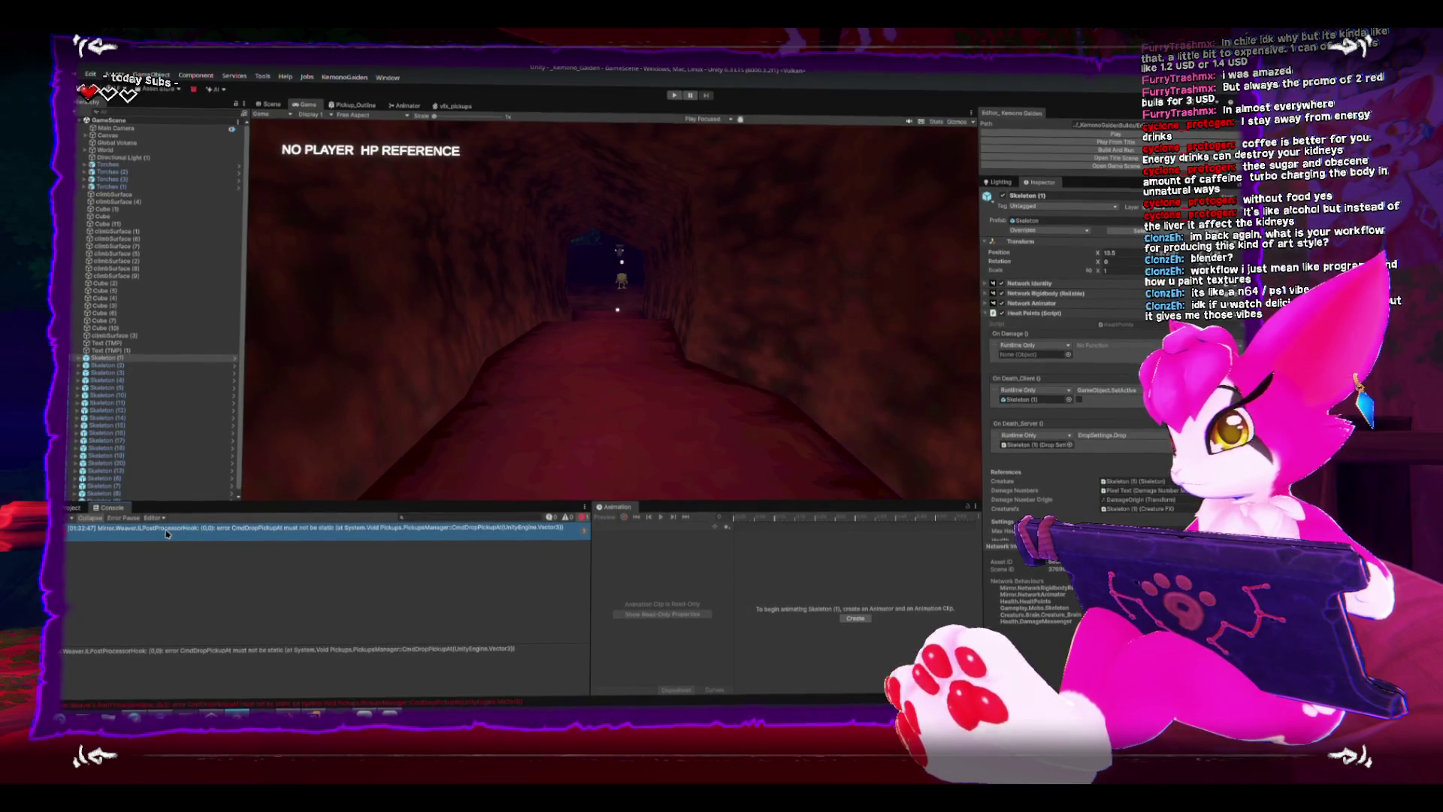
pyautogui.click(338, 714)
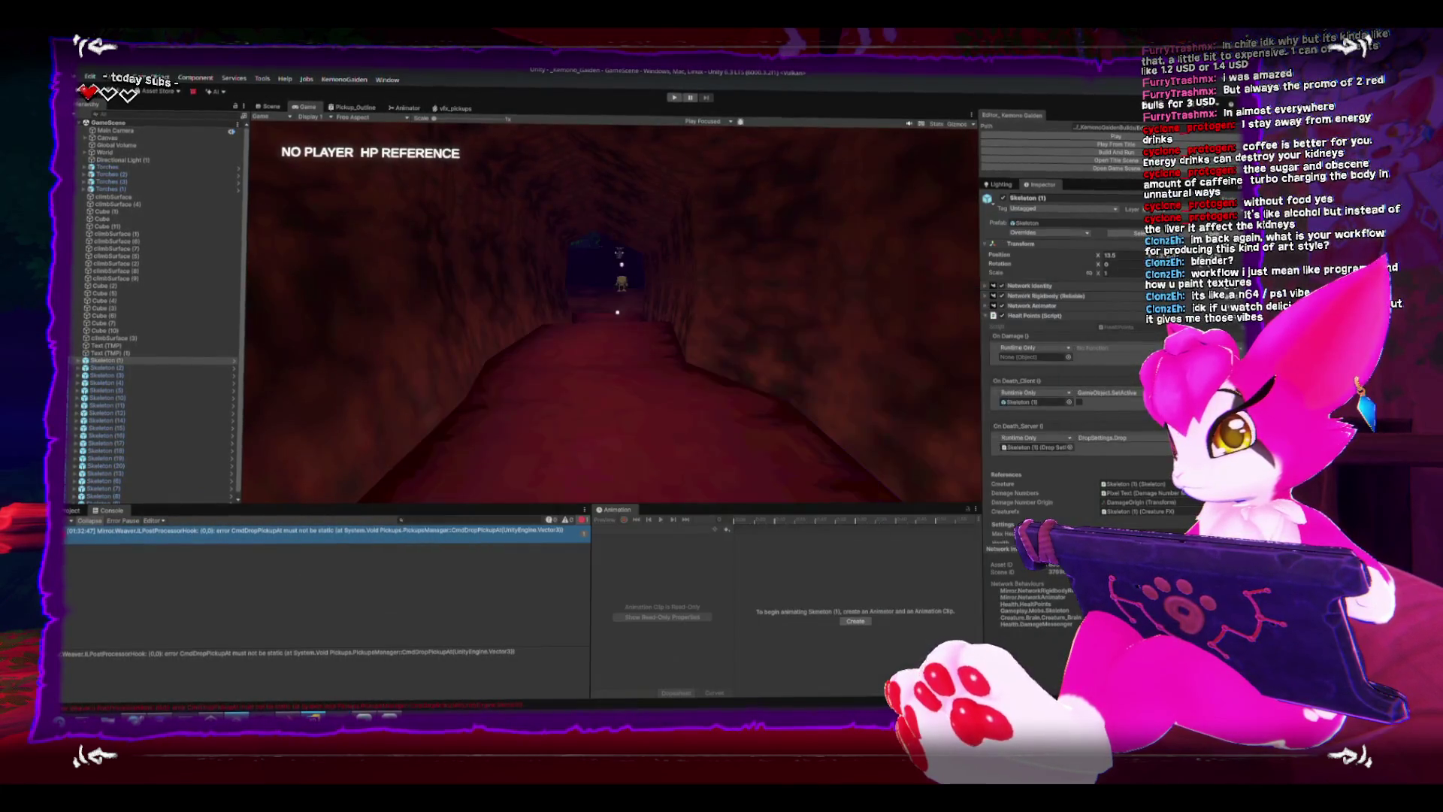
pyautogui.click(287, 636)
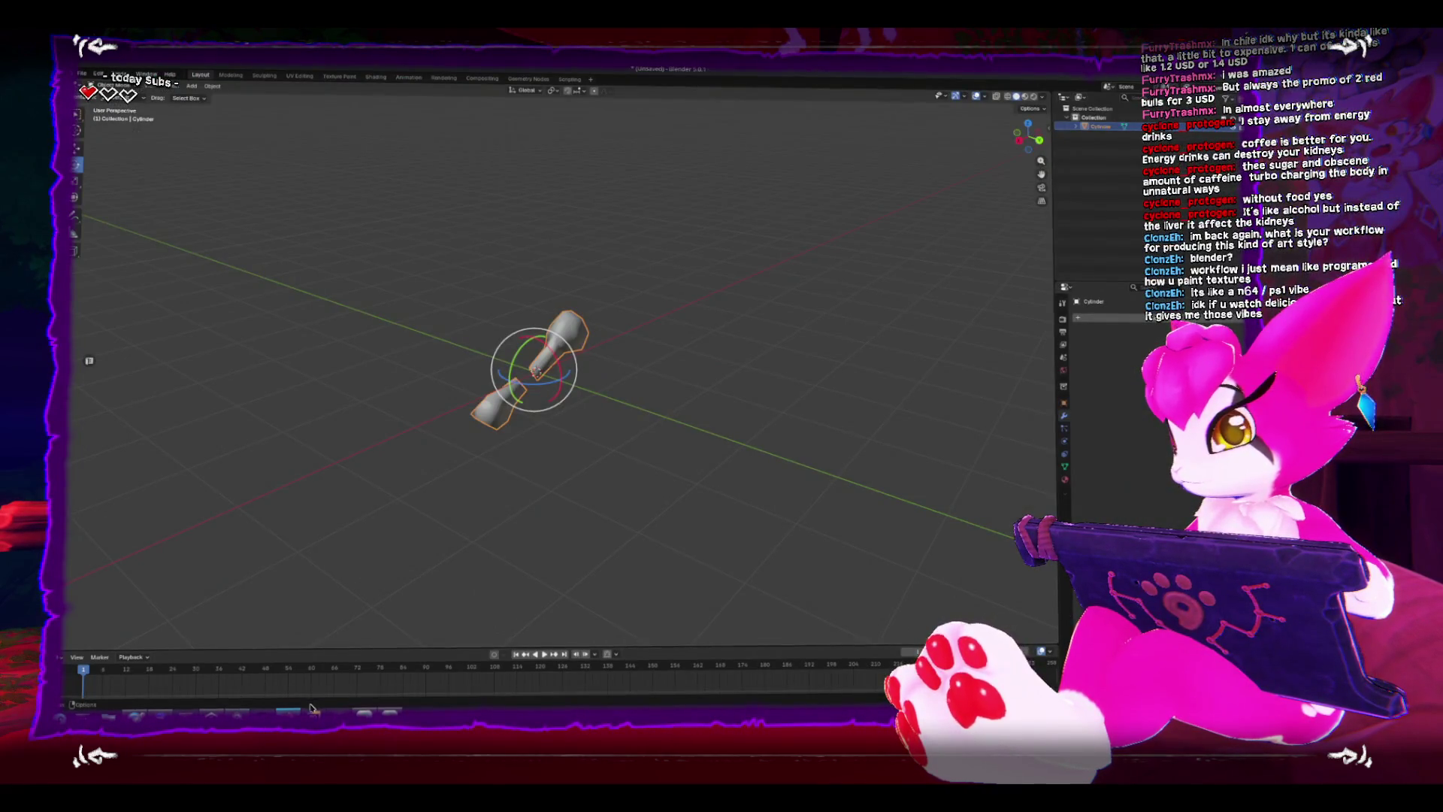
pyautogui.click(311, 708)
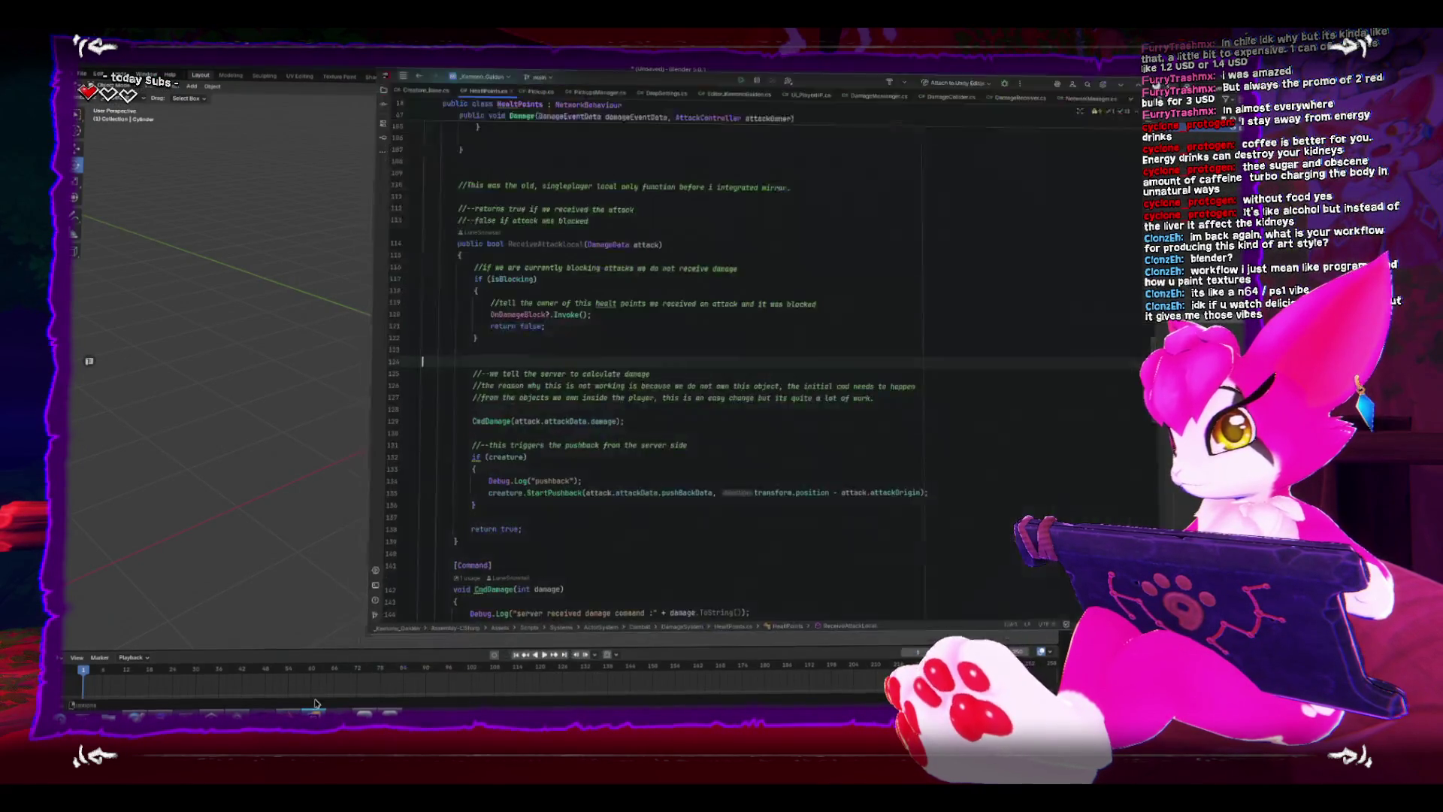
# Confirm DropSettings.Drop calls CmdDropPickupAt, recheck the error, and go to PickupsManager.cs.
pyautogui.click(676, 87)
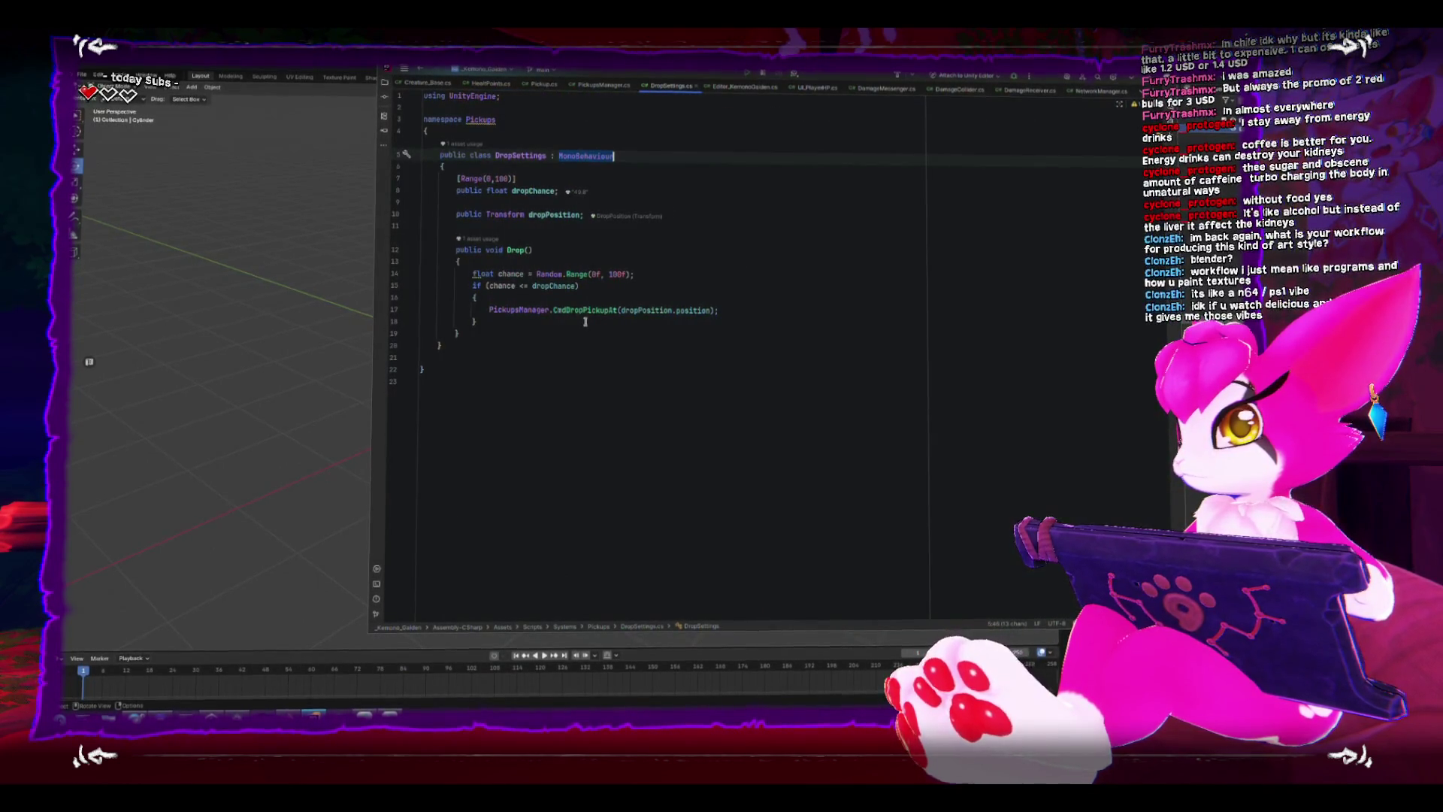
pyautogui.click(697, 262)
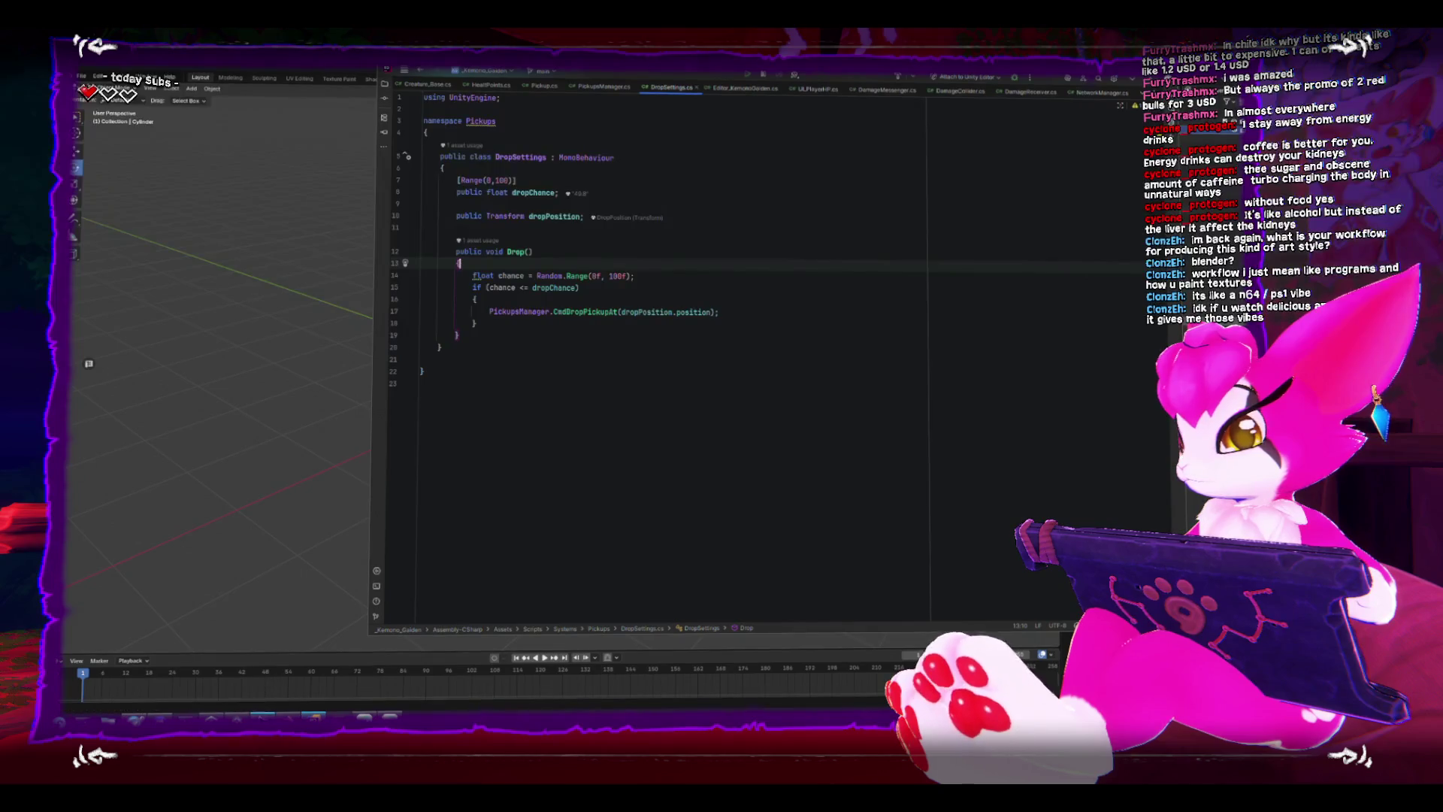
pyautogui.hotkey('alt', 'Tab')
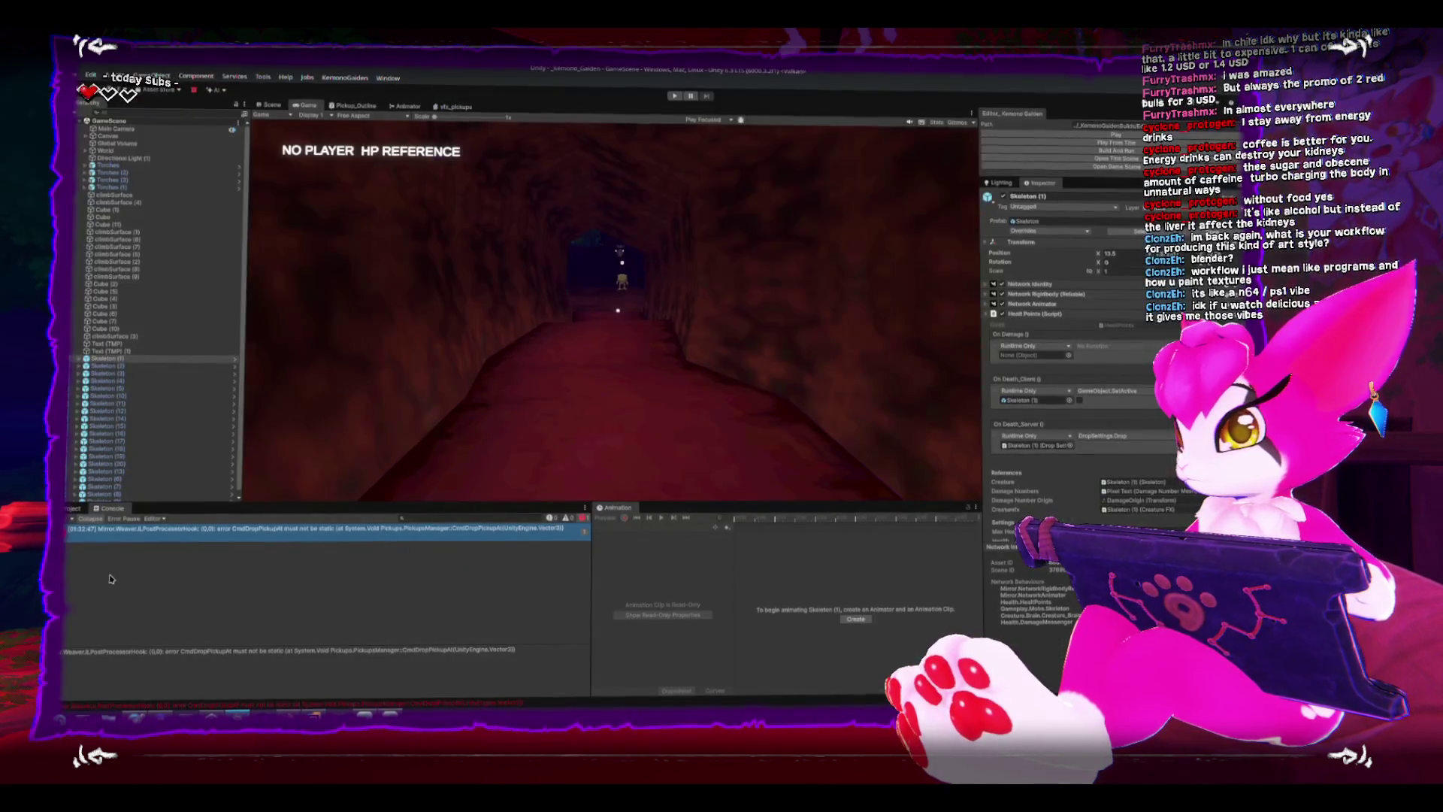
pyautogui.click(107, 535)
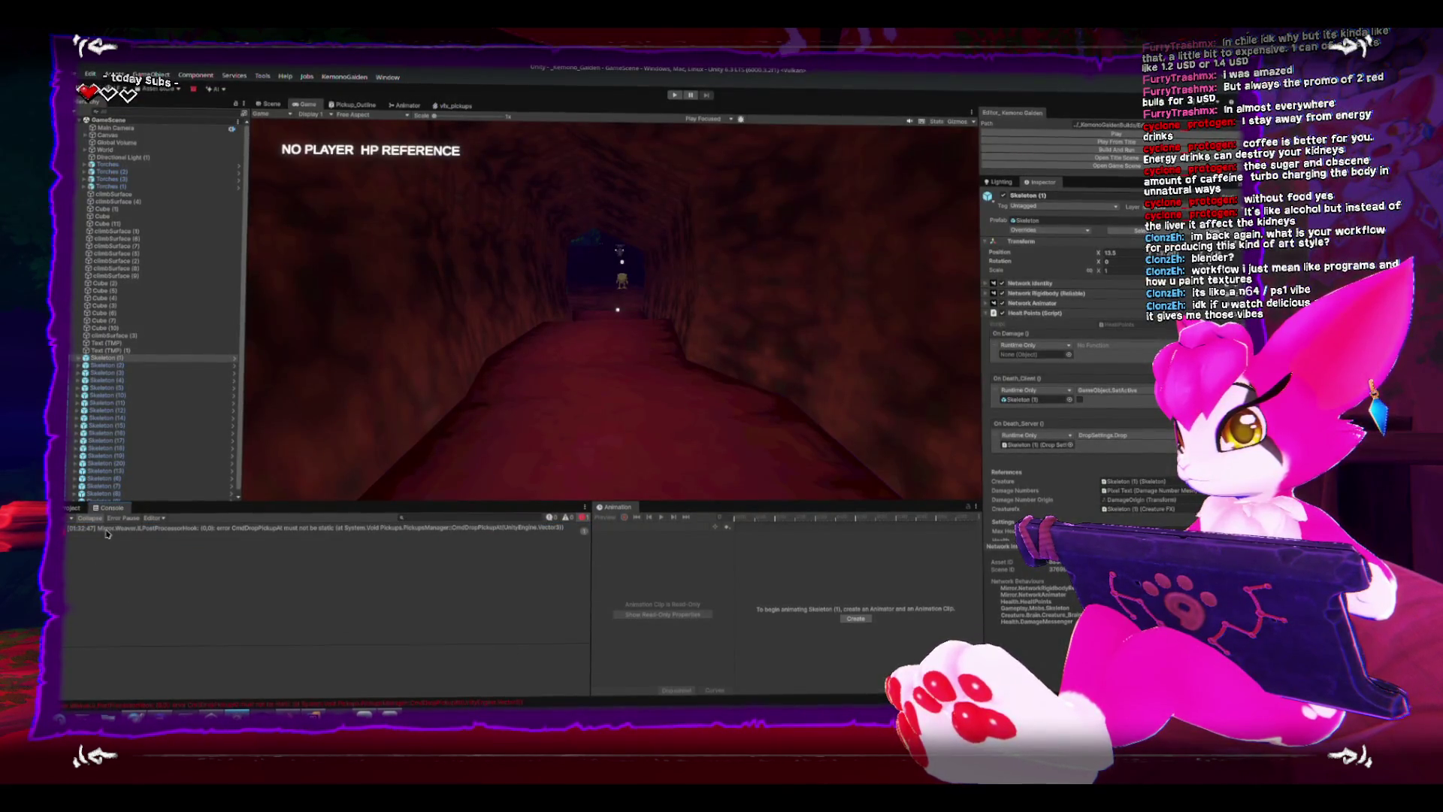
pyautogui.click(284, 530)
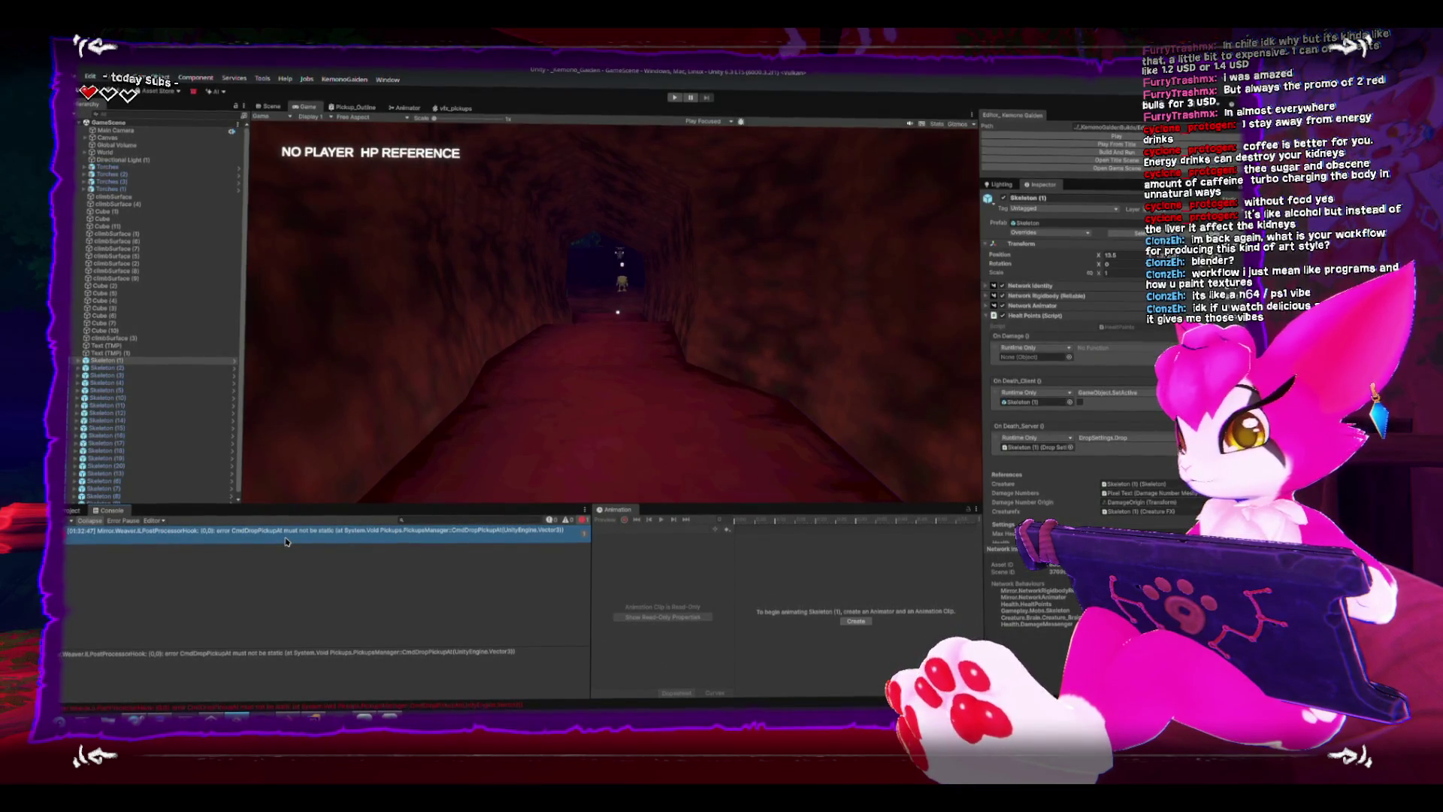
pyautogui.hotkey('alt', 'Tab')
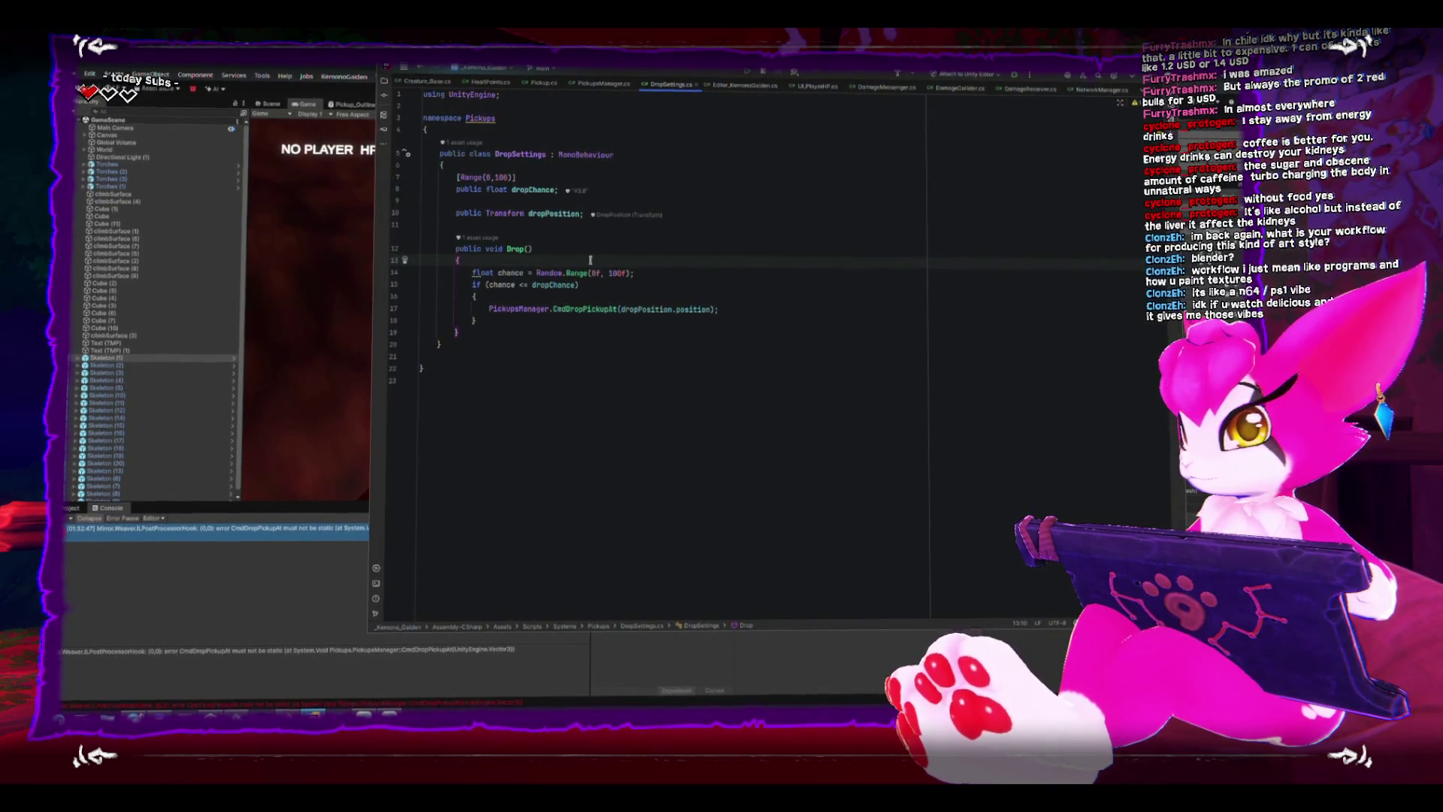
pyautogui.click(605, 85)
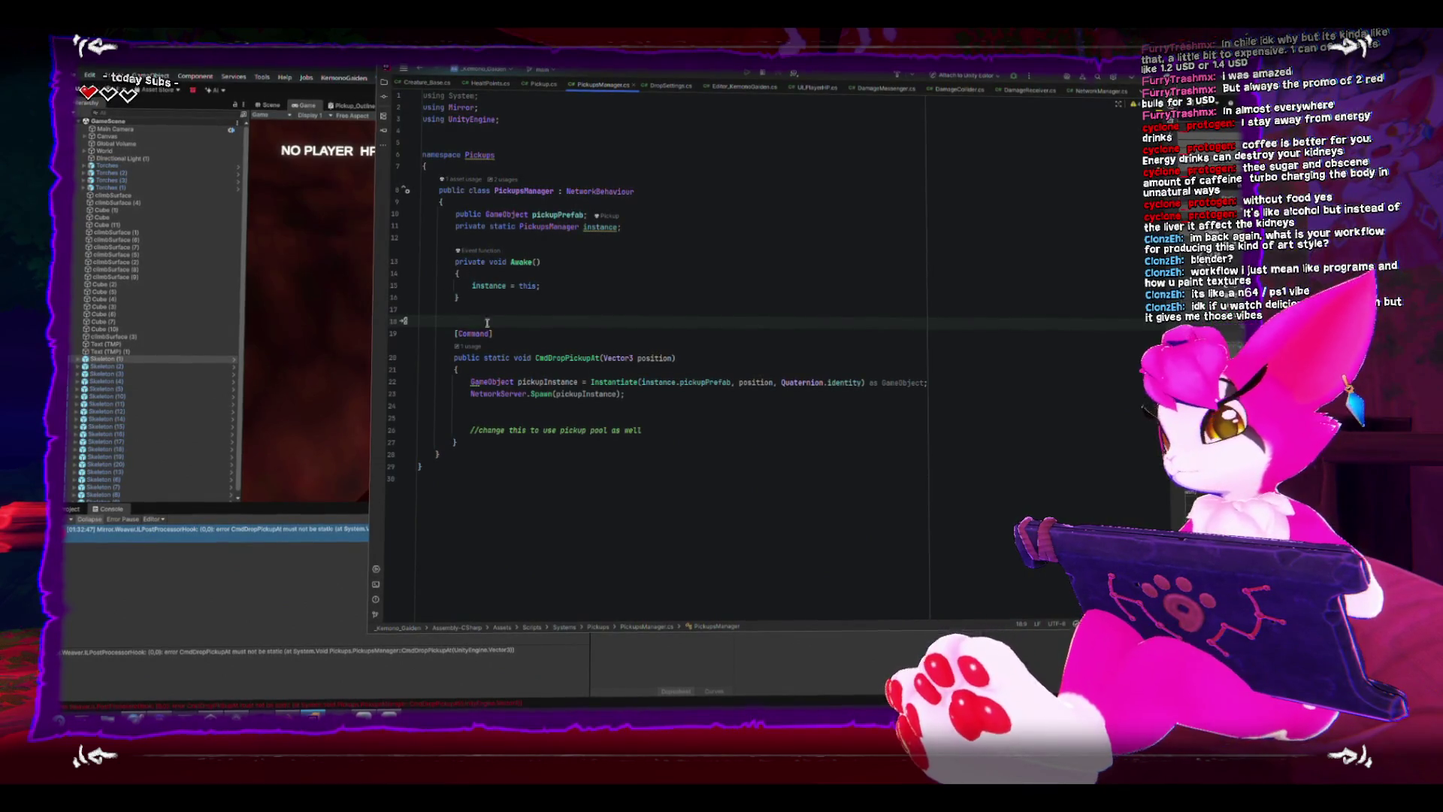
# Remove static from the CmdDropPickupAt declaration.
pyautogui.doubleClick(497, 354)
pyautogui.press('BackSpace')
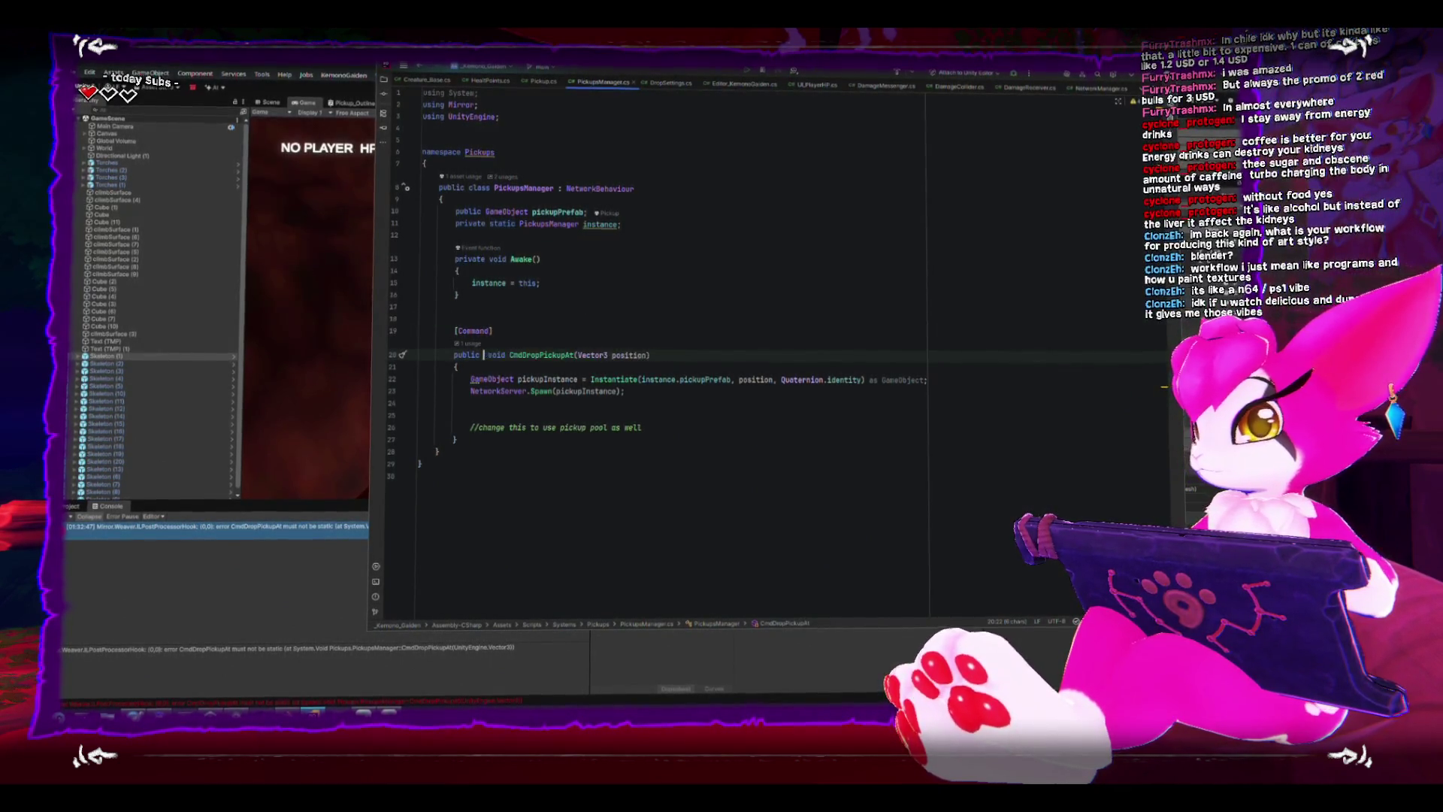
pyautogui.click(680, 283)
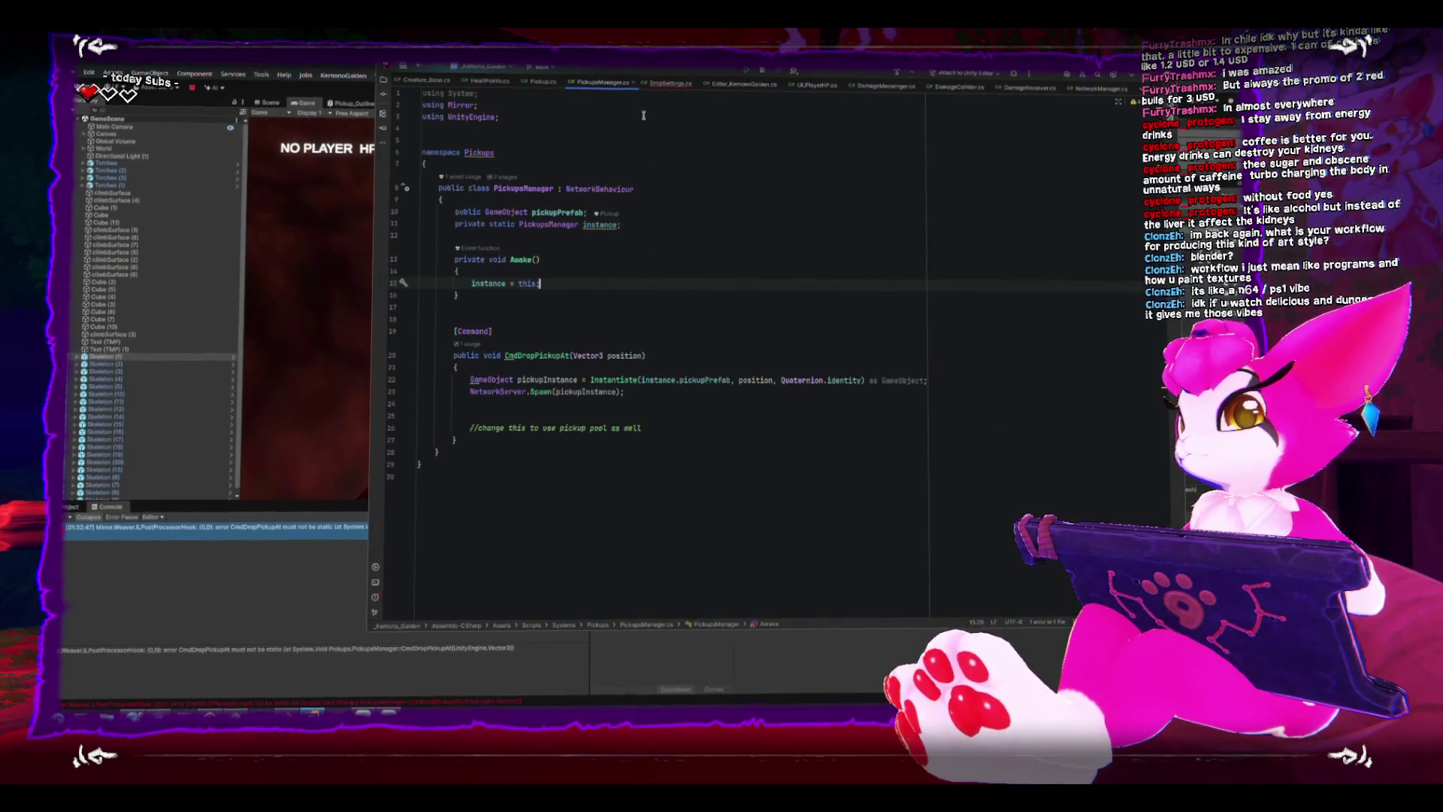
# Change DropSettings.Drop to call PickupsManager.instance.CmdDropPickupAt.
pyautogui.click(660, 87)
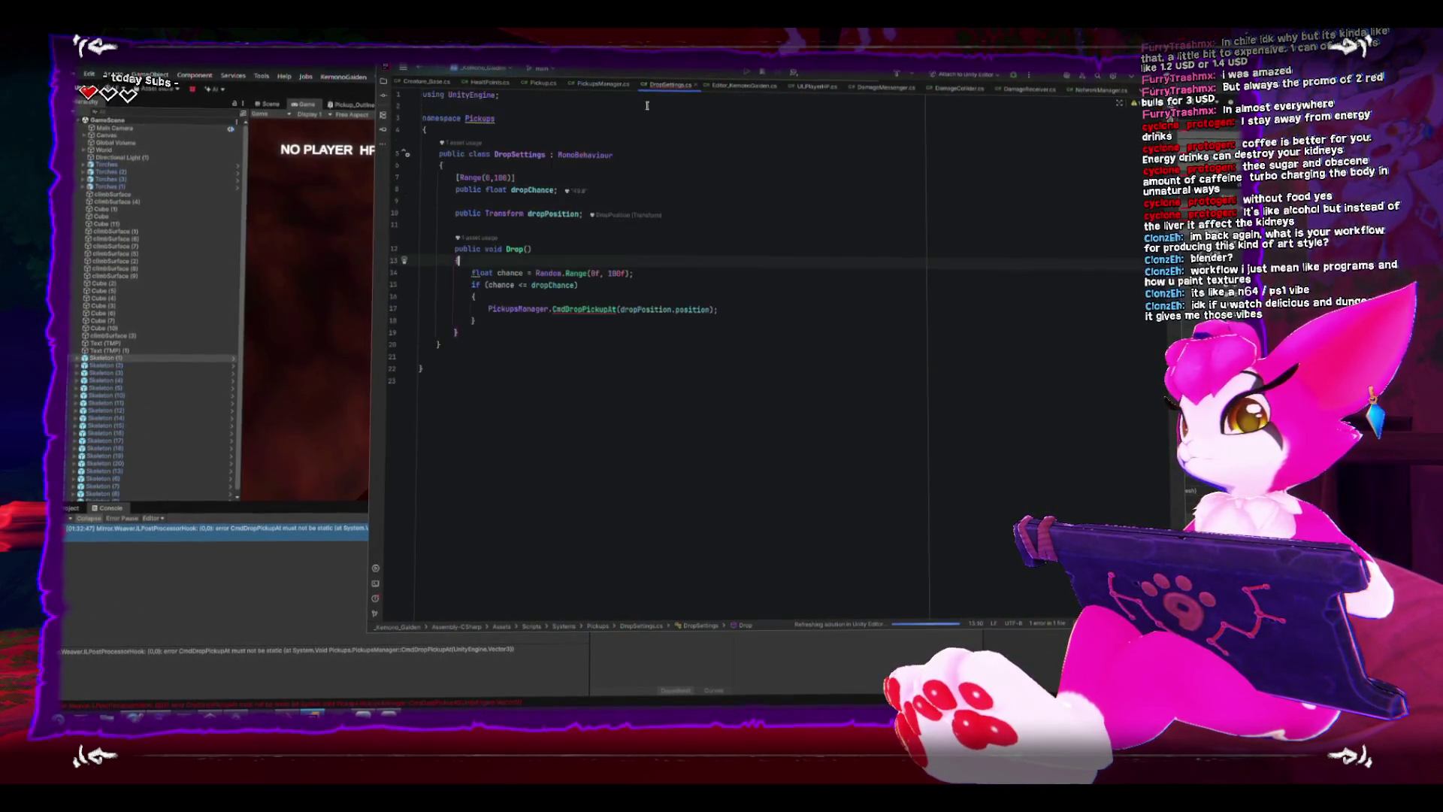
pyautogui.click(551, 307)
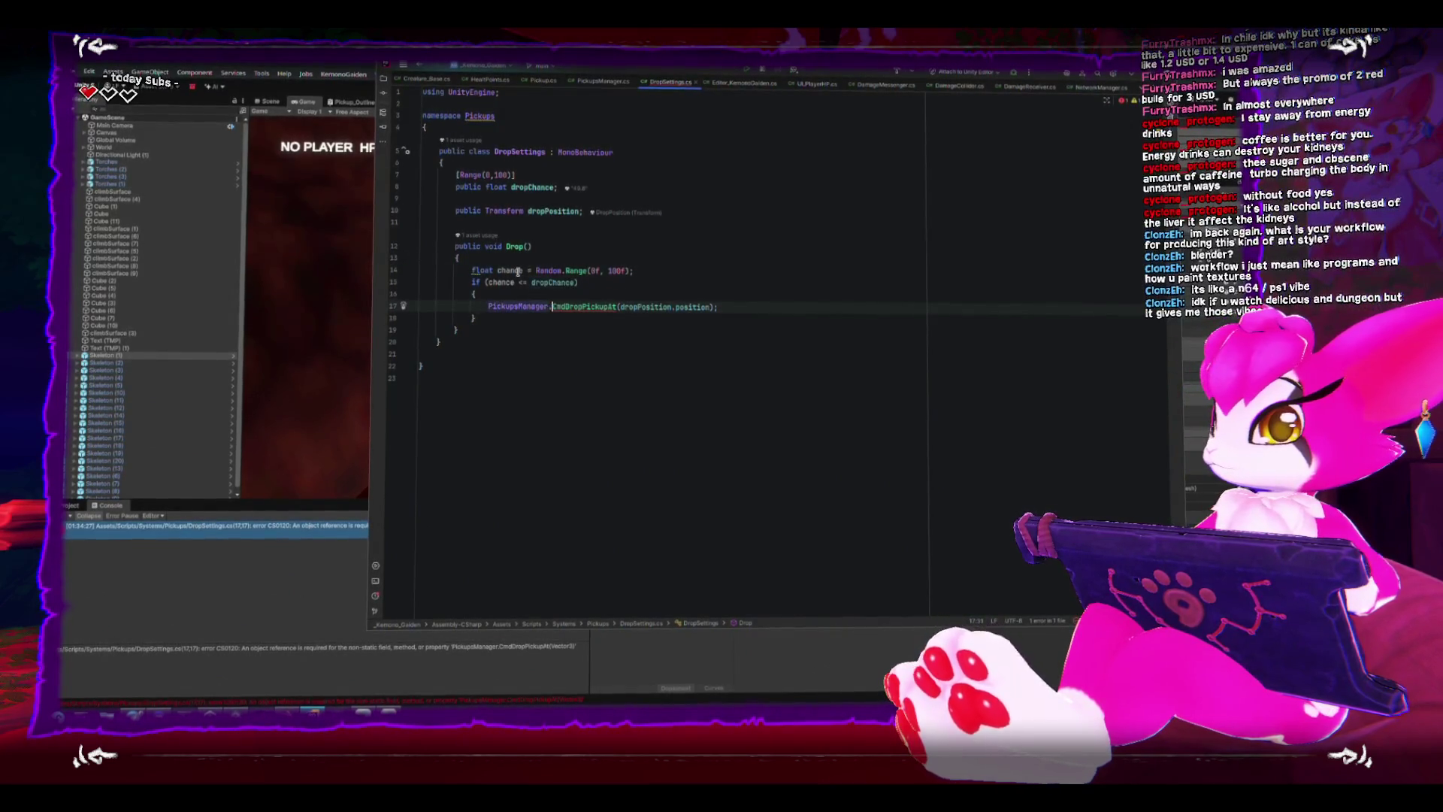
pyautogui.write('.Inst')
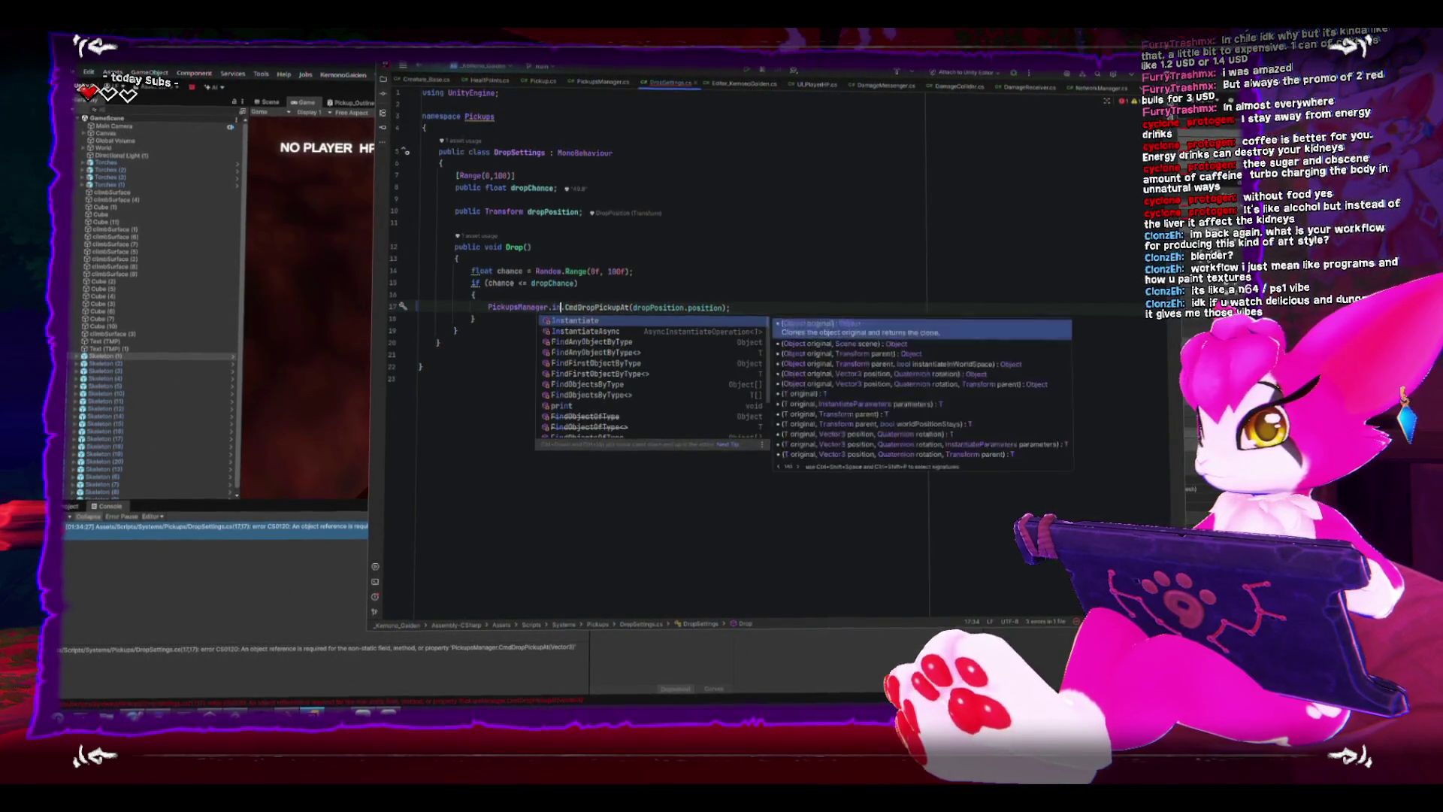
pyautogui.press('Return')
pyautogui.write('sta')
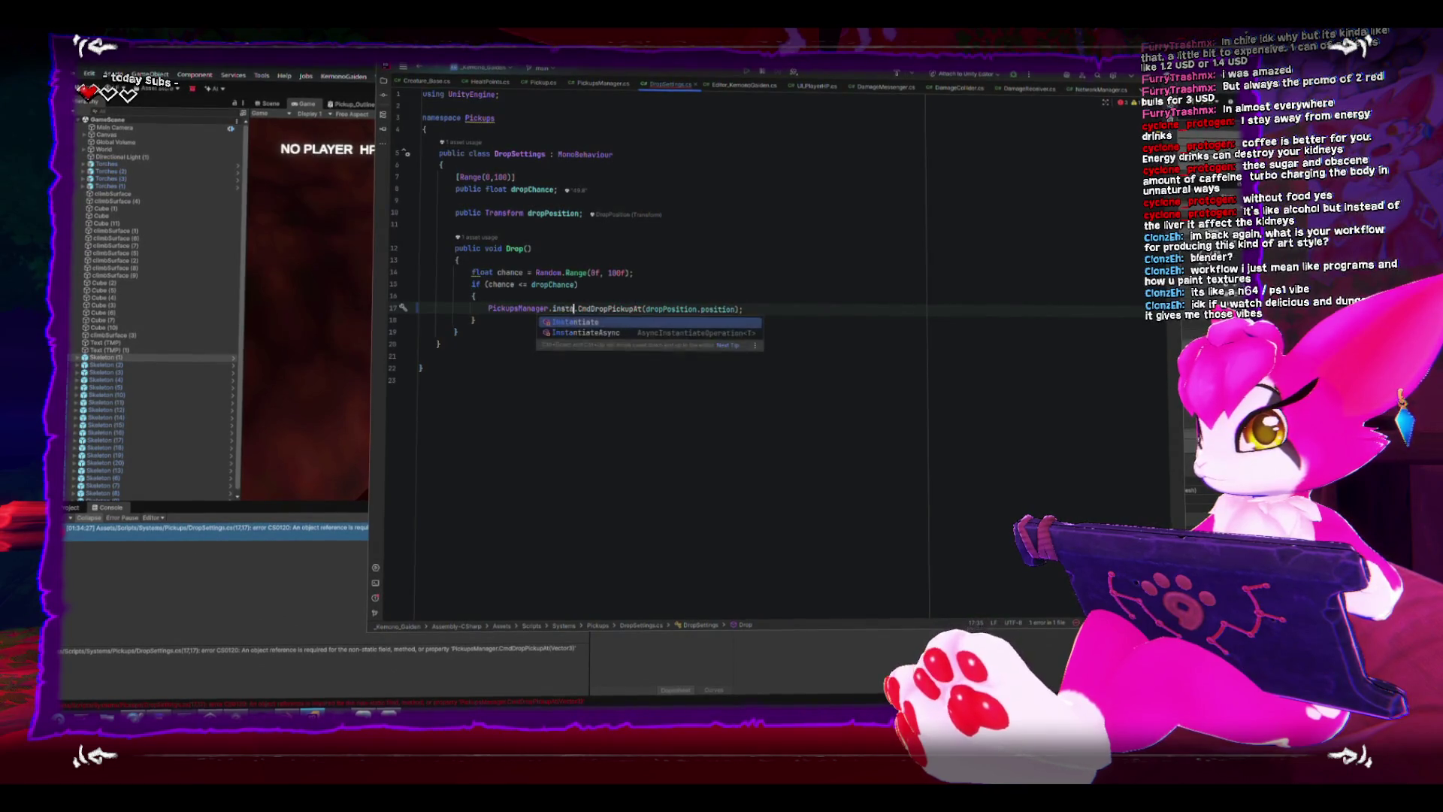
pyautogui.press('Return')
pyautogui.click(687, 258)
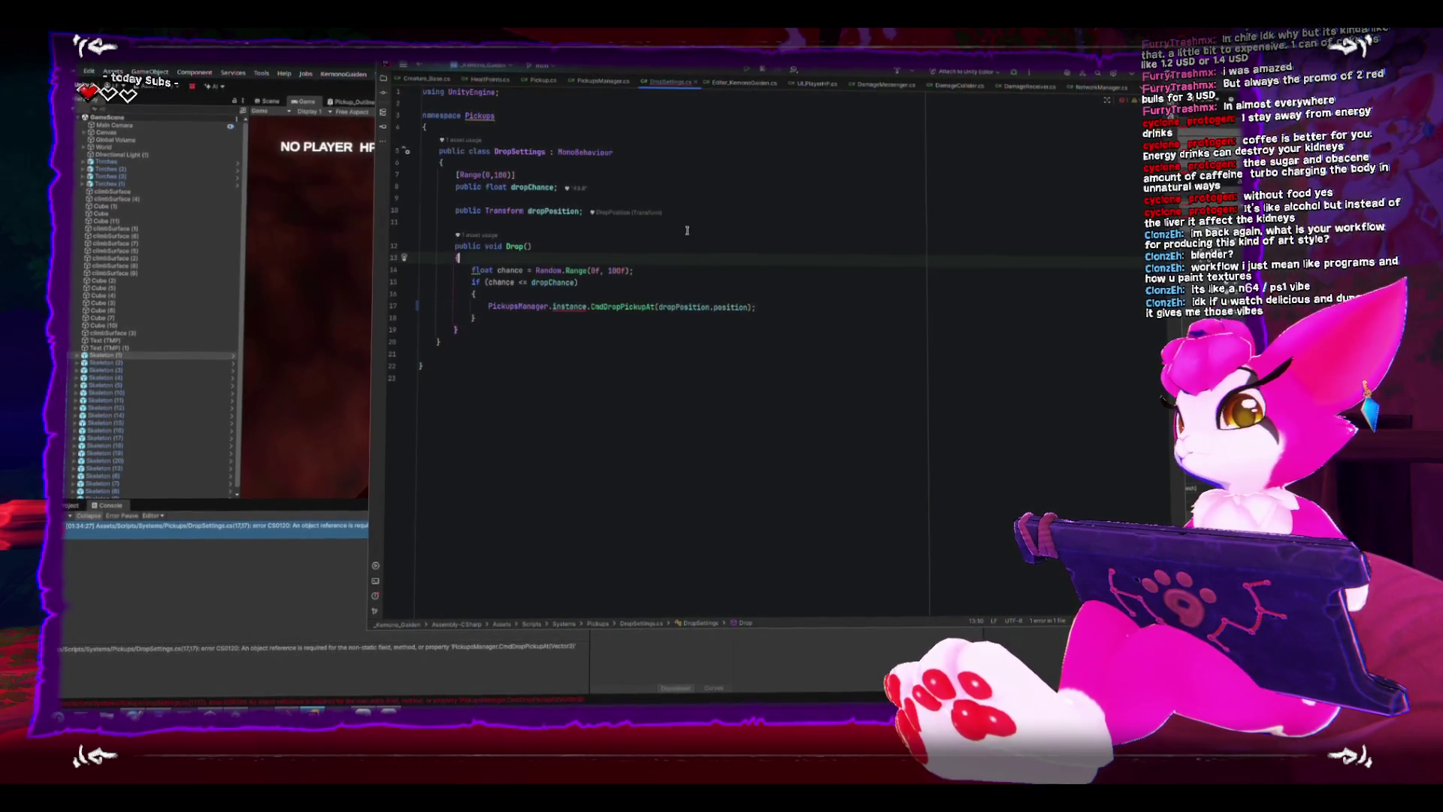
# Make instance a public static property with private setter, save and let Unity recompile.
pyautogui.click(575, 84)
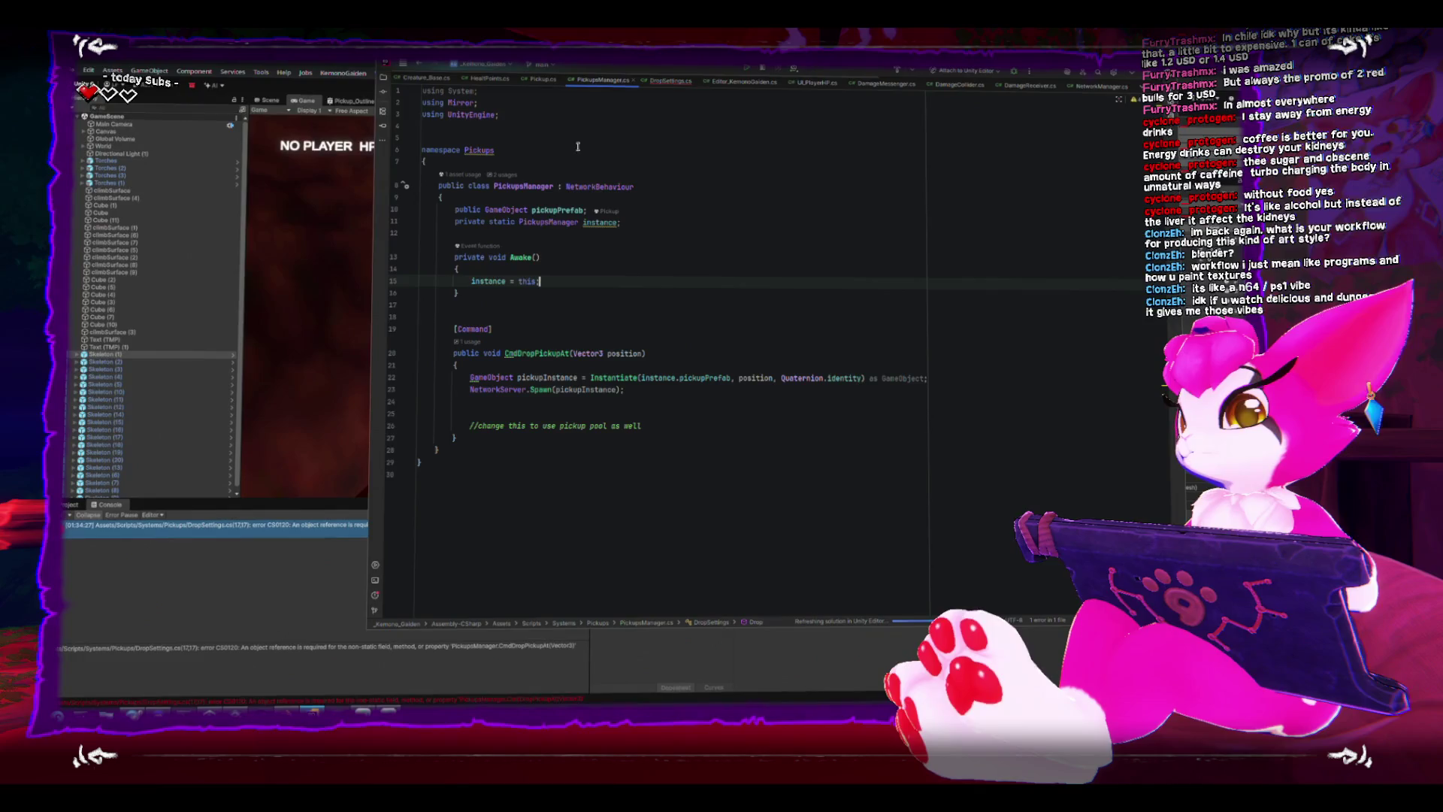
pyautogui.doubleClick(485, 224)
pyautogui.write('public')
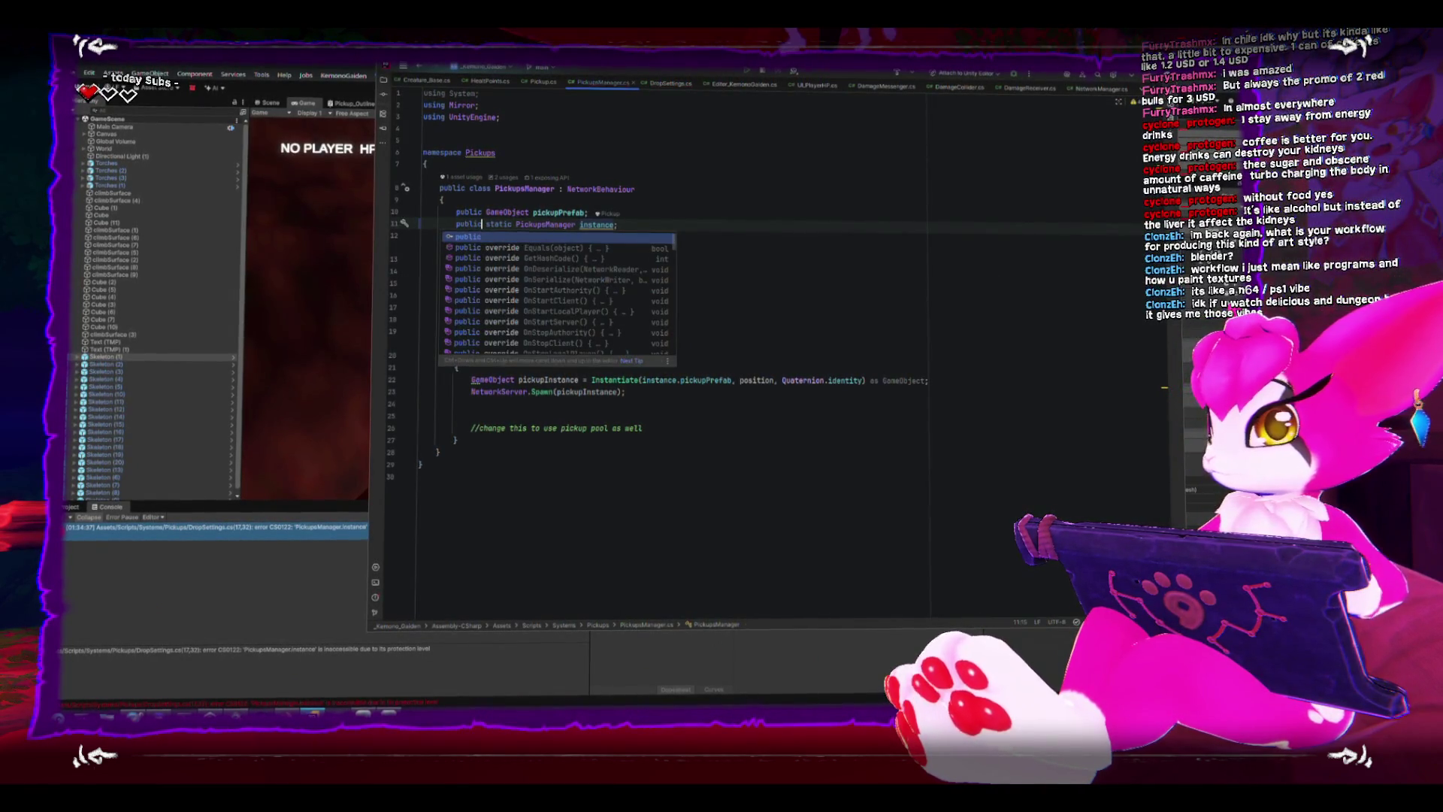
pyautogui.press('Left')
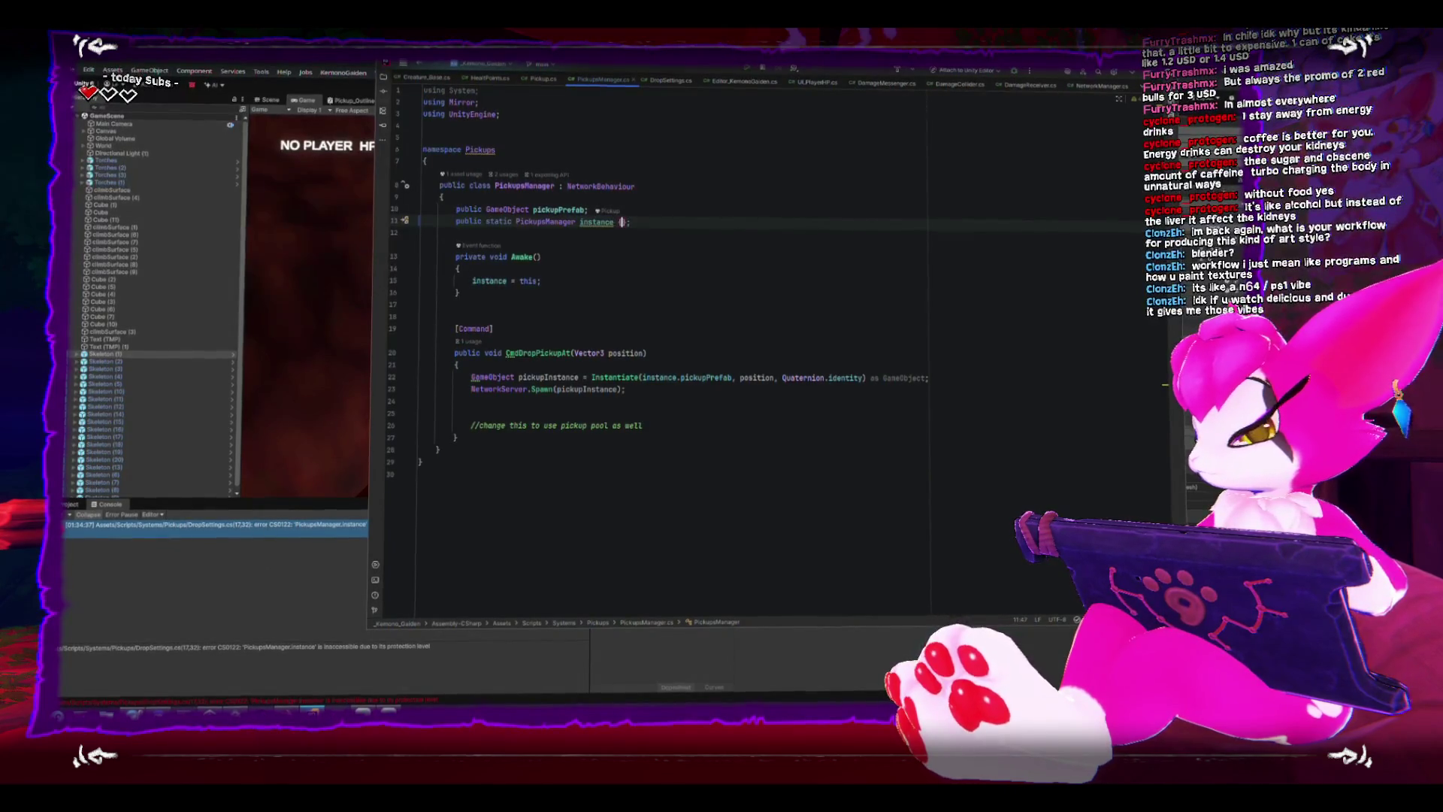
pyautogui.write('{get; private set;')
pyautogui.press('End')
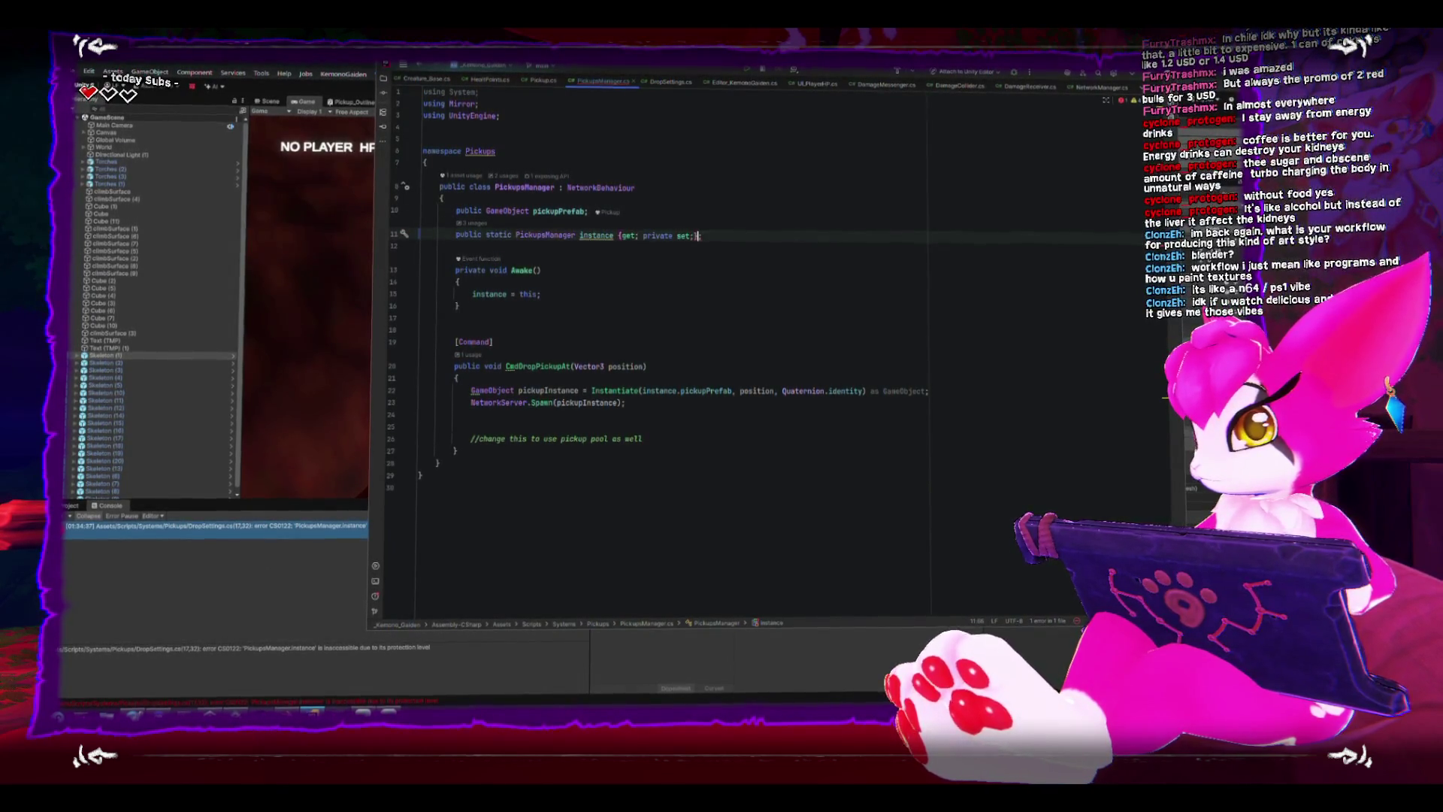
pyautogui.hotkey('ctrl', 's')
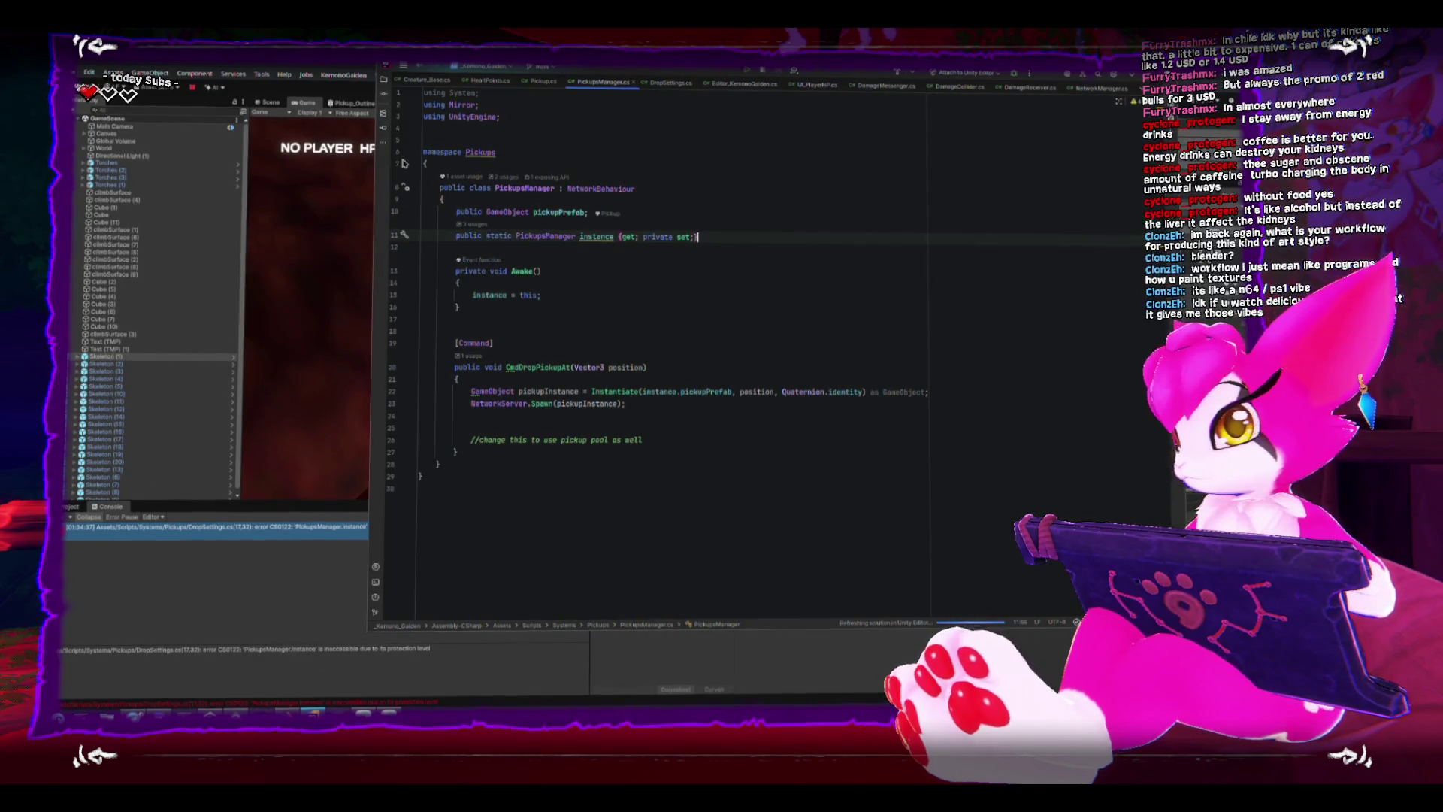
pyautogui.hotkey('alt', 'Tab')
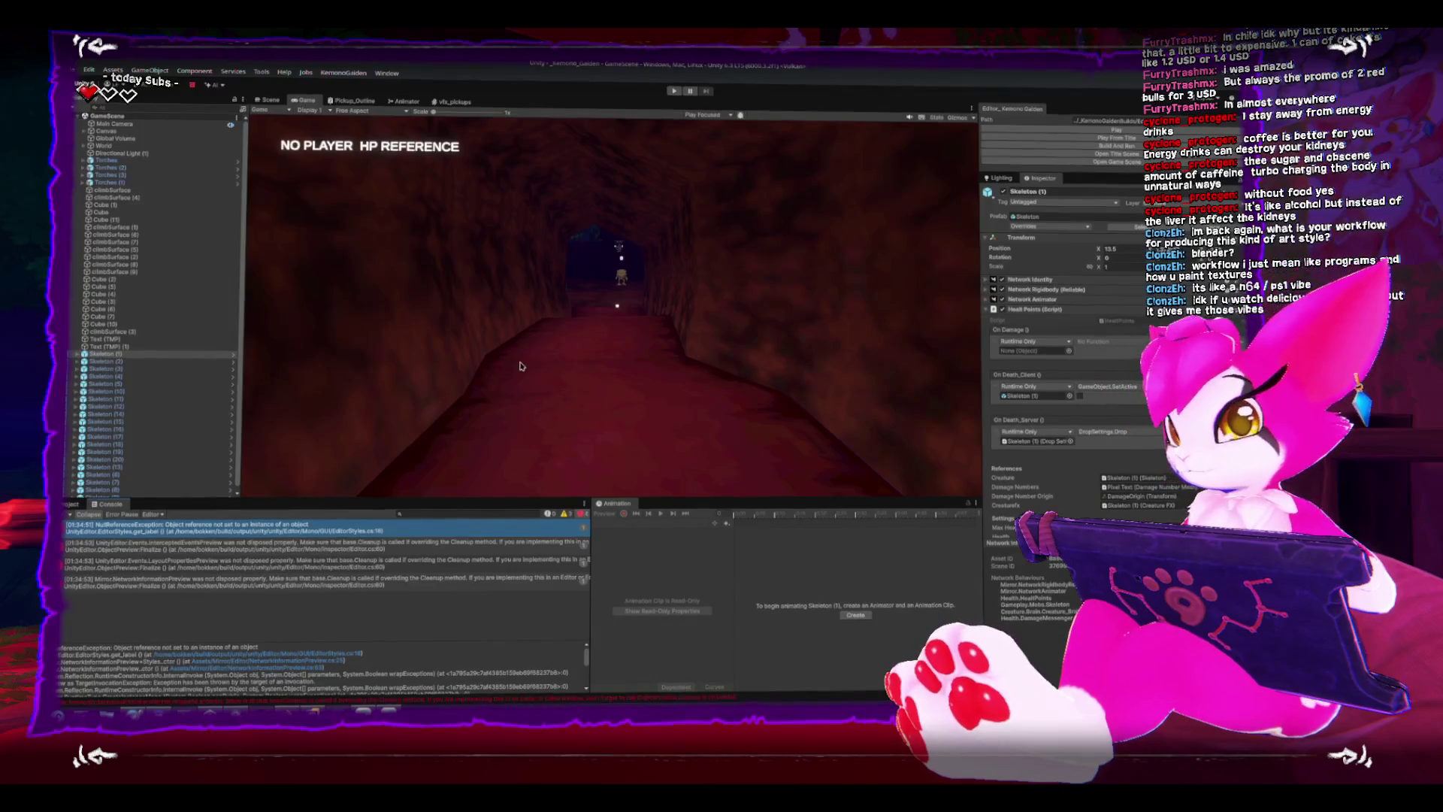
# Clear the console and start the game in play mode.
pyautogui.click(79, 514)
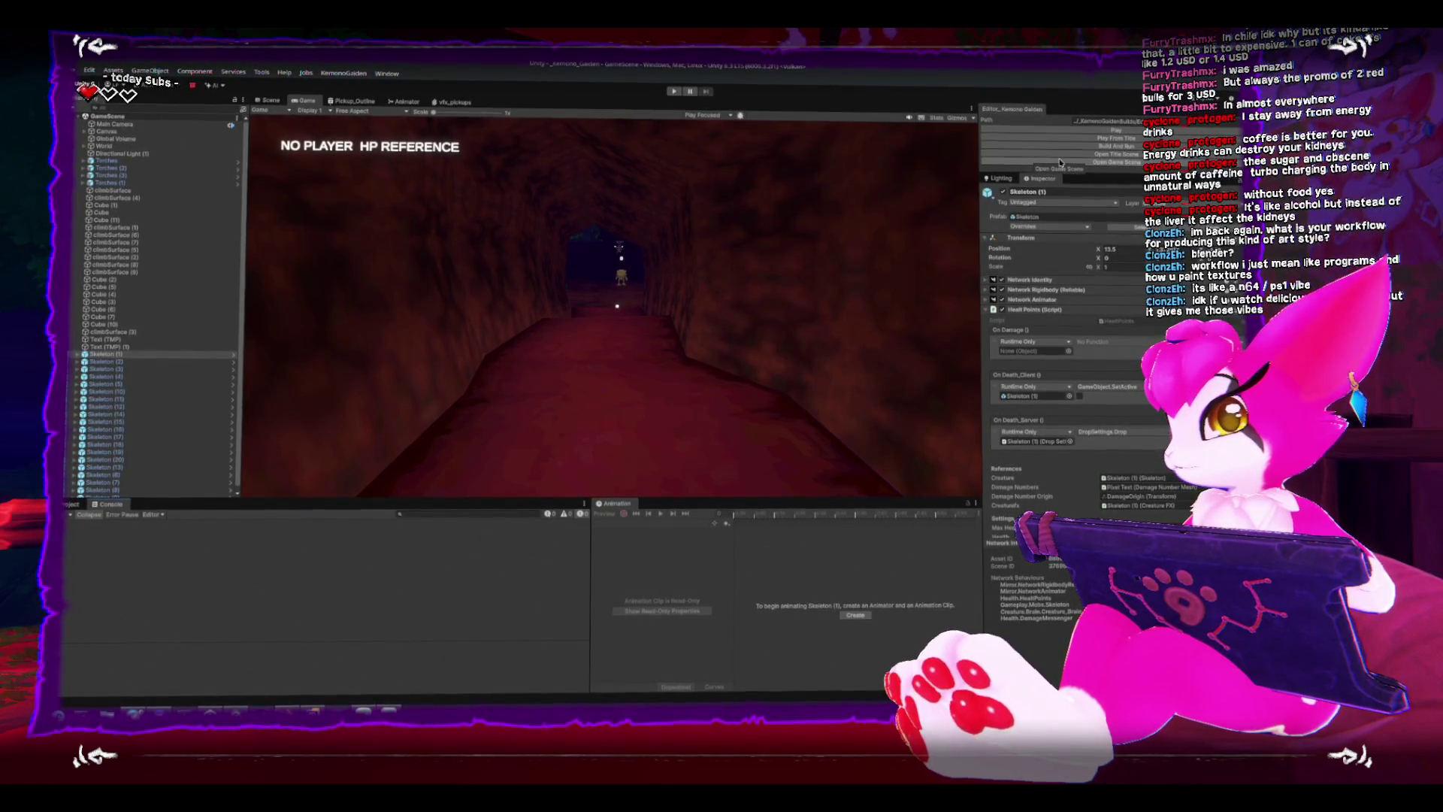
pyautogui.click(1067, 132)
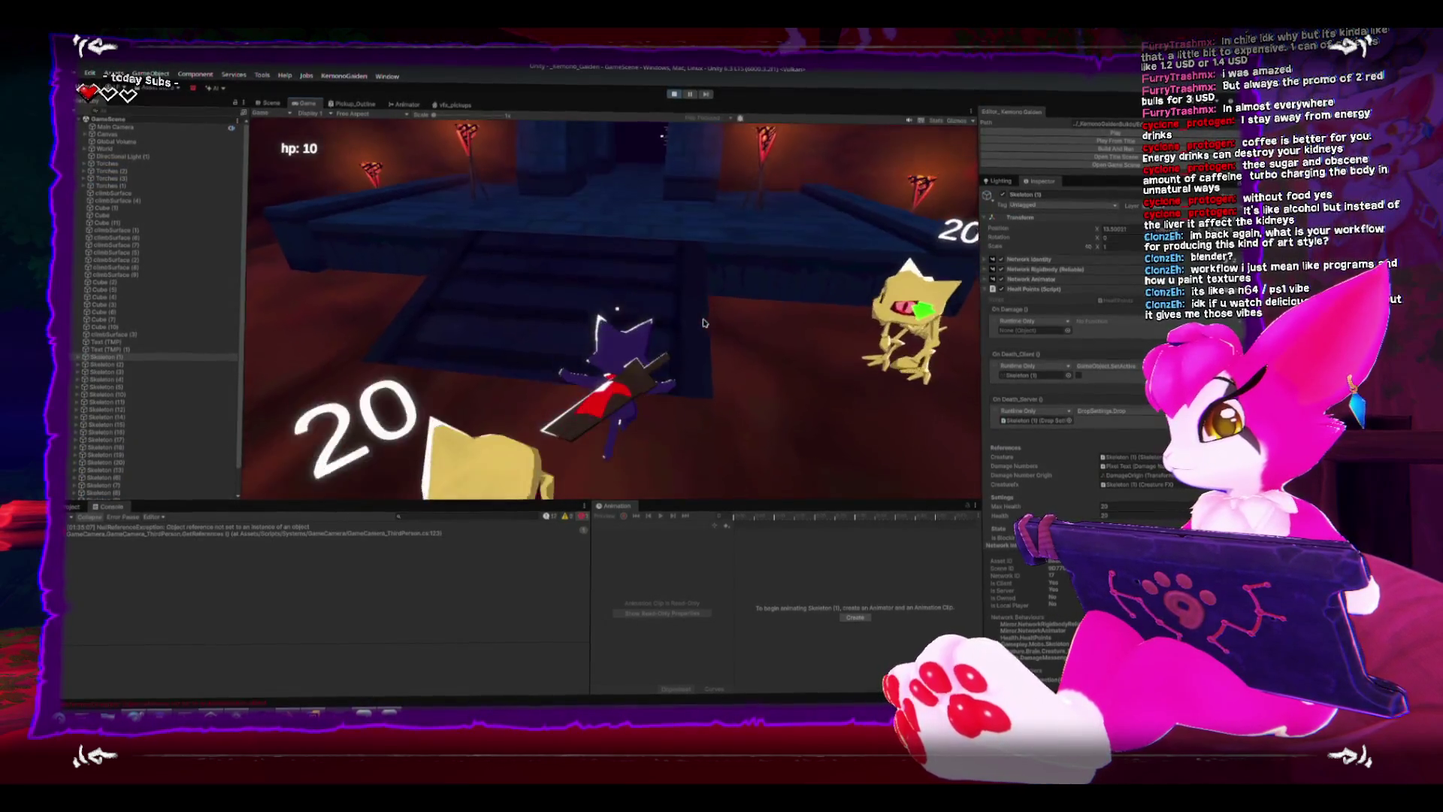
# Attack and finish off the skeletons in the first room.
pyautogui.press('w')
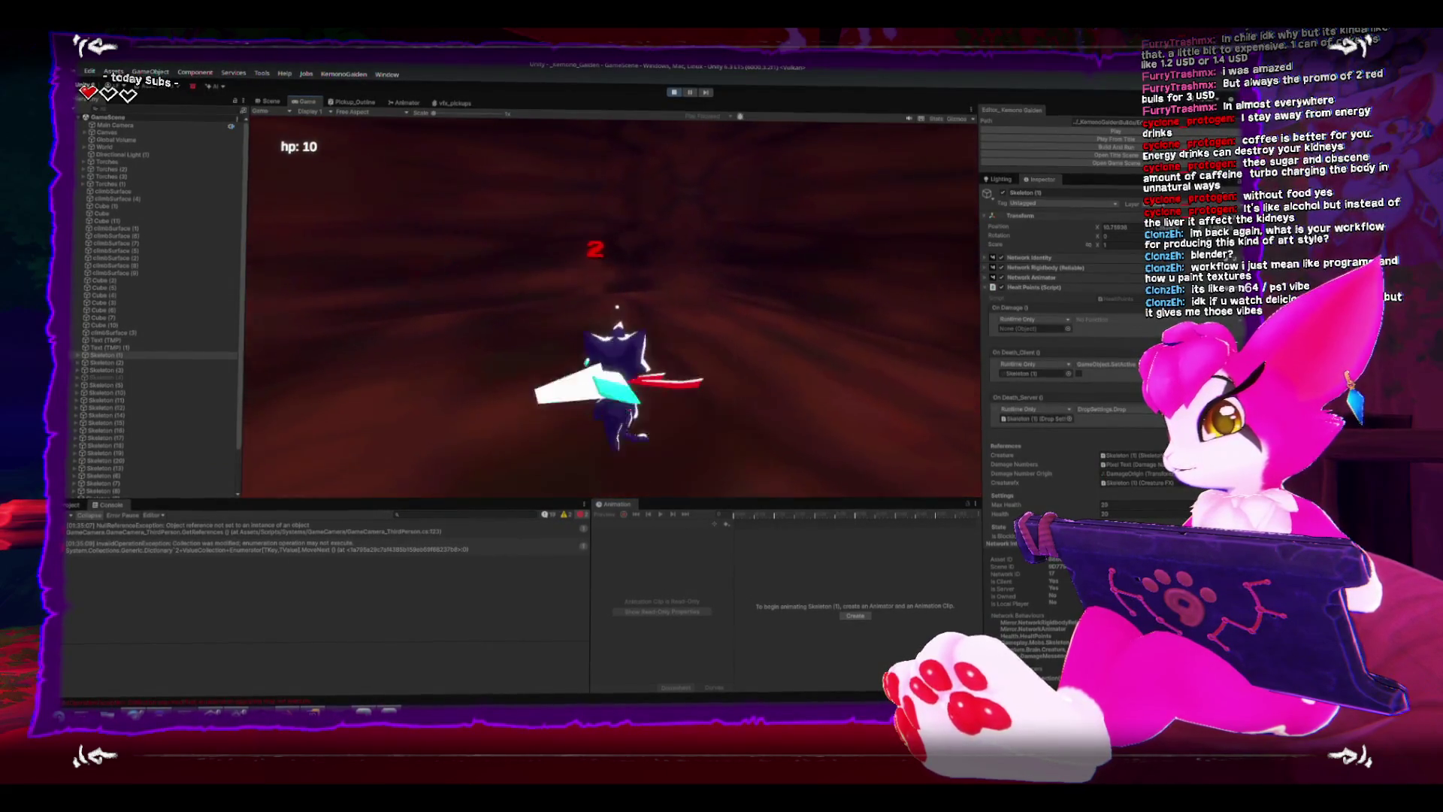
pyautogui.press('w')
pyautogui.press('w')
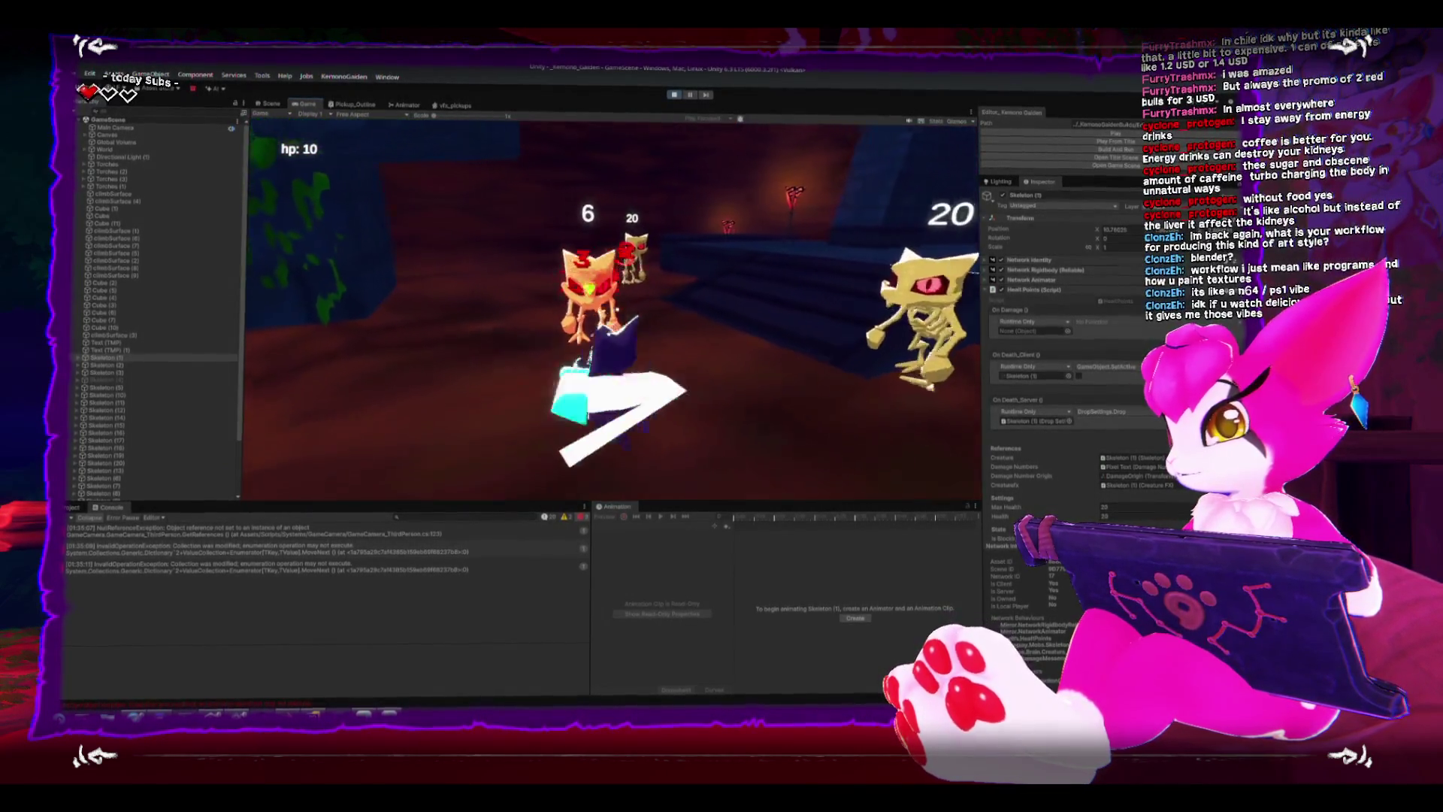
pyautogui.press('w')
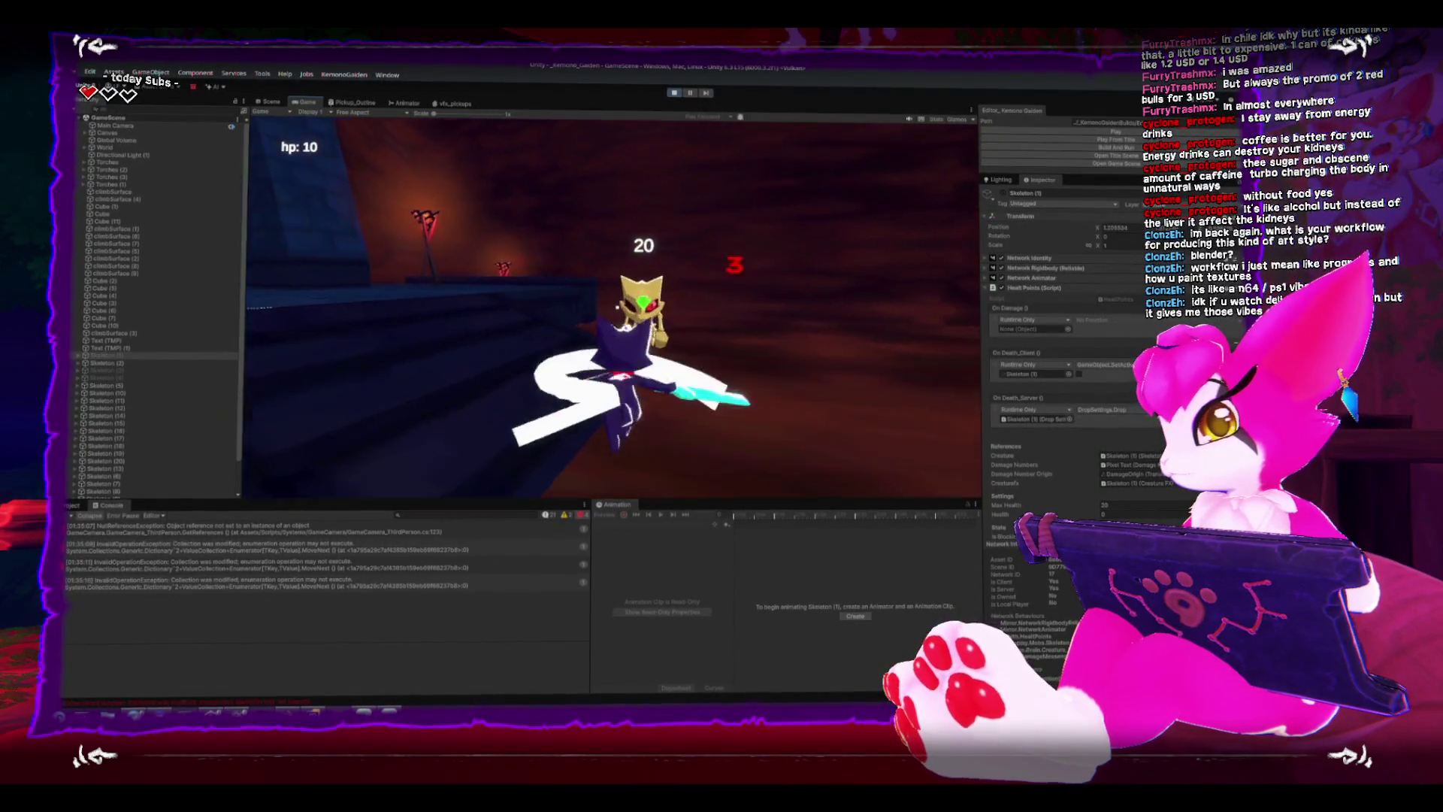
pyautogui.press('w')
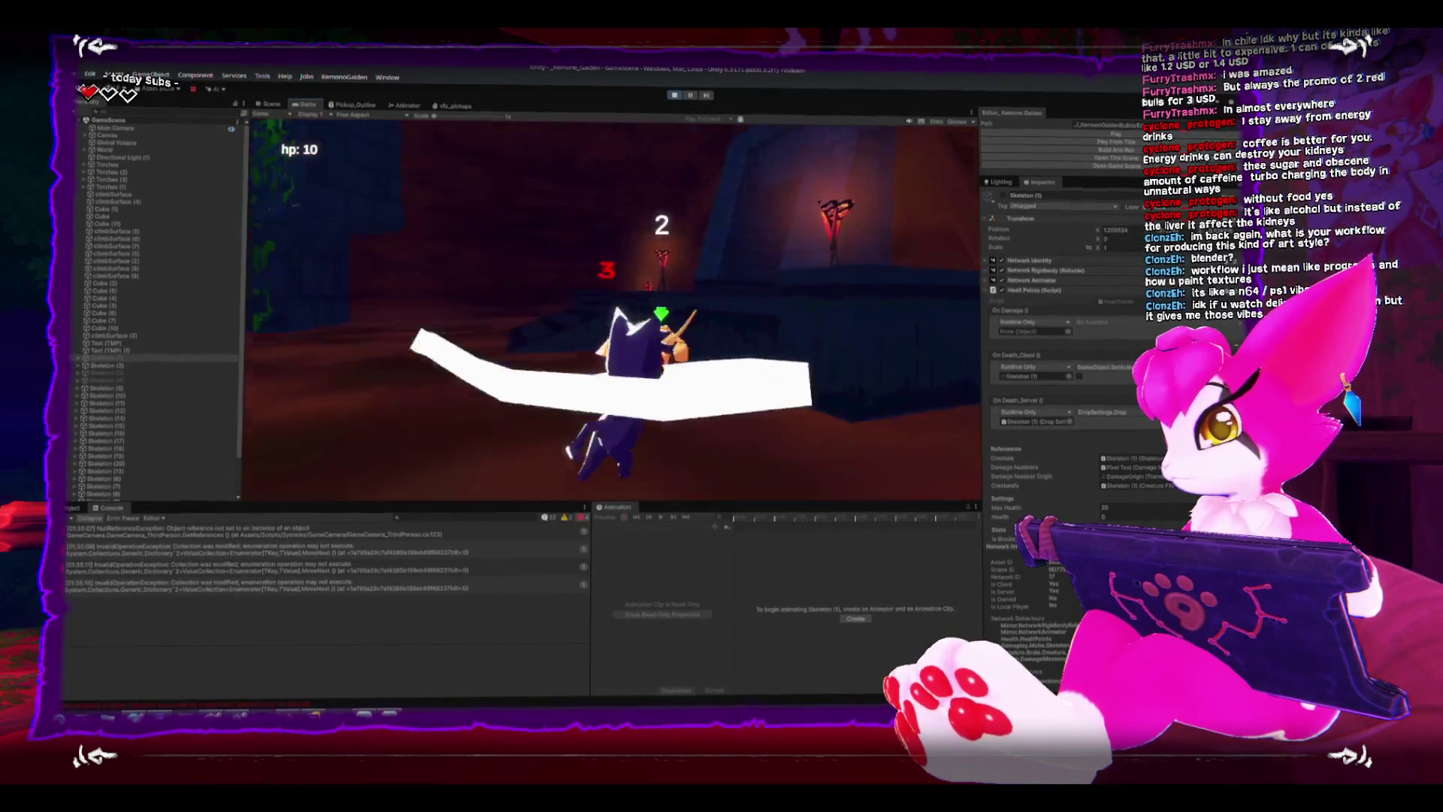
pyautogui.press('w')
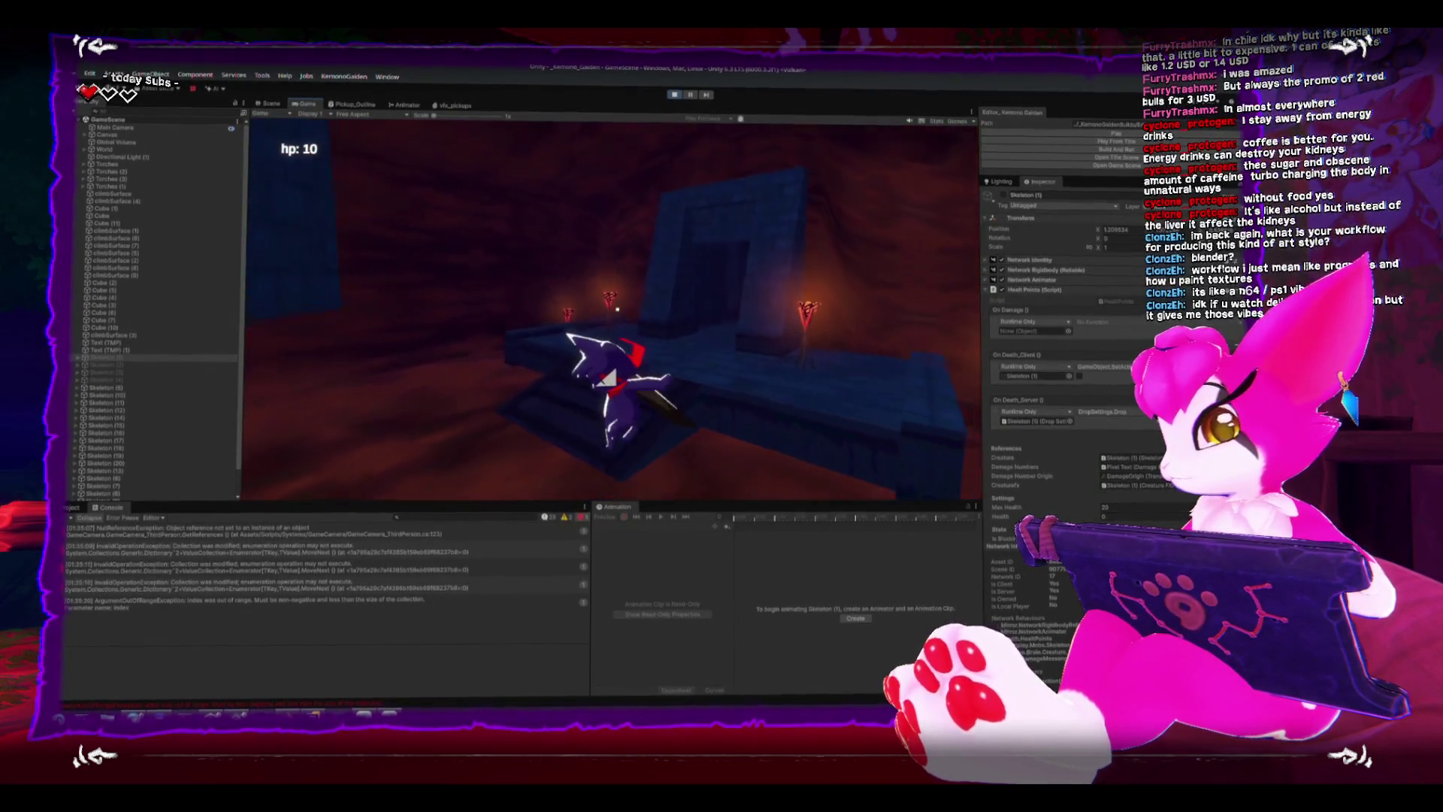
# Move through the doorway and corridor, killing the skeleton ahead.
pyautogui.press('w')
pyautogui.press('w')
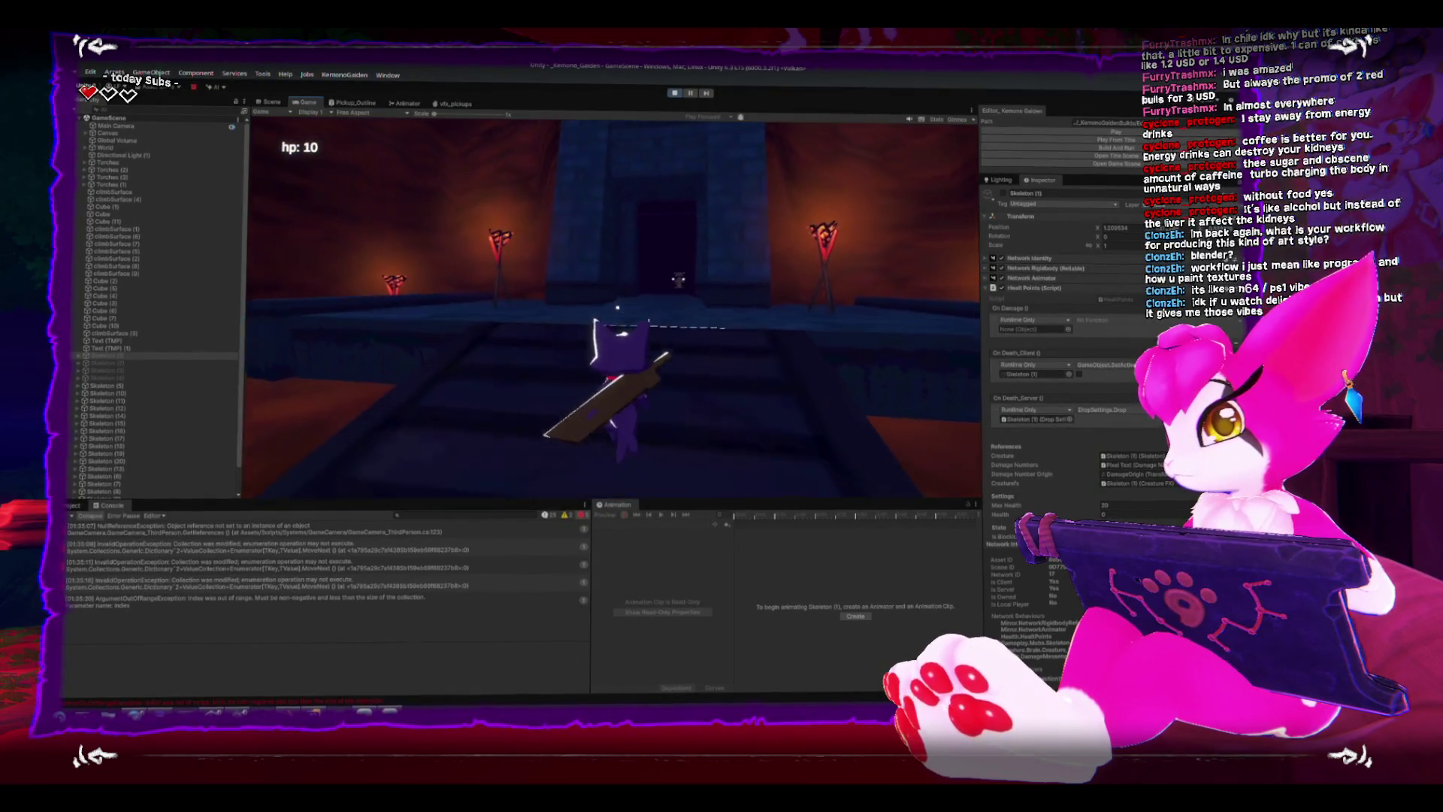
pyautogui.press('w')
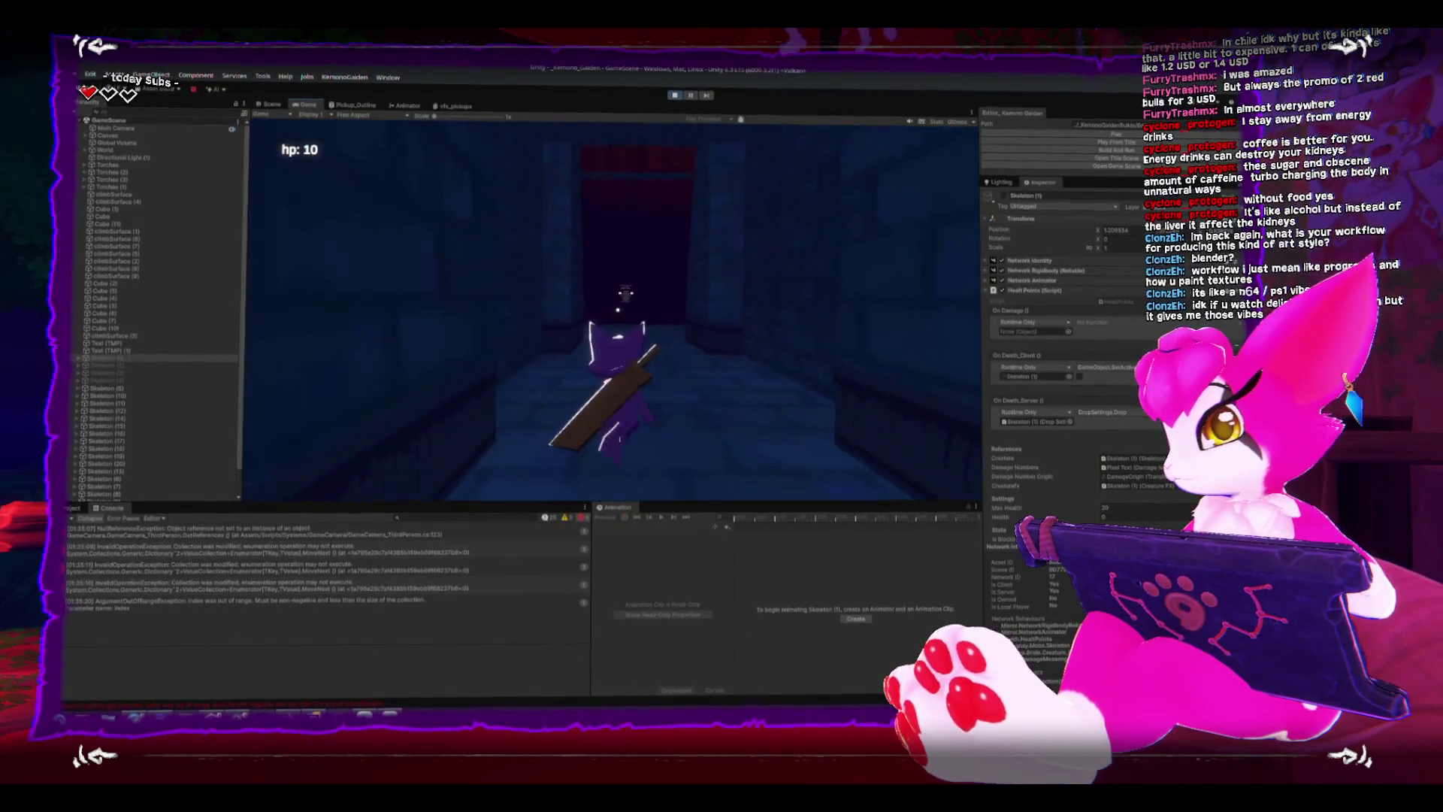
pyautogui.press('w')
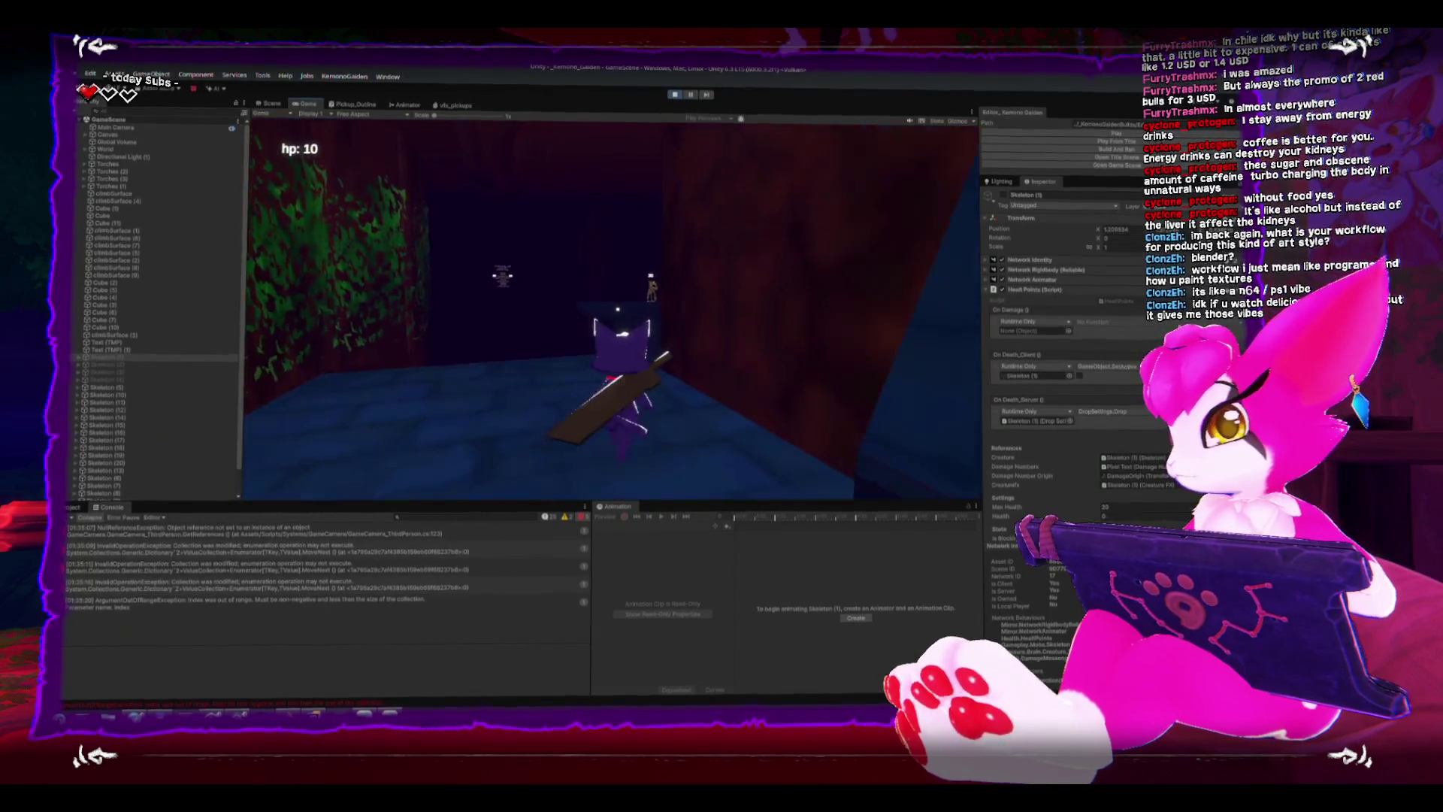
pyautogui.press('w')
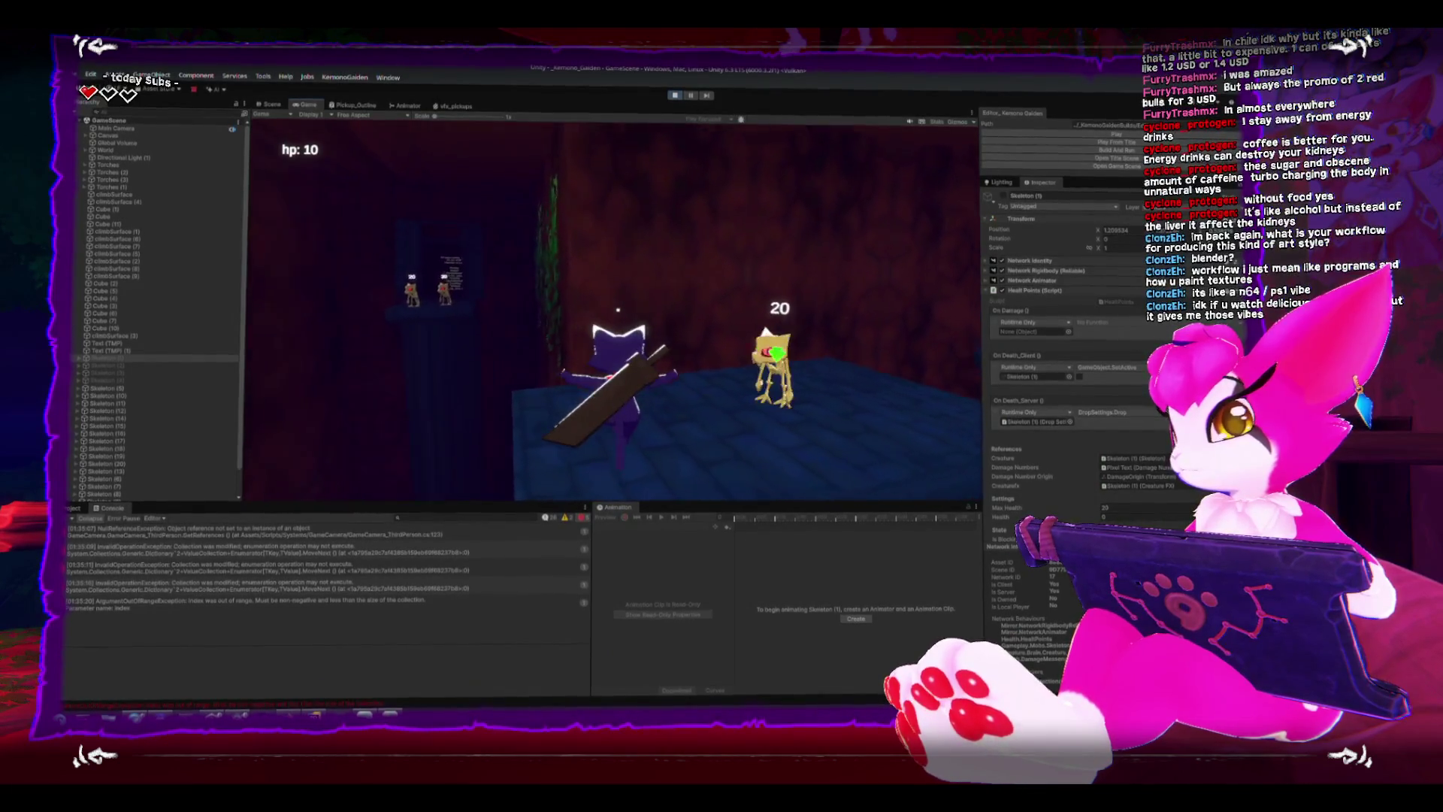
pyautogui.press('w')
pyautogui.press('w')
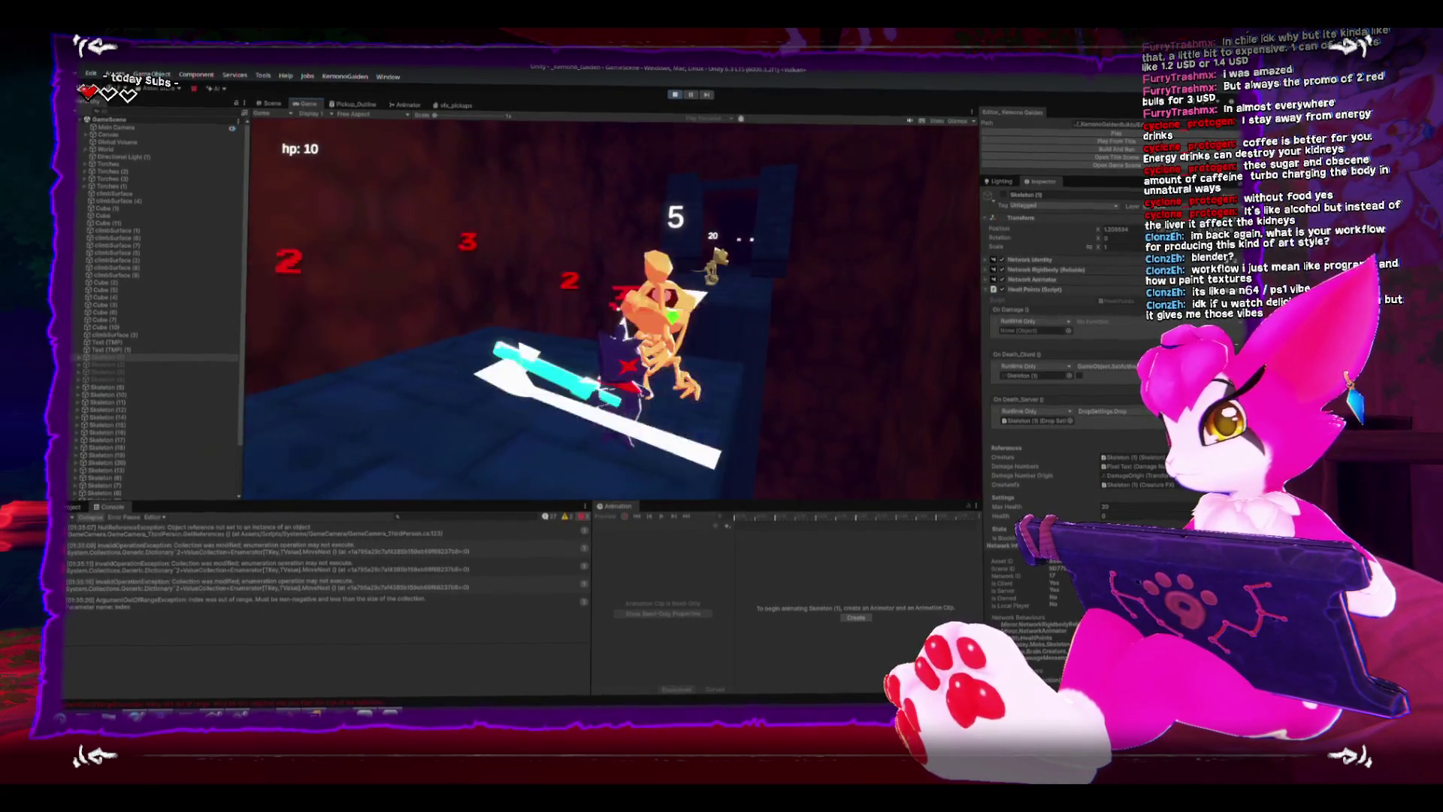
pyautogui.press('w')
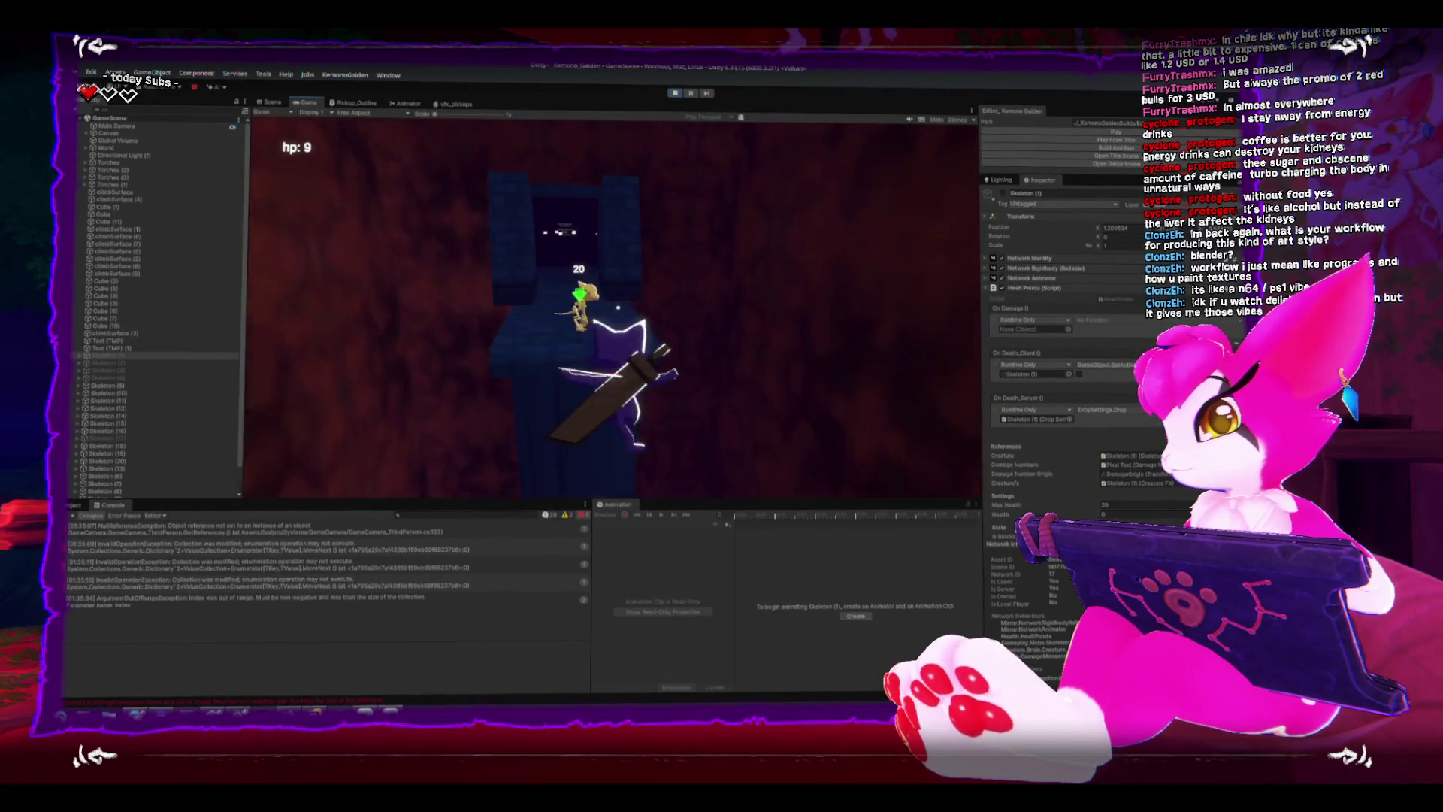
pyautogui.press('w')
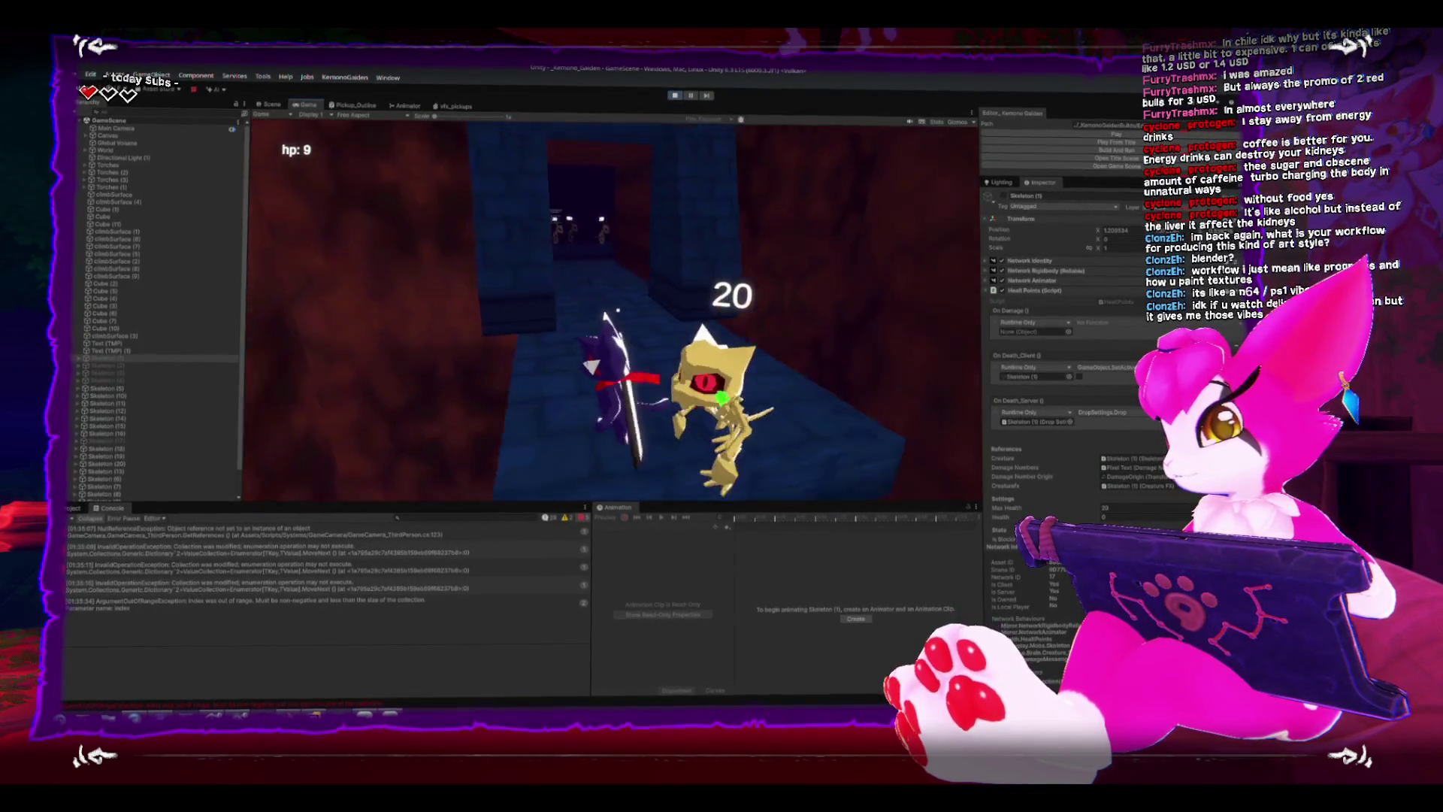
# Fight the skeleton group in the next room and bring up the pause menu.
pyautogui.press('w')
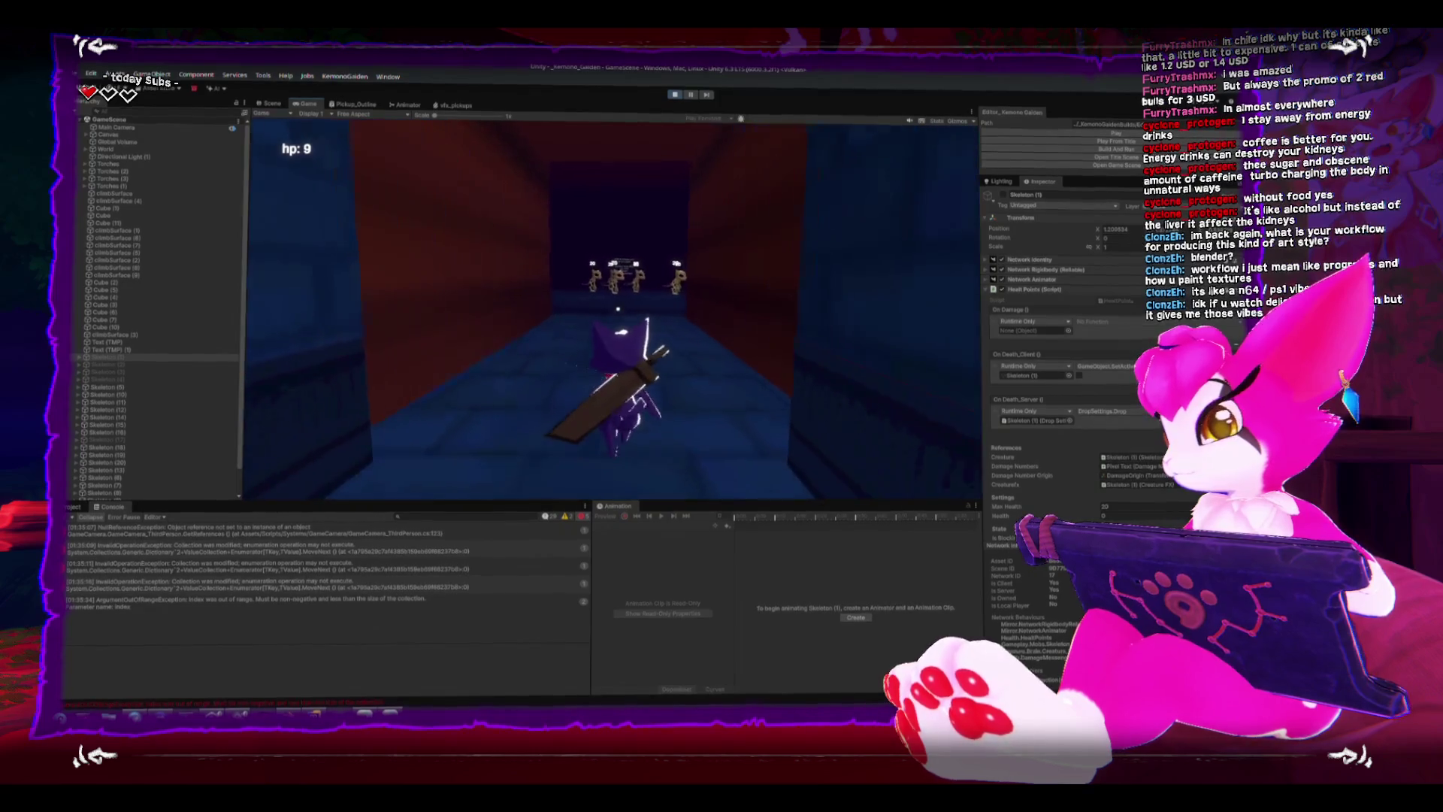
pyautogui.press('w')
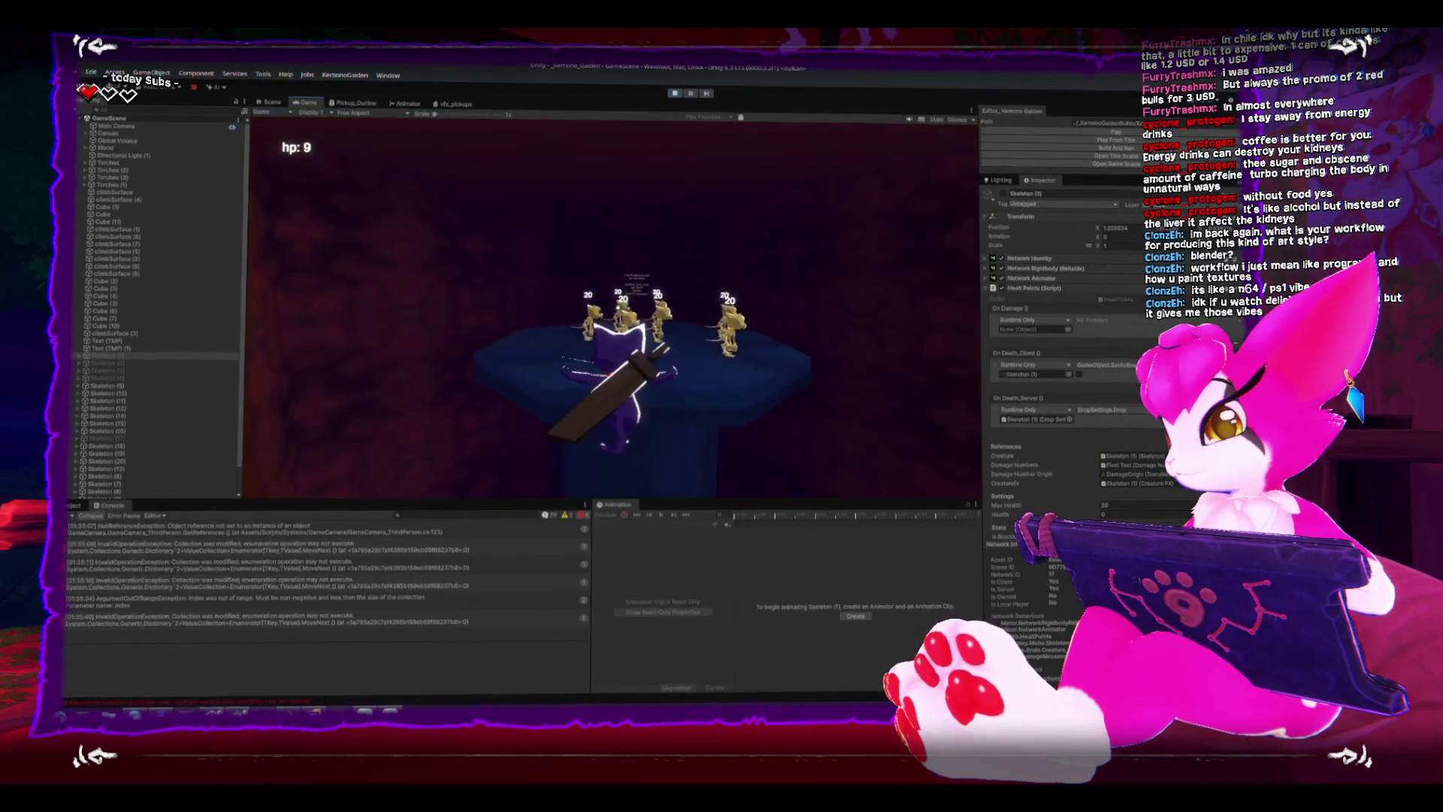
pyautogui.press('w')
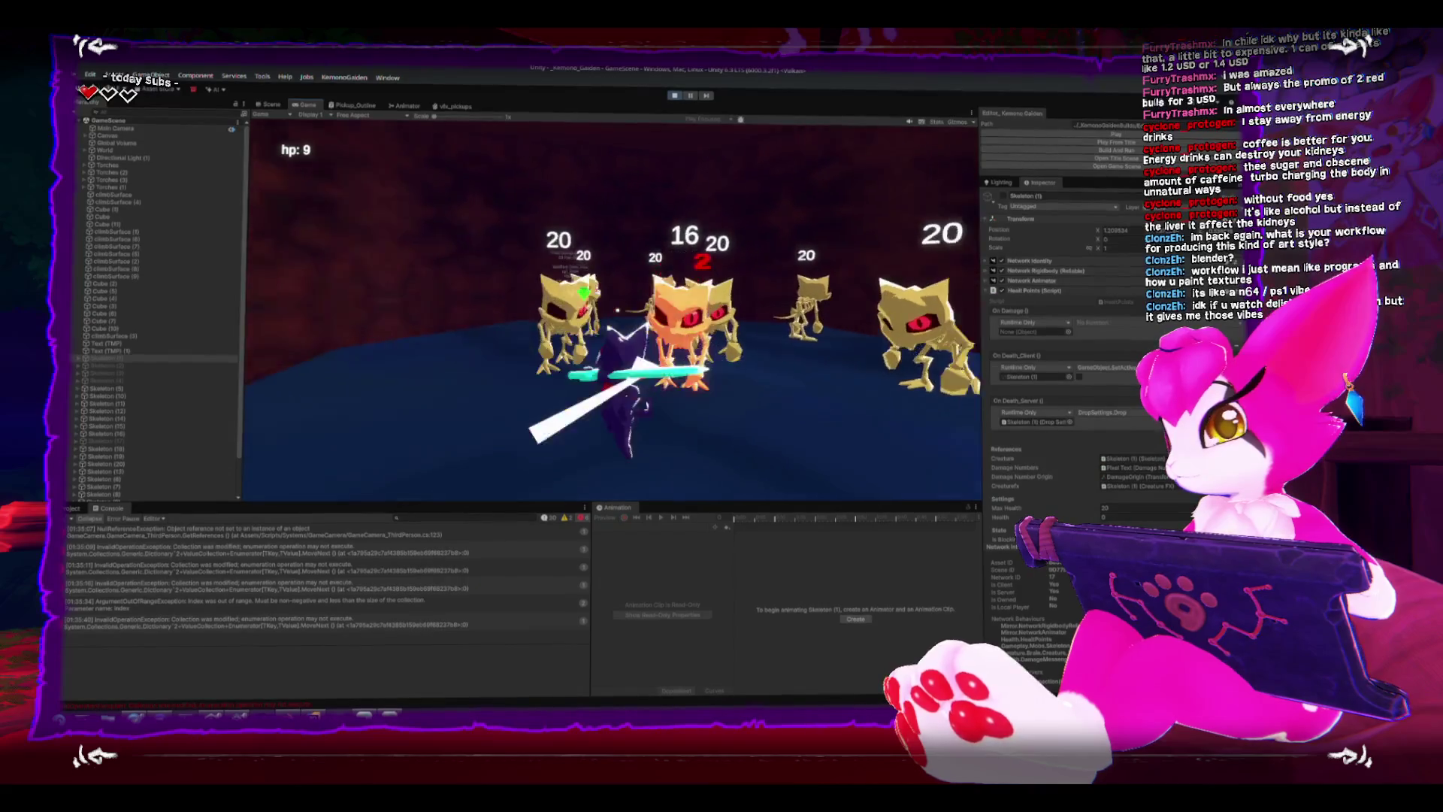
pyautogui.press('w')
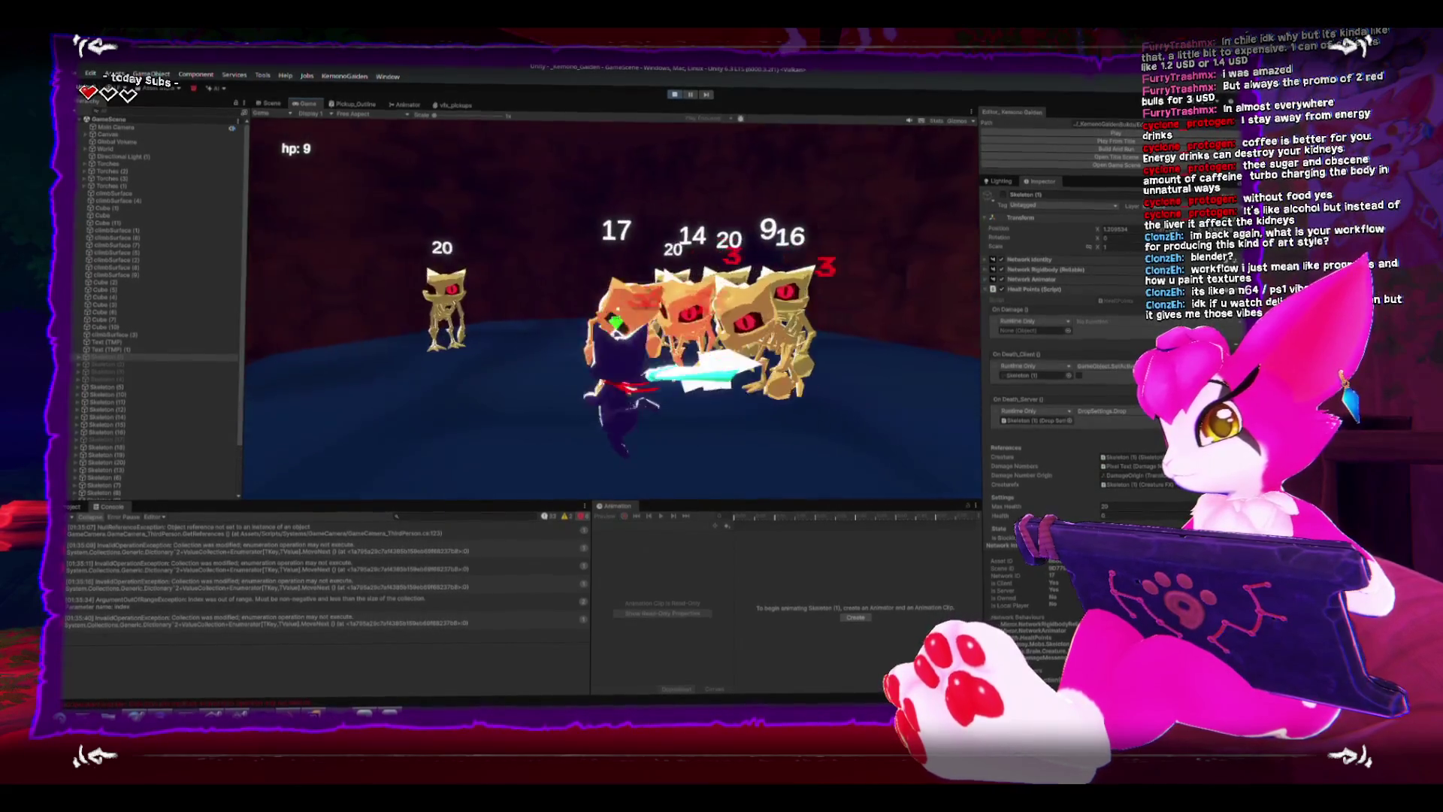
pyautogui.press('w')
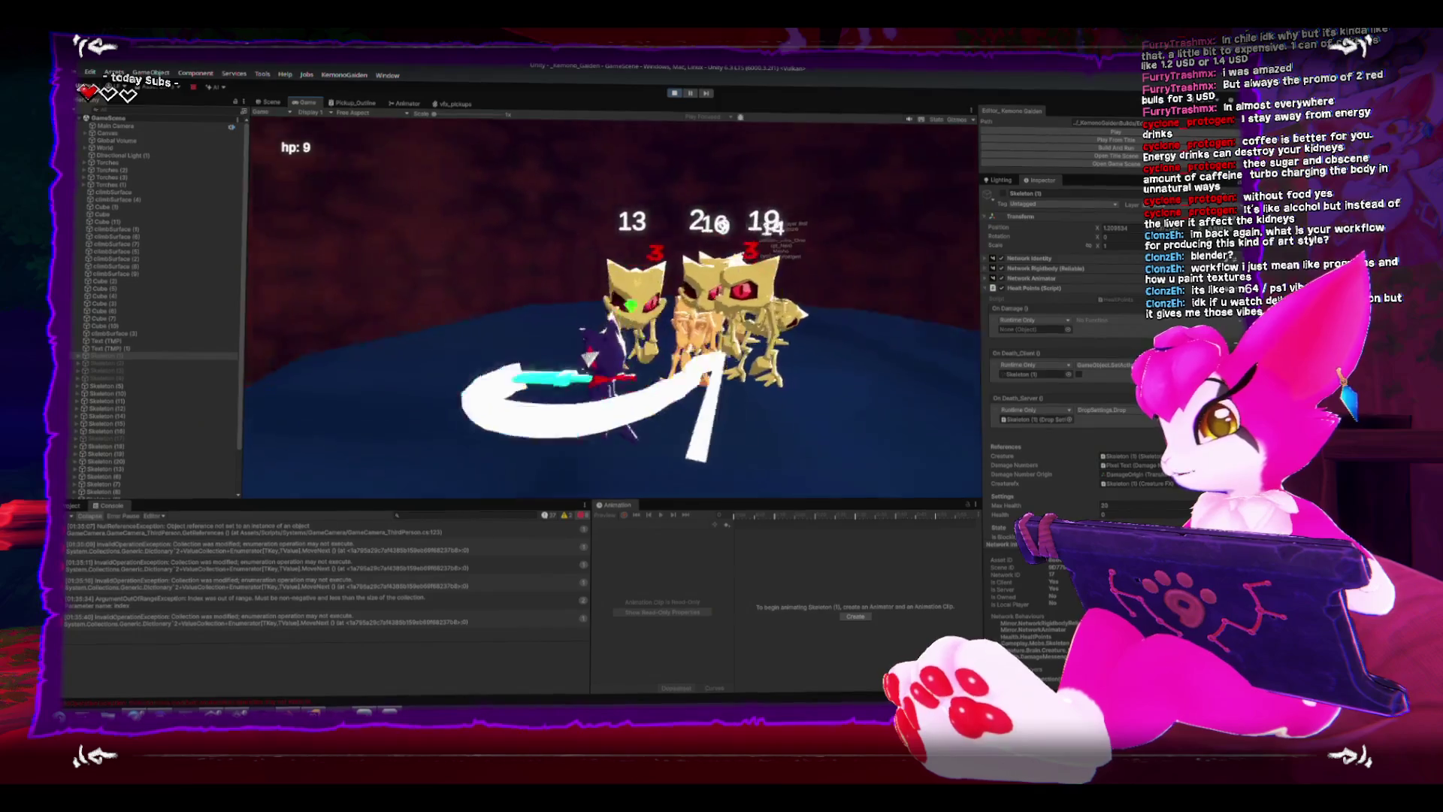
pyautogui.press('w')
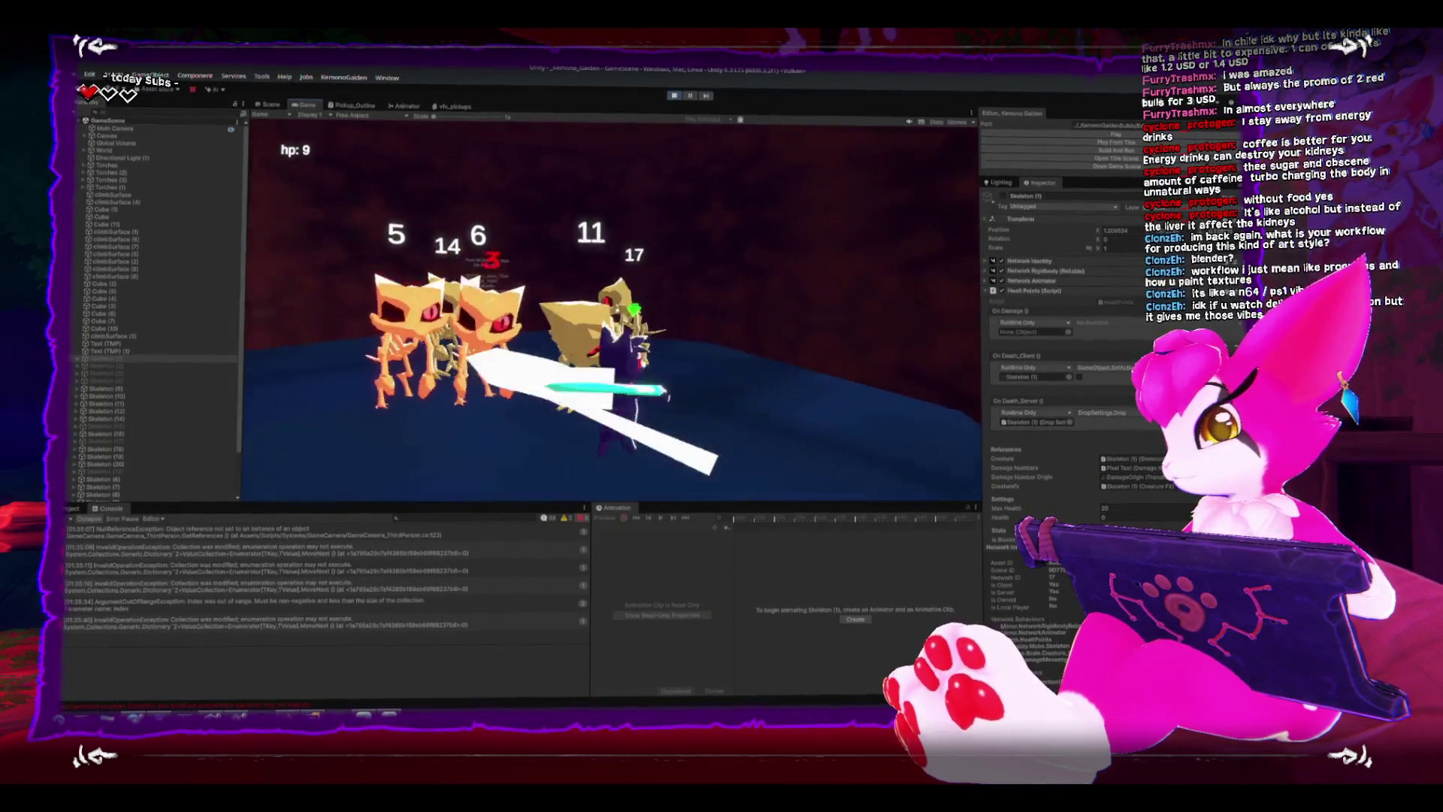
pyautogui.press('w')
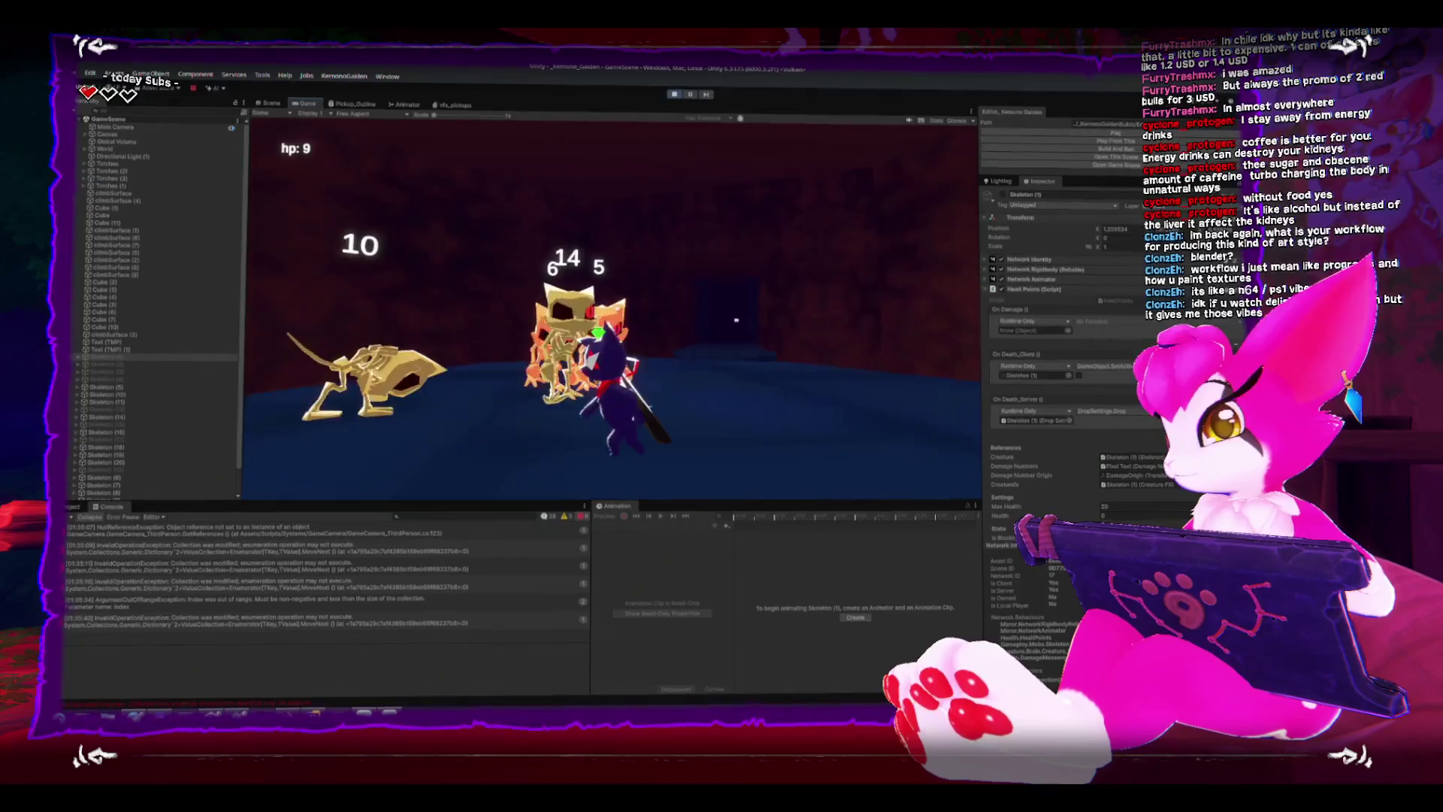
pyautogui.press('w')
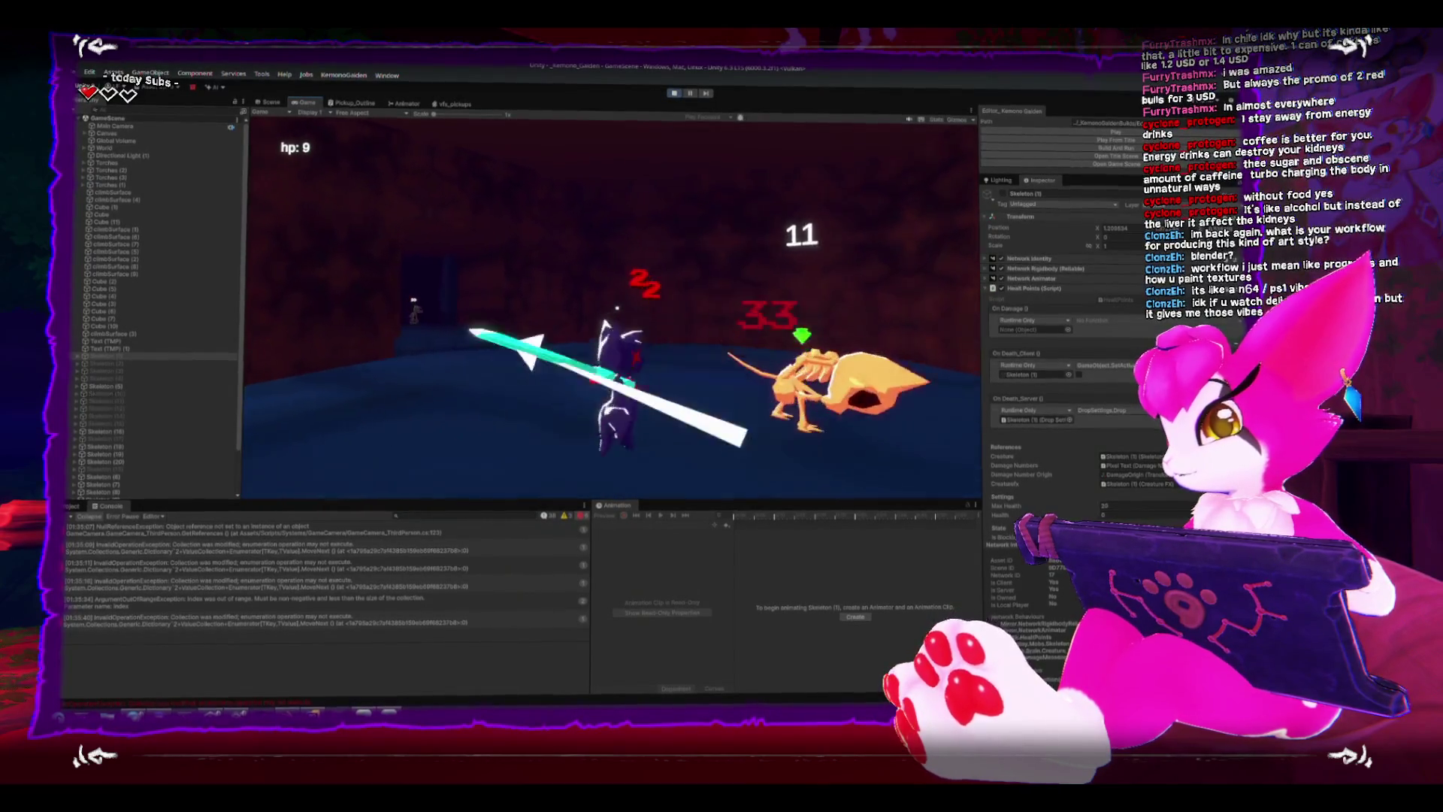
pyautogui.press('Escape')
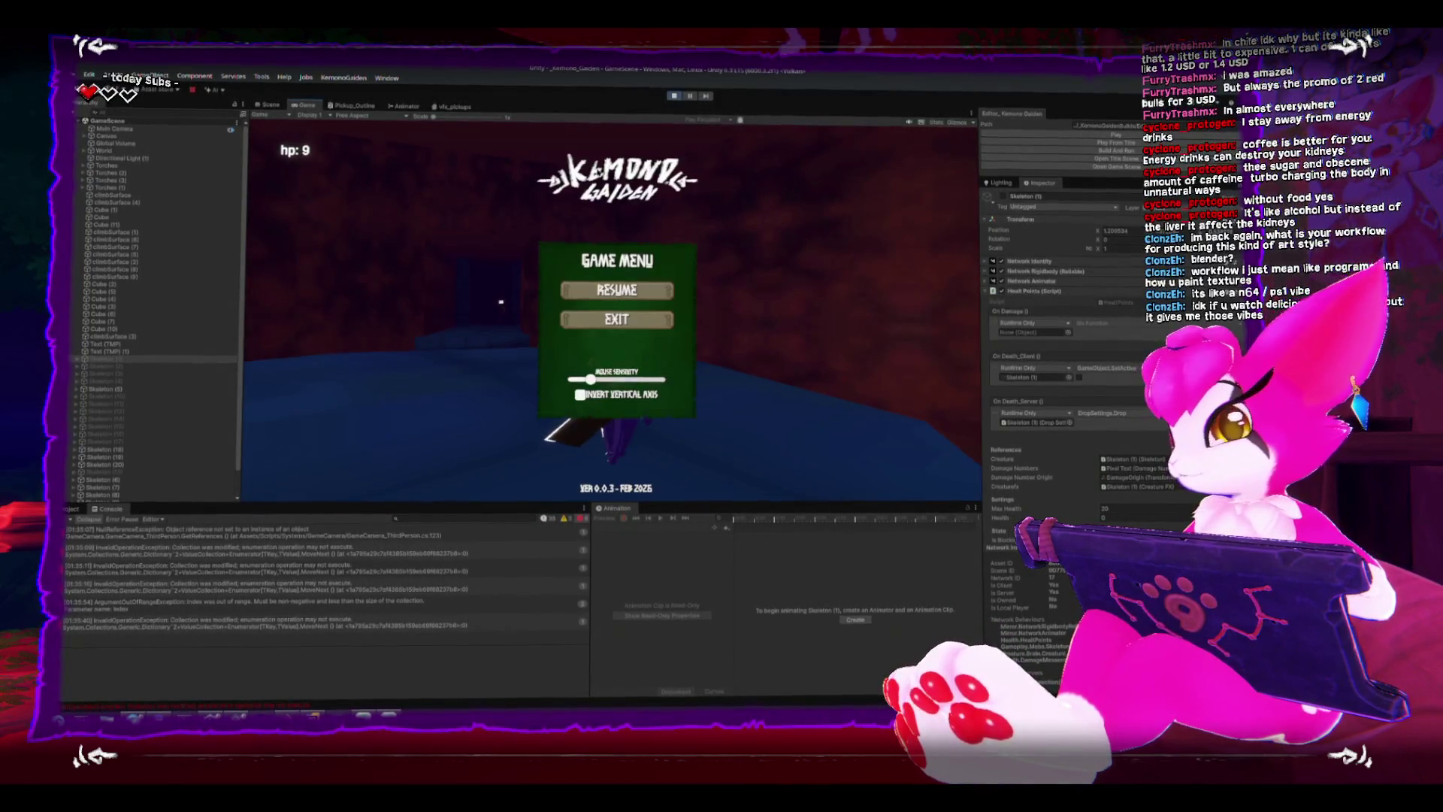
# Stop play mode, apply all skeleton prefab overrides and open DropSettings.cs.
pyautogui.click(673, 96)
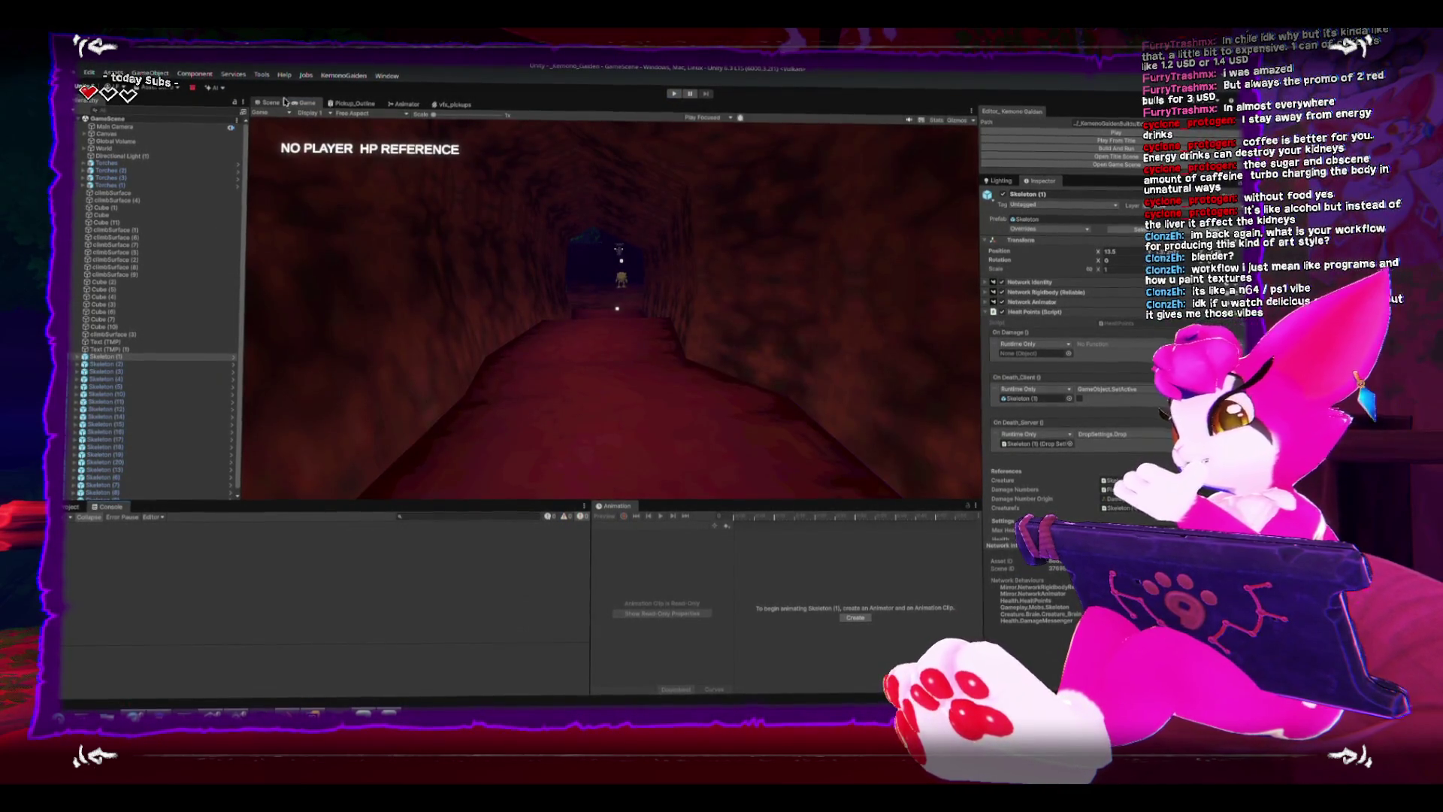
pyautogui.scroll(-3, 1082, 389)
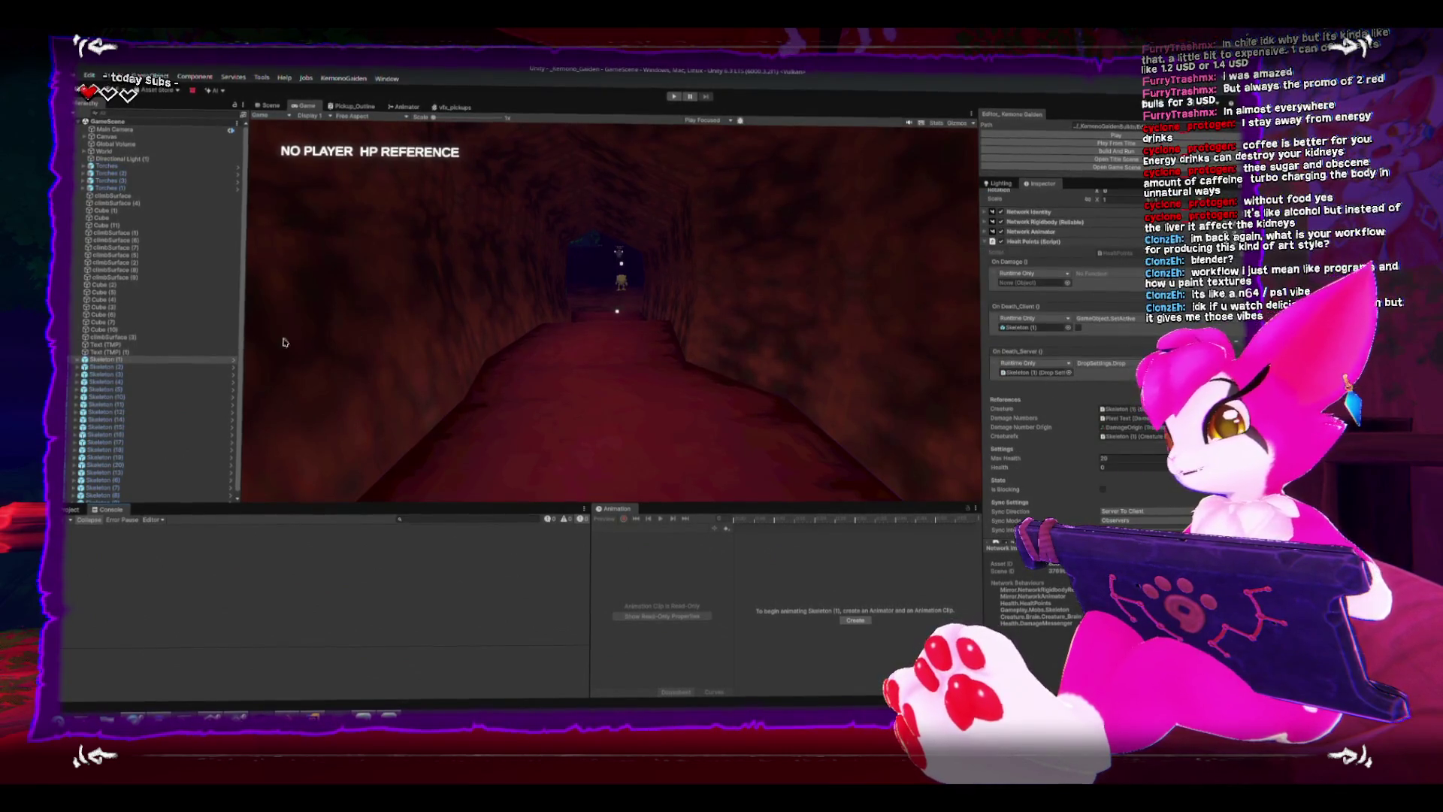
pyautogui.scroll(-3, 1060, 396)
pyautogui.scroll(-2, 1059, 394)
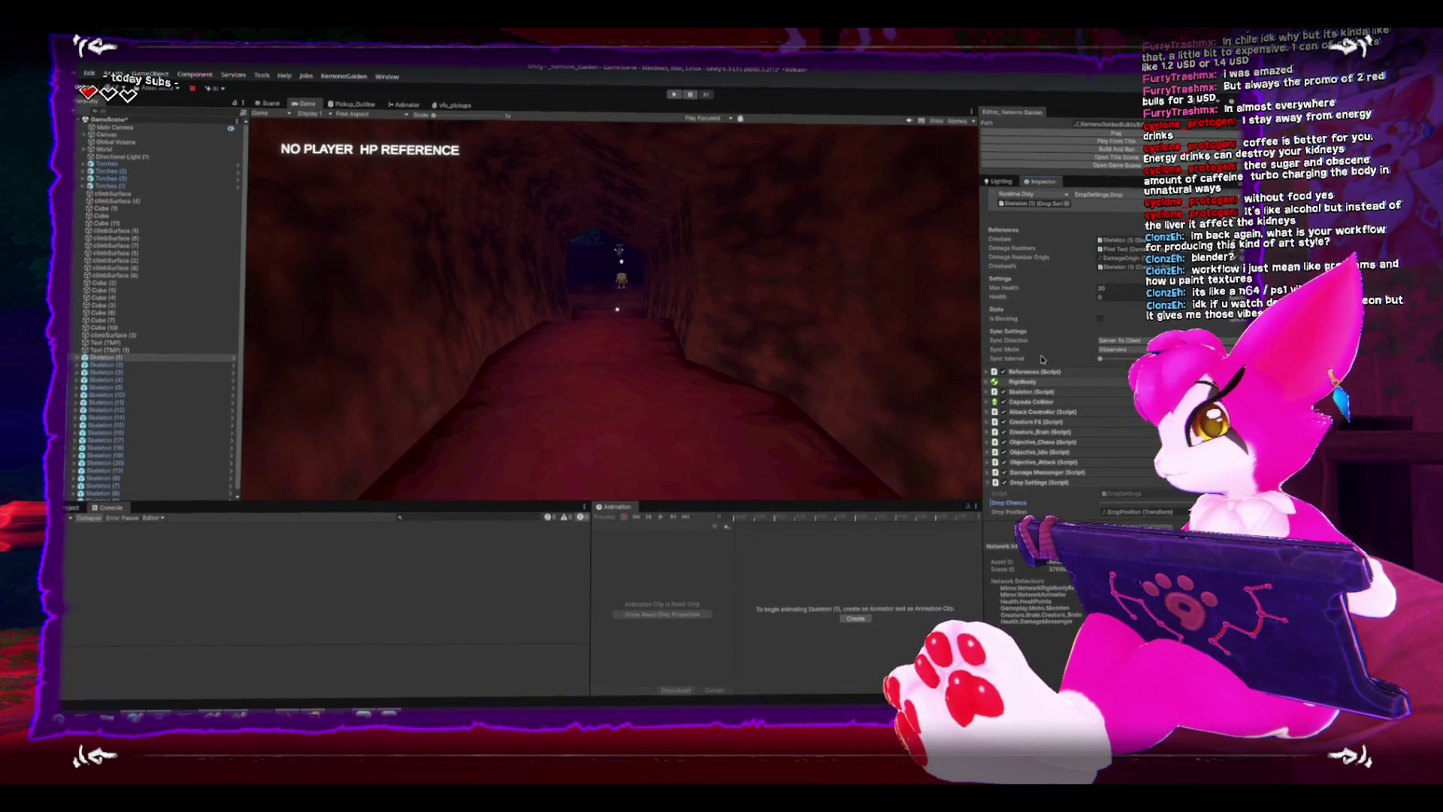
pyautogui.scroll(2, 1048, 338)
pyautogui.scroll(3, 1065, 305)
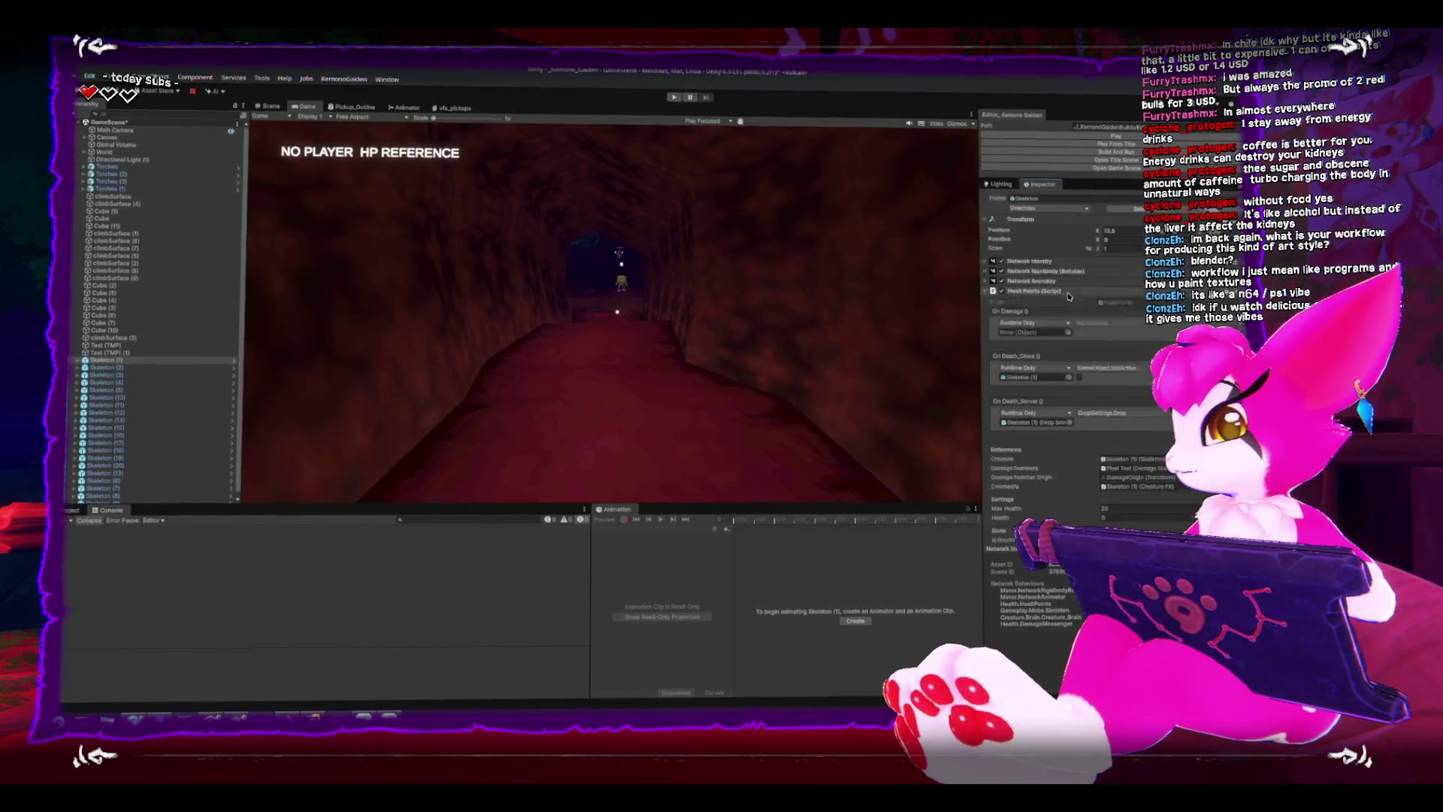
pyautogui.scroll(1, 1067, 295)
pyautogui.click(1085, 232)
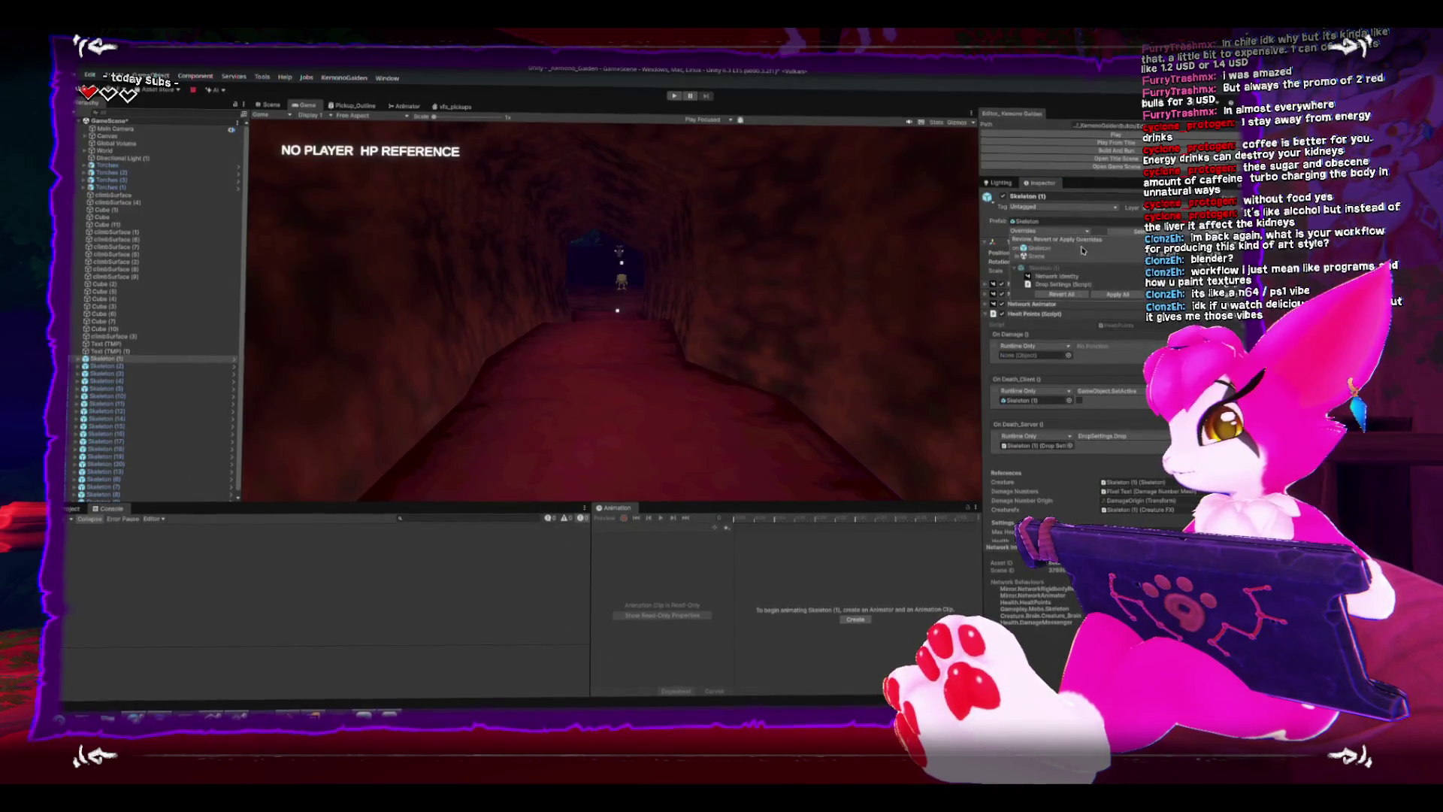
pyautogui.click(1125, 297)
pyautogui.scroll(-3, 1111, 395)
pyautogui.scroll(-2, 1098, 474)
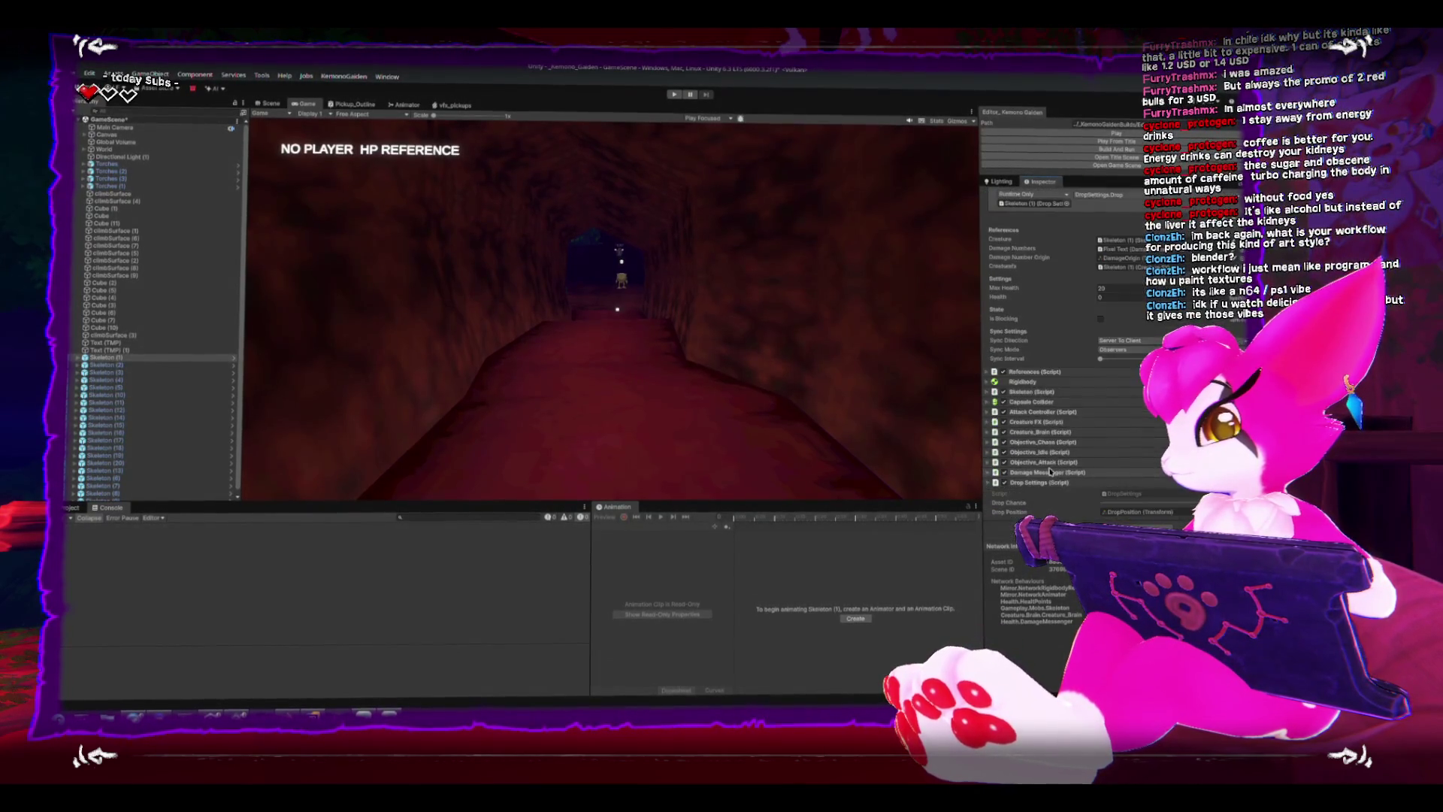
pyautogui.doubleClick(1100, 493)
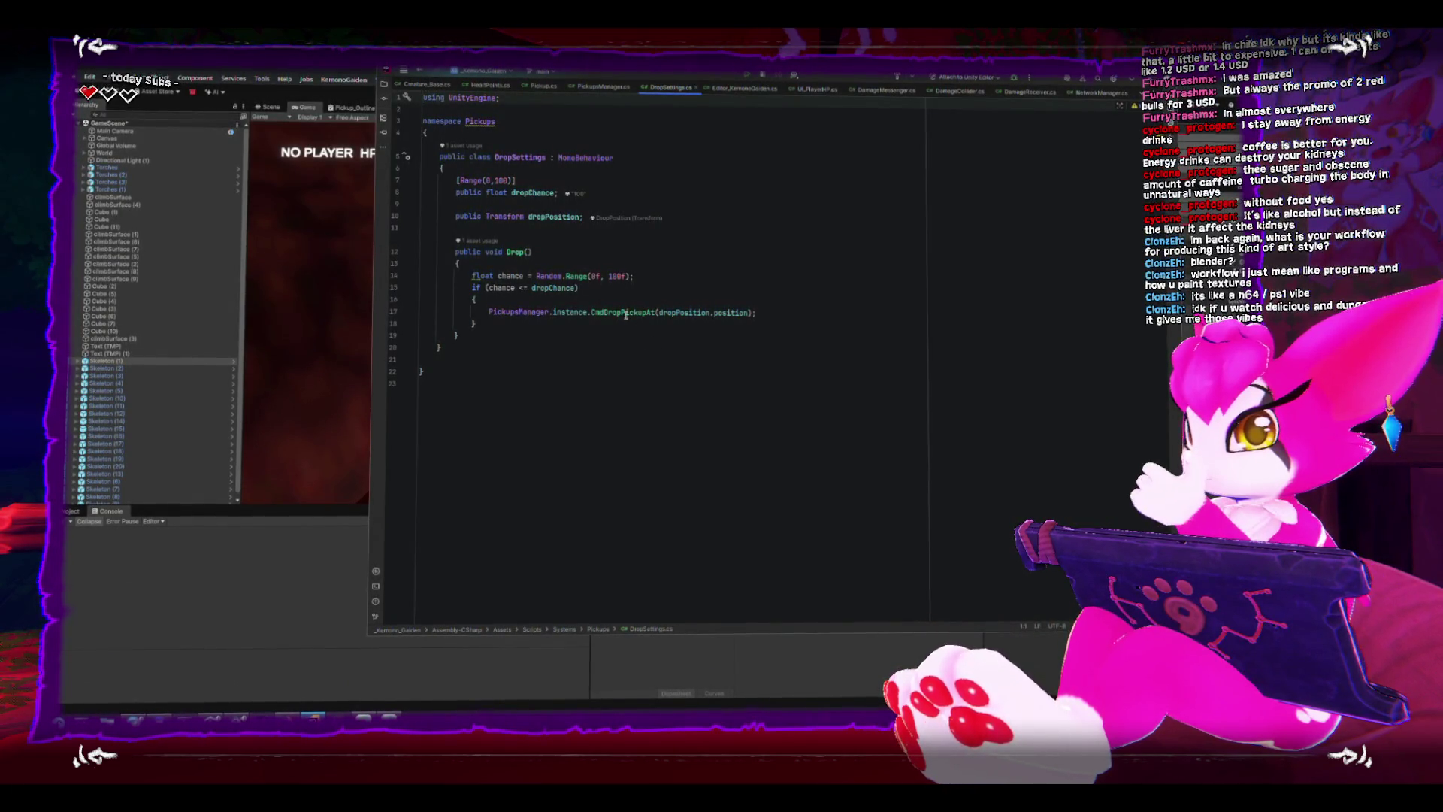
# Look at the CmdDropPickupAt call in Drop and return to Unity.
pyautogui.click(625, 314)
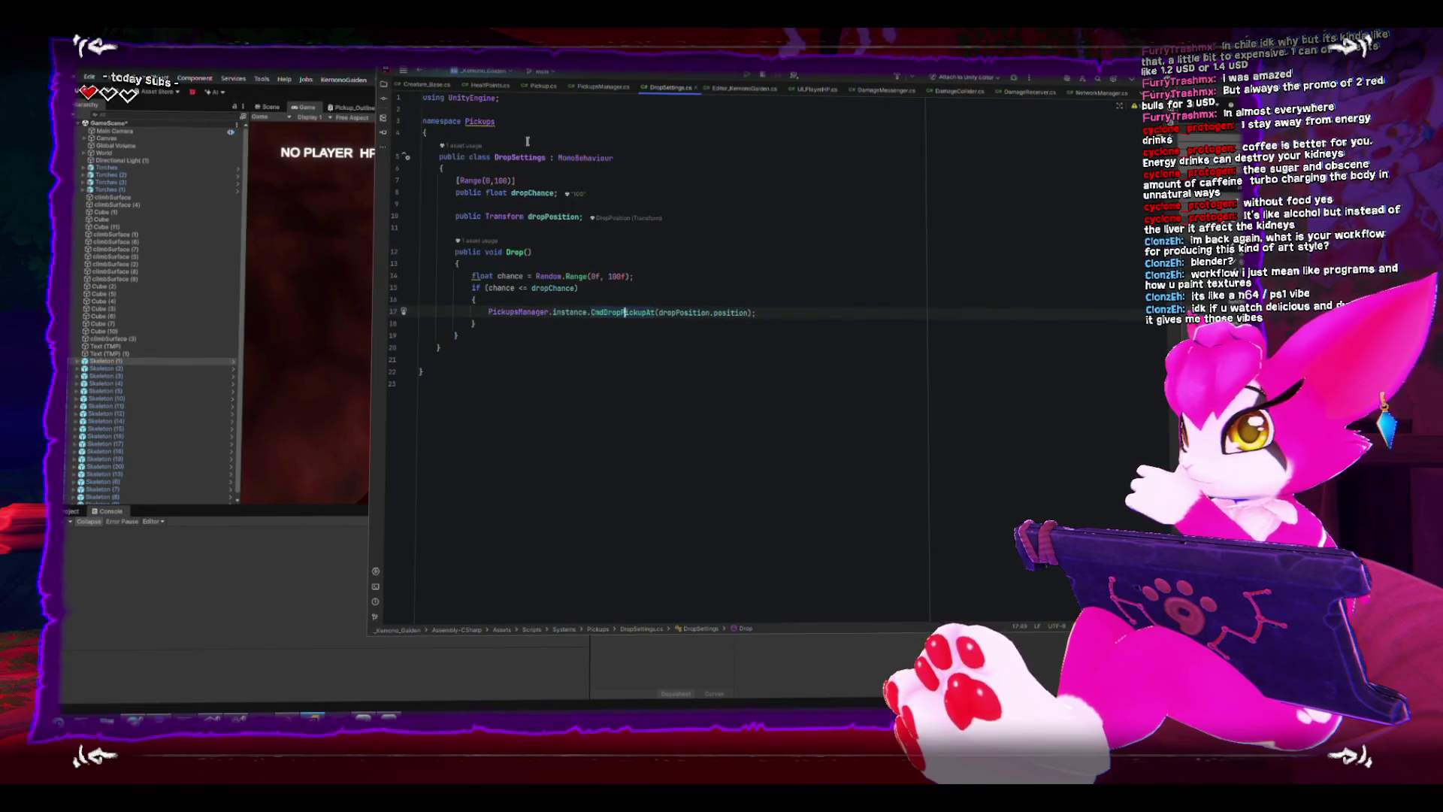
pyautogui.click(333, 65)
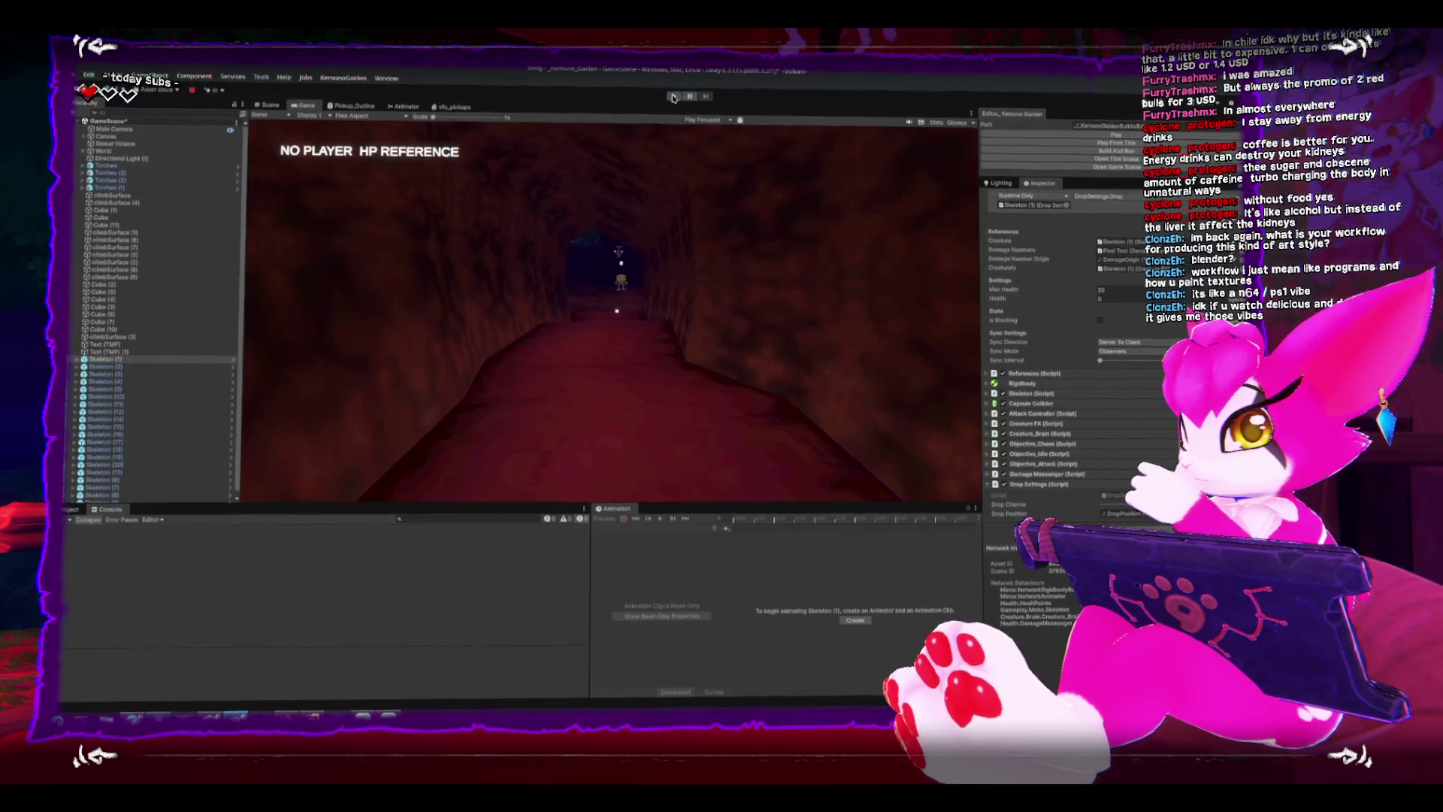
# Start the game, slash the nearby skeletons until they die, then pause with Esc to show the game menu.
pyautogui.click(672, 98)
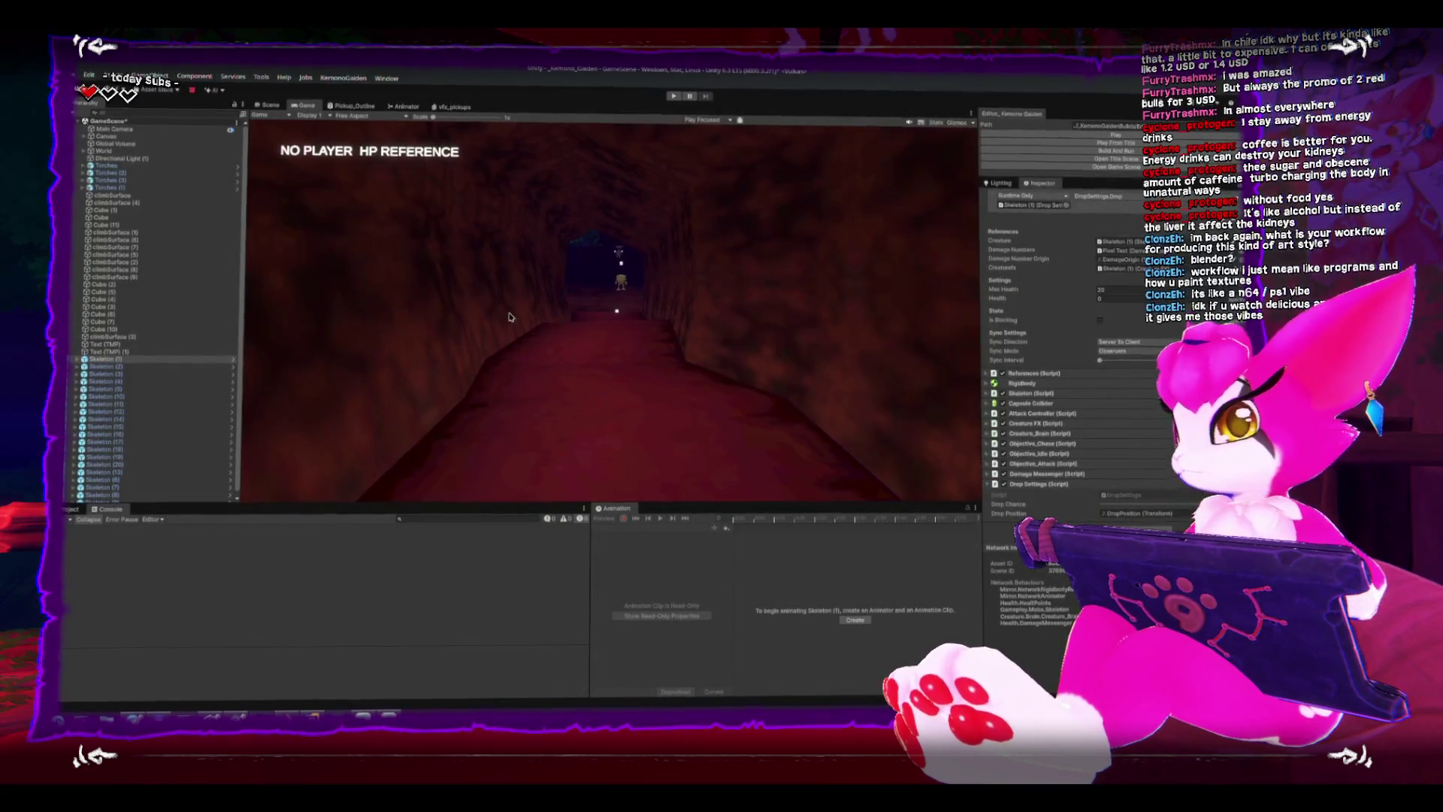
pyautogui.click(675, 97)
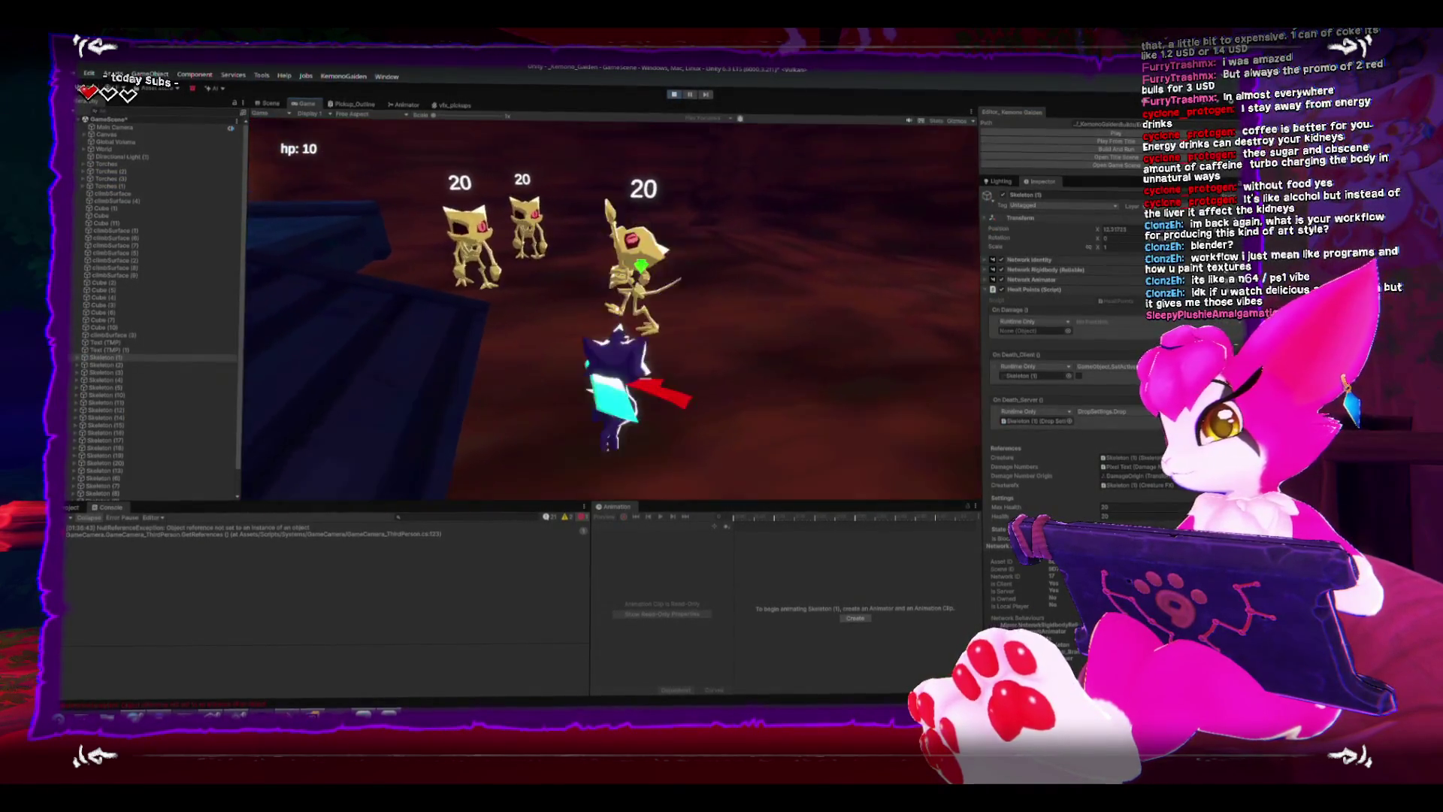
pyautogui.click(617, 309)
pyautogui.click(617, 310)
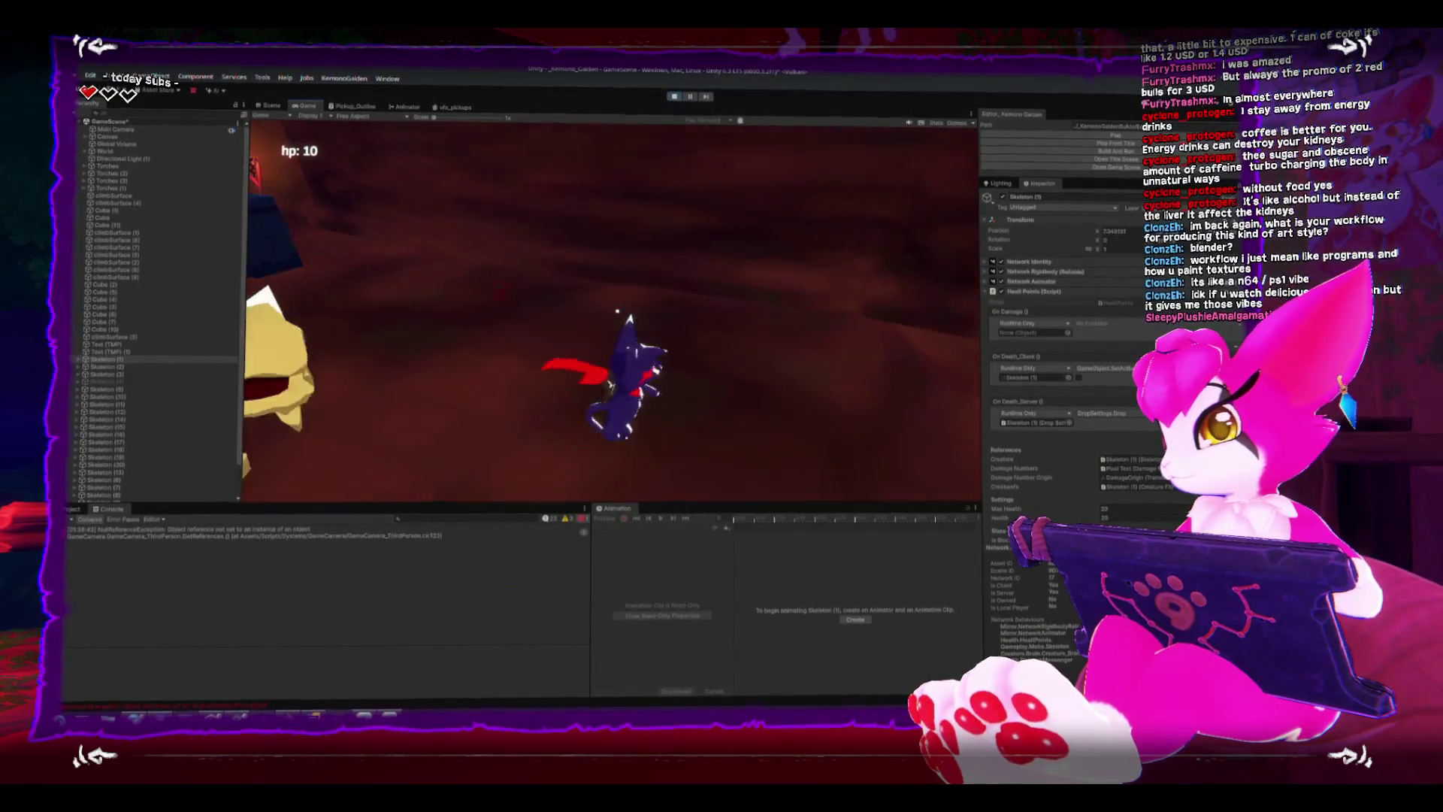
pyautogui.click(616, 308)
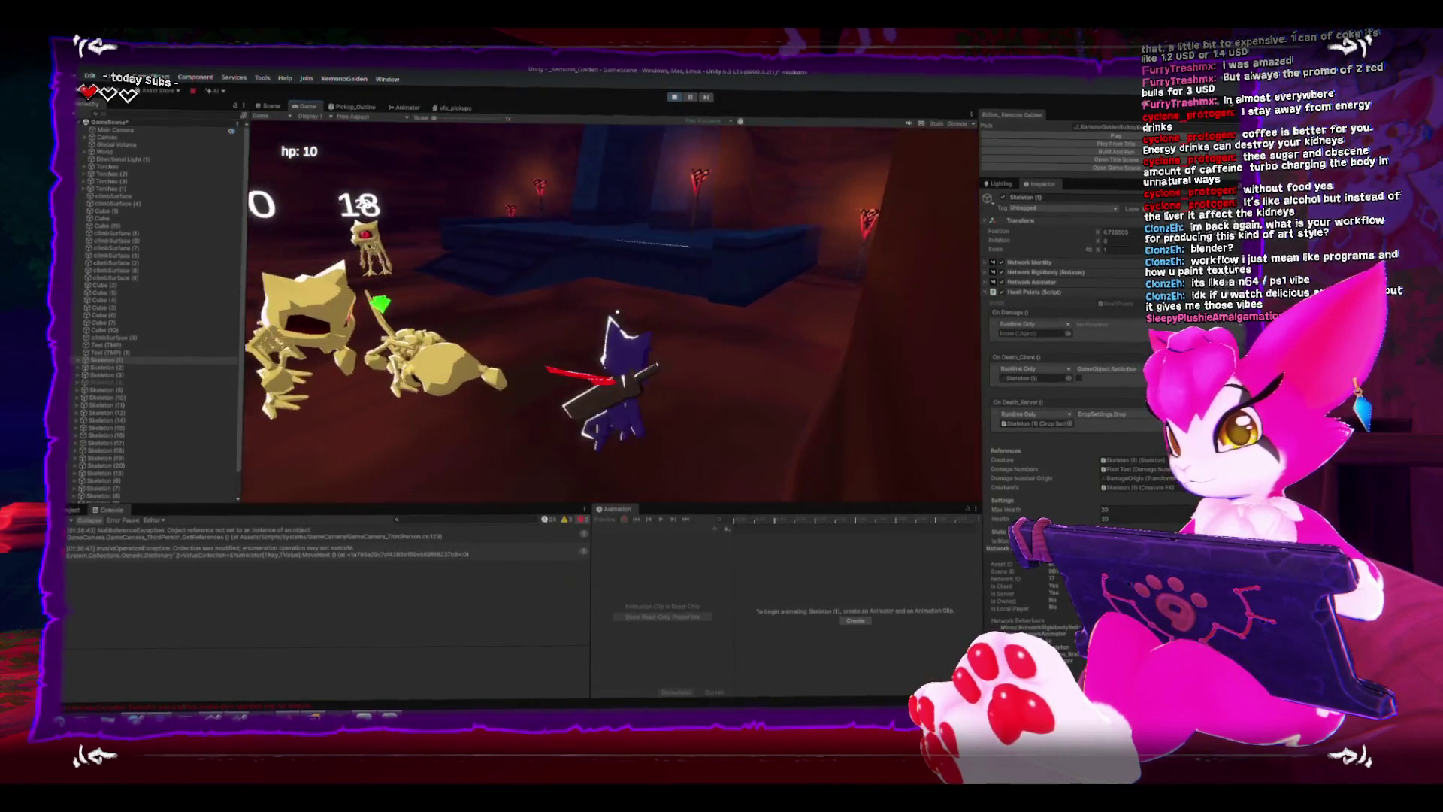
pyautogui.click(618, 309)
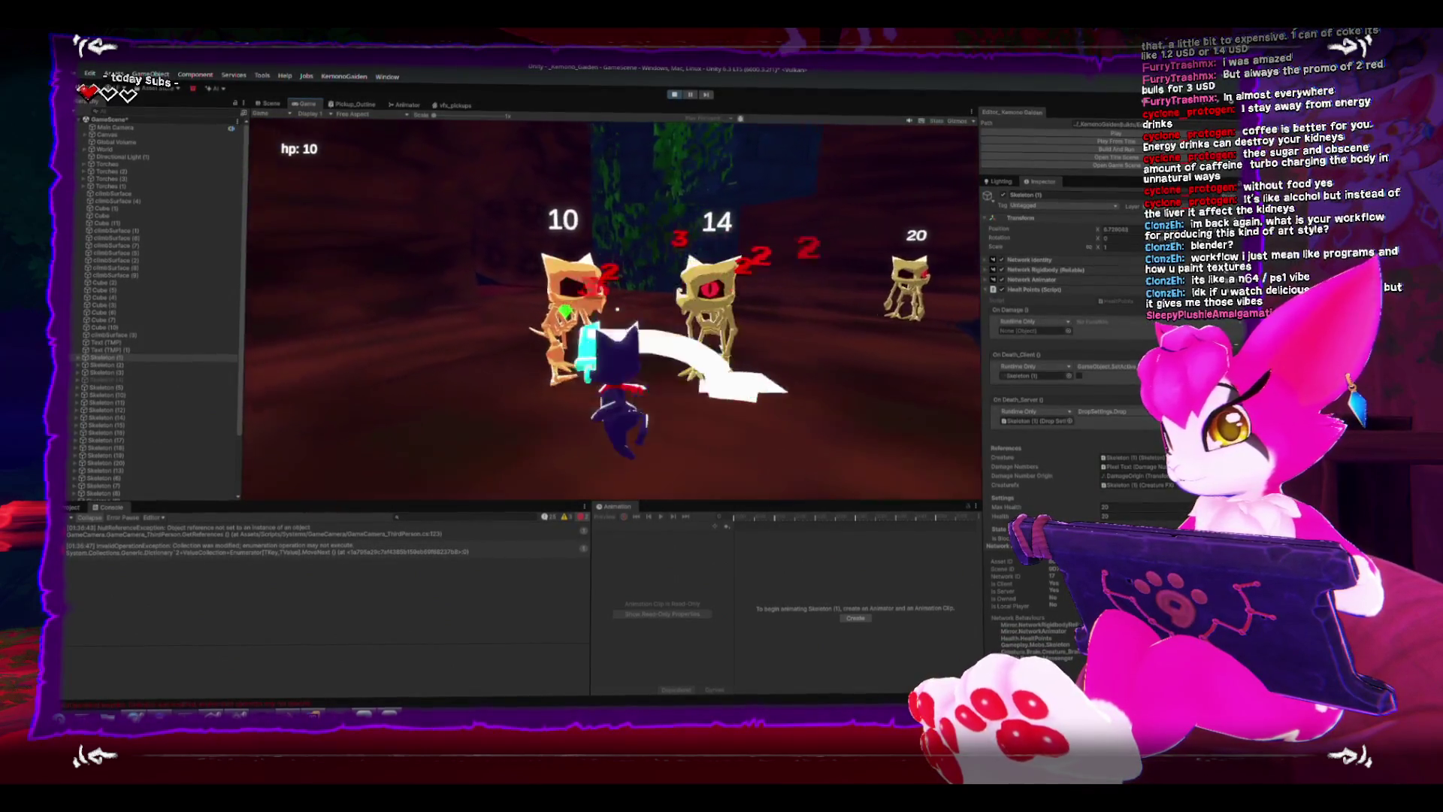
pyautogui.click(617, 310)
pyautogui.click(617, 309)
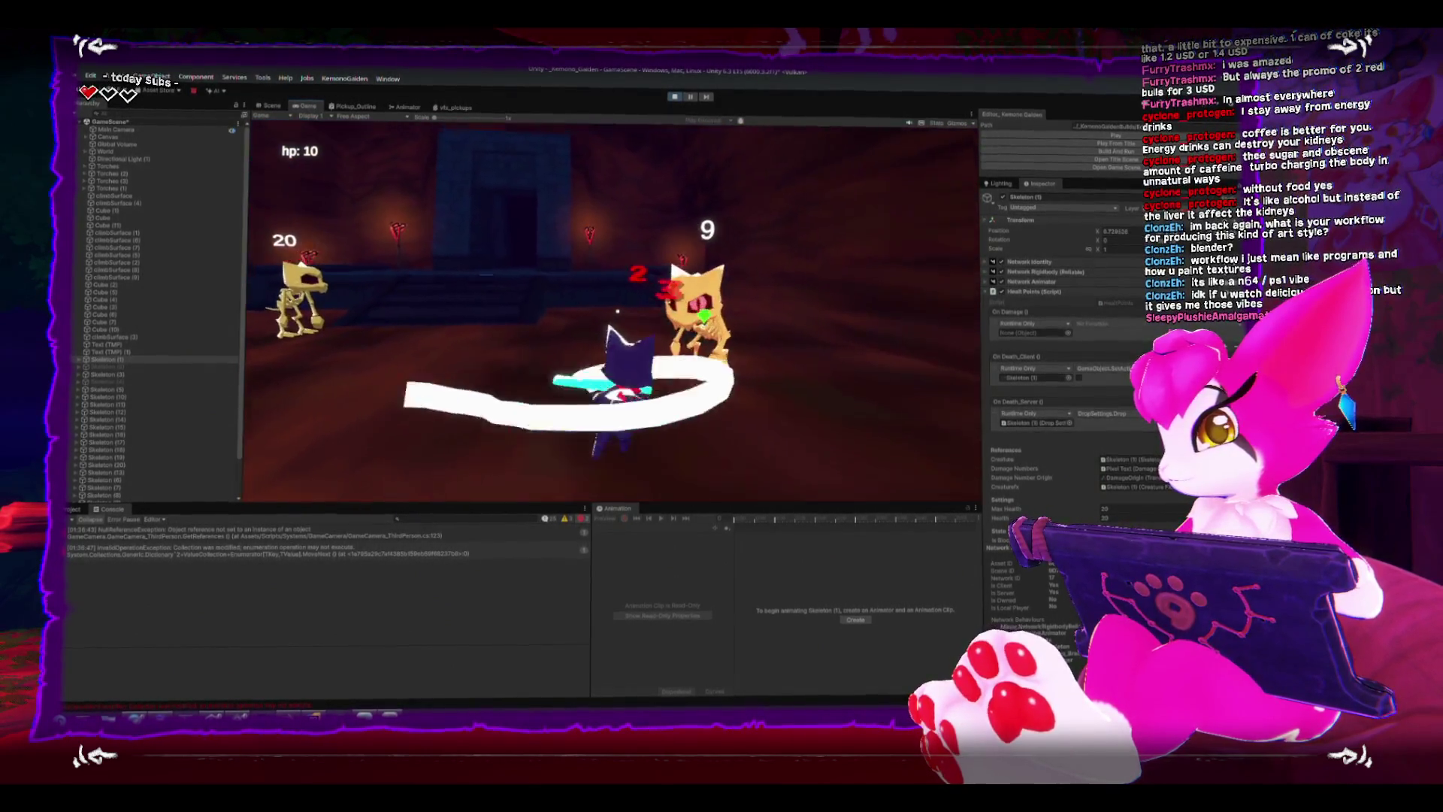
pyautogui.click(617, 309)
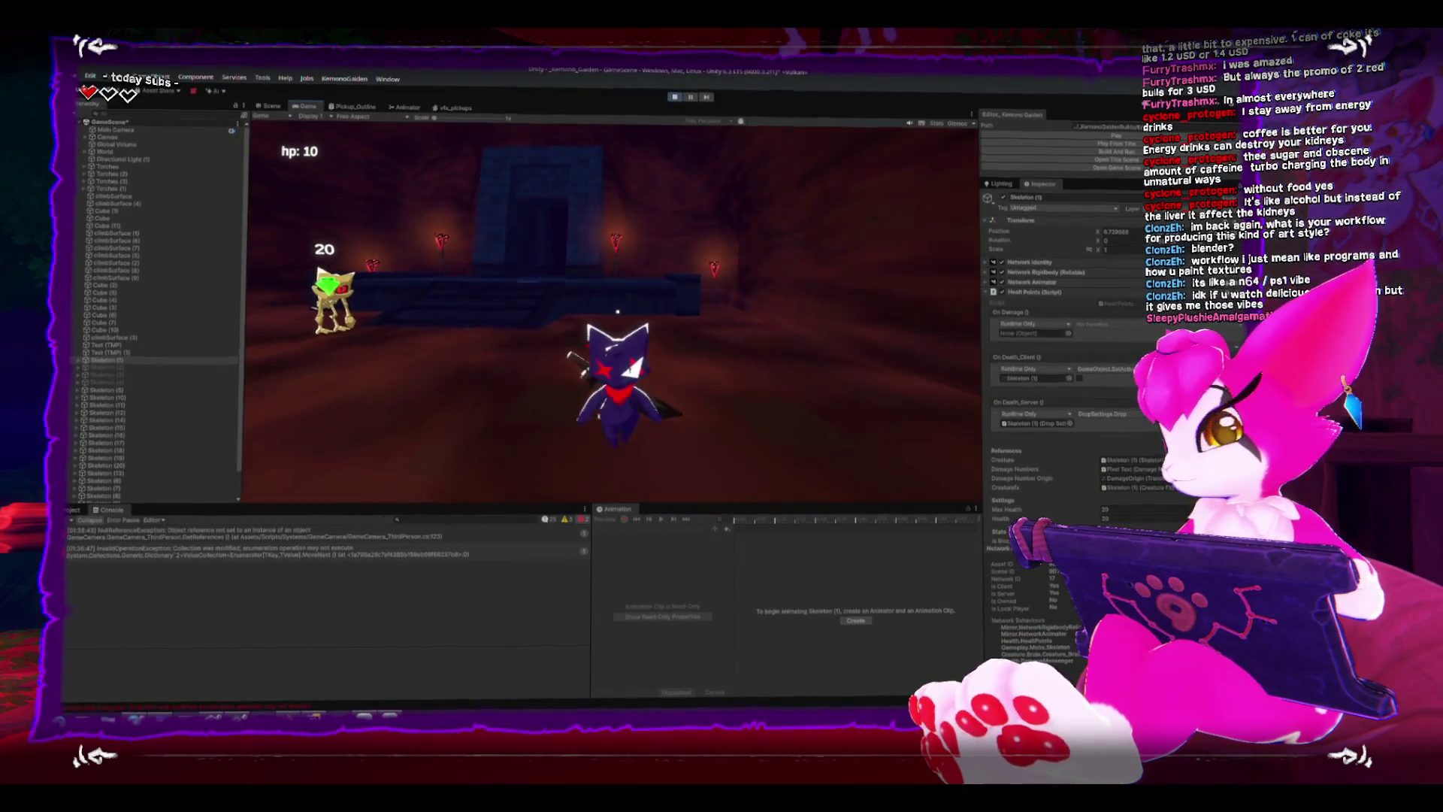
pyautogui.press('Escape')
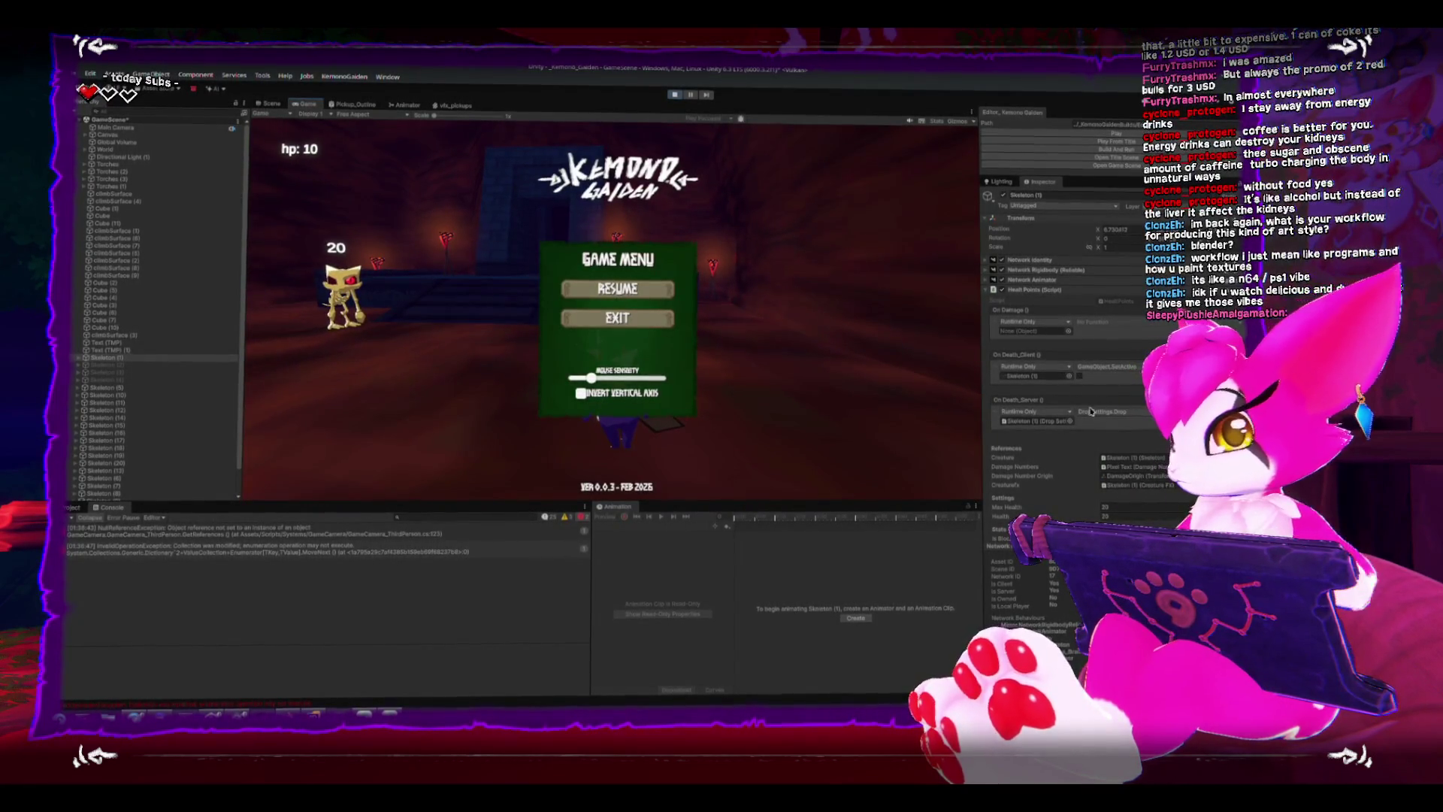
pyautogui.scroll(-2, 1085, 409)
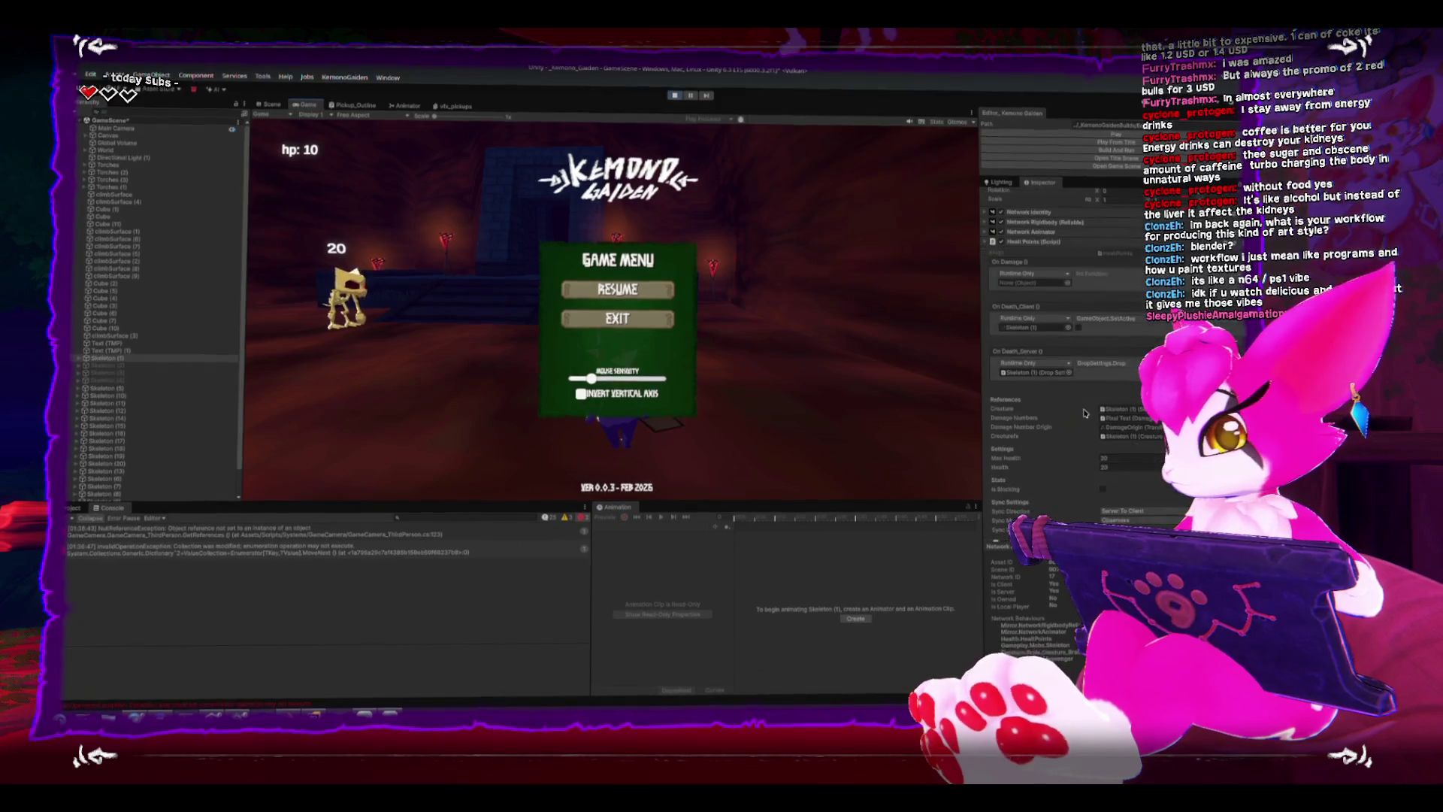
# Stop the play-test and open the skeleton's Drop Settings script in Rider from the Inspector.
pyautogui.click(1051, 379)
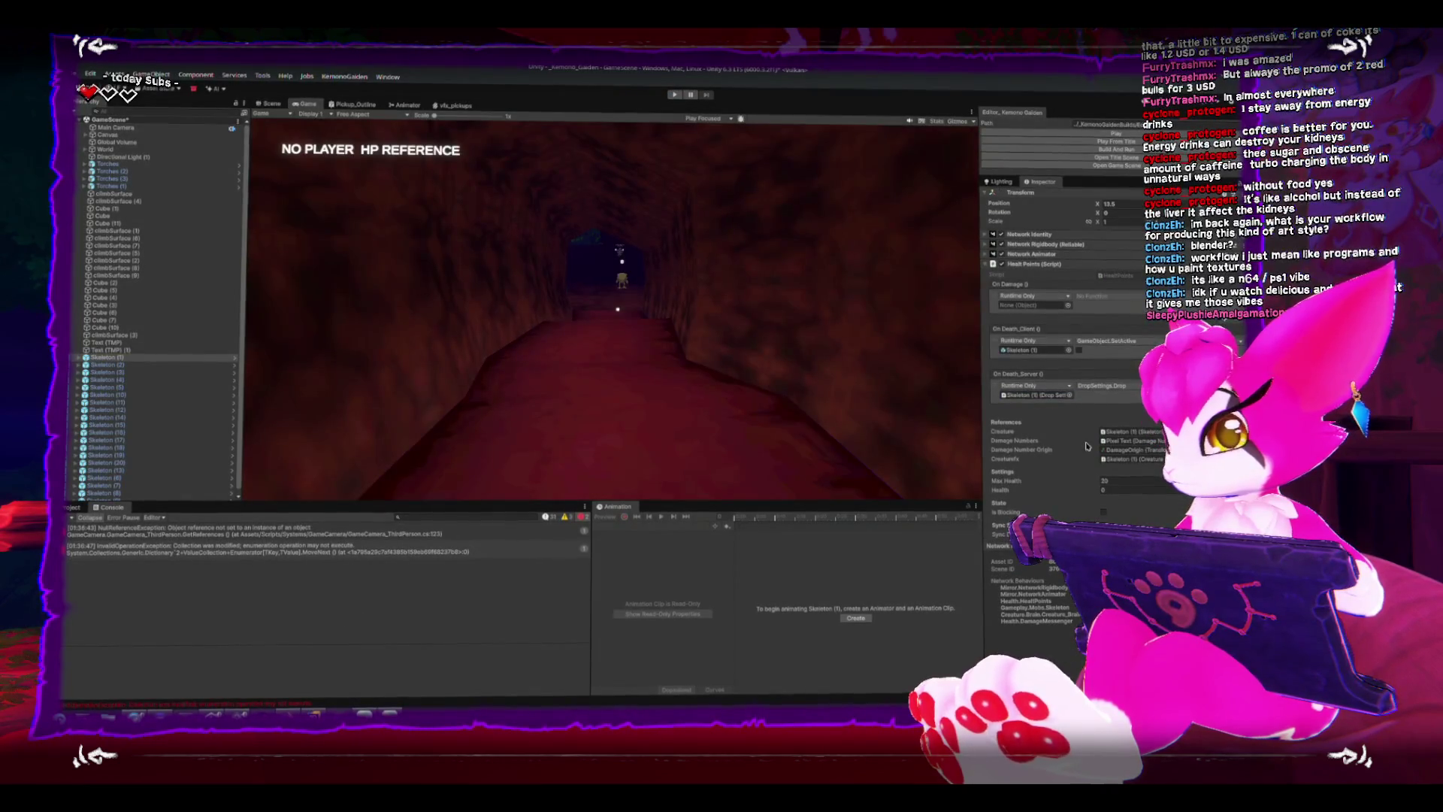
pyautogui.scroll(-5, 1087, 447)
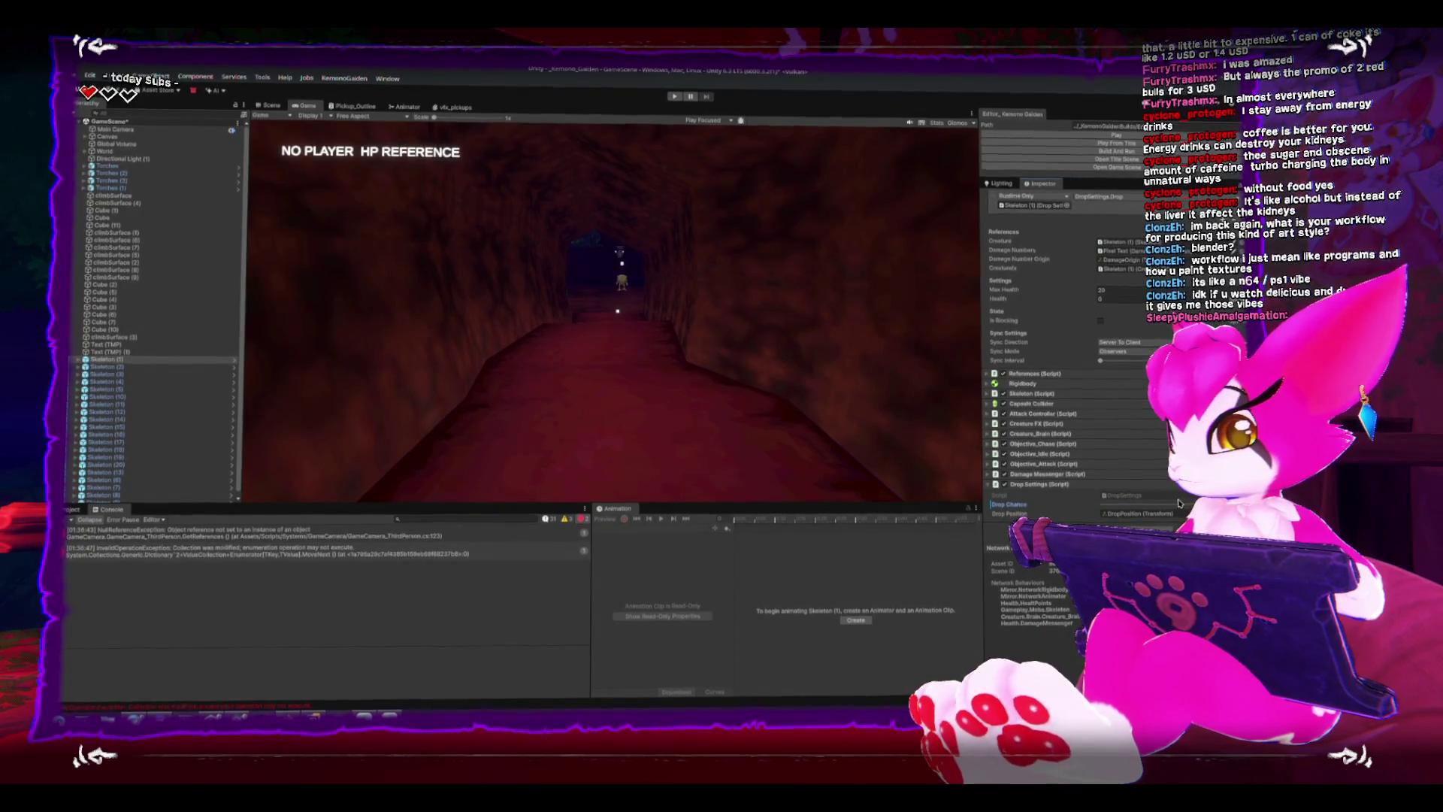
pyautogui.scroll(3, 1059, 345)
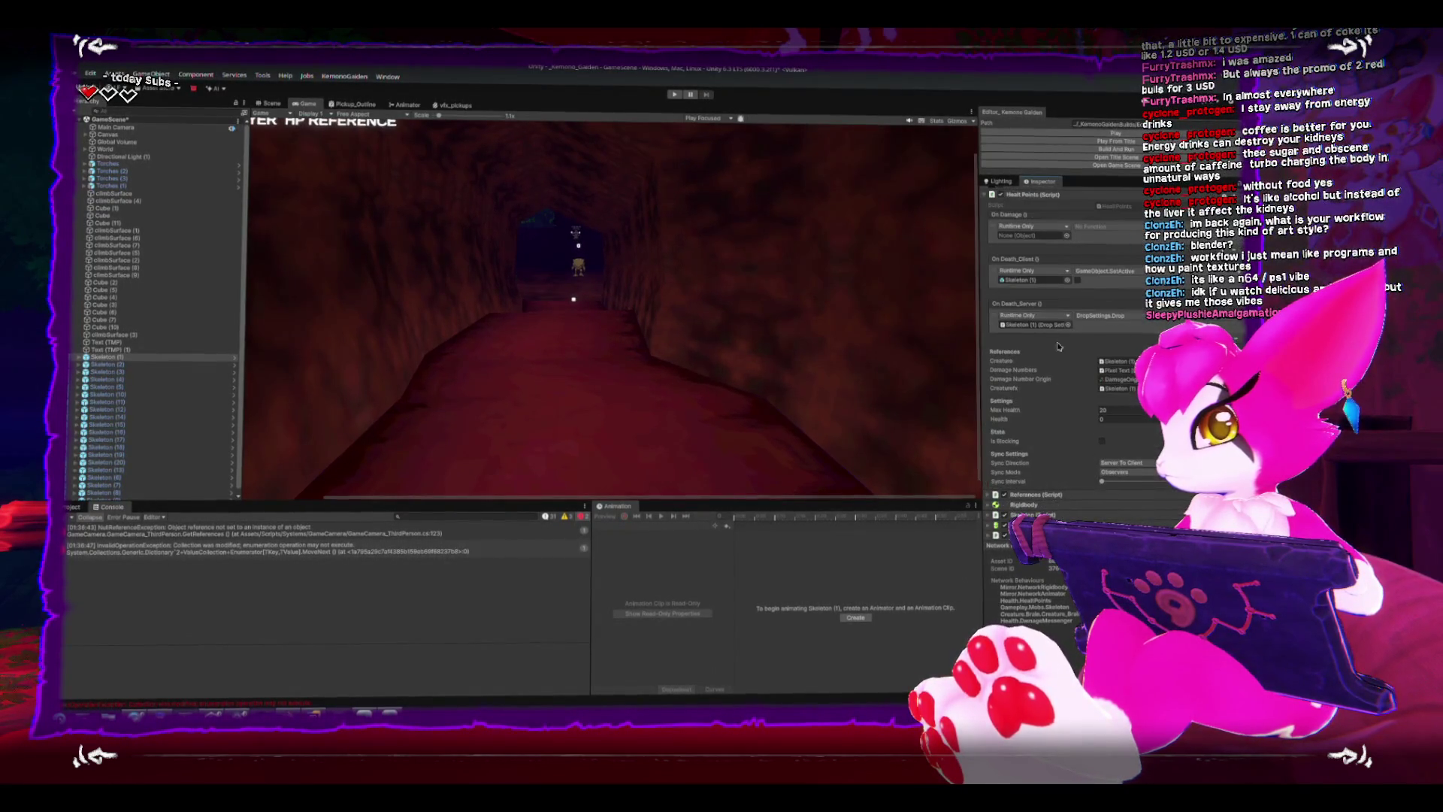
pyautogui.scroll(3, 1055, 327)
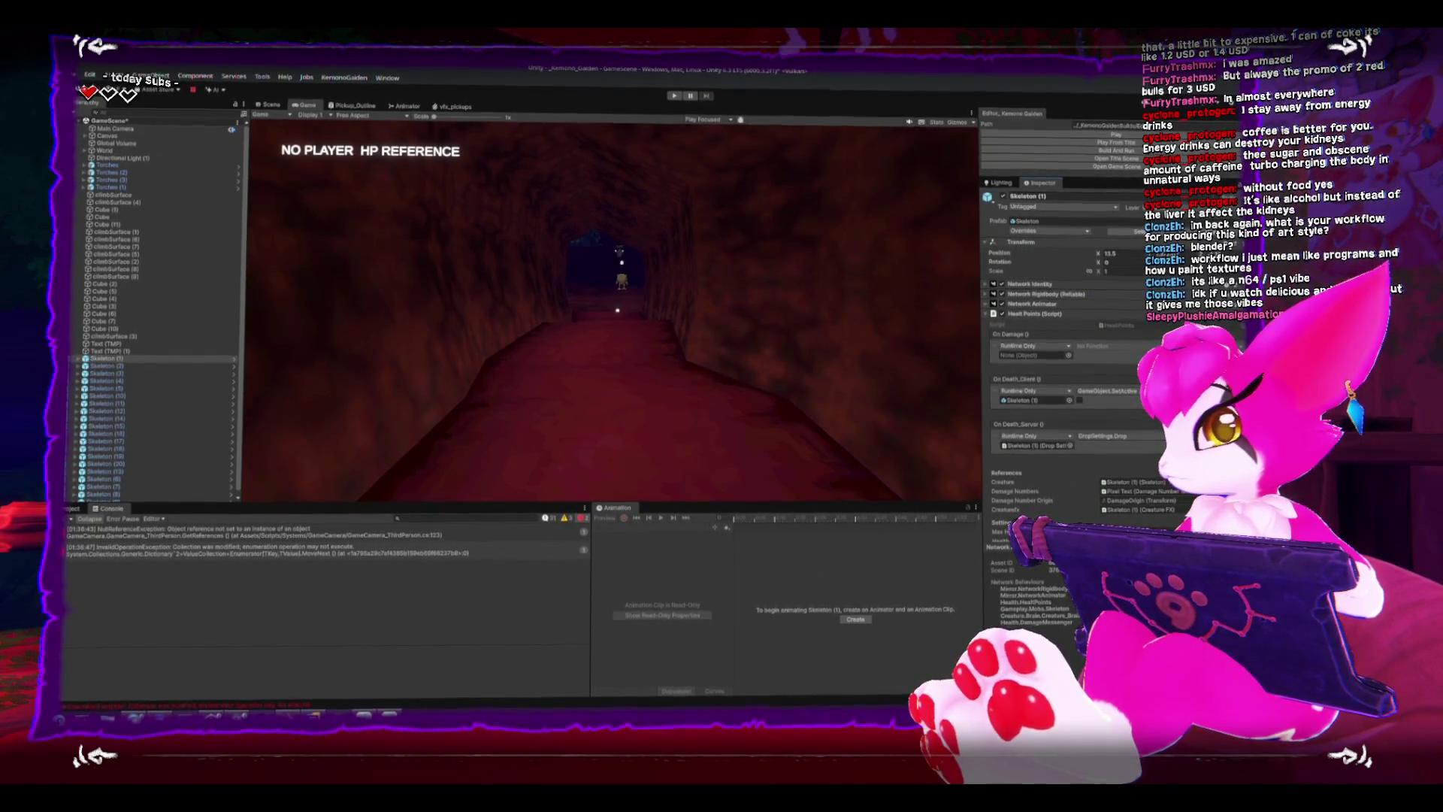
pyautogui.scroll(-3, 1058, 339)
pyautogui.scroll(-3, 1058, 338)
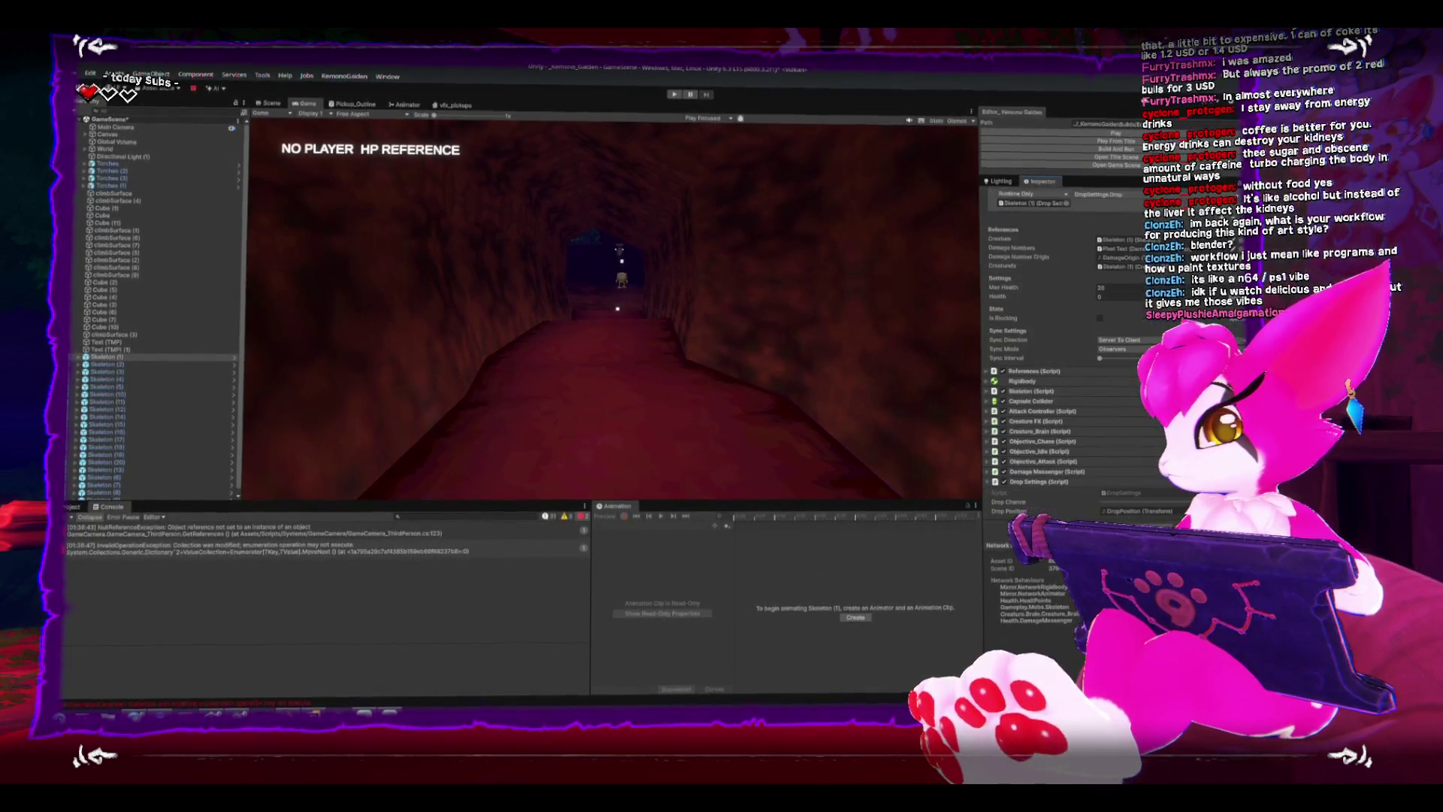
pyautogui.doubleClick(1162, 494)
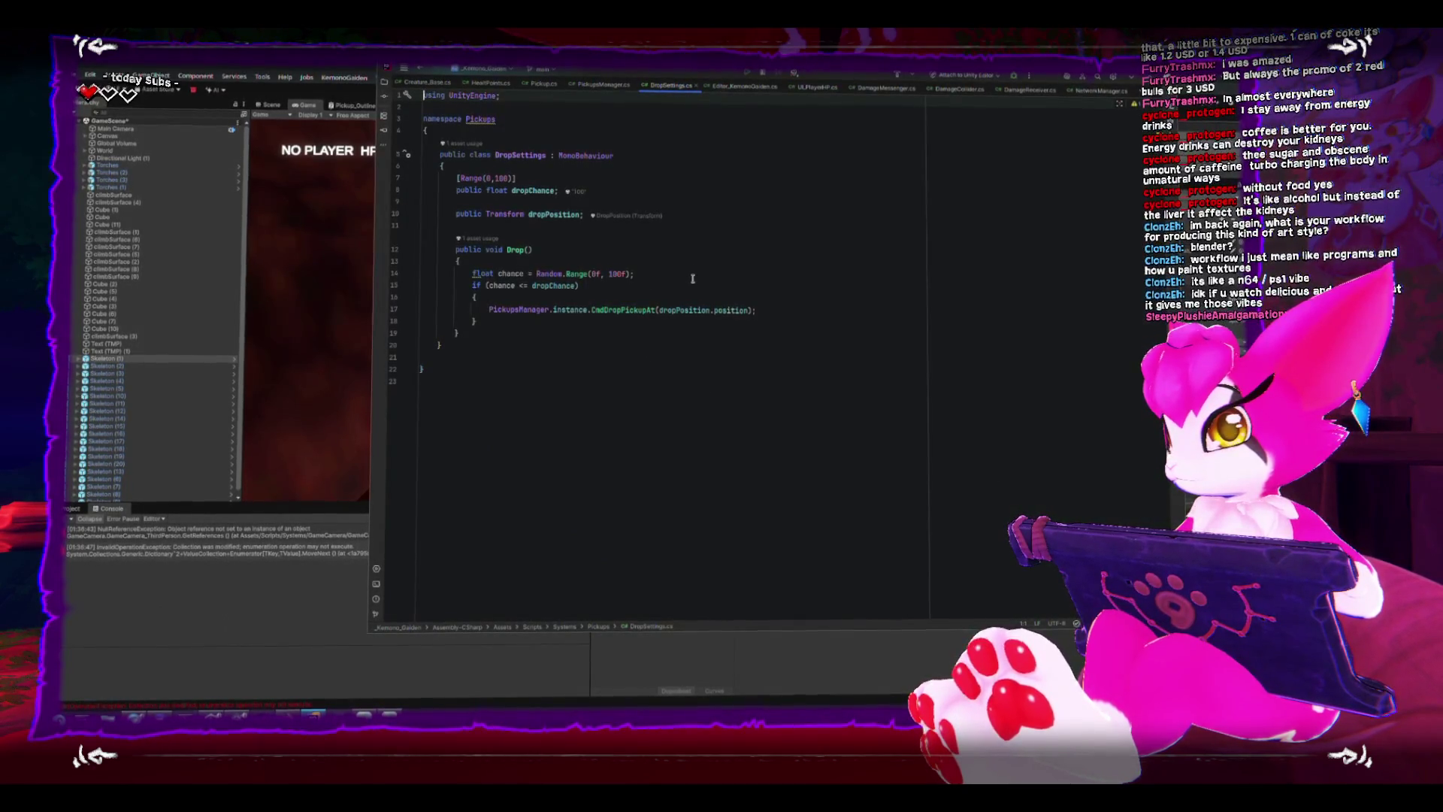
# Change the Drop method's chance check from <= to >= dropChance and switch back to Unity.
pyautogui.click(710, 300)
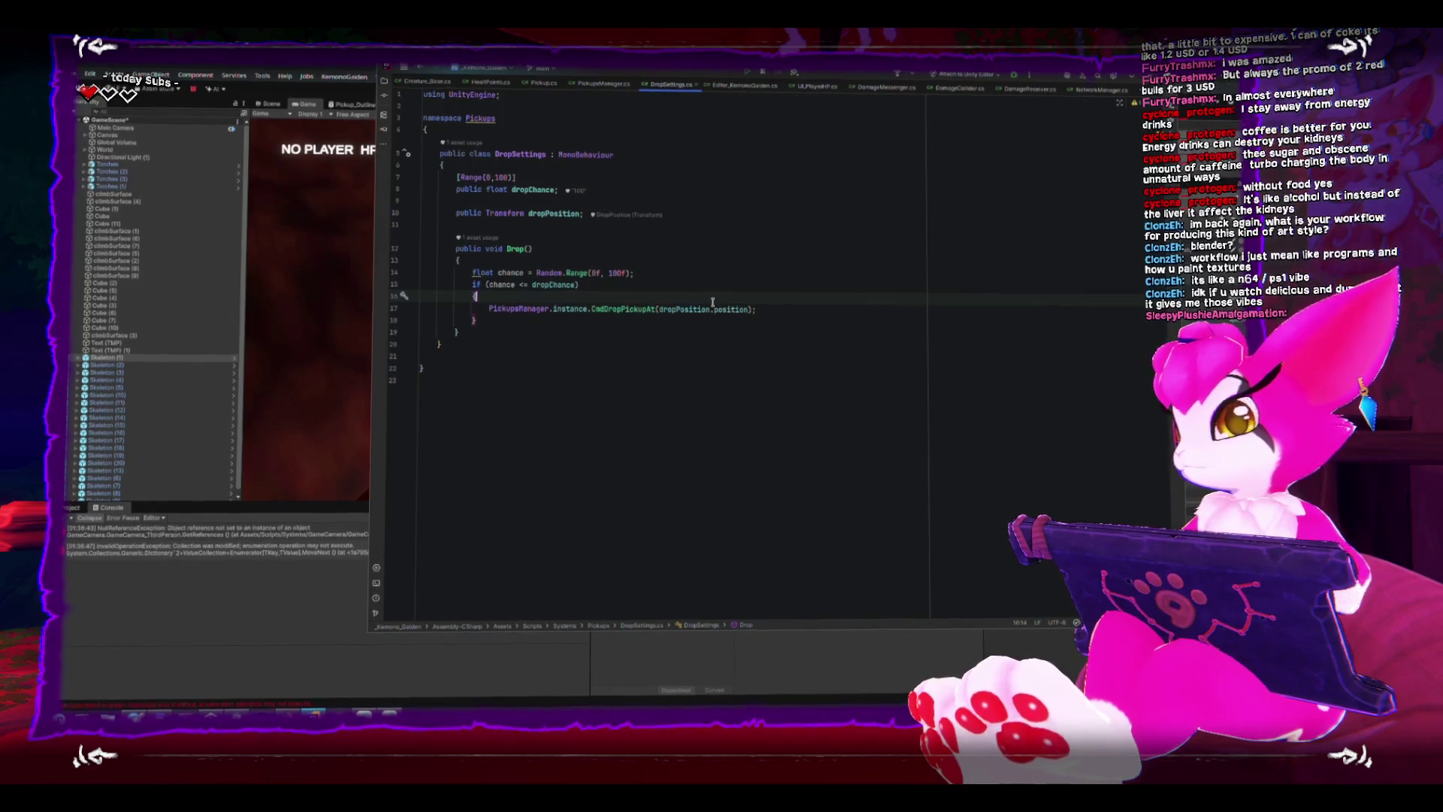
pyautogui.click(520, 283)
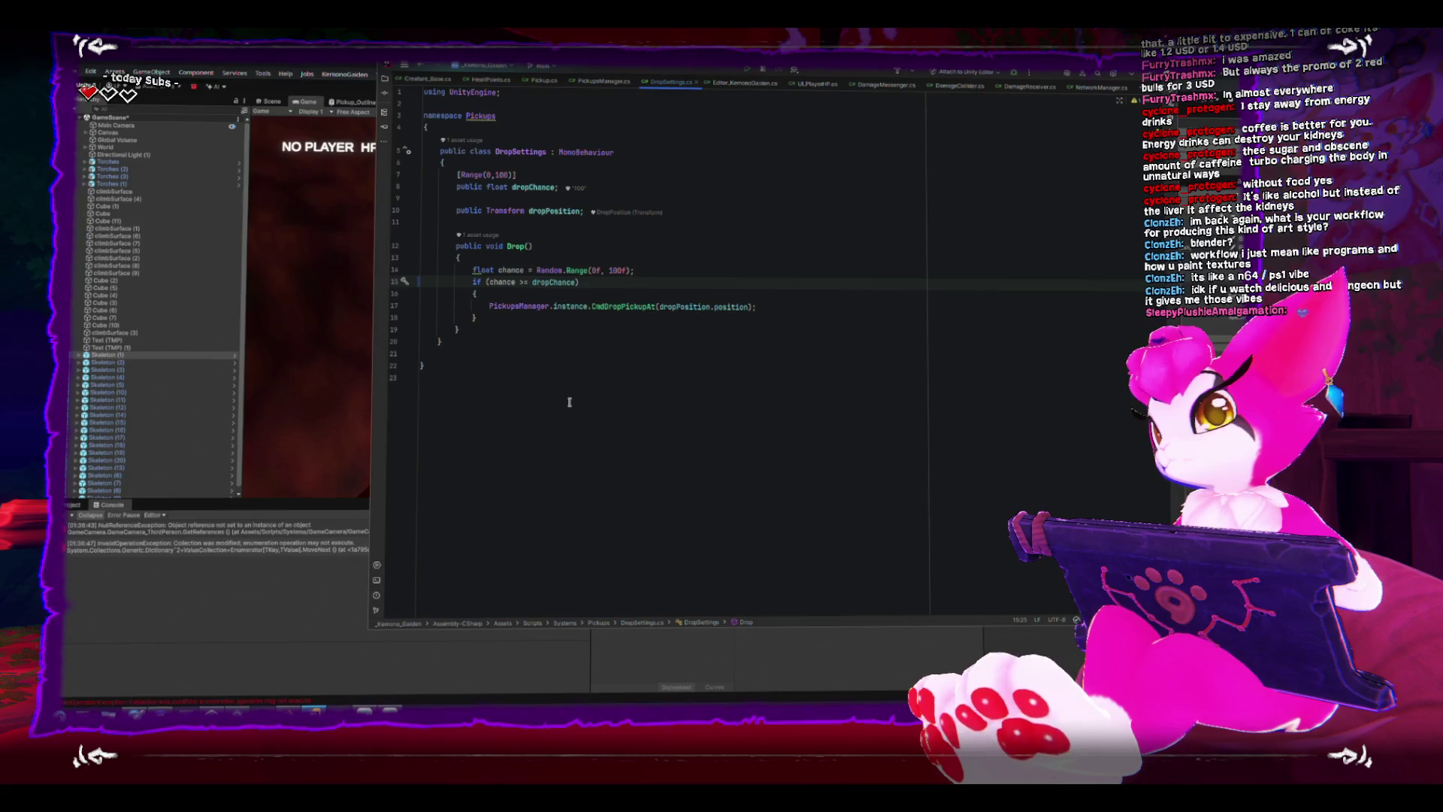
pyautogui.click(168, 650)
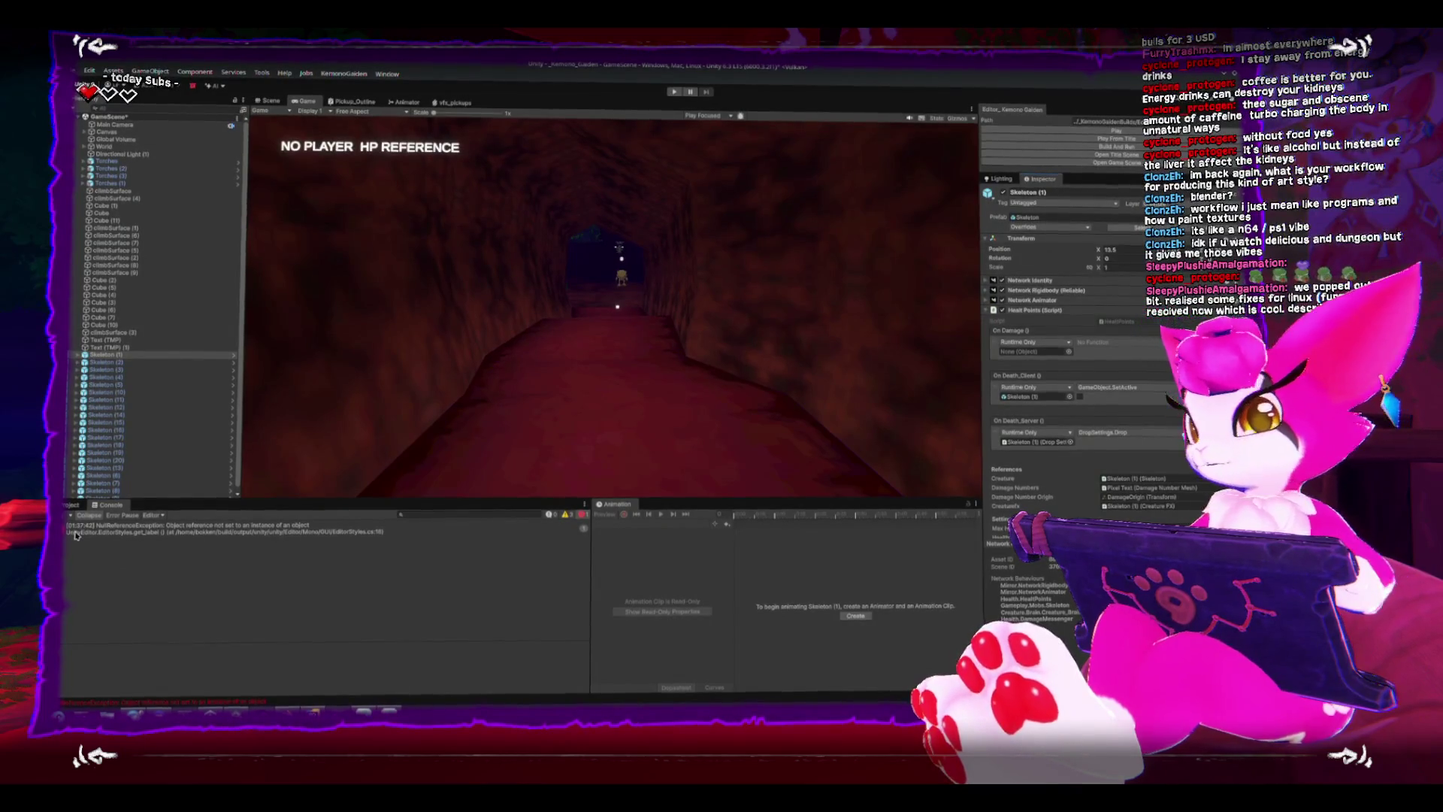
# Run a quick play-test of the reversed drop check, pause with Esc, and stop the game.
pyautogui.click(1079, 139)
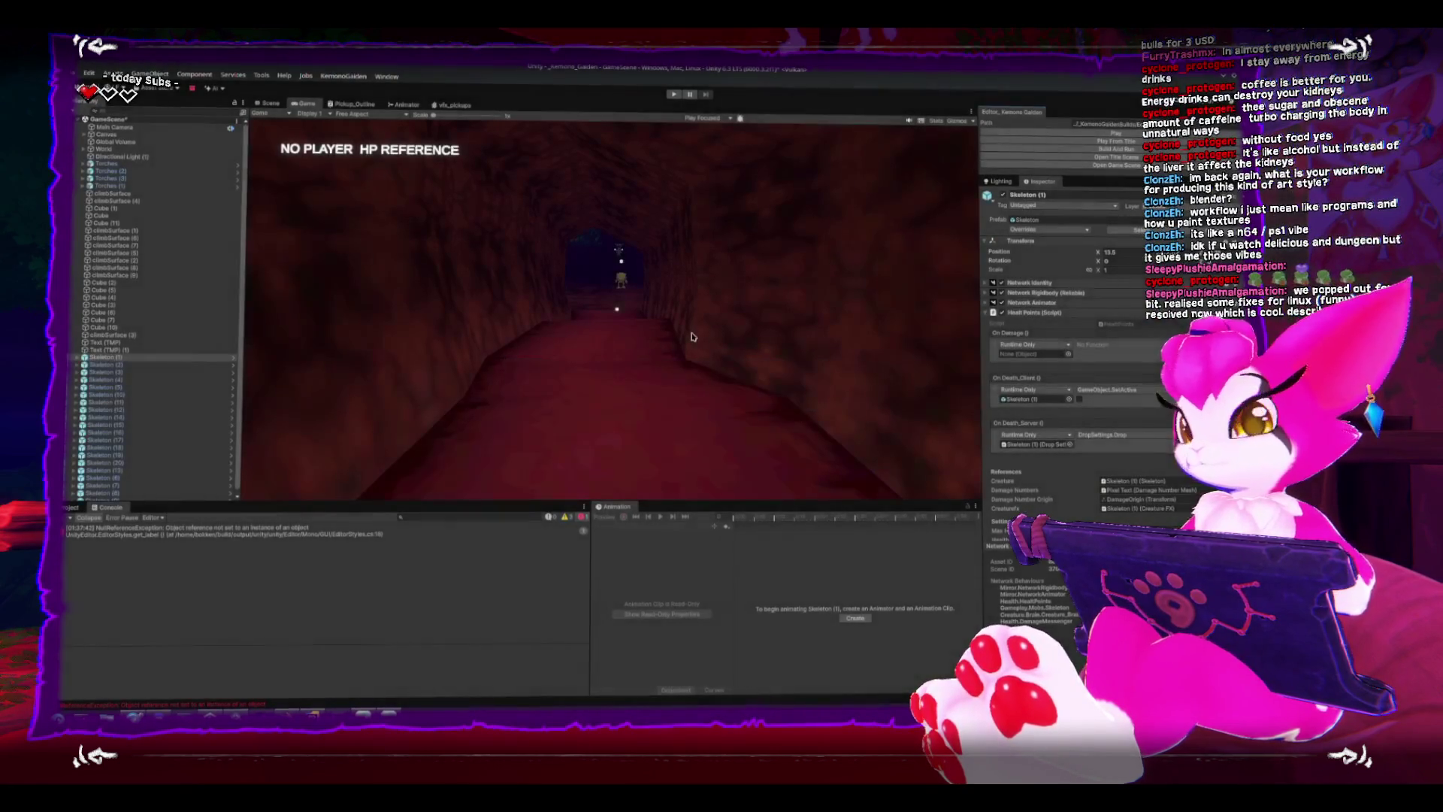
pyautogui.click(668, 335)
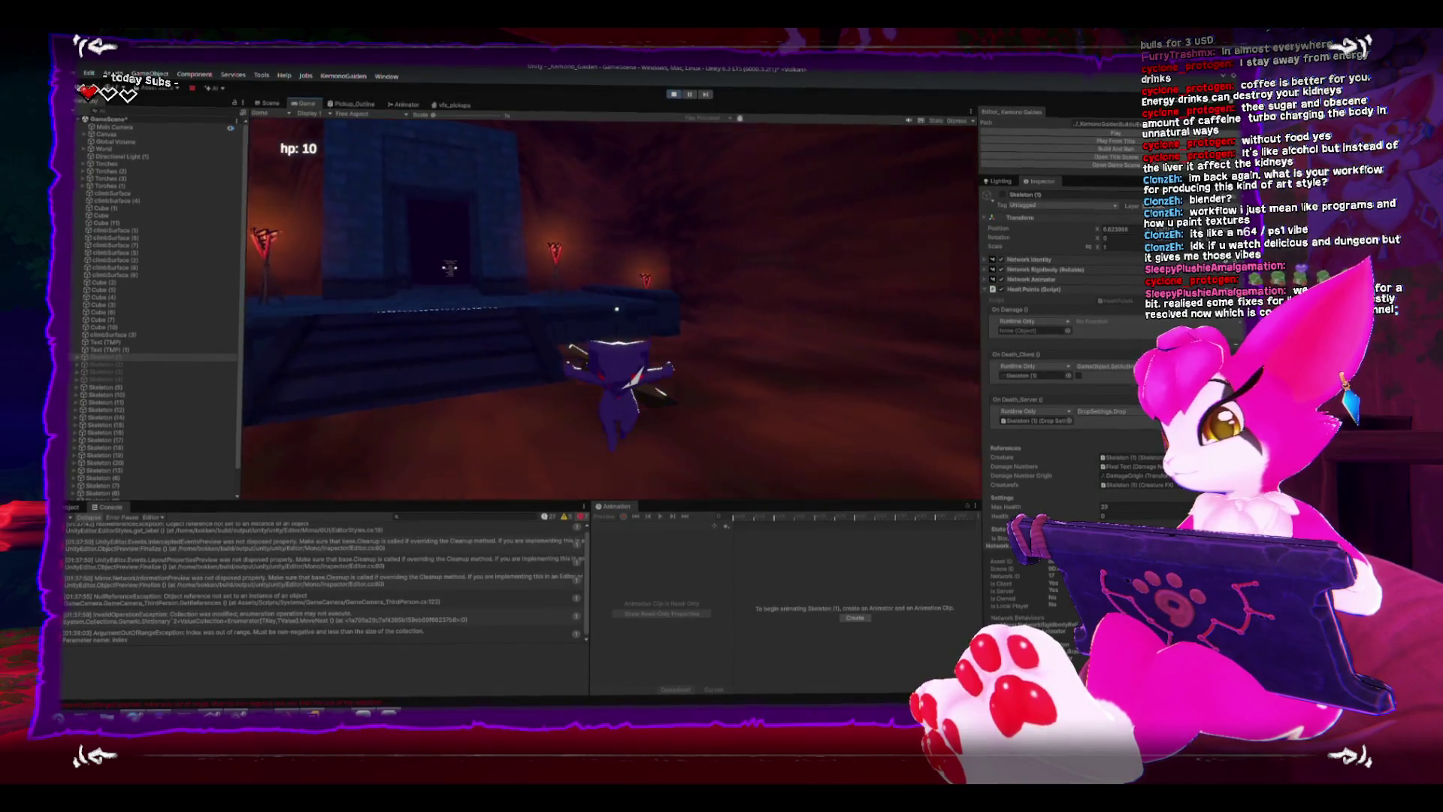
pyautogui.press('Escape')
pyautogui.click(616, 315)
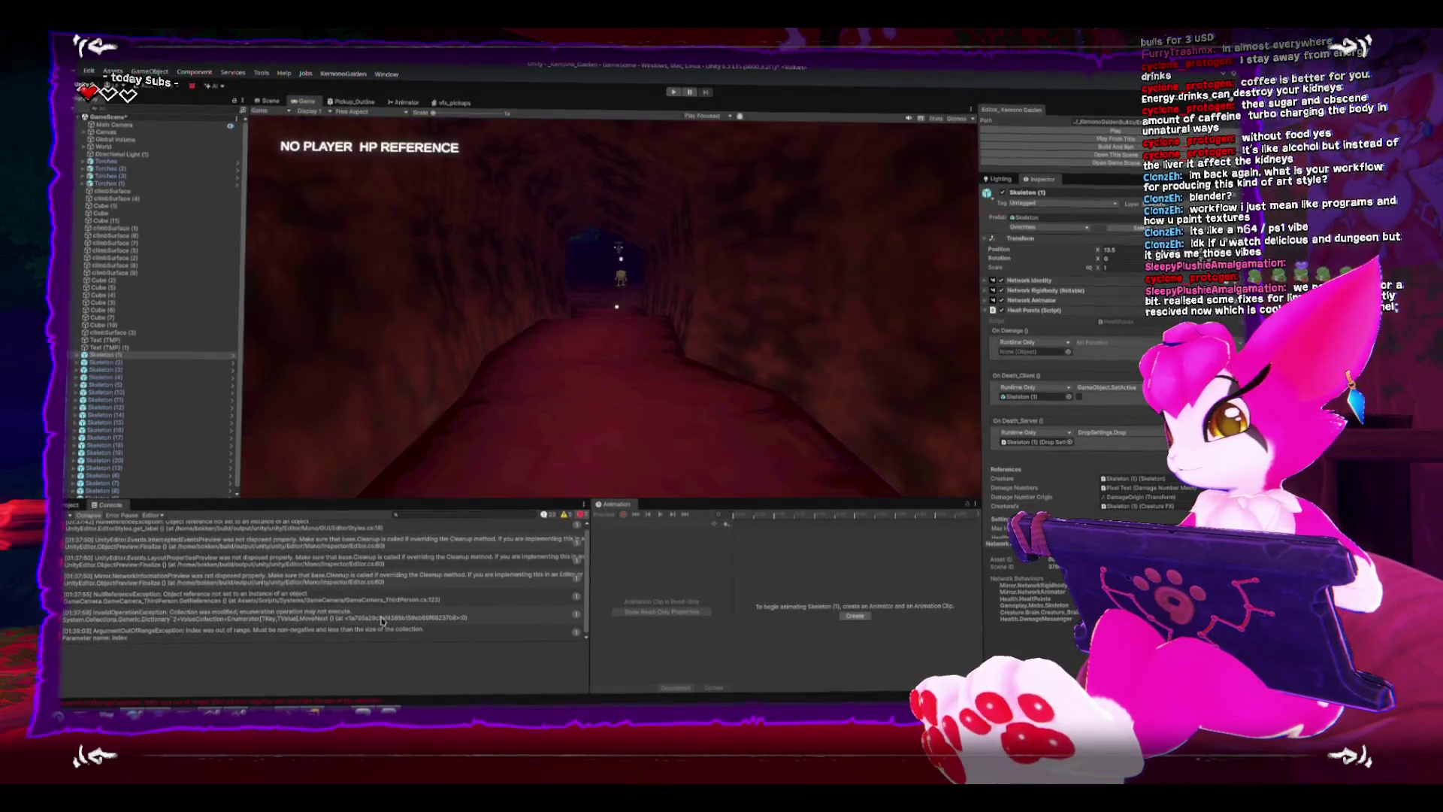
# Back in Rider, comment out the chance-check if line and its braces so Drop always proceeds.
pyautogui.hotkey('alt', 'Tab')
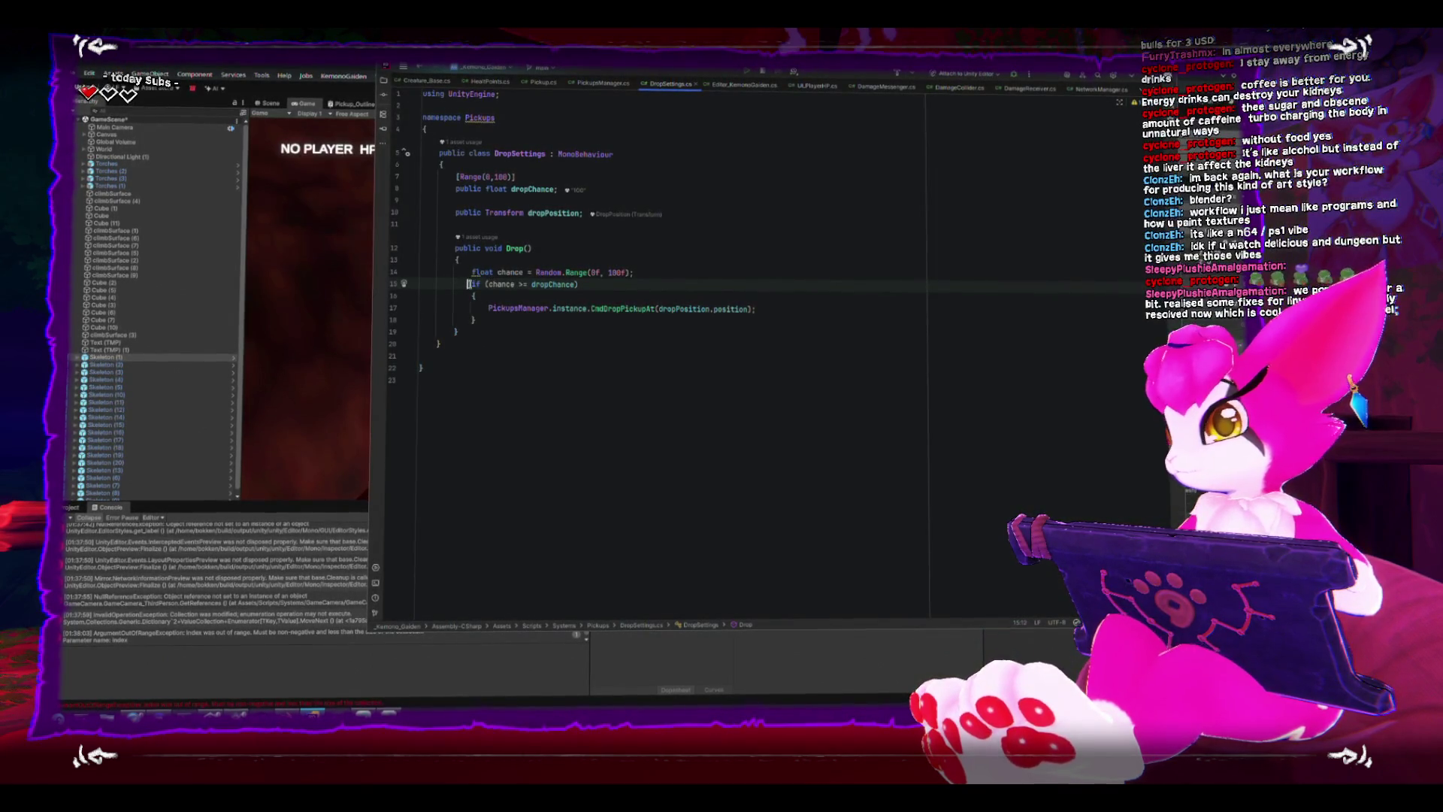
pyautogui.click(471, 295)
pyautogui.write('//')
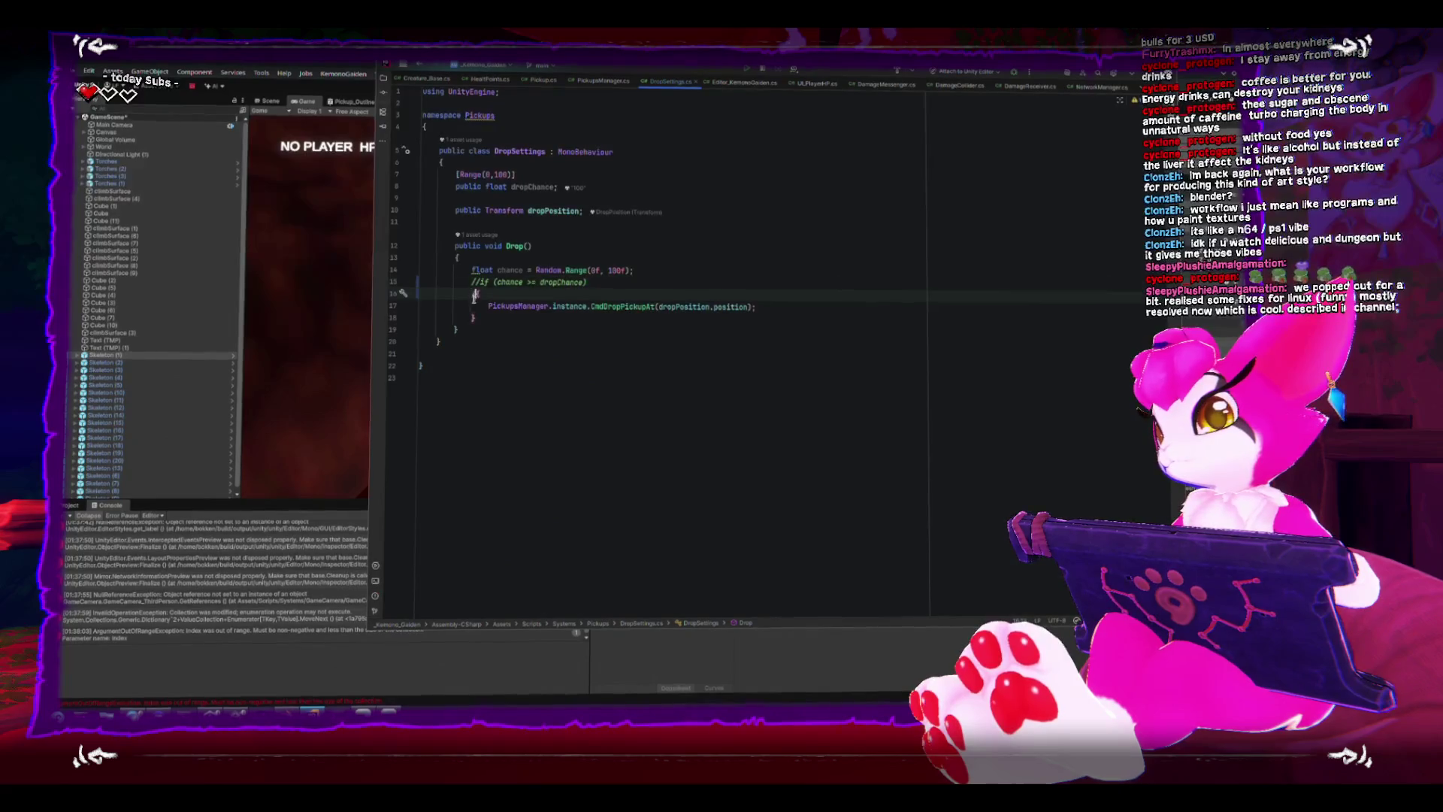
pyautogui.click(666, 339)
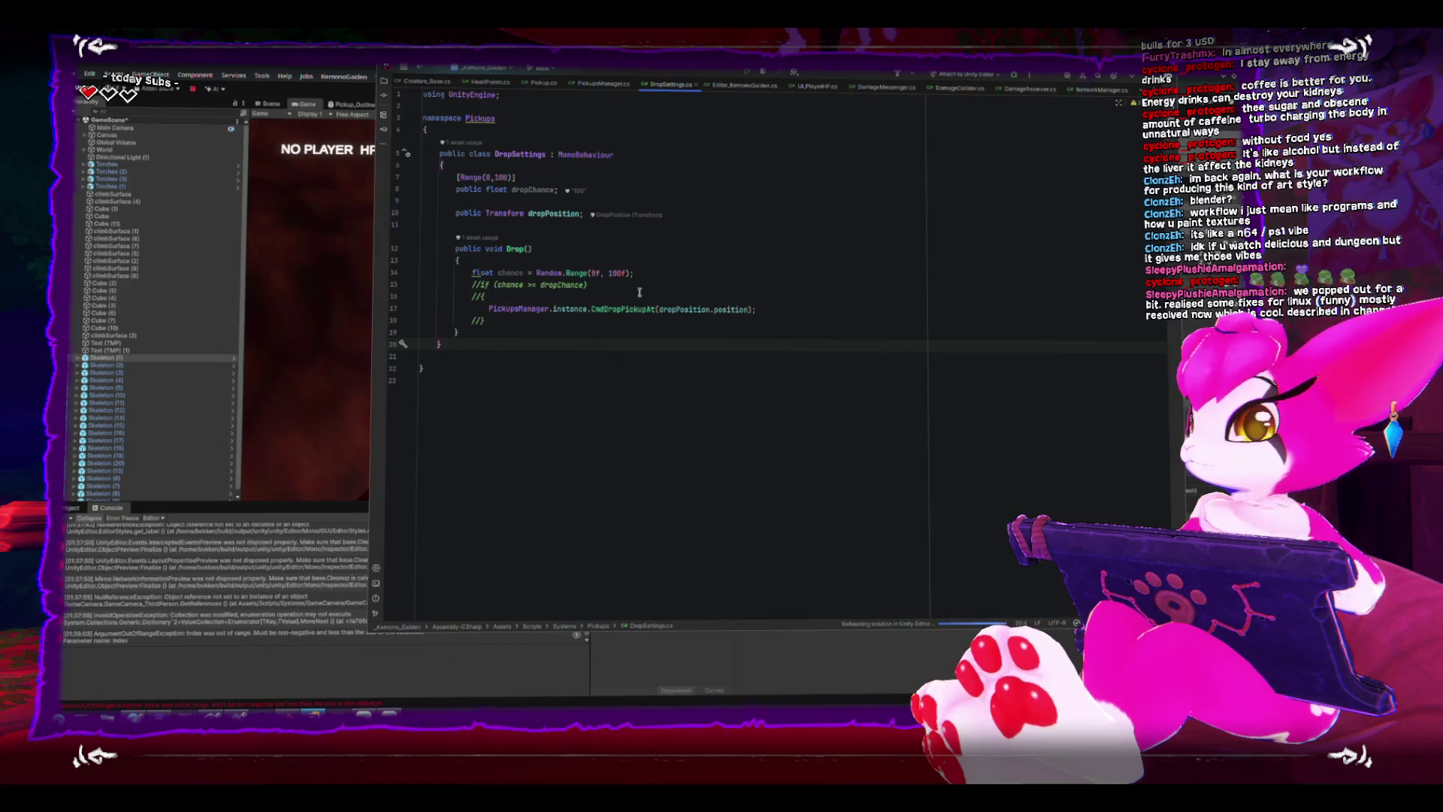
# Add Debug.Log("Drop"); as the first line of Drop() and save DropSettings.
pyautogui.click(635, 250)
pyautogui.press('Down')
pyautogui.press('Return')
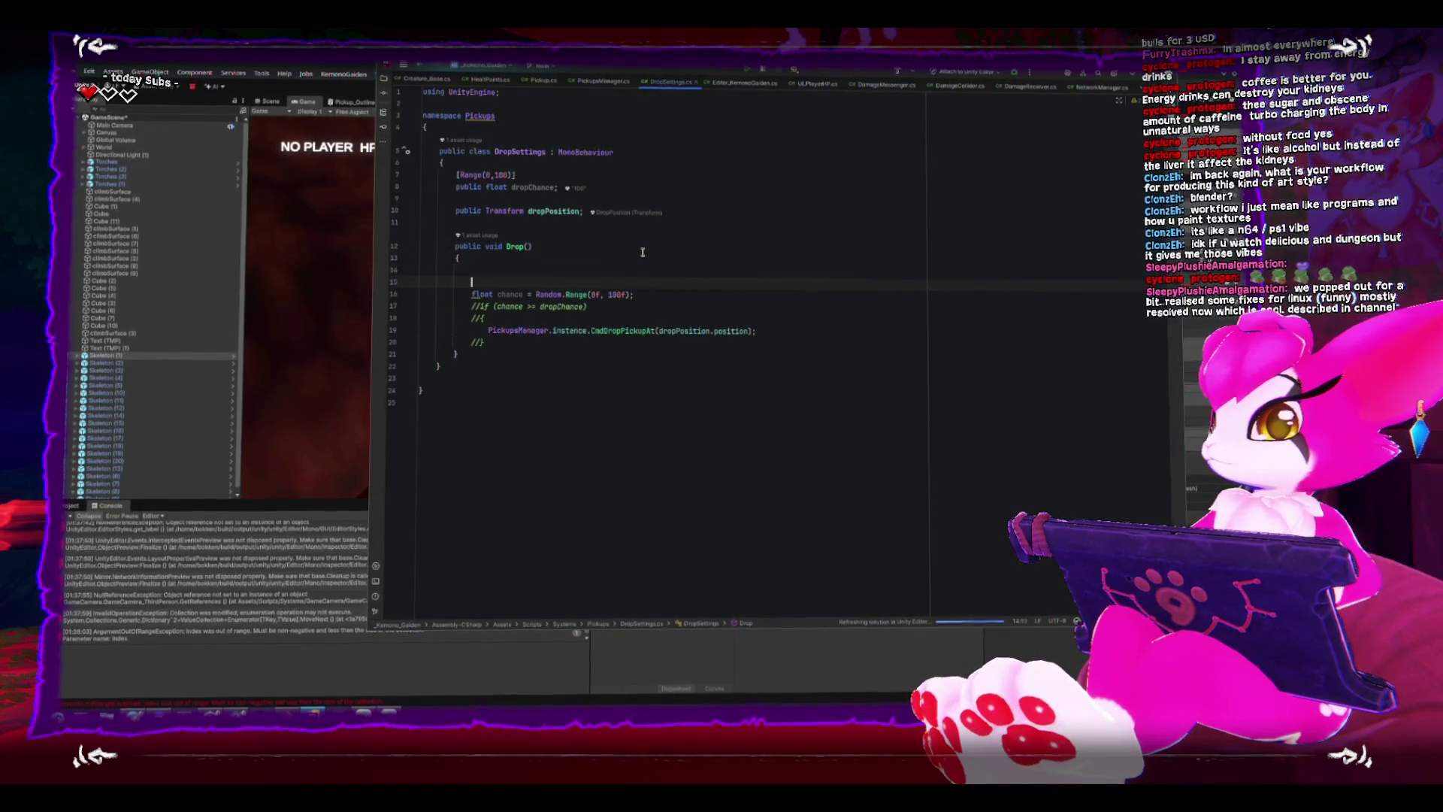
pyautogui.press('Return')
pyautogui.press('Up')
pyautogui.write('Debug.')
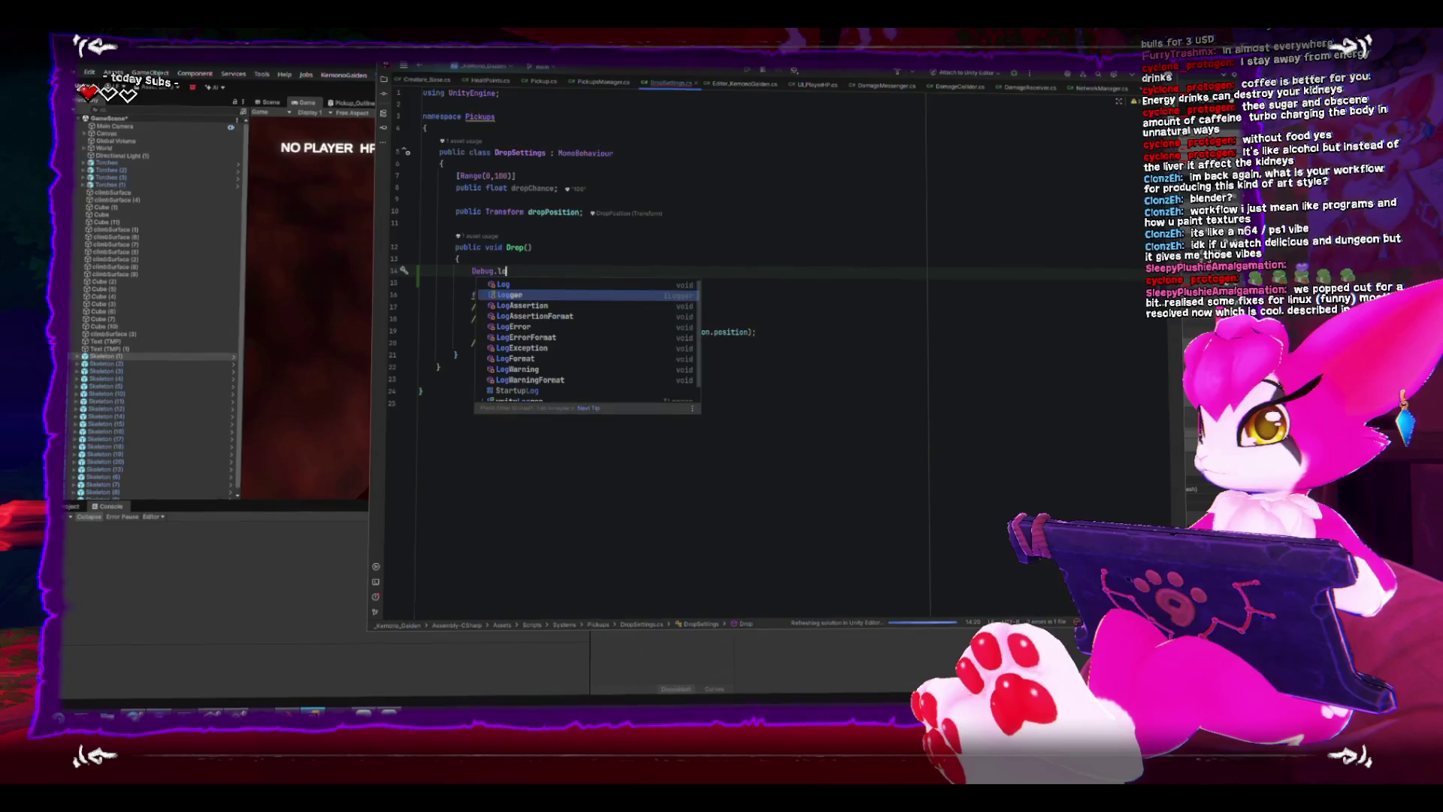
pyautogui.write('Log("Drop");')
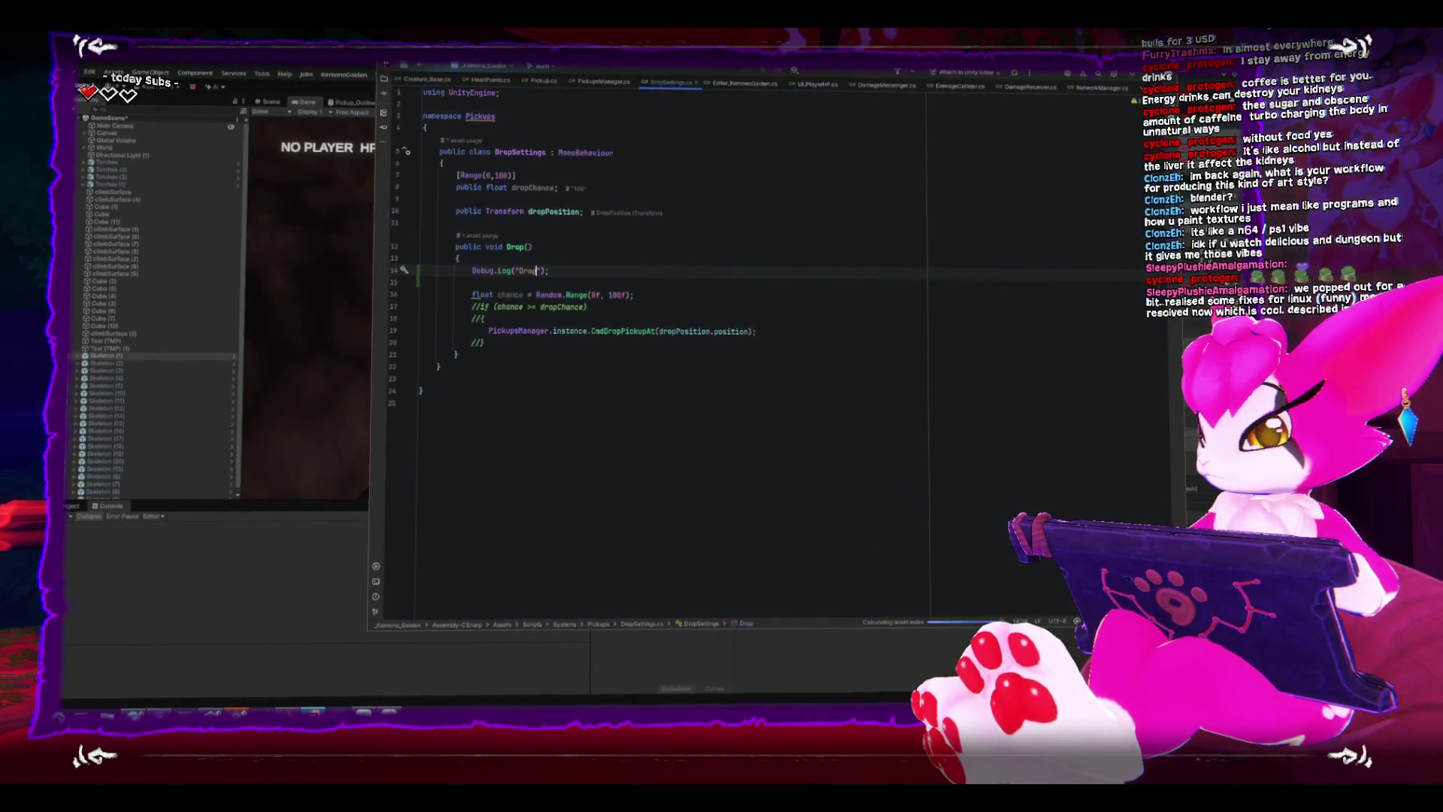
pyautogui.press('End')
pyautogui.hotkey('ctrl', 's')
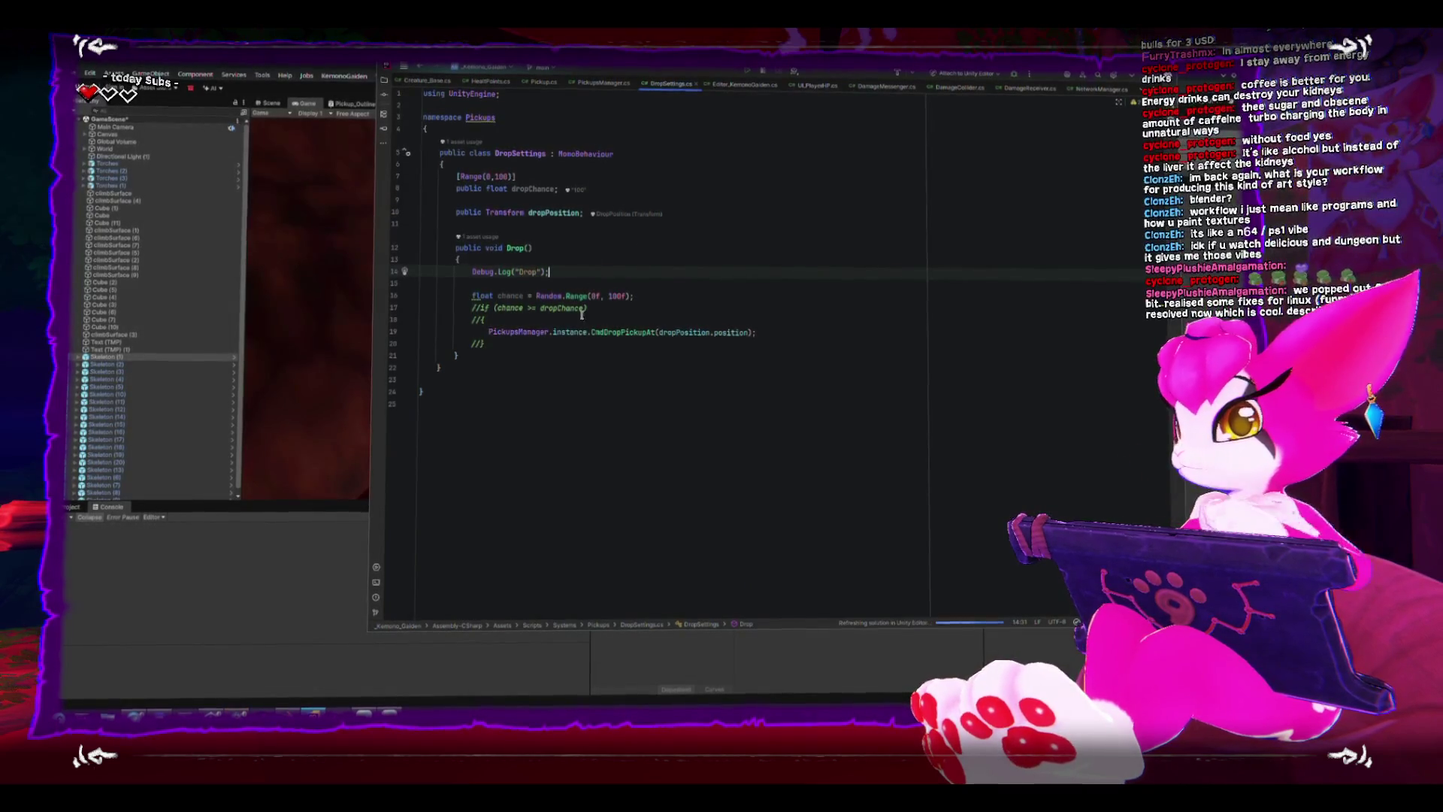
# In PickupsManager's CmdDropPickupAt, add Debug.Log("Network drop"); at the top, then return to Unity.
pyautogui.click(605, 86)
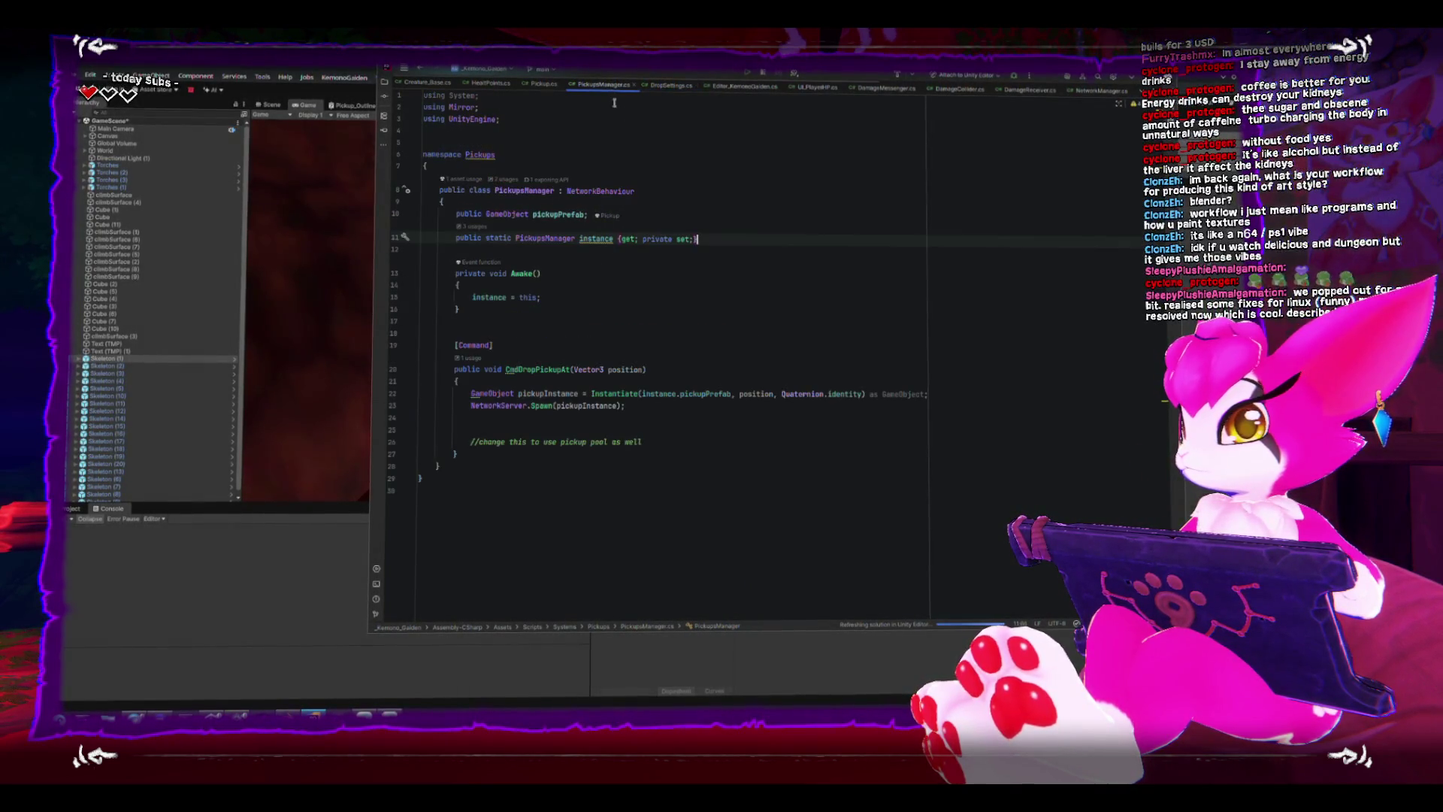
pyautogui.click(643, 384)
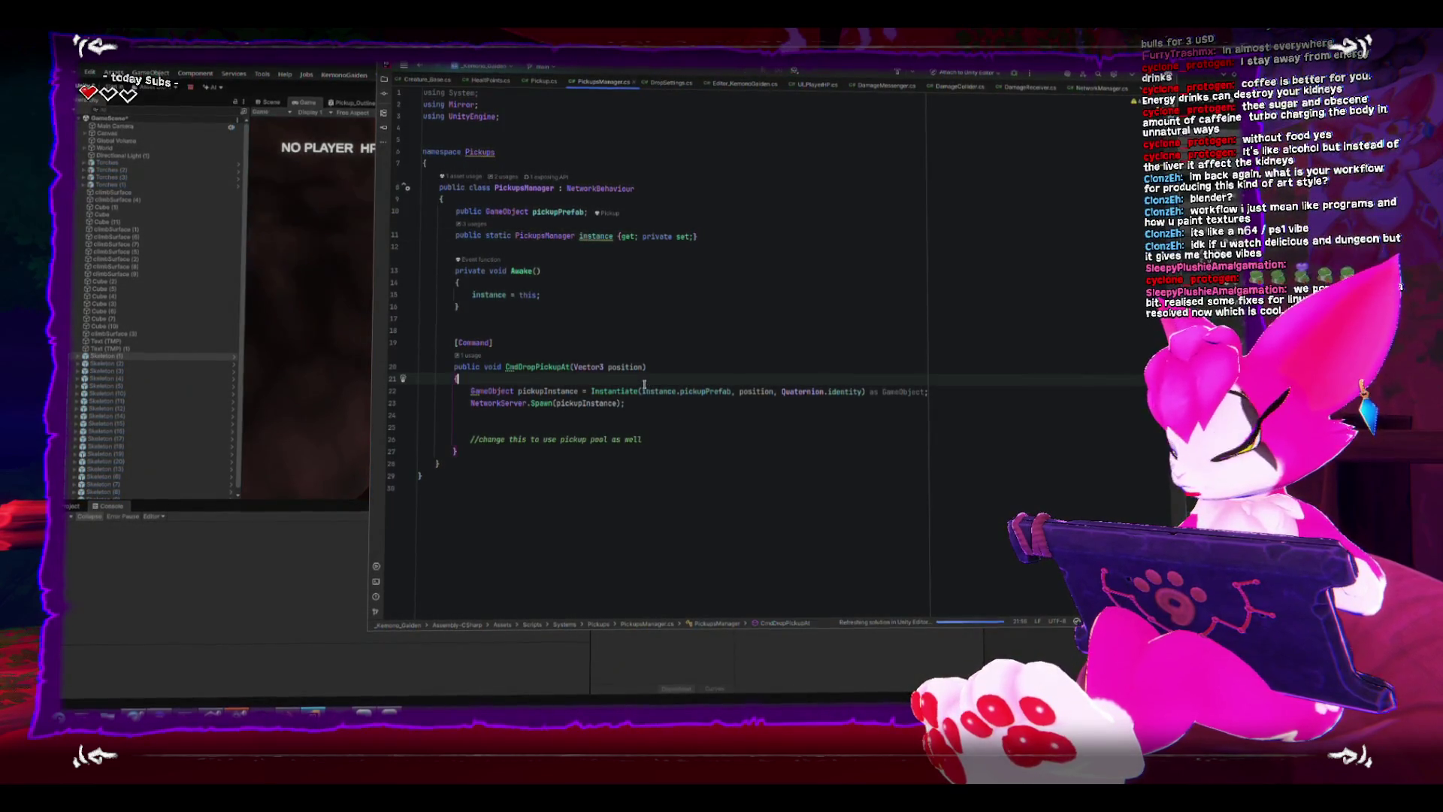
pyautogui.press('Return')
pyautogui.write('D')
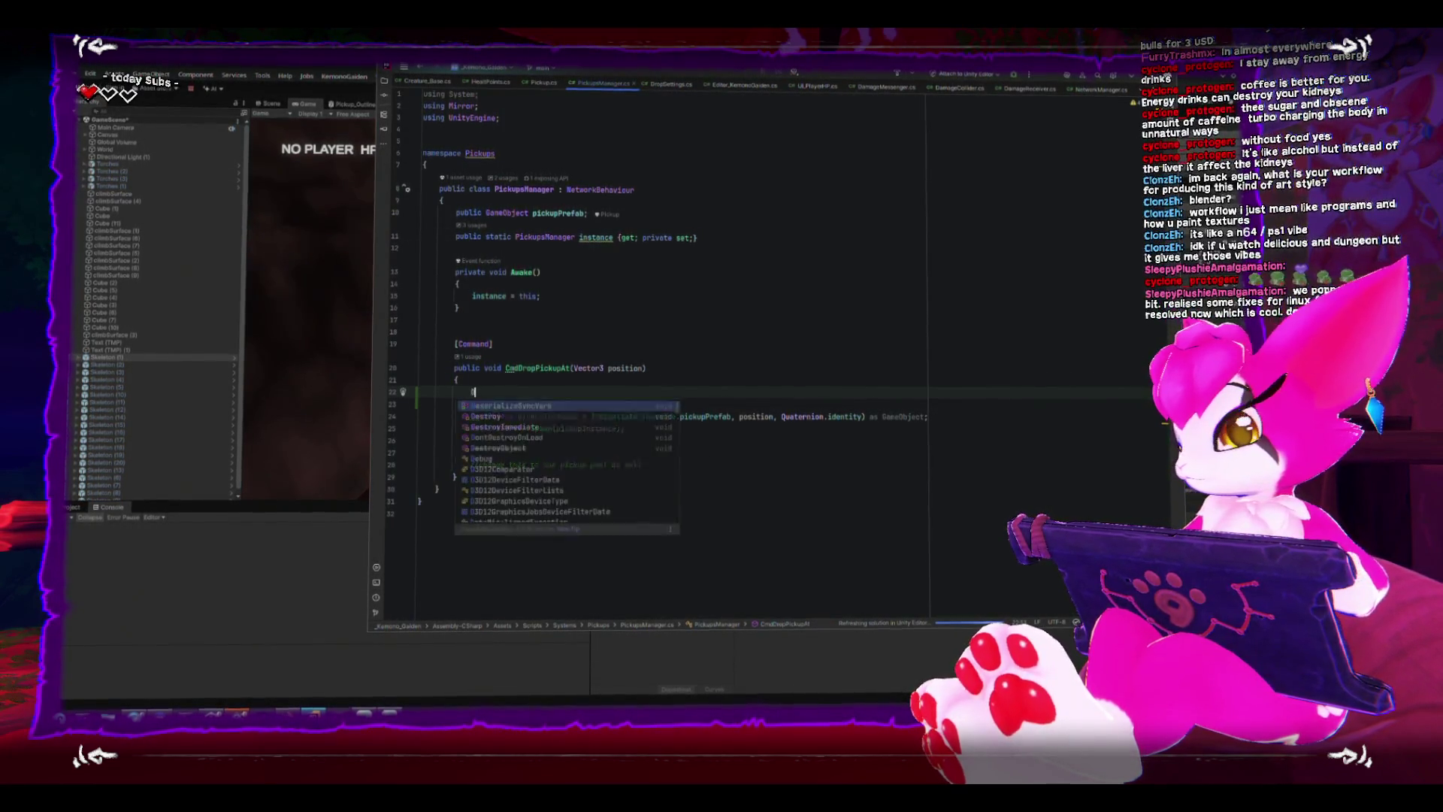
pyautogui.write('ebug.Log')
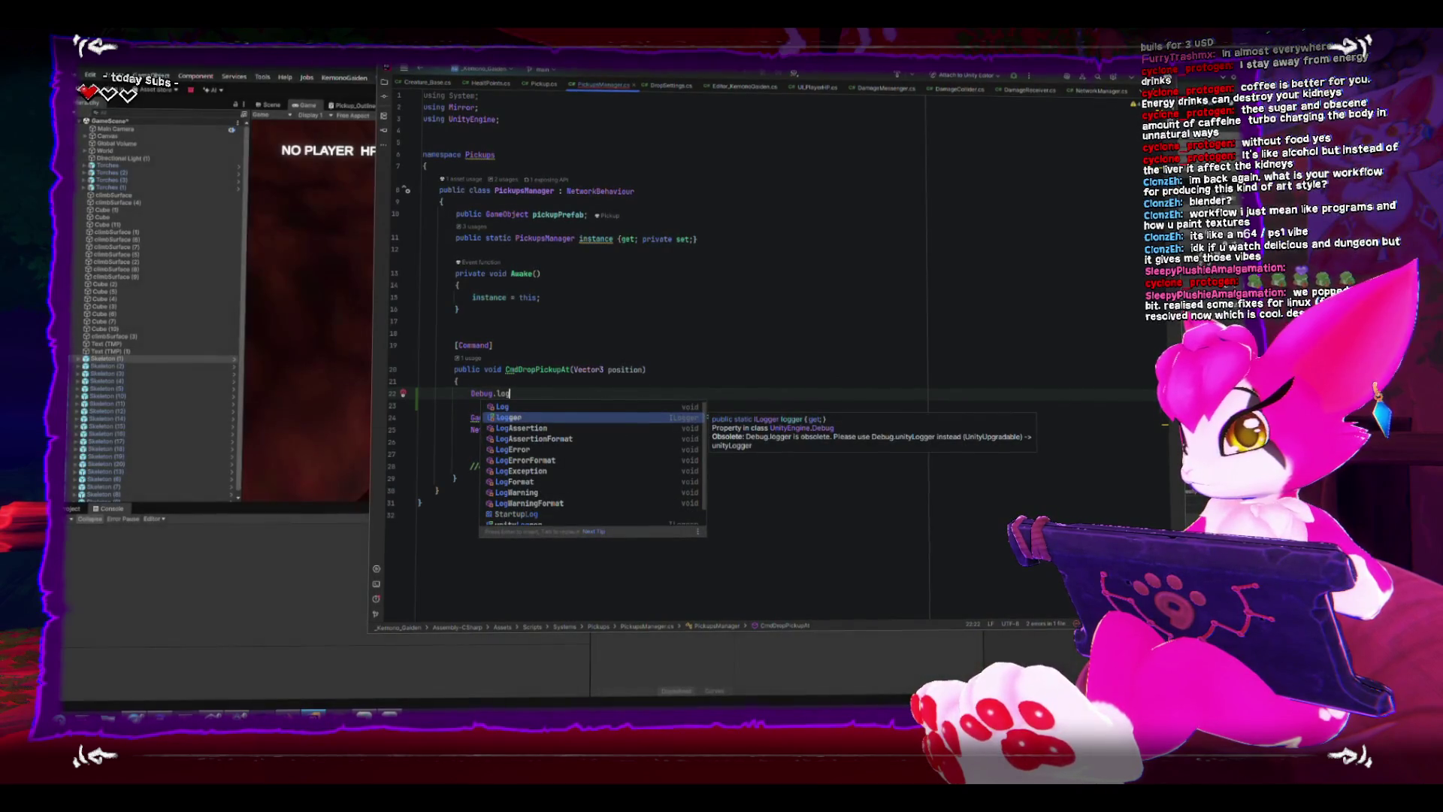
pyautogui.press('Return')
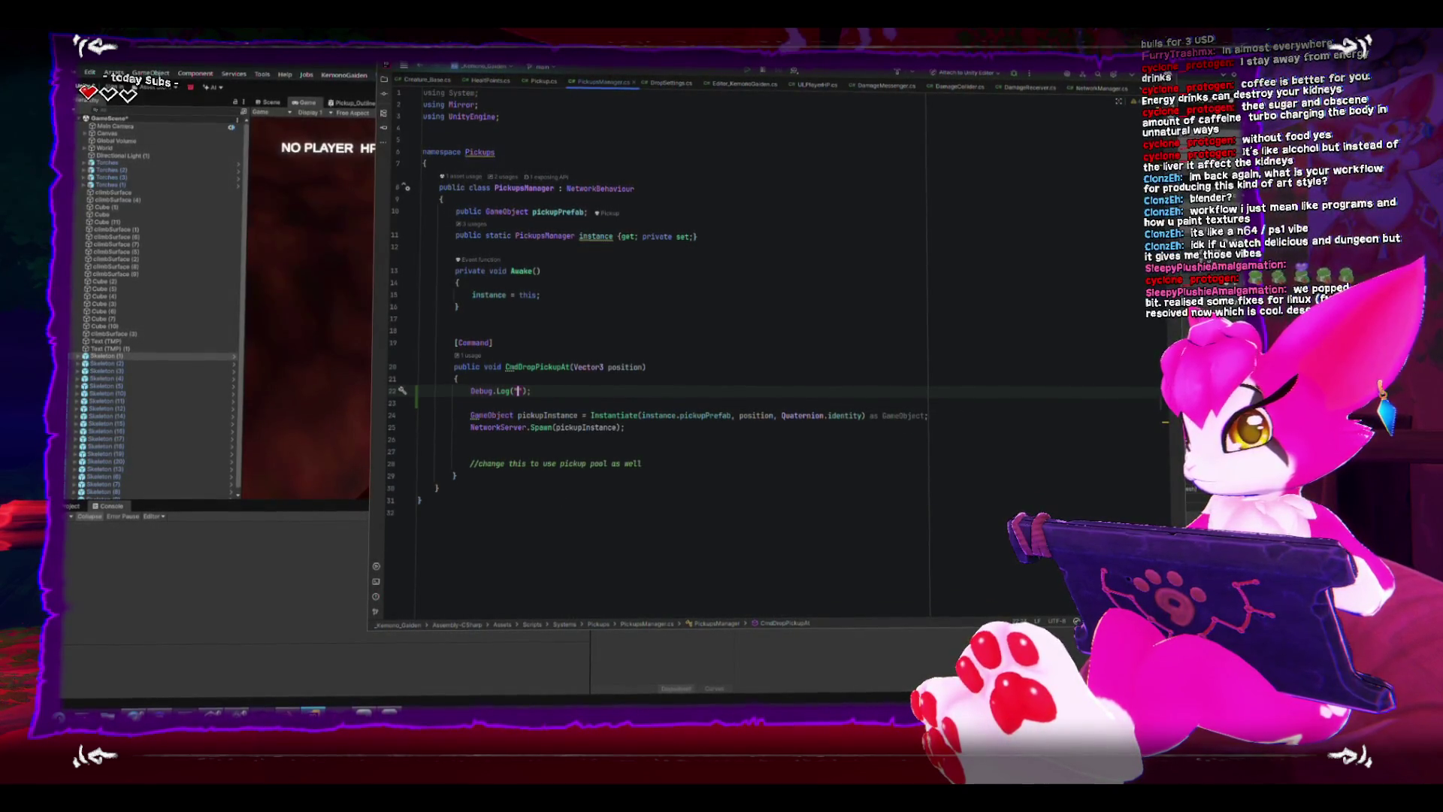
pyautogui.write('Network w')
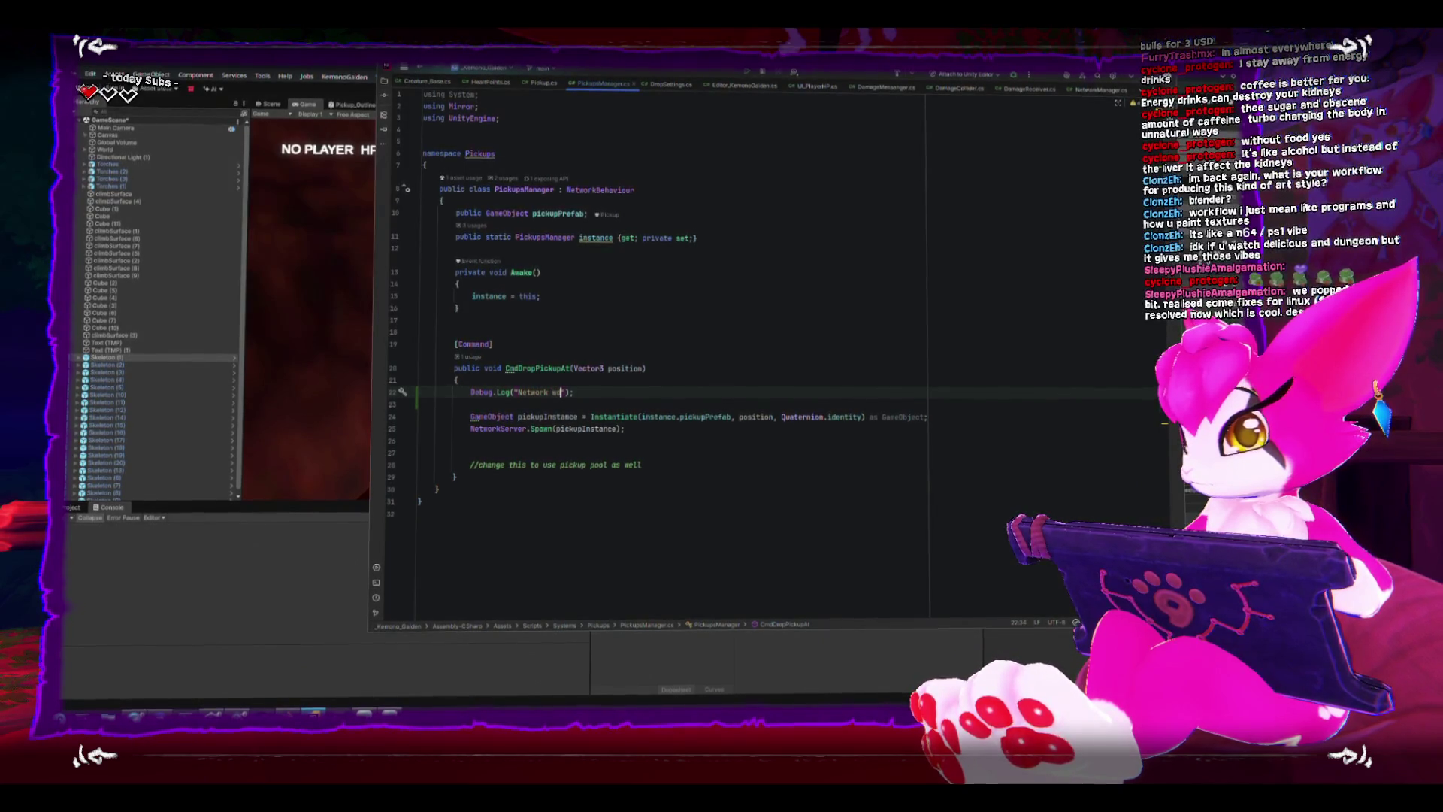
pyautogui.press('BackSpace')
pyautogui.press('BackSpace')
pyautogui.write('drop')
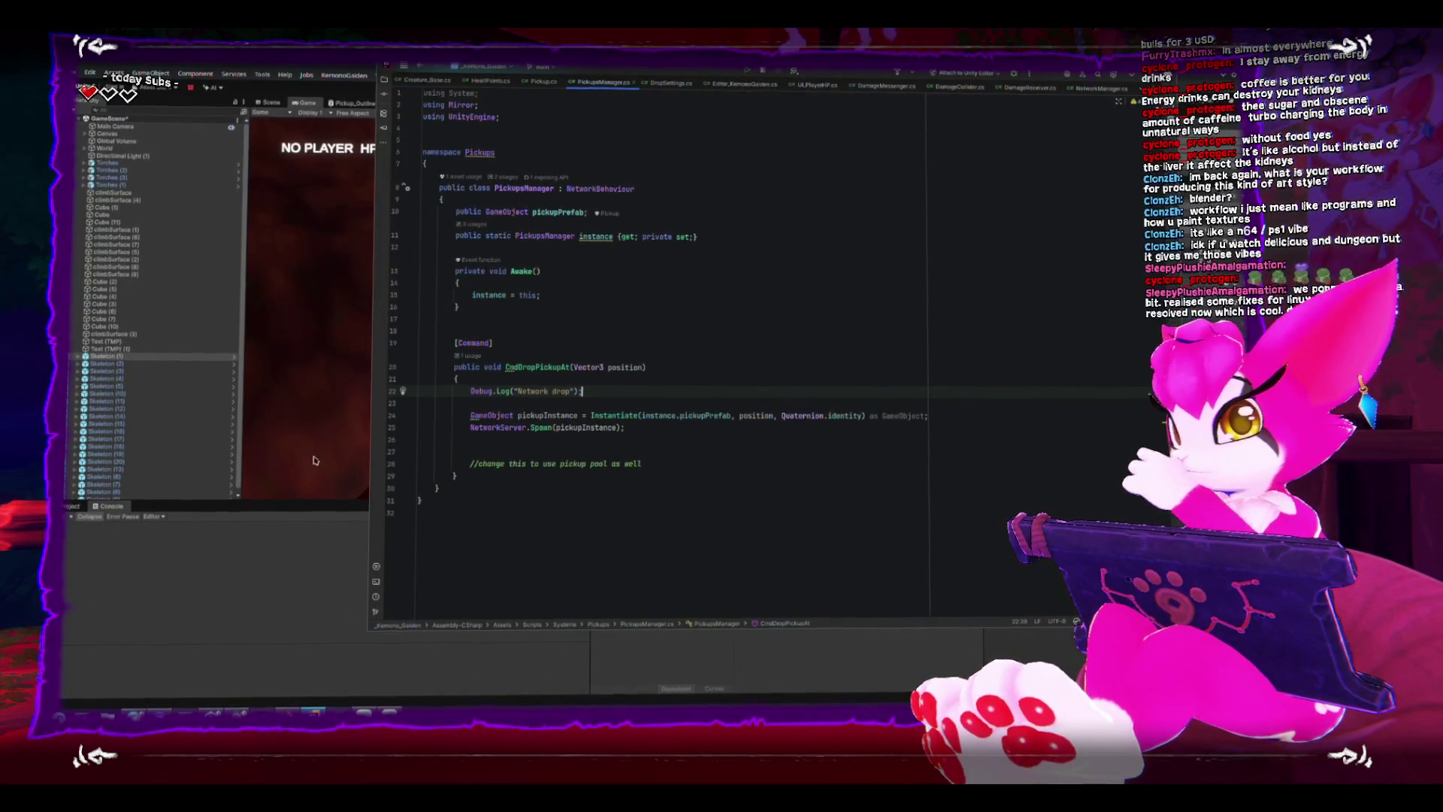
pyautogui.click(223, 601)
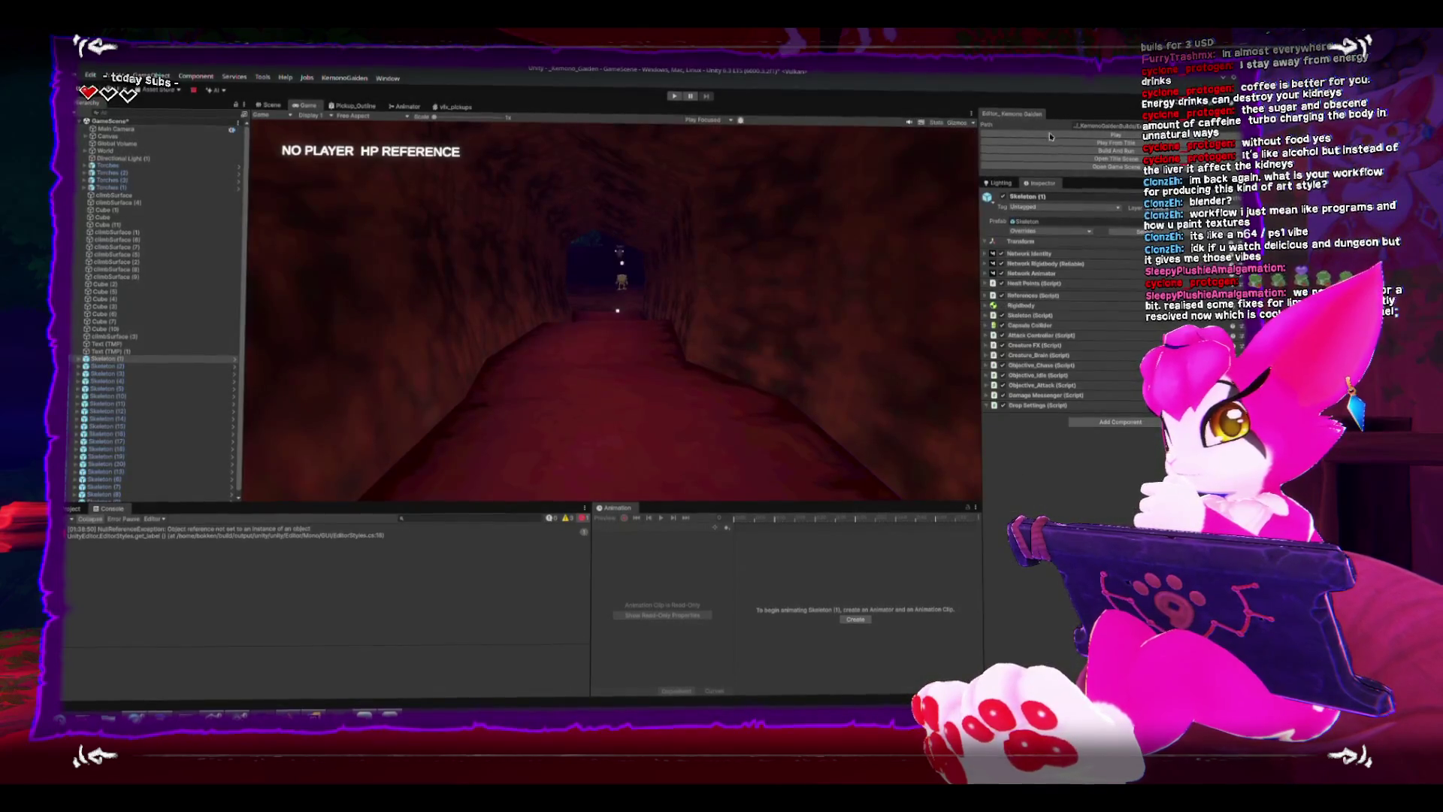
# Play-test with Ctrl+P, pause, inspect the Drop log's stack trace and open DropSettings.cs from it.
pyautogui.hotkey('ctrl', 'p')
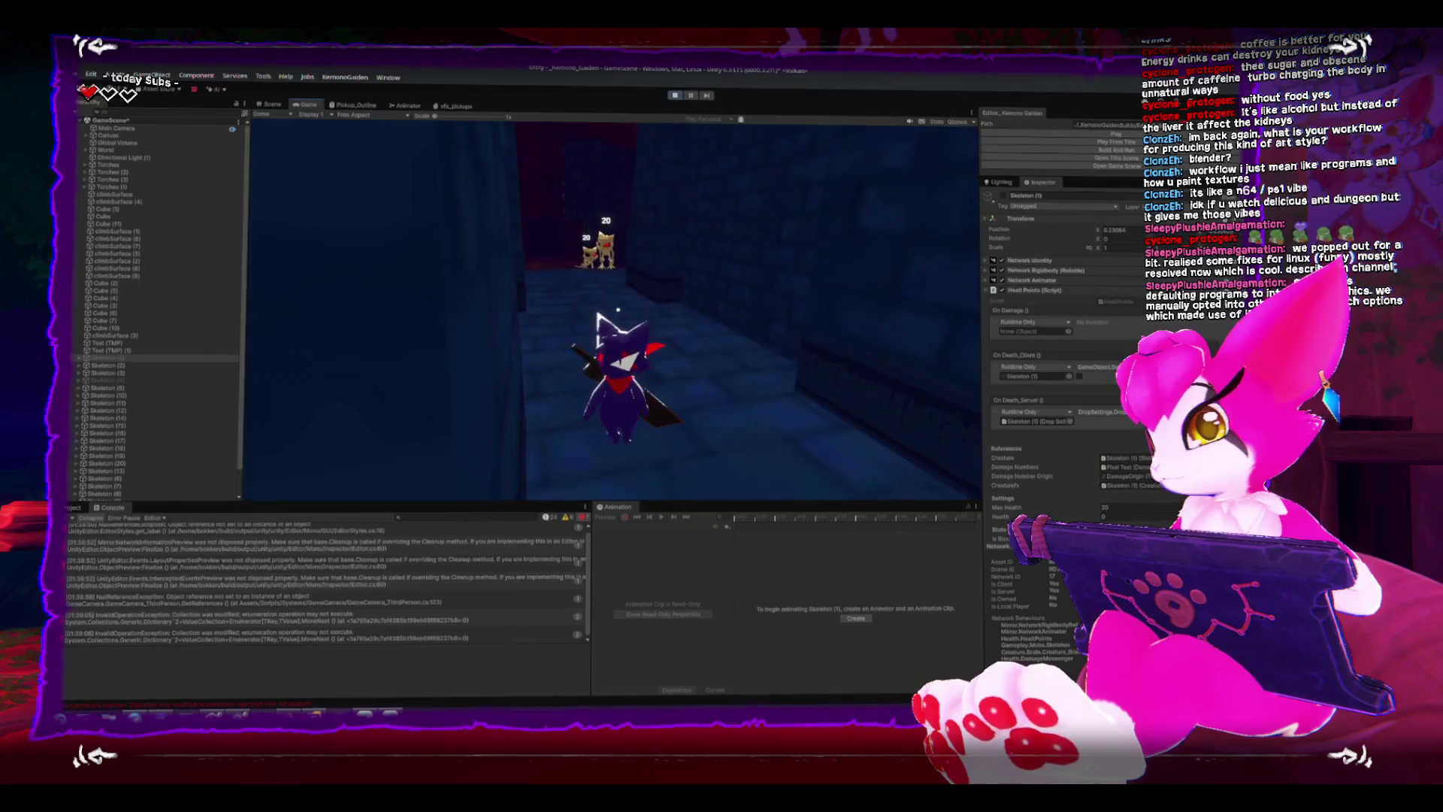
pyautogui.press('Escape')
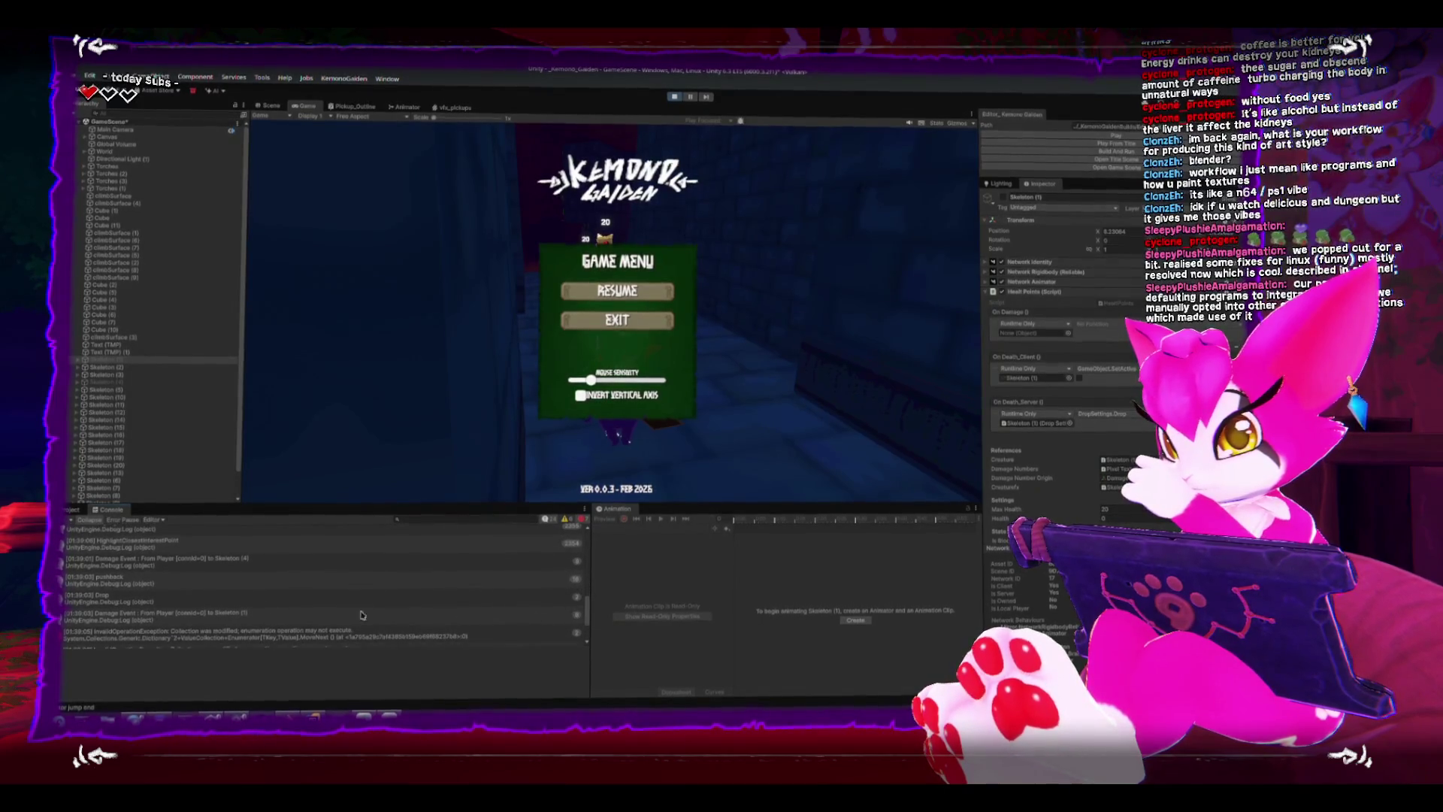
pyautogui.click(104, 601)
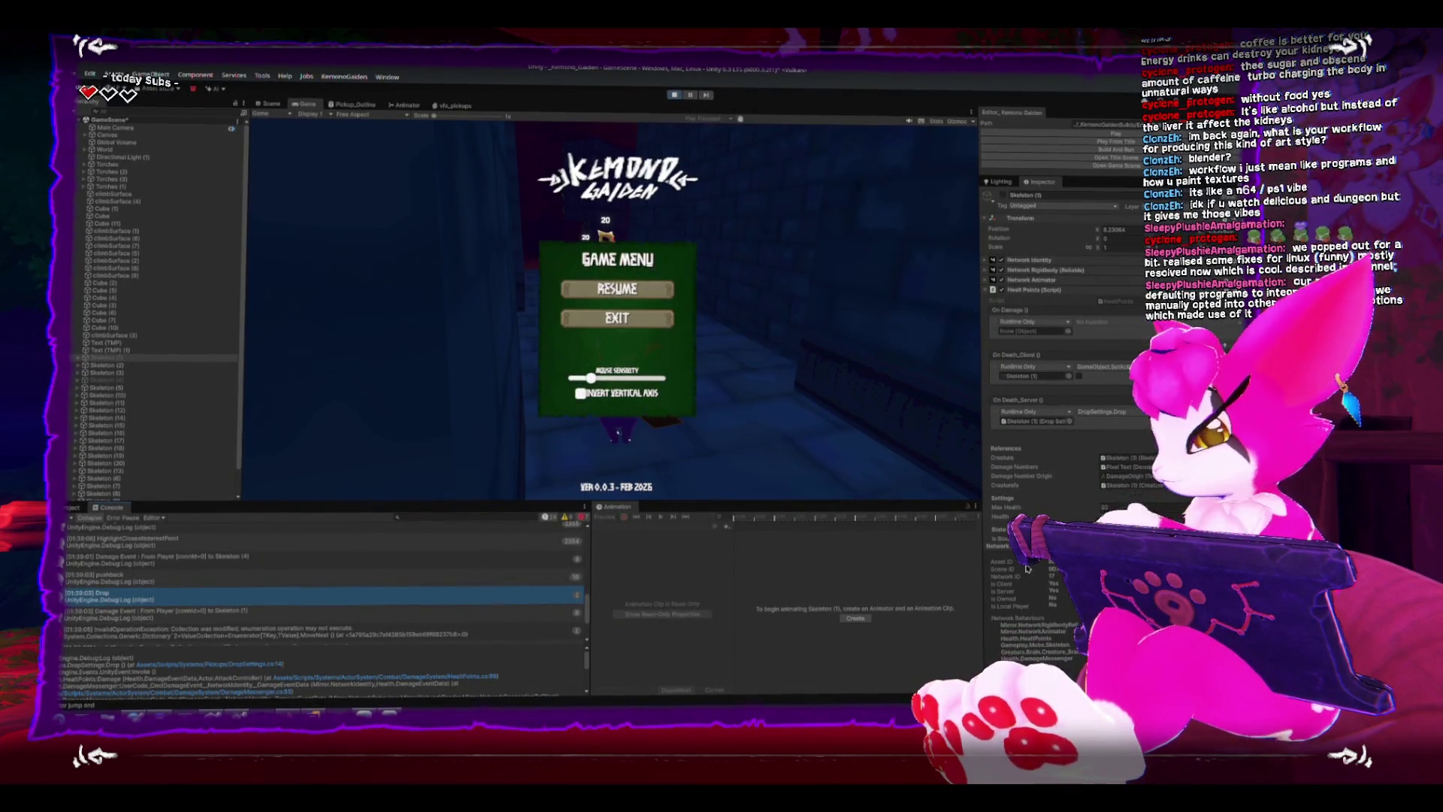
pyautogui.scroll(-2, 1104, 426)
pyautogui.scroll(-3, 1104, 427)
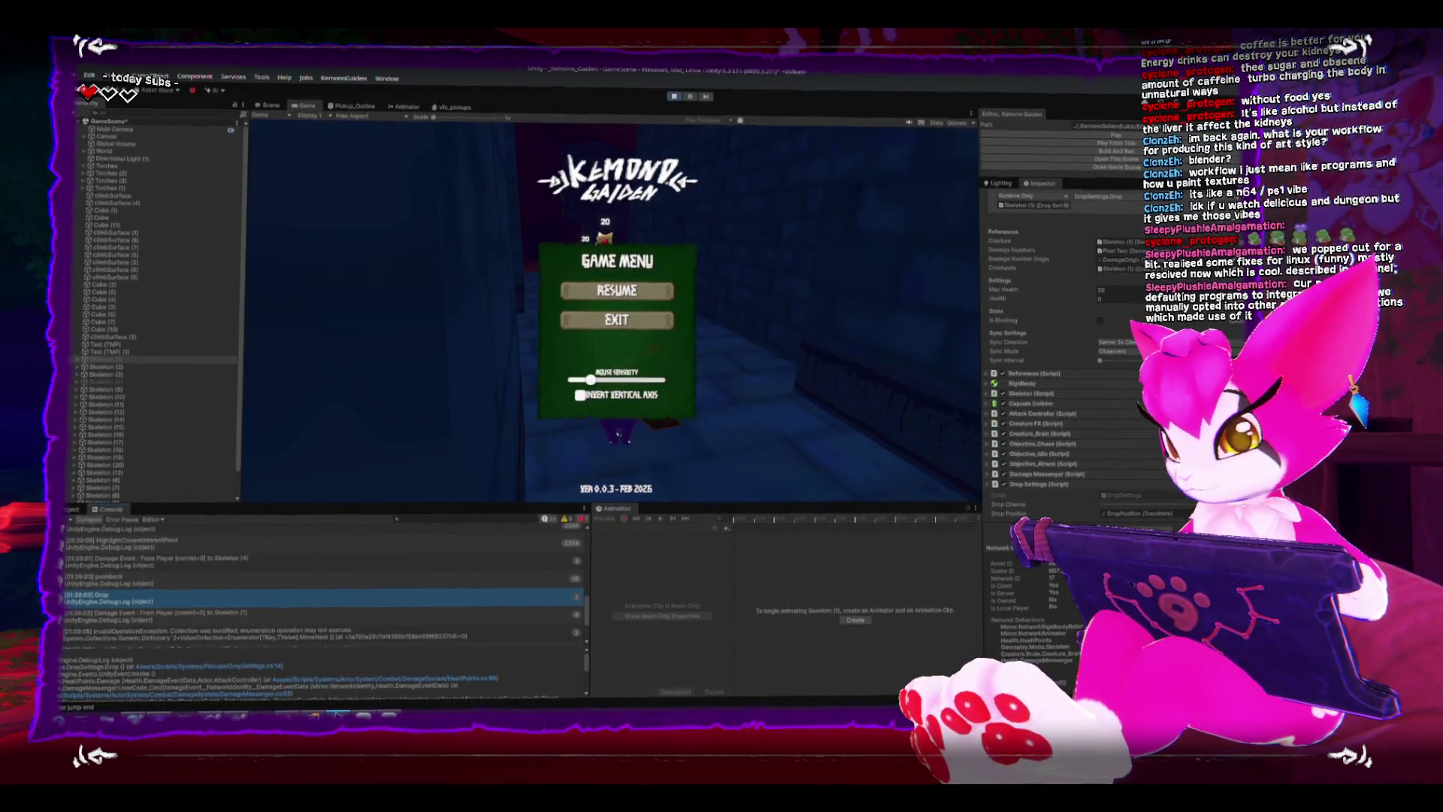
pyautogui.doubleClick(190, 601)
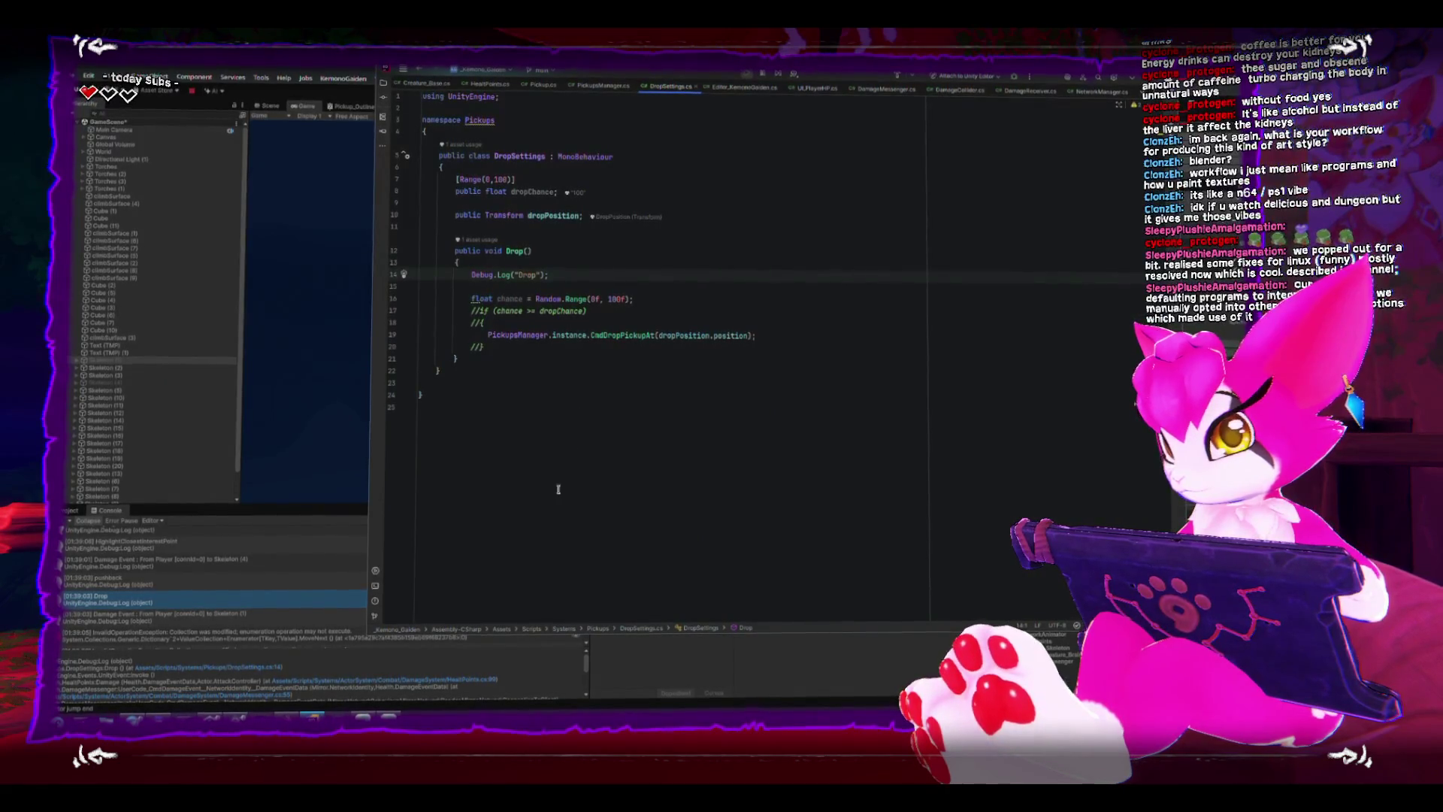
# Below Drop(), declare a [Command] public void CmdDropPickupAt(Vector3 position) with an empty body.
pyautogui.click(533, 363)
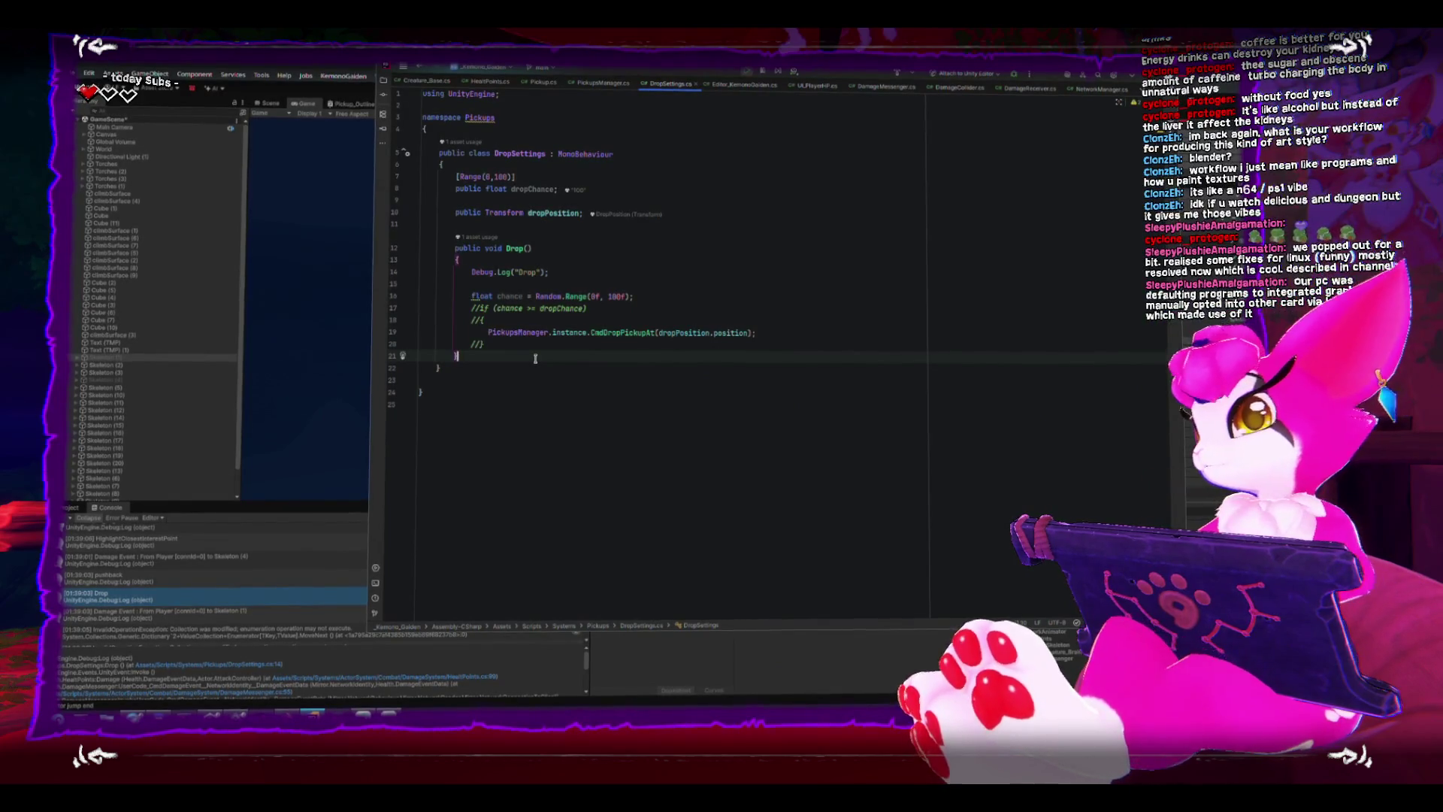
pyautogui.press('Return')
pyautogui.press('Return')
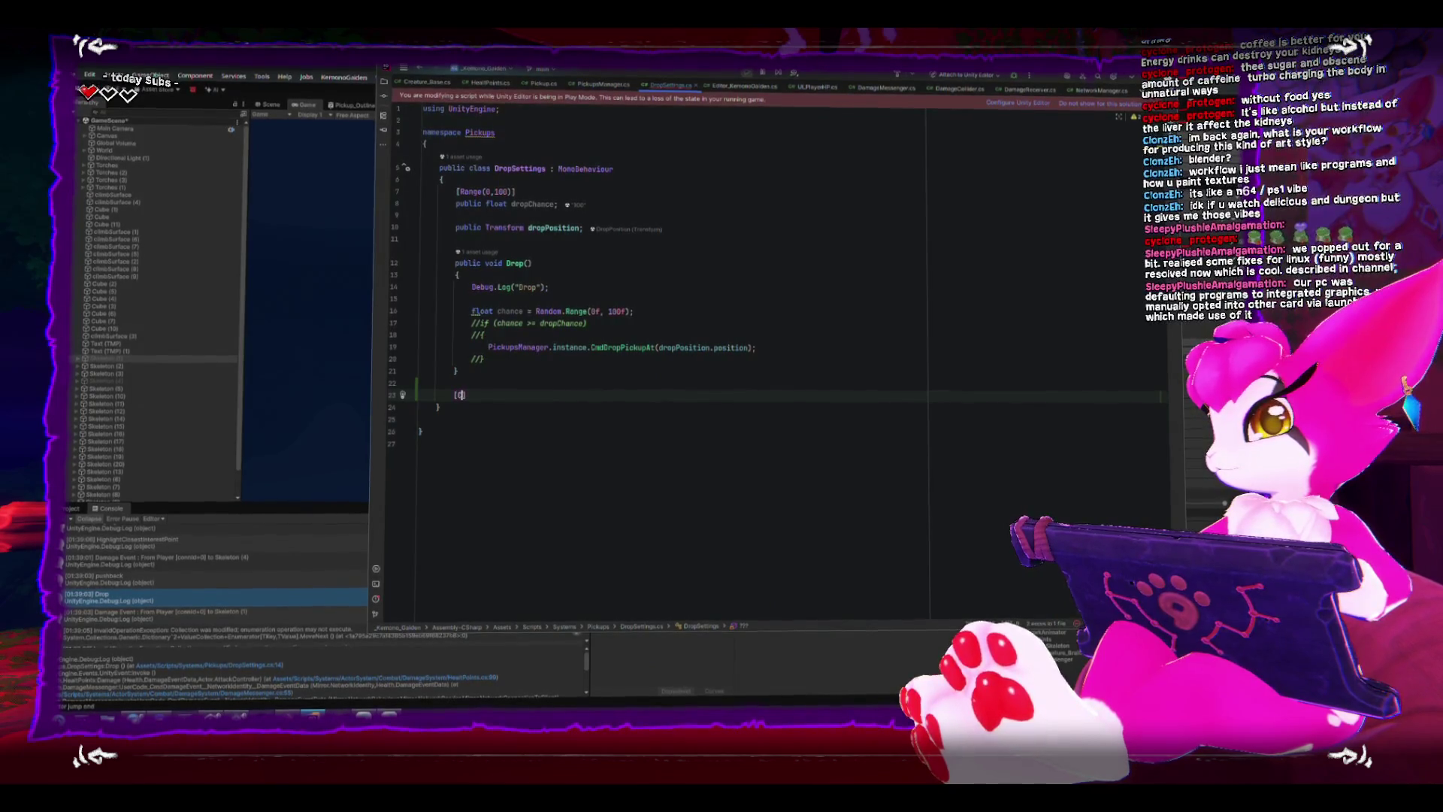
pyautogui.write('[Command')
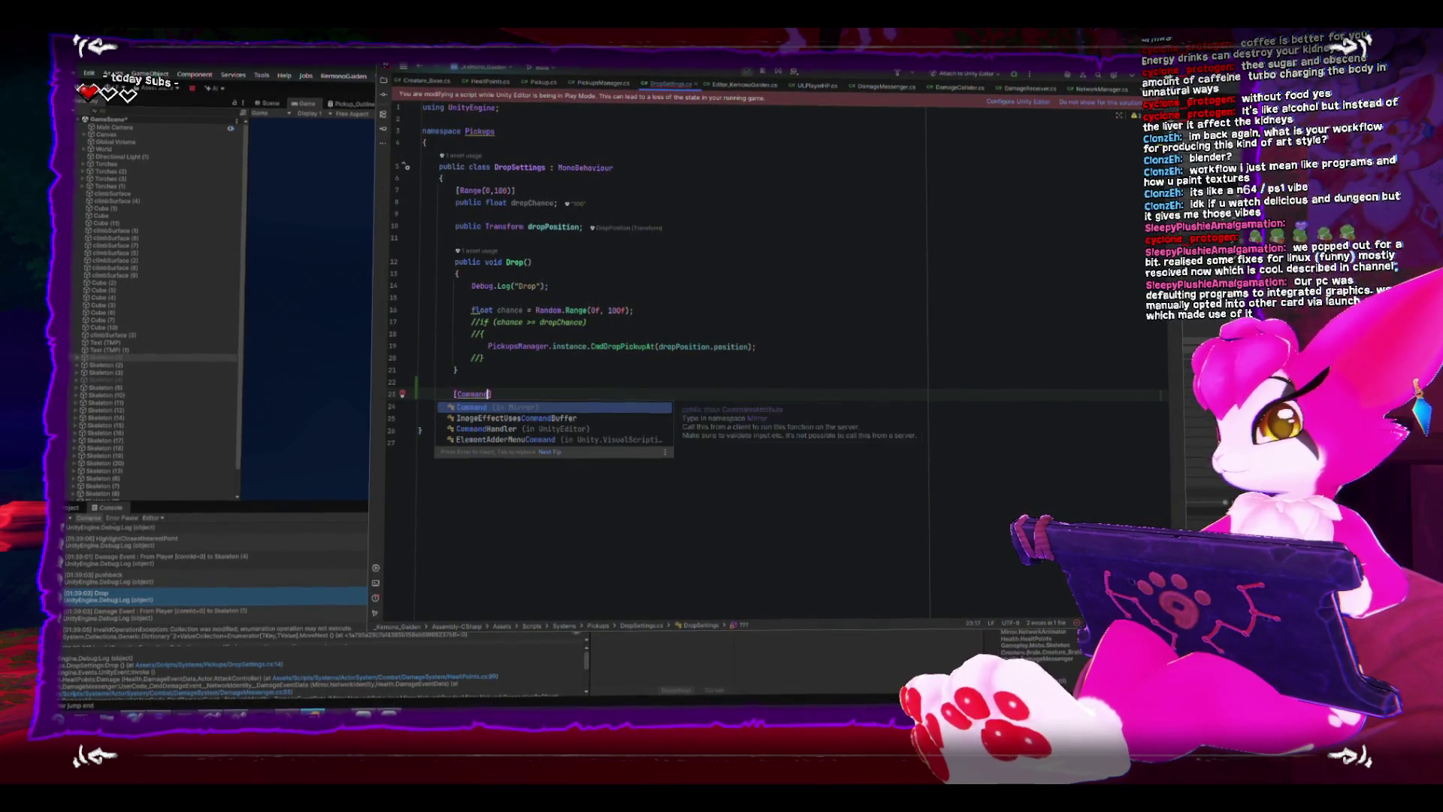
pyautogui.write(']')
pyautogui.press('Return')
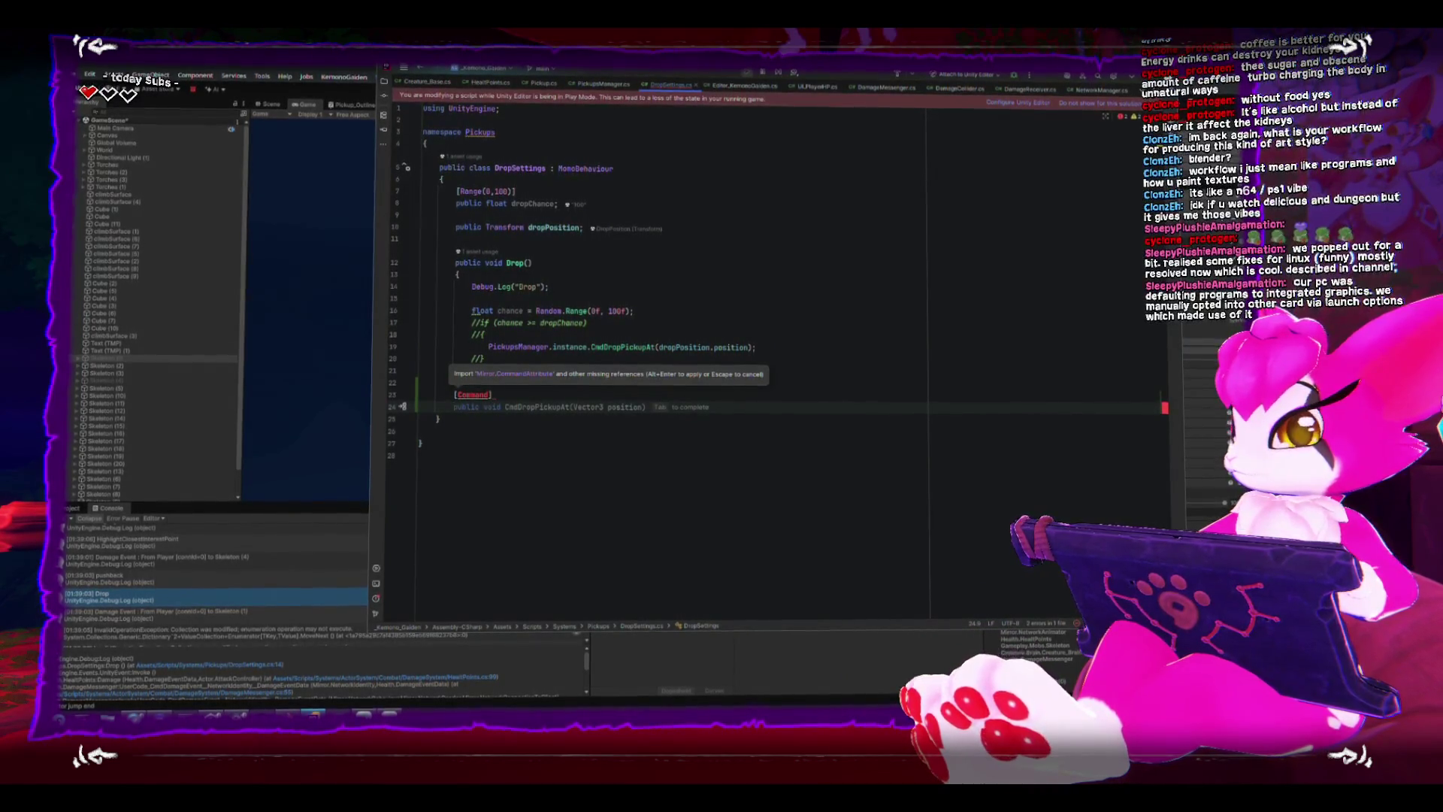
pyautogui.moveTo(473, 393)
pyautogui.write('public void CmdDropPickupAt(Vector3 position)')
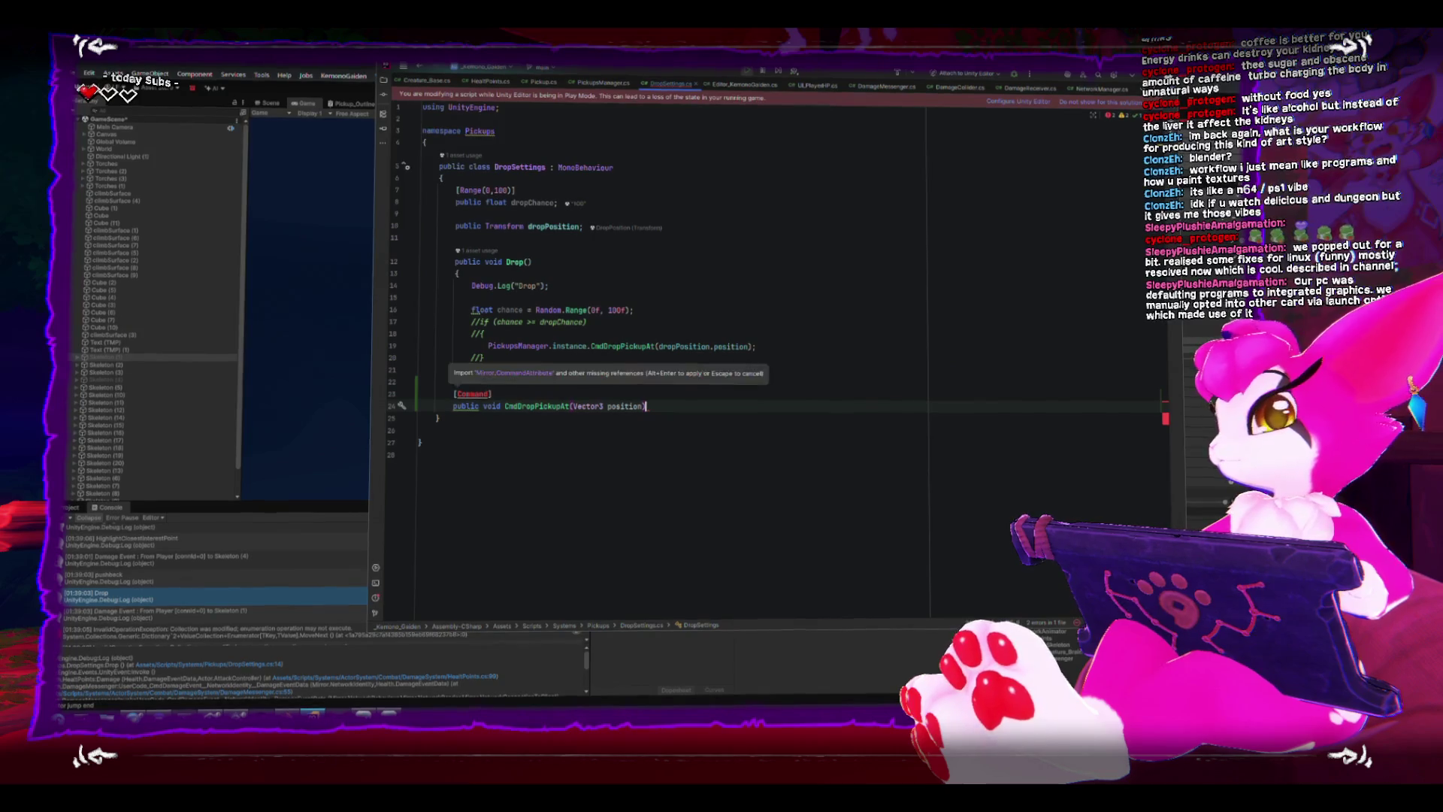
pyautogui.press('Return')
pyautogui.write('{')
pyautogui.press('Return')
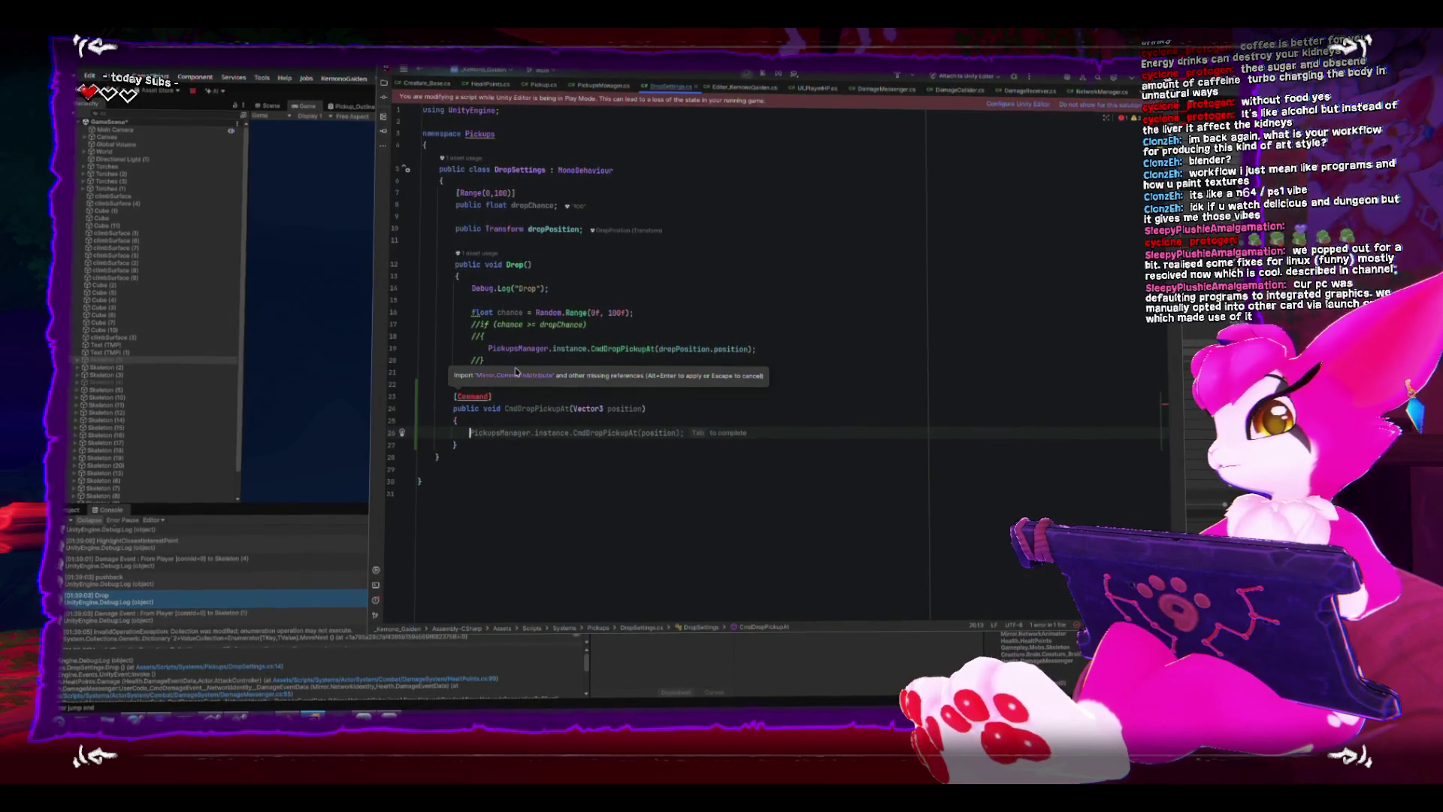
# Cut the PickupsManager drop call out of Drop() and paste it into the new command method.
pyautogui.moveTo(484, 351); pyautogui.dragTo(771, 347)
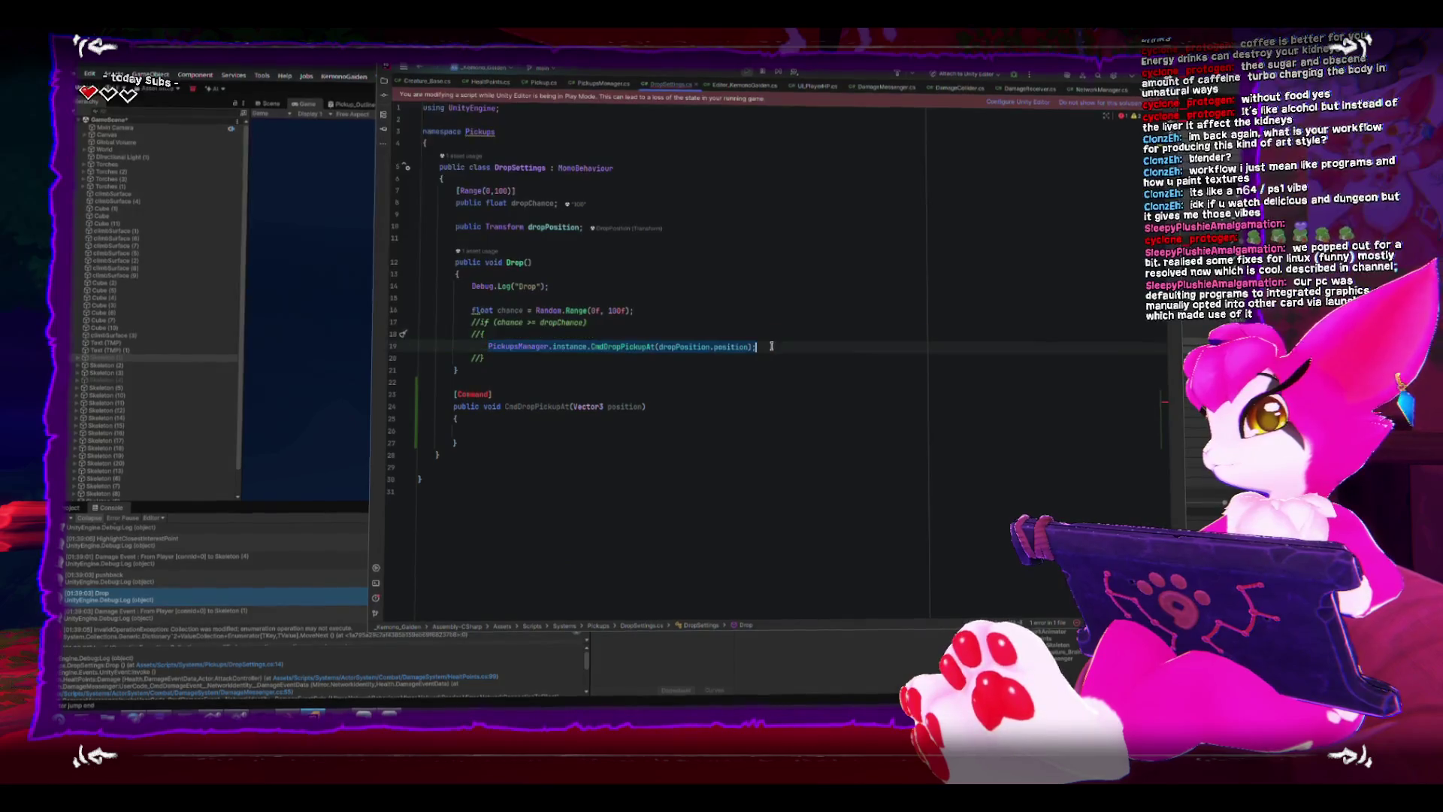
pyautogui.hotkey('ctrl', 'x')
pyautogui.click(609, 430)
pyautogui.hotkey('ctrl', 'v')
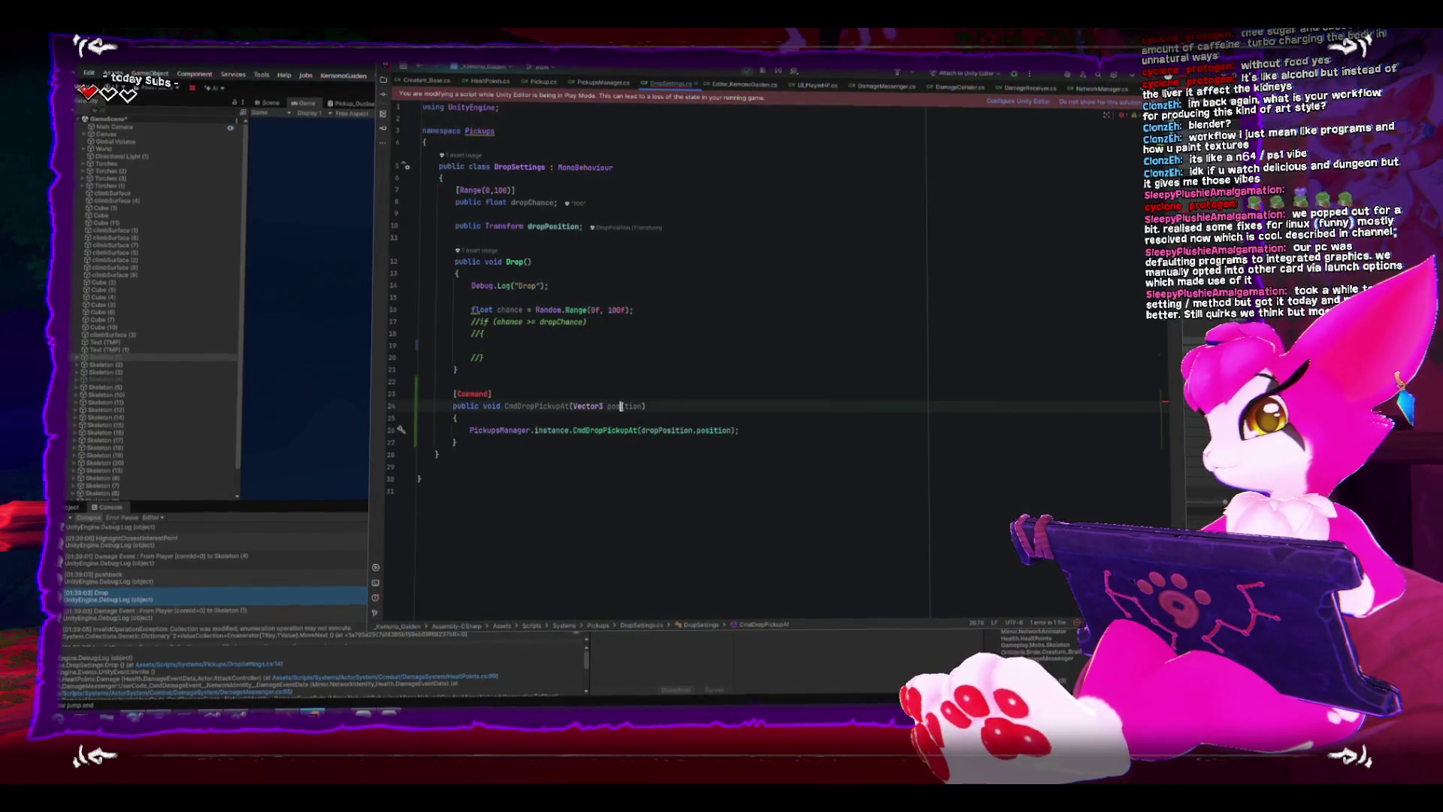
# Strip the dropPosition. prefix from the pasted argument, then undo to restore dropPosition.position.
pyautogui.click(656, 450)
pyautogui.click(694, 433)
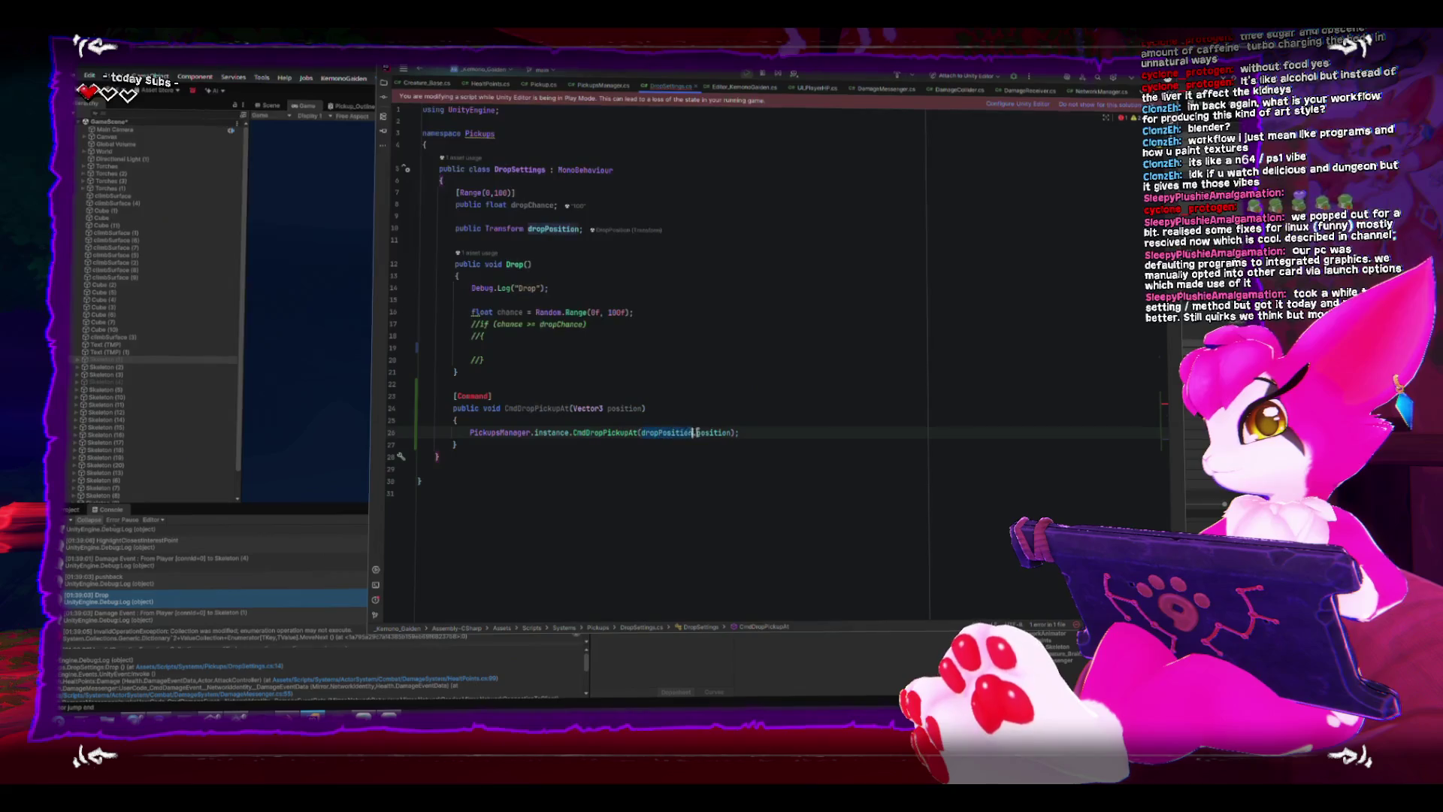
pyautogui.moveTo(641, 433); pyautogui.dragTo(701, 432)
pyautogui.press('BackSpace')
pyautogui.click(643, 353)
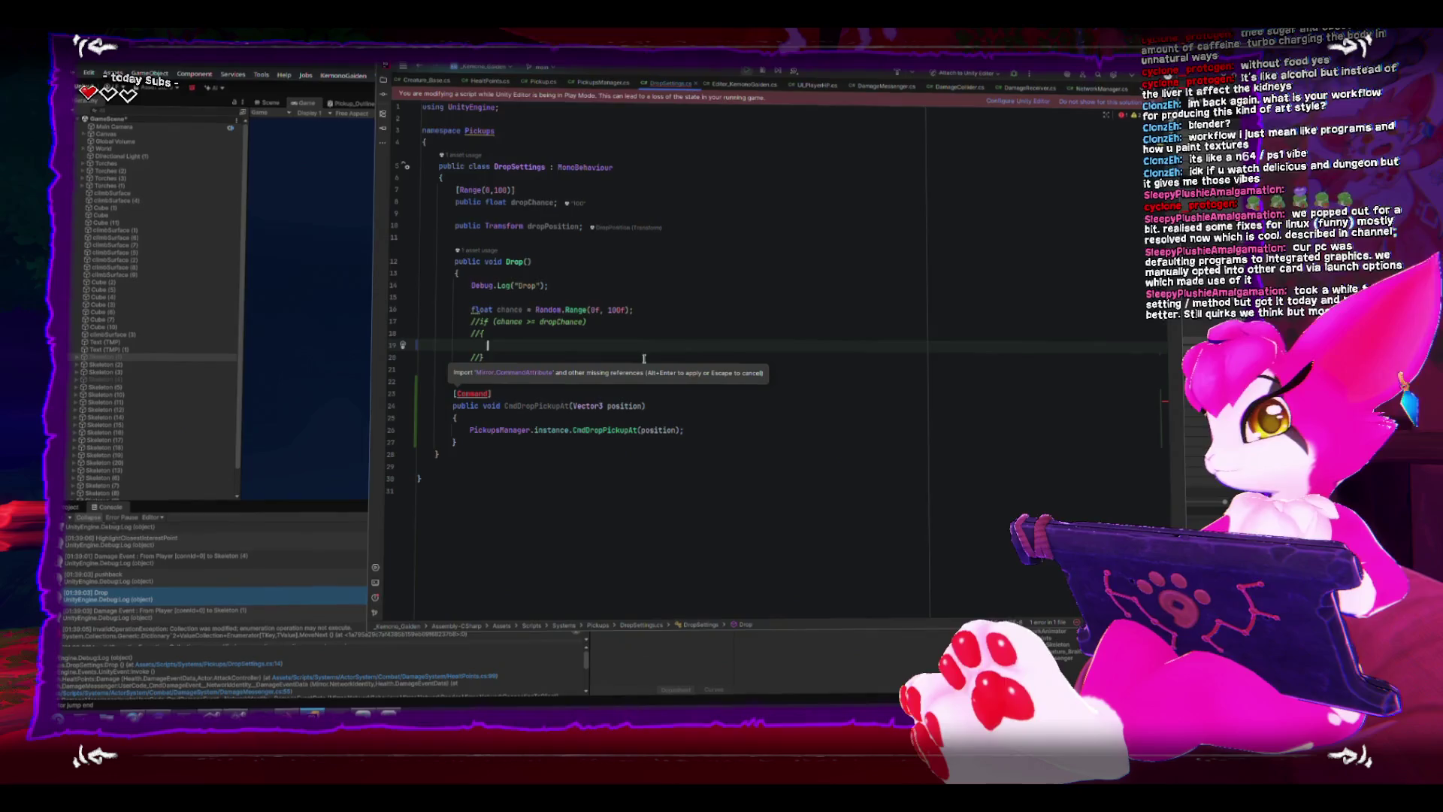
pyautogui.hotkey('ctrl', 'z')
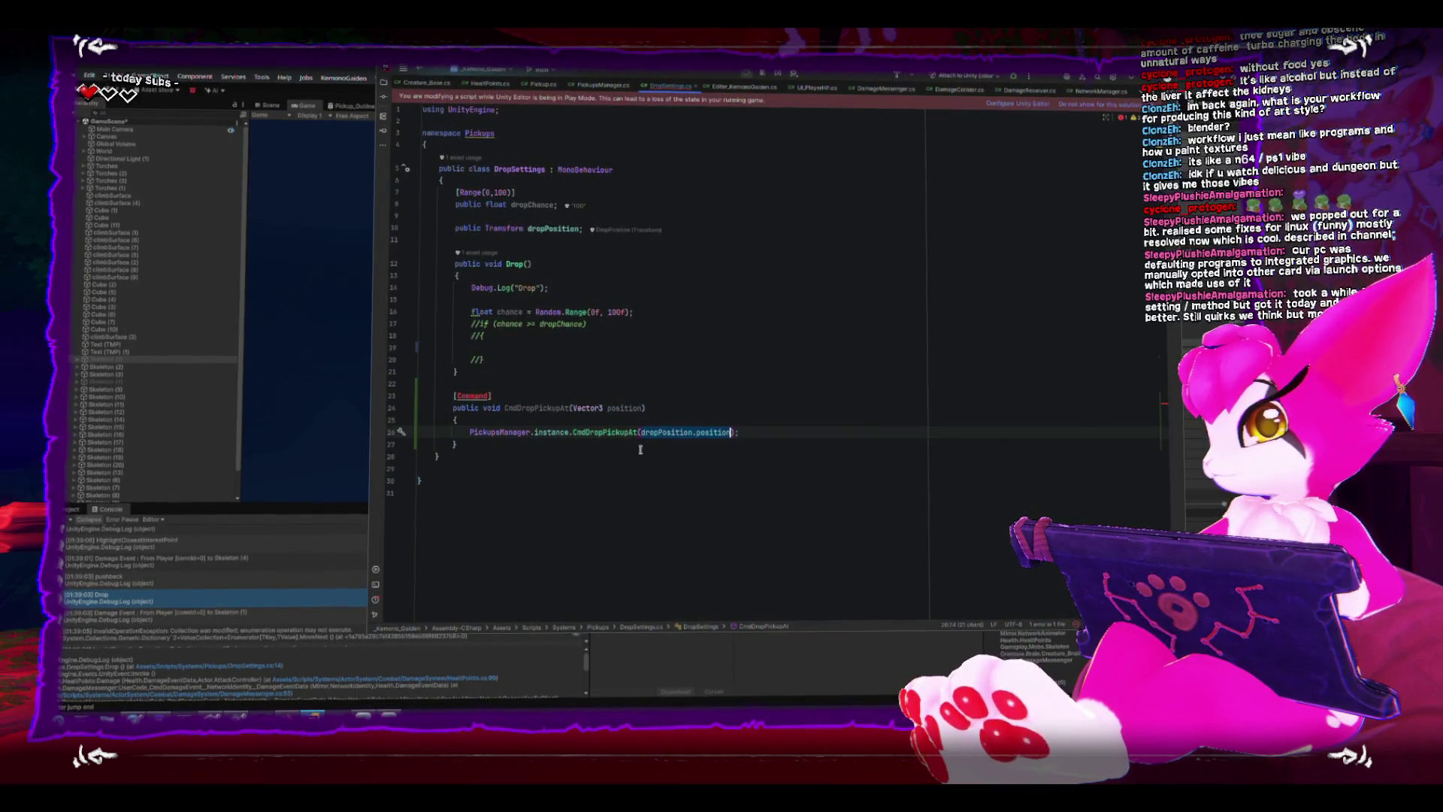
pyautogui.press('Down')
pyautogui.click(656, 430)
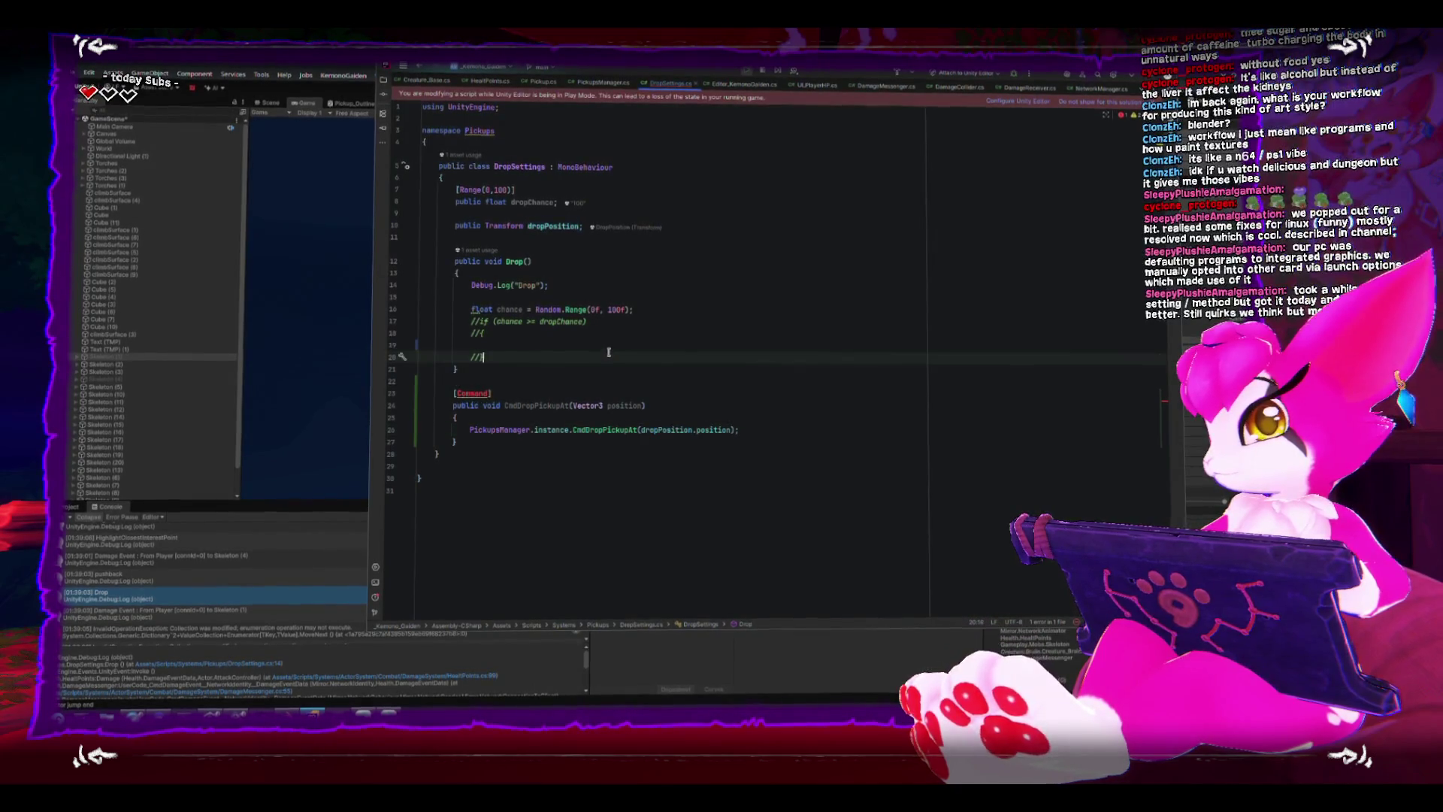
pyautogui.click(534, 345)
pyautogui.doubleClick(586, 169)
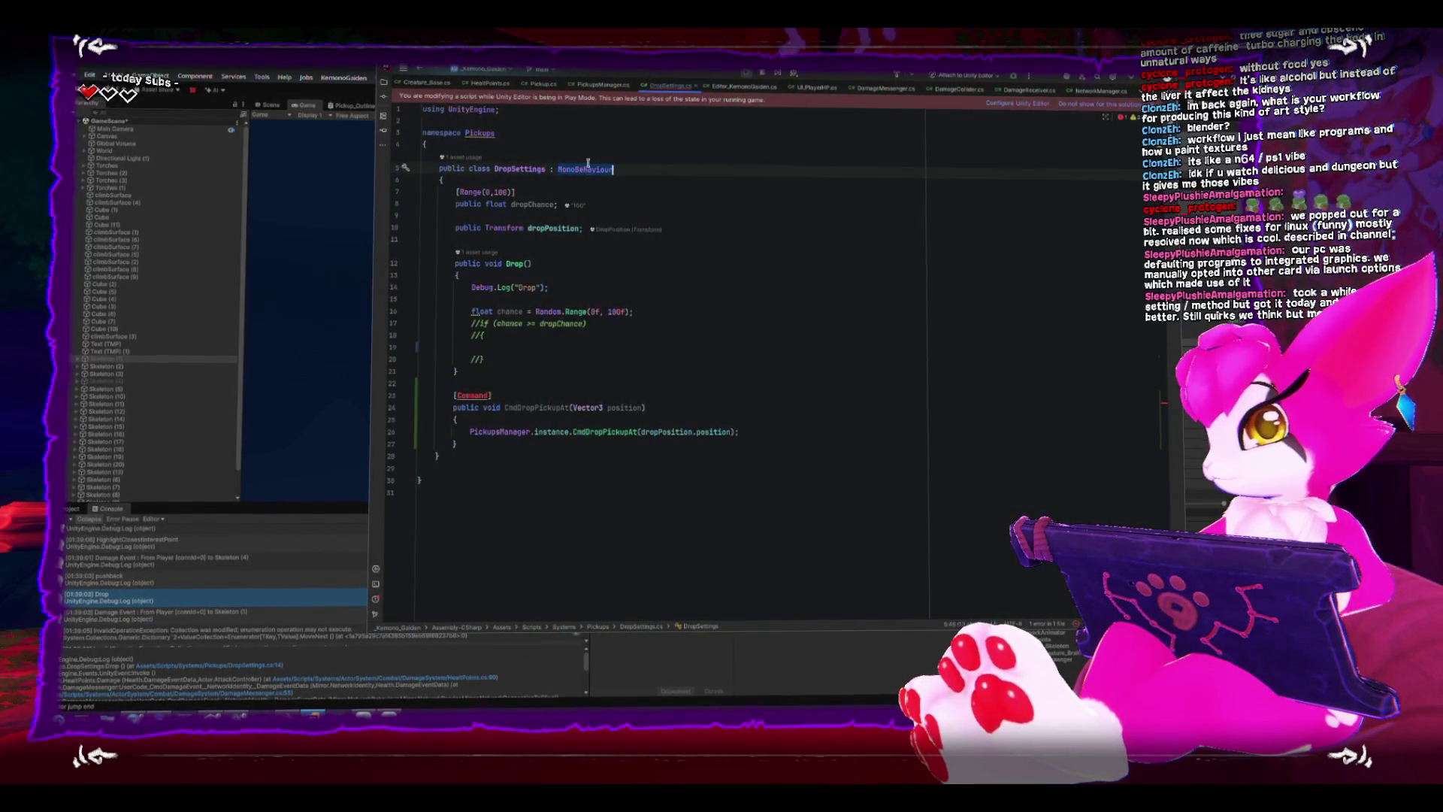
pyautogui.write('Network')
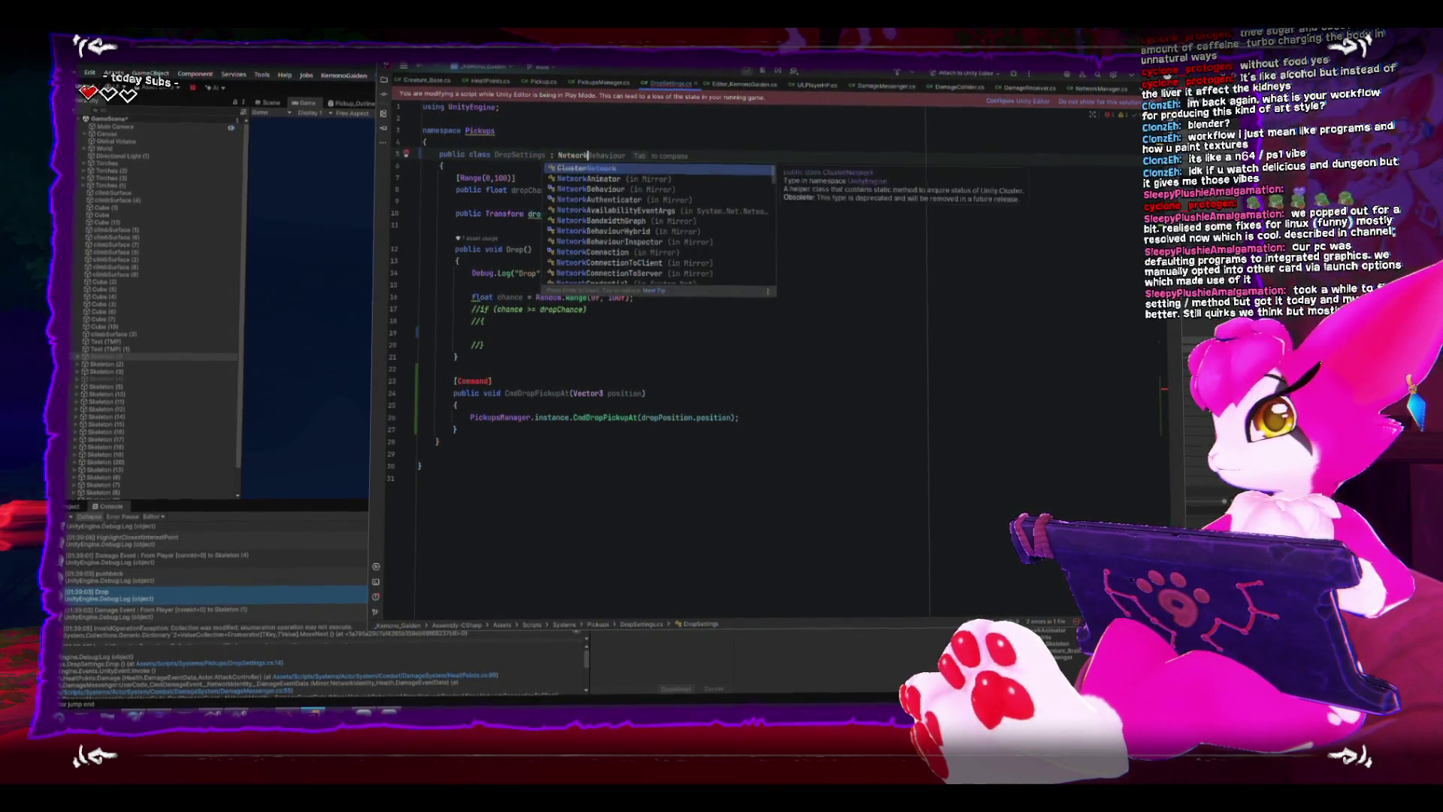
pyautogui.write('orkBe')
# Make DropSettings derive from NetworkBehaviour and add a CmdDropPickupAt call inside Drop().
pyautogui.press('Return')
pyautogui.click(649, 271)
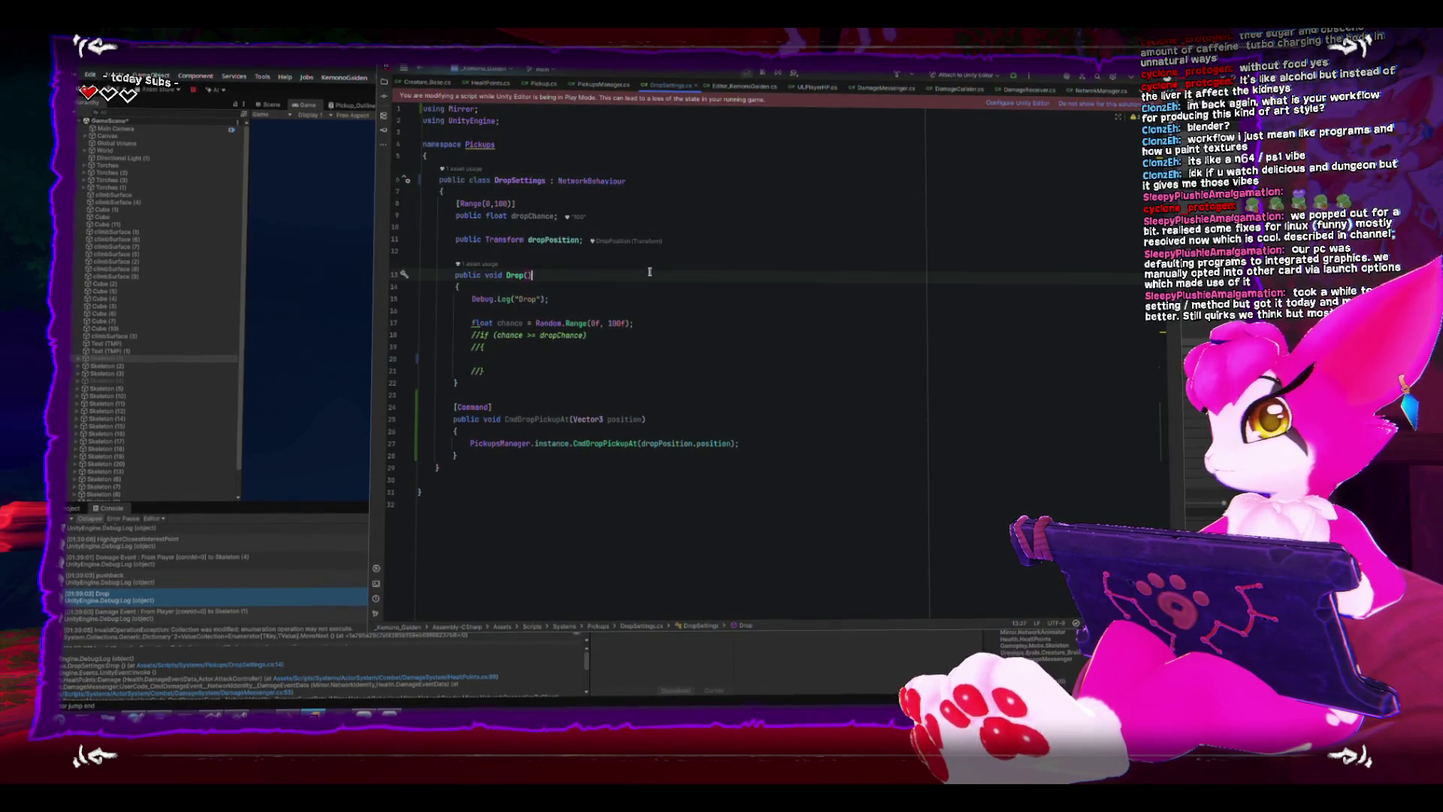
pyautogui.click(576, 356)
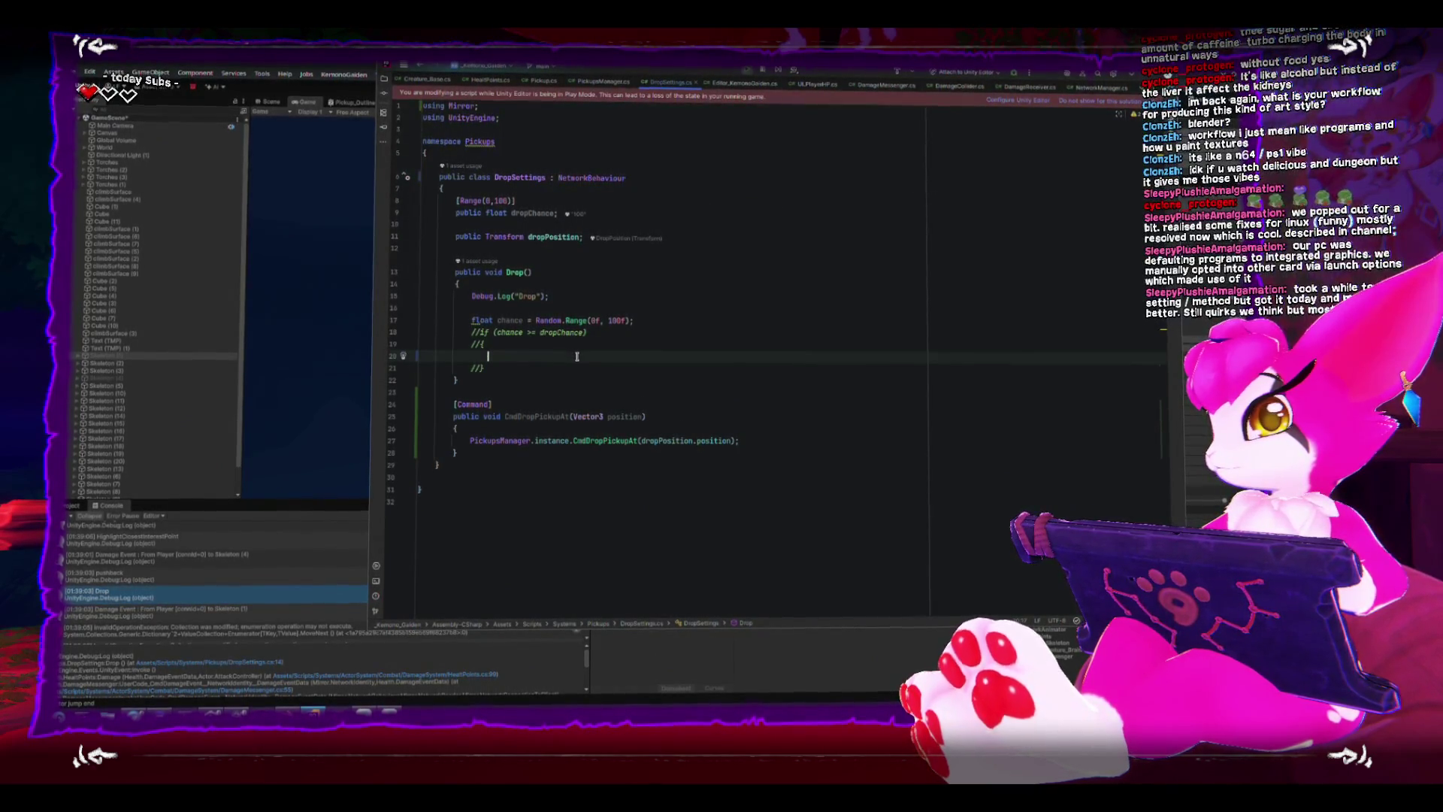
pyautogui.write('CmdDrop')
pyautogui.press('Return')
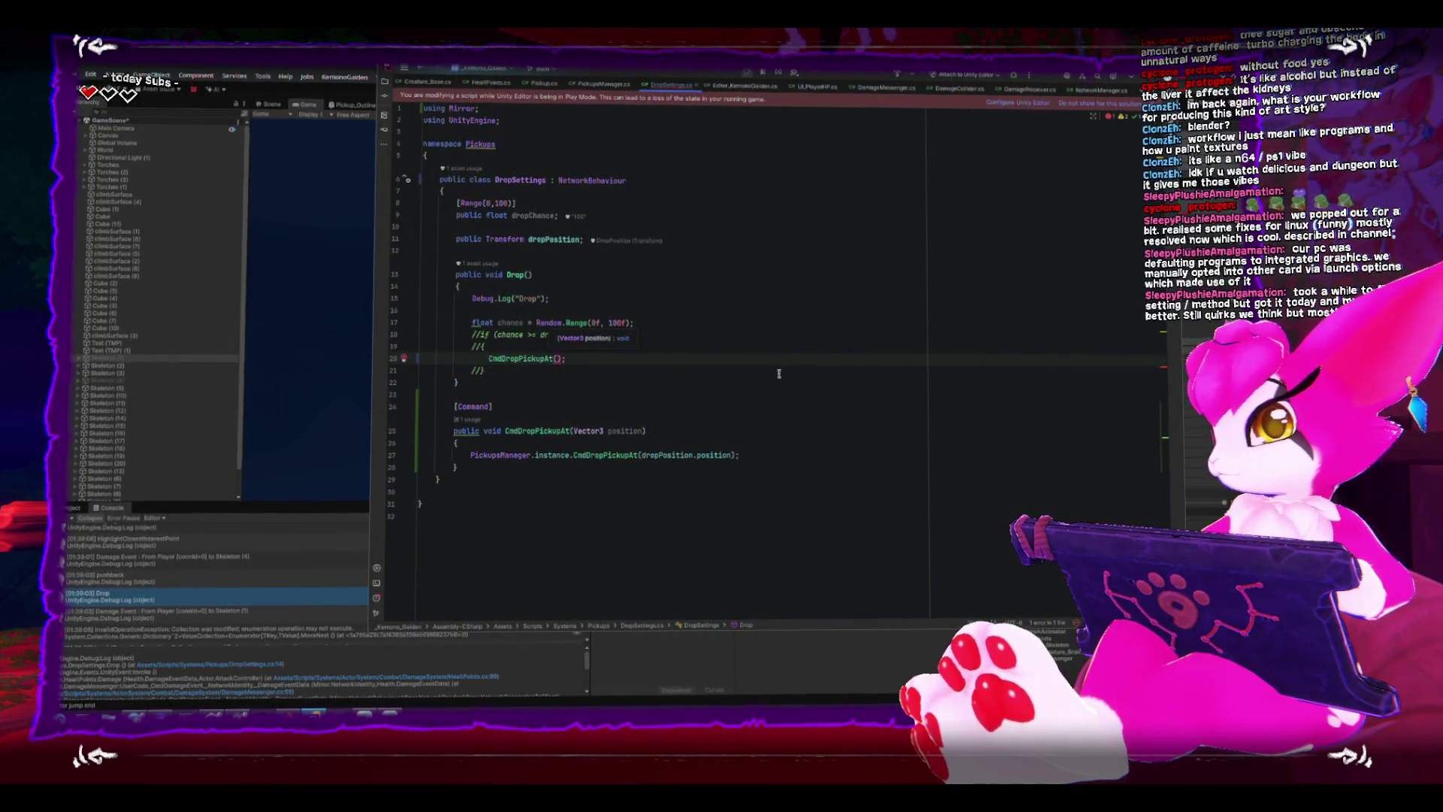
# Move dropPosition.position out of the PickupsManager call into the CmdDropPickupAt call's argument.
pyautogui.click(641, 452)
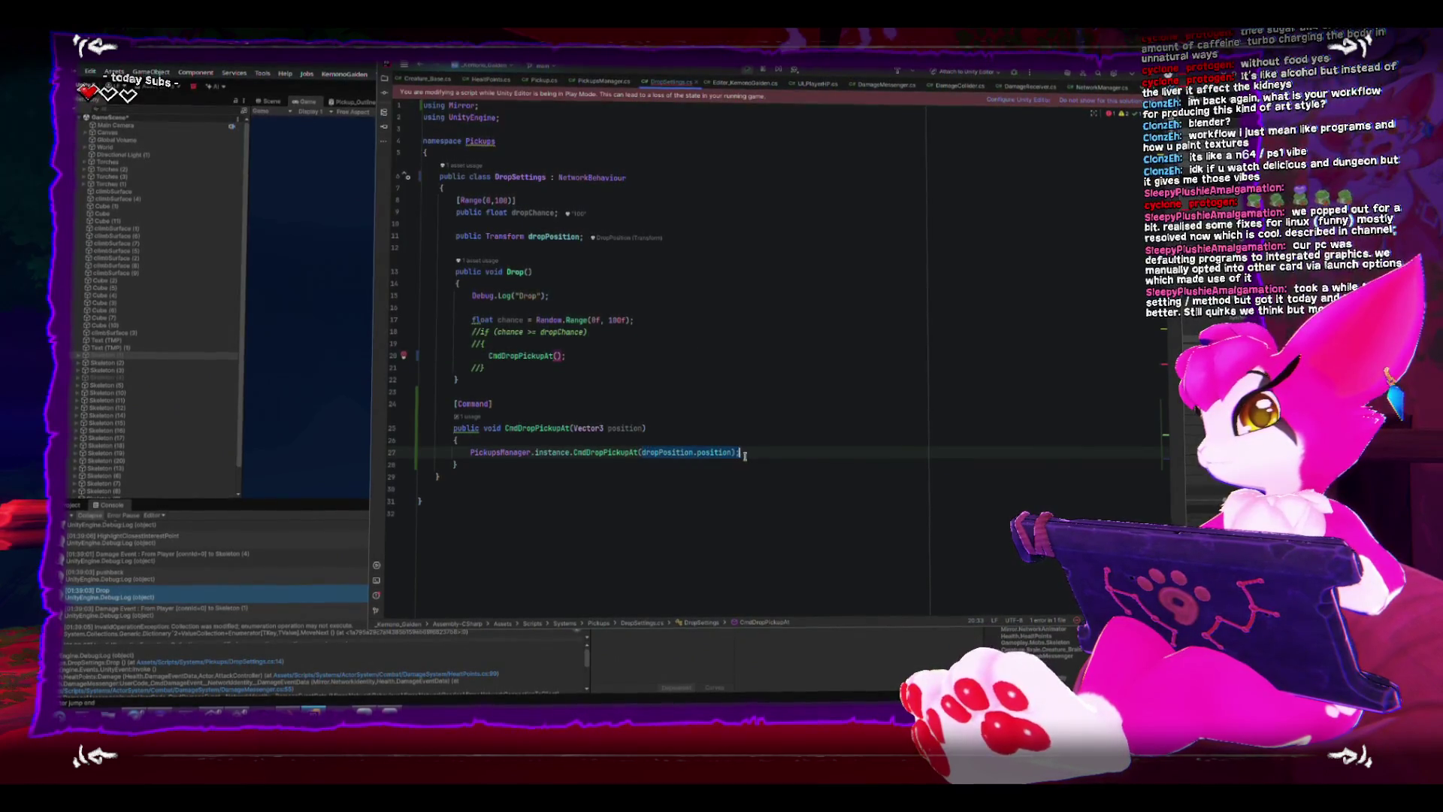
pyautogui.hotkey('ctrl', 'x')
pyautogui.click(560, 356)
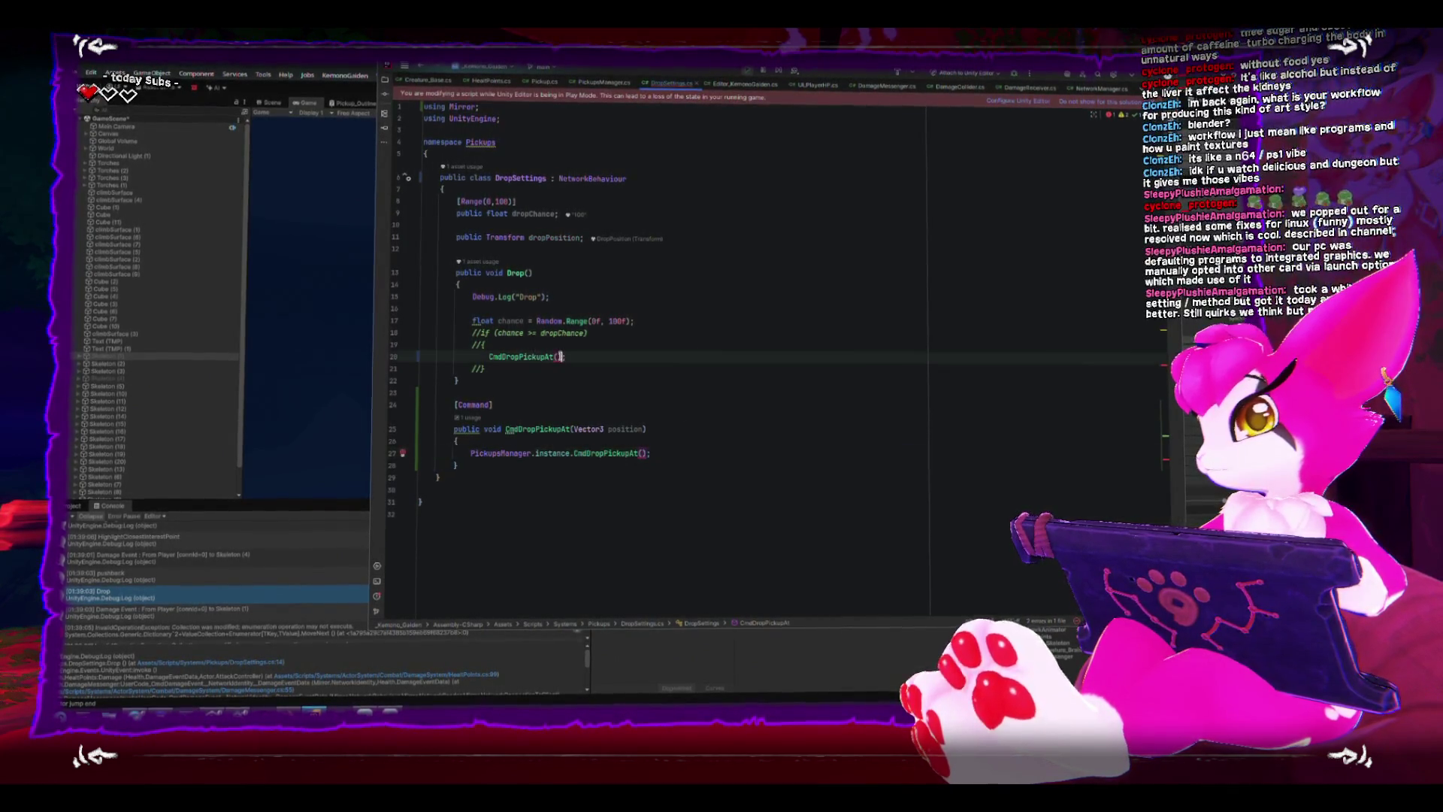
pyautogui.click(677, 390)
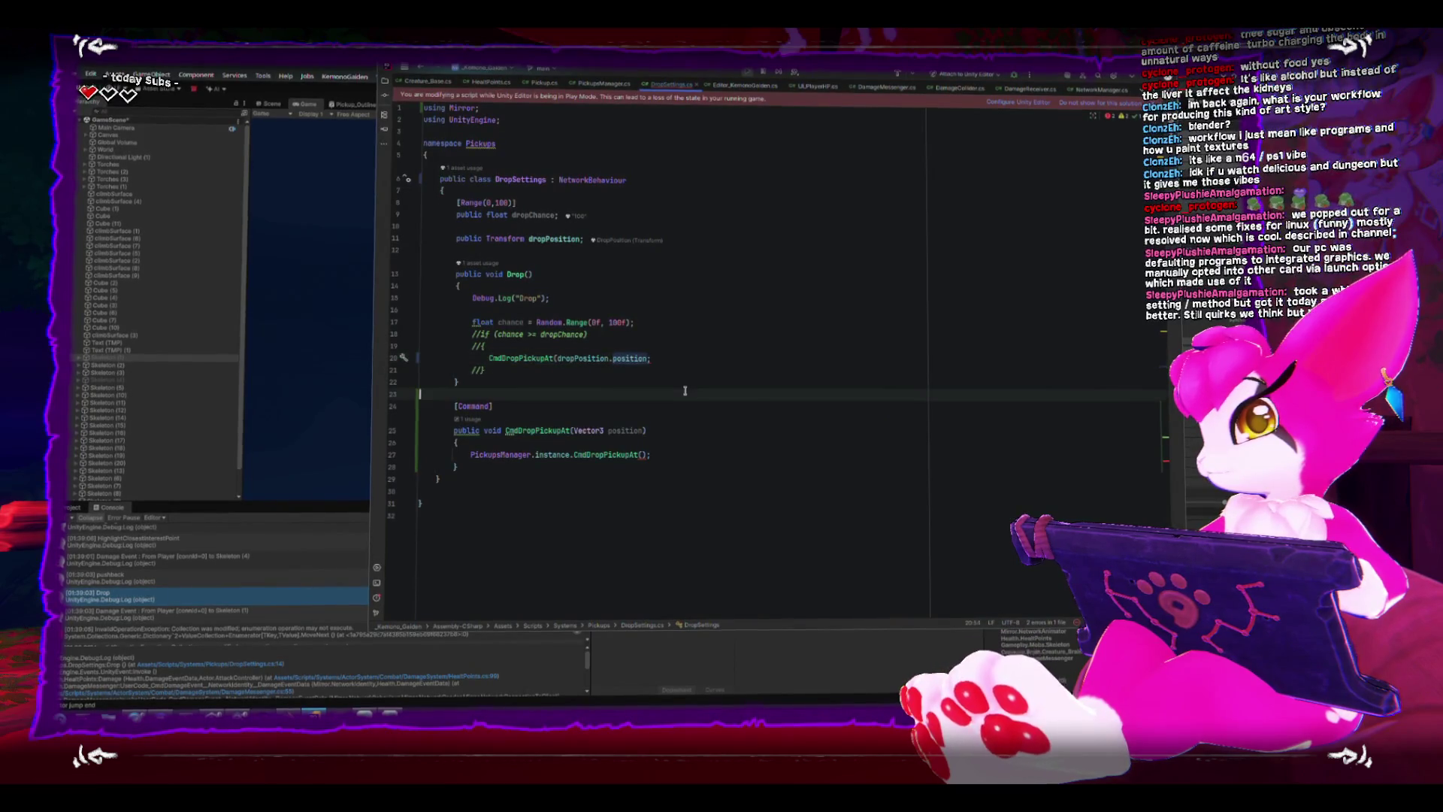
pyautogui.click(642, 356)
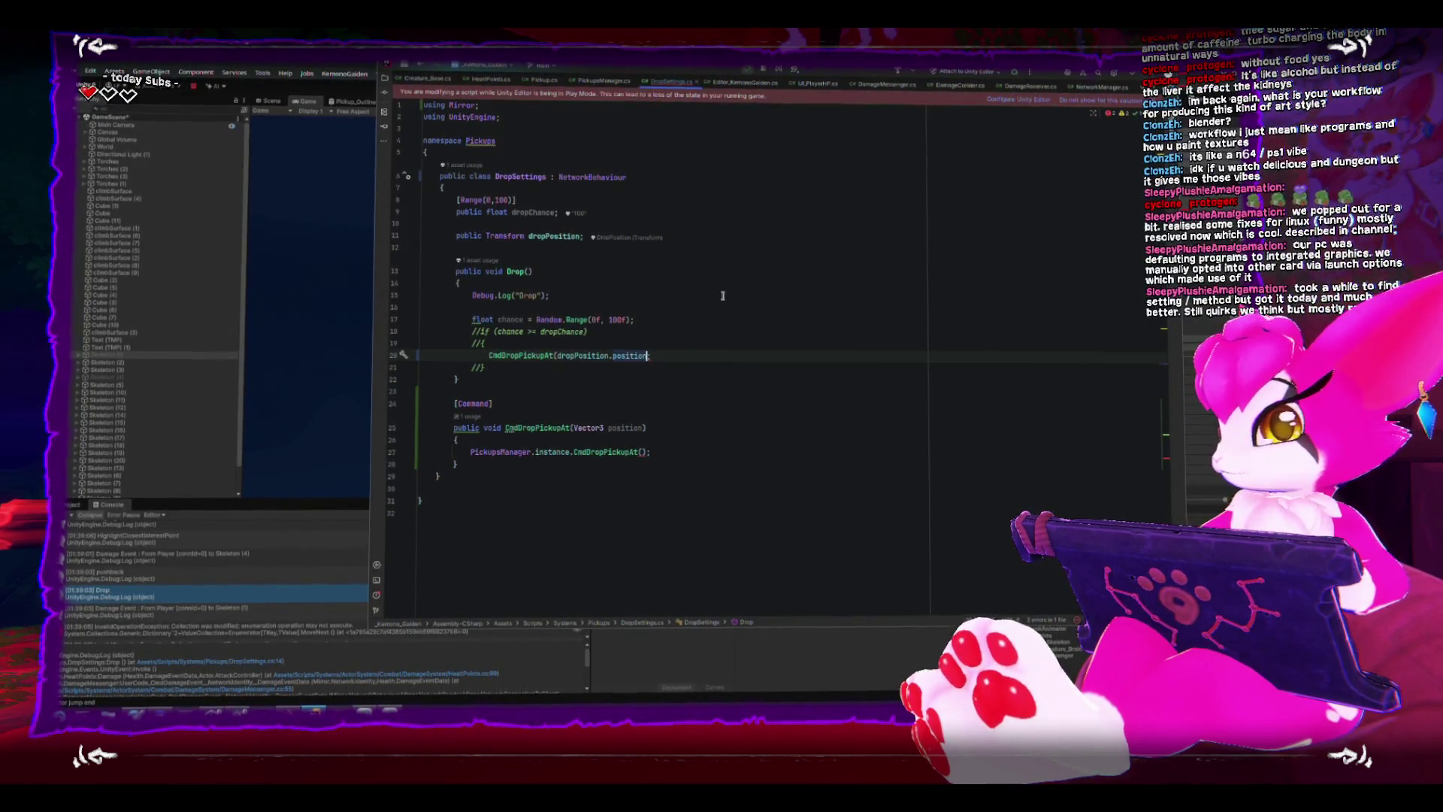
pyautogui.write(');')
# Pass the position parameter to PickupsManager.DropPickupAt inside the command method.
pyautogui.click(622, 438)
pyautogui.doubleClick(629, 432)
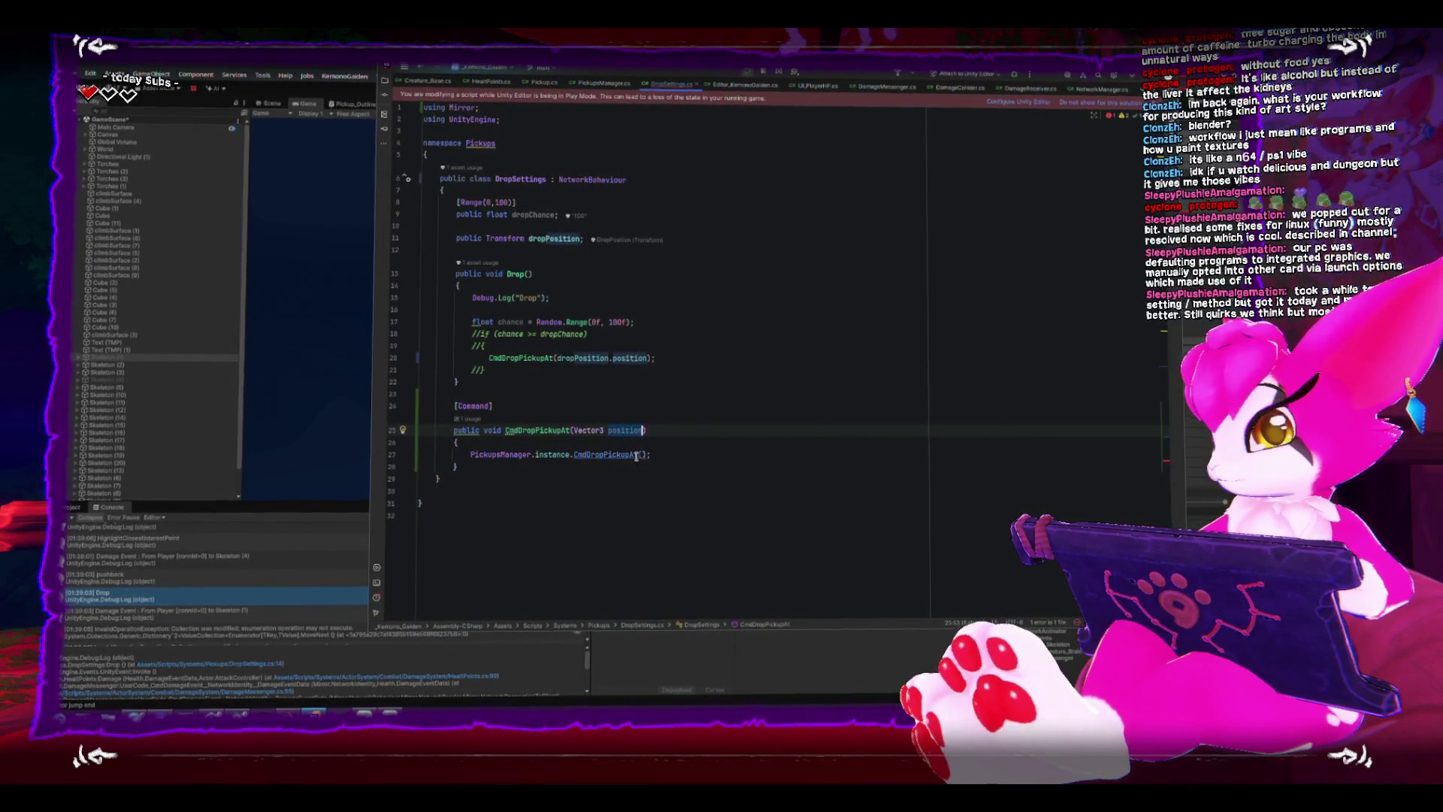
pyautogui.click(643, 455)
pyautogui.hotkey('ctrl', 'v')
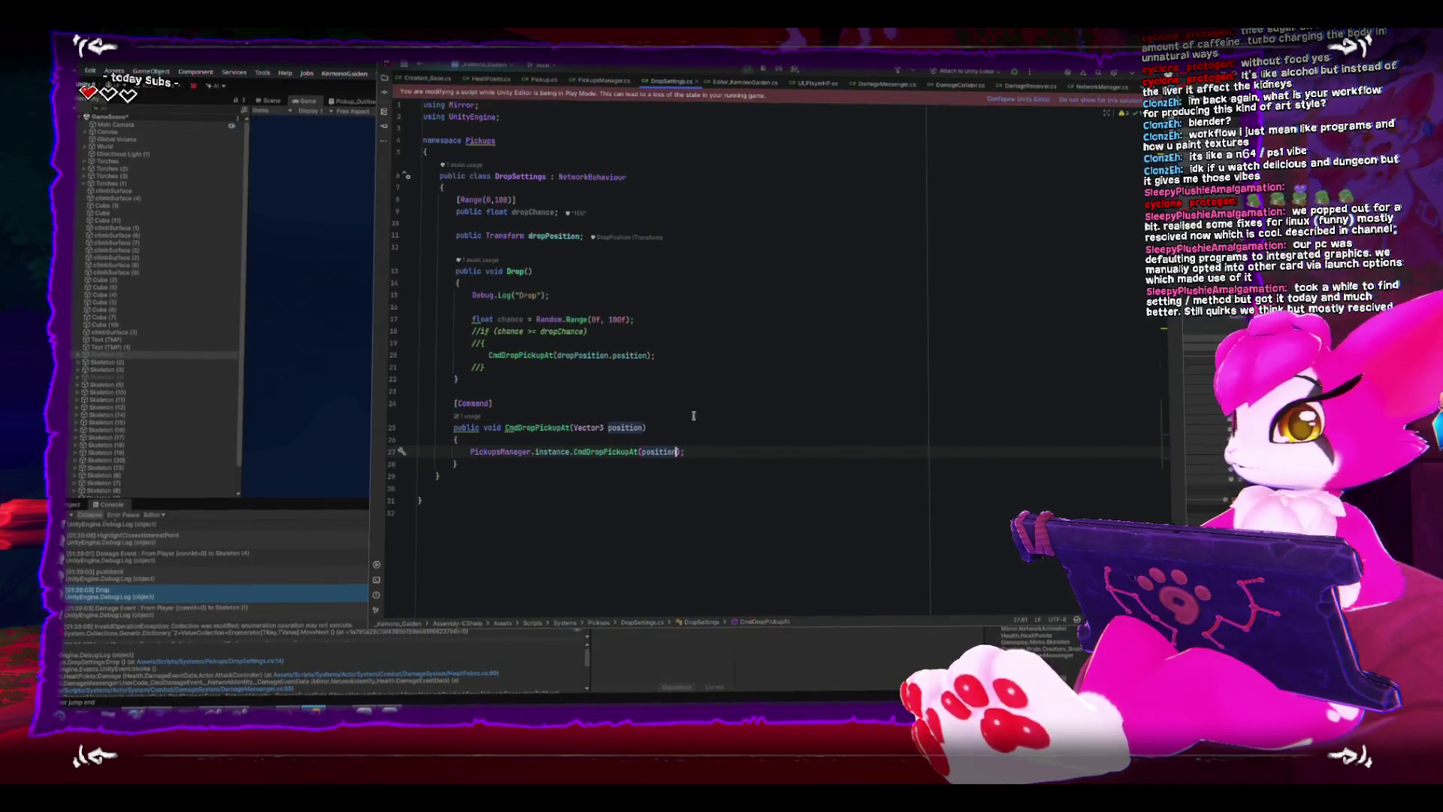
pyautogui.press('Up')
pyautogui.press('Up')
pyautogui.press('Up')
# Switch to Unity so it recompiles DropSettings, glance back at Rider, then stop the running game.
pyautogui.hotkey('alt', 'Tab')
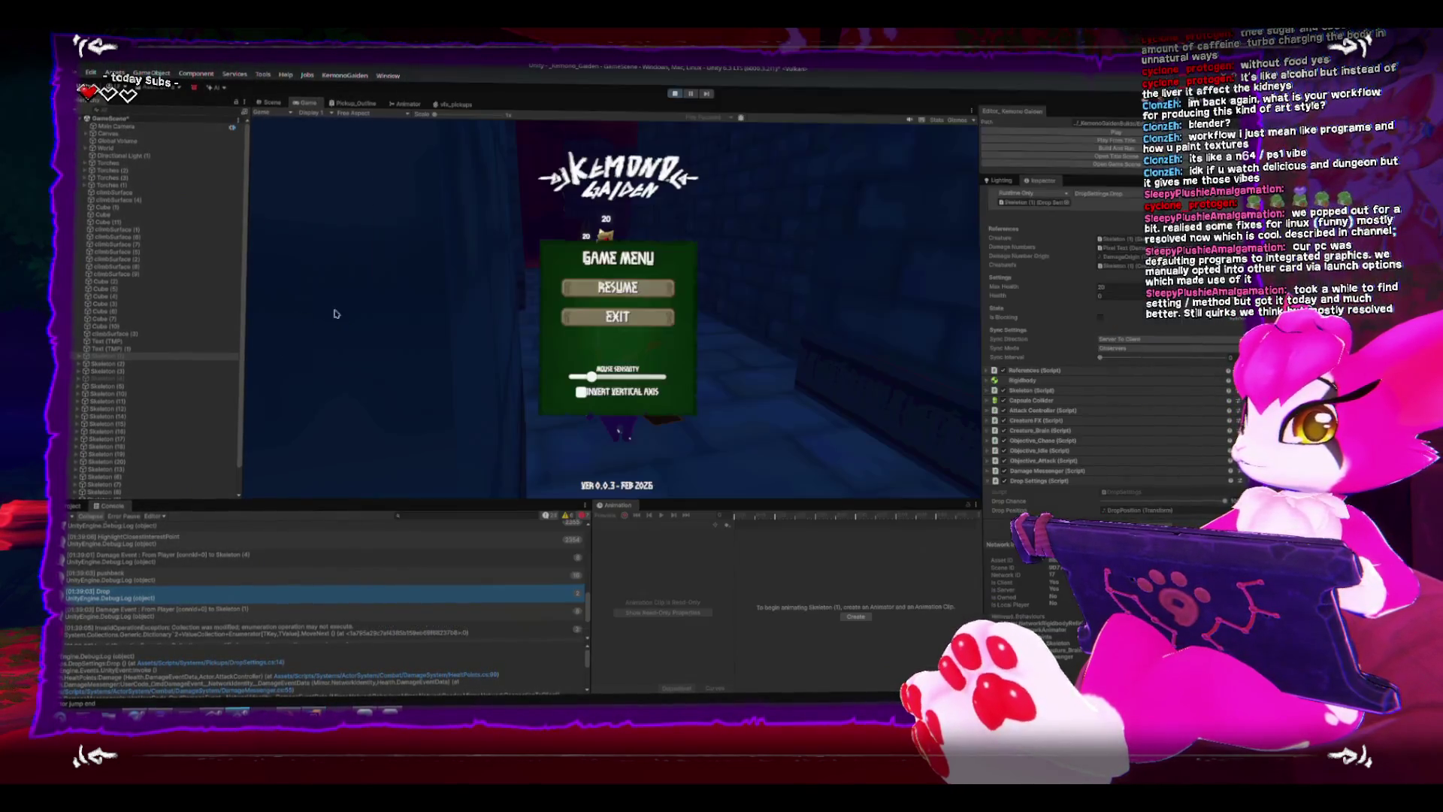
pyautogui.click(678, 99)
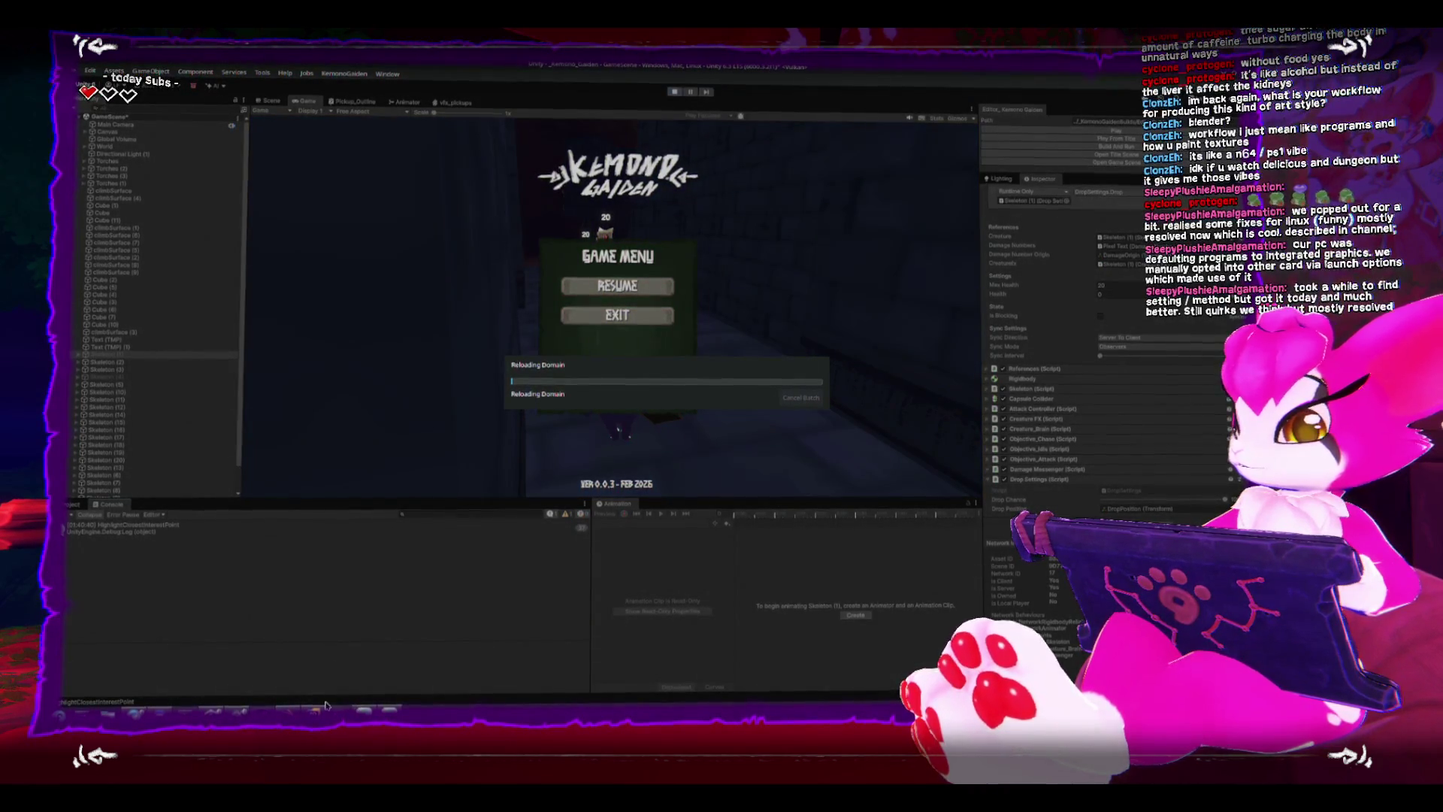
pyautogui.hotkey('alt', 'Tab')
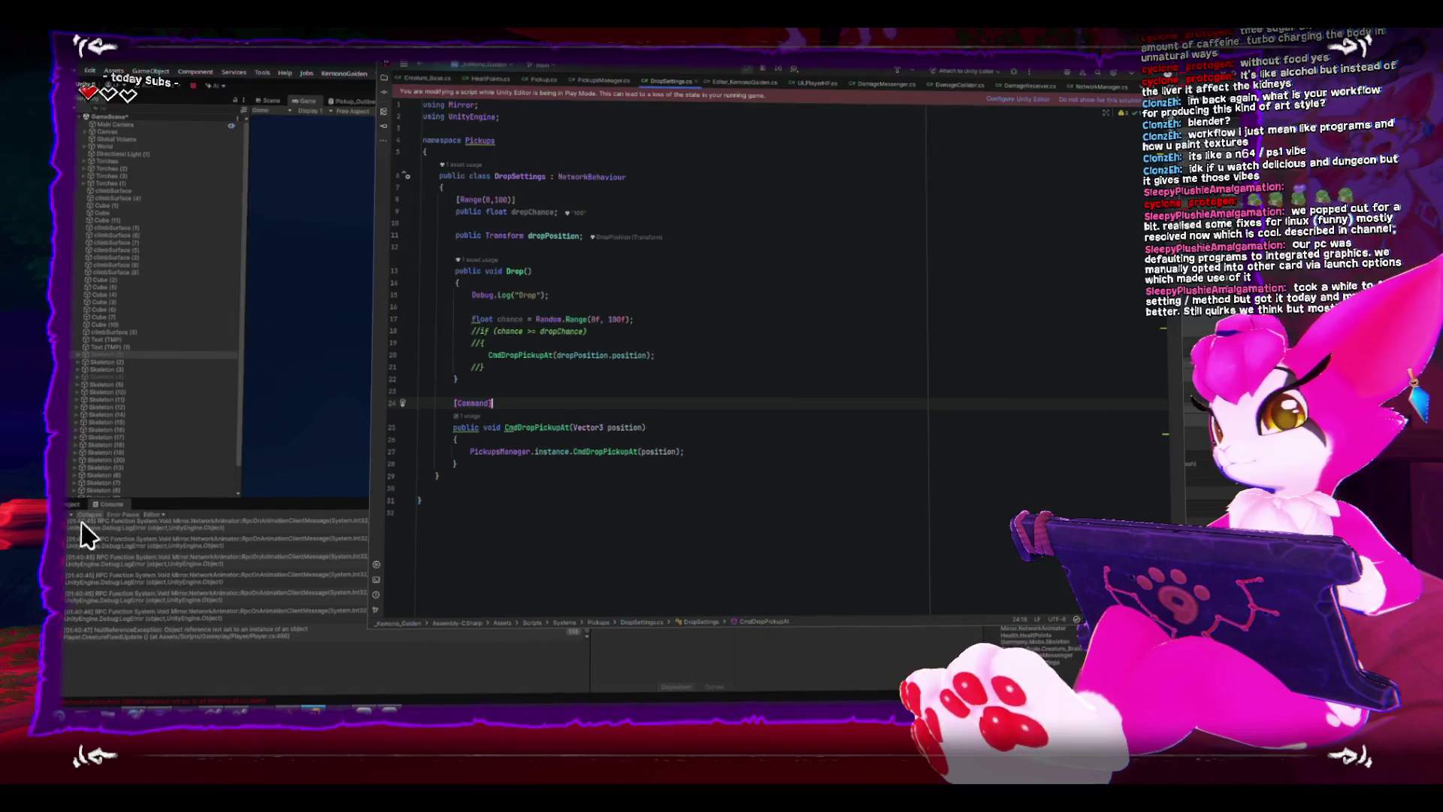
pyautogui.click(225, 581)
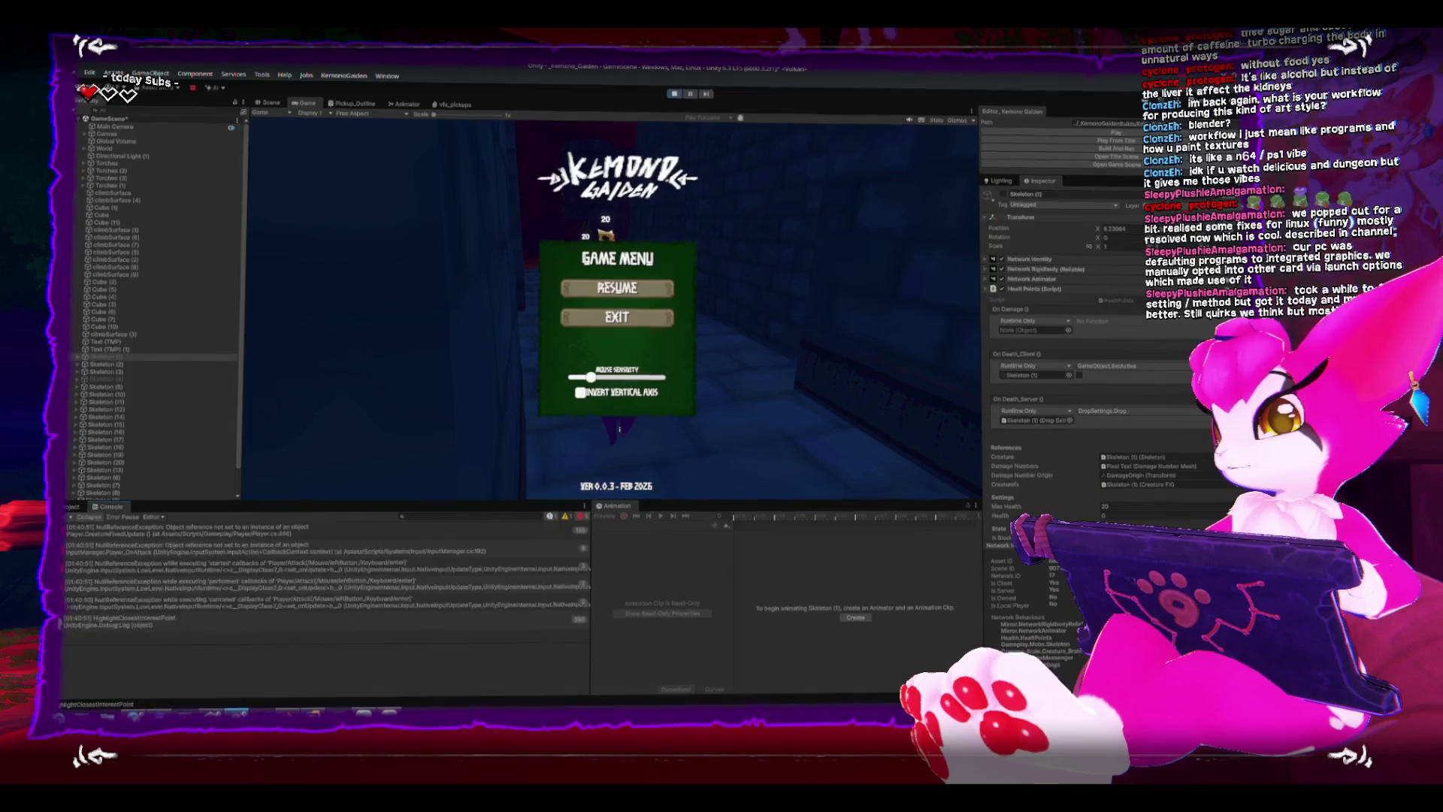
pyautogui.click(675, 92)
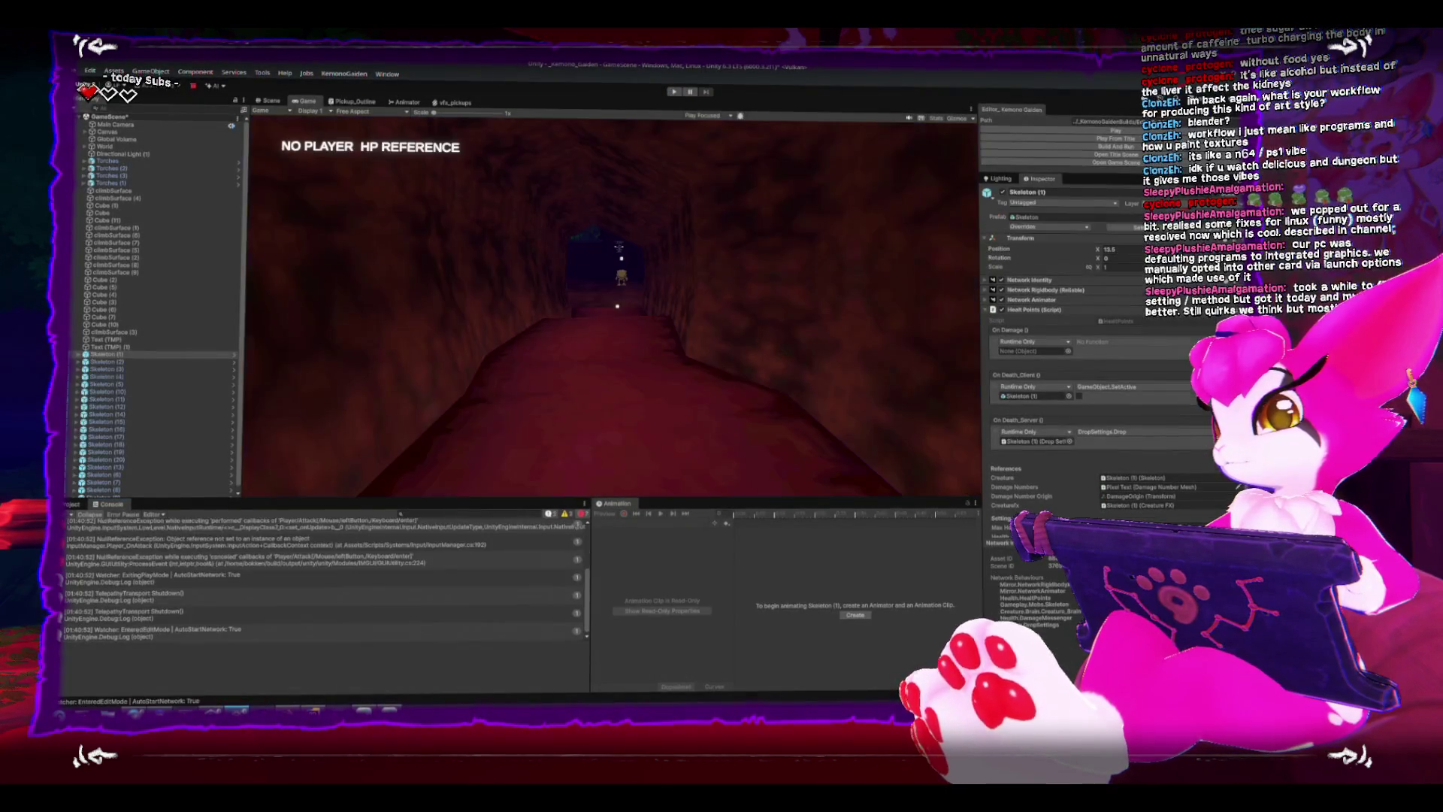
# Select and inspect Drop's CmdDropPickupAt call in DropSettings.cs, then bring Unity back to the front.
pyautogui.hotkey('alt', 'Tab')
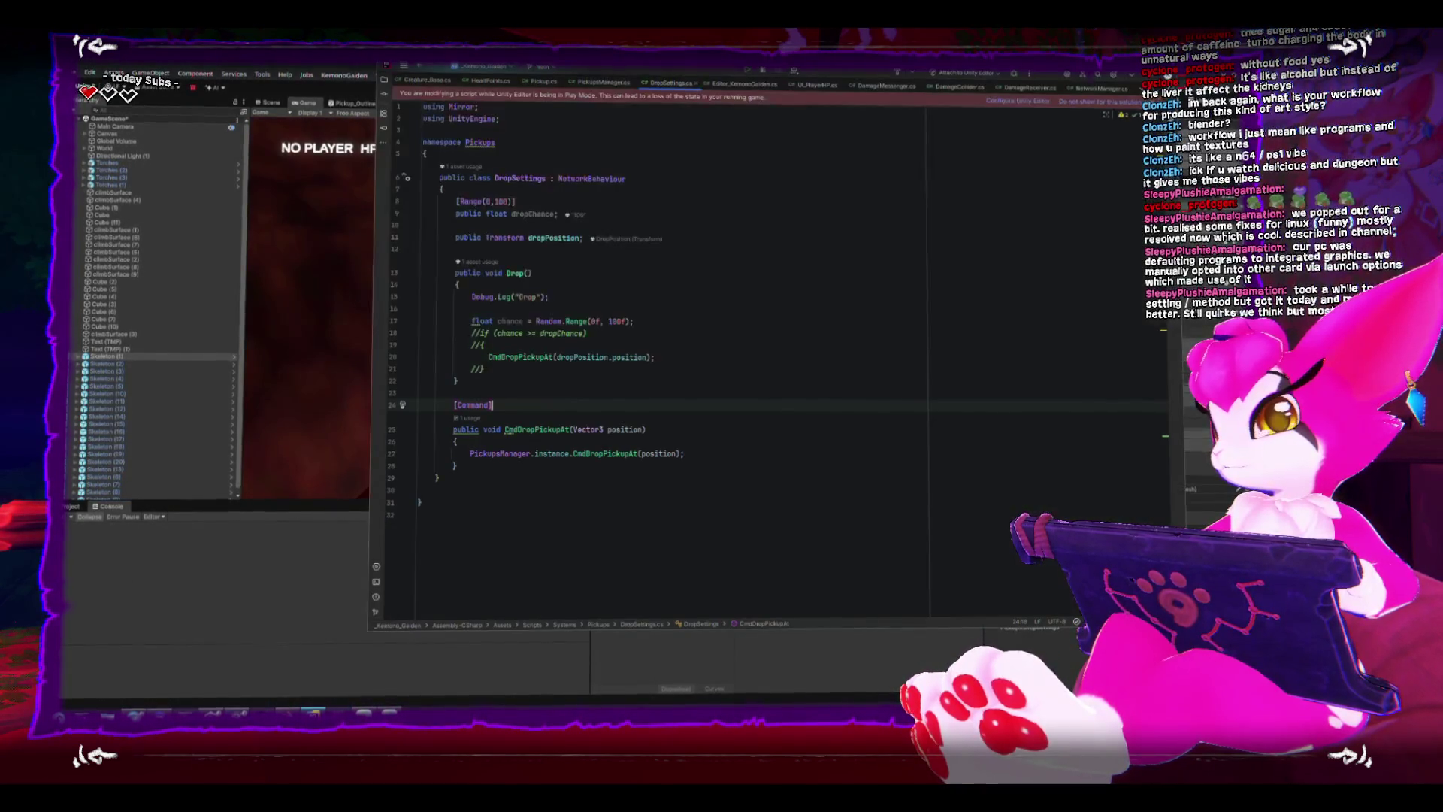
pyautogui.moveTo(457, 273)
pyautogui.mouseDown()
pyautogui.moveTo(510, 393)
pyautogui.moveTo(433, 270)
pyautogui.mouseUp()
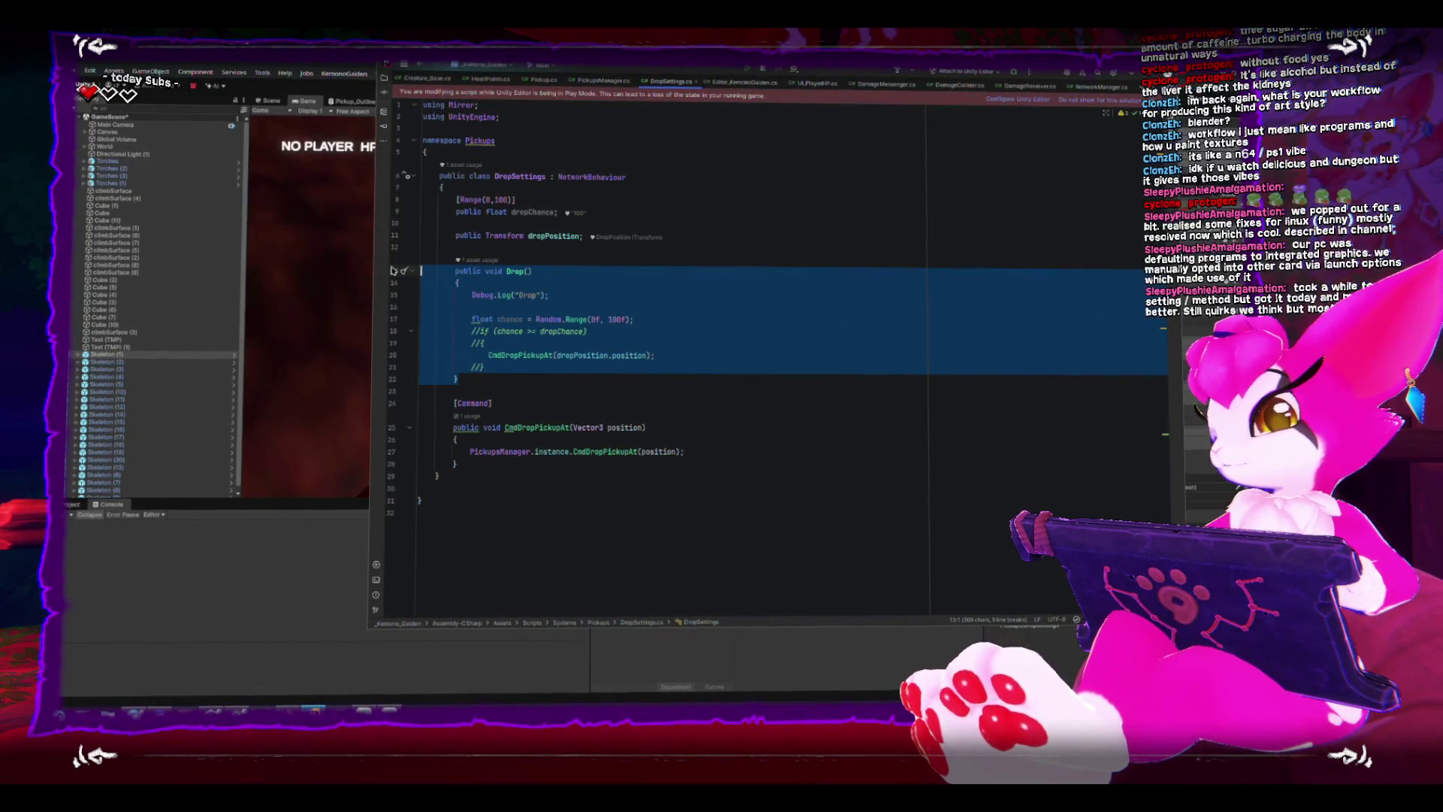
pyautogui.moveTo(499, 372); pyautogui.dragTo(394, 266)
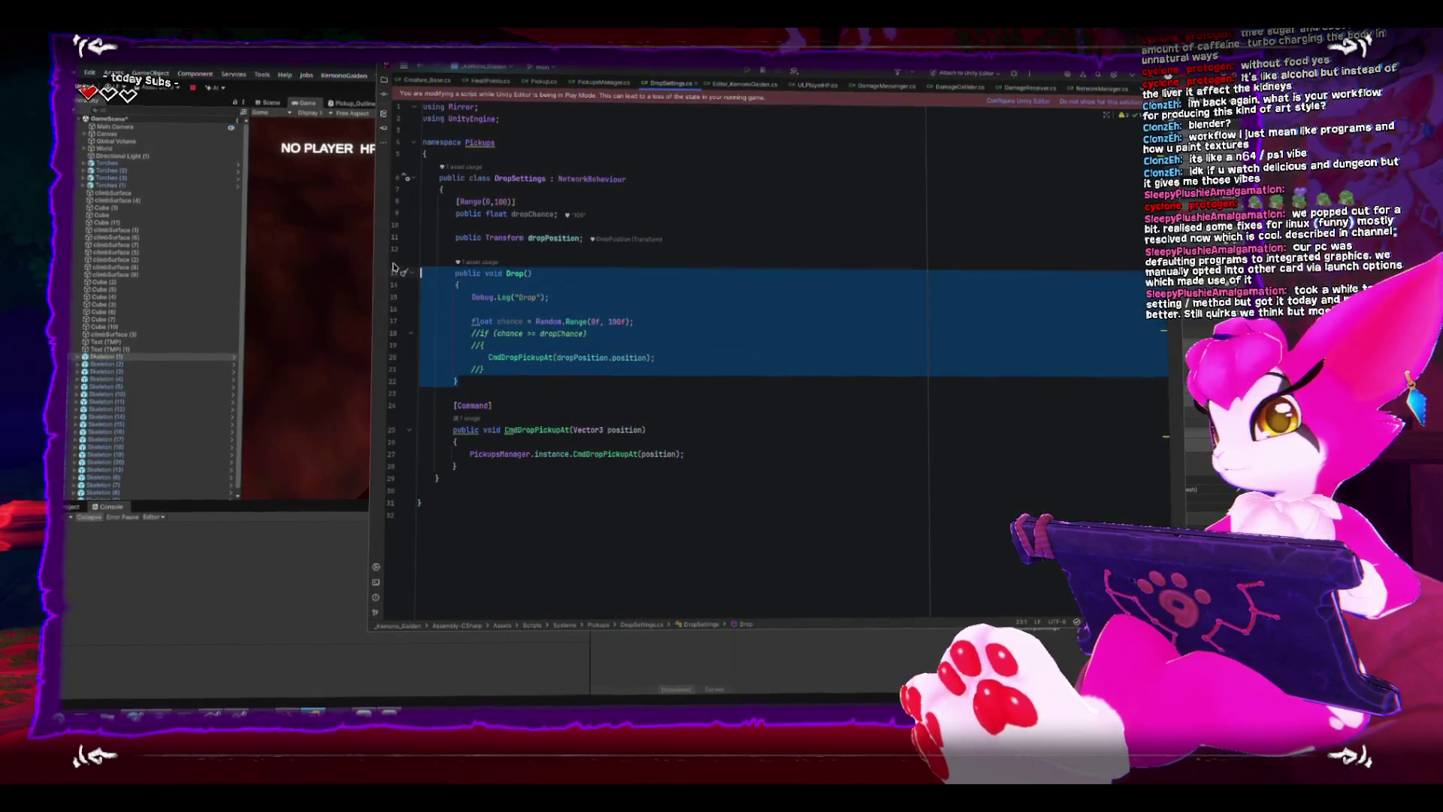
pyautogui.click(577, 378)
pyautogui.click(655, 357)
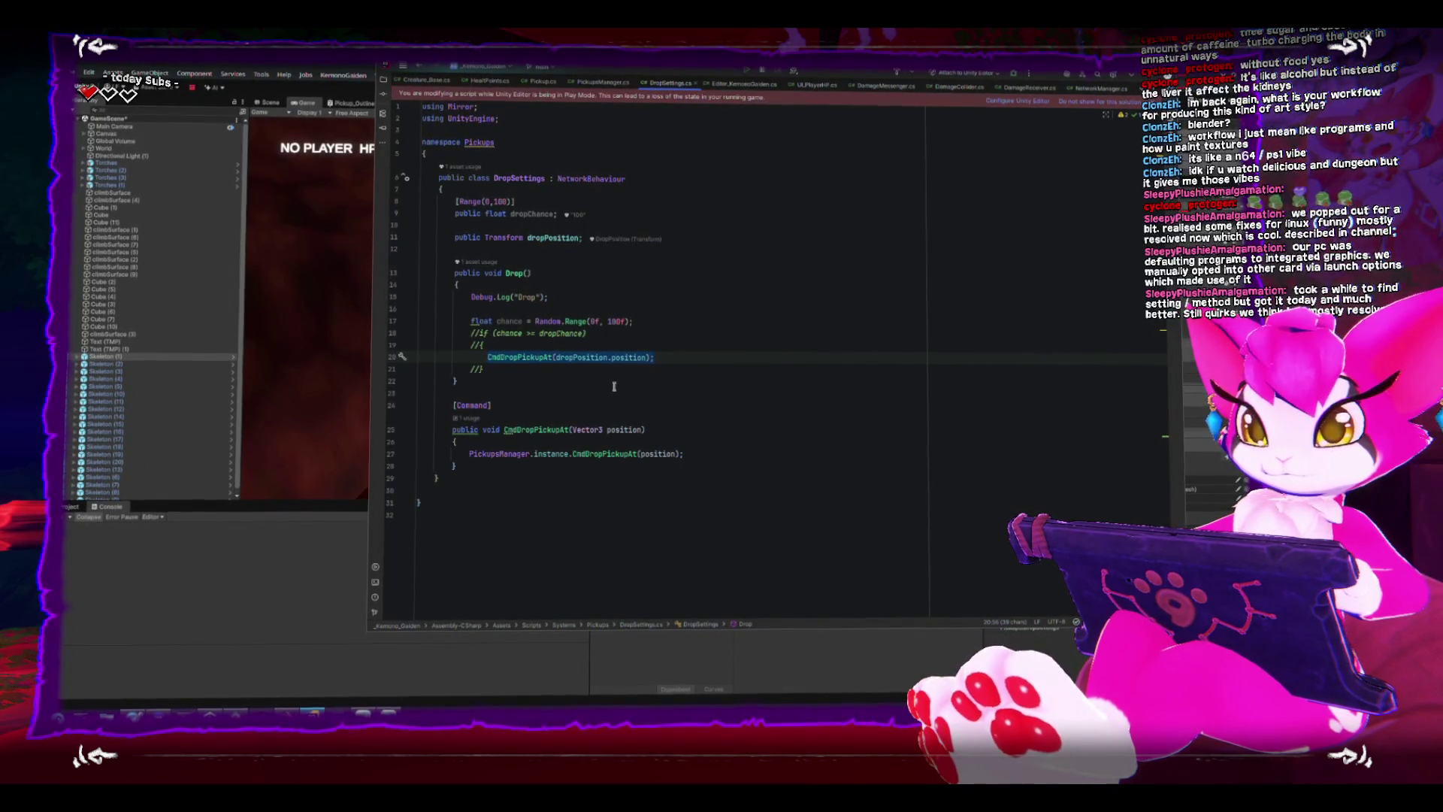
pyautogui.press('Right')
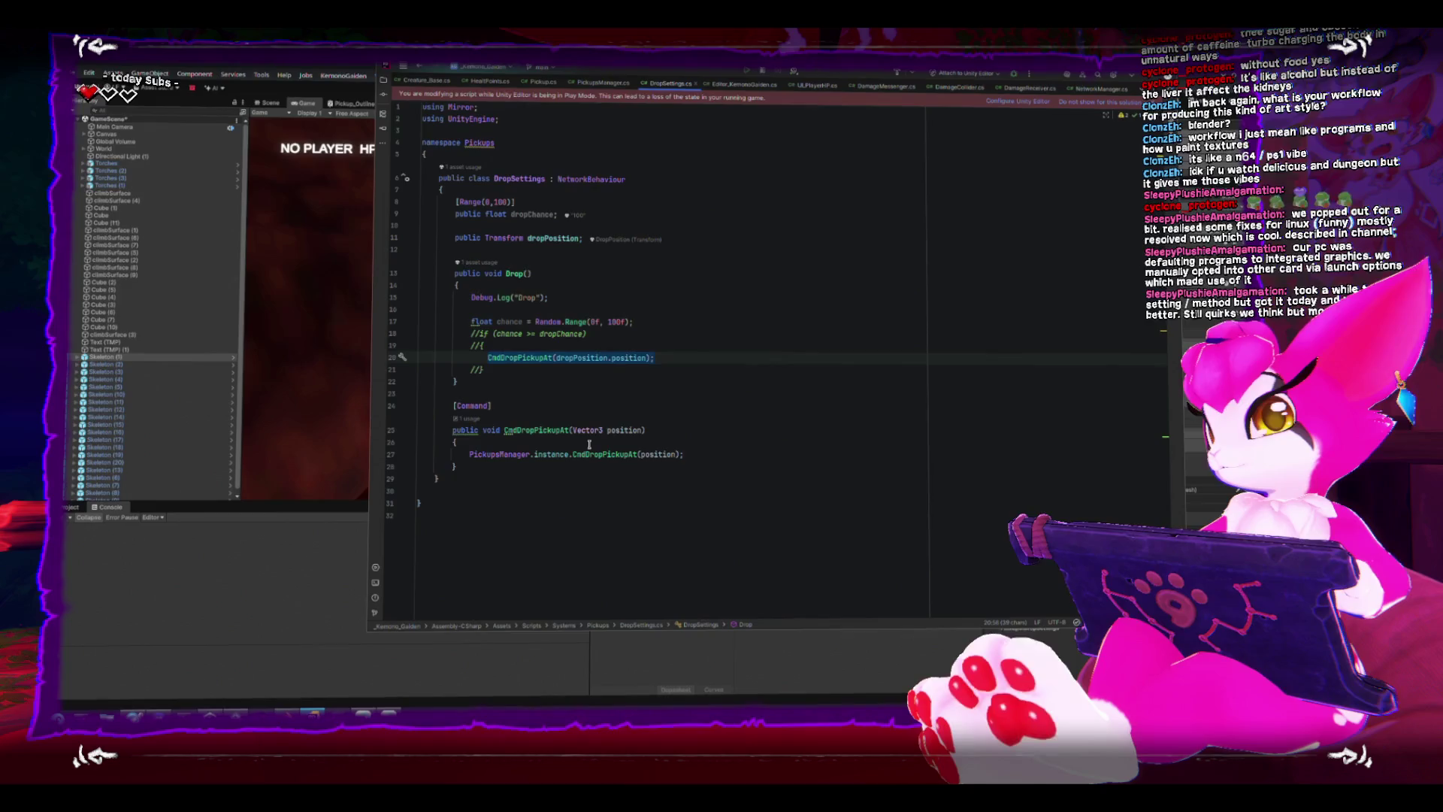
pyautogui.click(303, 598)
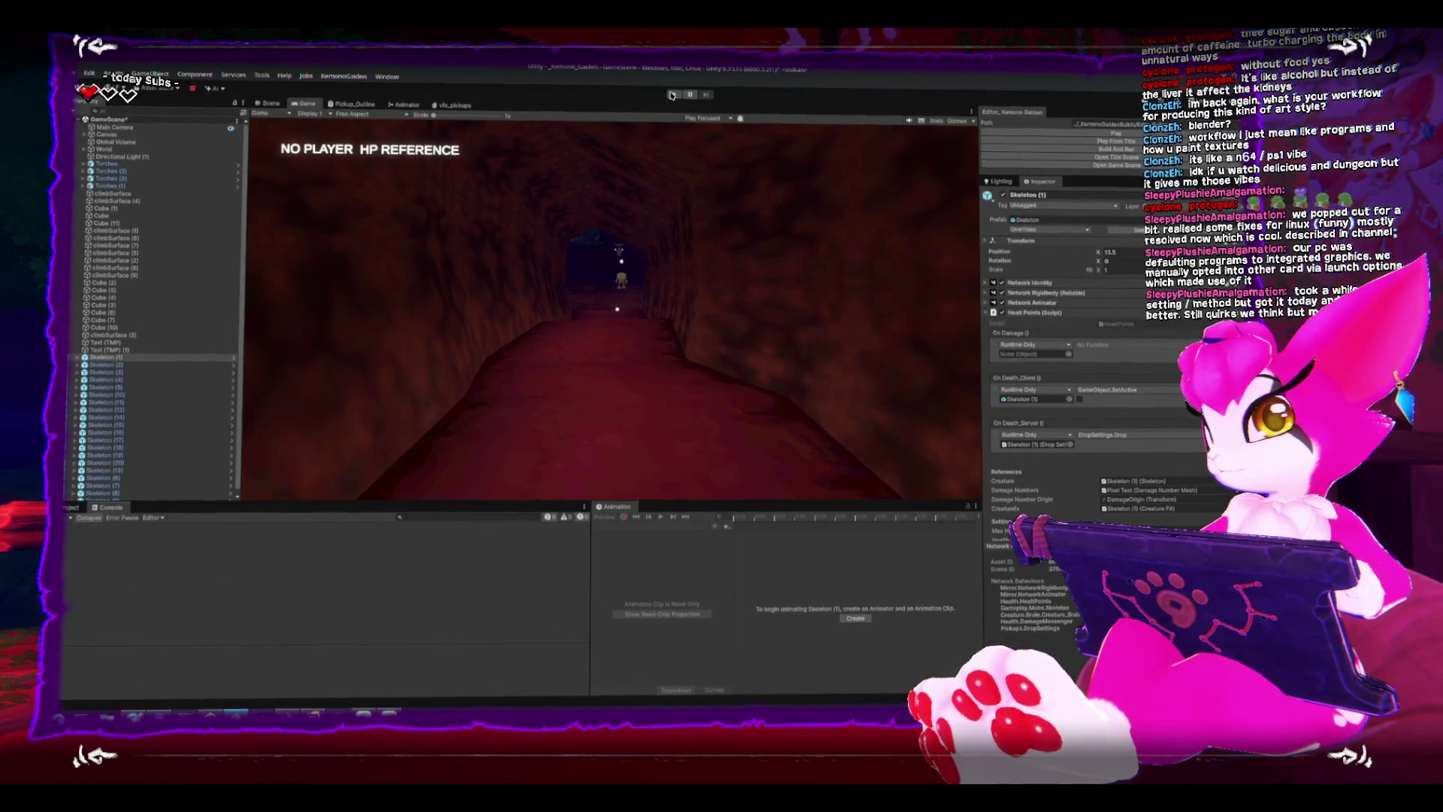
# Refresh Unity's assets so scripts recompile, then bring up PickupsManager.cs in Rider.
pyautogui.click(1068, 137)
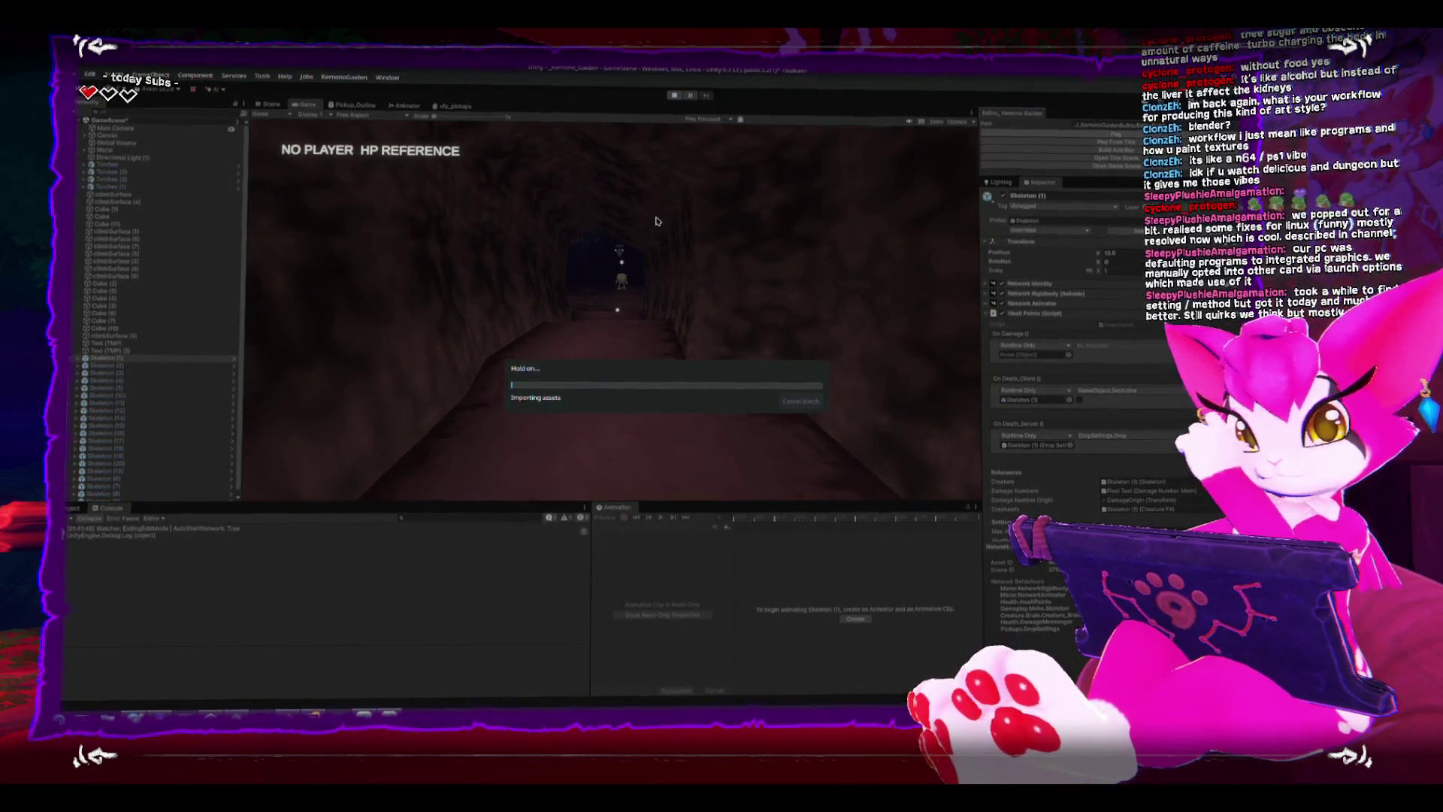
pyautogui.hotkey('alt', 'Tab')
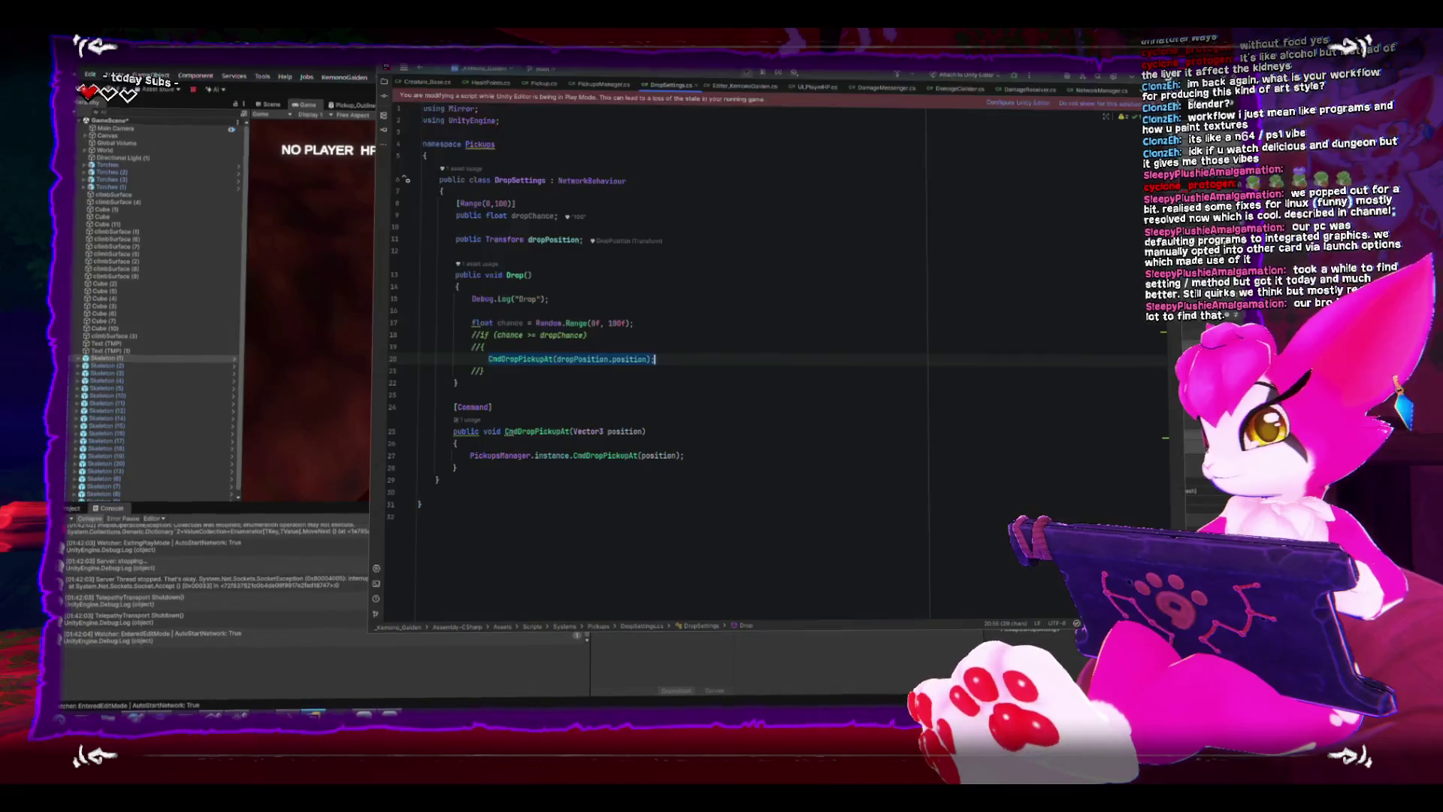
pyautogui.click(692, 457)
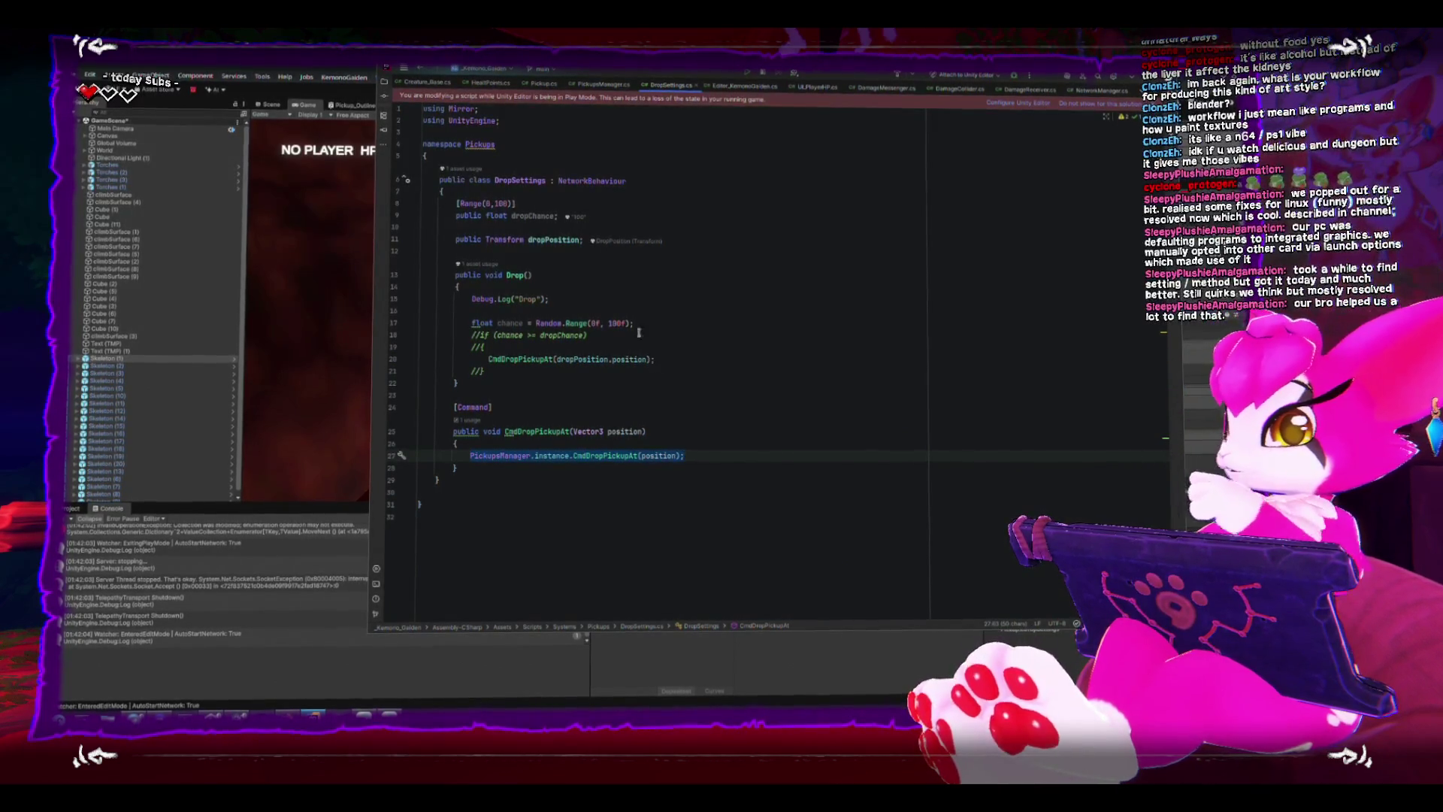
pyautogui.click(586, 86)
# Delete the [Command] attribute above CmdDropPickupAt and move the caret past its Cmd prefix.
pyautogui.click(565, 347)
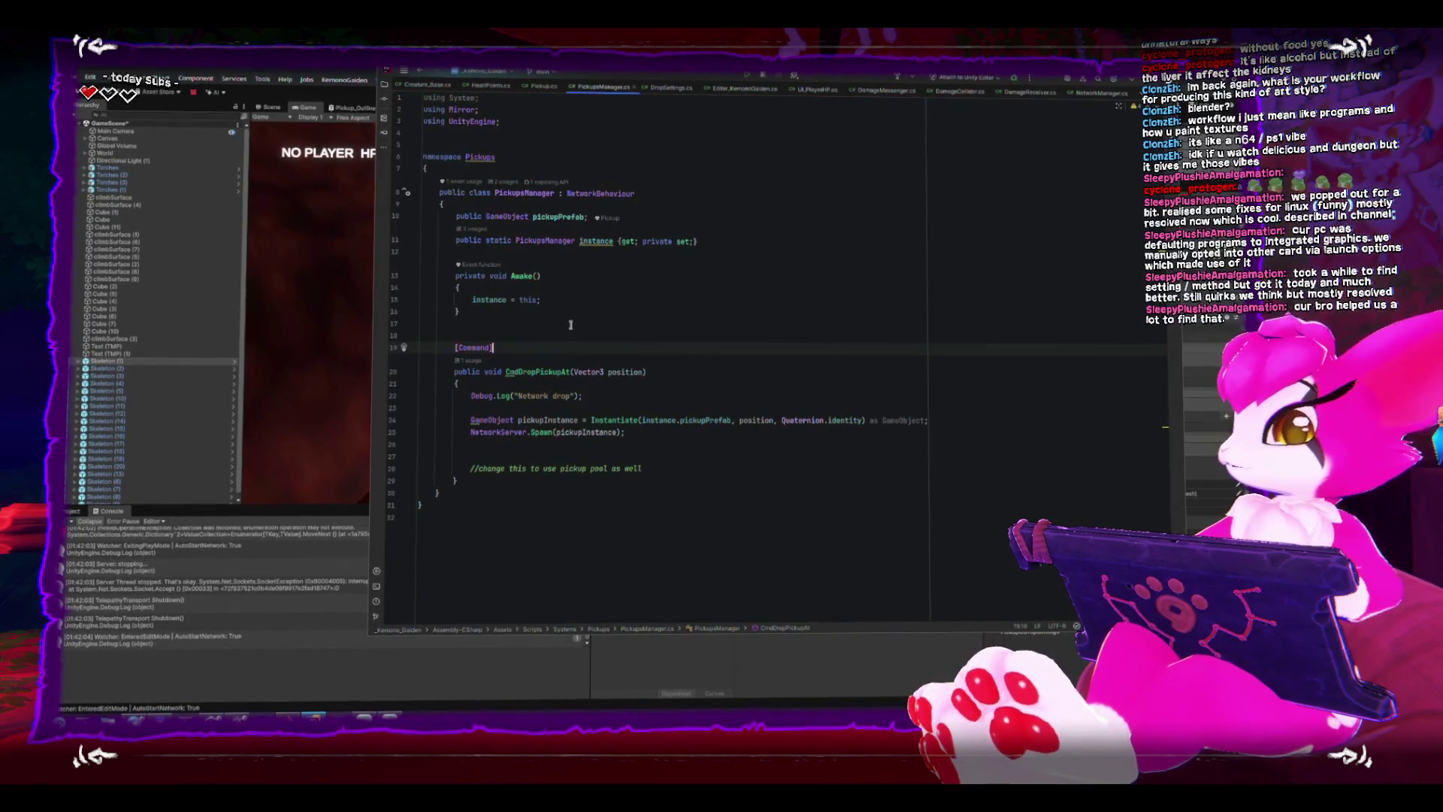
pyautogui.hotkey('ctrl', 'y')
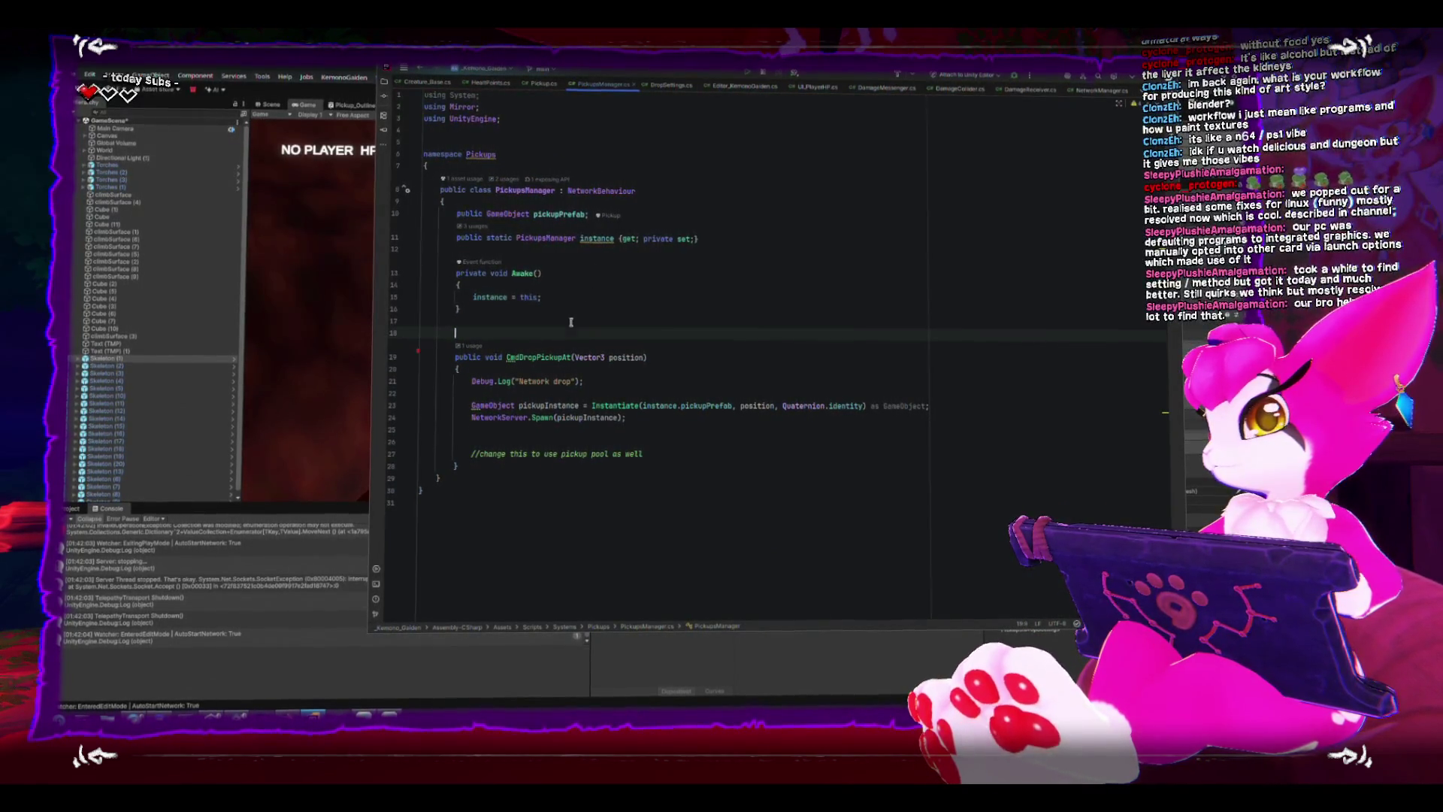
pyautogui.hotkey('ctrl', 'y')
pyautogui.press('Down')
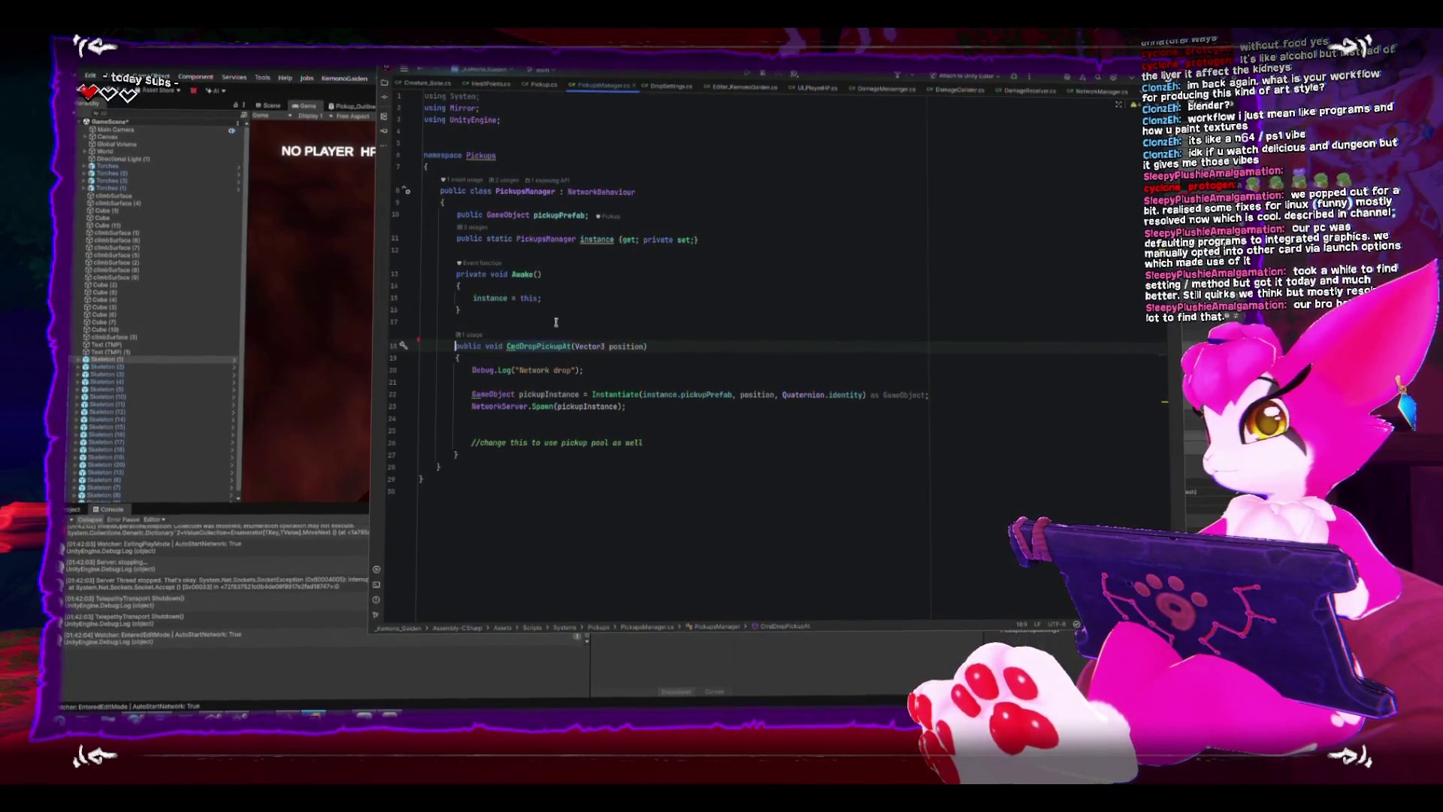
pyautogui.hotkey('ctrl', 'Right')
pyautogui.hotkey('ctrl', 'Right')
pyautogui.press('Right')
pyautogui.press('Right')
pyautogui.press('Right')
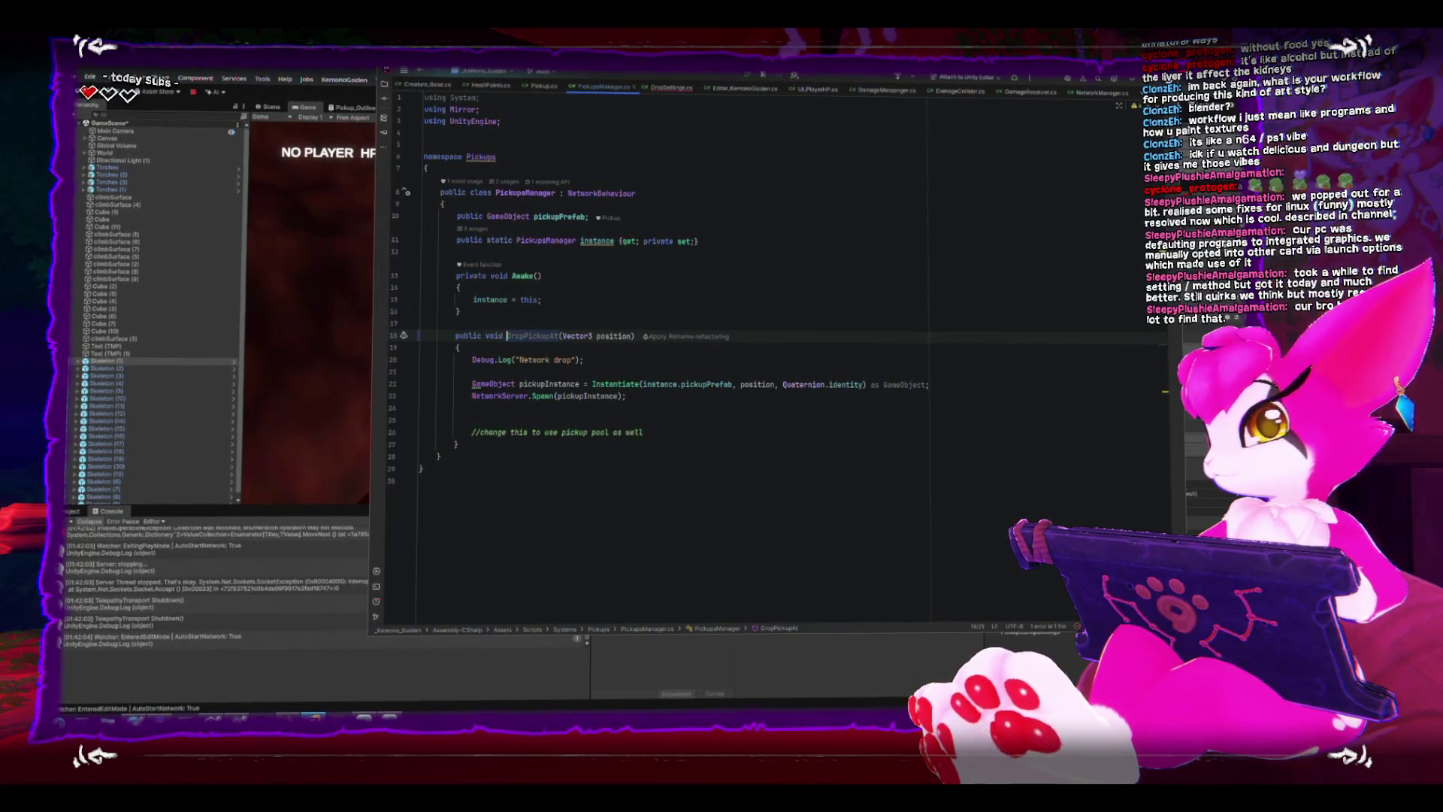
# Remove 'Cmd' from the DropPickupAt call on line 27 of DropSettings.cs and let Unity reimport.
pyautogui.click(679, 88)
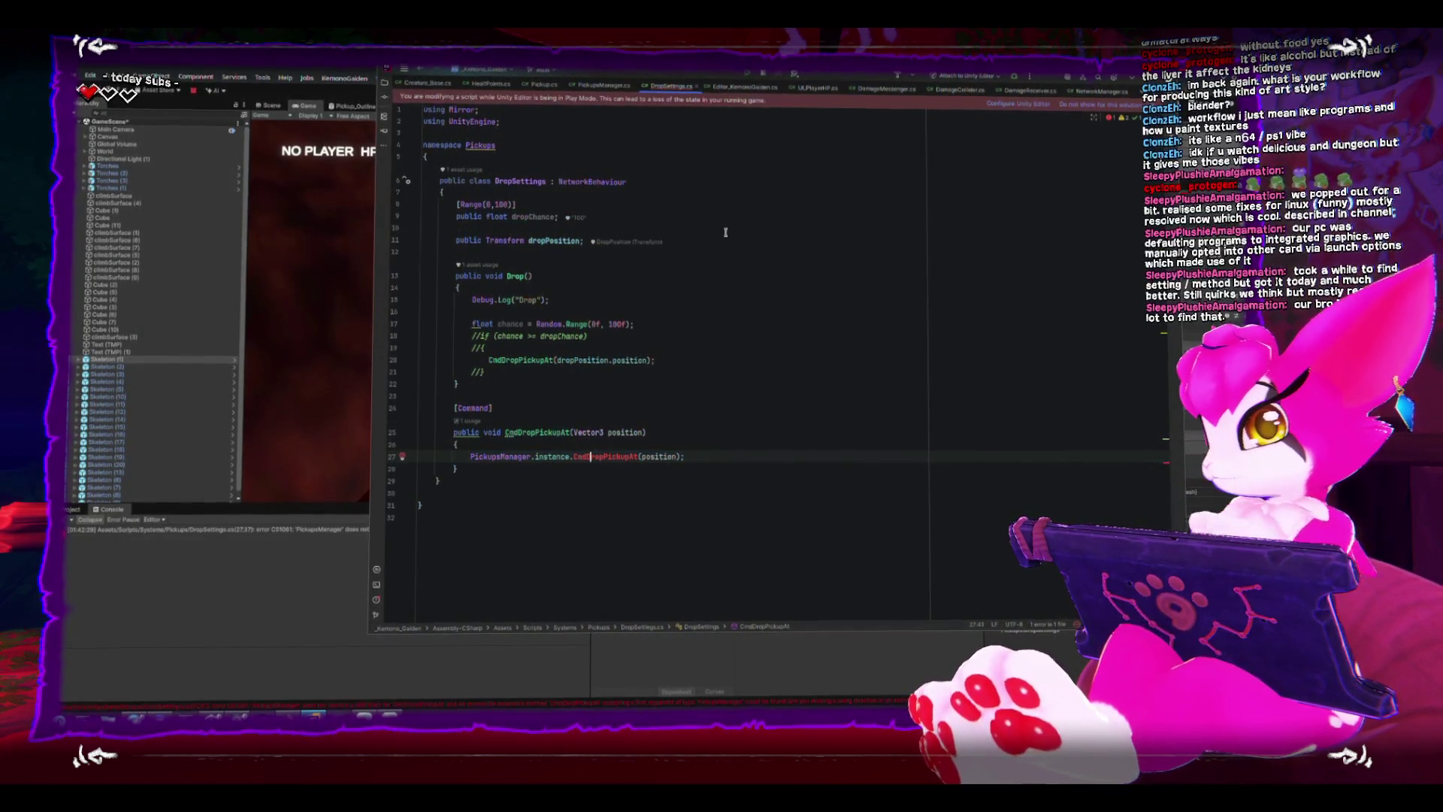
pyautogui.press('BackSpace')
pyautogui.press('BackSpace')
pyautogui.press('BackSpace')
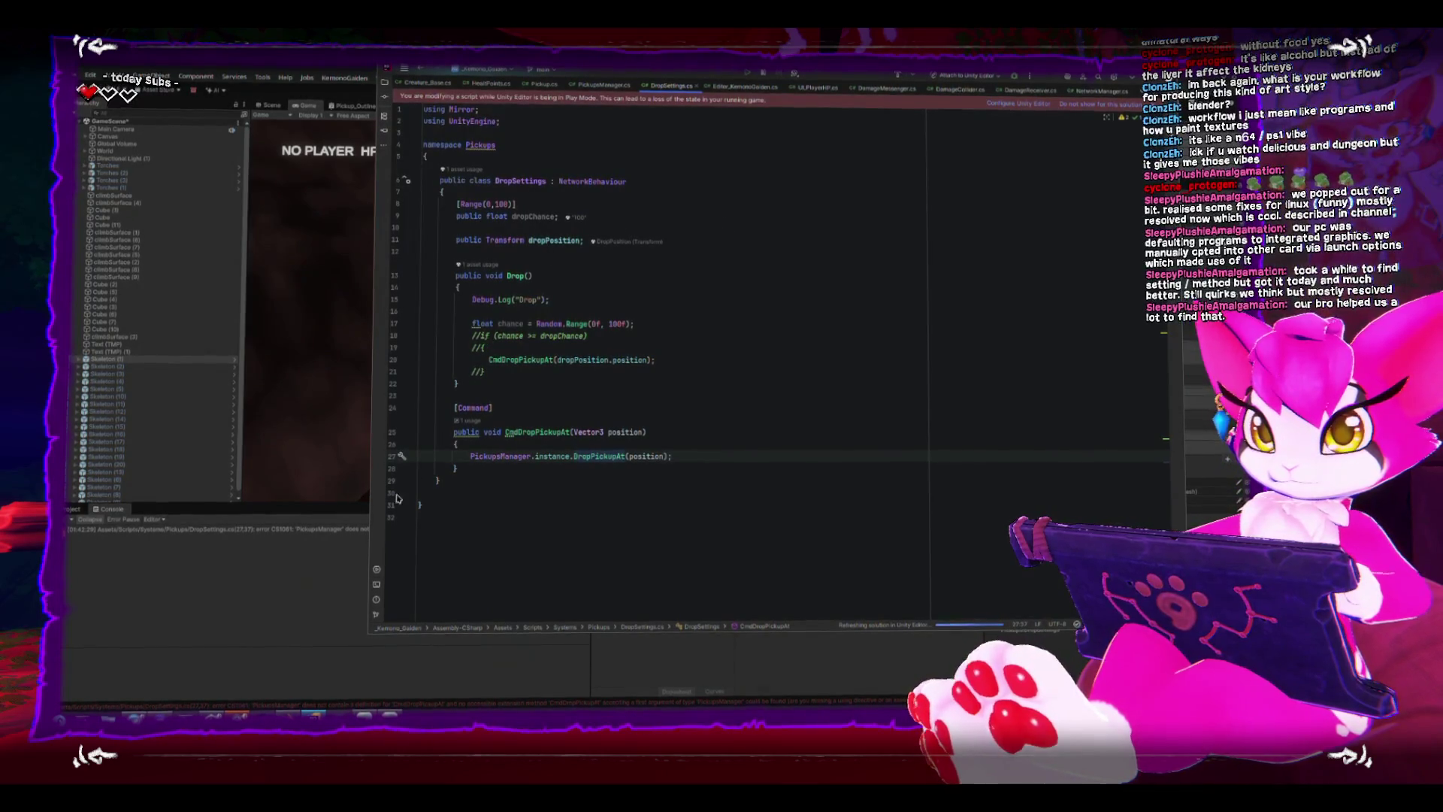
pyautogui.click(296, 563)
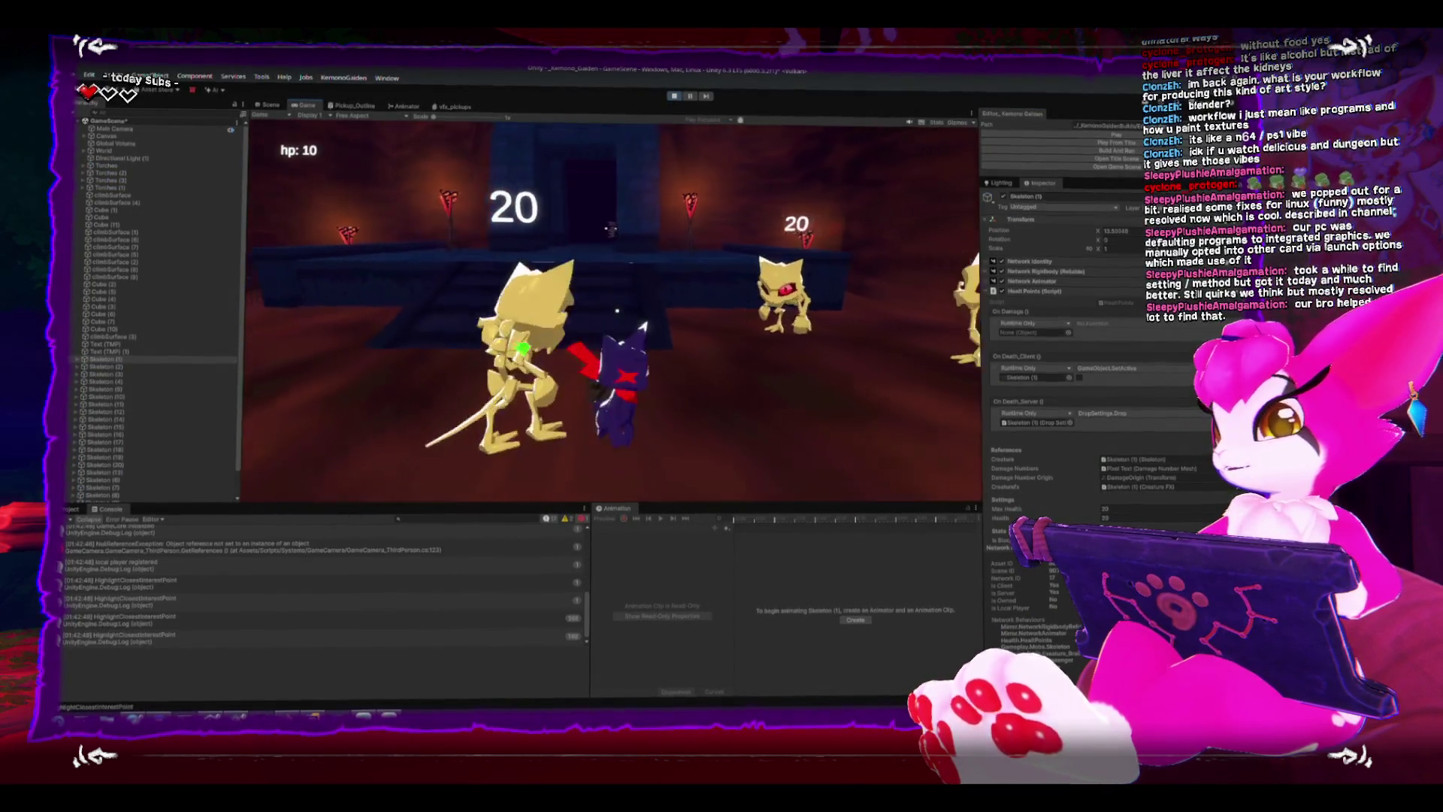
# Fight the skeletons until one dies and logs a drop error, then bring up the in-game menu.
pyautogui.press('s')
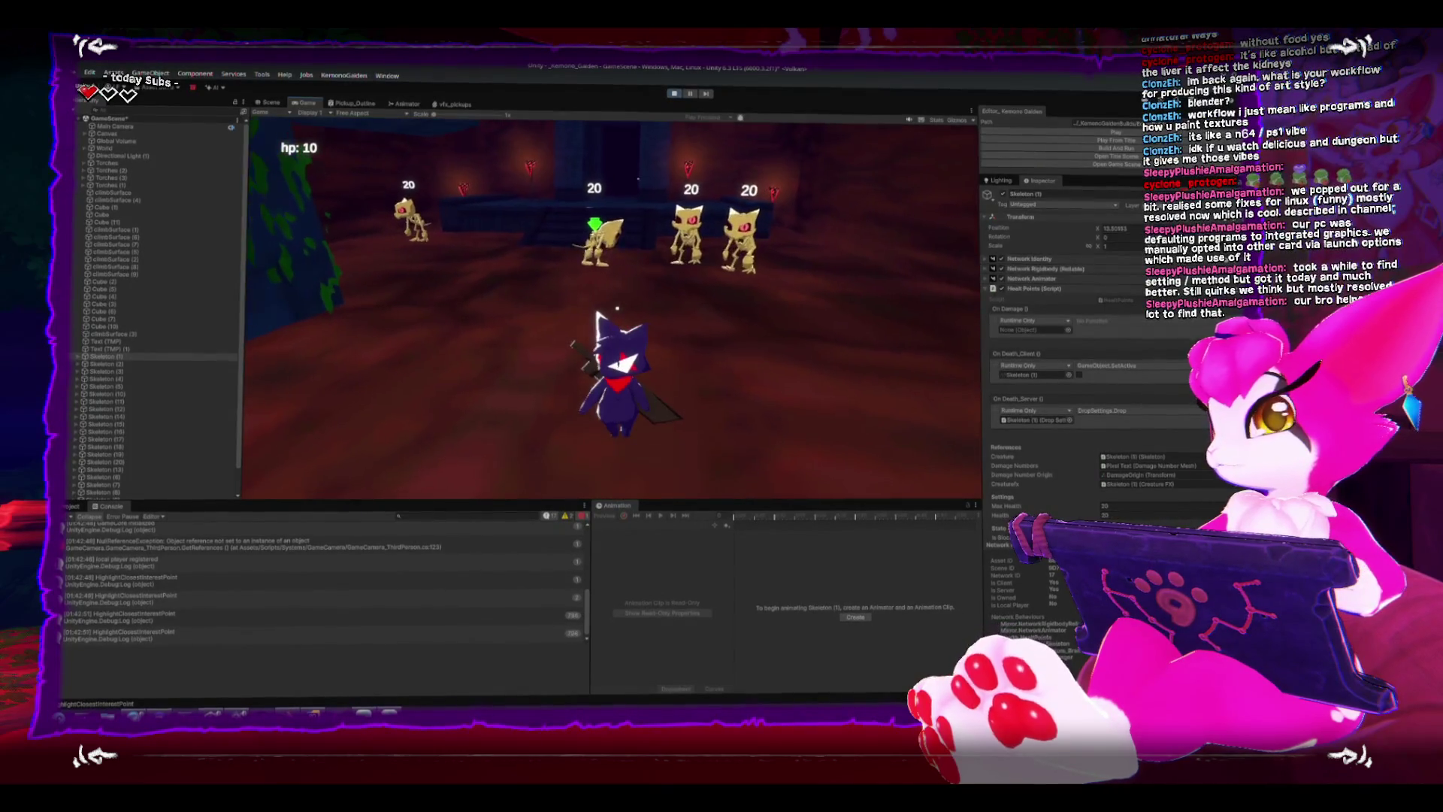
pyautogui.press('w')
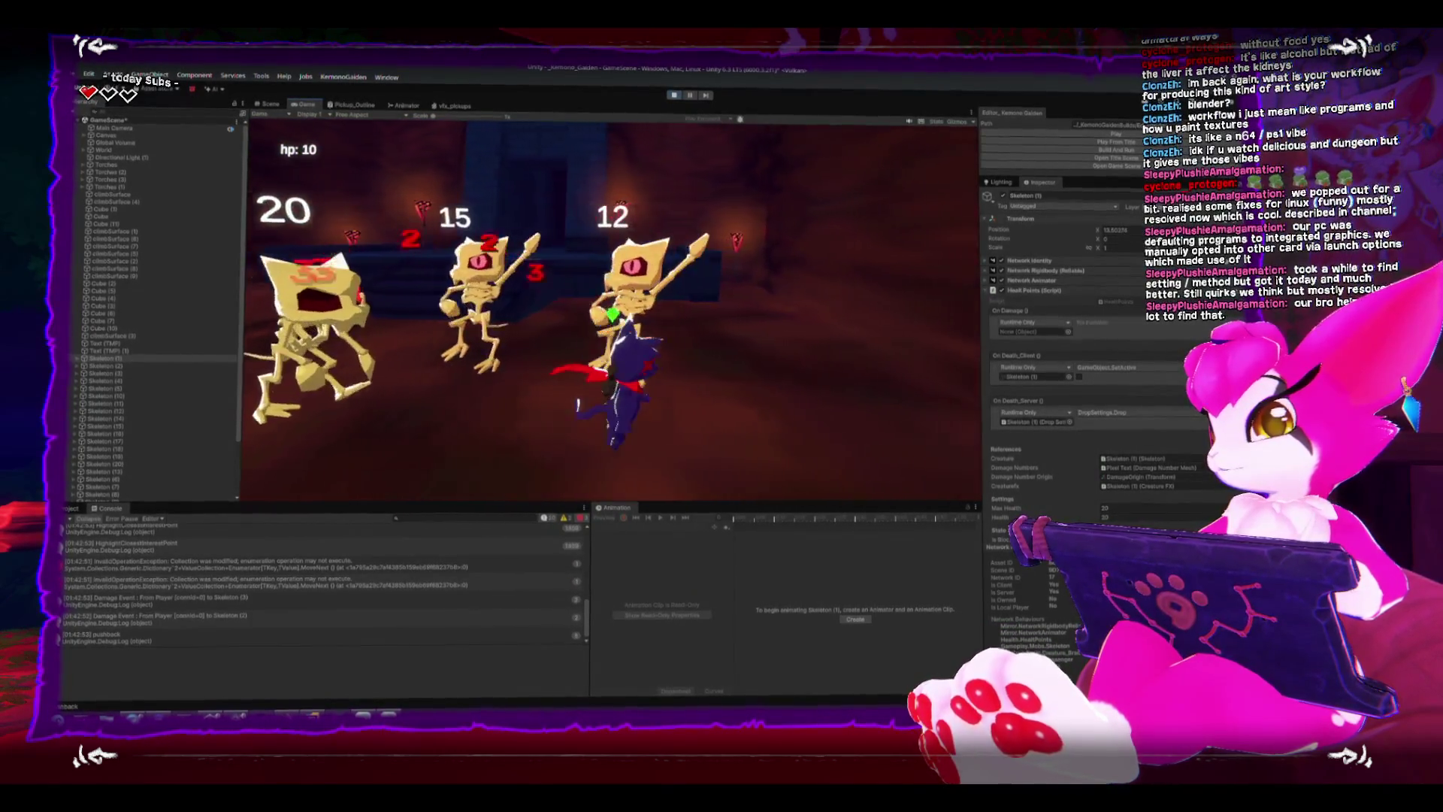
pyautogui.press('w')
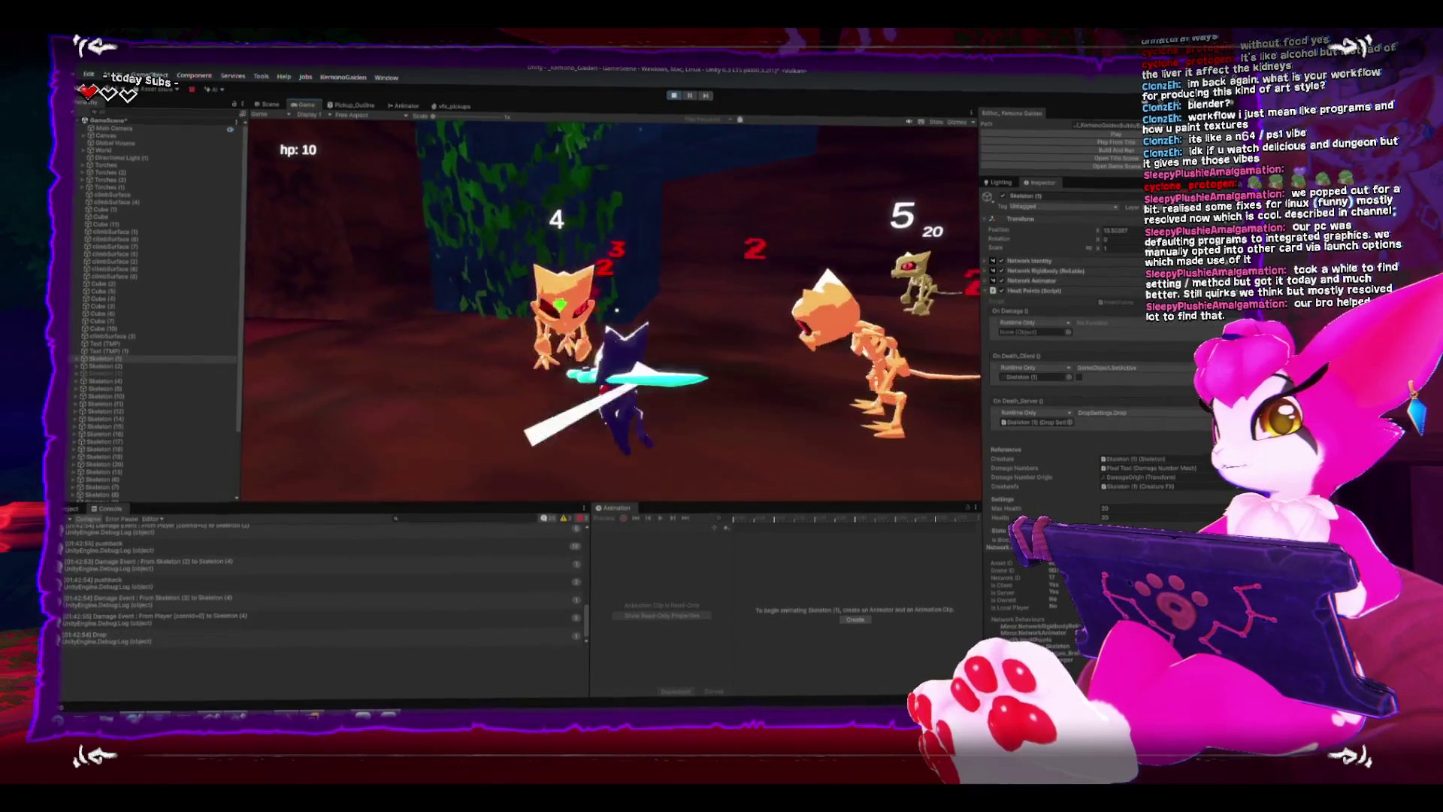
pyautogui.press('w')
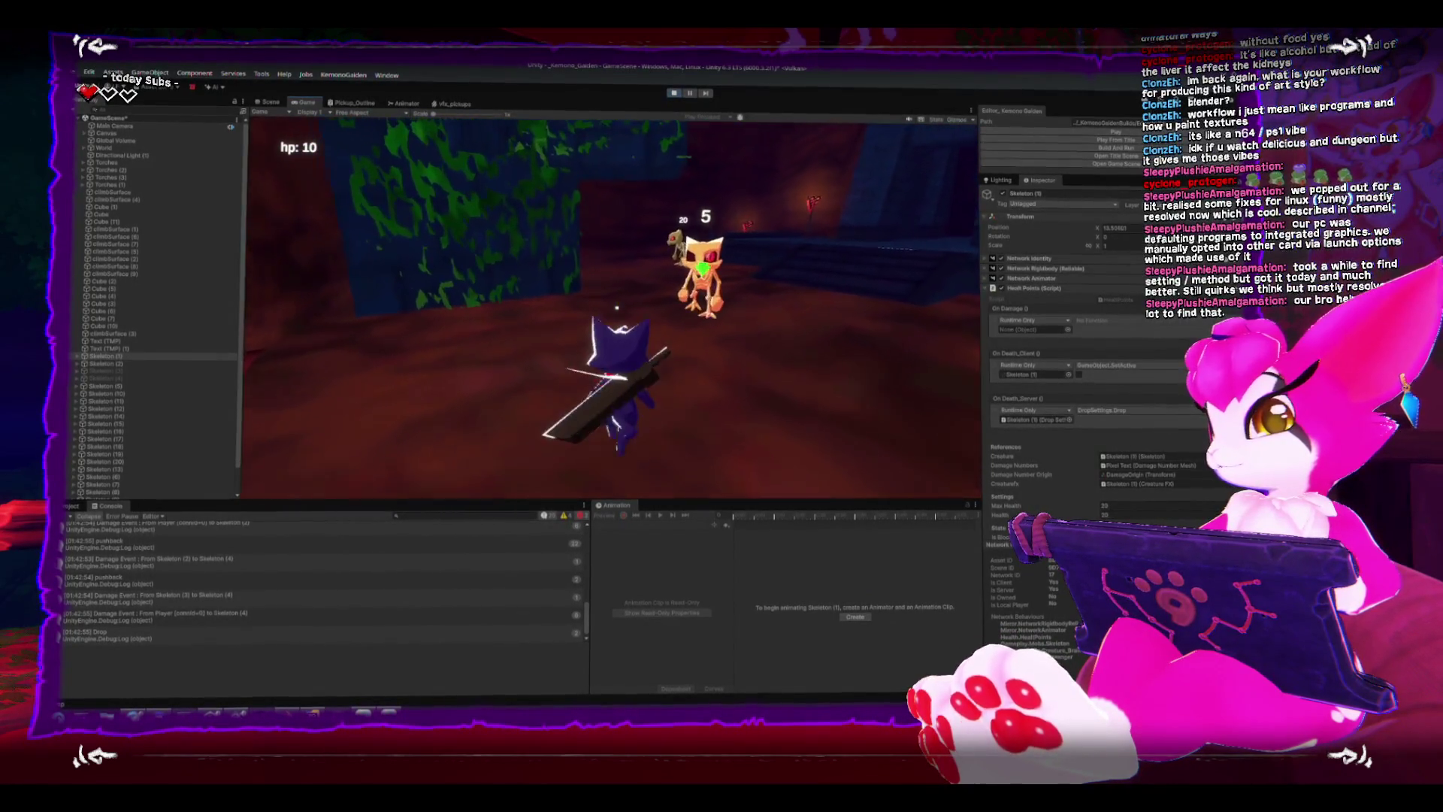
pyautogui.press('w')
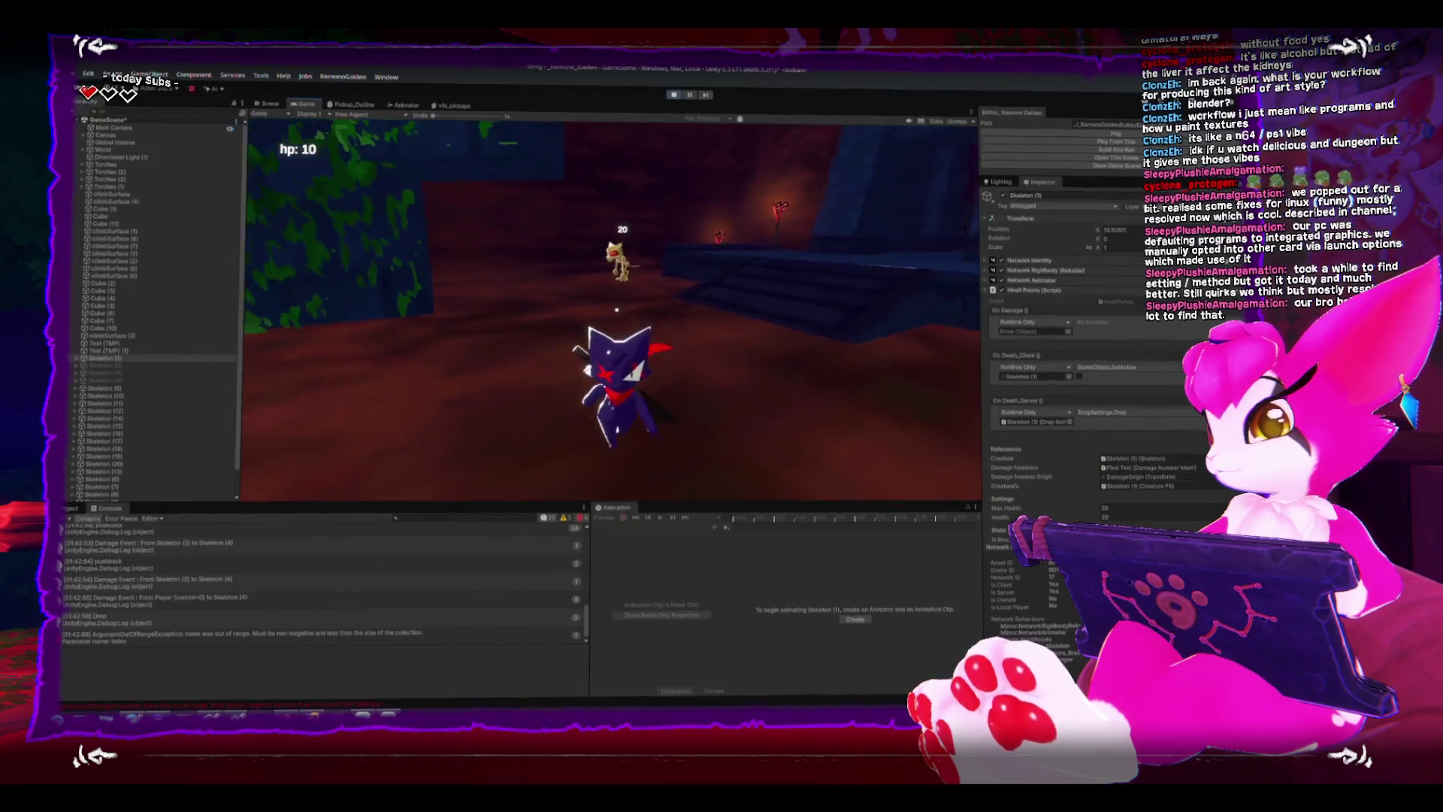
pyautogui.press('Escape')
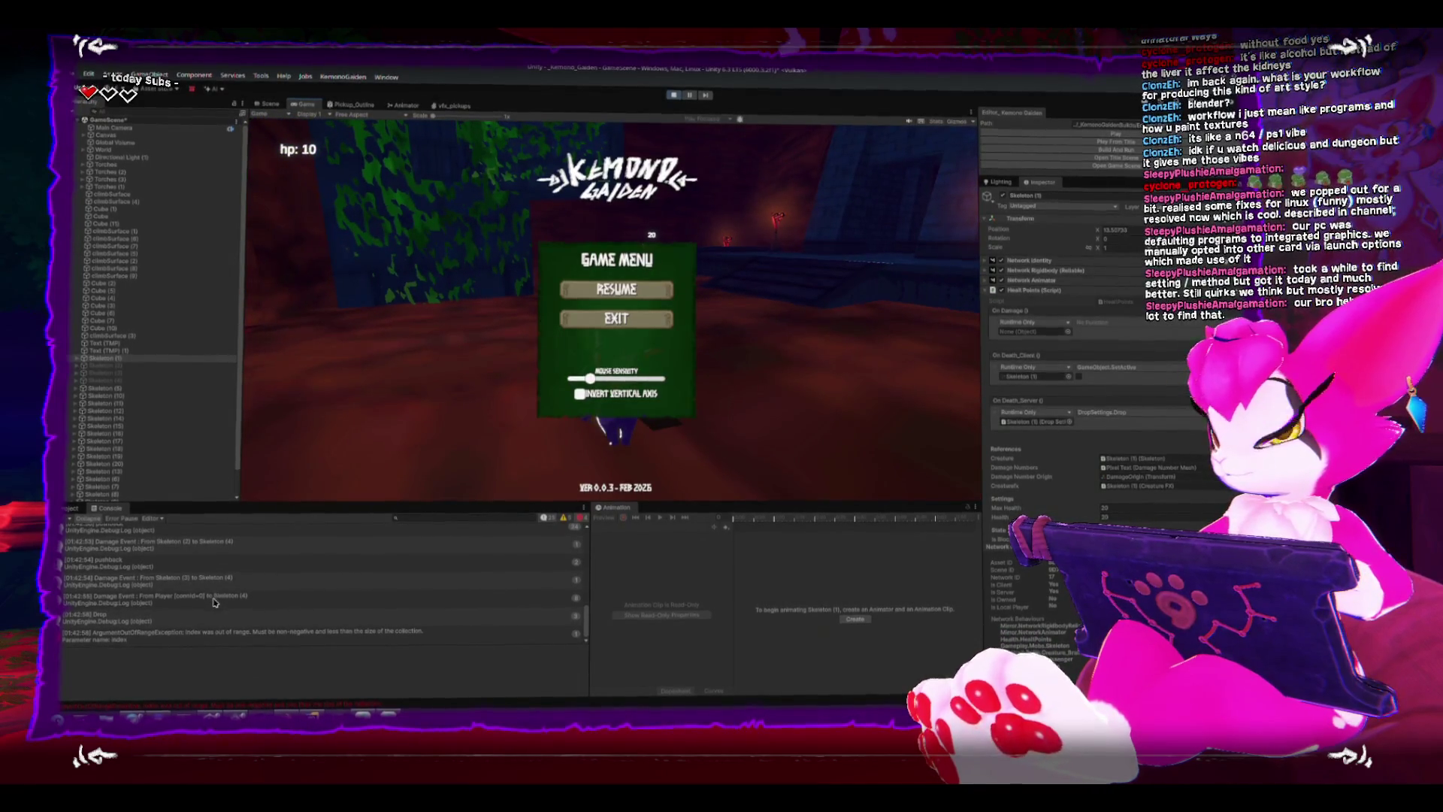
# Read through Pickup.cs and PickupsManager.cs's DropPickupAt code in Rider, then return to Unity.
pyautogui.hotkey('alt', 'Tab')
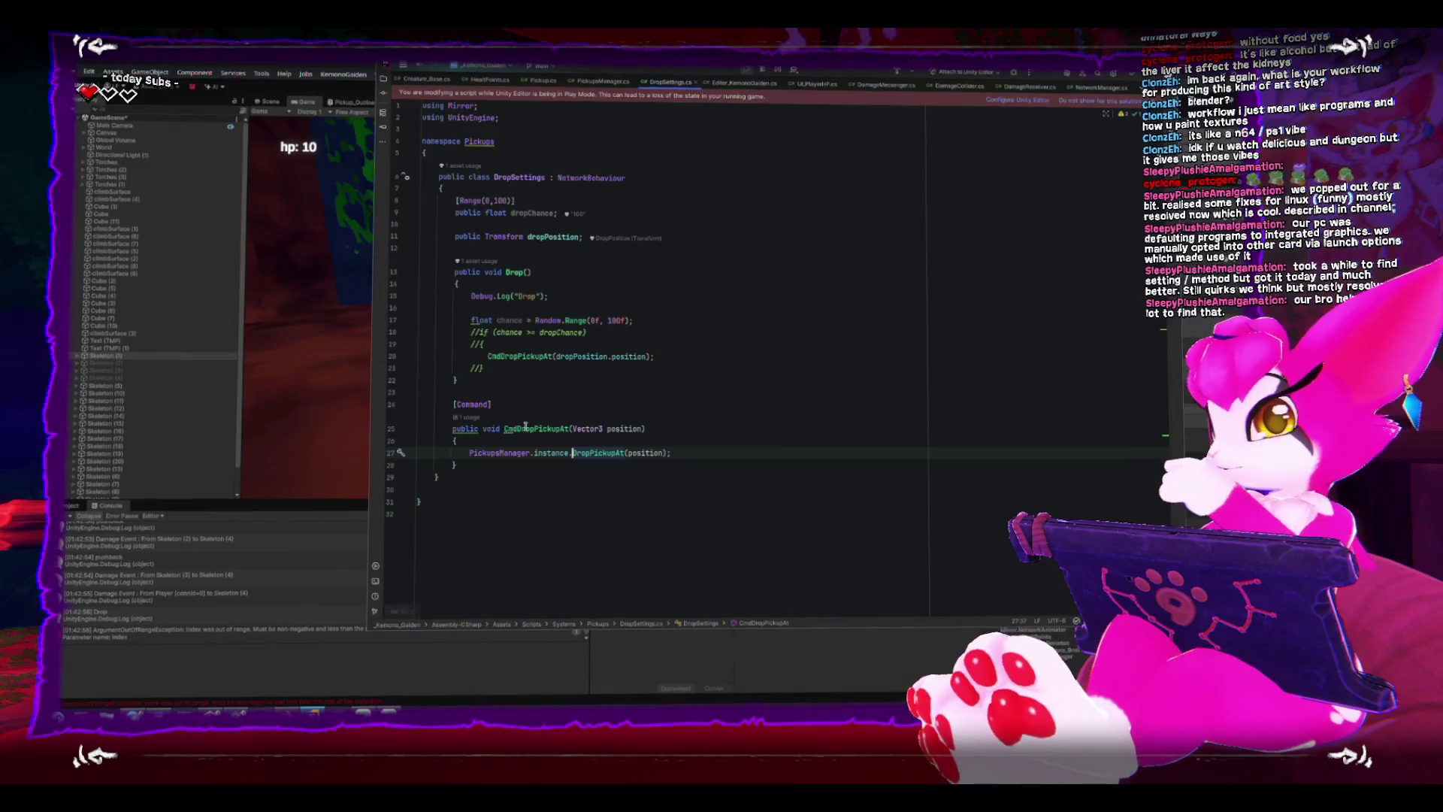
pyautogui.click(545, 84)
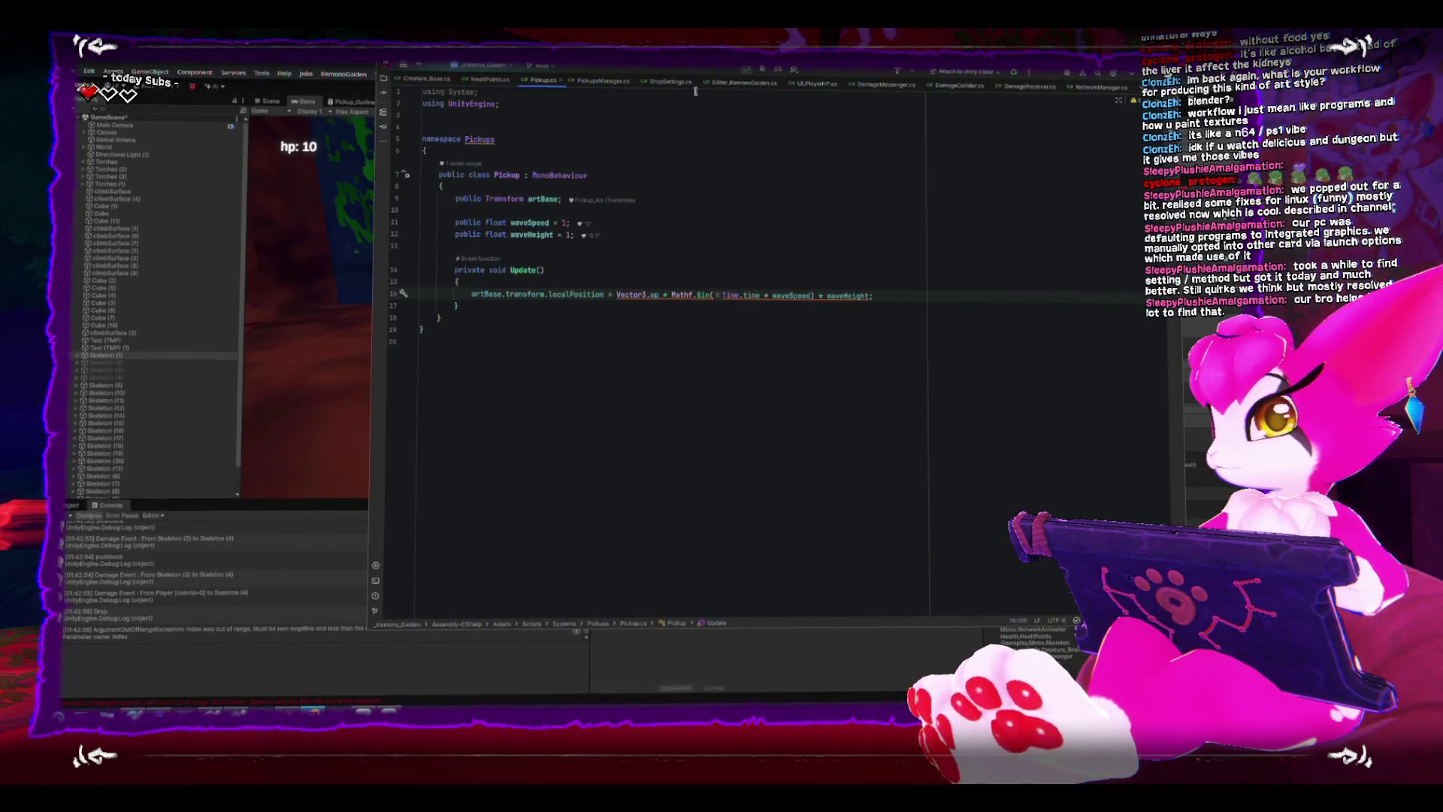
pyautogui.click(603, 83)
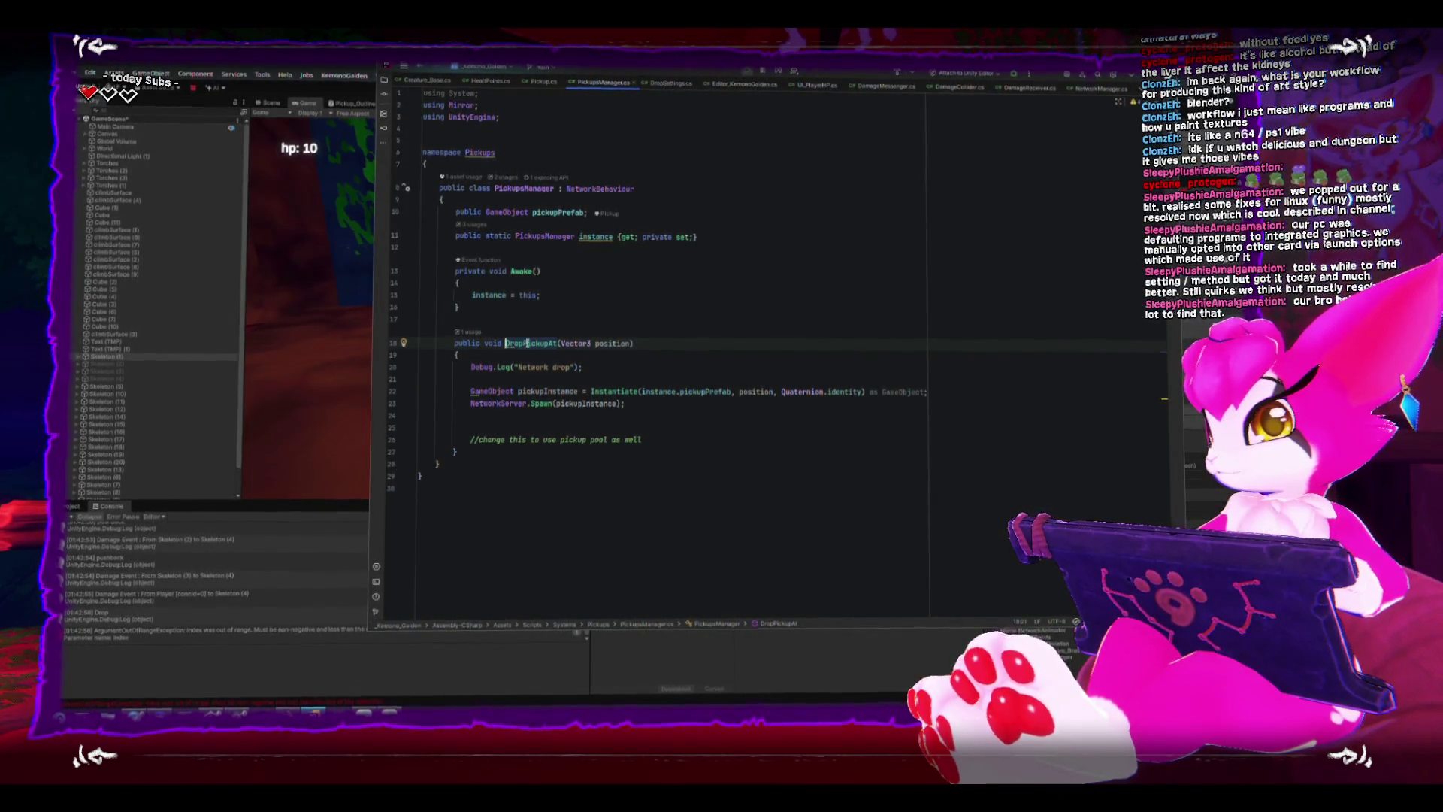
pyautogui.click(275, 578)
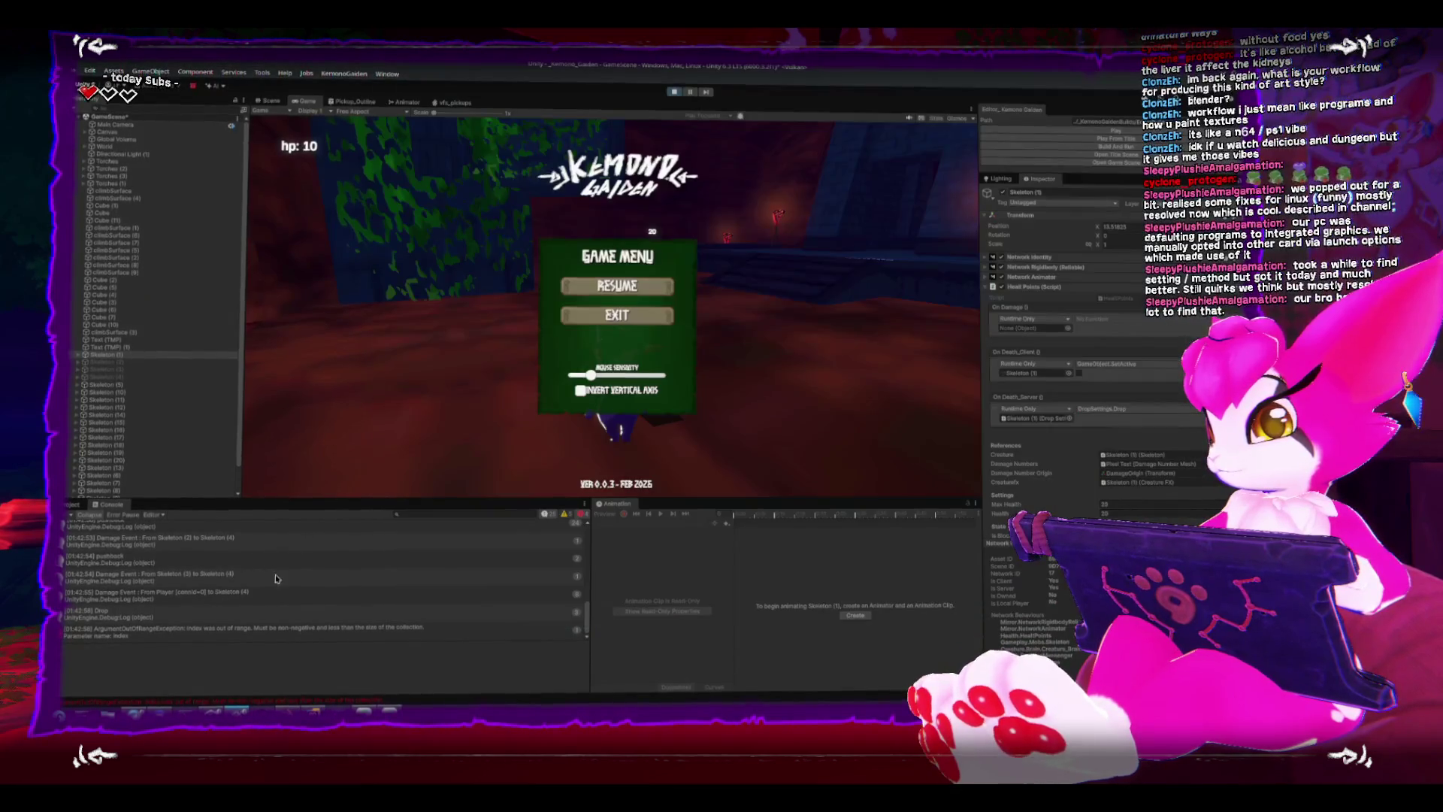
# Follow the Drop log's stack trace to the pushback Debug.Log line and comment it out.
pyautogui.click(253, 618)
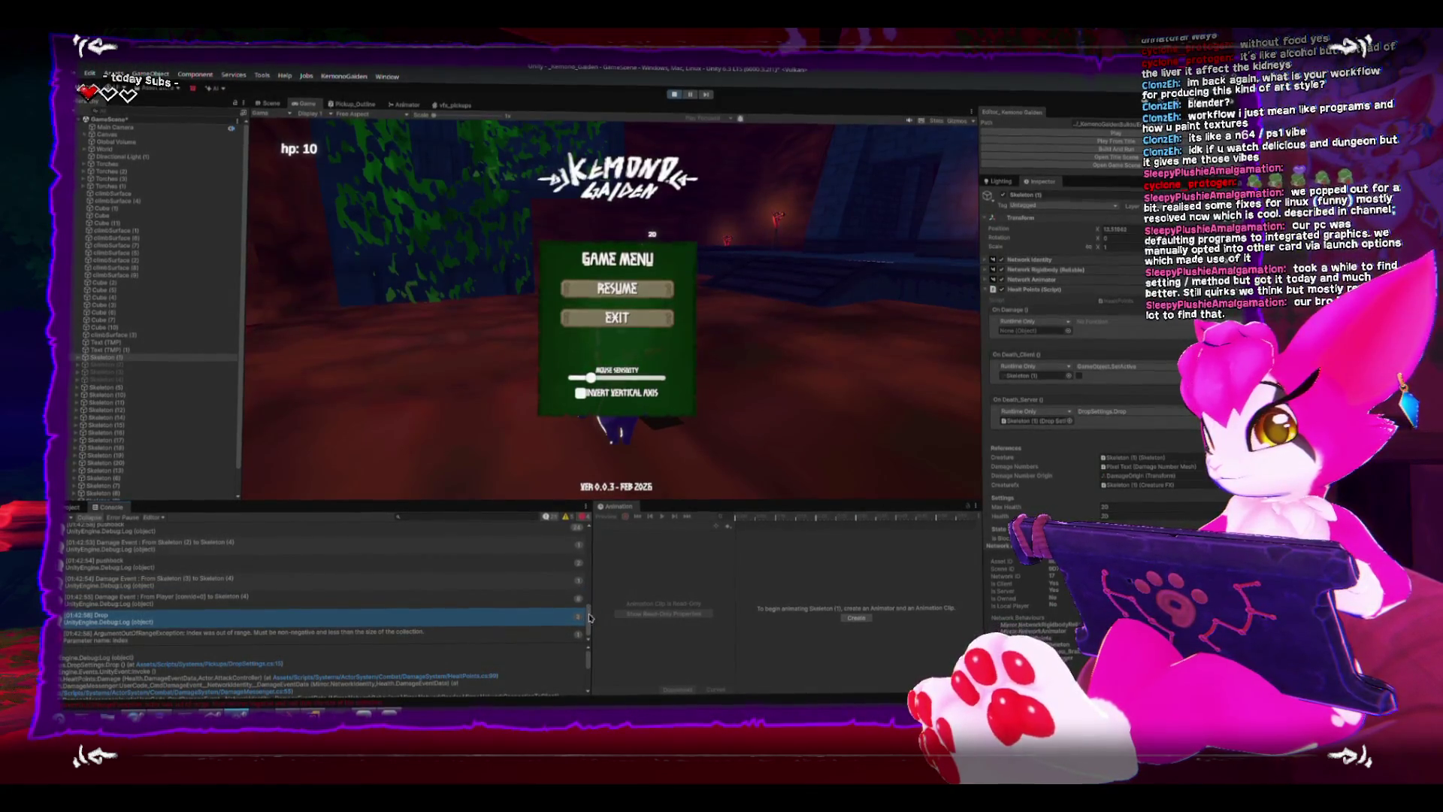
pyautogui.scroll(2, 588, 614)
pyautogui.doubleClick(206, 578)
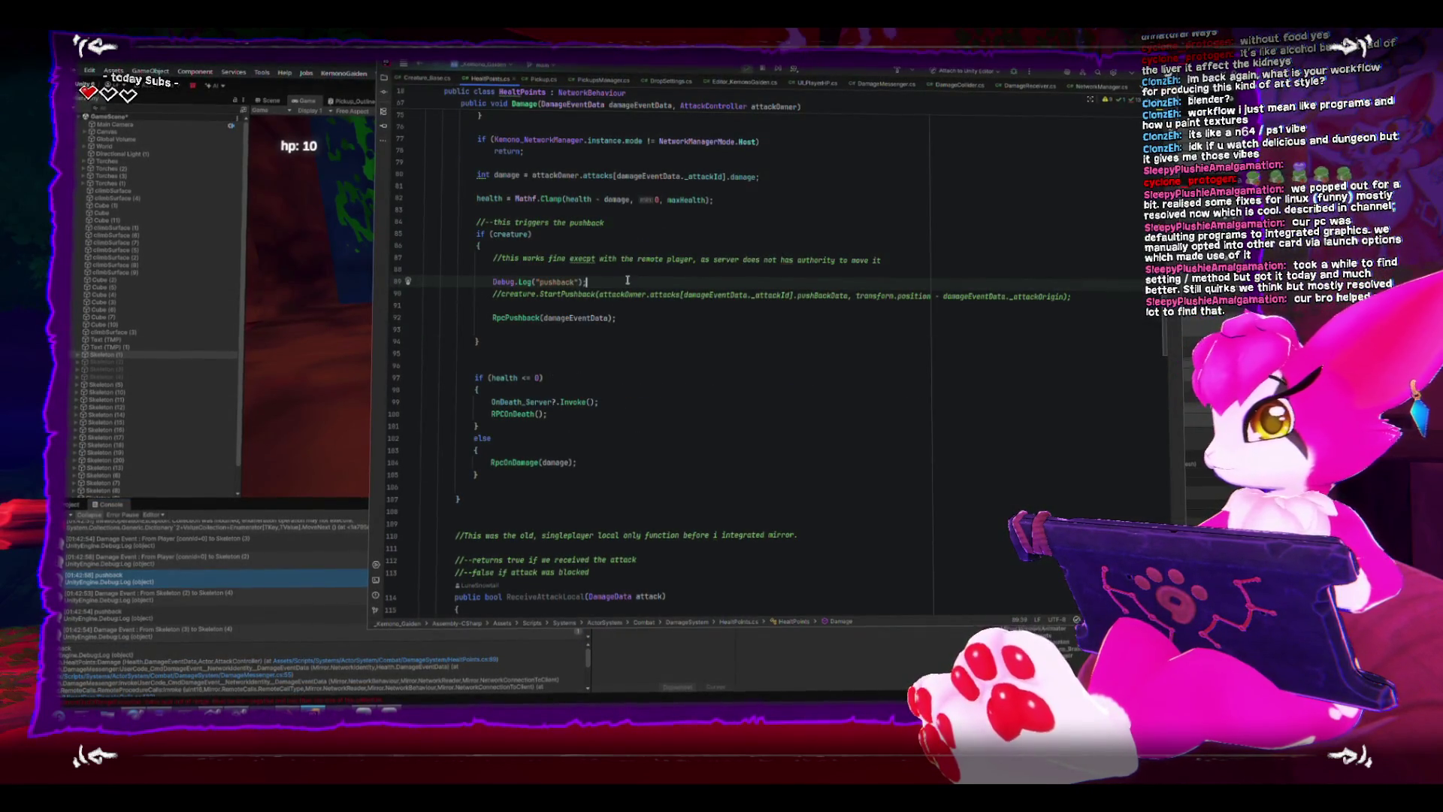
pyautogui.hotkey('ctrl', '/')
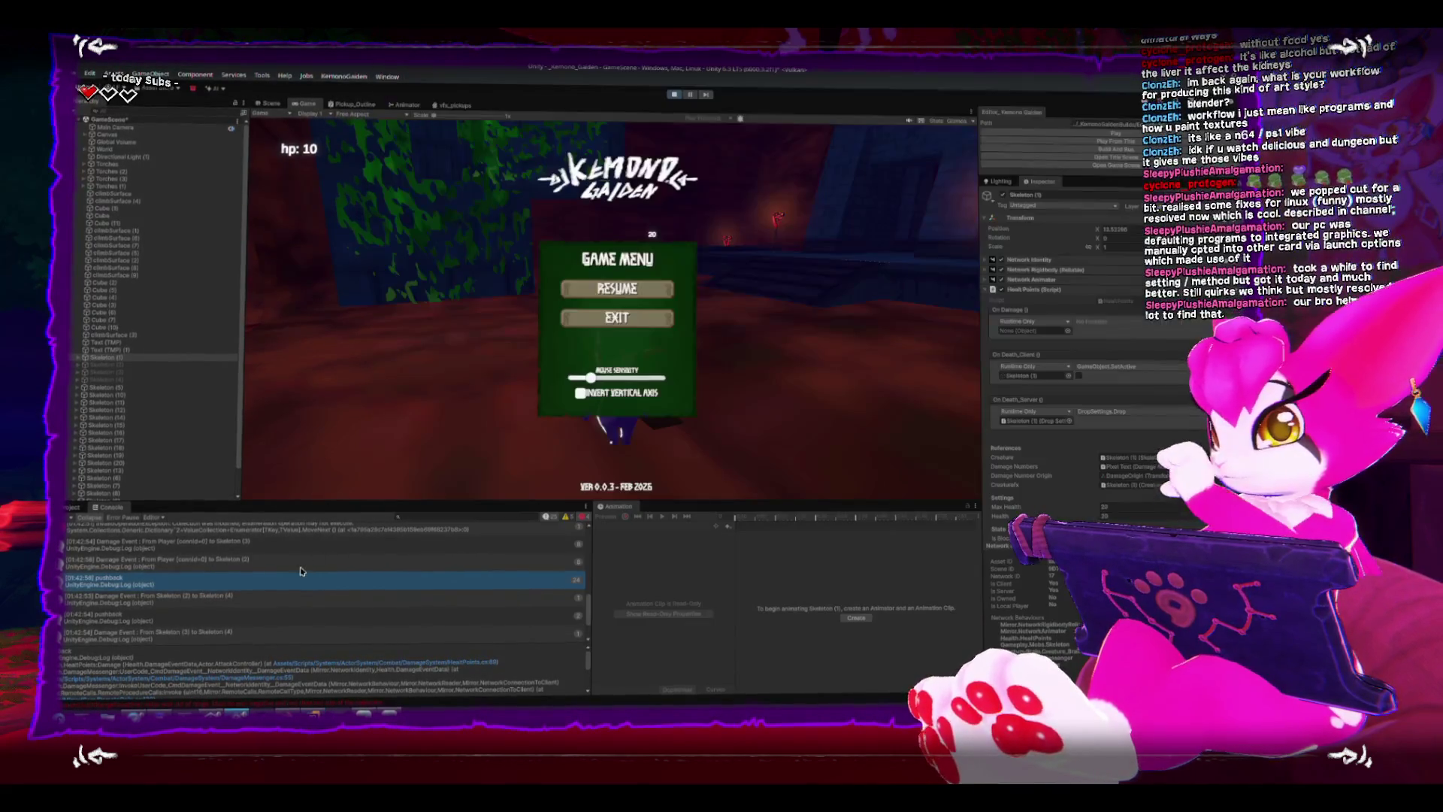
# Bring Unity back to the front and give the running Game view input focus.
pyautogui.hotkey('alt', 'Tab')
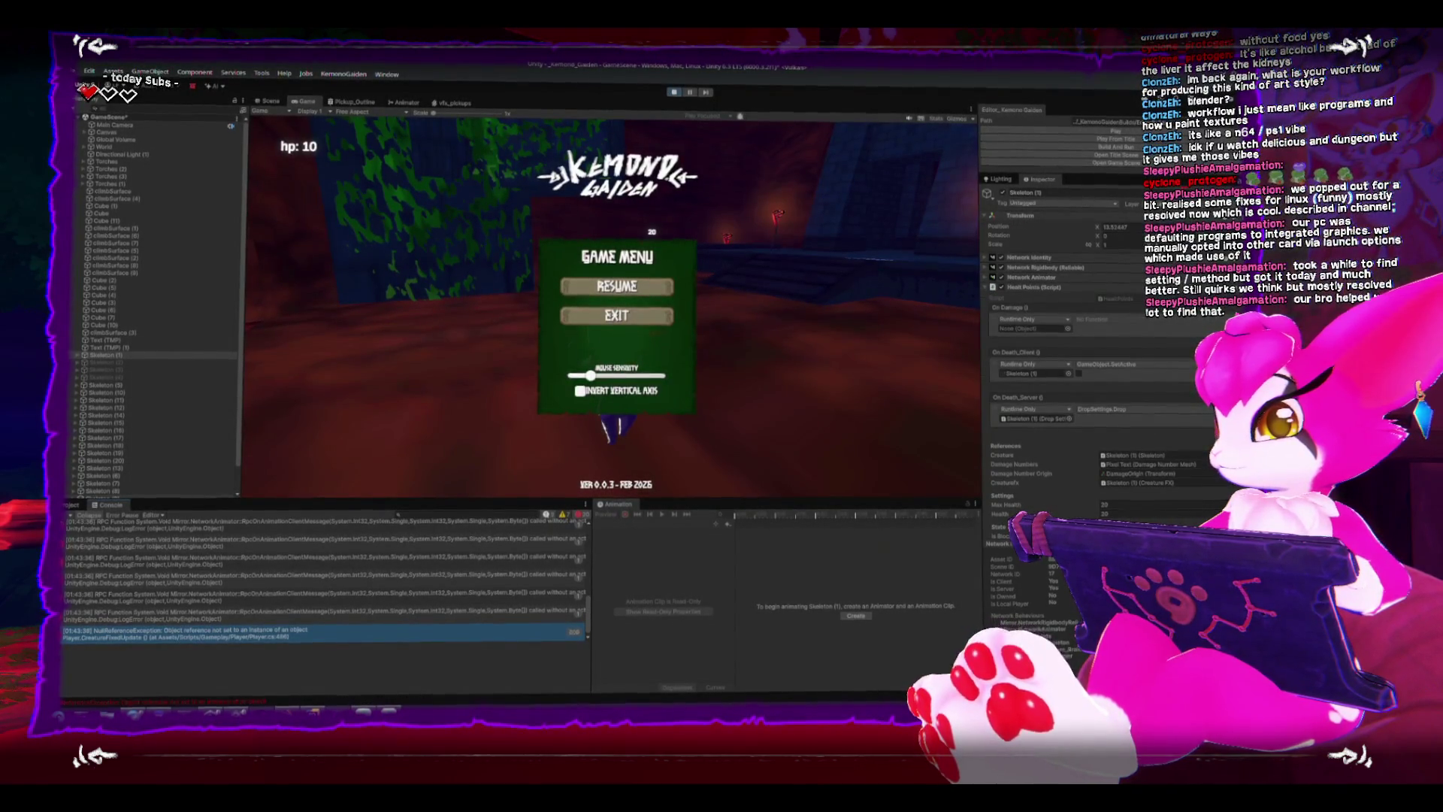
pyautogui.click(617, 376)
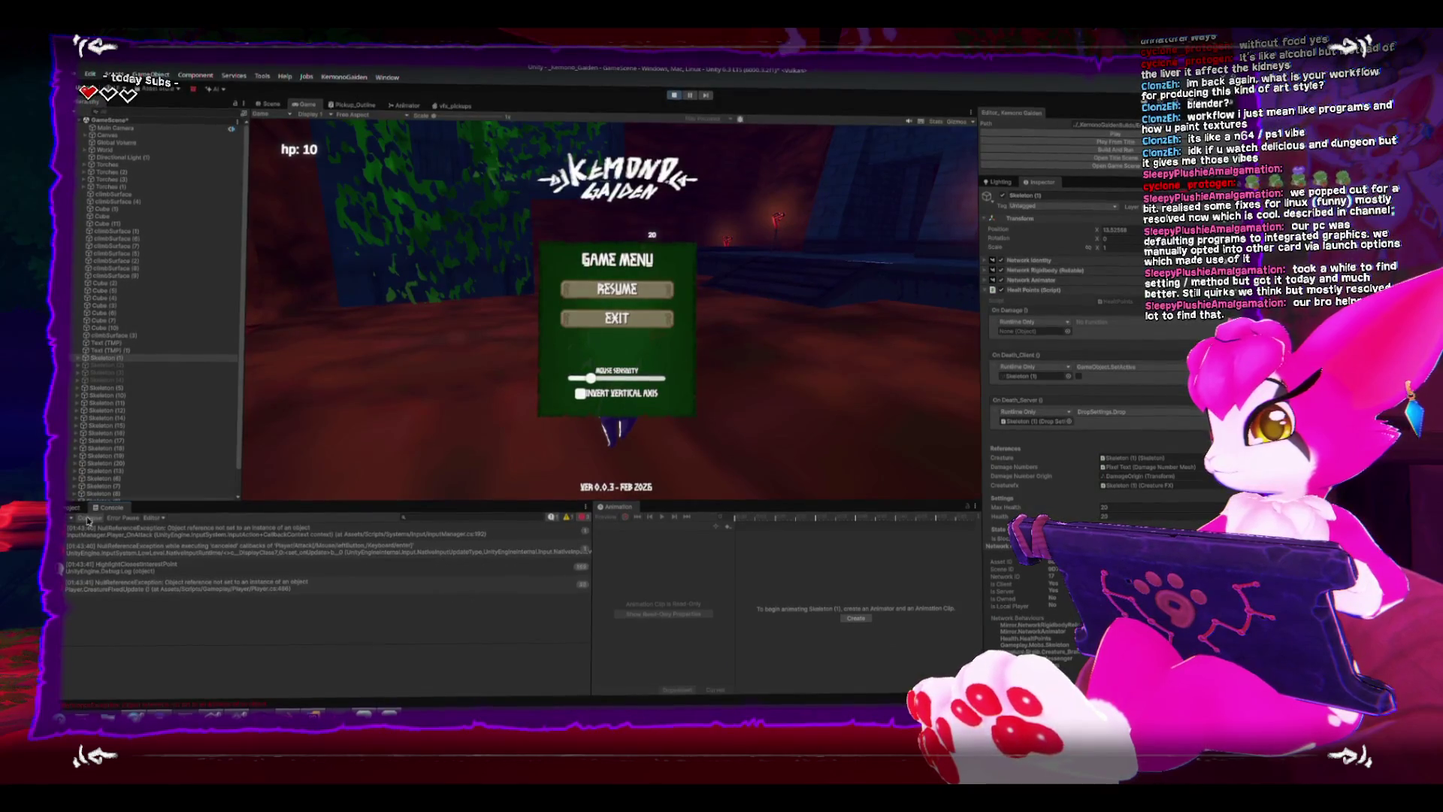
pyautogui.click(672, 95)
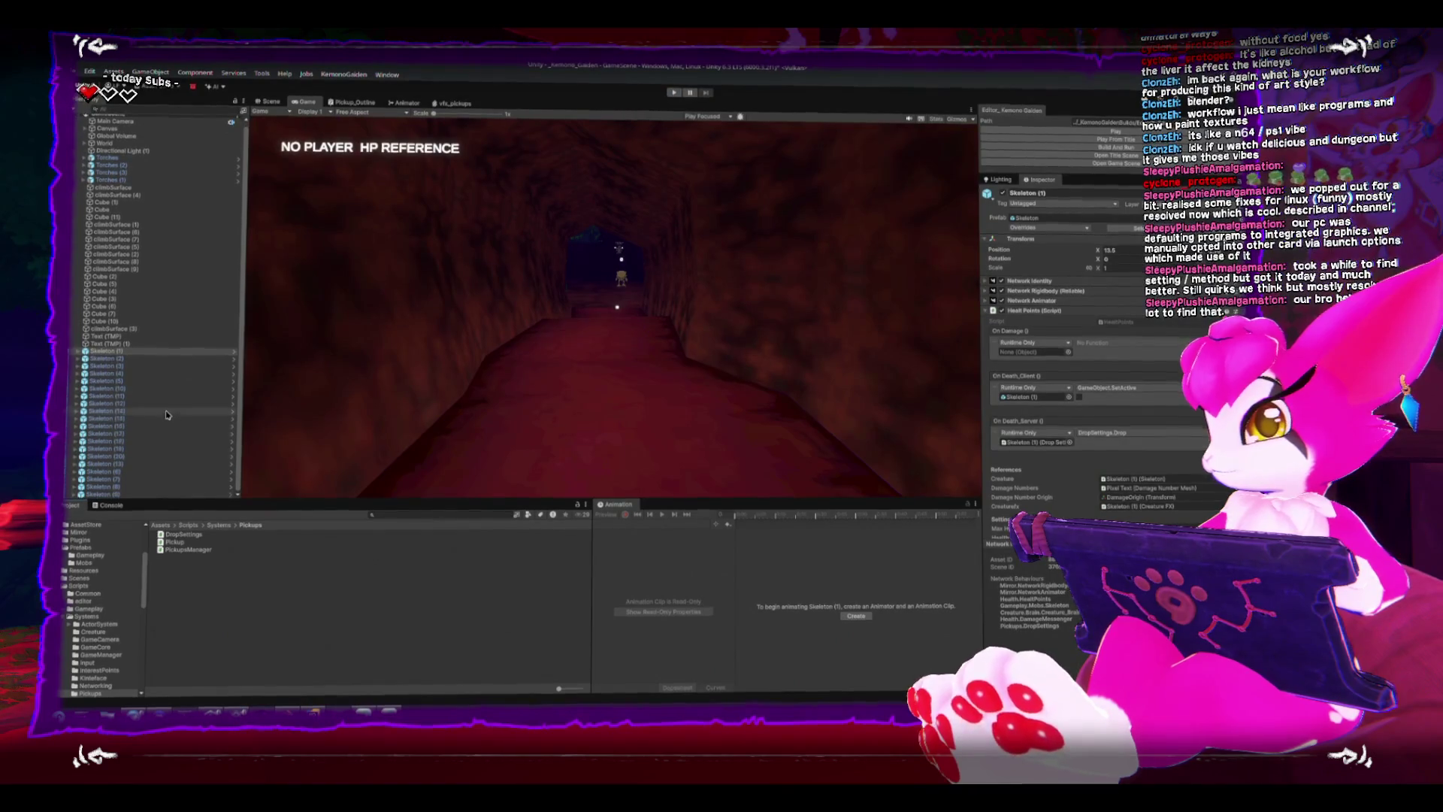
# From Prefabs/GameManager select PickupsManager, expand Network Identity and open its script in Rider.
pyautogui.click(82, 549)
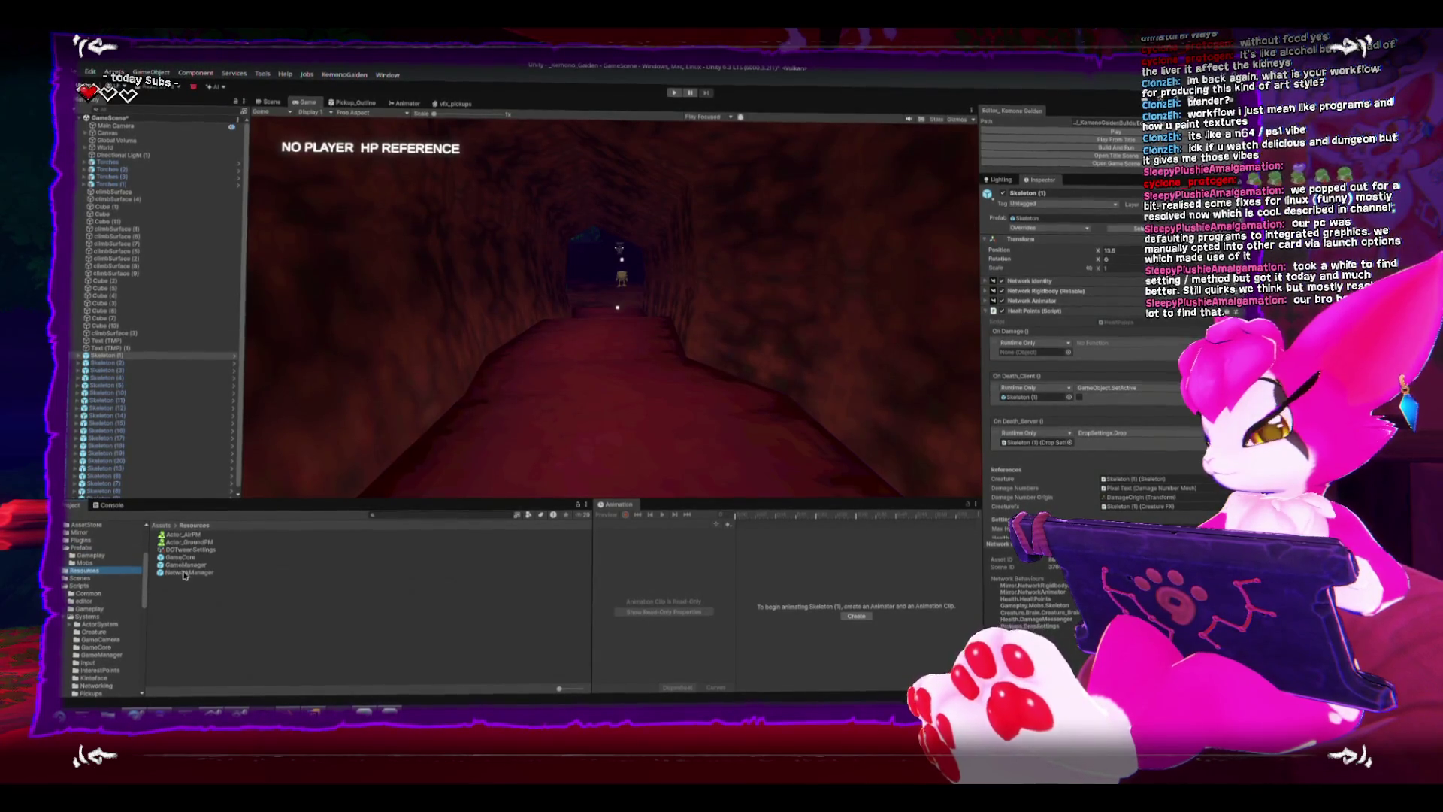
pyautogui.click(184, 570)
pyautogui.doubleClick(184, 566)
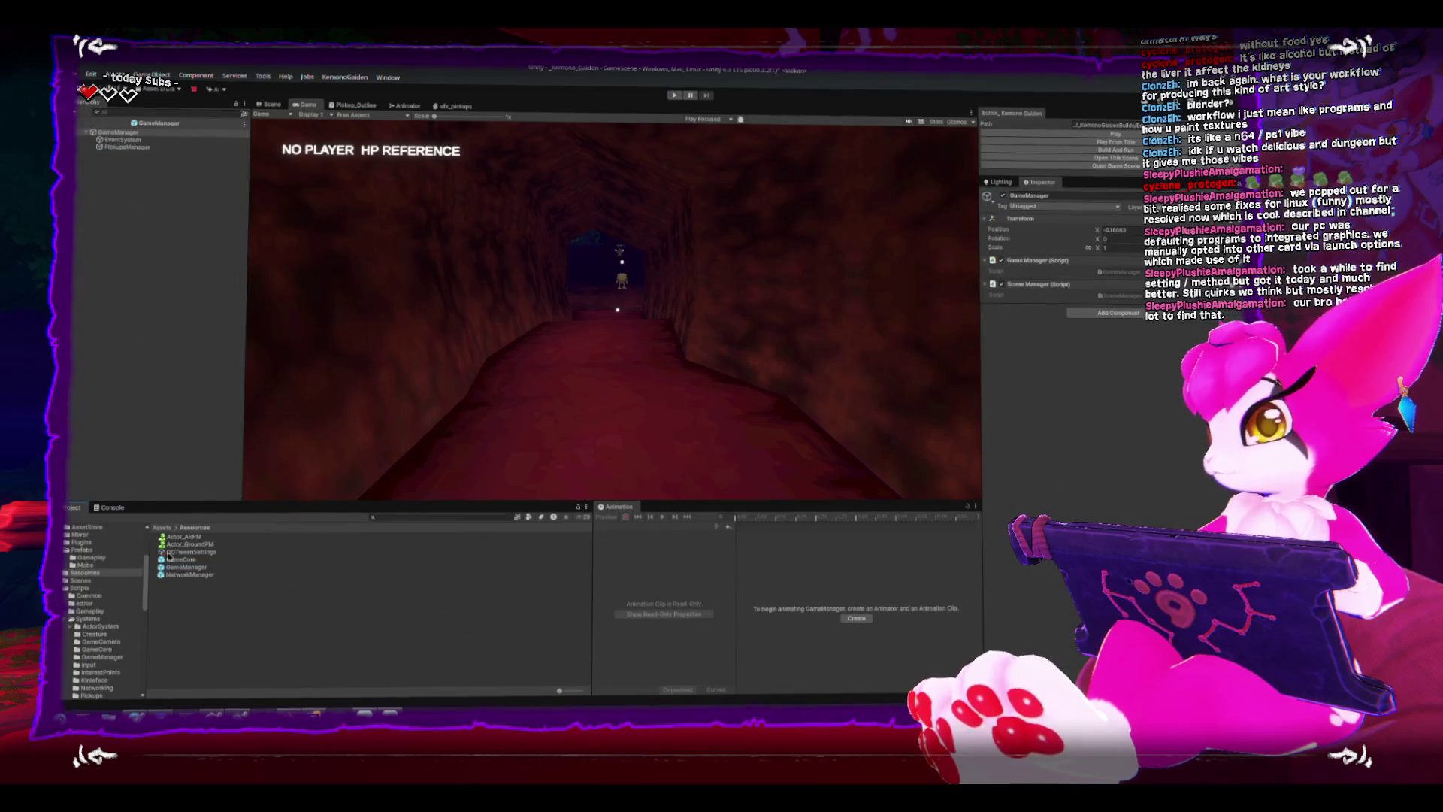
pyautogui.click(122, 146)
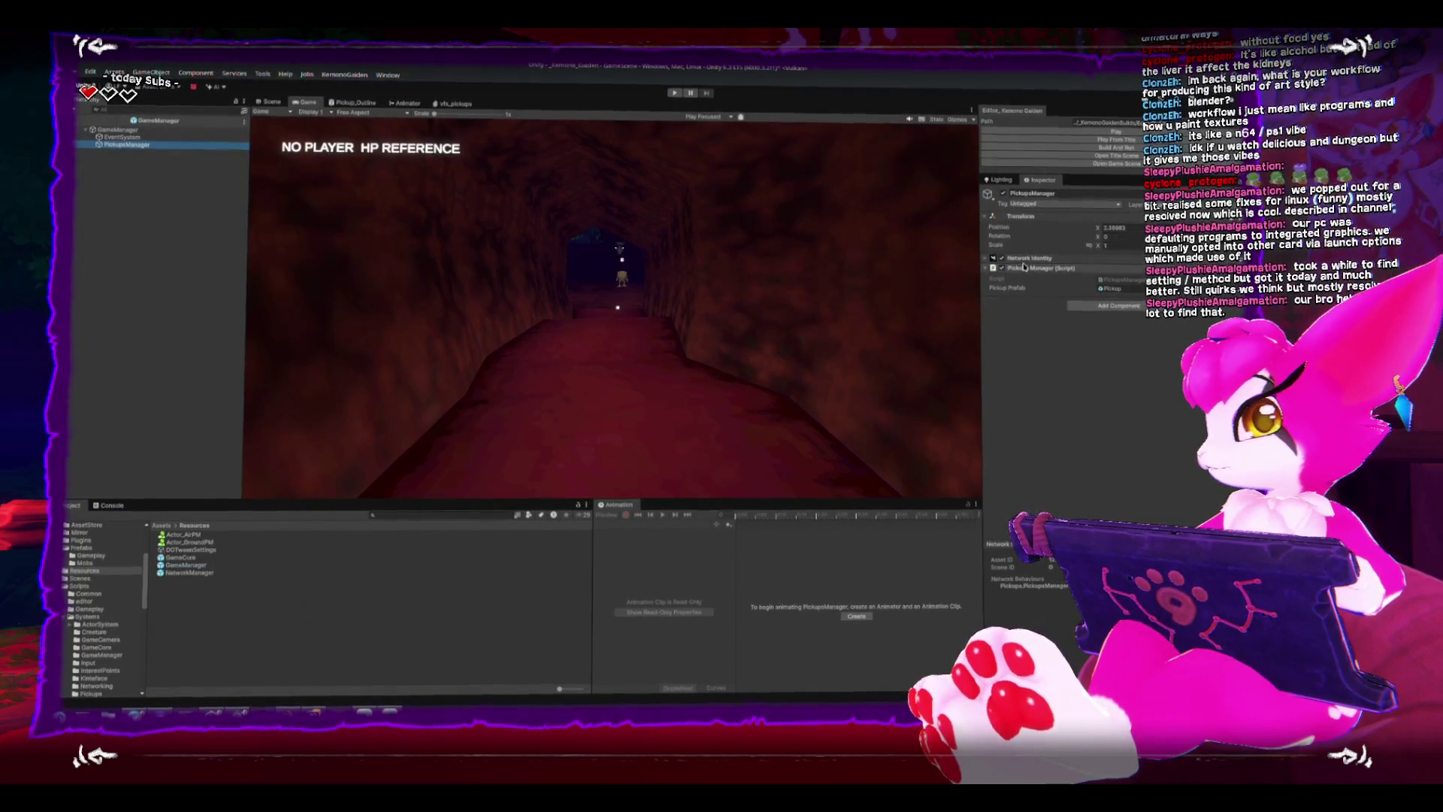
pyautogui.click(993, 258)
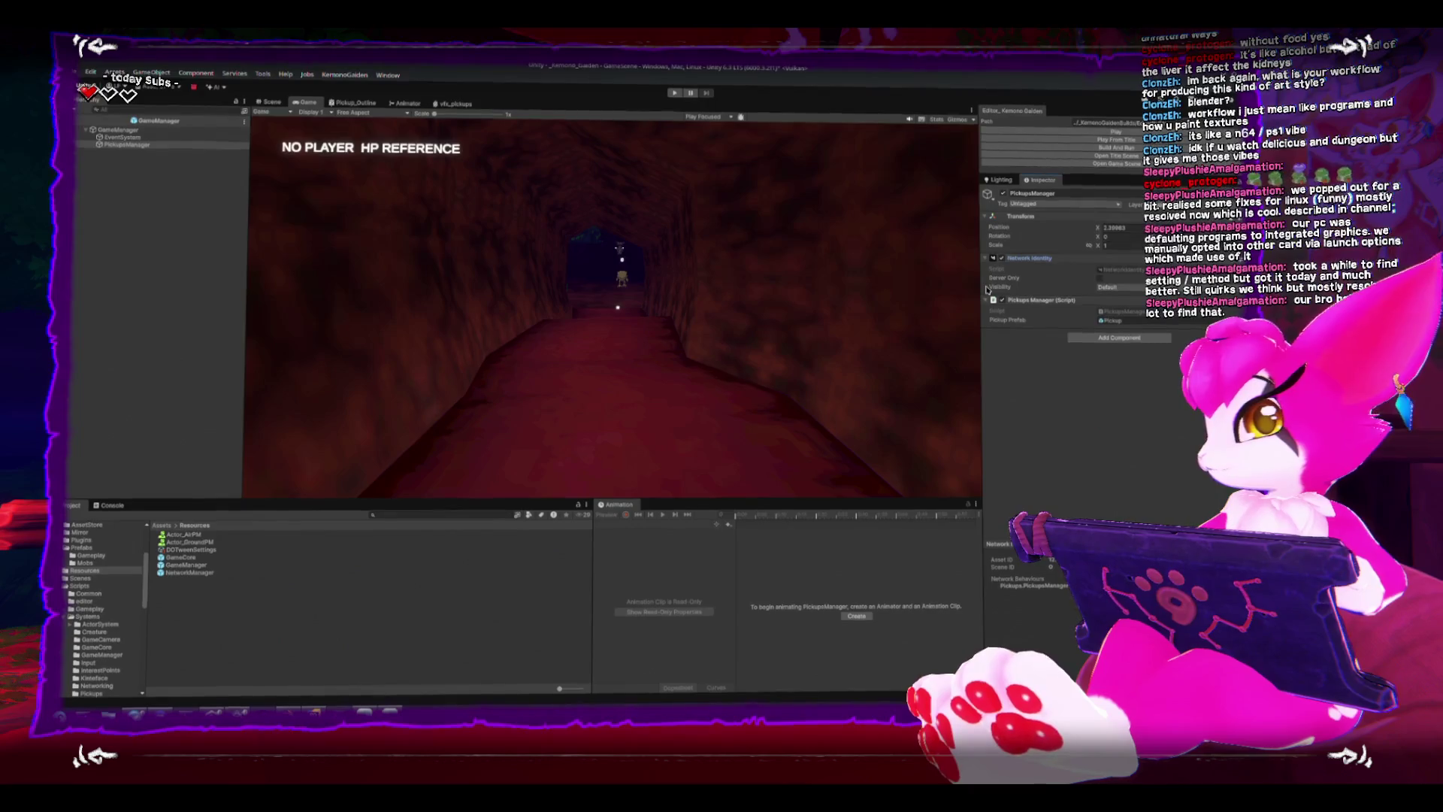
pyautogui.doubleClick(1121, 319)
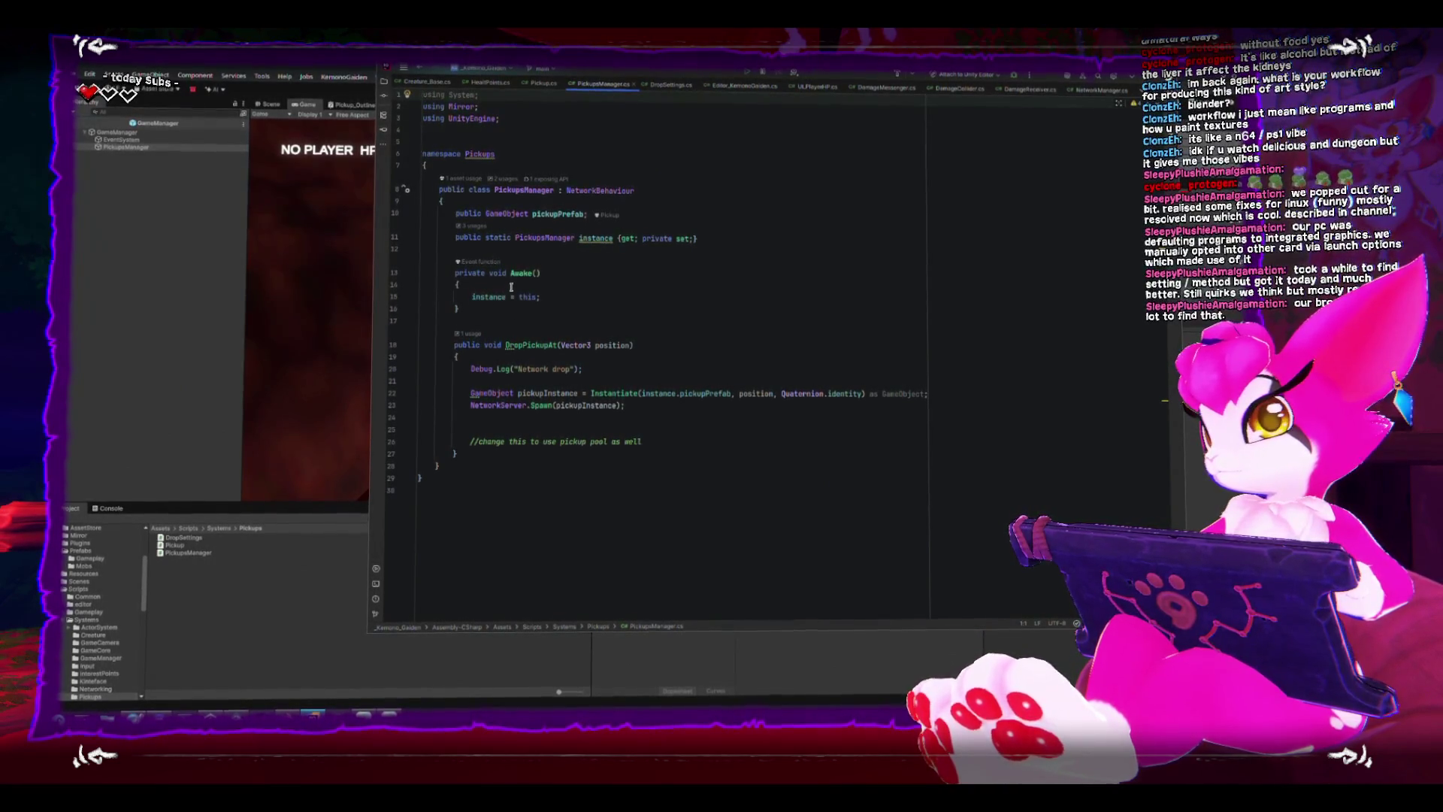
# Select the OnDeath_Server.Invoke line in HealthPoints.cs's Damage code, then return to Unity.
pyautogui.click(488, 87)
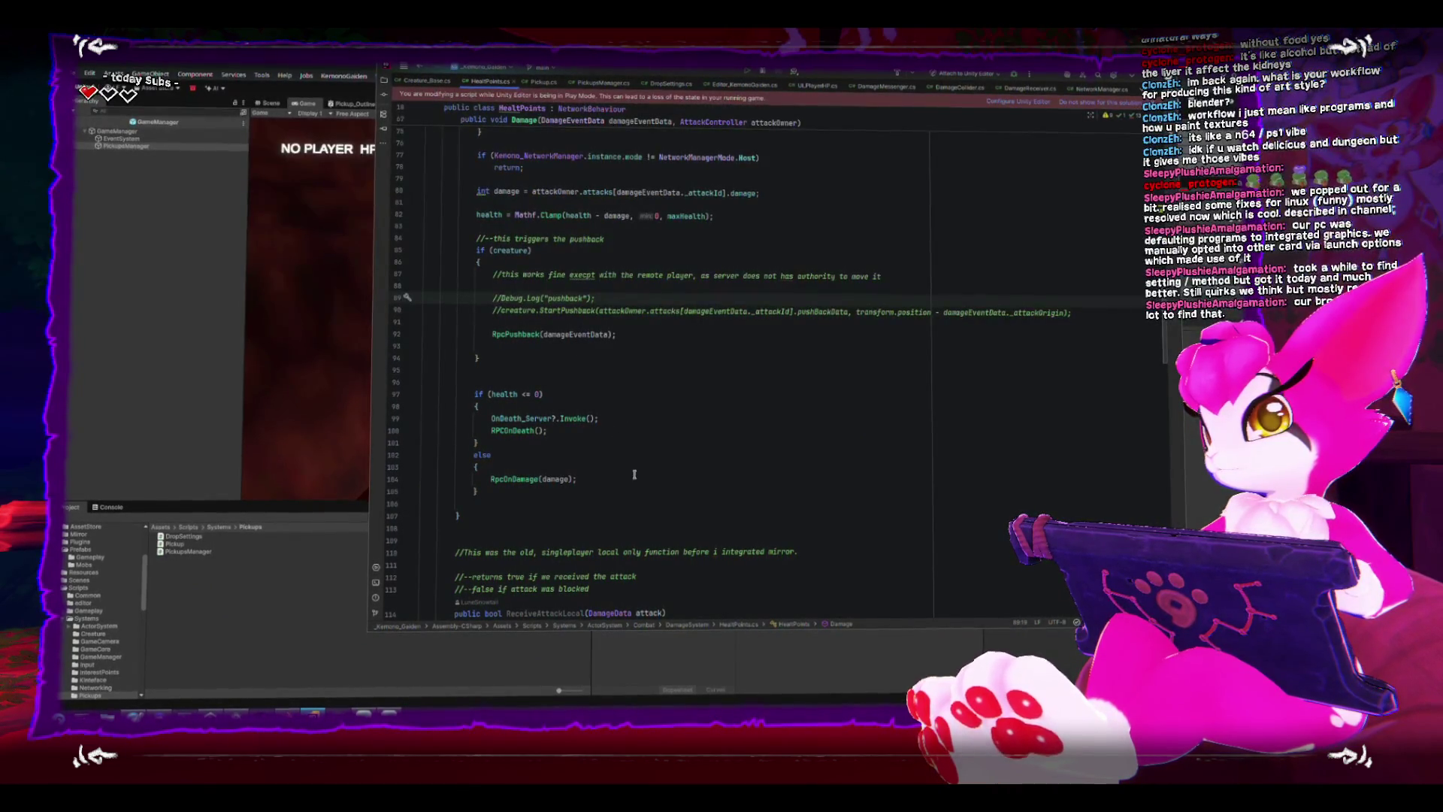
pyautogui.scroll(2, 634, 474)
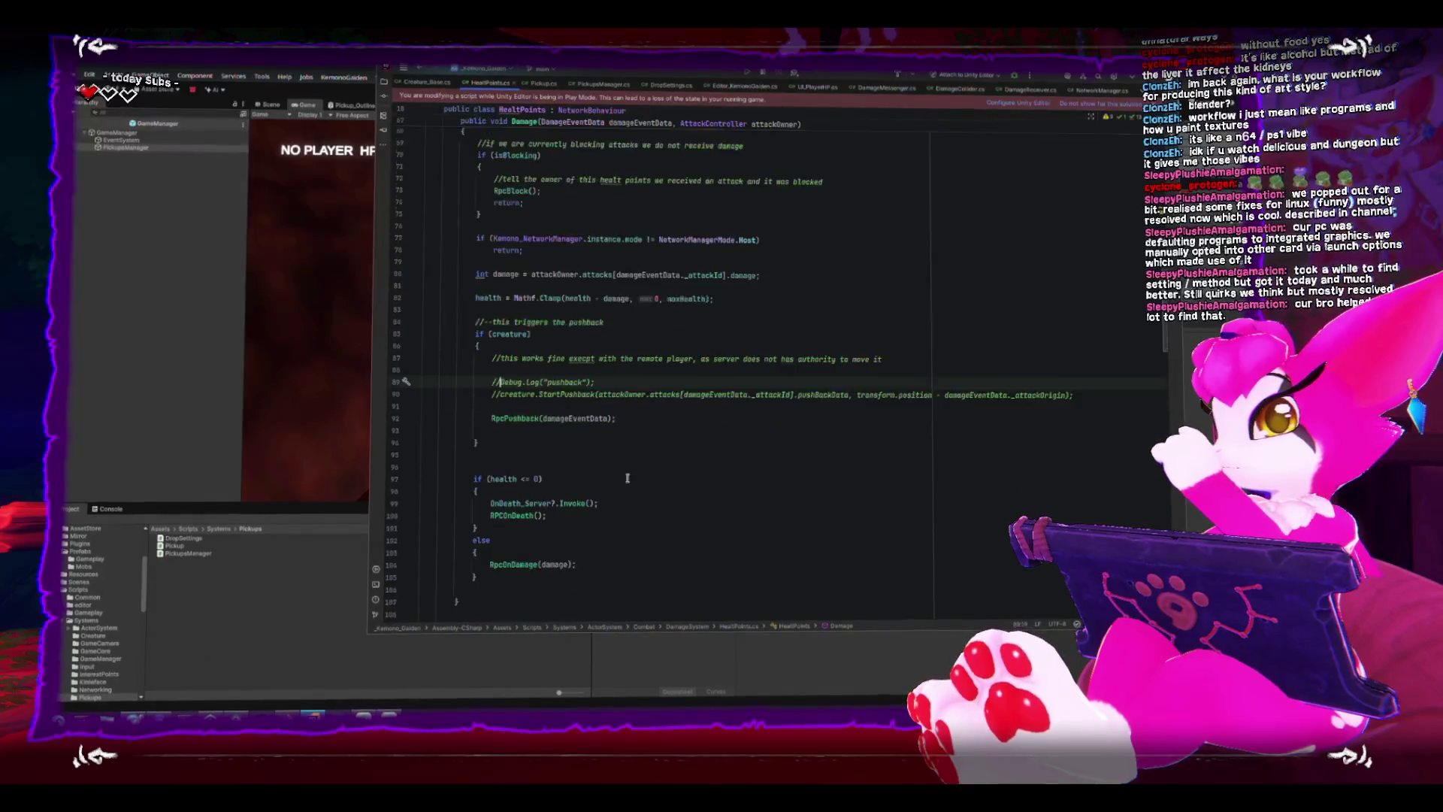
pyautogui.scroll(-1, 627, 478)
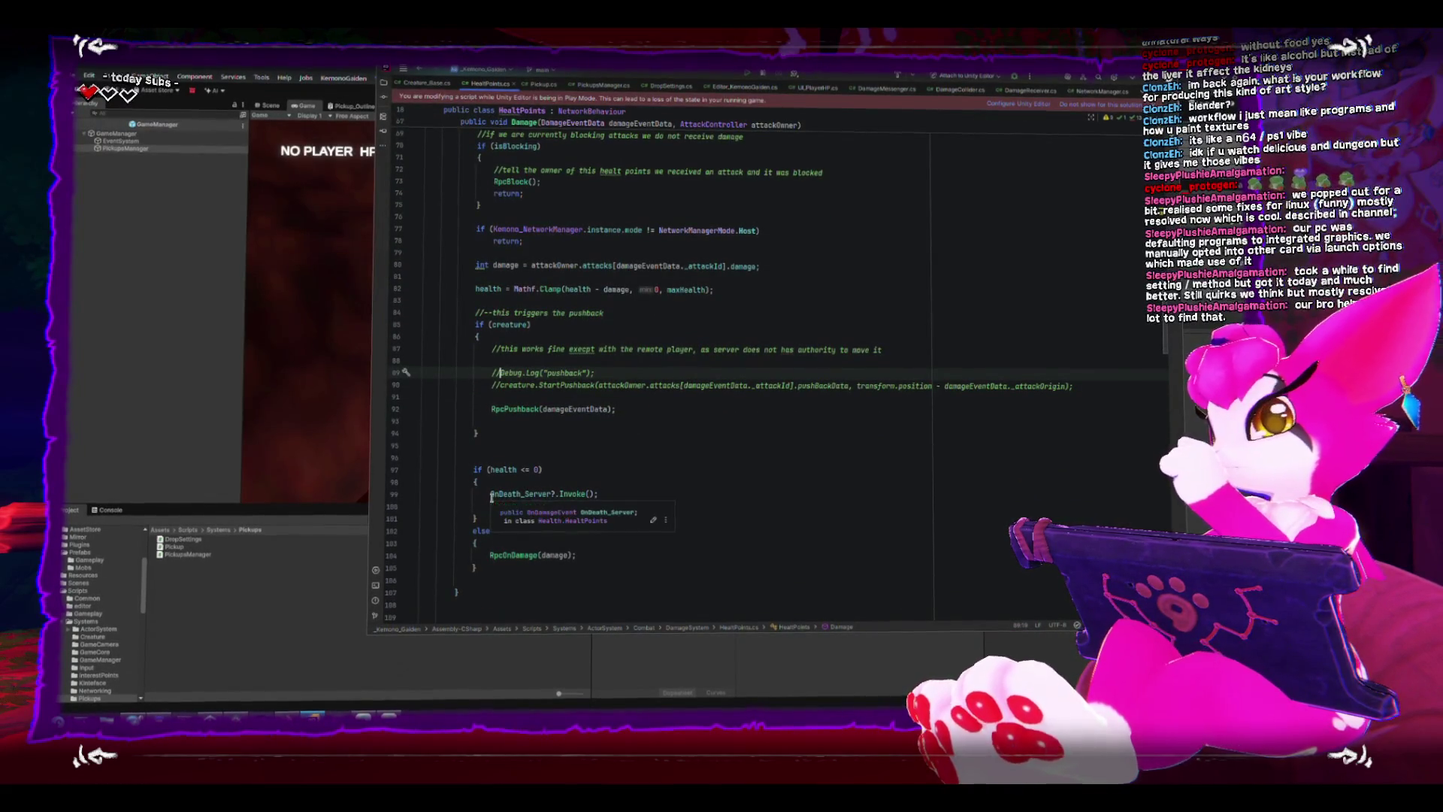
pyautogui.moveTo(487, 496); pyautogui.dragTo(630, 491)
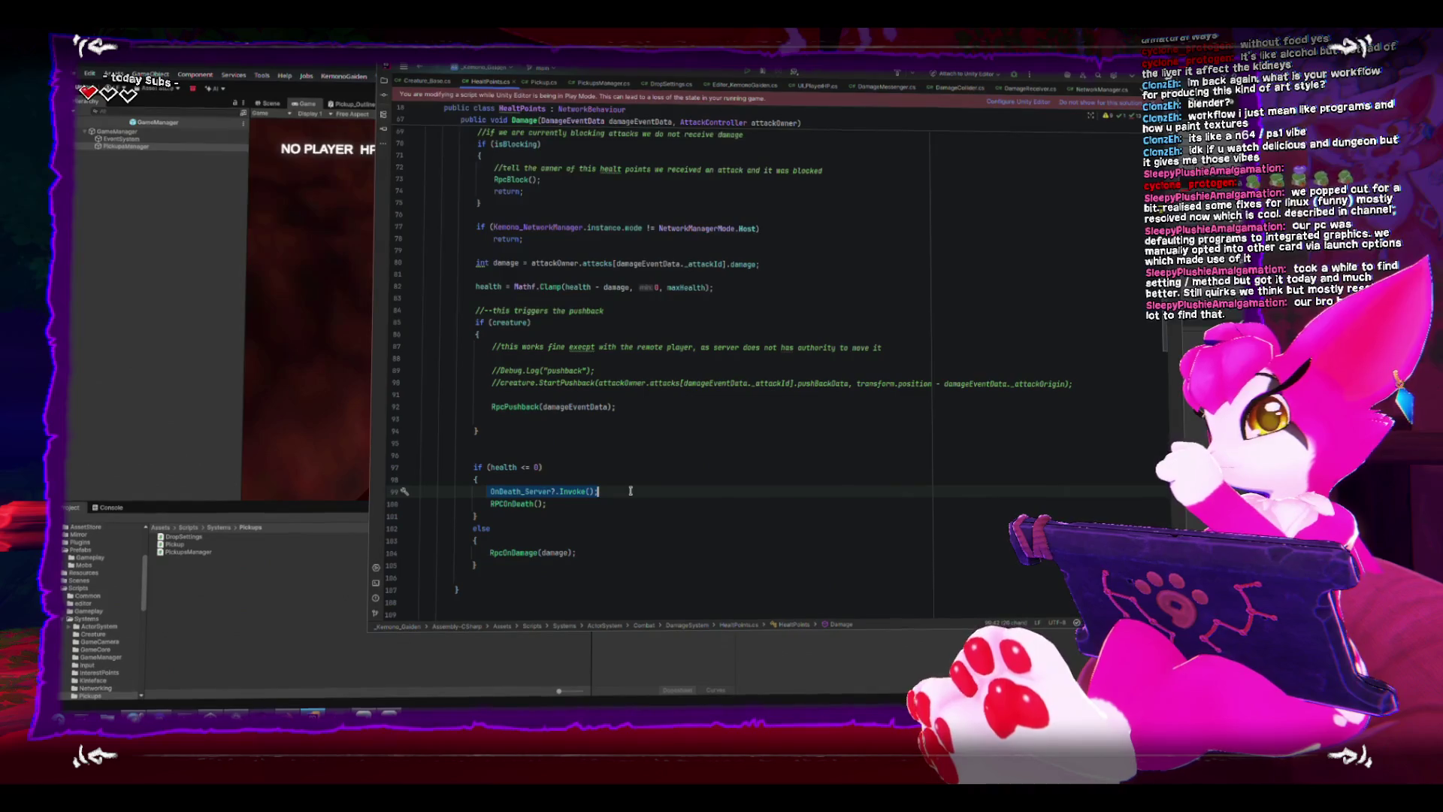
pyautogui.hotkey('alt', 'Tab')
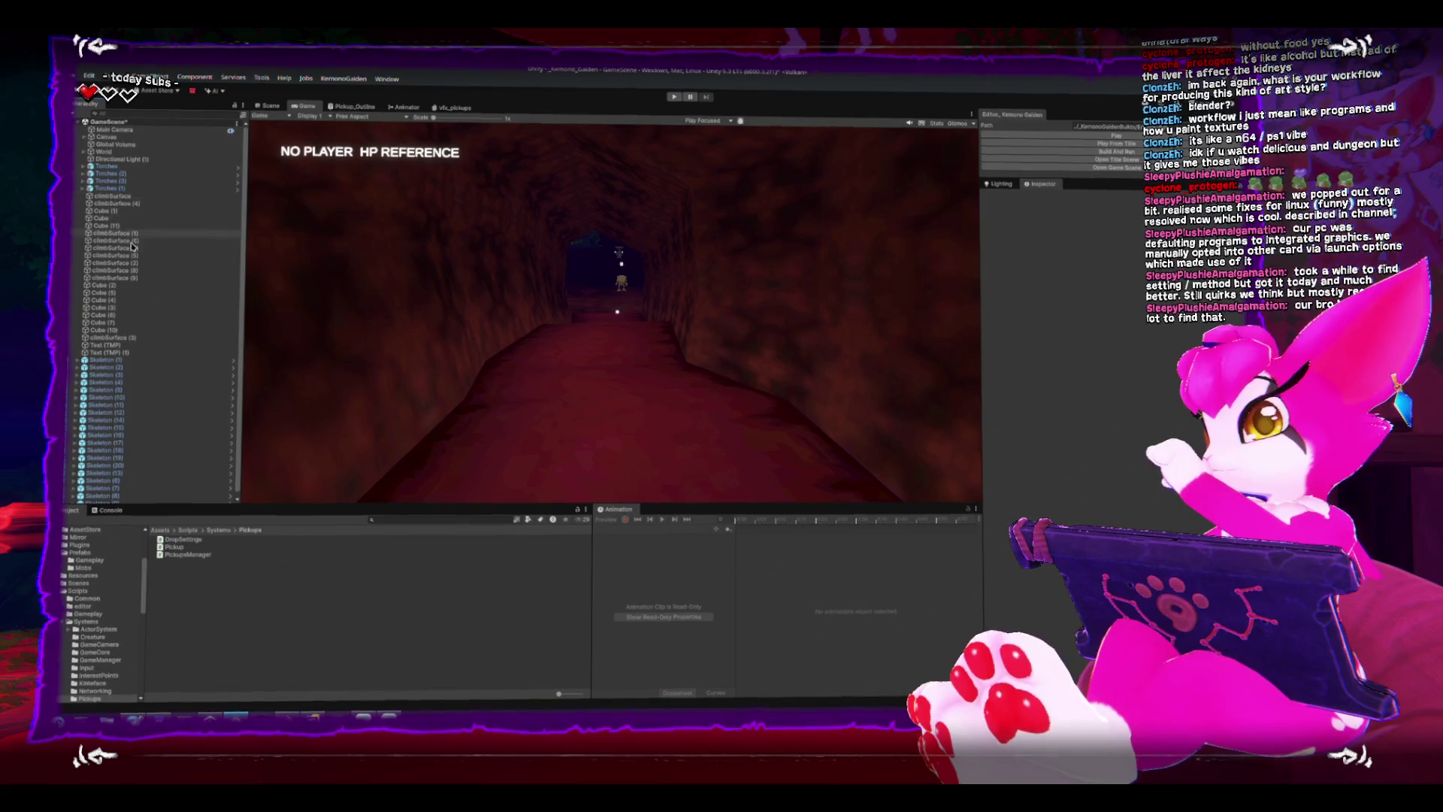
# Set Skeleton (1)'s On Death_Server event to DropSettings.Drop and open the DropSettings script.
pyautogui.click(133, 361)
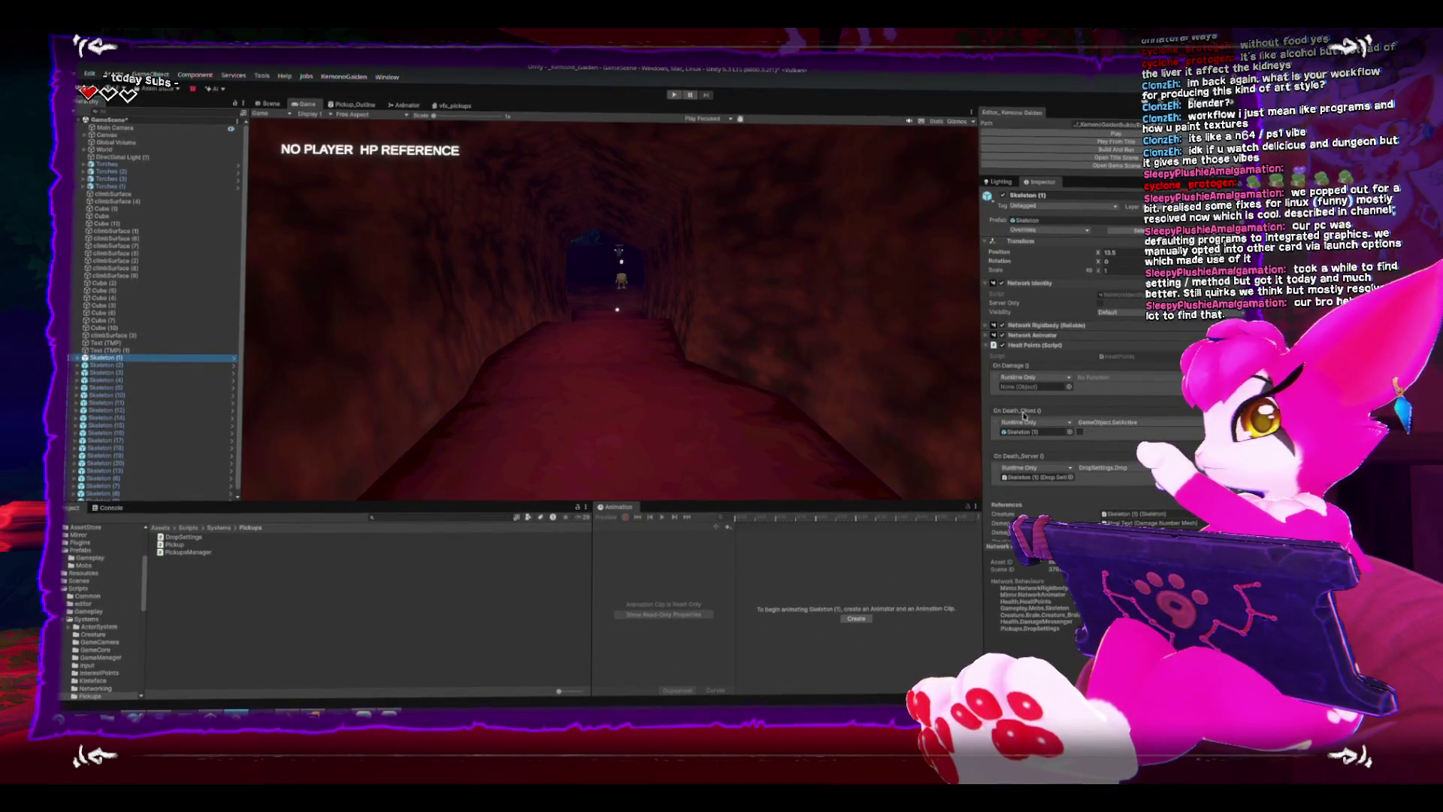
pyautogui.click(1106, 469)
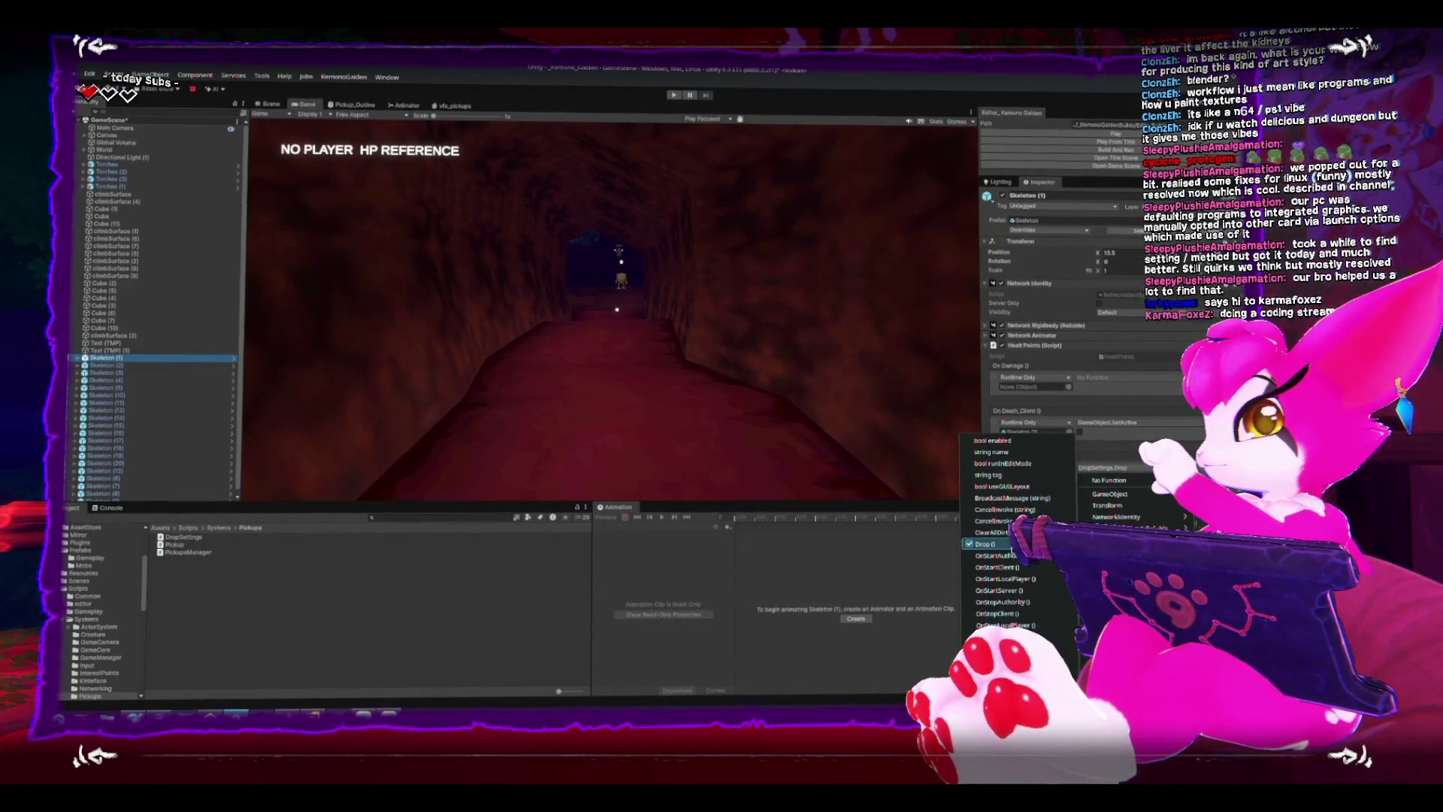
pyautogui.click(983, 545)
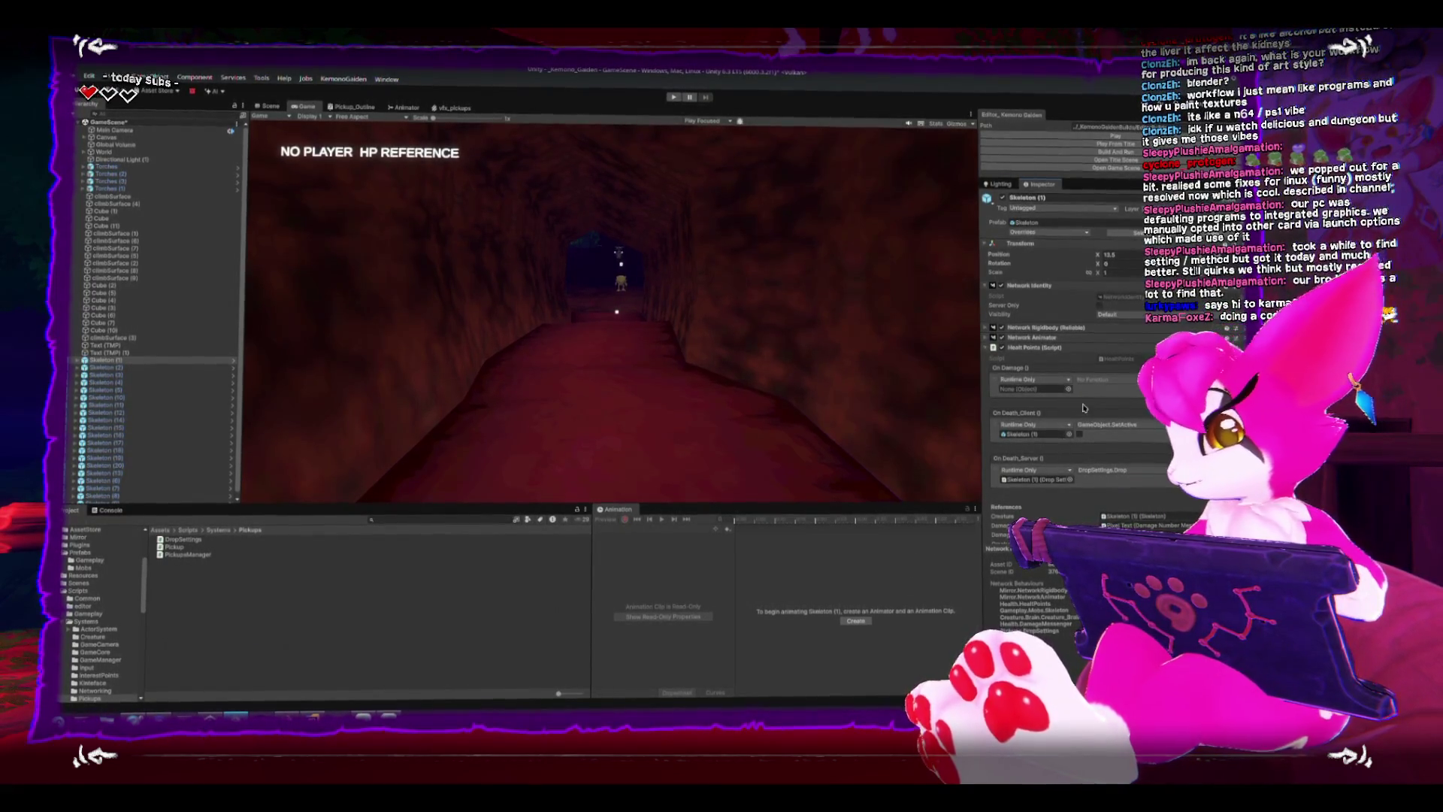
pyautogui.scroll(-1, 1066, 463)
pyautogui.scroll(-1, 1098, 500)
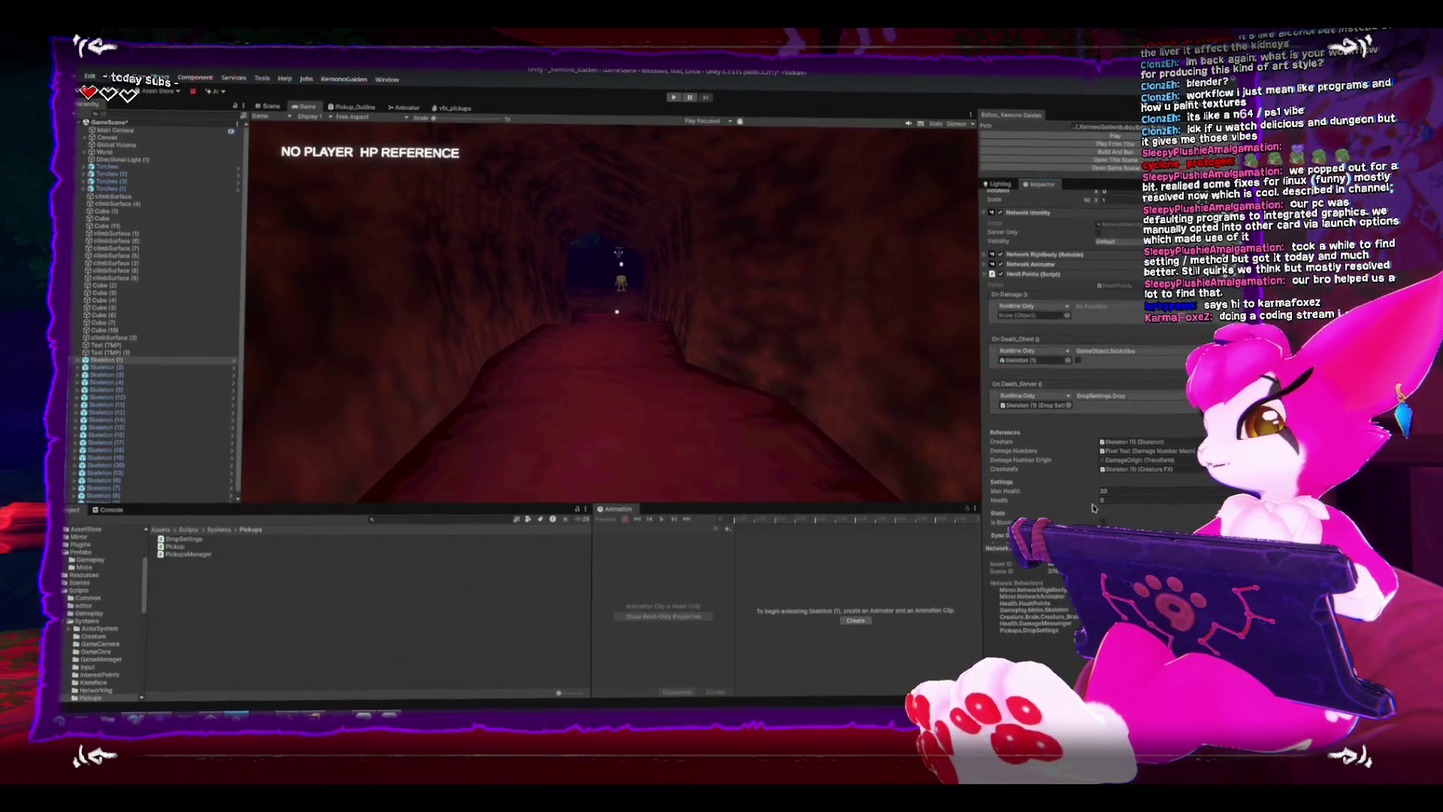
pyautogui.scroll(-1, 1083, 485)
pyautogui.scroll(-1, 1071, 474)
pyautogui.scroll(-1, 1057, 457)
pyautogui.scroll(-1, 1062, 456)
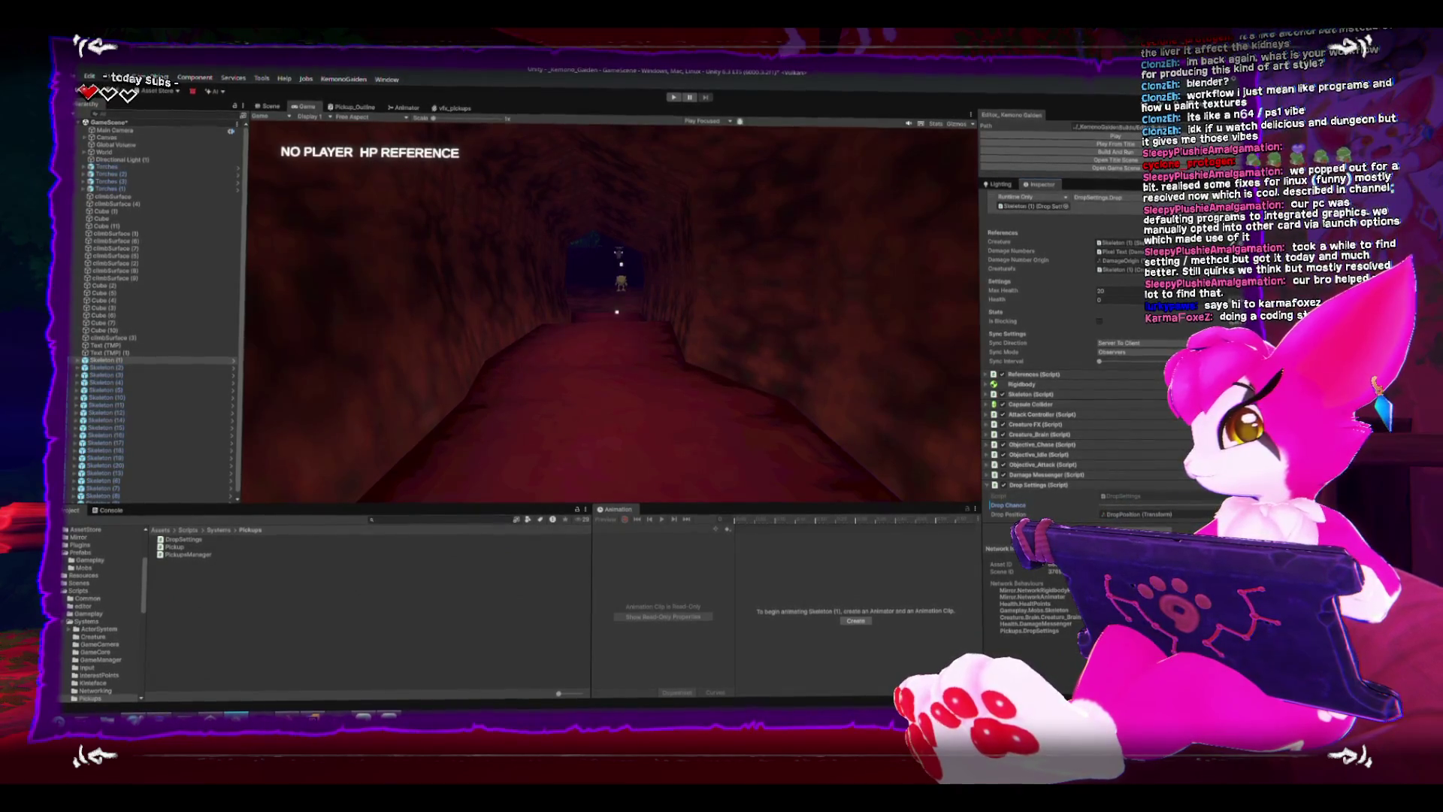
pyautogui.doubleClick(1174, 500)
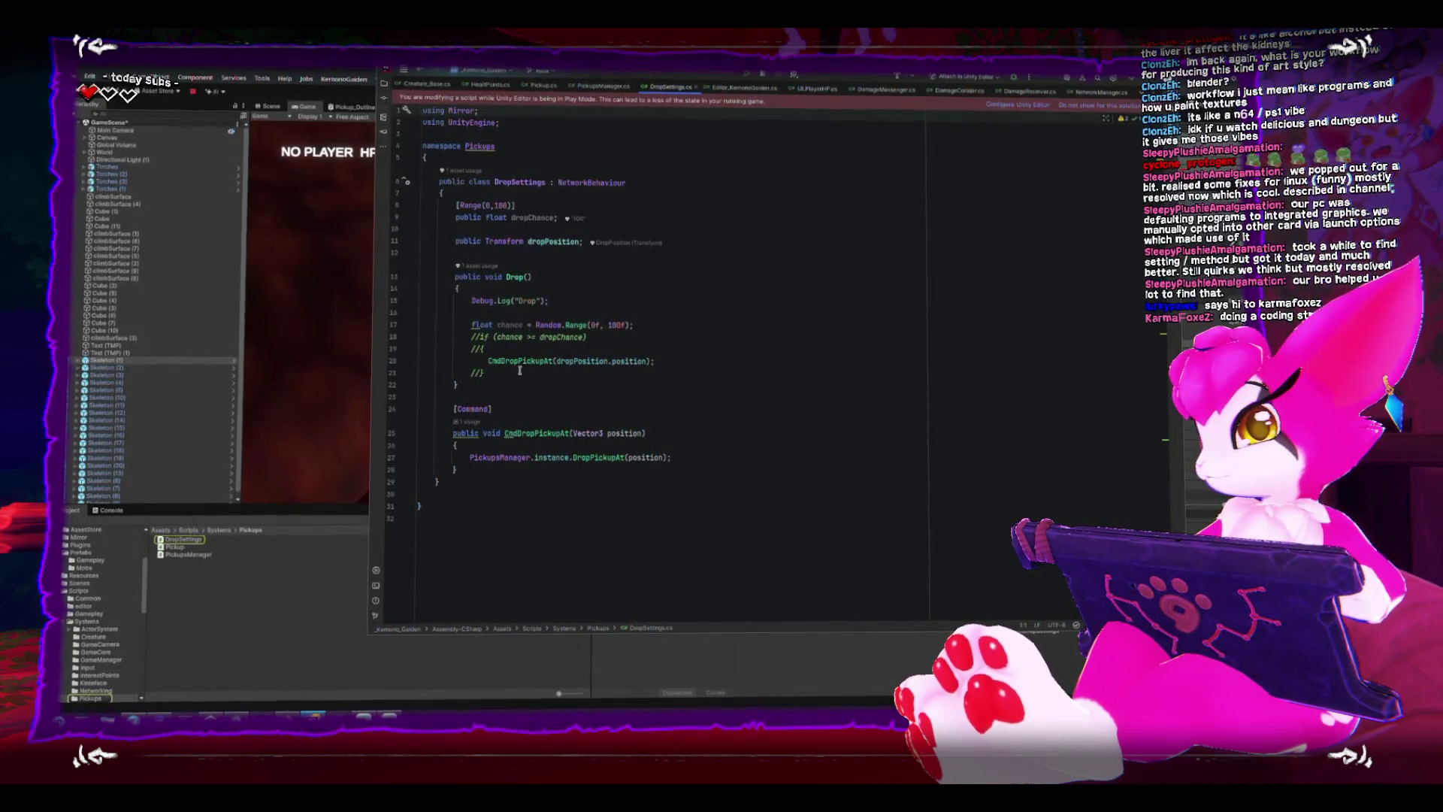
# Move the PickupsManager.instance.DropPickupAt call out of the command and into Drop.
pyautogui.hotkey('shift', 'End')
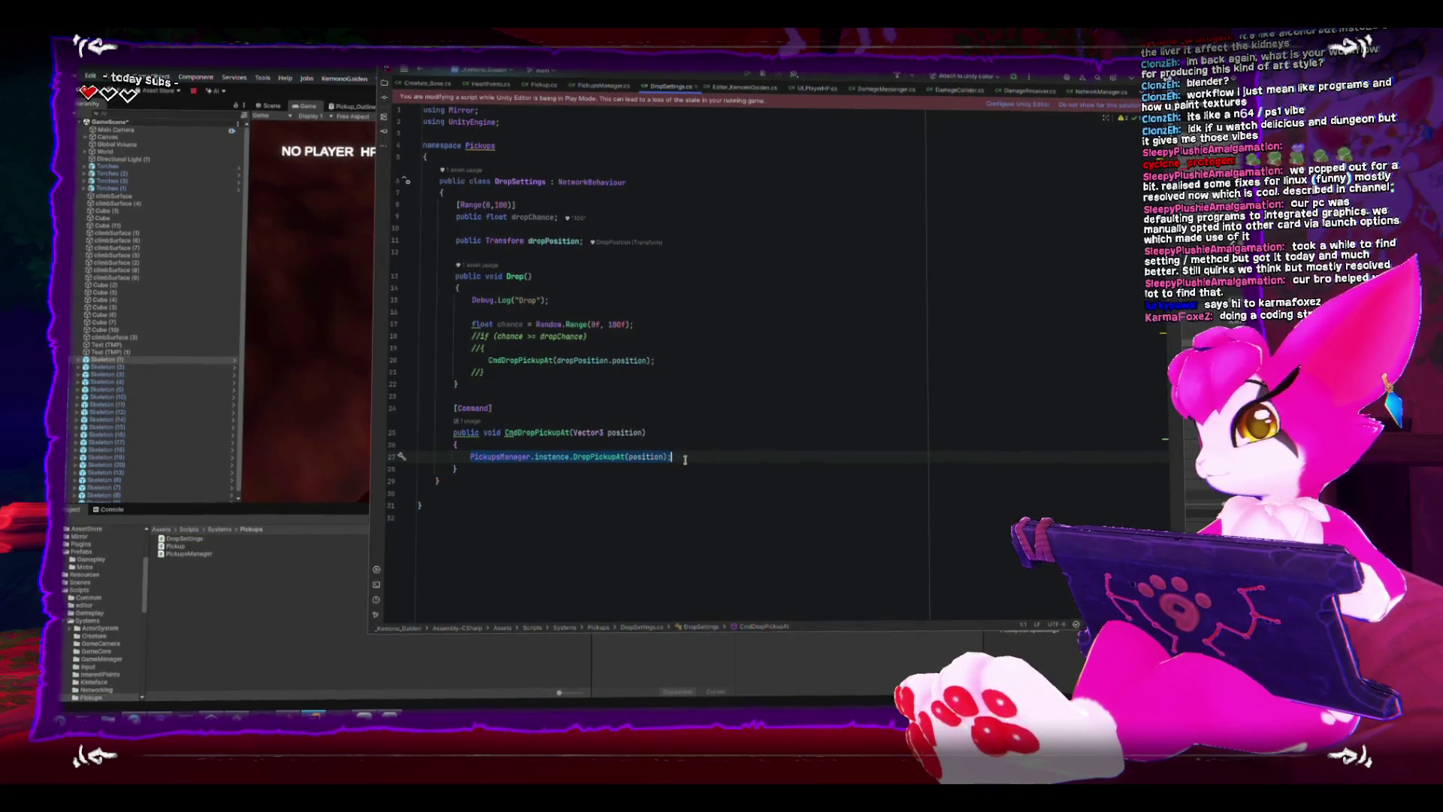
pyautogui.hotkey('ctrl', 'x')
pyautogui.click(663, 359)
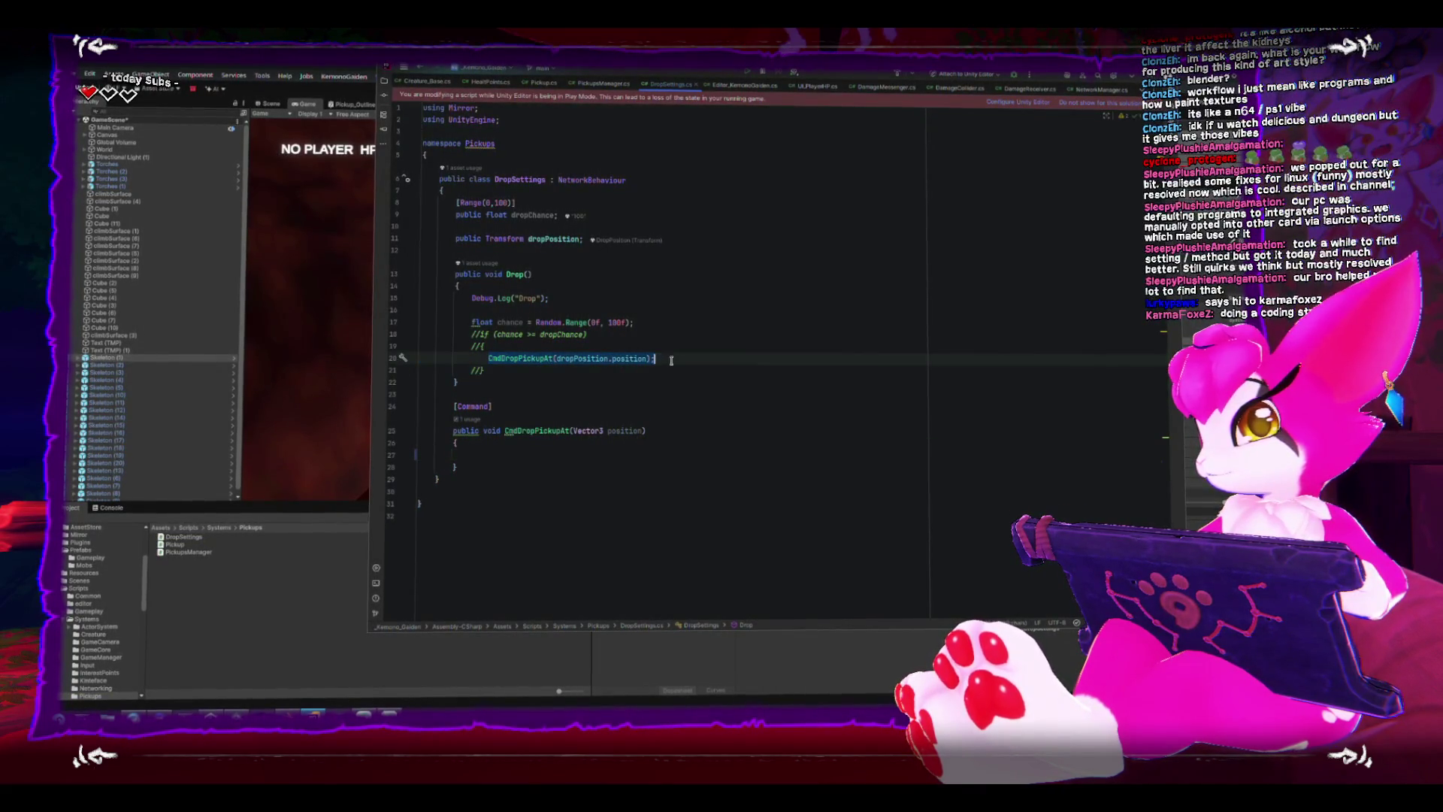
pyautogui.hotkey('ctrl', 'v')
pyautogui.press('Down')
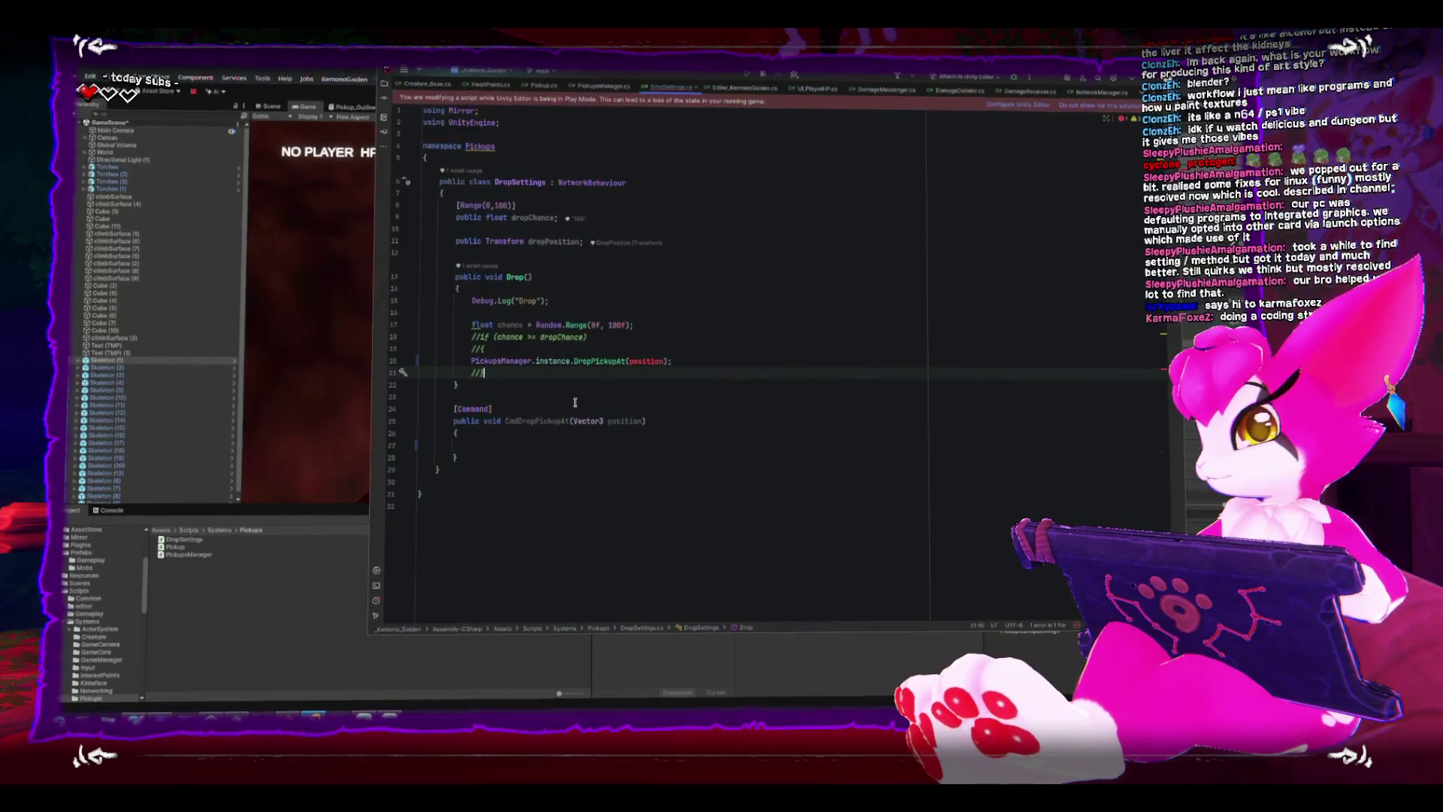
# Delete the now-empty CmdDropPickupAt [Command] method.
pyautogui.click(456, 457)
pyautogui.keyDown('shift'); pyautogui.click(402, 402); pyautogui.keyUp('shift')
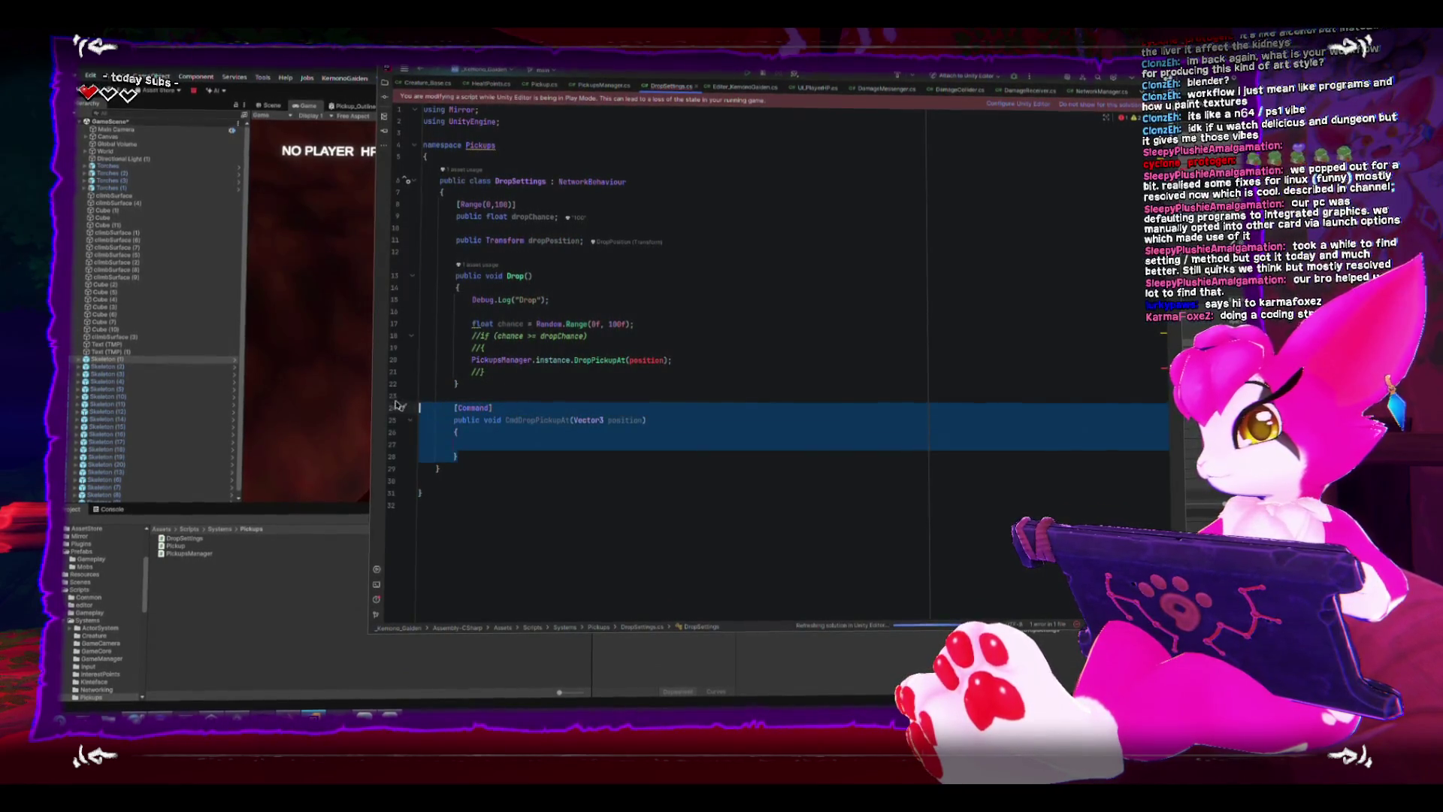
pyautogui.press('BackSpace')
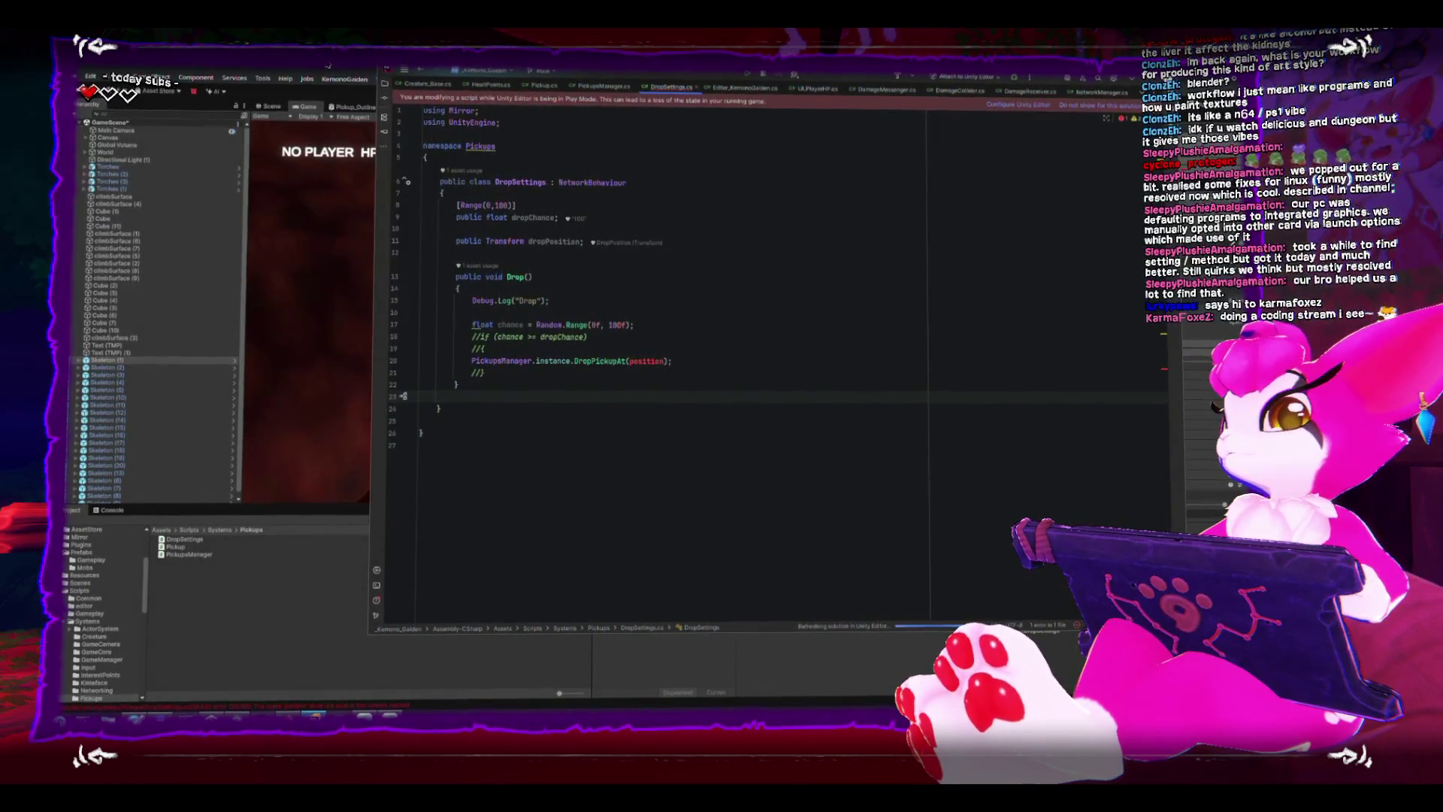
# Change the DropPickupAt argument to dropPosition.position and return to Unity to recompile.
pyautogui.click(552, 241)
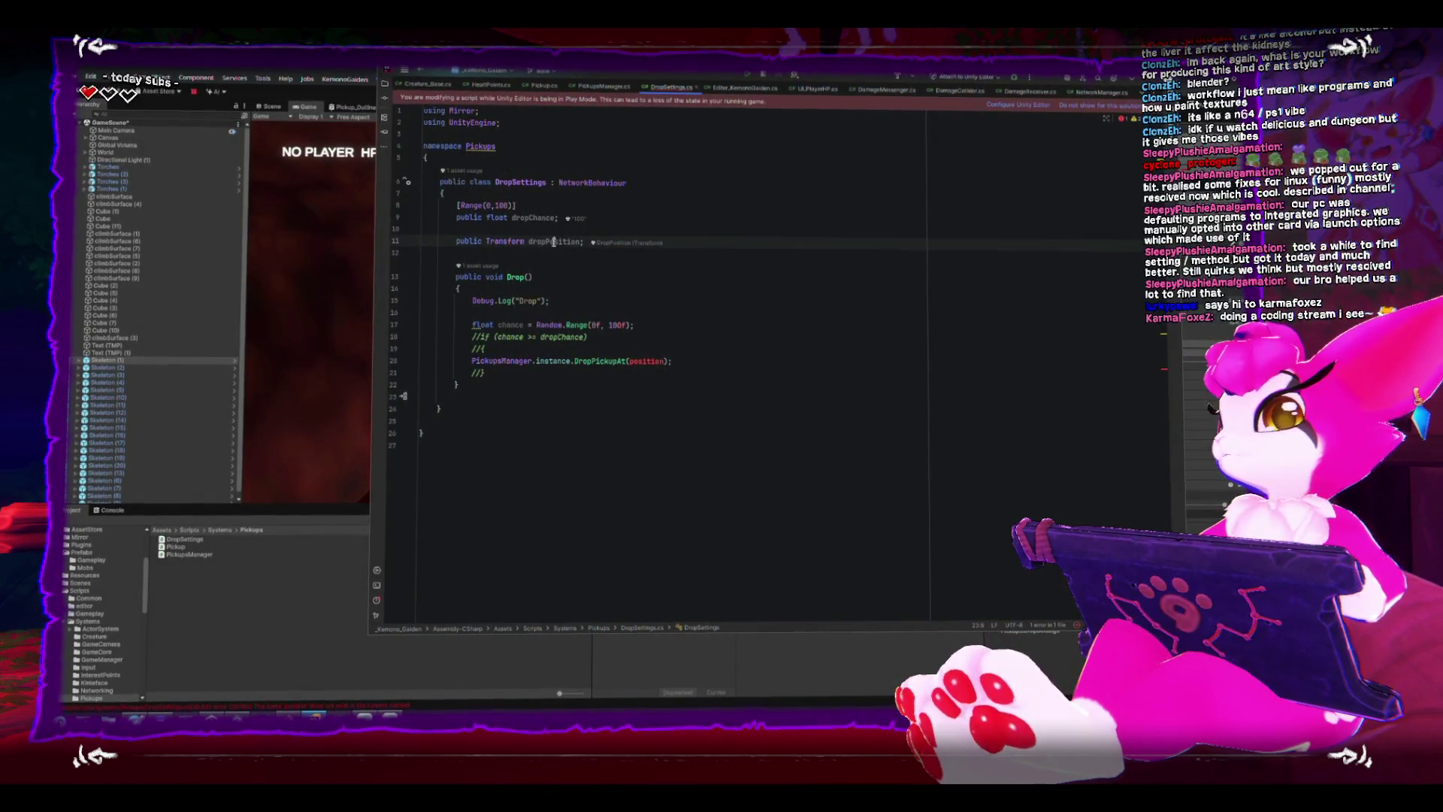
pyautogui.click(628, 359)
pyautogui.write('dropPosition')
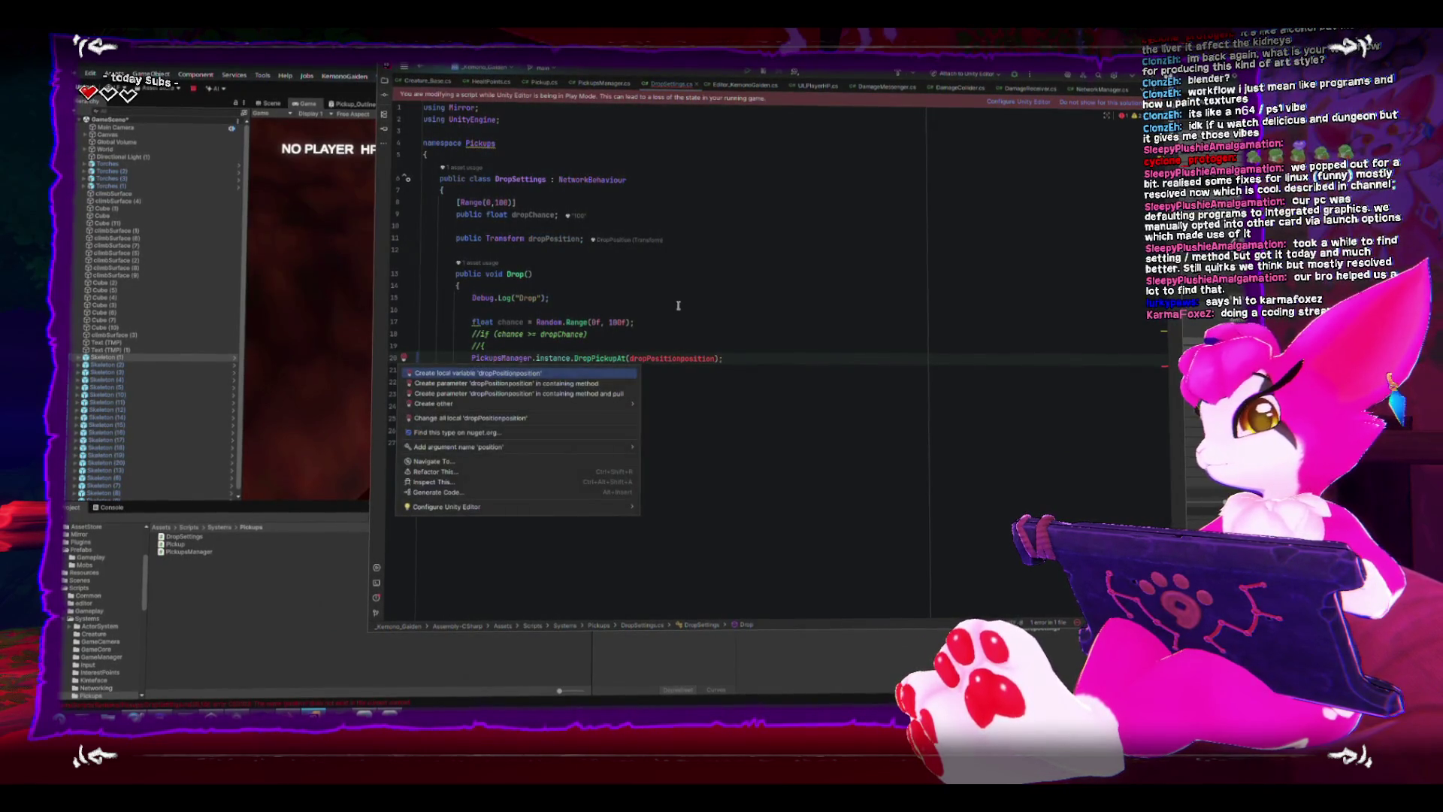
pyautogui.press('Escape')
pyautogui.write('.')
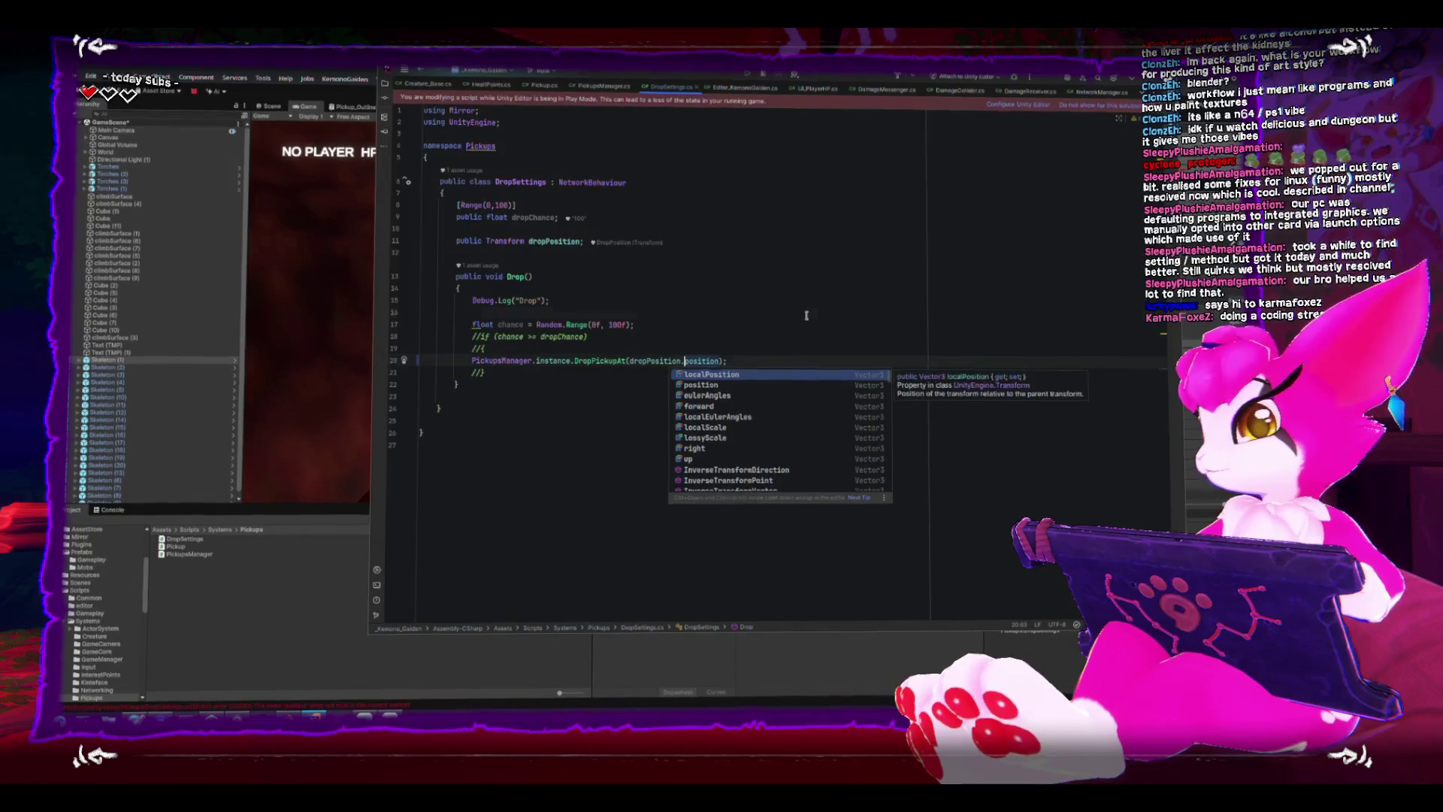
pyautogui.press('Return')
pyautogui.click(472, 312)
pyautogui.hotkey('alt', 'Tab')
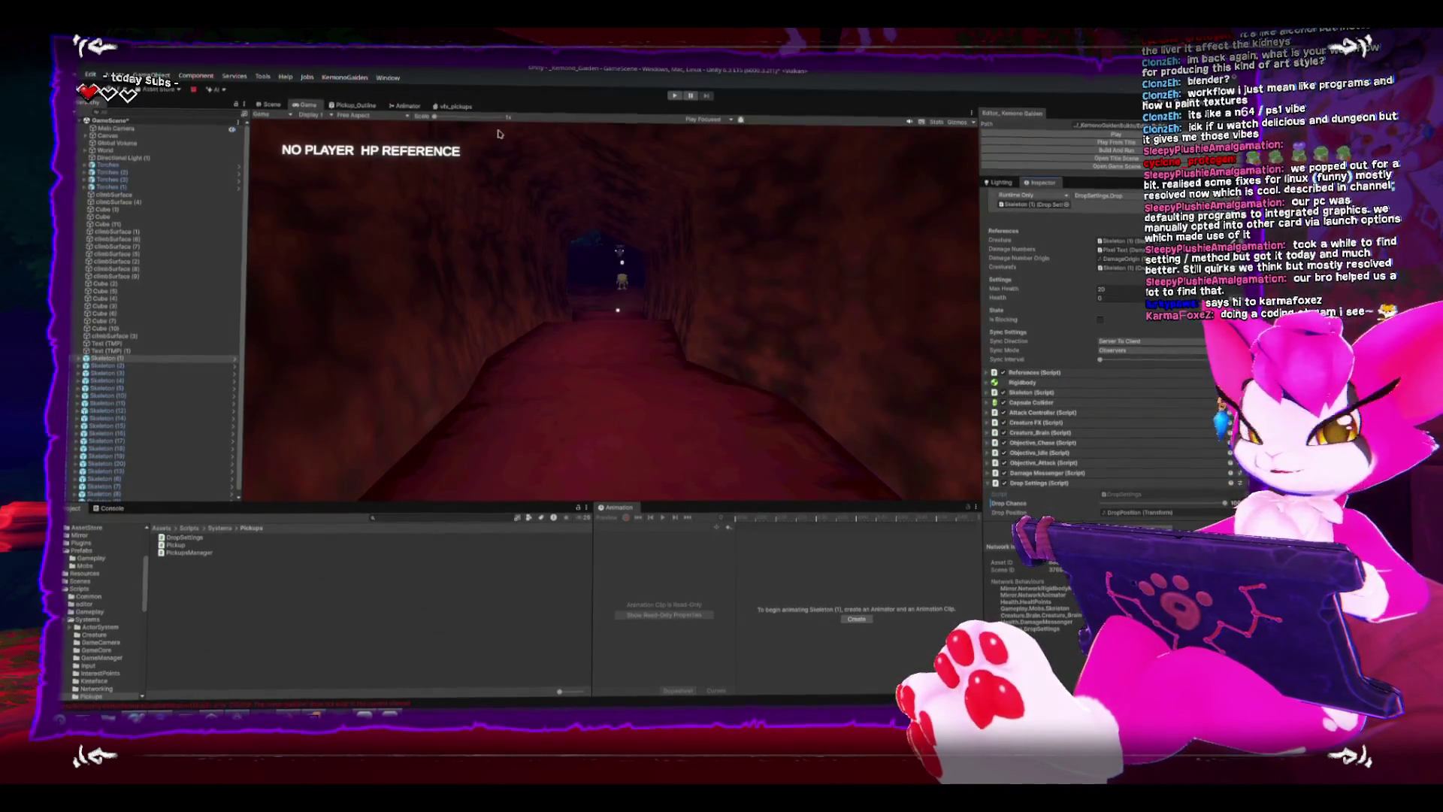
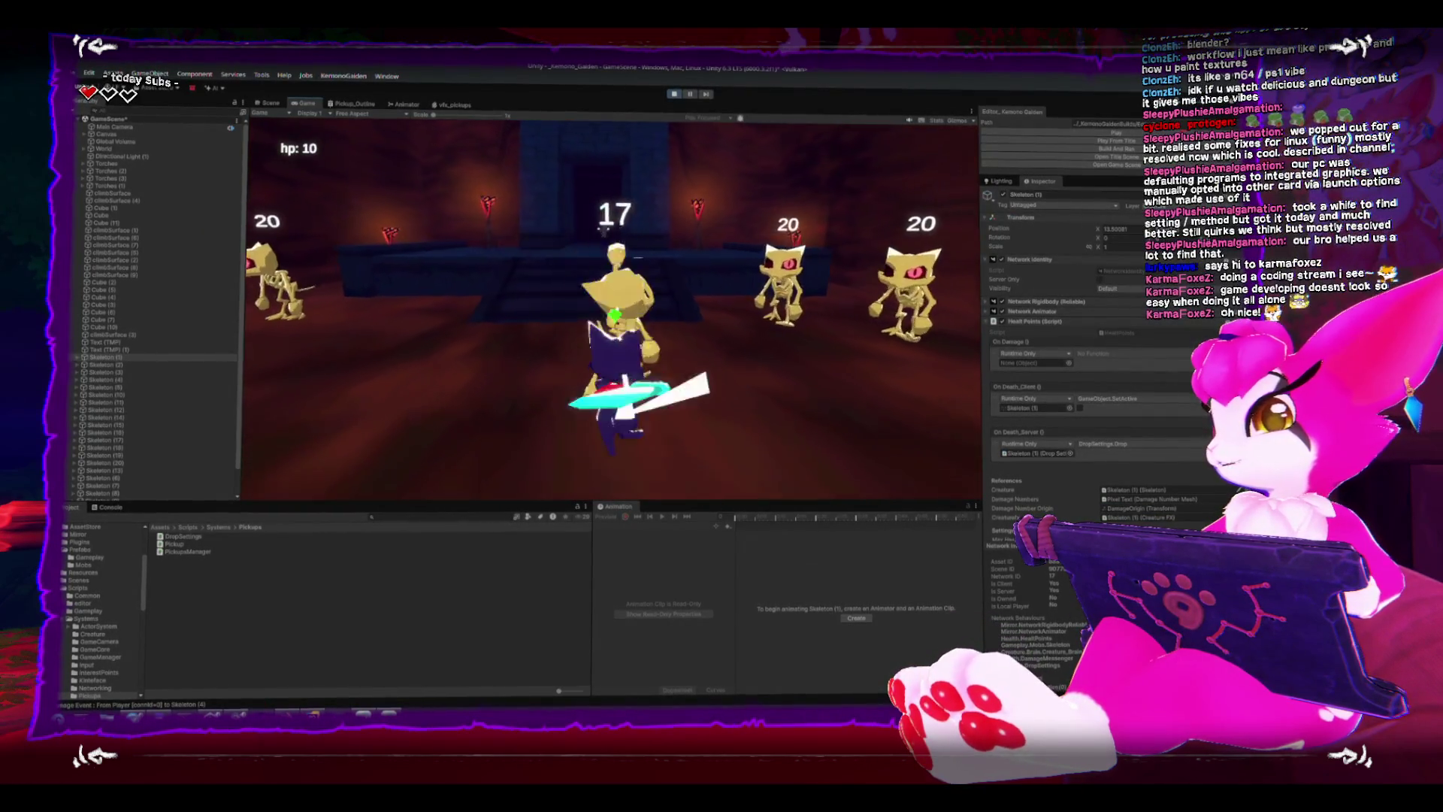
# Run through the arena slashing skeletons and kill the one with 15 health.
pyautogui.press('w')
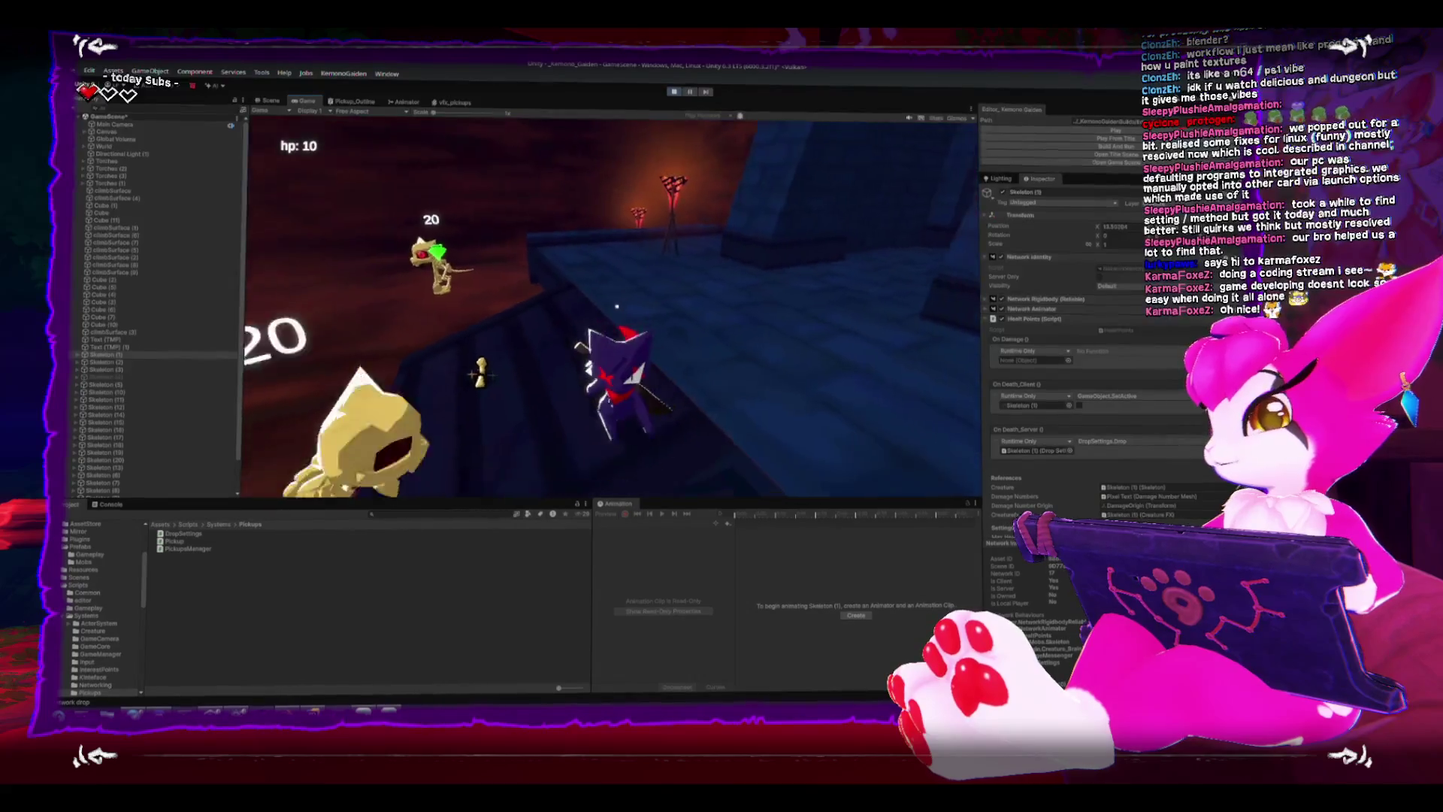
pyautogui.click(478, 374)
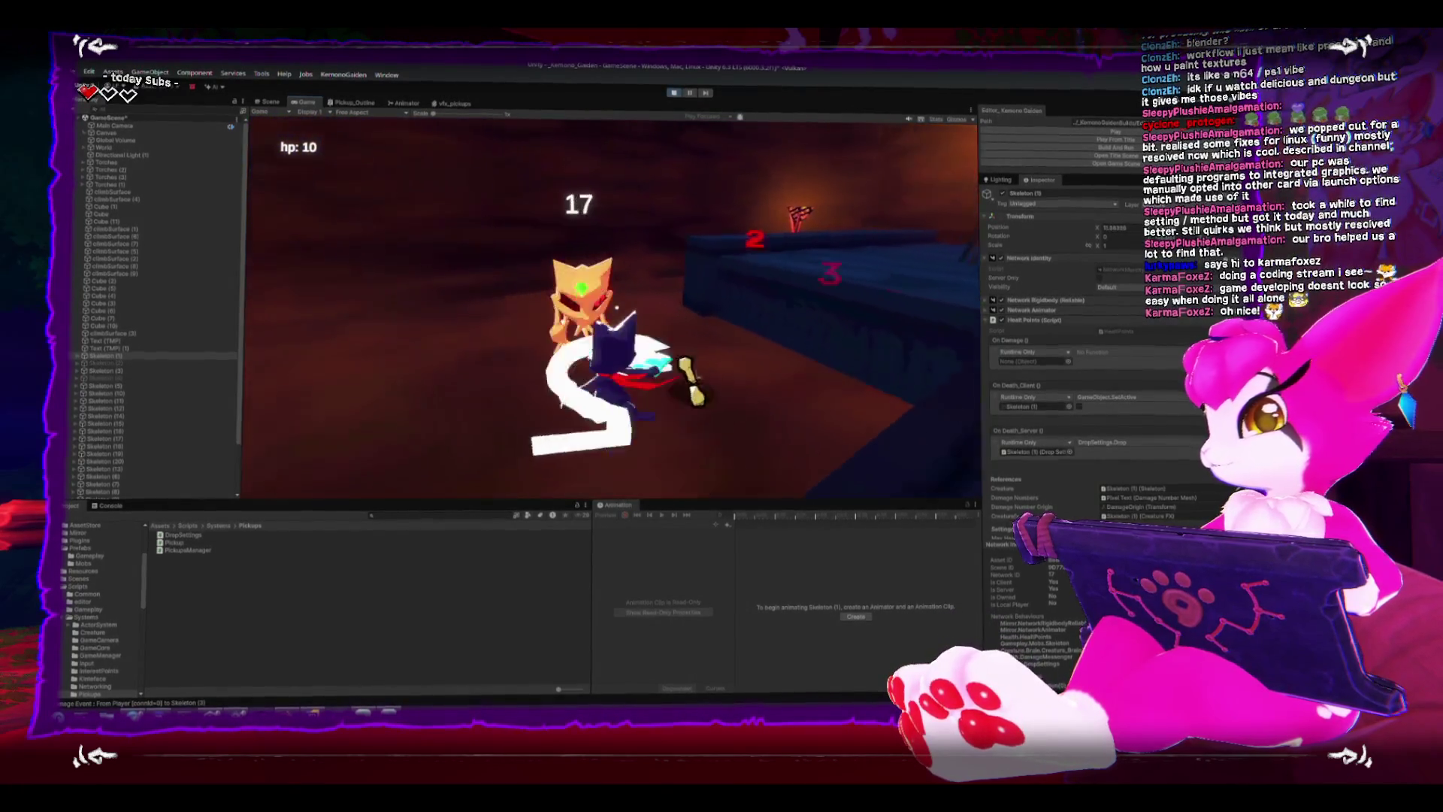
pyautogui.click(609, 310)
pyautogui.press('w')
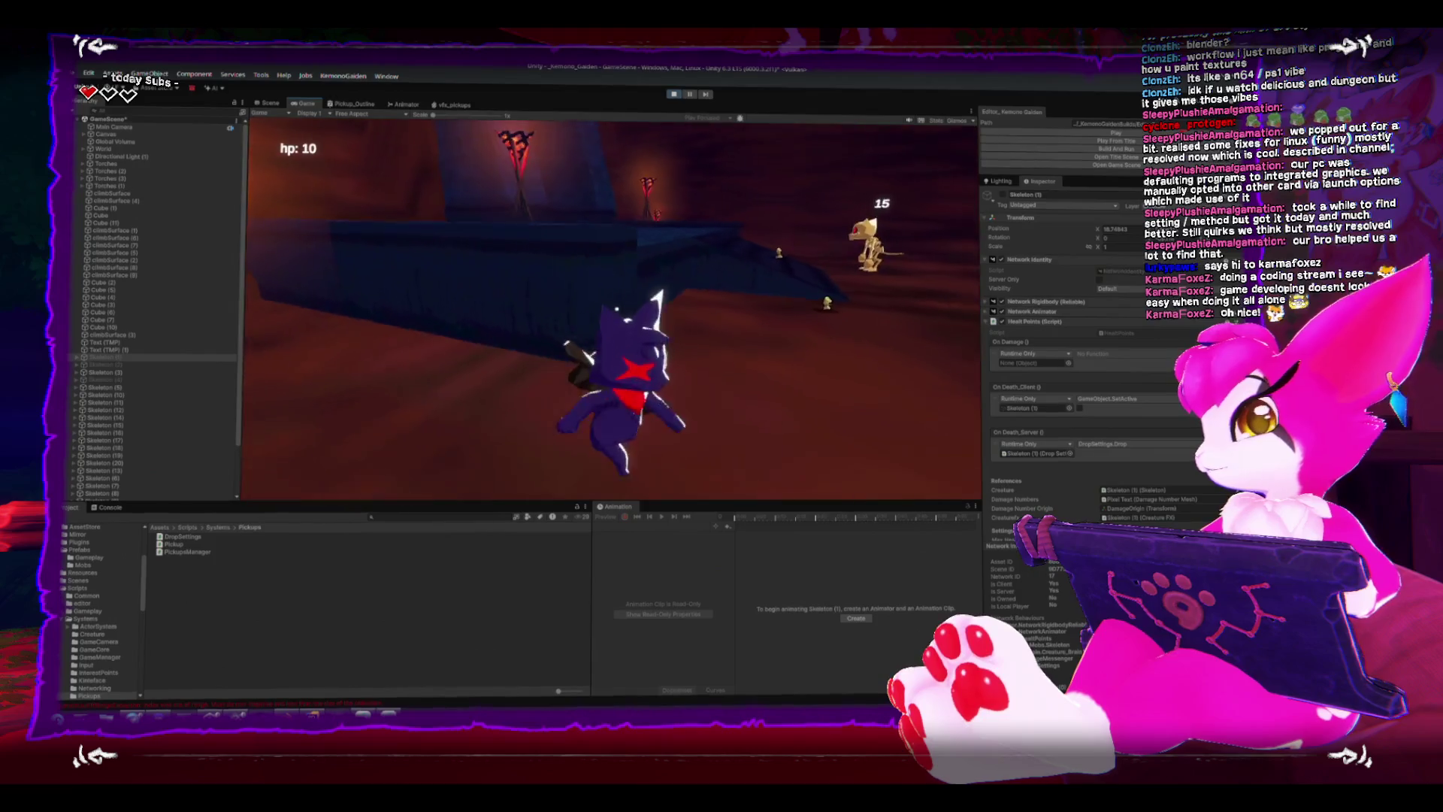
pyautogui.press('w')
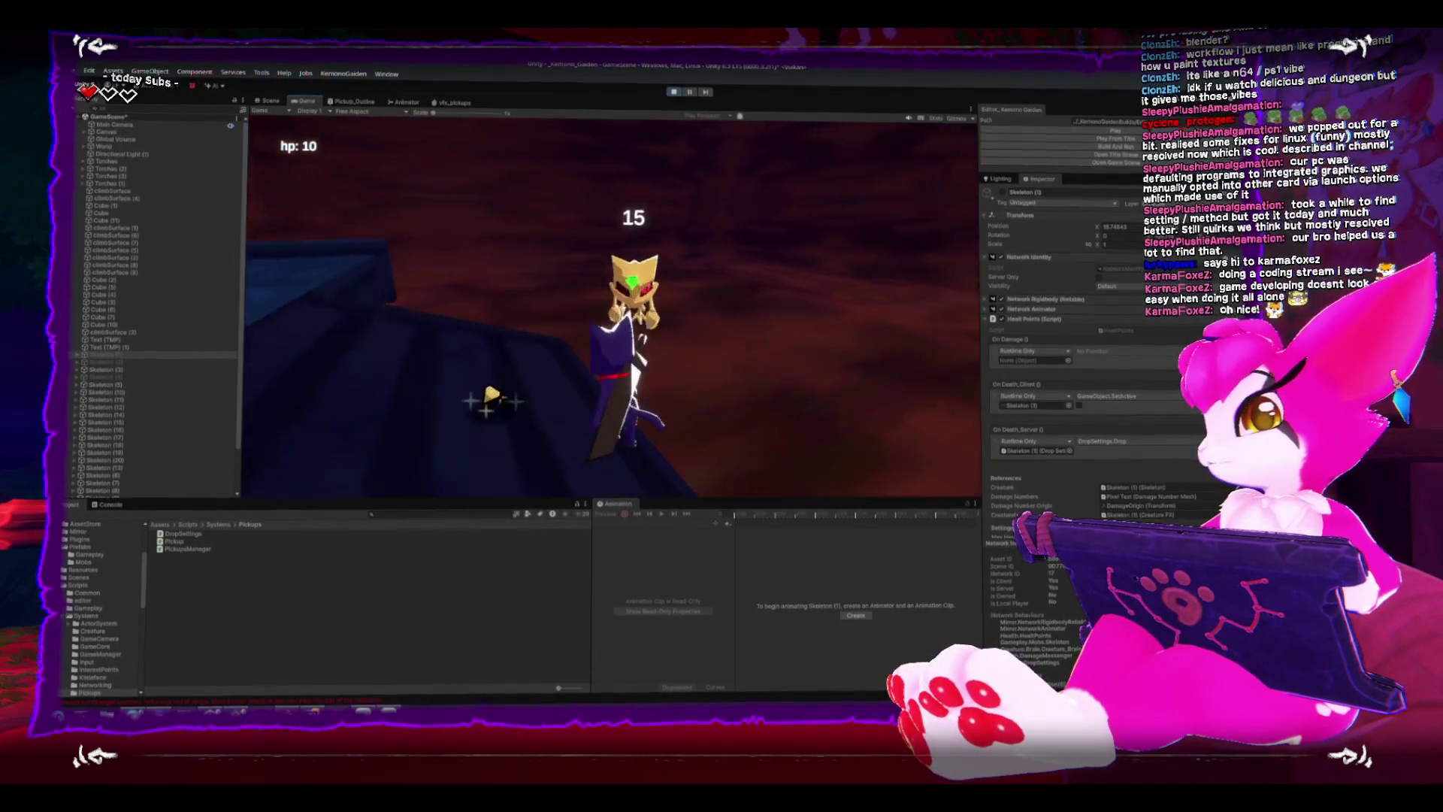
pyautogui.click(609, 310)
# Run toward the raised platform, bring up the in-game pause menu and close it.
pyautogui.press('w')
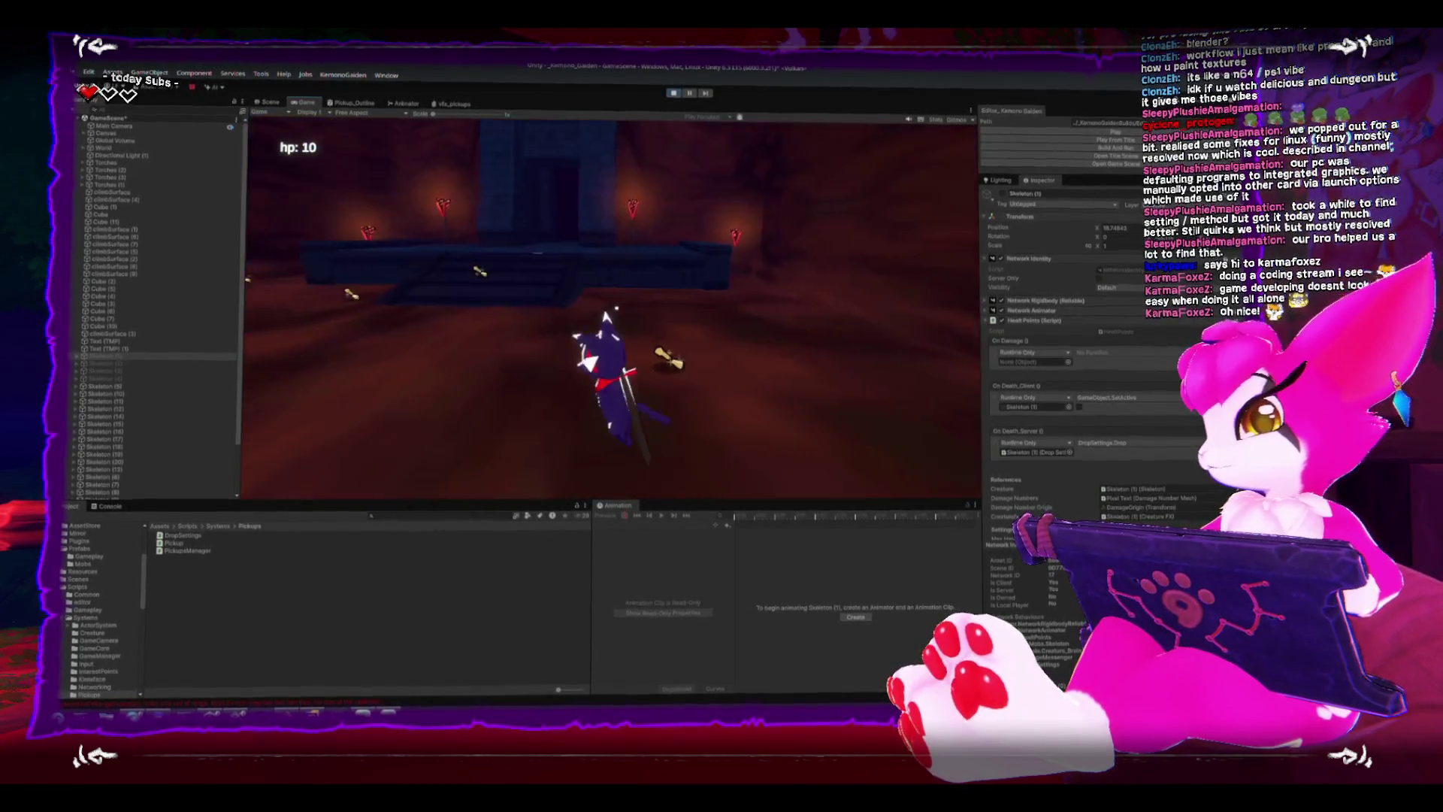
pyautogui.press('w')
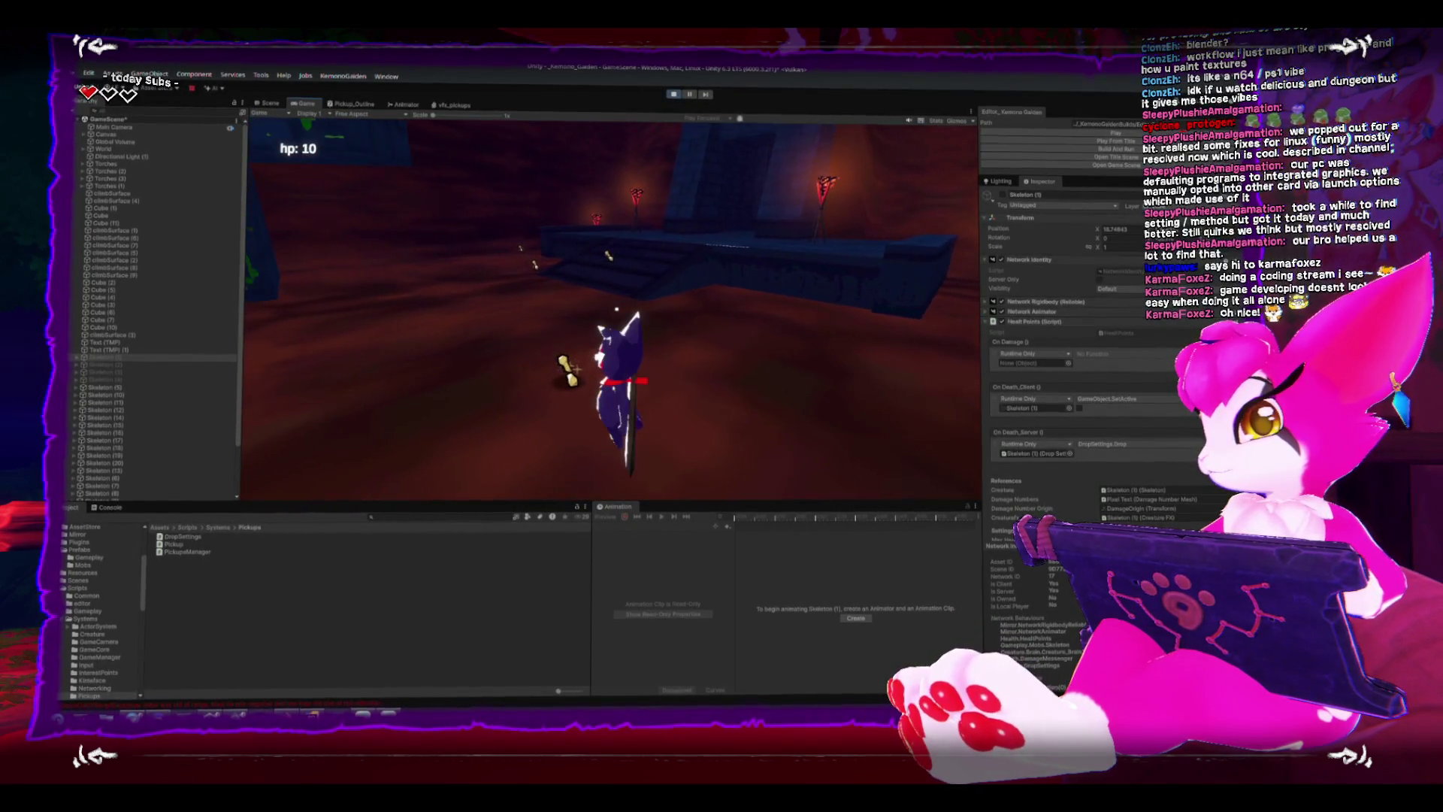
pyautogui.press('Escape')
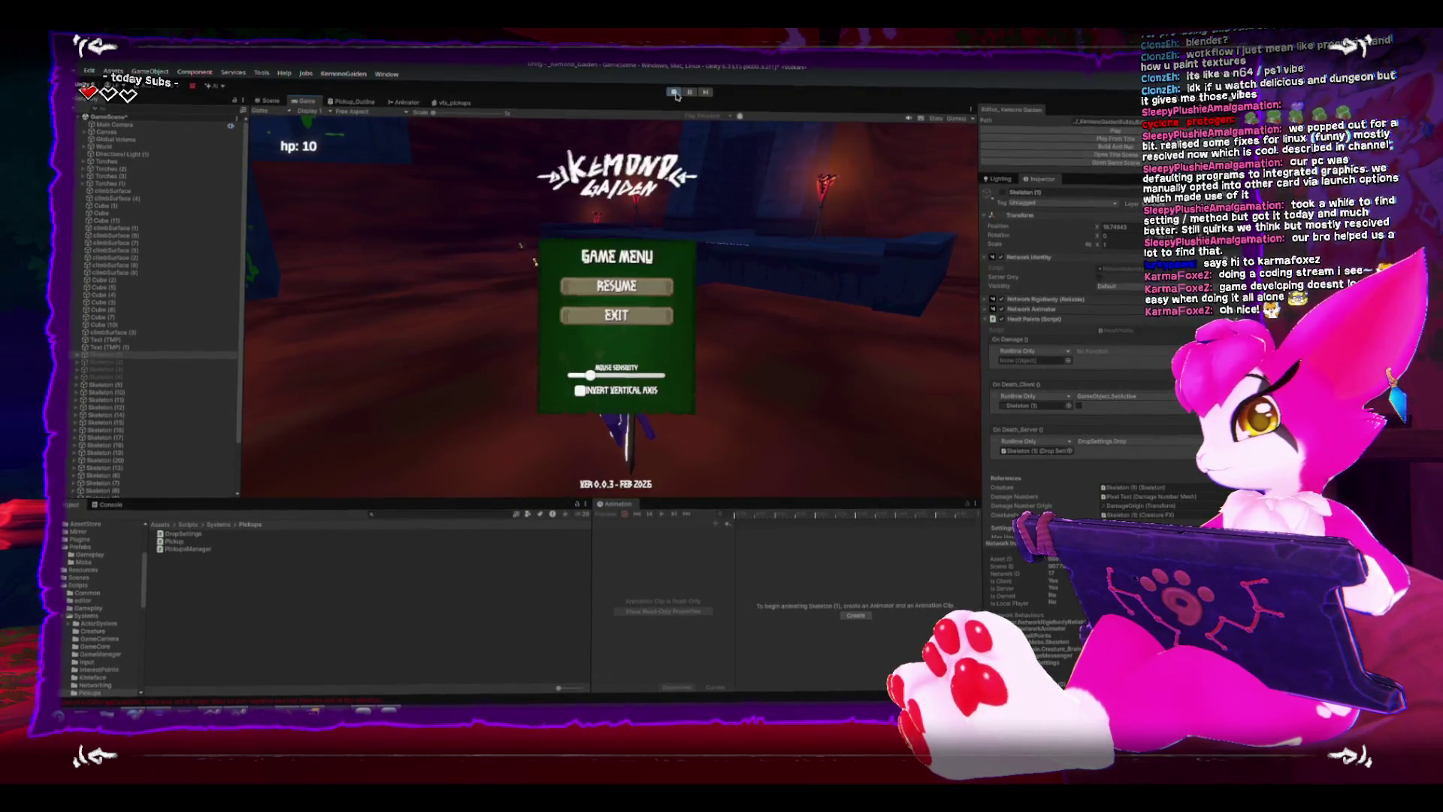
pyautogui.click(612, 316)
# Switch to Rider, look over DropSettings.cs and bring up PickupsManager.cs.
pyautogui.hotkey('alt', 'Tab')
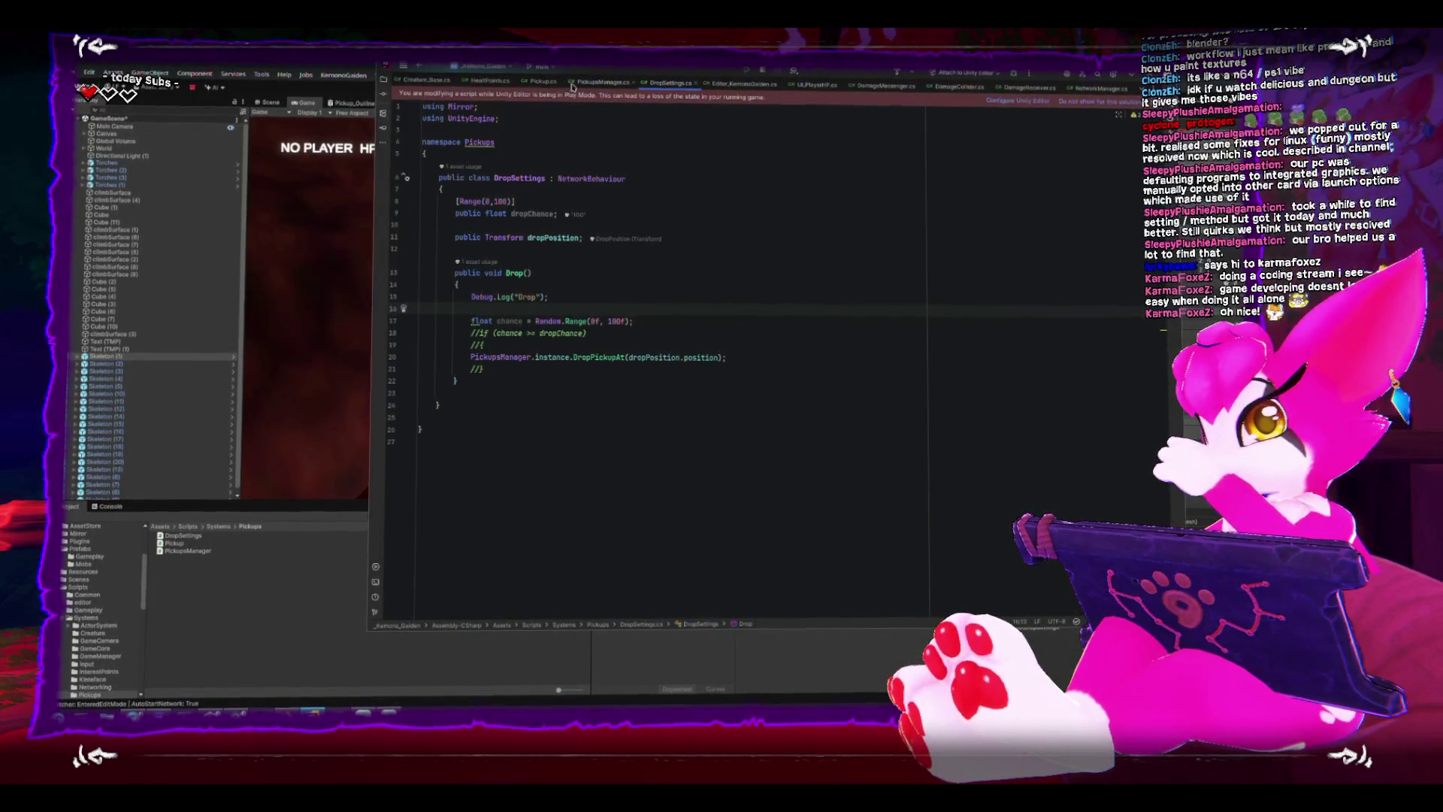
pyautogui.keyDown('ctrl'); pyautogui.click(485, 358); pyautogui.keyUp('ctrl')
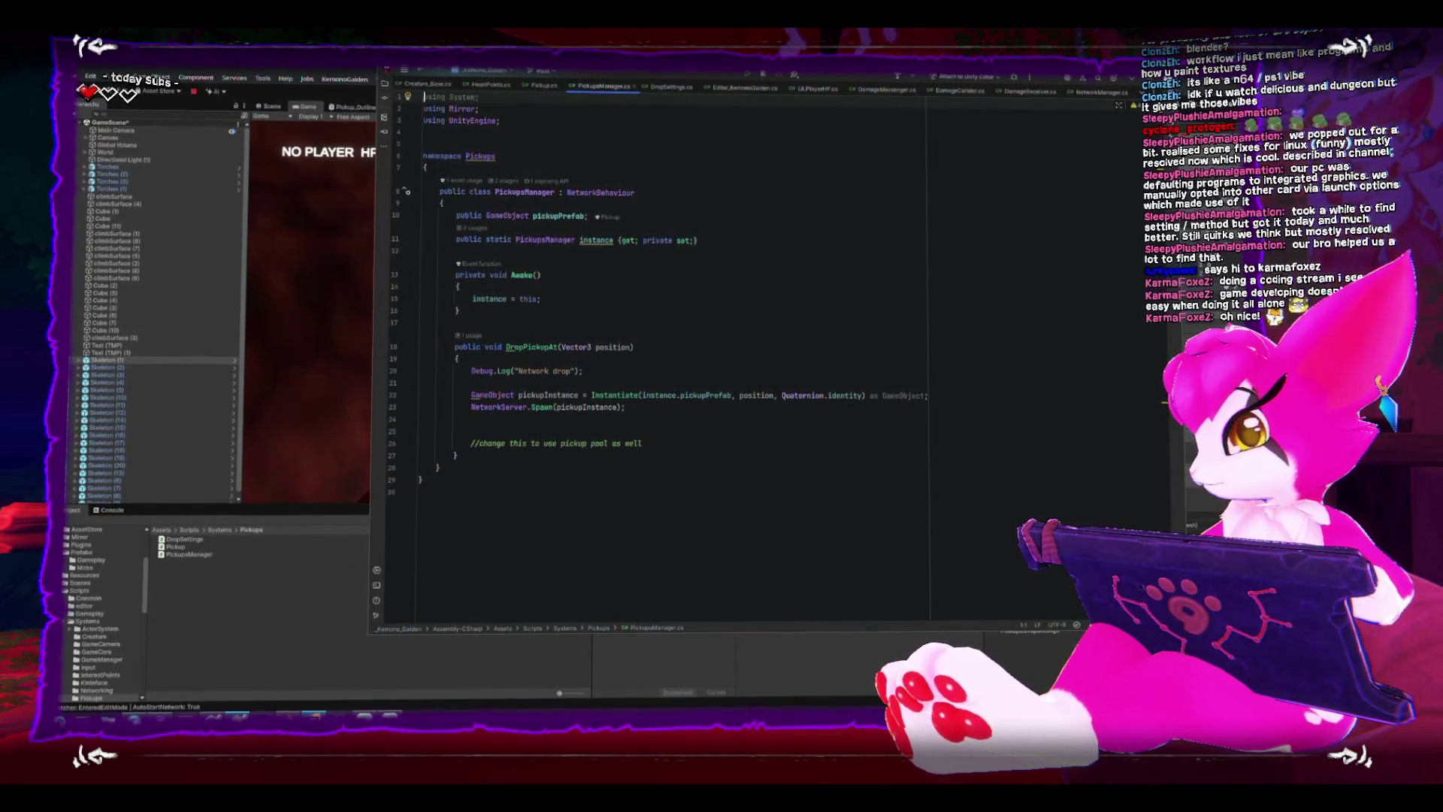
# Switch to the marching-cubes project, select the terrain mesh and inspect it from several angles.
pyautogui.click(311, 655)
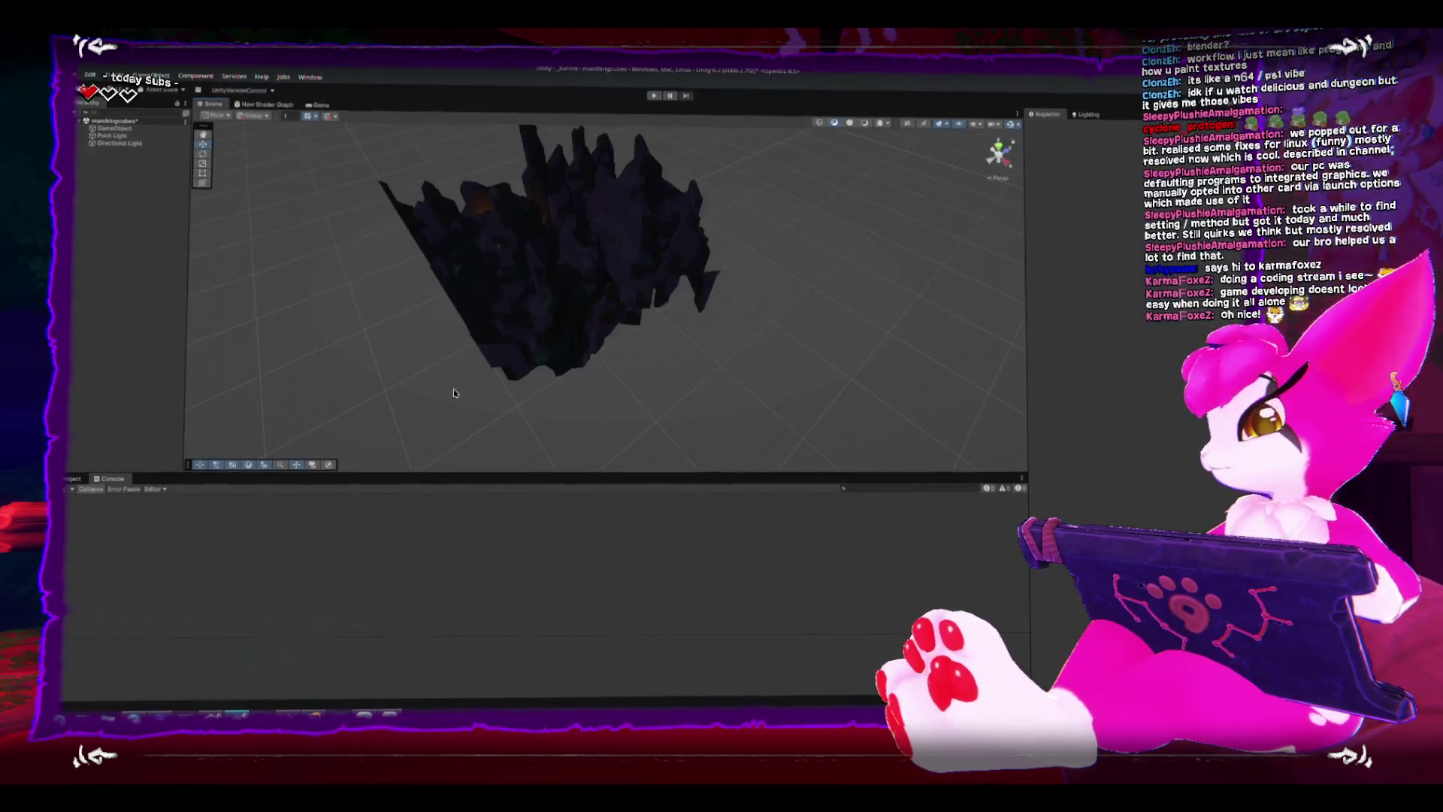
pyautogui.click(542, 275)
pyautogui.moveTo(486, 333); pyautogui.dragTo(606, 306)
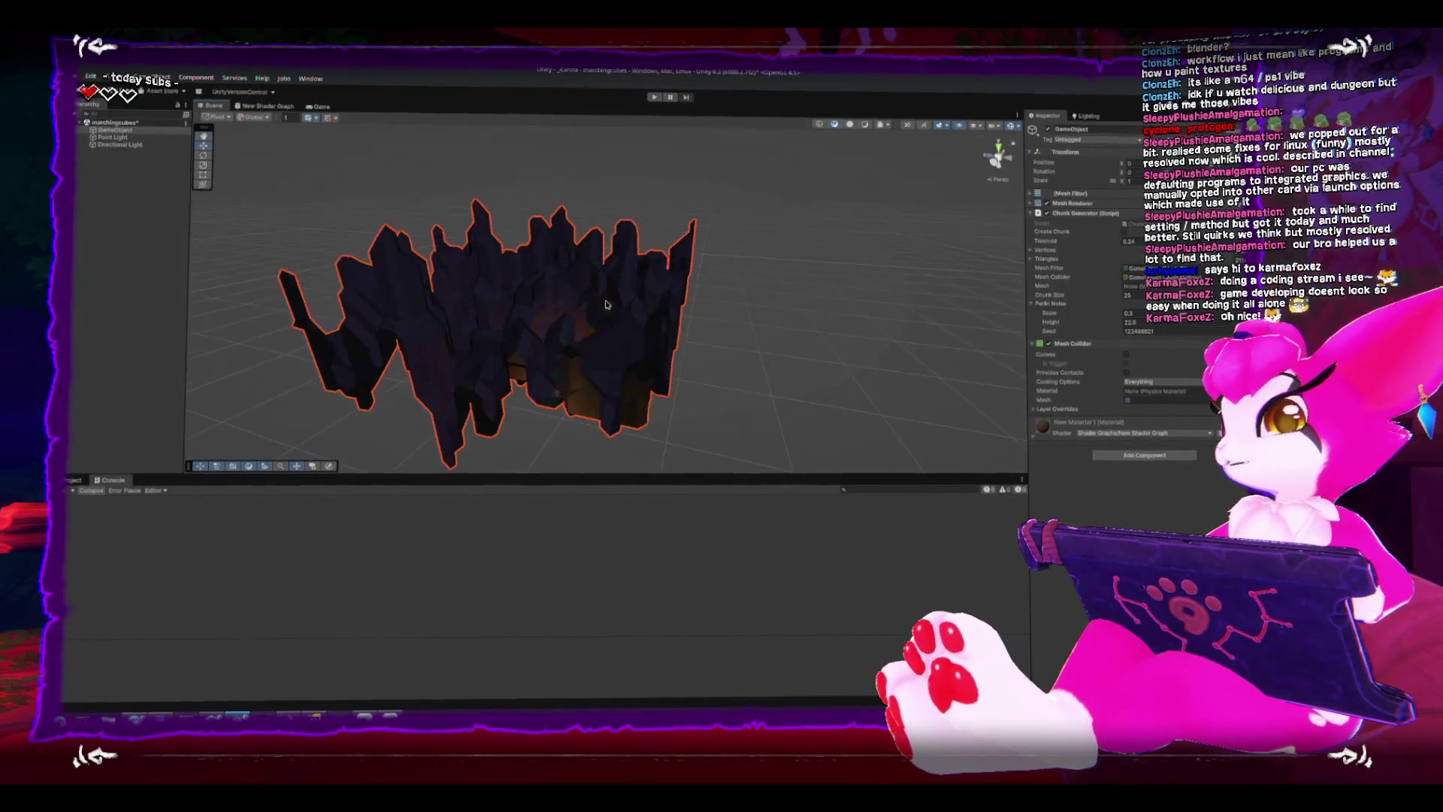
pyautogui.moveTo(510, 271); pyautogui.dragTo(597, 253)
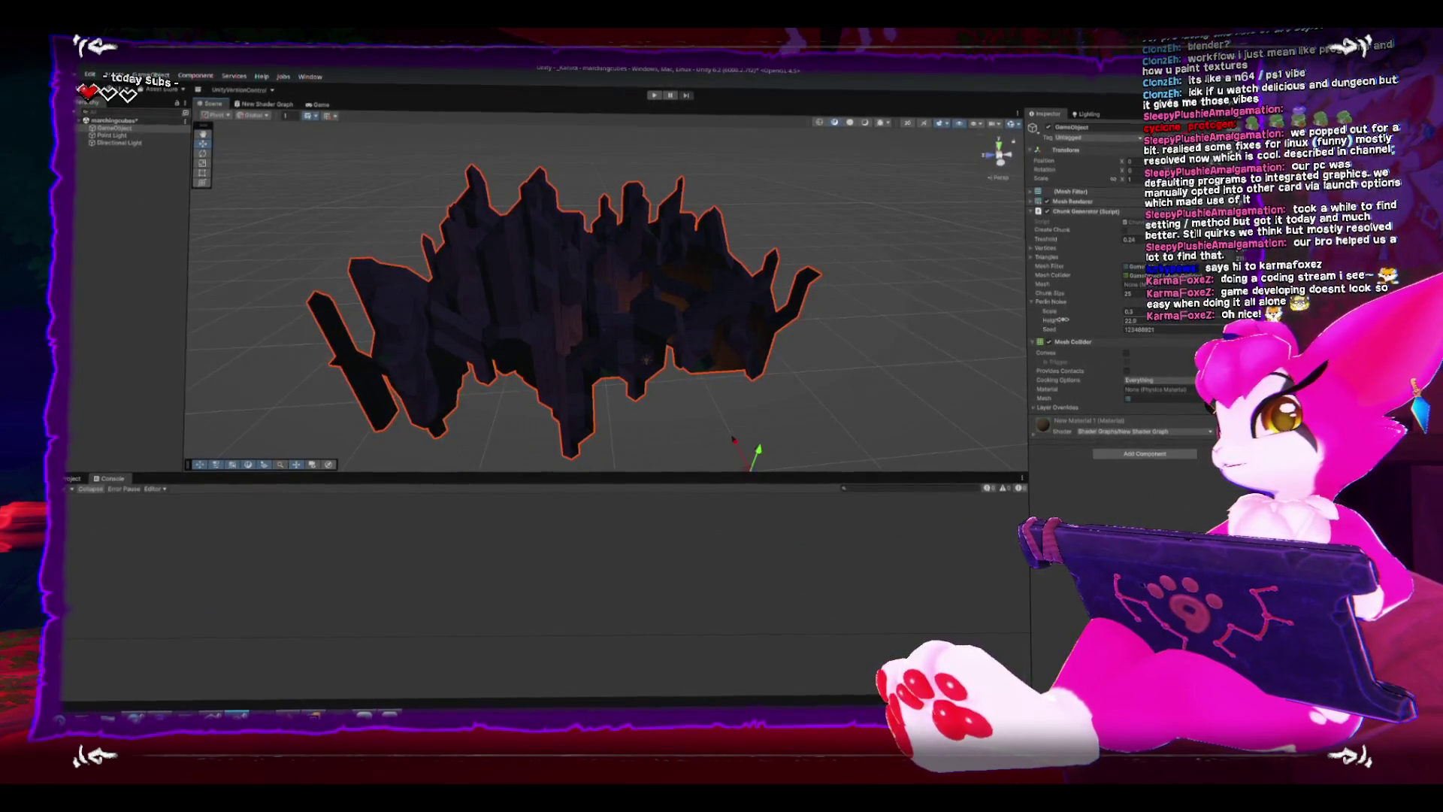
pyautogui.moveTo(632, 338); pyautogui.dragTo(609, 374)
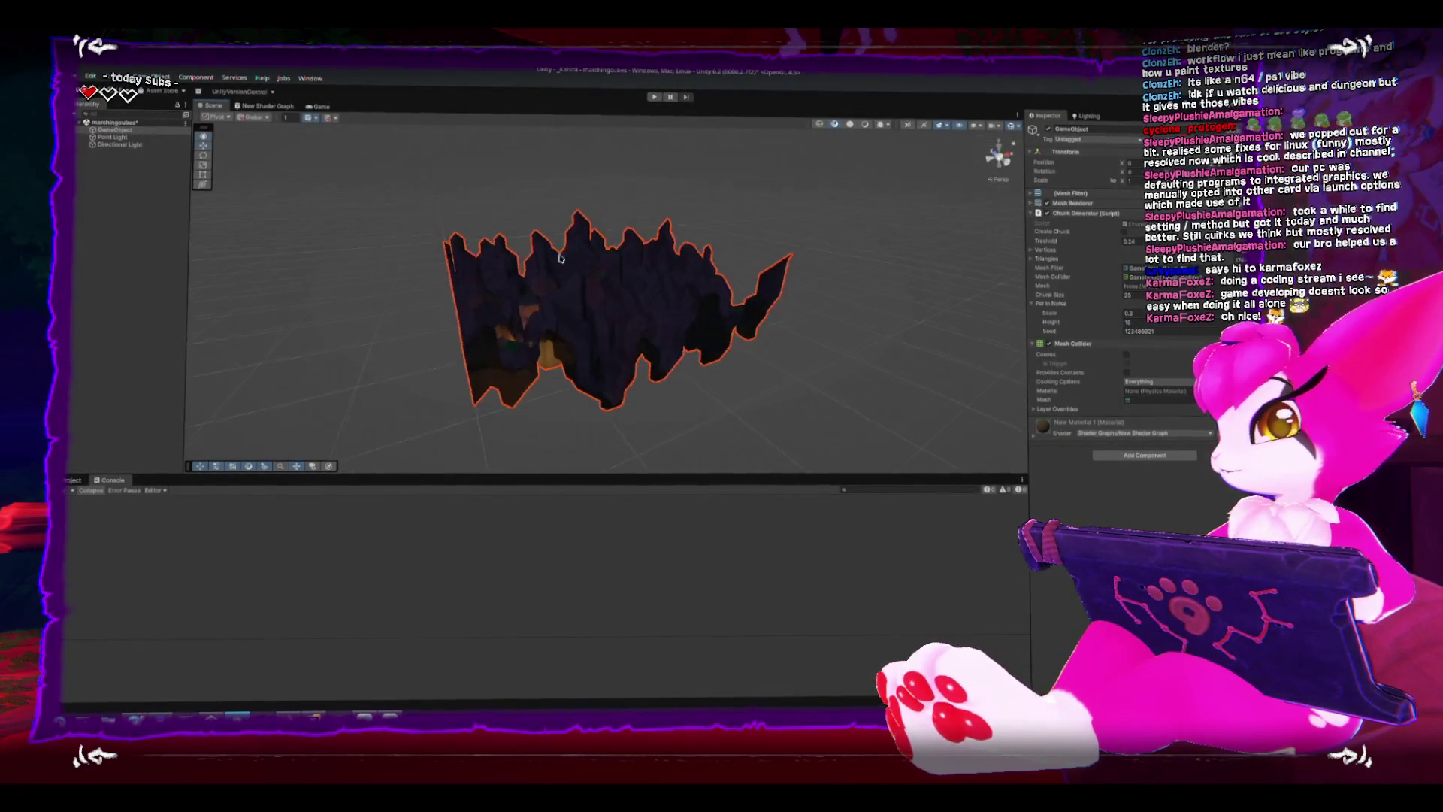
pyautogui.moveTo(609, 373); pyautogui.dragTo(722, 338)
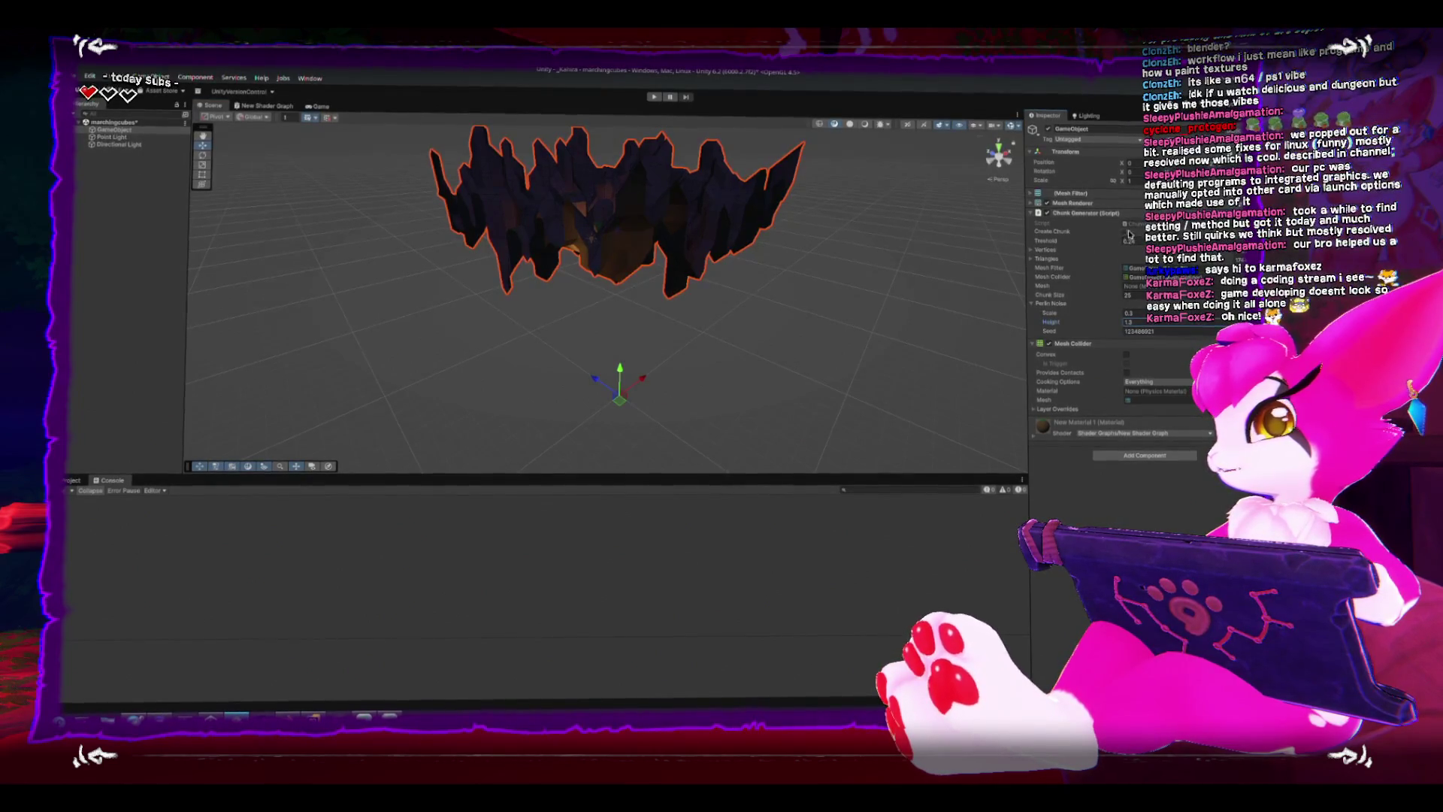
# Lower the Chunk Generator height into low green hills and frame the reselected terrain.
pyautogui.click(1127, 233)
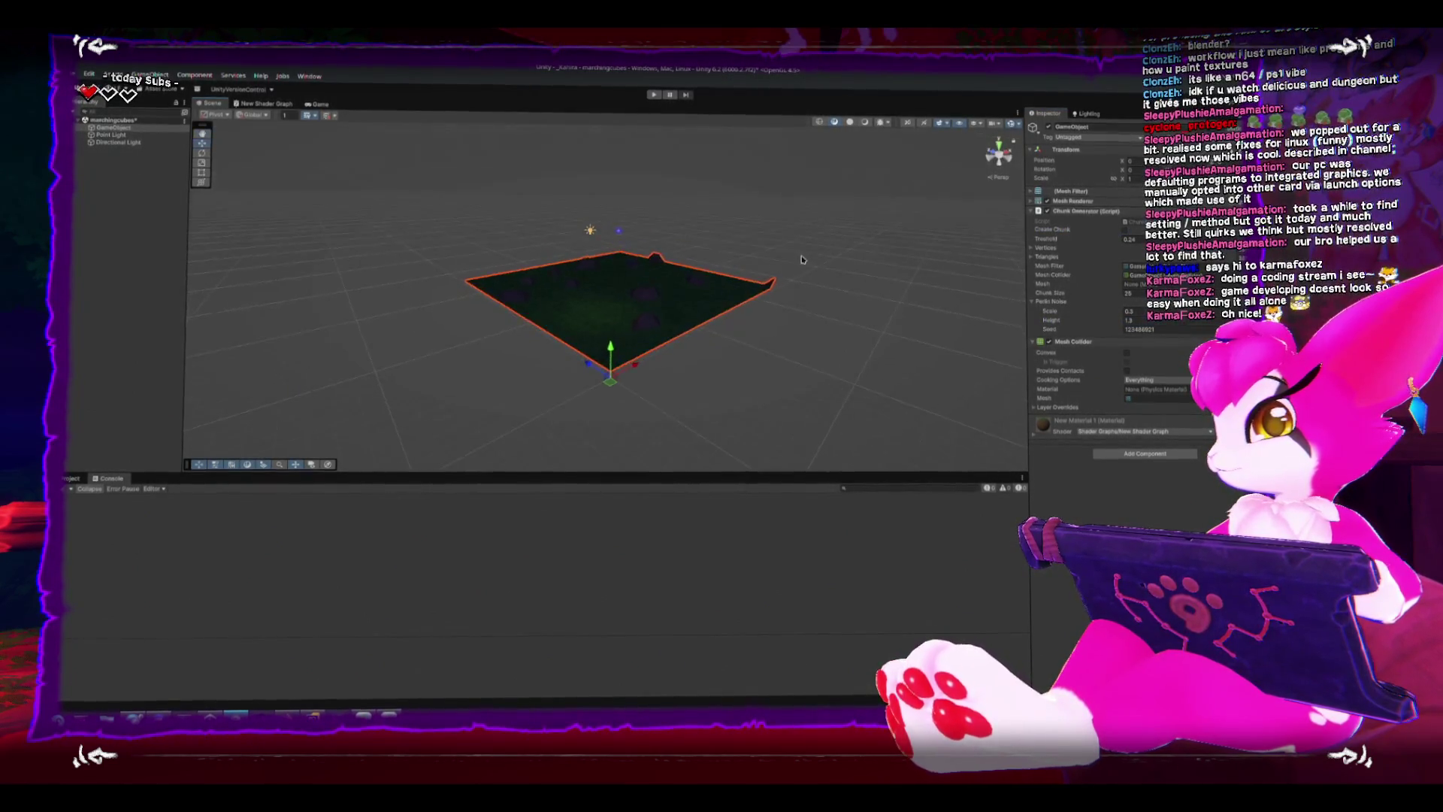
pyautogui.scroll(2, 808, 279)
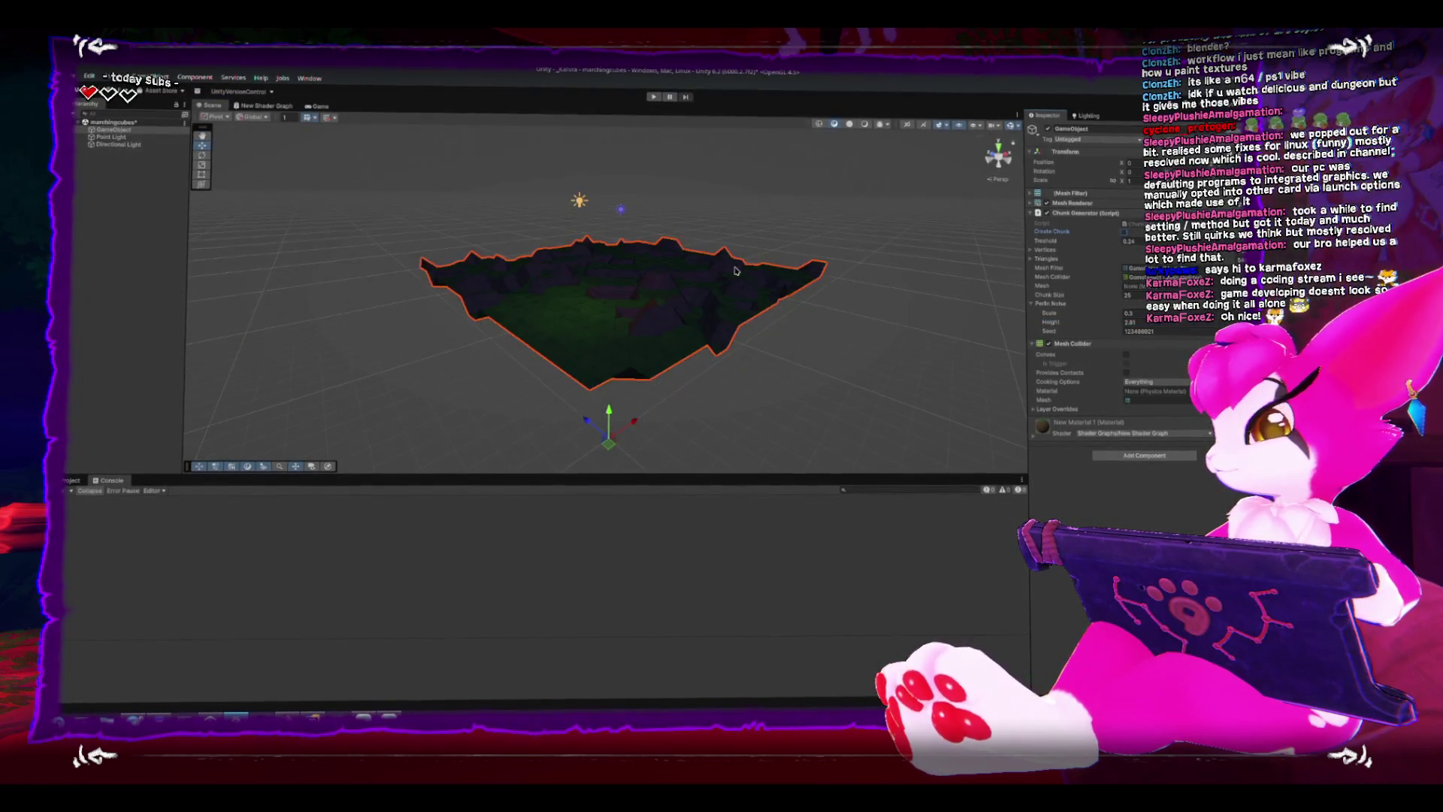
pyautogui.scroll(2, 720, 367)
pyautogui.moveTo(720, 367); pyautogui.dragTo(633, 338)
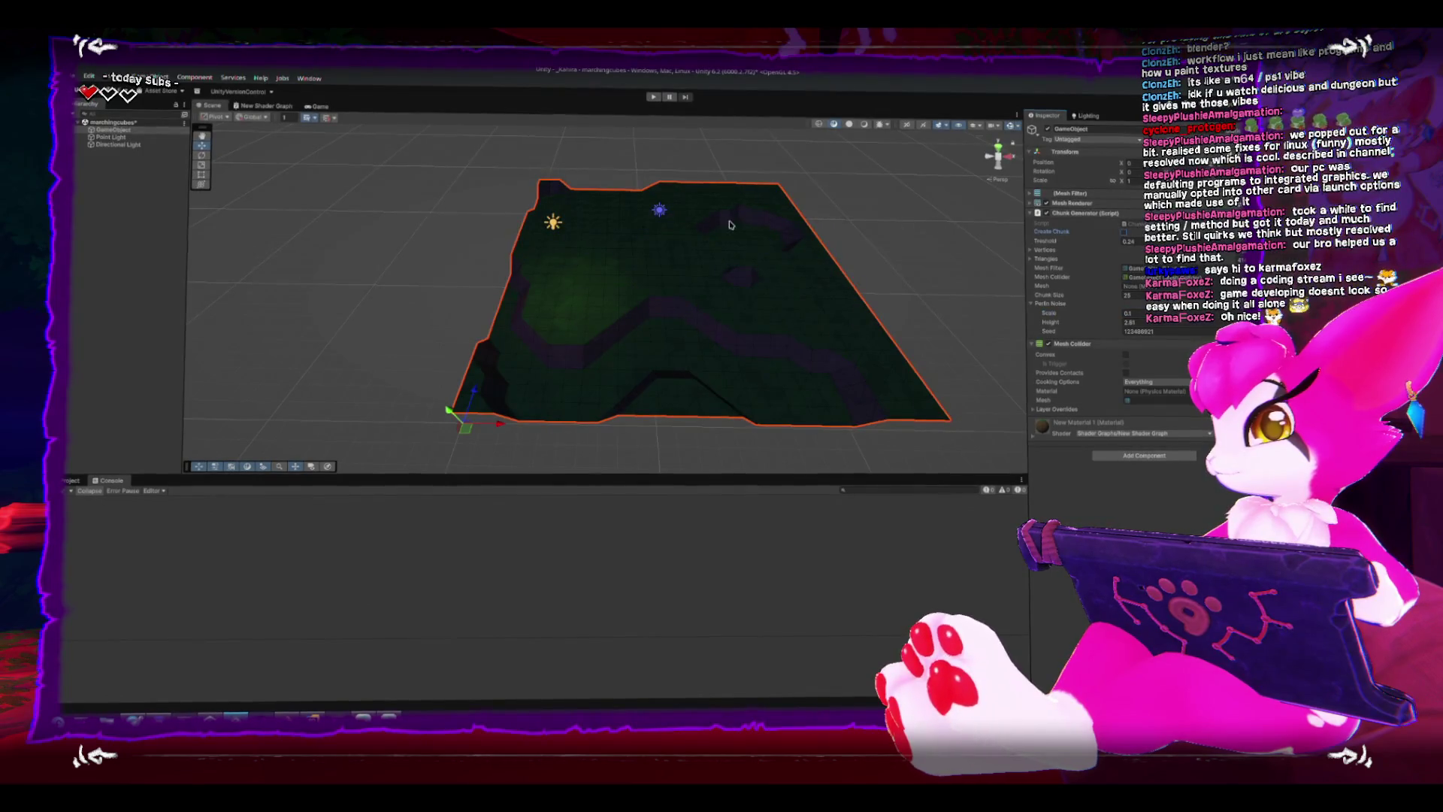
pyautogui.moveTo(729, 225); pyautogui.dragTo(789, 177)
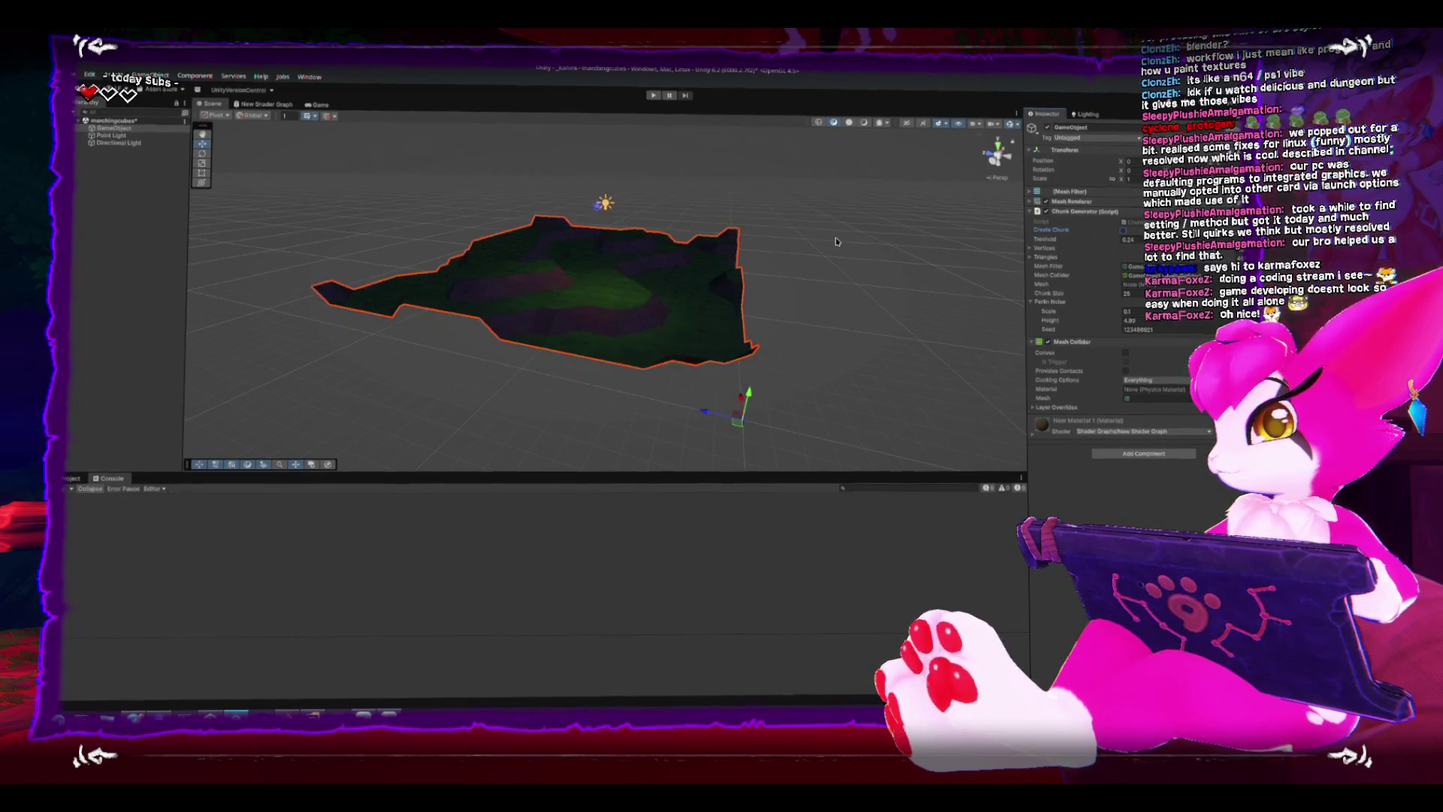
pyautogui.click(858, 346)
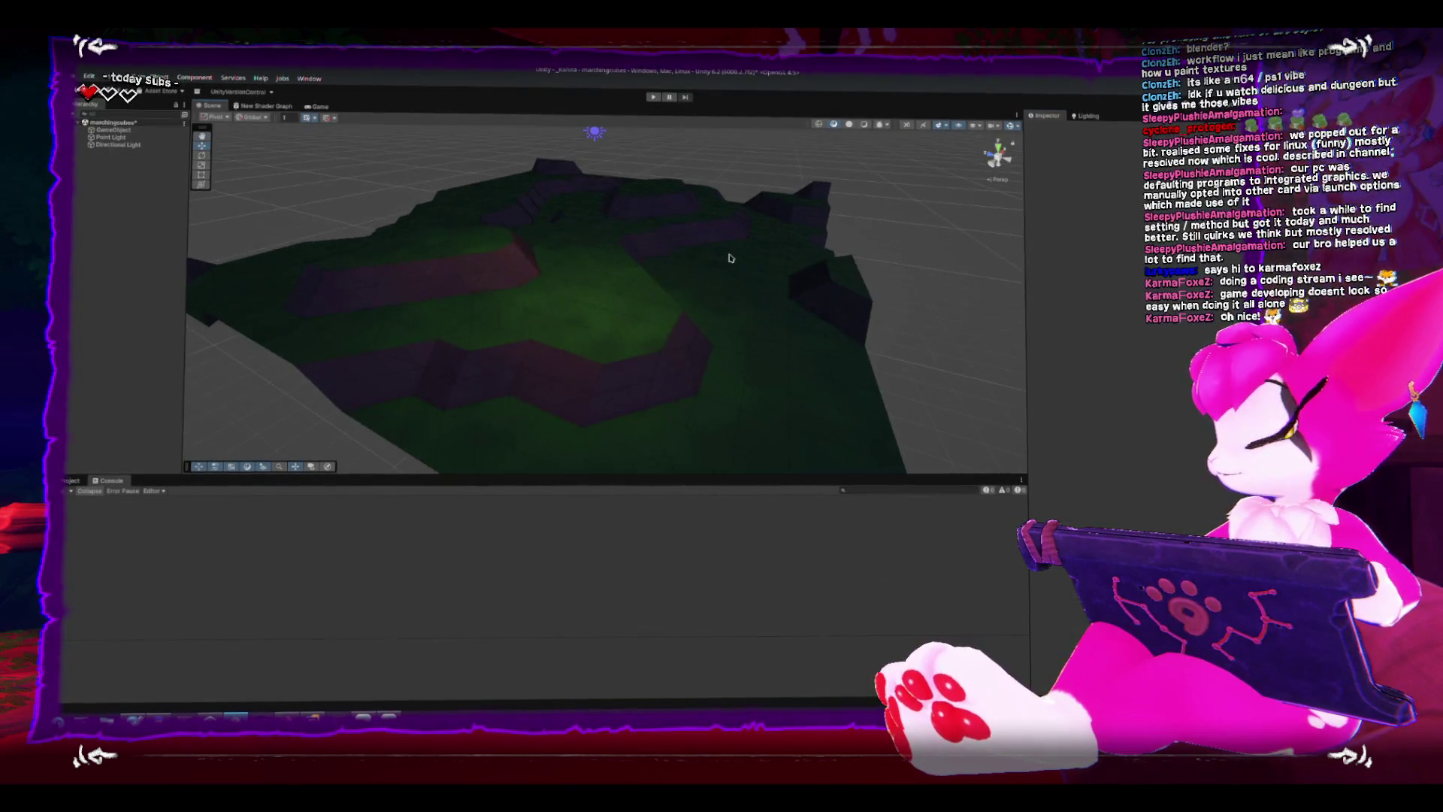
pyautogui.scroll(5, 614, 251)
pyautogui.moveTo(615, 251)
pyautogui.mouseDown()
pyautogui.moveTo(557, 281)
pyautogui.moveTo(557, 241)
pyautogui.moveTo(527, 218)
pyautogui.moveTo(543, 263)
pyautogui.moveTo(677, 241)
pyautogui.moveTo(673, 219)
pyautogui.moveTo(765, 265)
pyautogui.moveTo(530, 258)
pyautogui.moveTo(523, 236)
pyautogui.moveTo(583, 200)
pyautogui.moveTo(502, 187)
pyautogui.moveTo(515, 220)
pyautogui.moveTo(526, 187)
pyautogui.moveTo(568, 199)
pyautogui.moveTo(520, 269)
pyautogui.moveTo(799, 279)
pyautogui.moveTo(778, 272)
pyautogui.moveTo(762, 297)
pyautogui.moveTo(606, 342)
pyautogui.moveTo(579, 272)
pyautogui.moveTo(578, 295)
pyautogui.moveTo(628, 260)
pyautogui.moveTo(548, 260)
pyautogui.moveTo(584, 232)
pyautogui.mouseUp()
pyautogui.click(519, 268)
pyautogui.press('f')
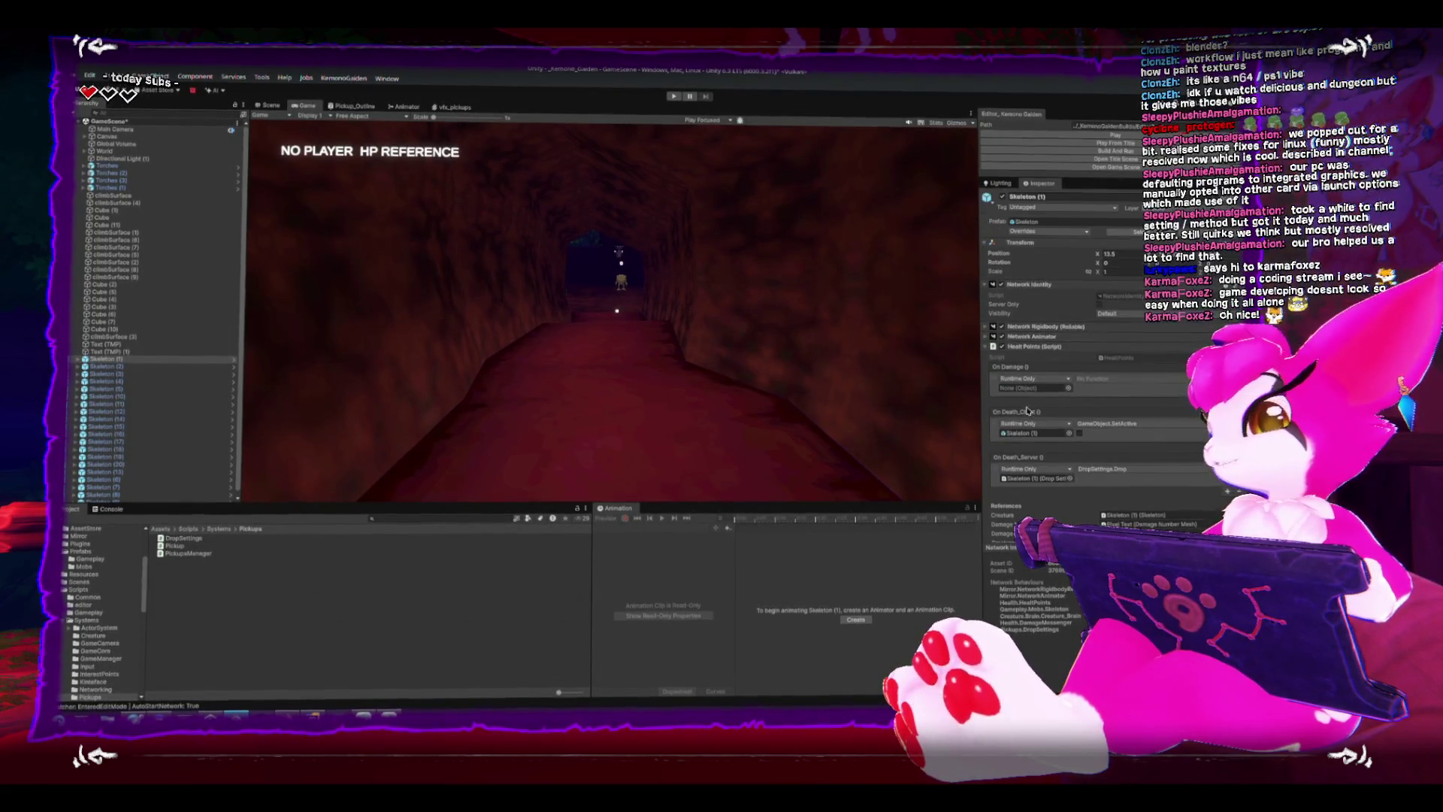
pyautogui.scroll(-3, 1042, 425)
pyautogui.scroll(-3, 1037, 425)
pyautogui.scroll(-2, 1033, 425)
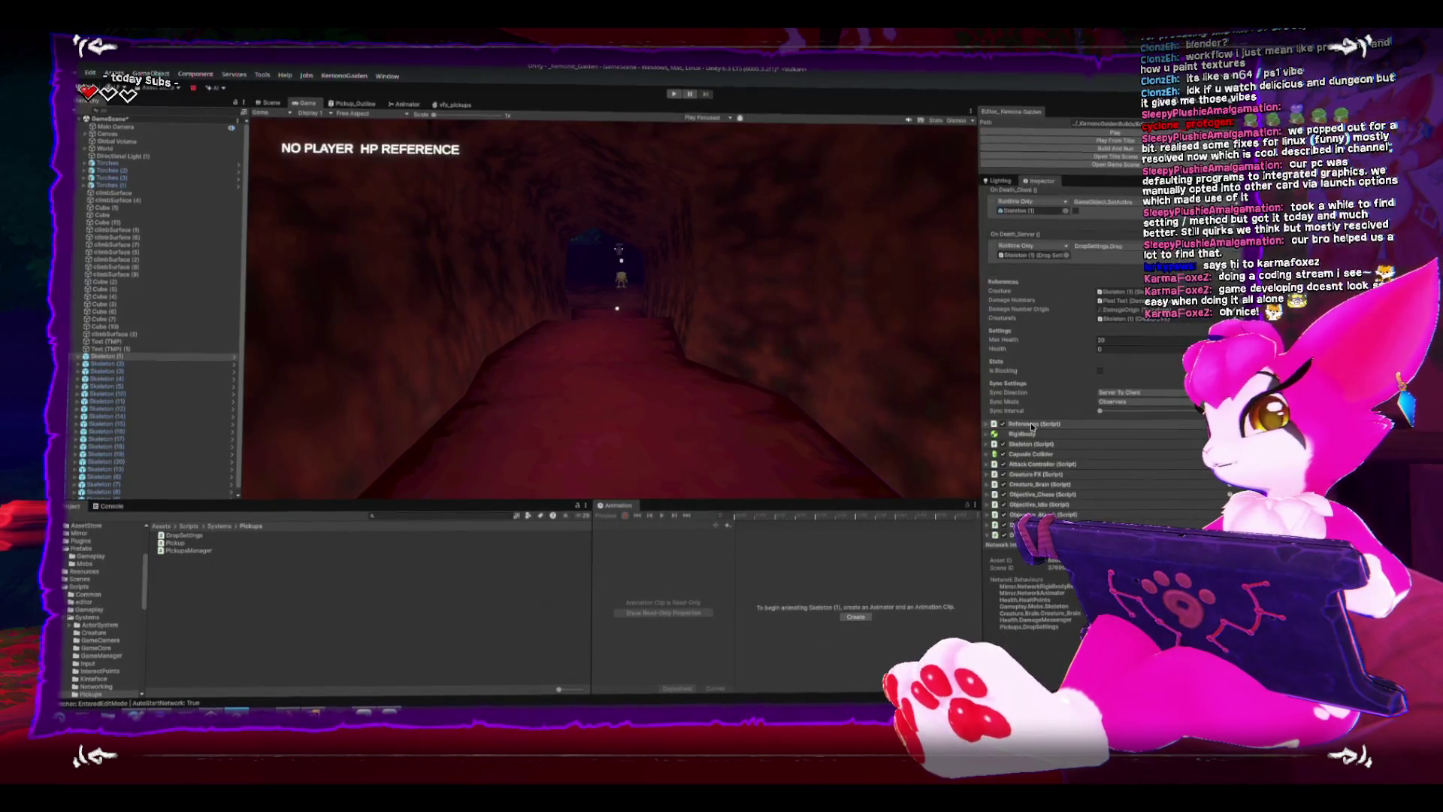
pyautogui.scroll(-2, 1029, 426)
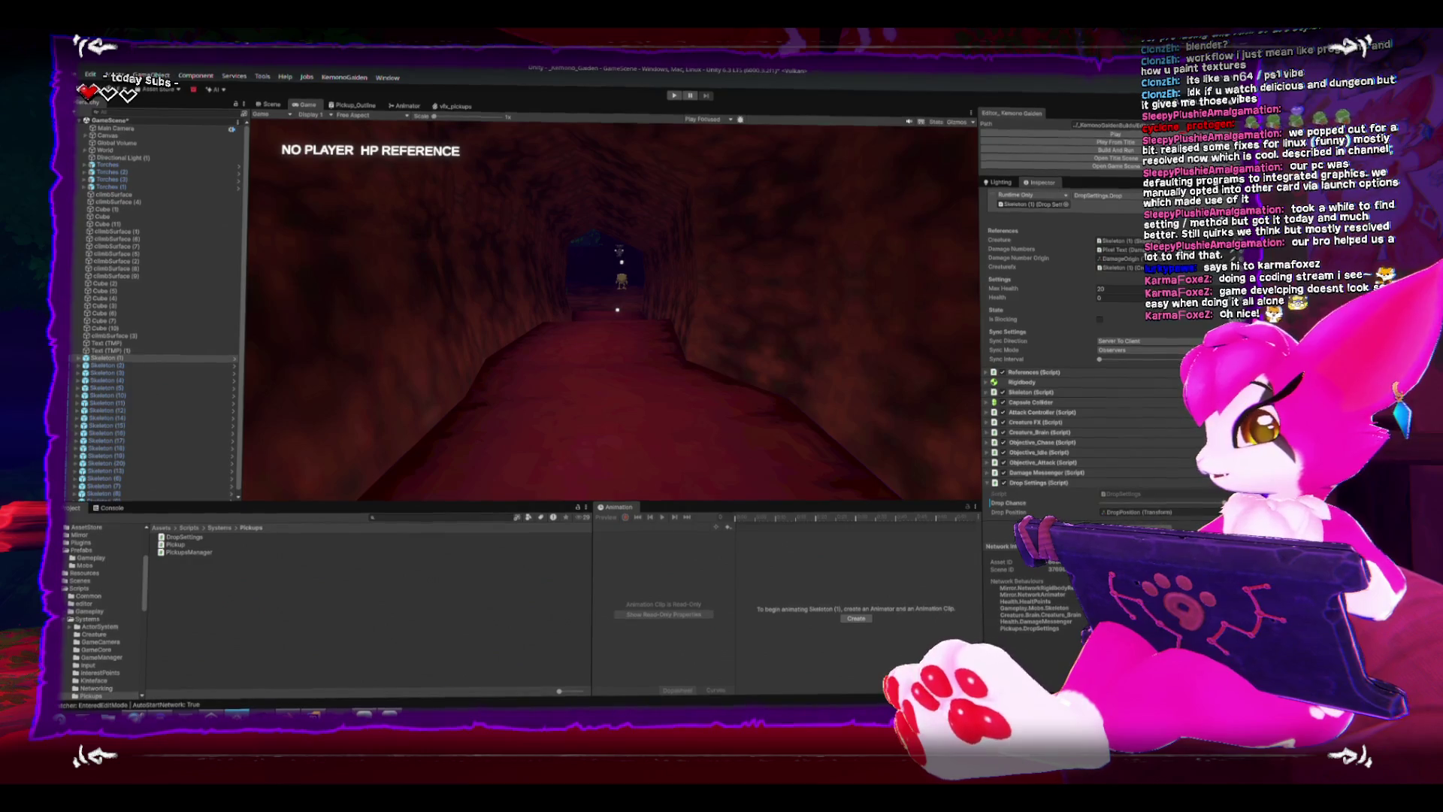
# Switch to the browser with the Mirror documentation on pickups and drops.
pyautogui.hotkey('alt', 'Tab')
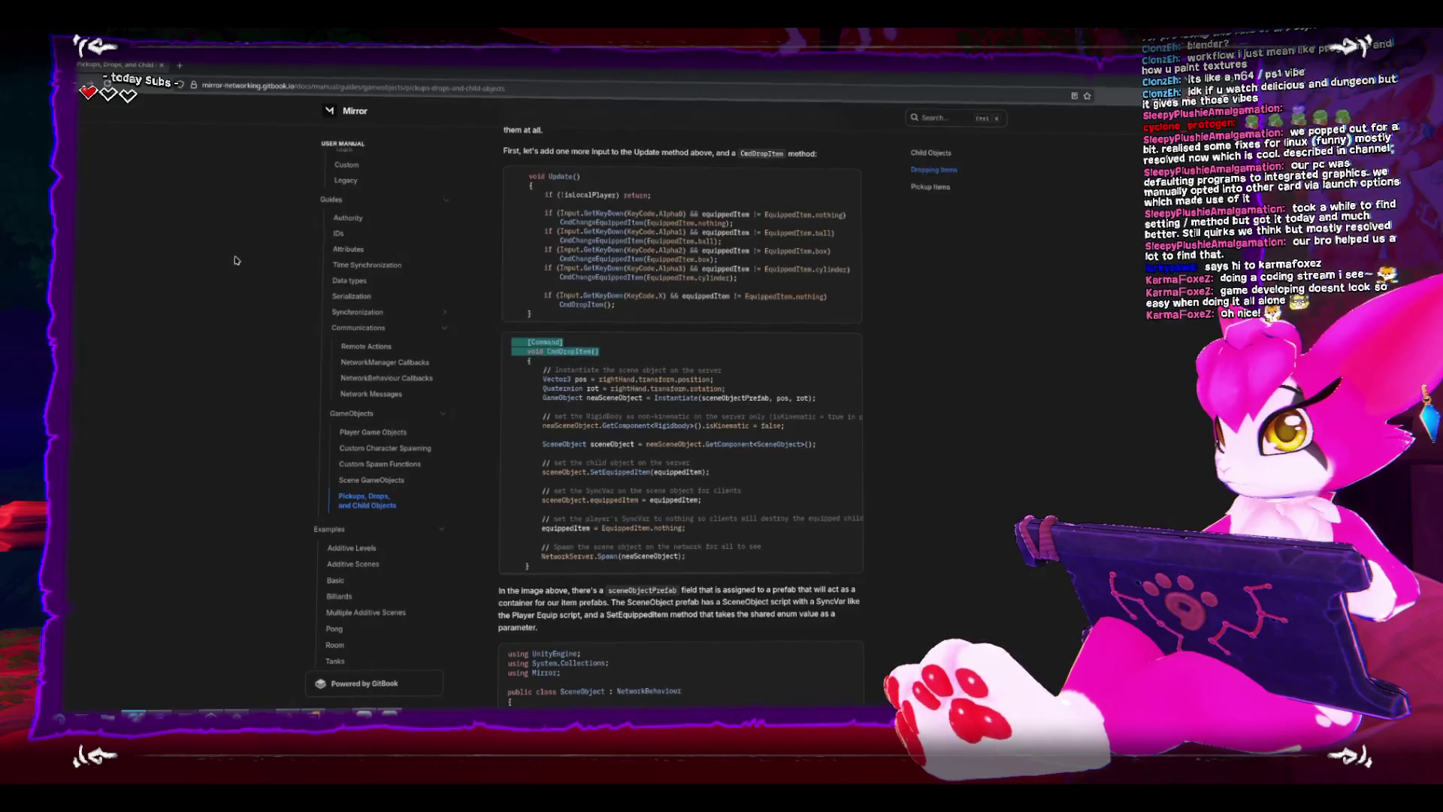
# Bring up the Custom Spawn Functions page of the Mirror documentation.
pyautogui.click(76, 87)
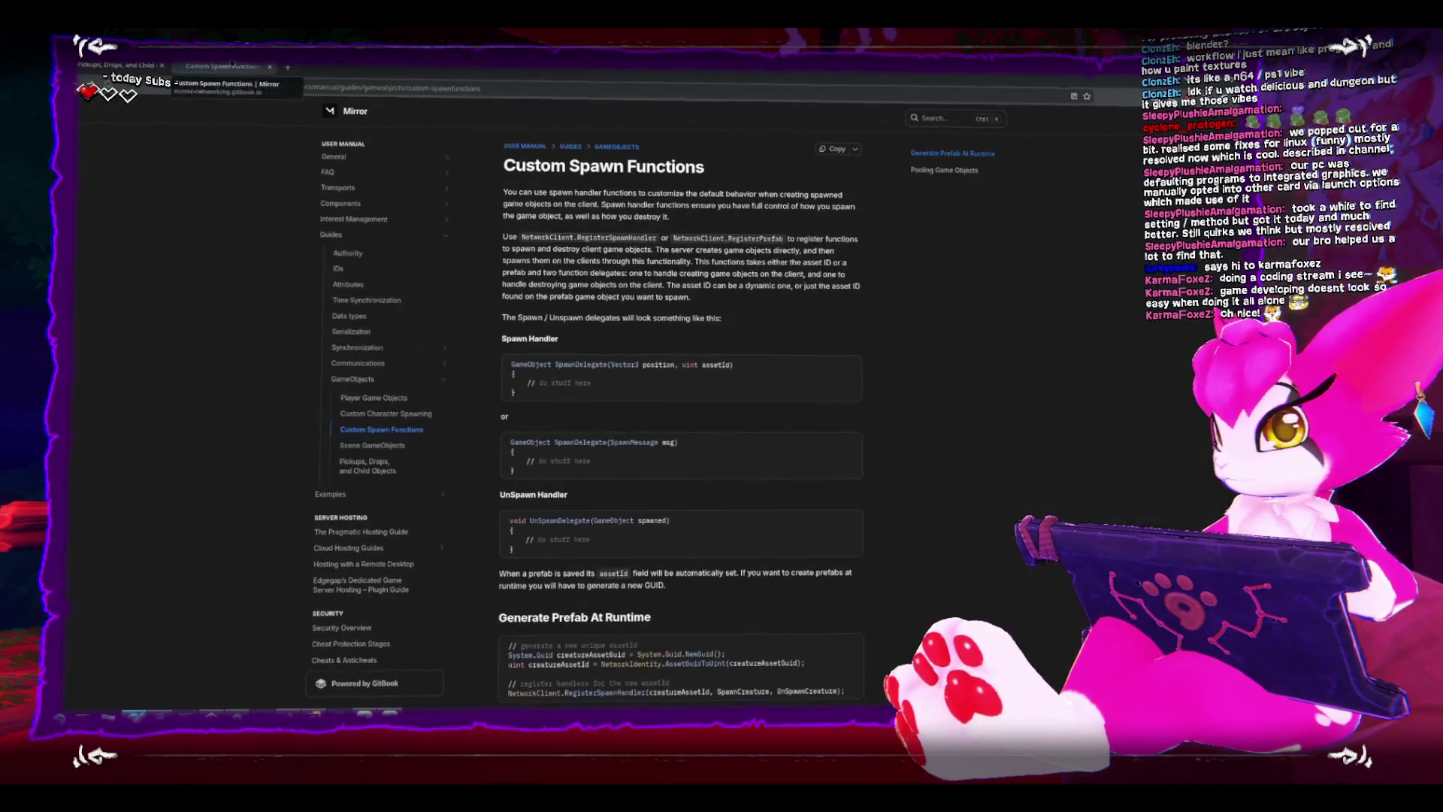
pyautogui.scroll(-2, 568, 320)
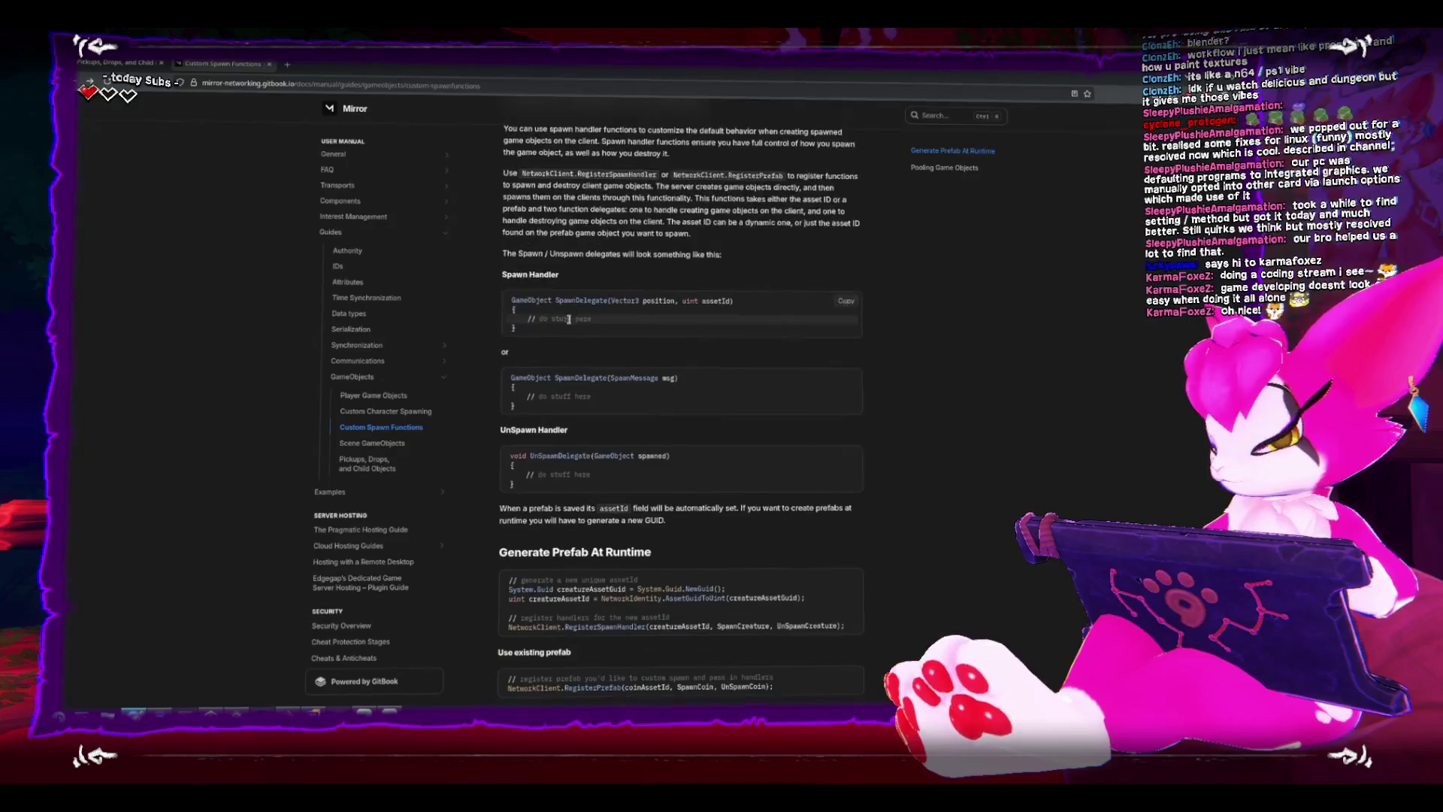
pyautogui.scroll(-3, 568, 320)
pyautogui.scroll(-2, 553, 324)
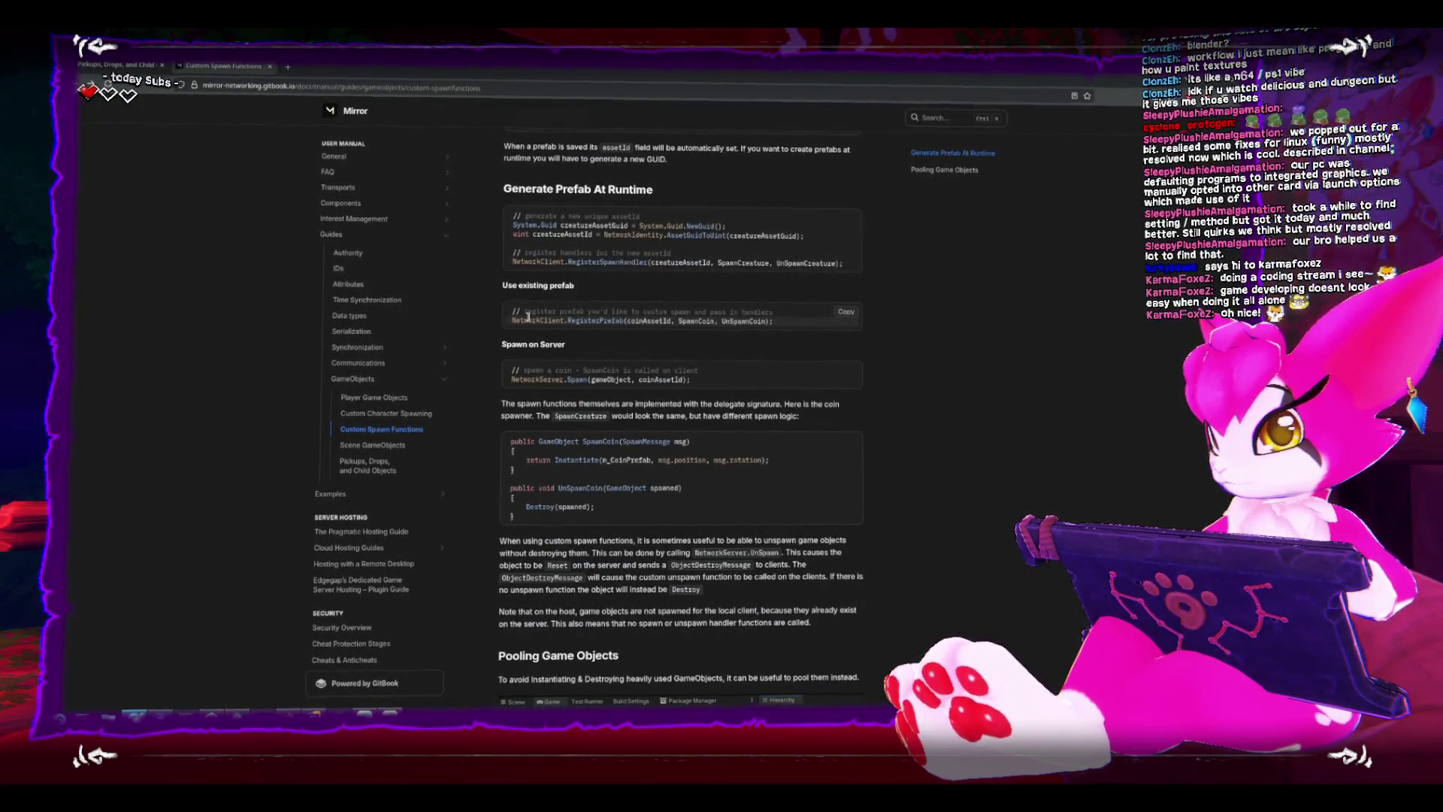
pyautogui.scroll(-1, 555, 387)
pyautogui.scroll(-2, 556, 387)
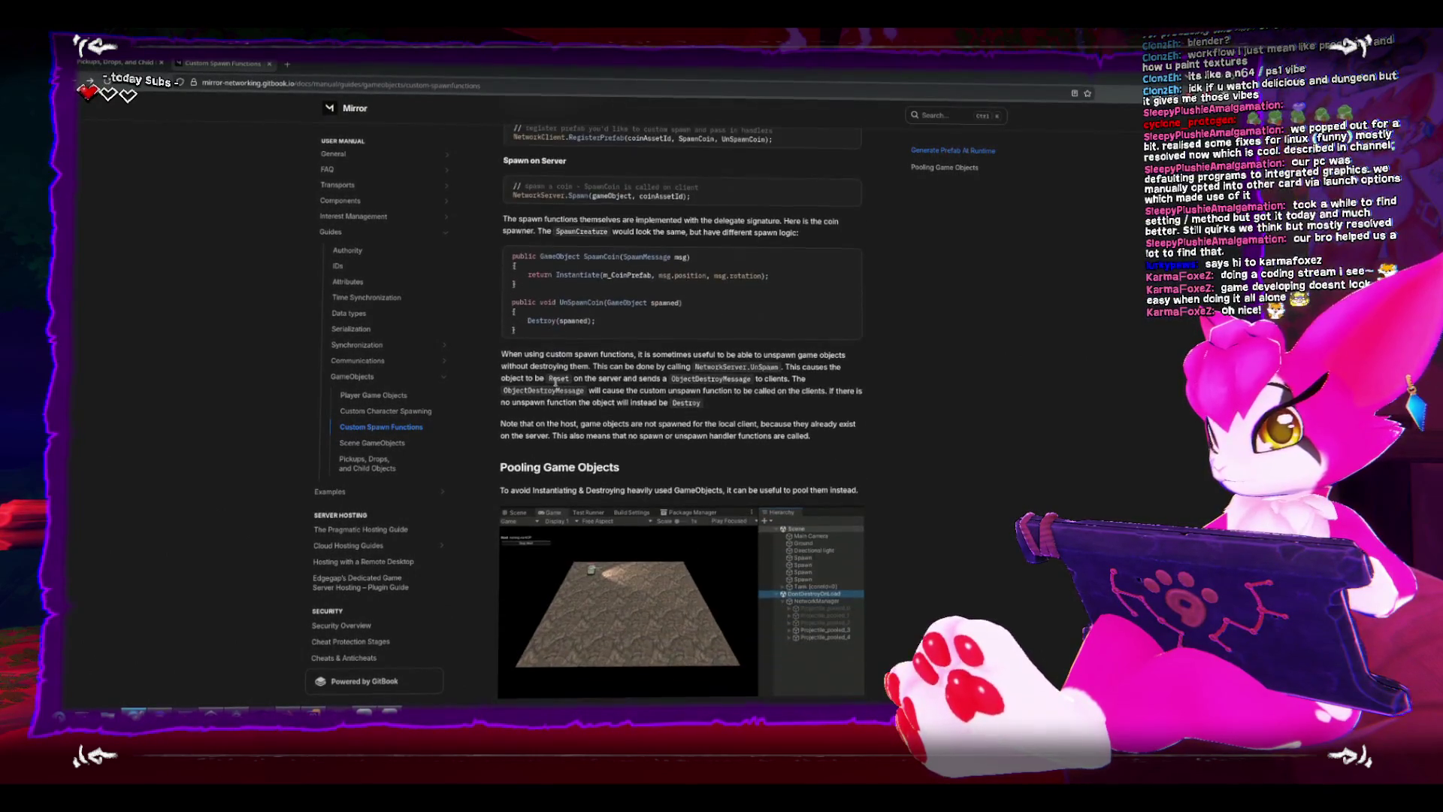
pyautogui.scroll(-1, 555, 385)
pyautogui.scroll(-1, 556, 385)
pyautogui.scroll(-1, 555, 380)
pyautogui.scroll(-3, 554, 384)
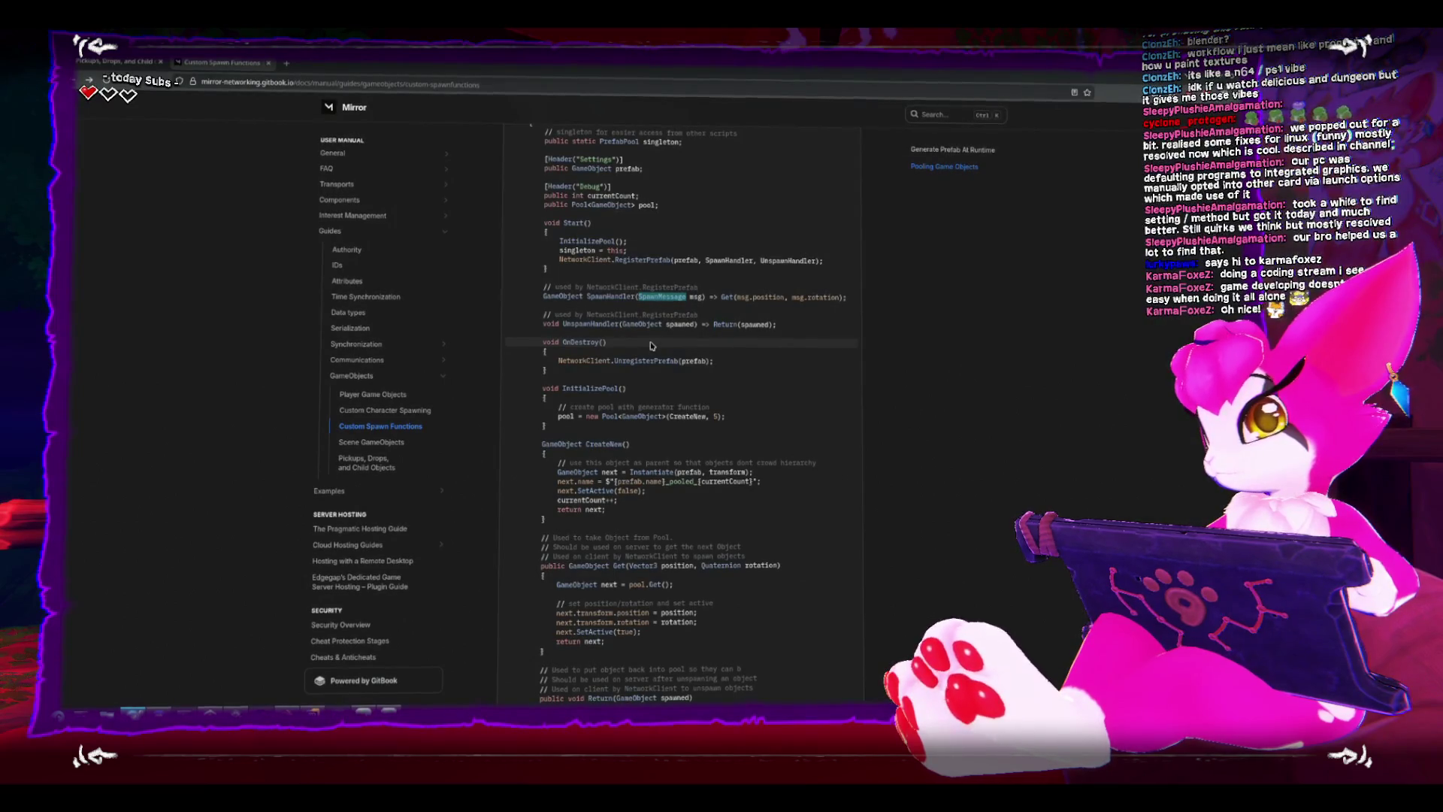
pyautogui.scroll(-1, 651, 345)
pyautogui.scroll(-1, 650, 345)
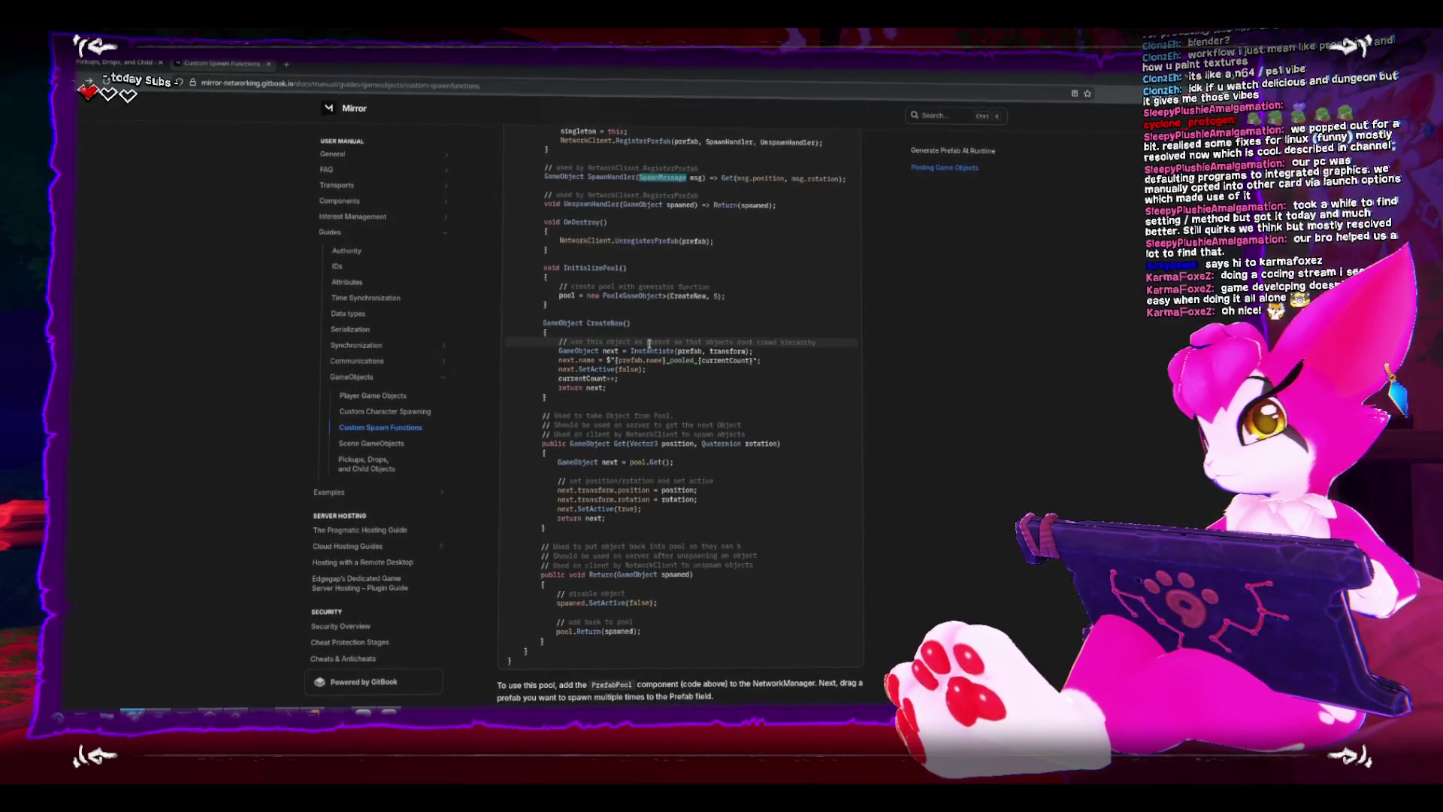
pyautogui.scroll(3, 648, 342)
pyautogui.scroll(2, 649, 342)
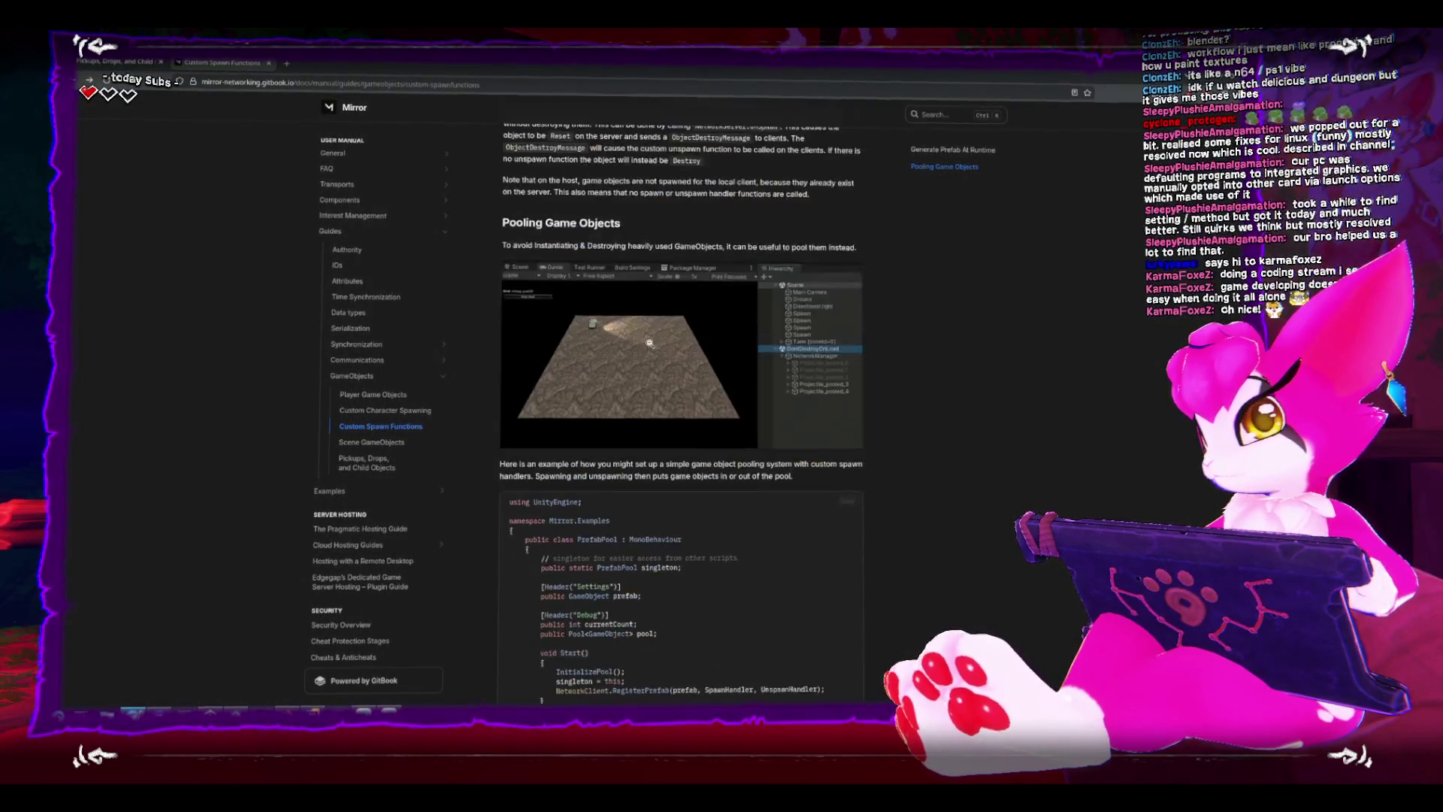
pyautogui.scroll(2, 650, 345)
pyautogui.scroll(2, 651, 350)
pyautogui.scroll(2, 651, 347)
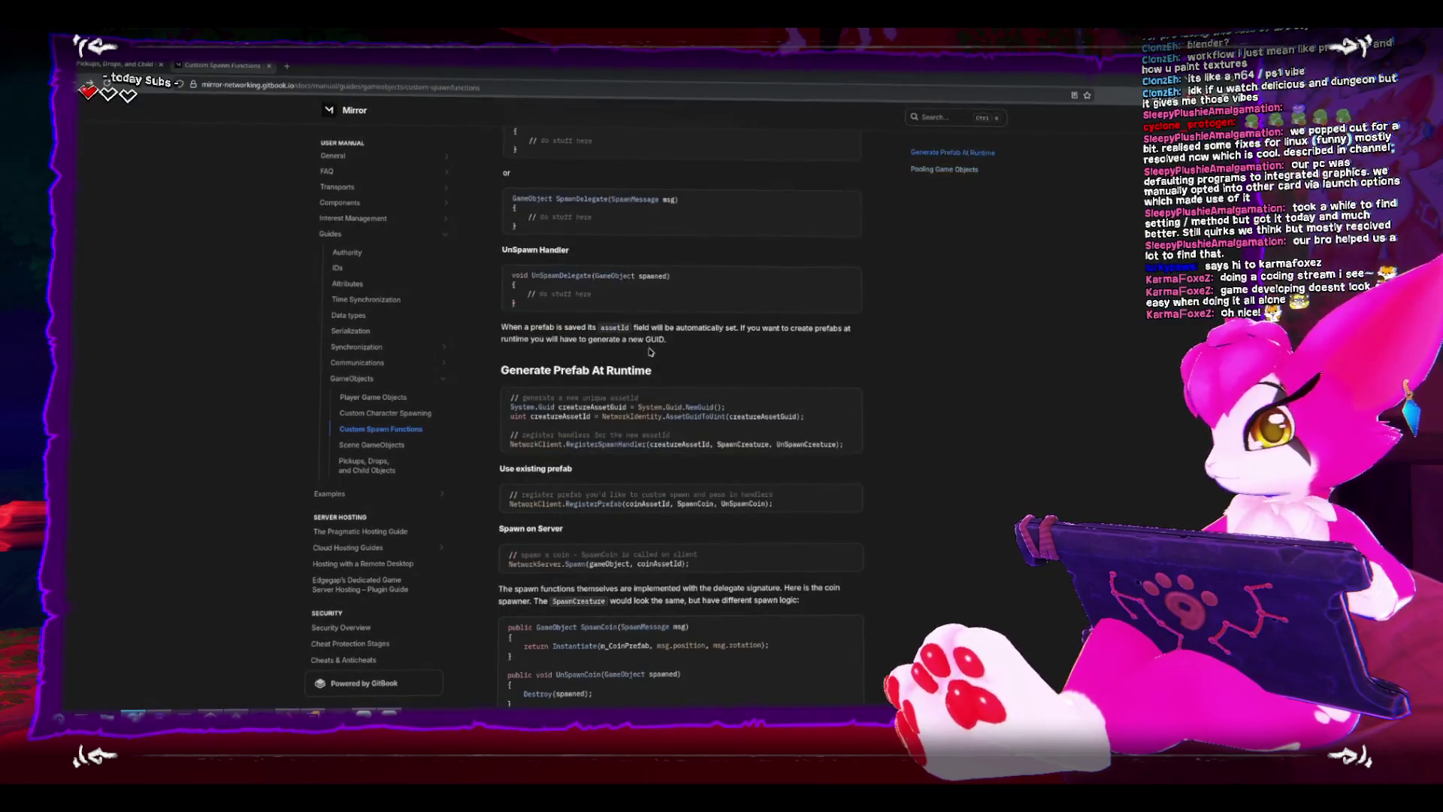
pyautogui.scroll(2, 649, 353)
pyautogui.scroll(-2, 648, 351)
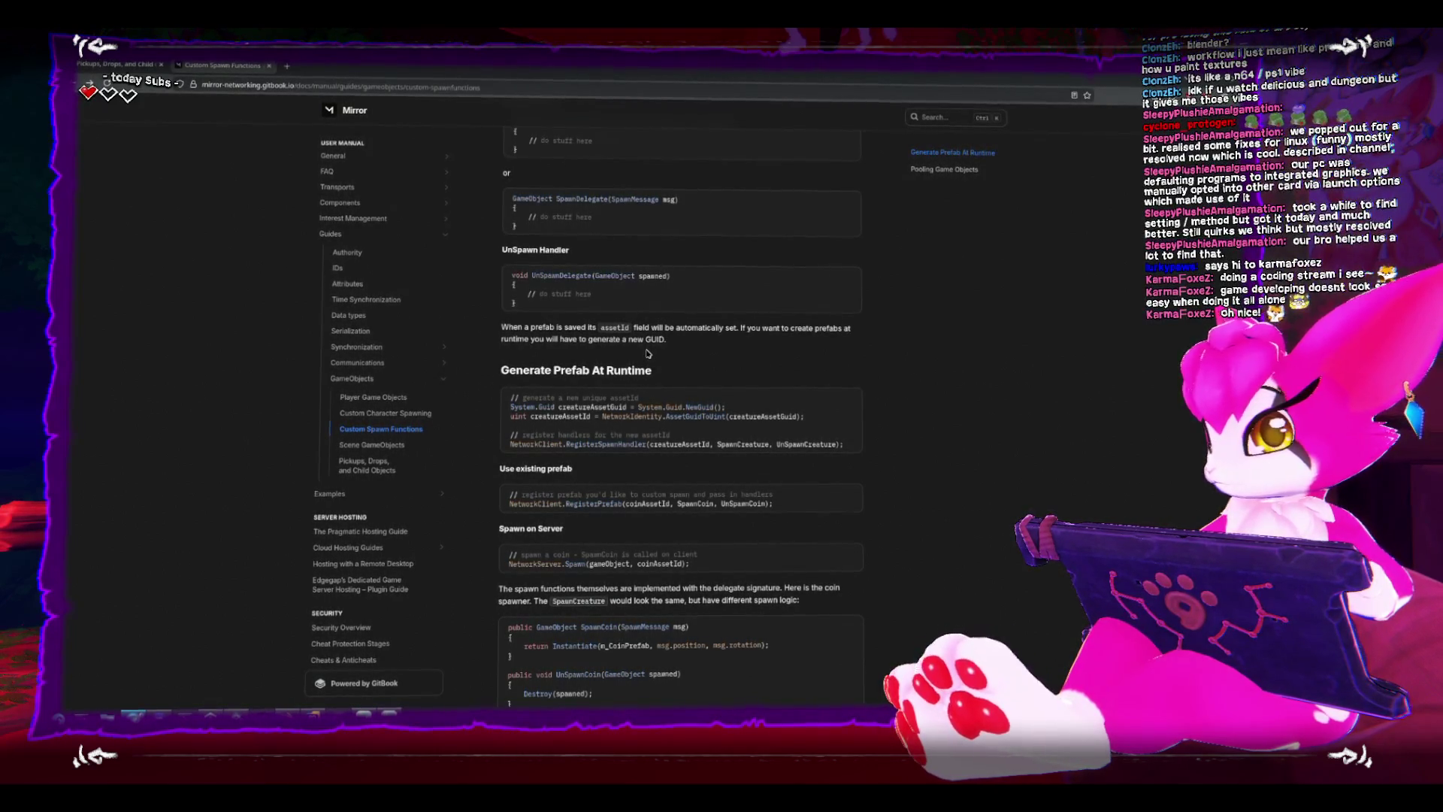
# Return to the game, fight the skeletons, jump, pause, and expand the scene's object list.
pyautogui.hotkey('alt', 'Tab')
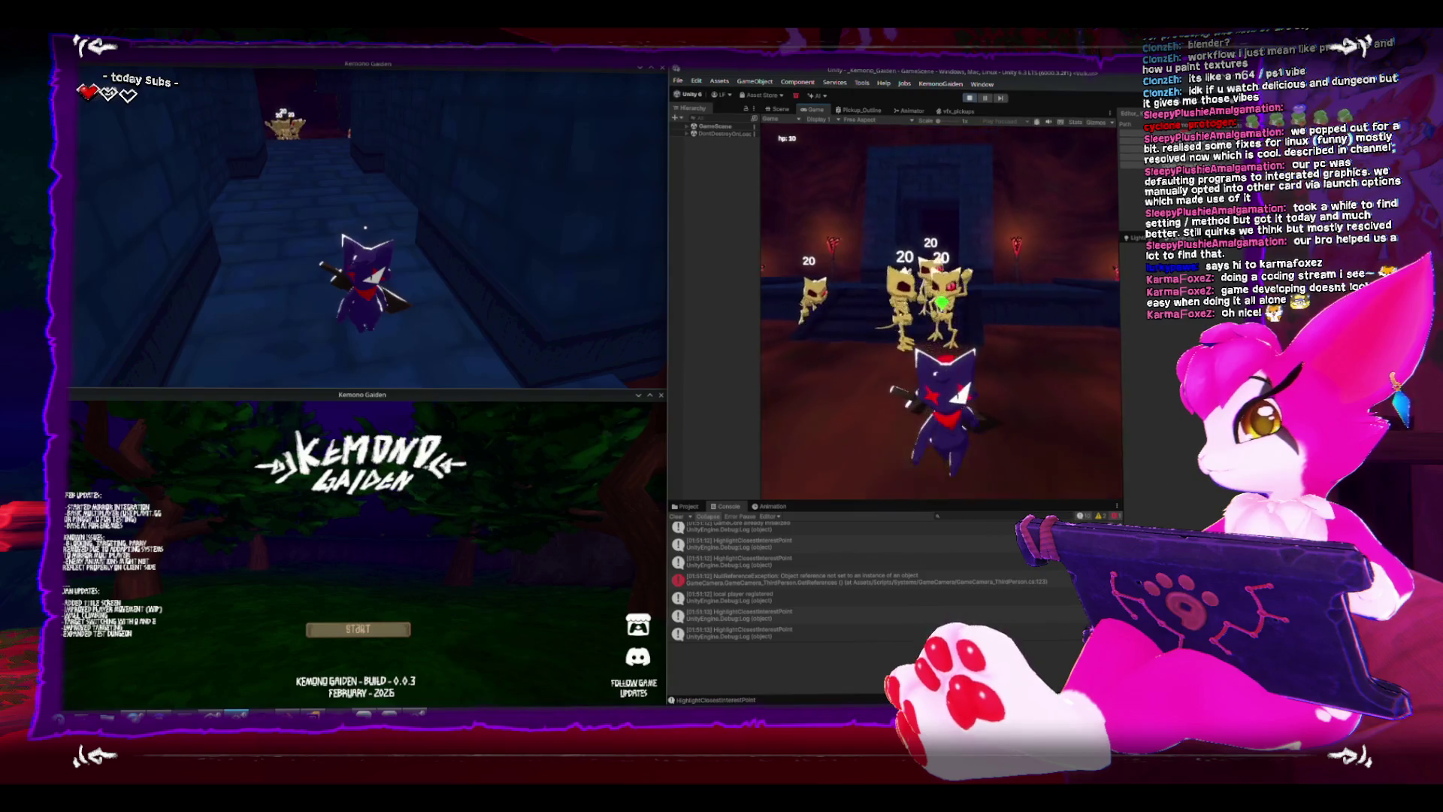
pyautogui.press('w')
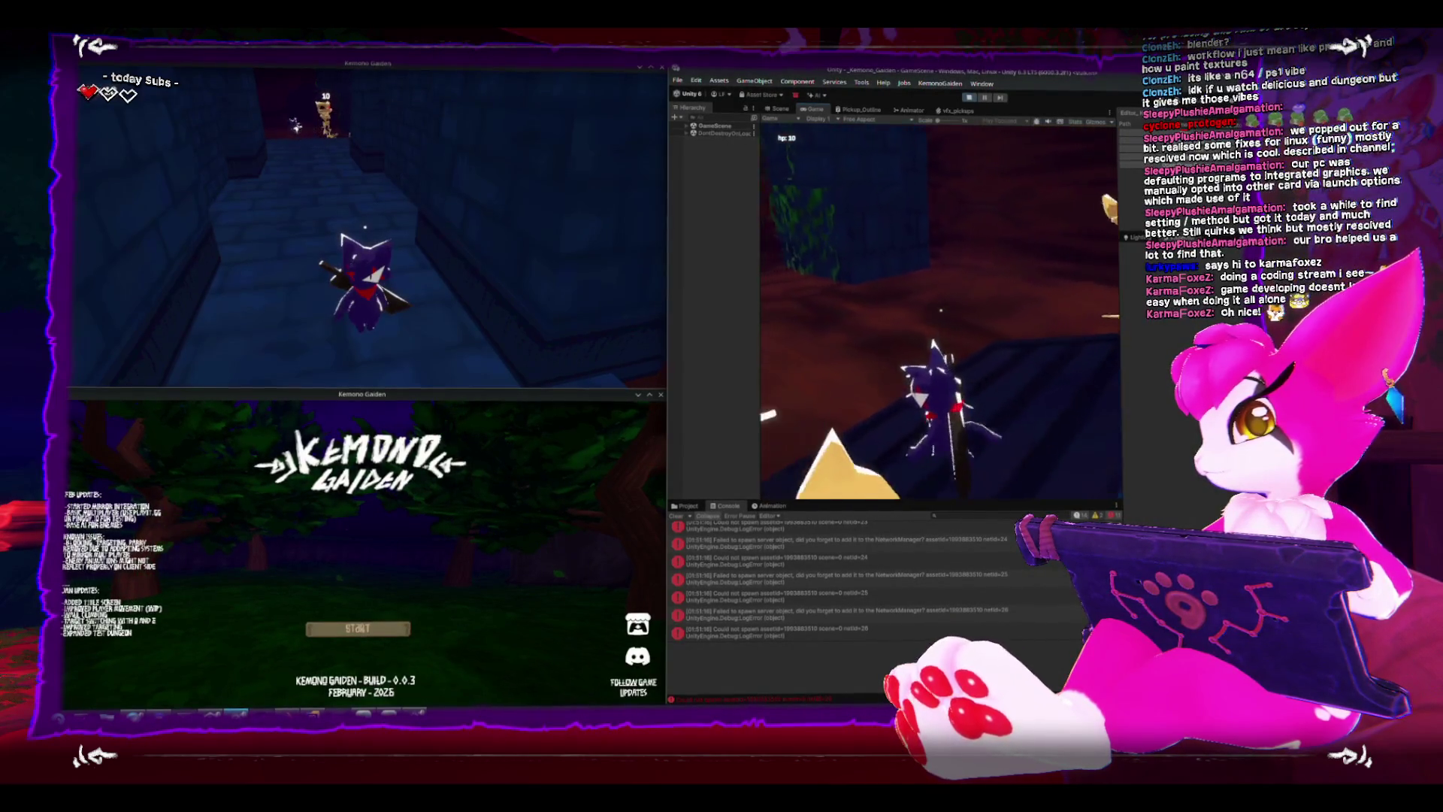
pyautogui.press('space')
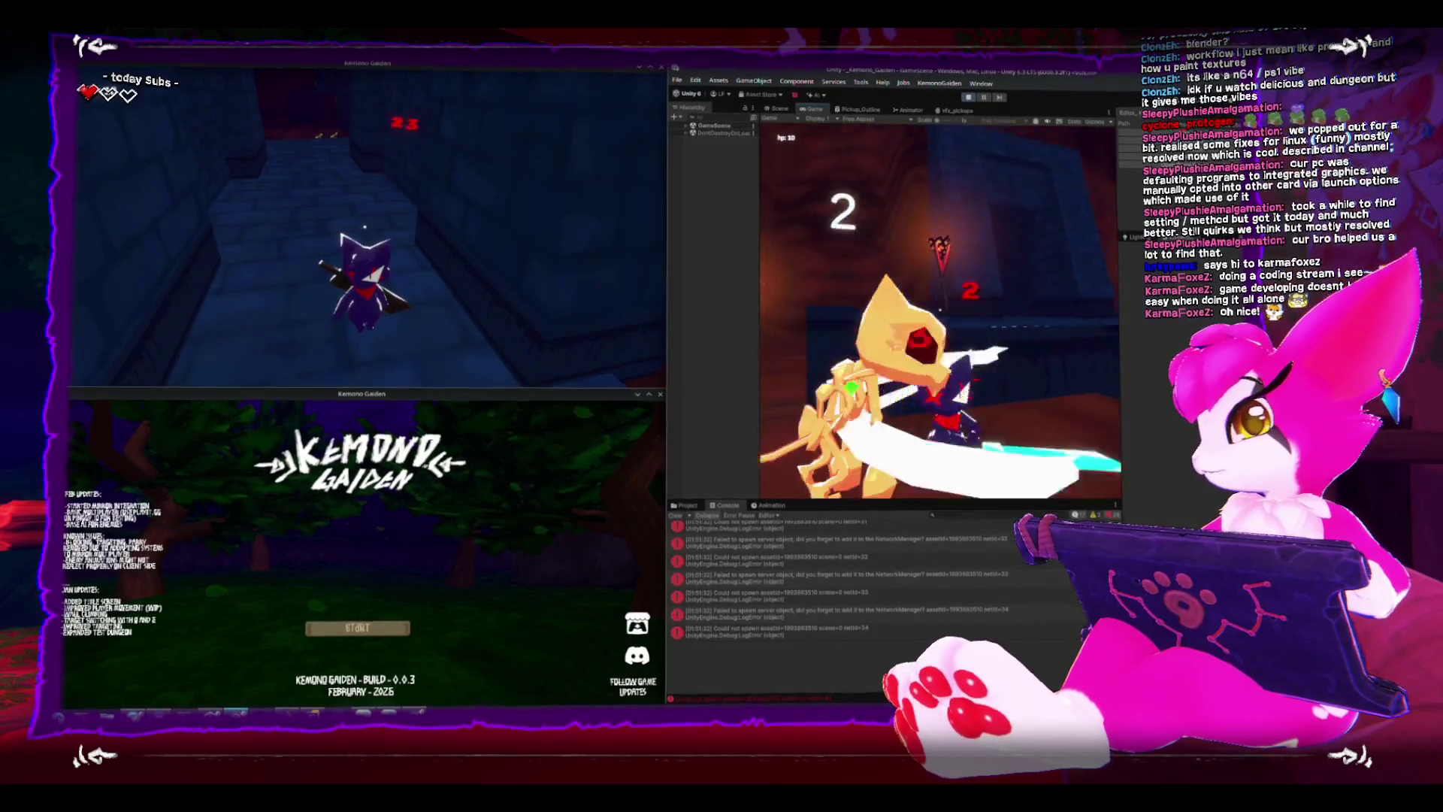
pyautogui.press('Escape')
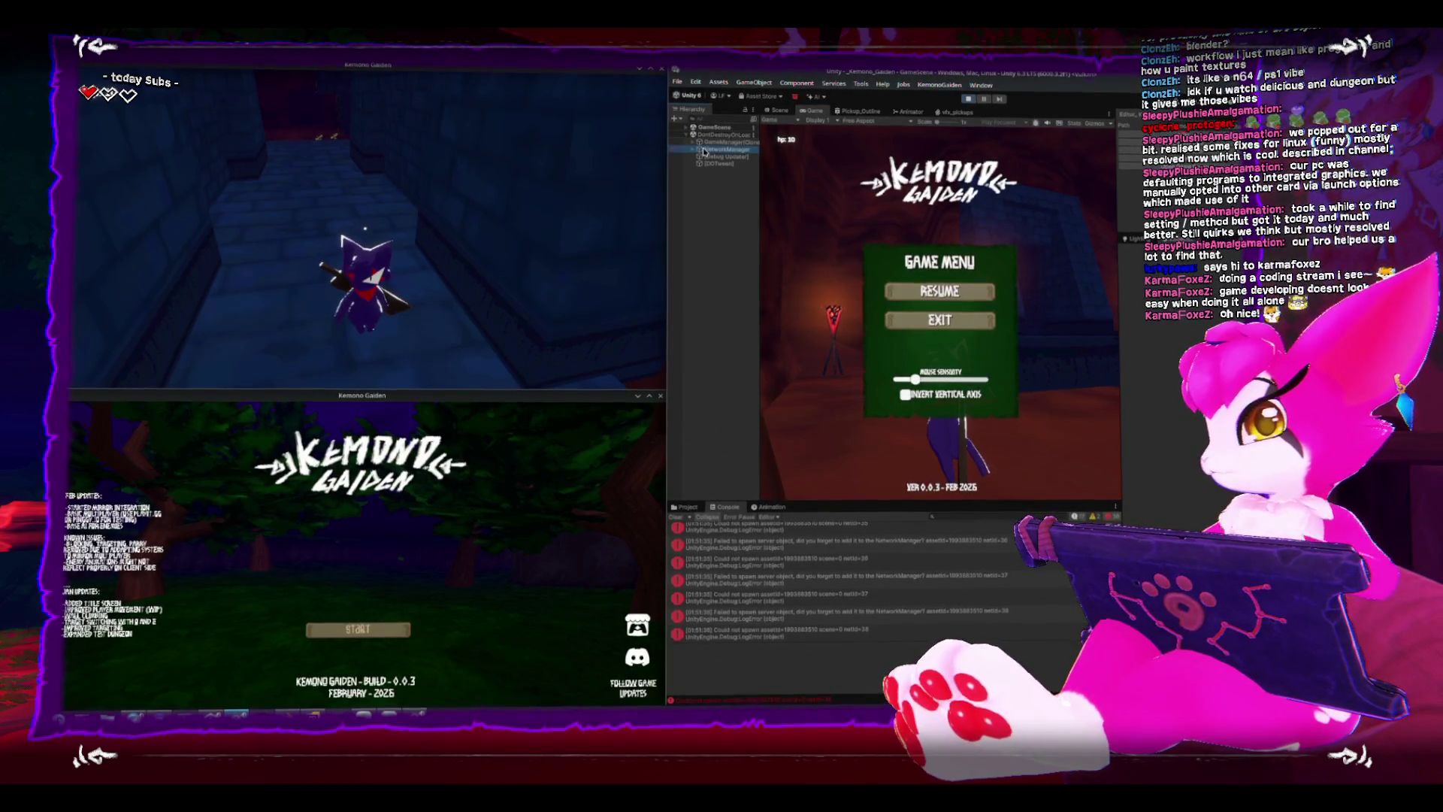
pyautogui.scroll(-2, 1161, 394)
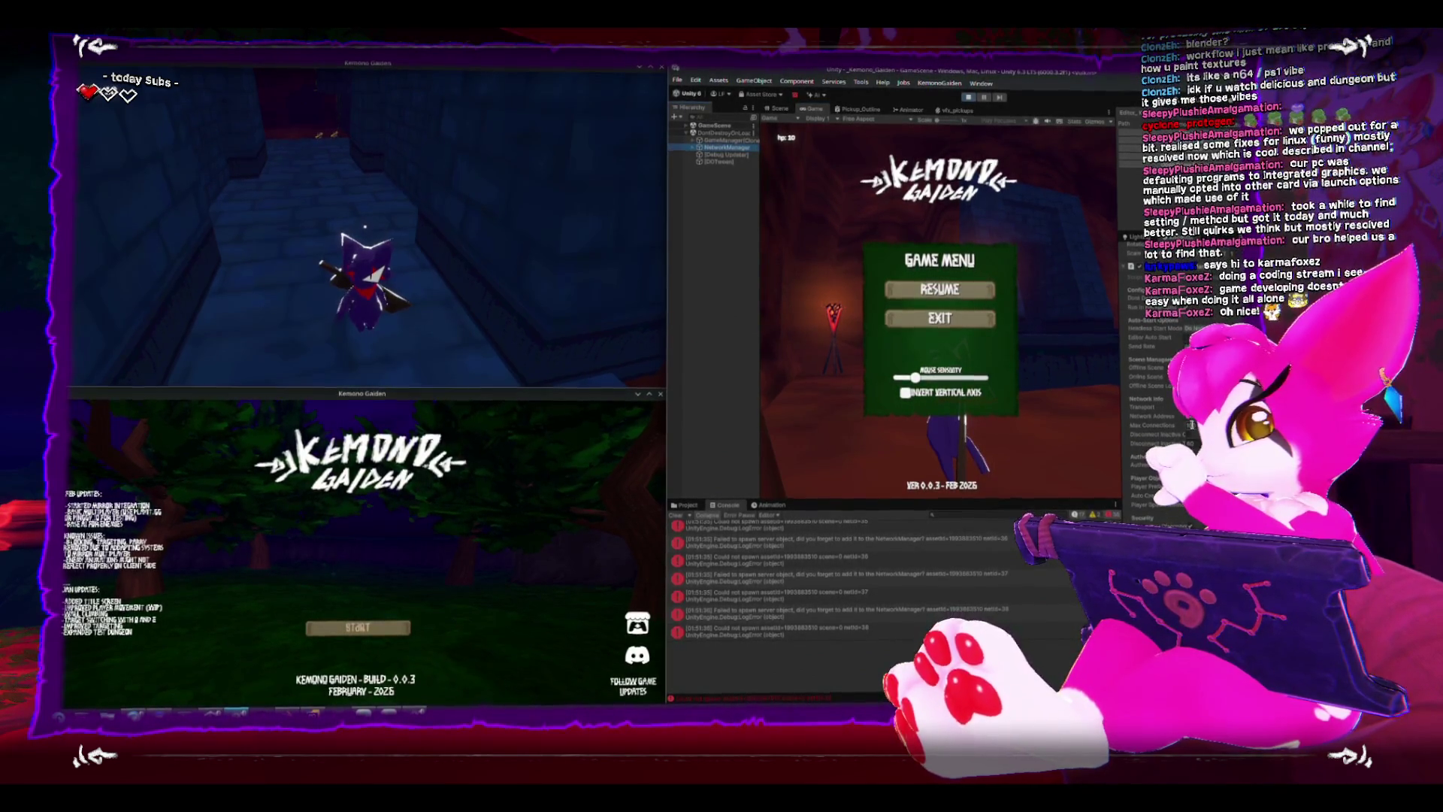
pyautogui.click(692, 127)
pyautogui.scroll(-5, 734, 435)
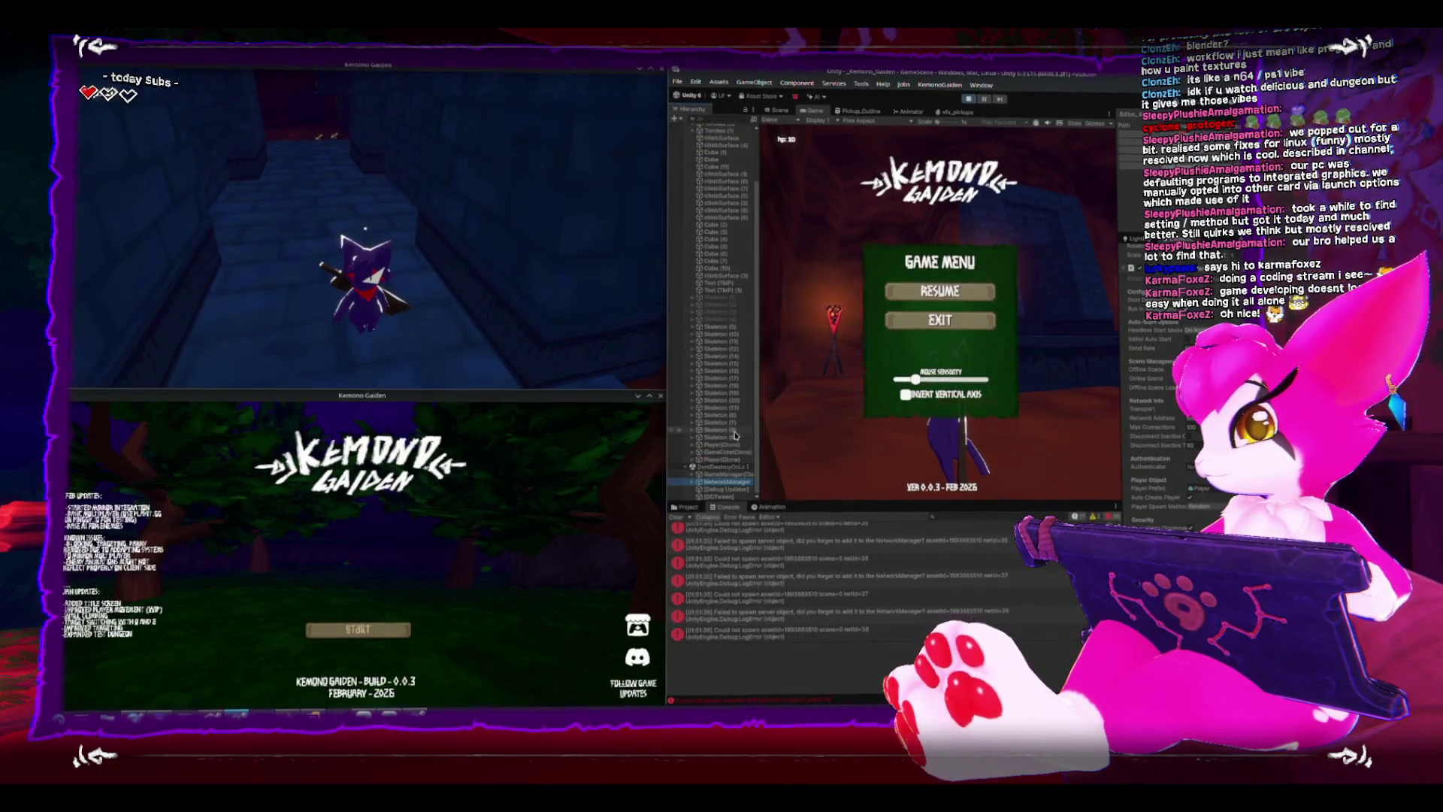
# Stop play mode, close both game builds and make the editor fill the screen.
pyautogui.click(968, 98)
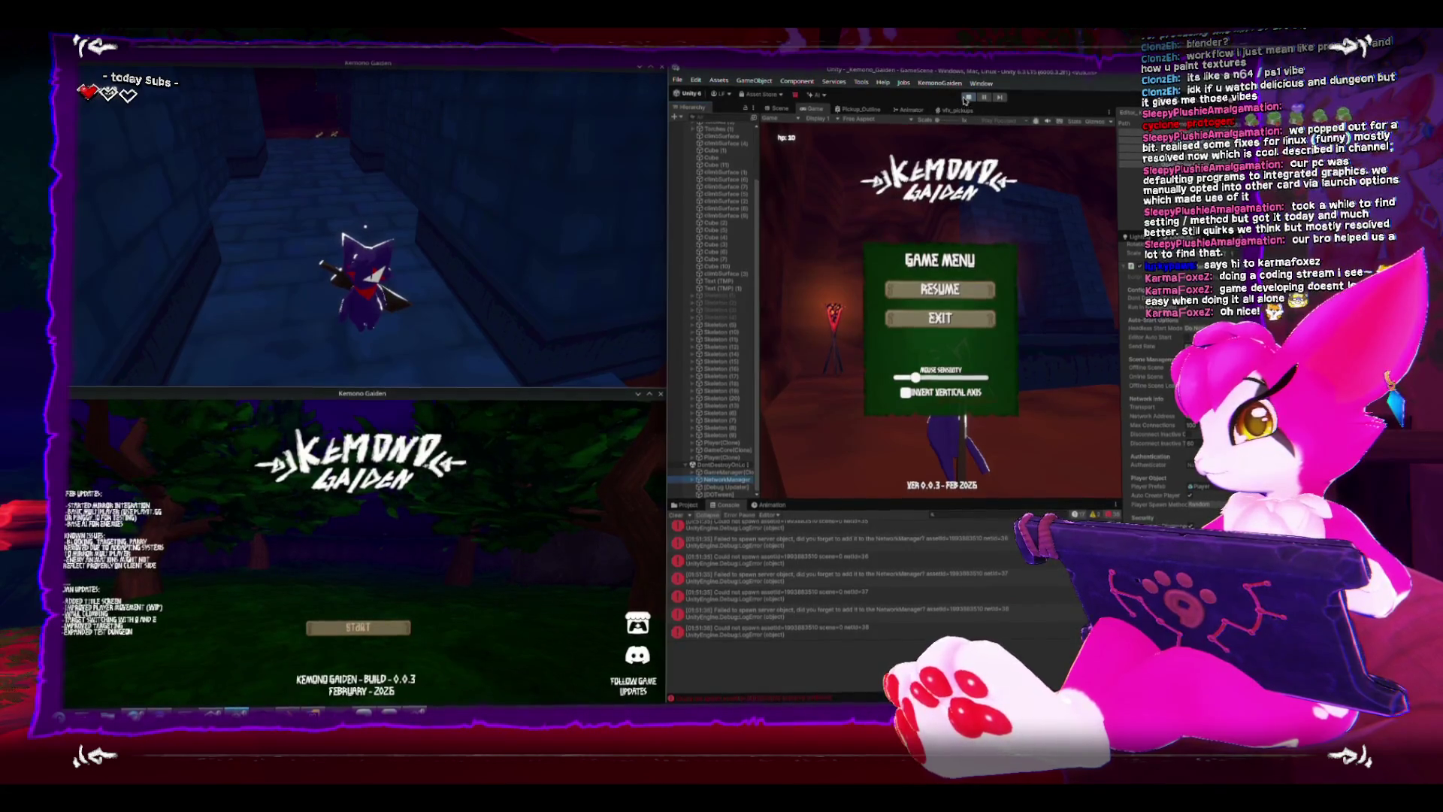
pyautogui.press('Escape')
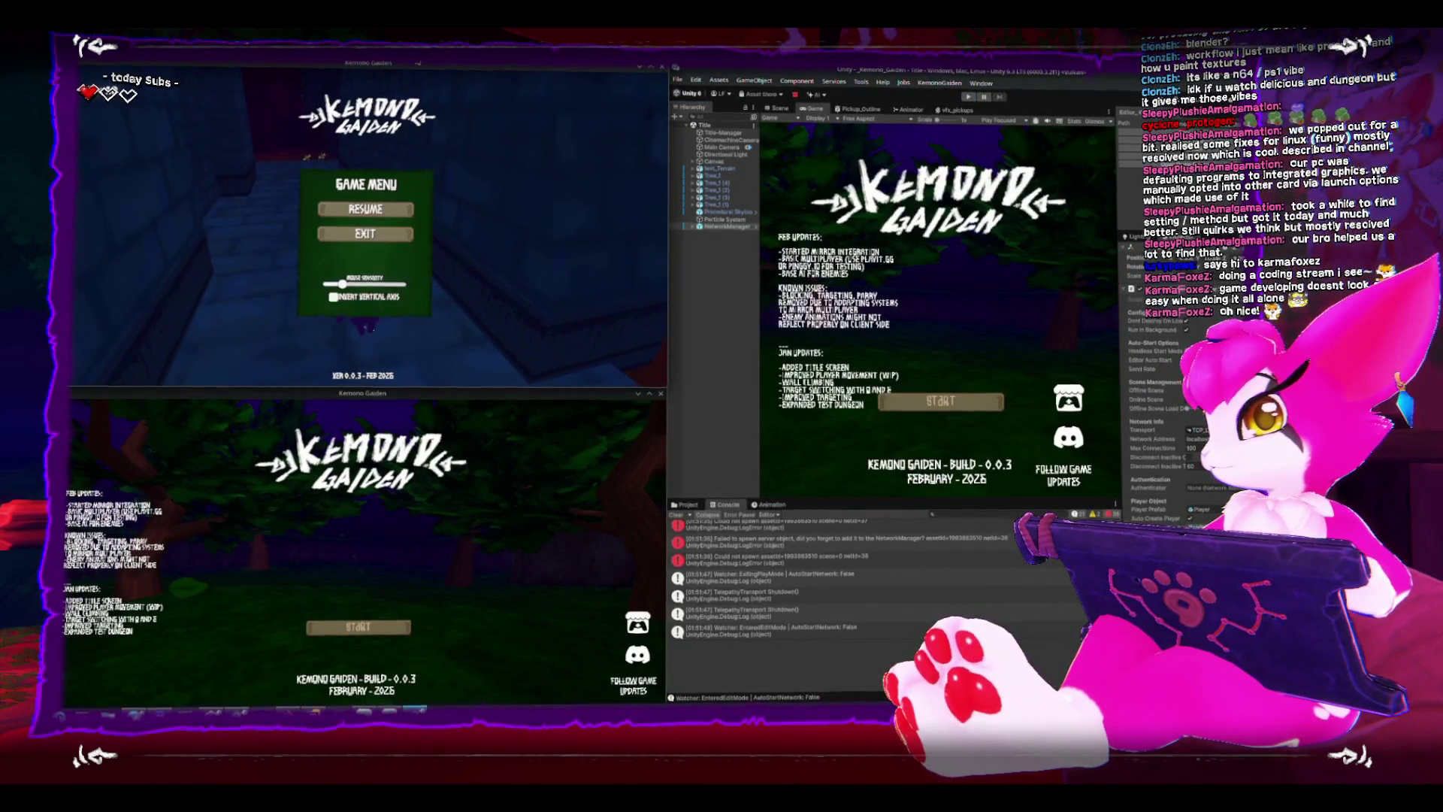
pyautogui.click(662, 68)
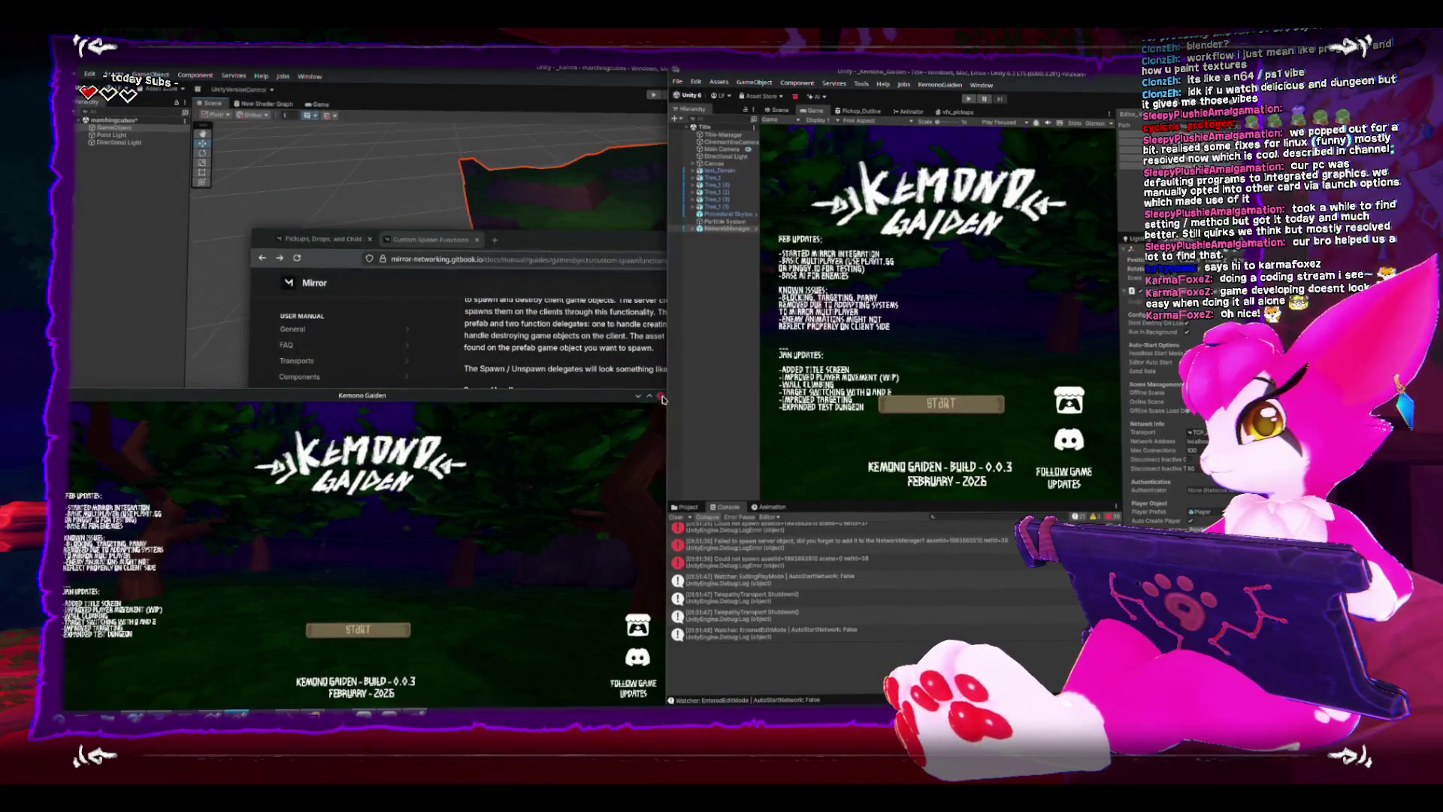
pyautogui.click(663, 395)
pyautogui.doubleClick(872, 75)
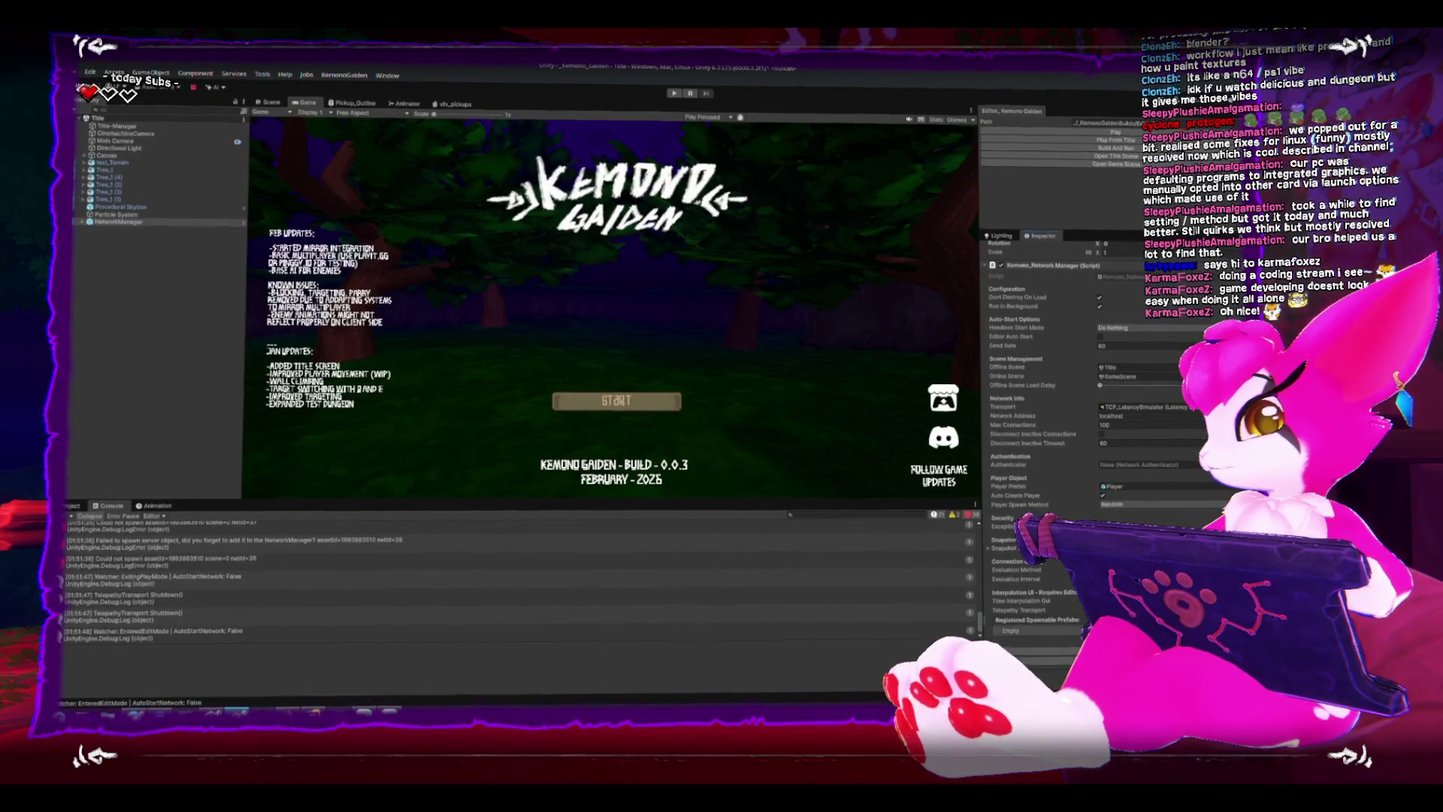
# Show the project files and apply all pending overrides to the NetworkManager prefab.
pyautogui.click(73, 508)
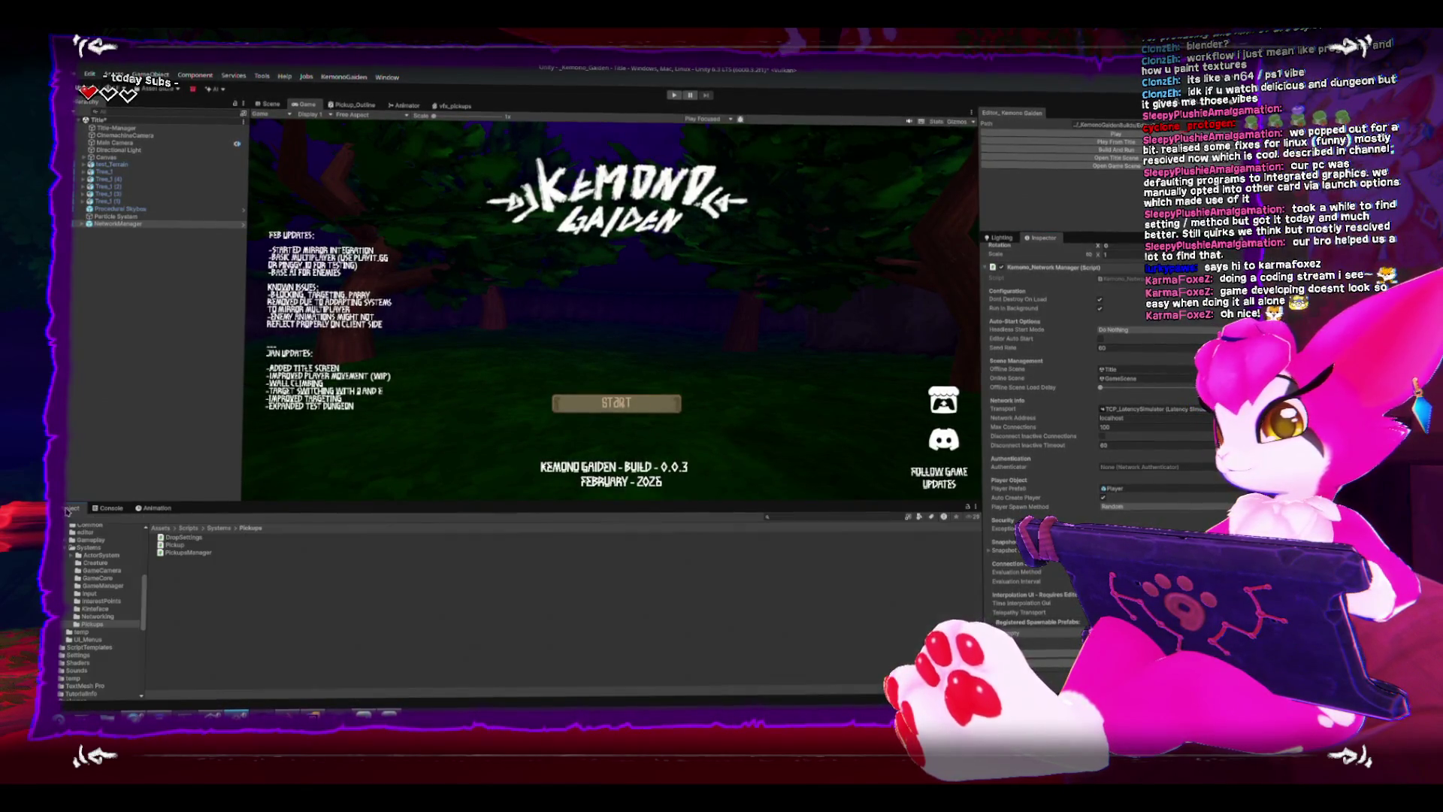
pyautogui.scroll(1, 99, 566)
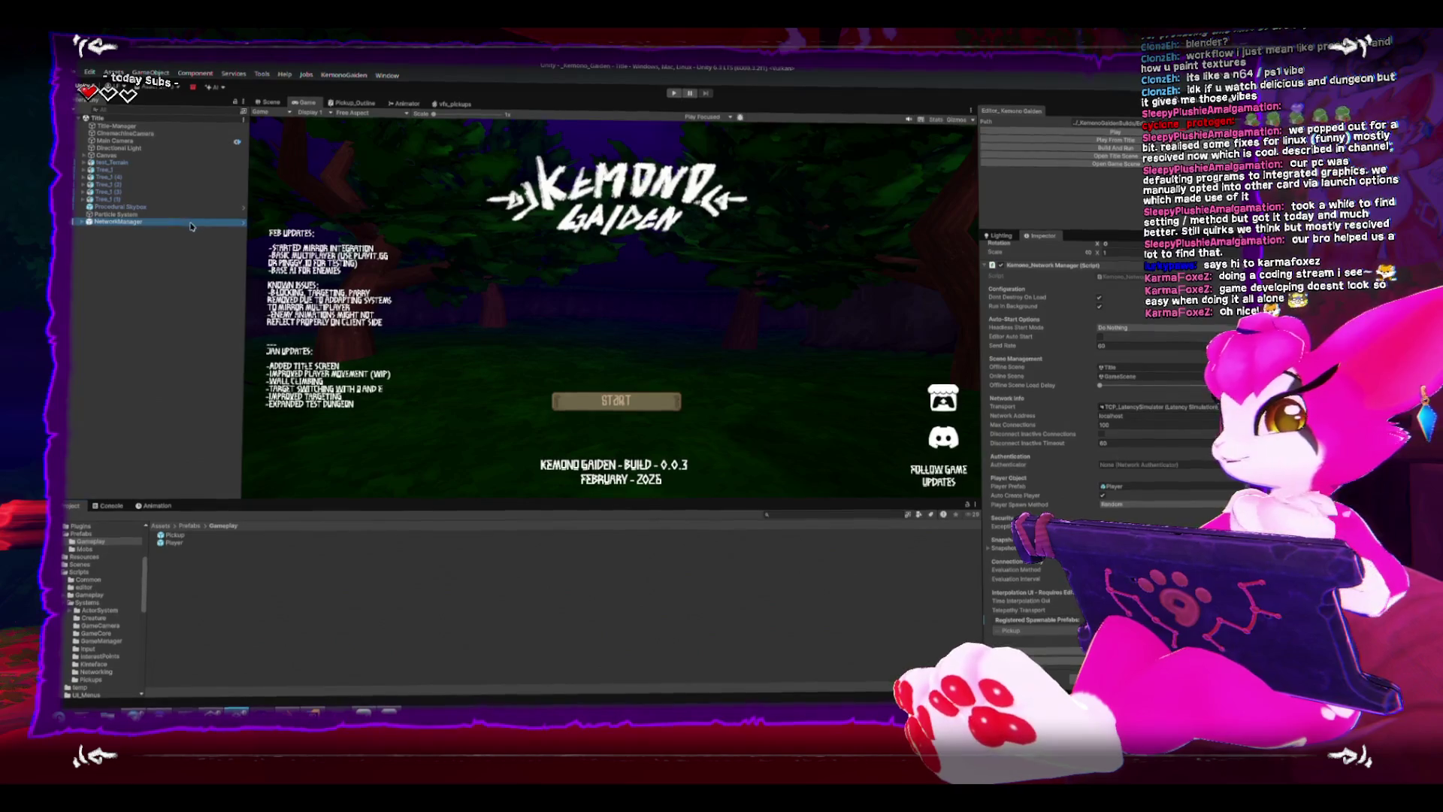
pyautogui.scroll(3, 1077, 393)
pyautogui.click(1065, 287)
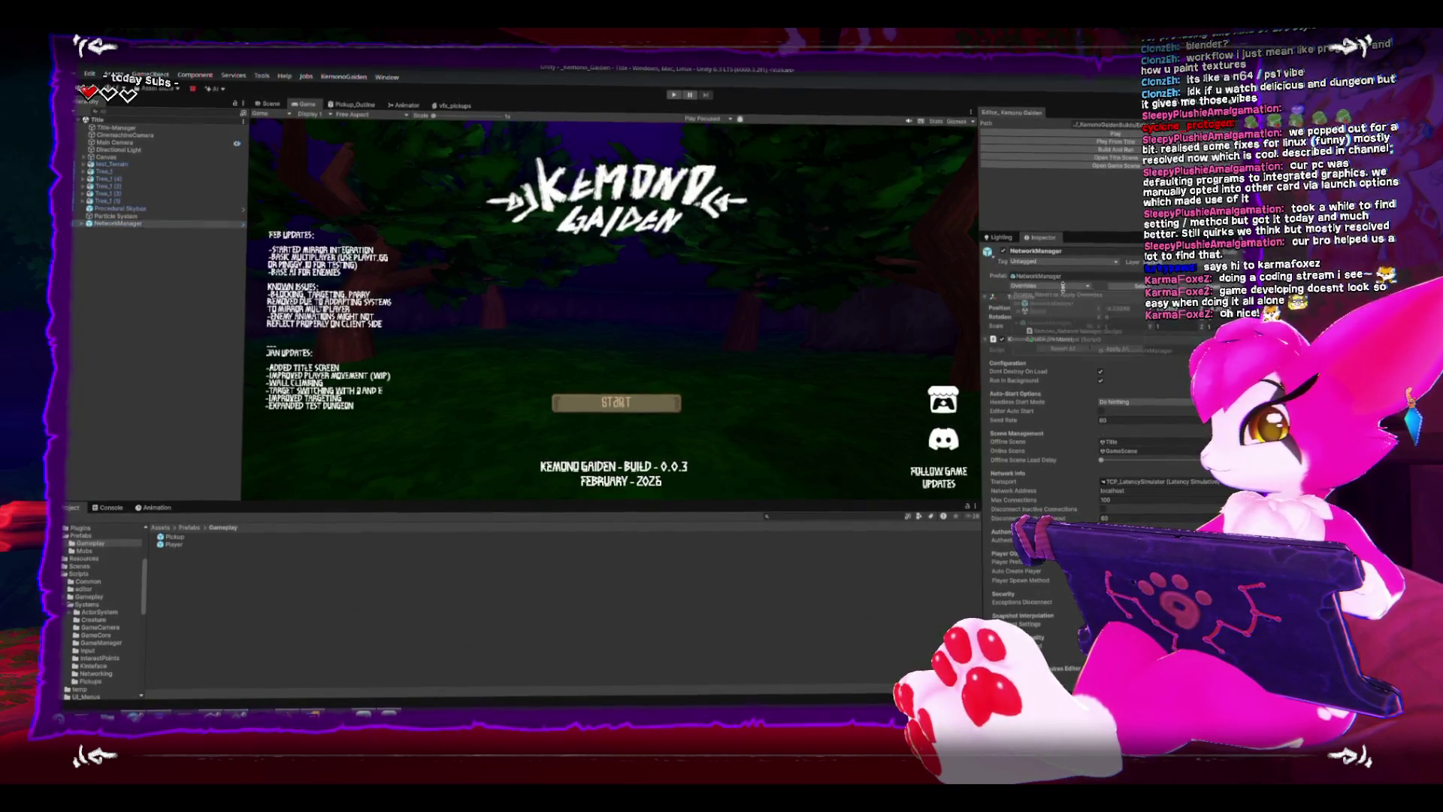
pyautogui.click(1114, 349)
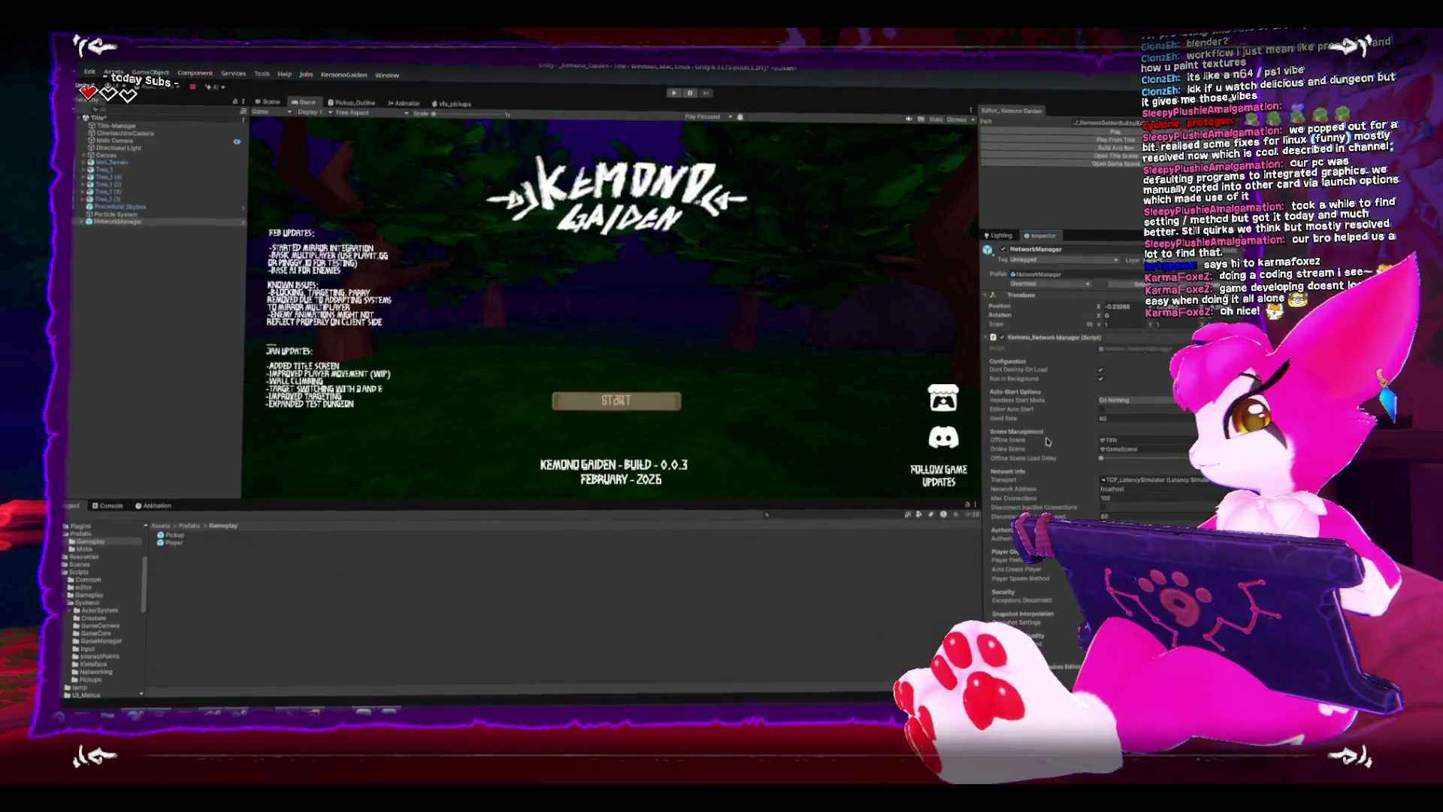
pyautogui.scroll(-2, 1044, 439)
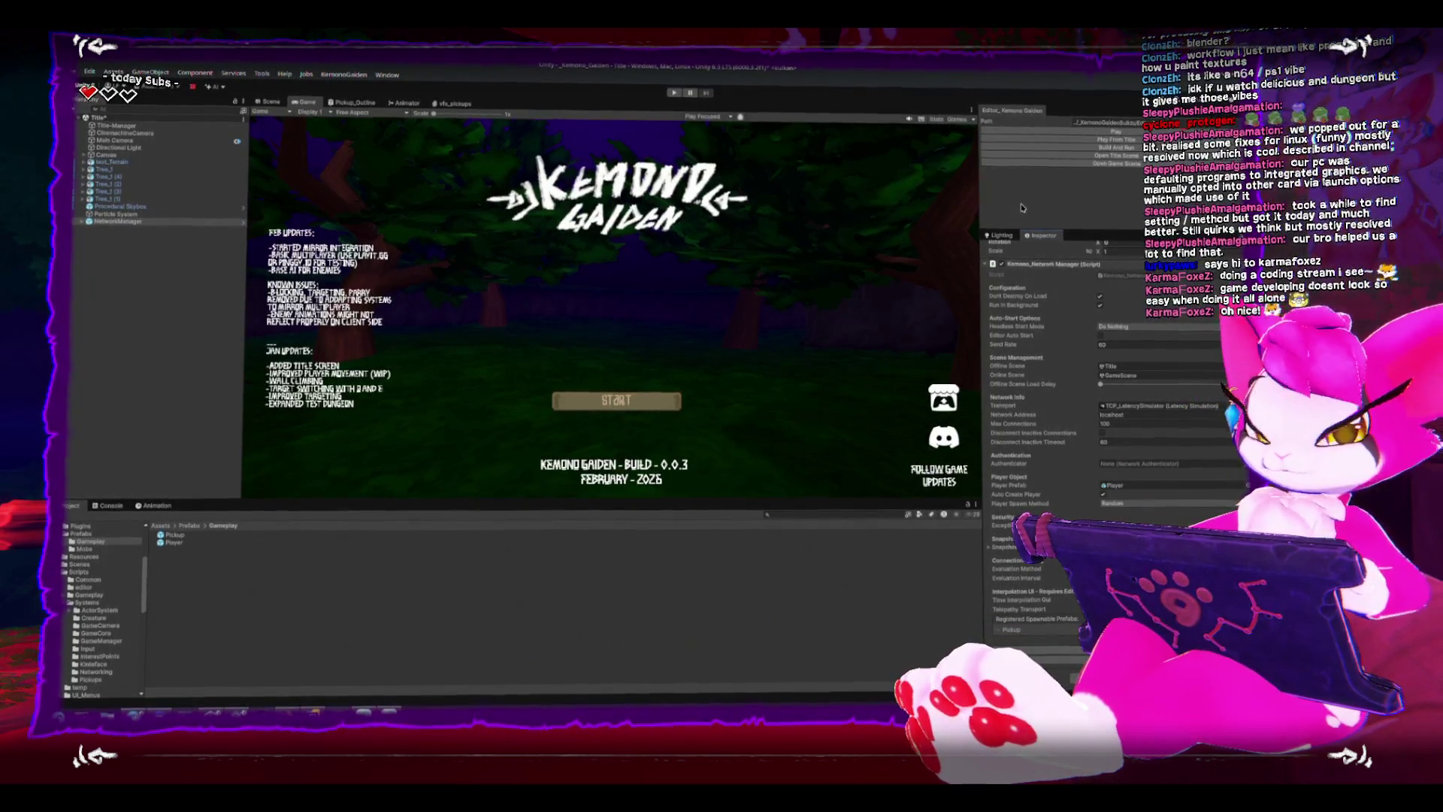
# Start a new game build from the Kemono Gaiden panel, dismissing the unsaved scene prompt.
pyautogui.click(1064, 166)
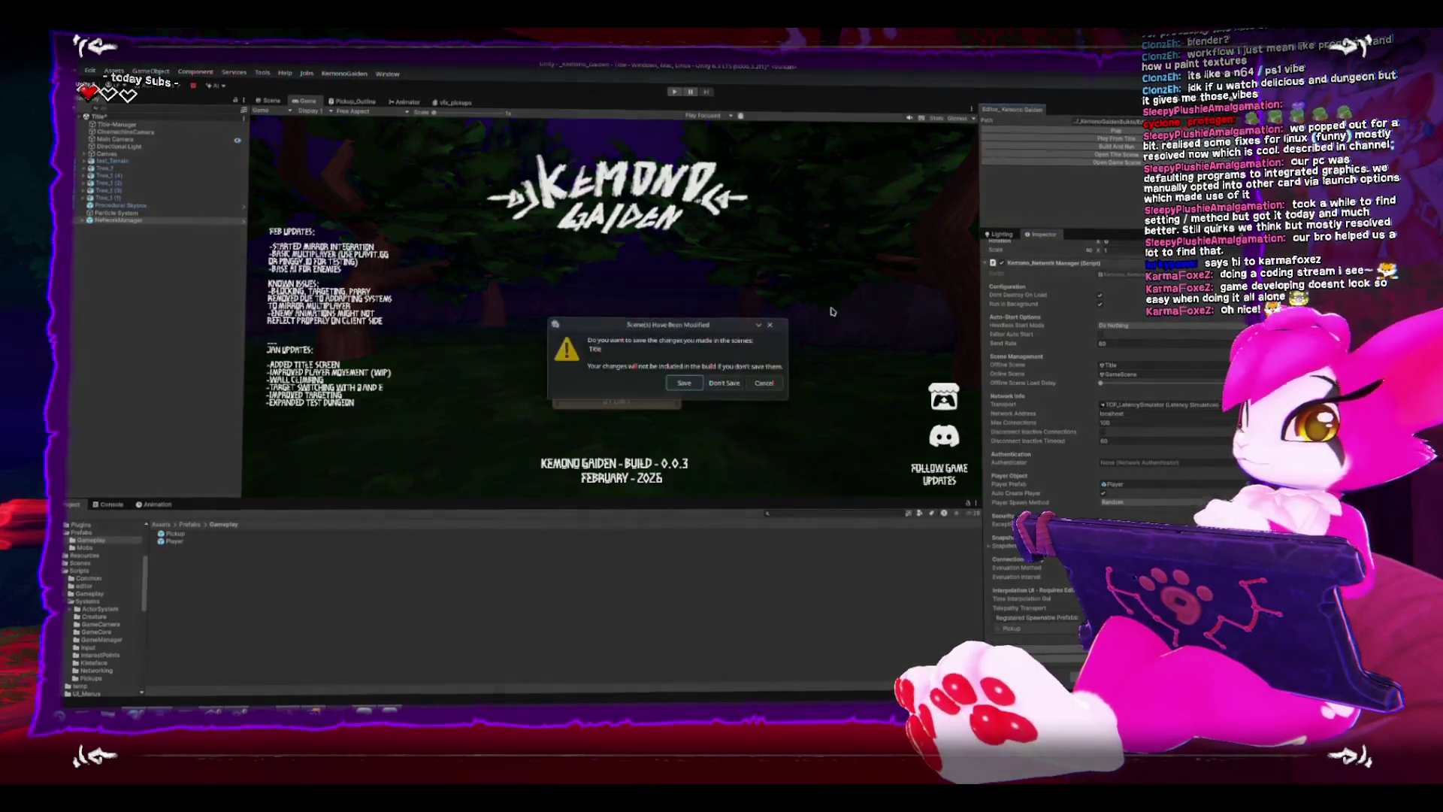
pyautogui.click(766, 384)
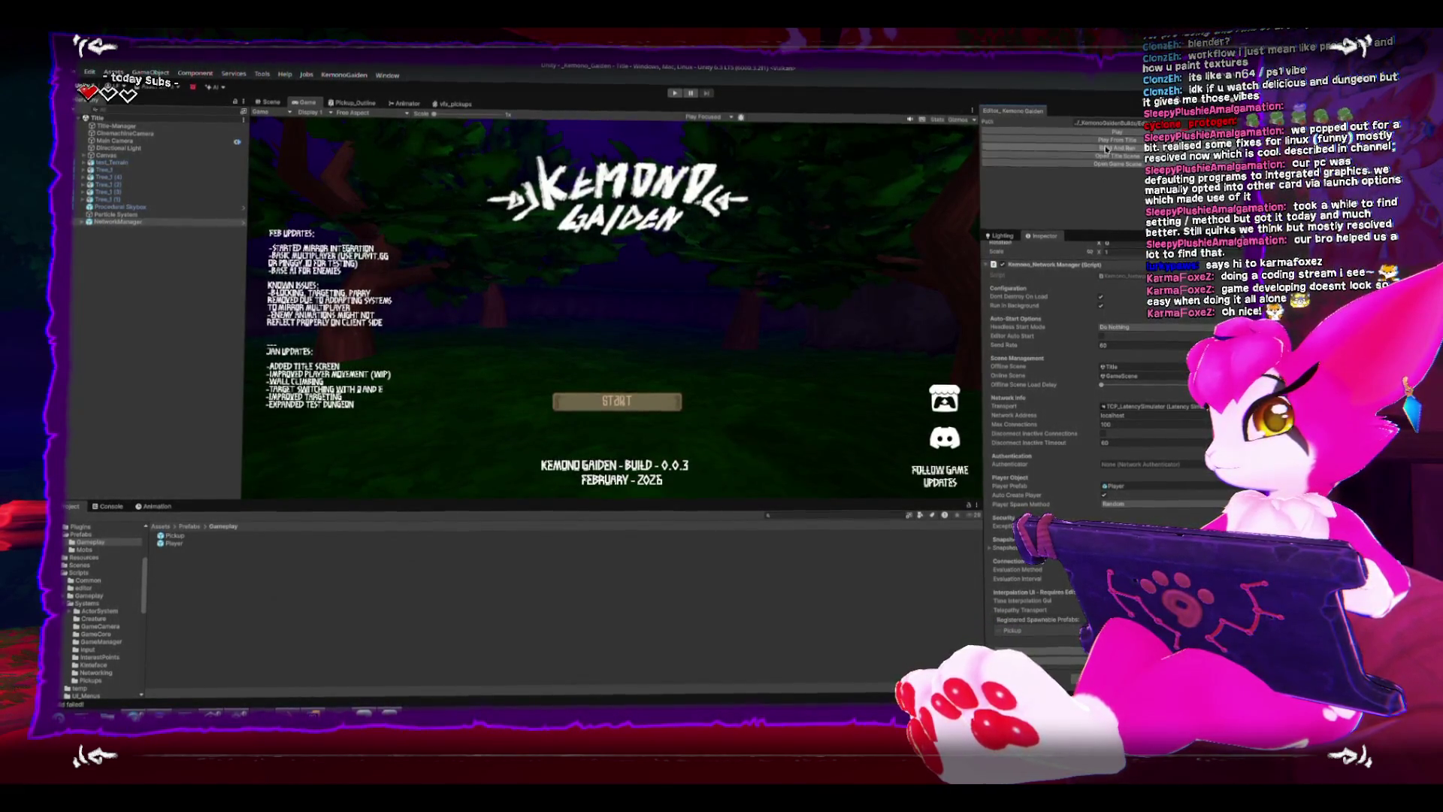
pyautogui.click(1014, 169)
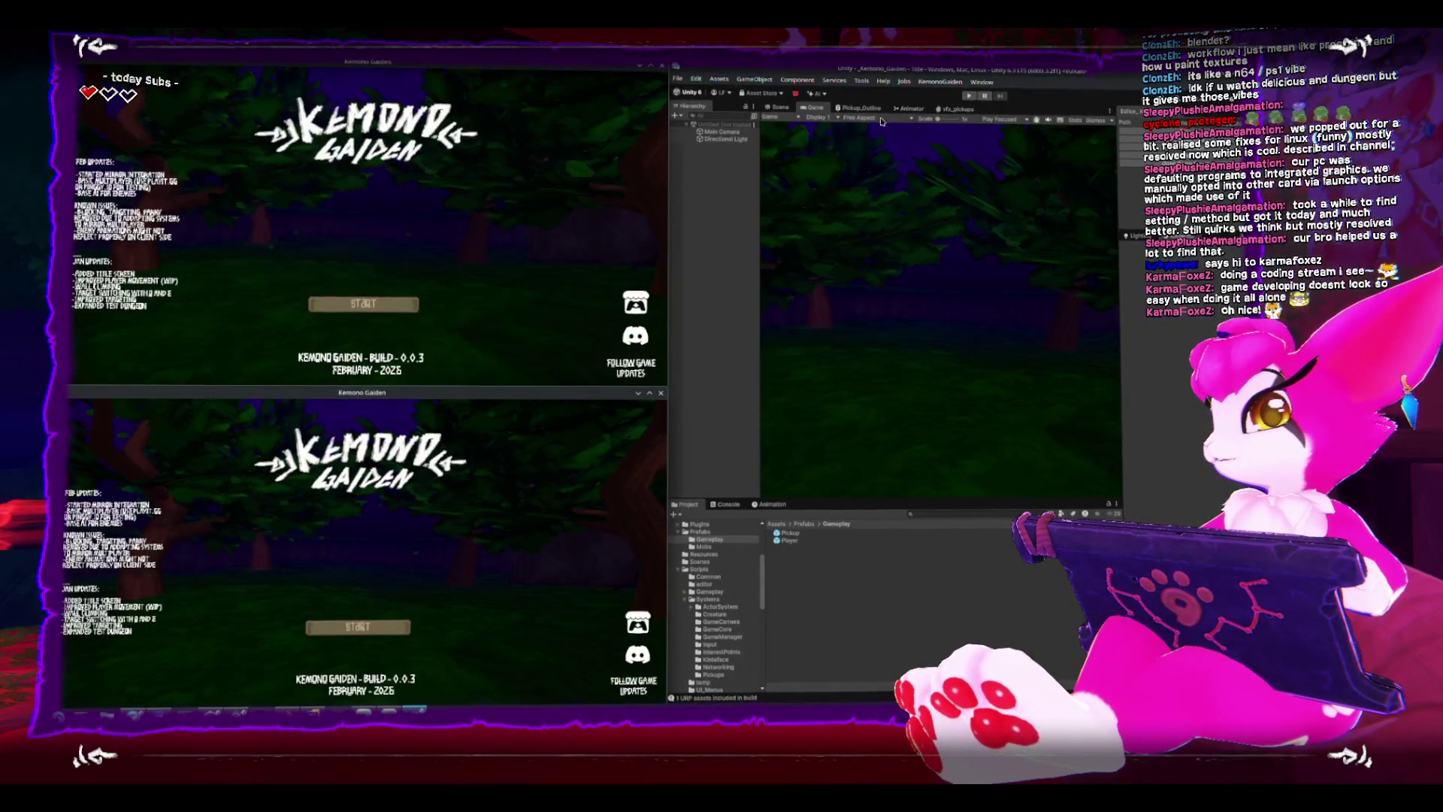
# Enter play mode with a maximized Game view and host a game from the build, running down the corridor.
pyautogui.click(984, 98)
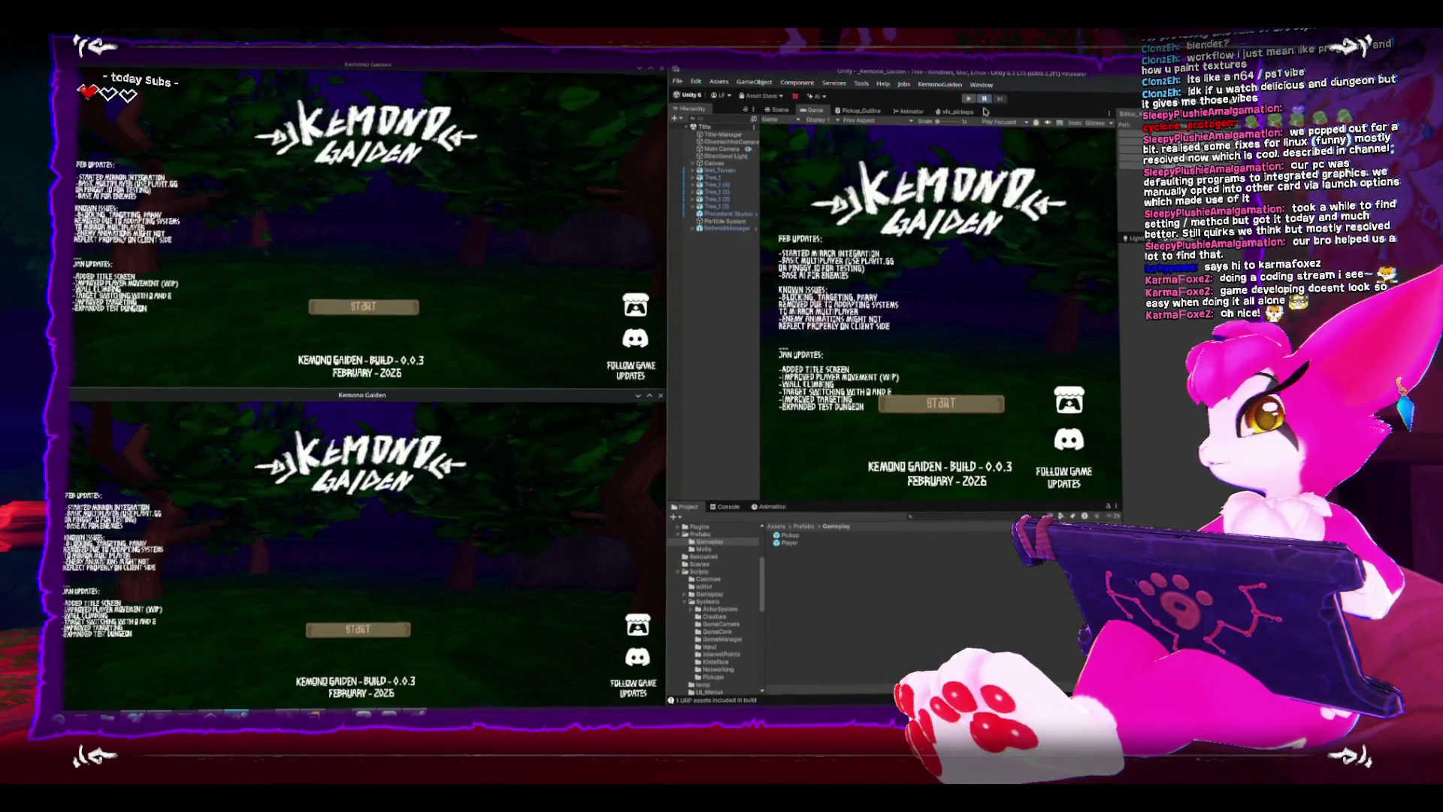
pyautogui.hotkey('shift', 'space')
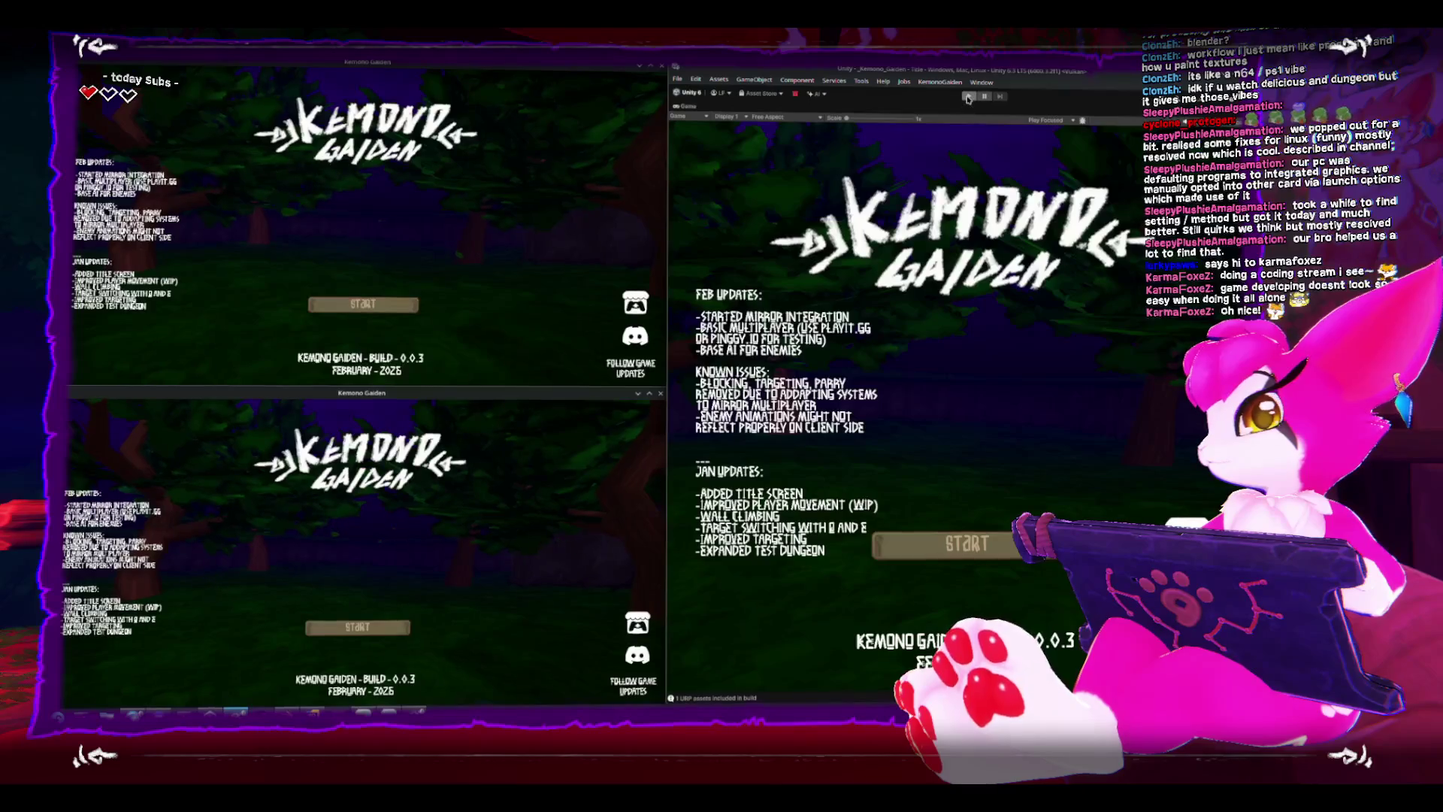
pyautogui.click(967, 98)
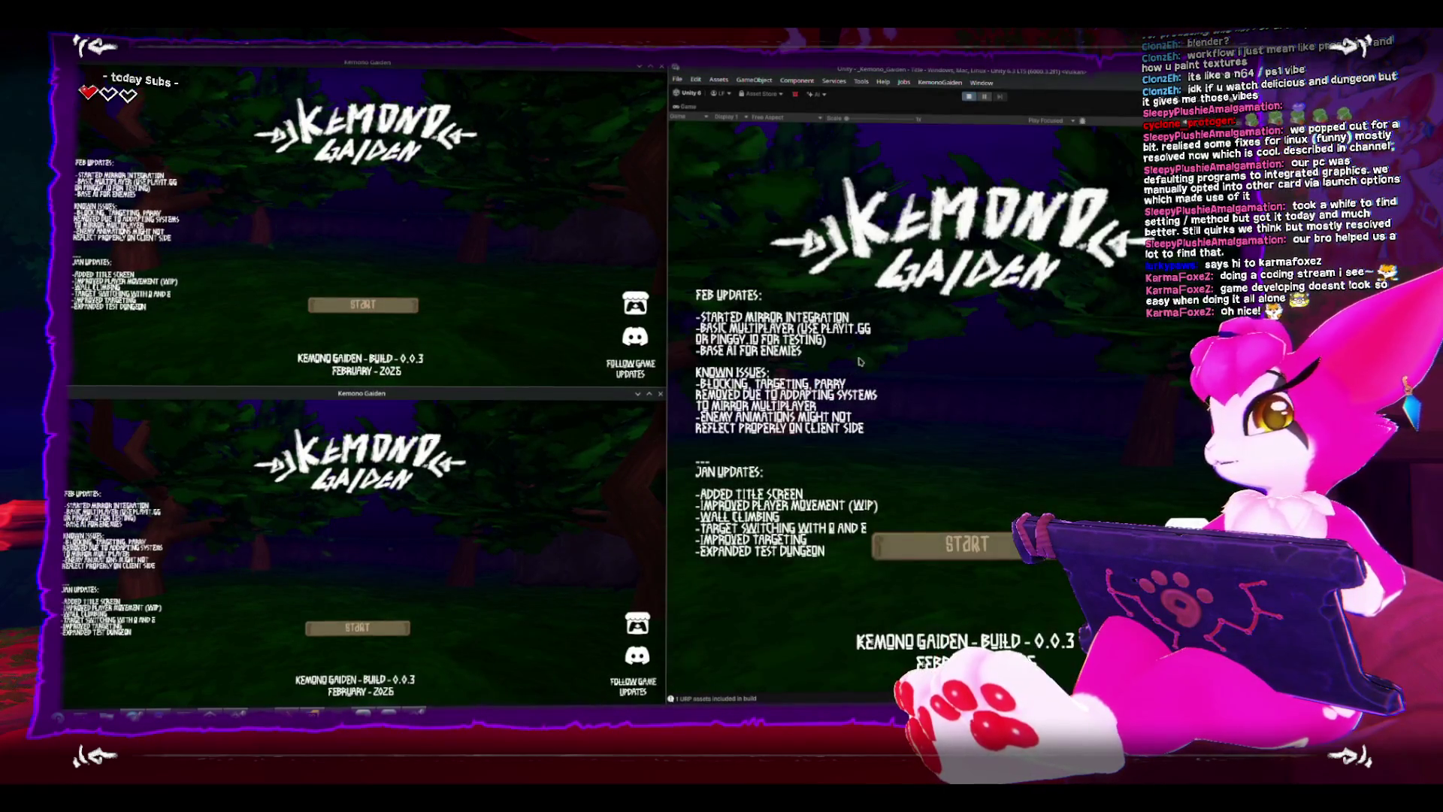
pyautogui.click(363, 304)
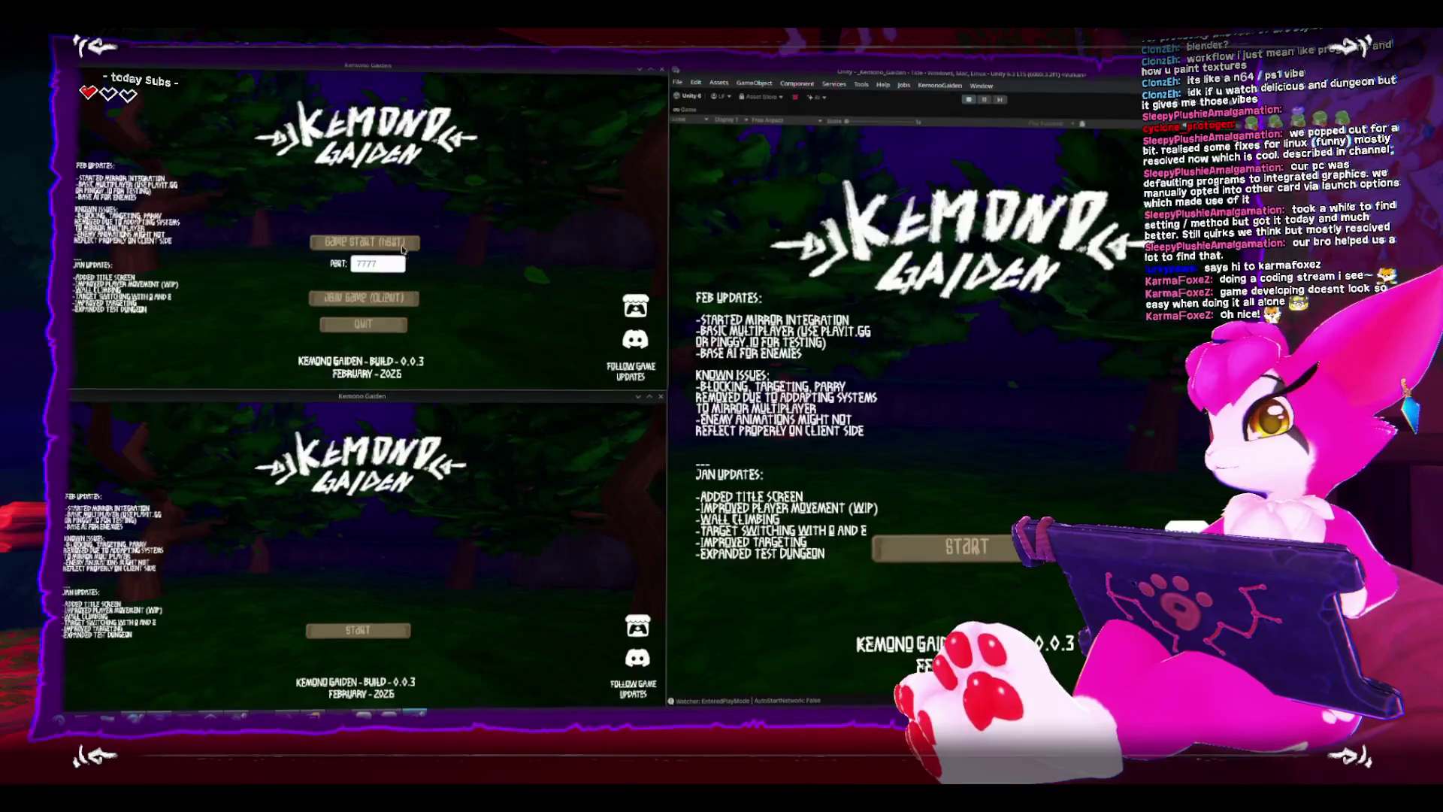
pyautogui.press('s')
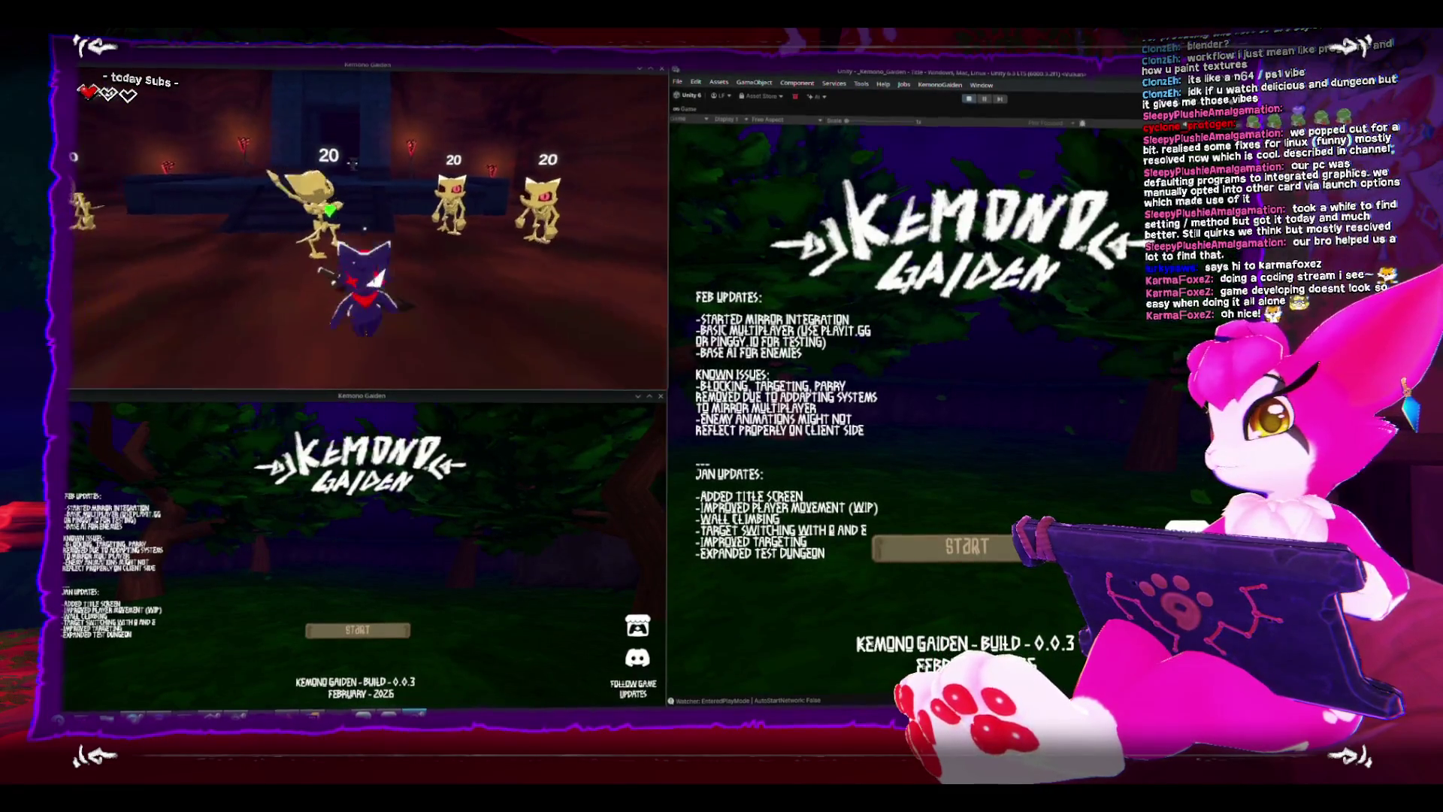
pyautogui.press('w')
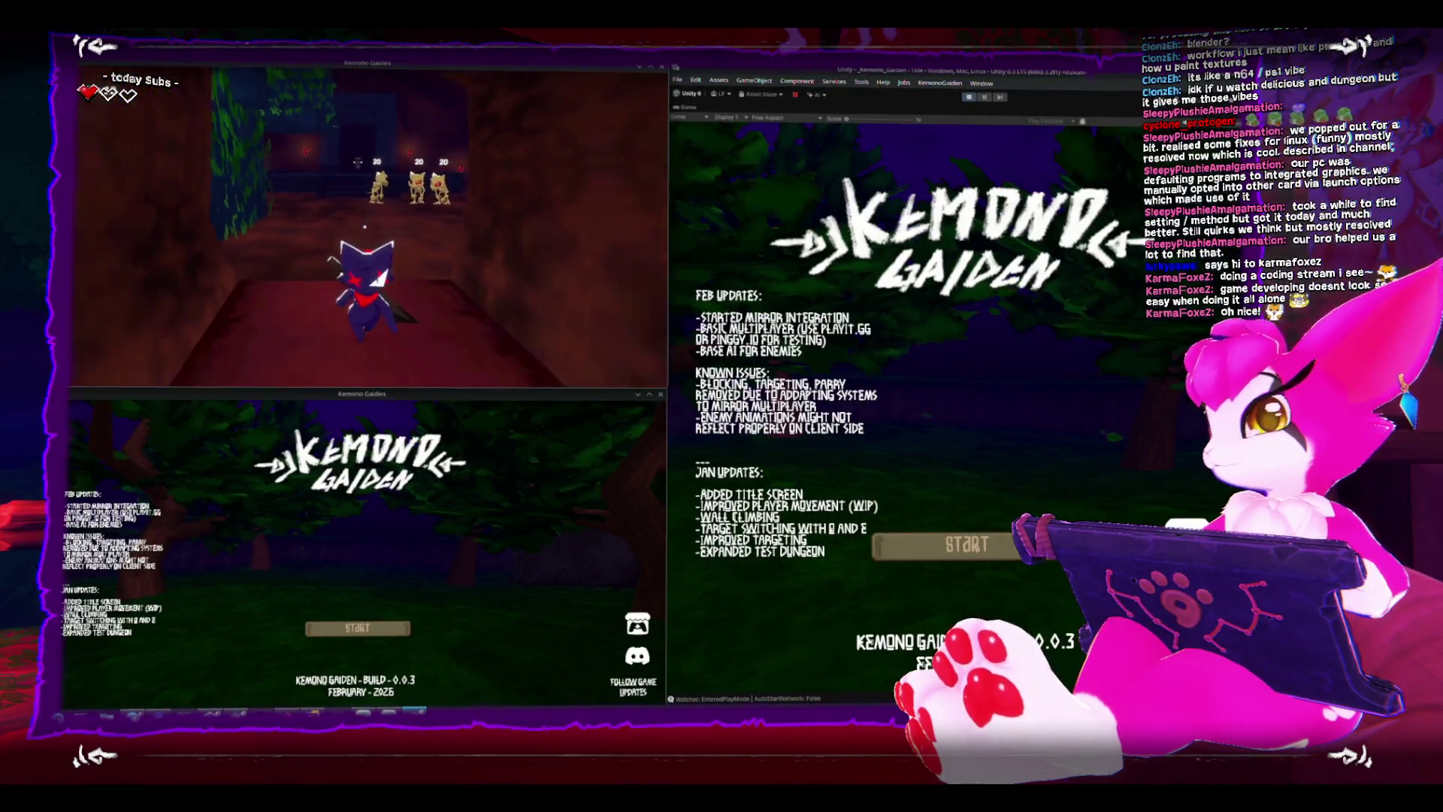
# Resume the hosting build, then choose Join Game from the editor's title screen.
pyautogui.press('Escape')
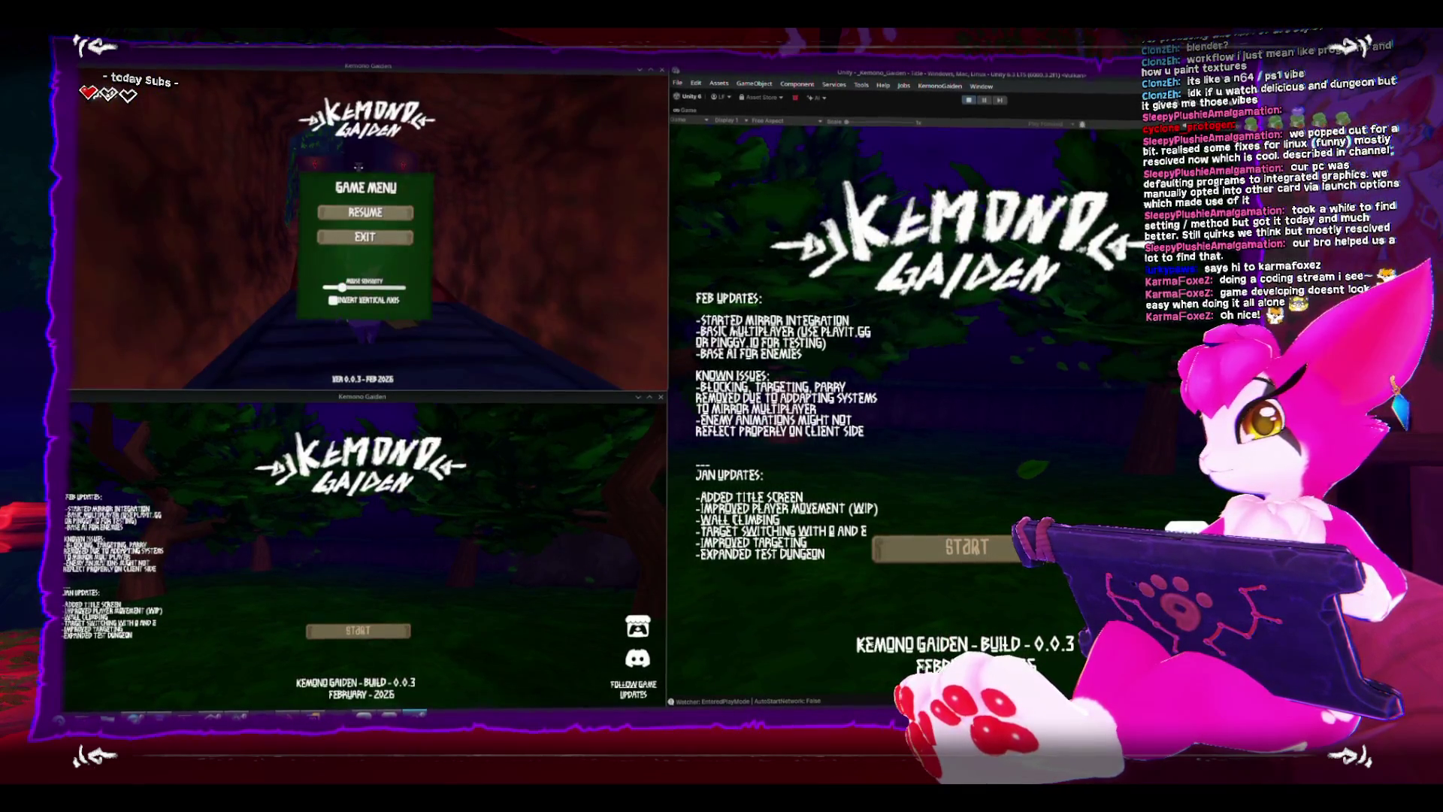
pyautogui.click(350, 239)
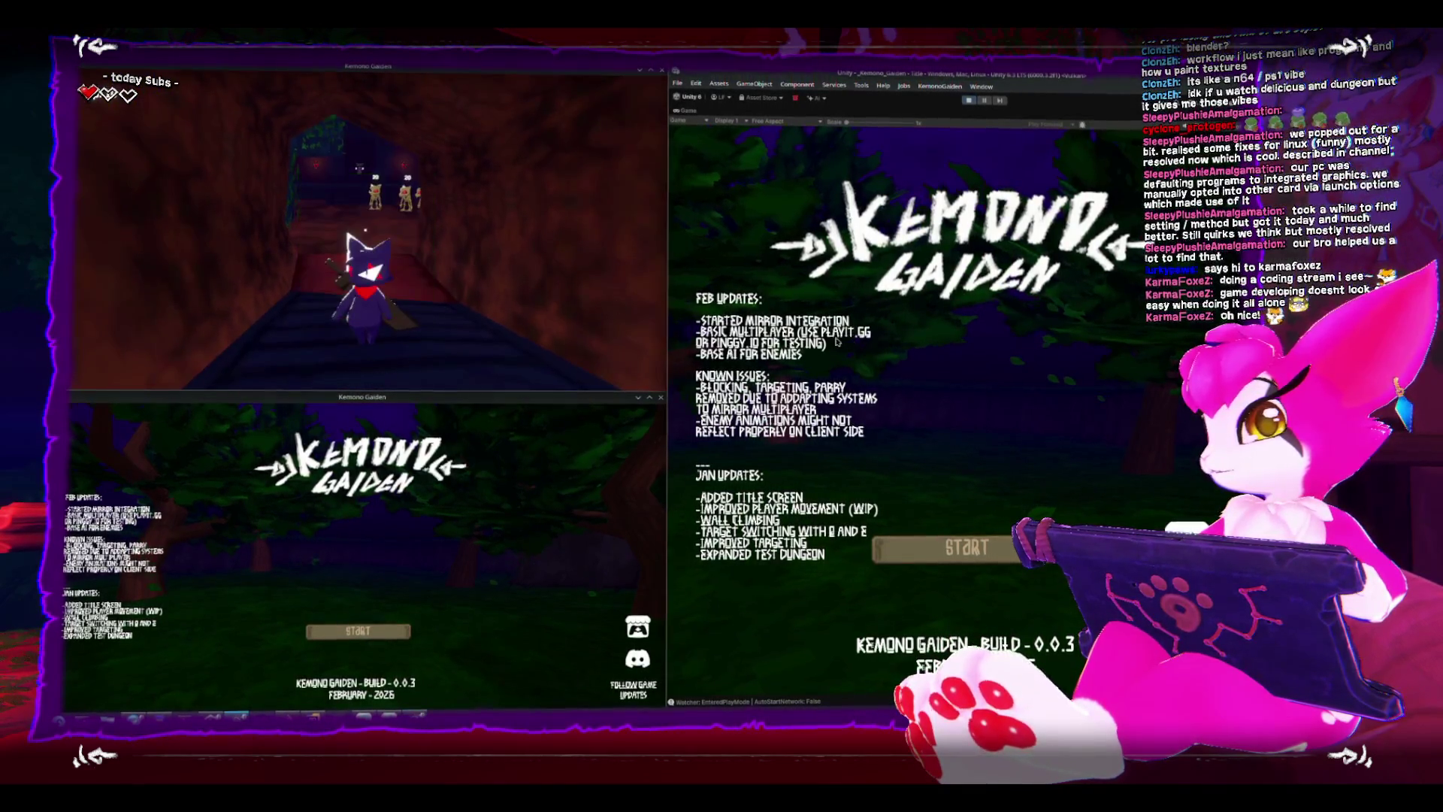
pyautogui.click(956, 543)
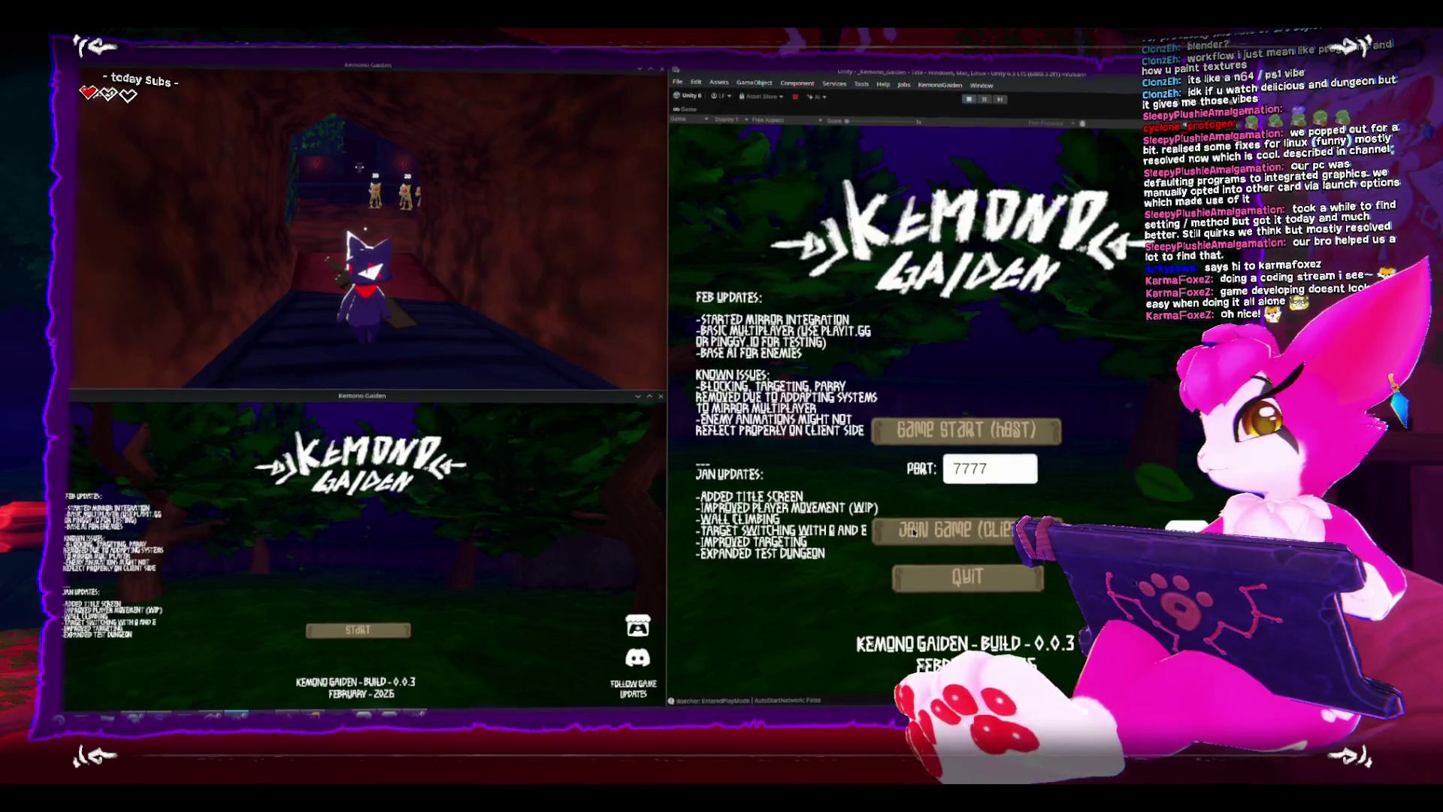
pyautogui.click(914, 534)
# Connect to the hosted game and fight the skeletons until they fall.
pyautogui.click(923, 529)
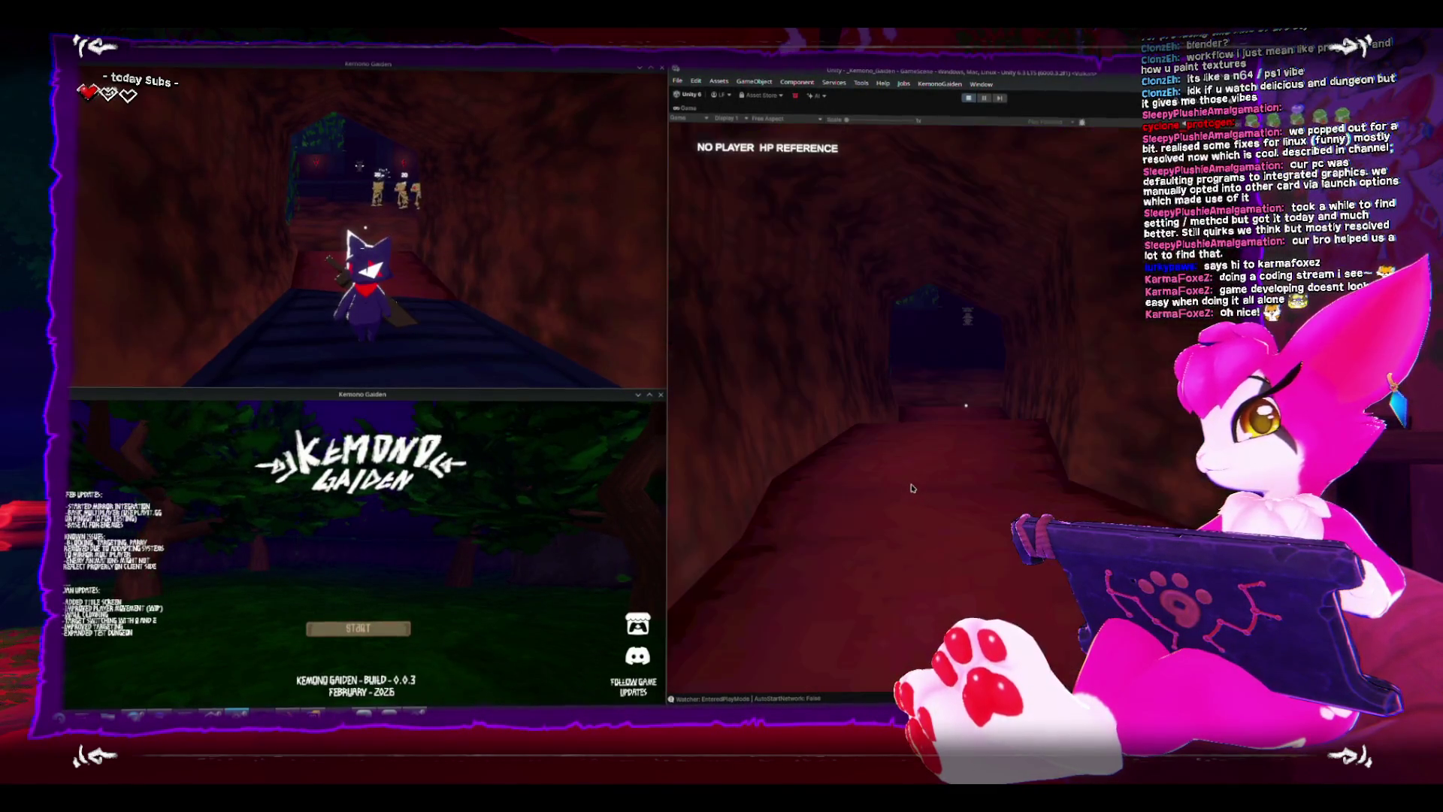
pyautogui.press('w')
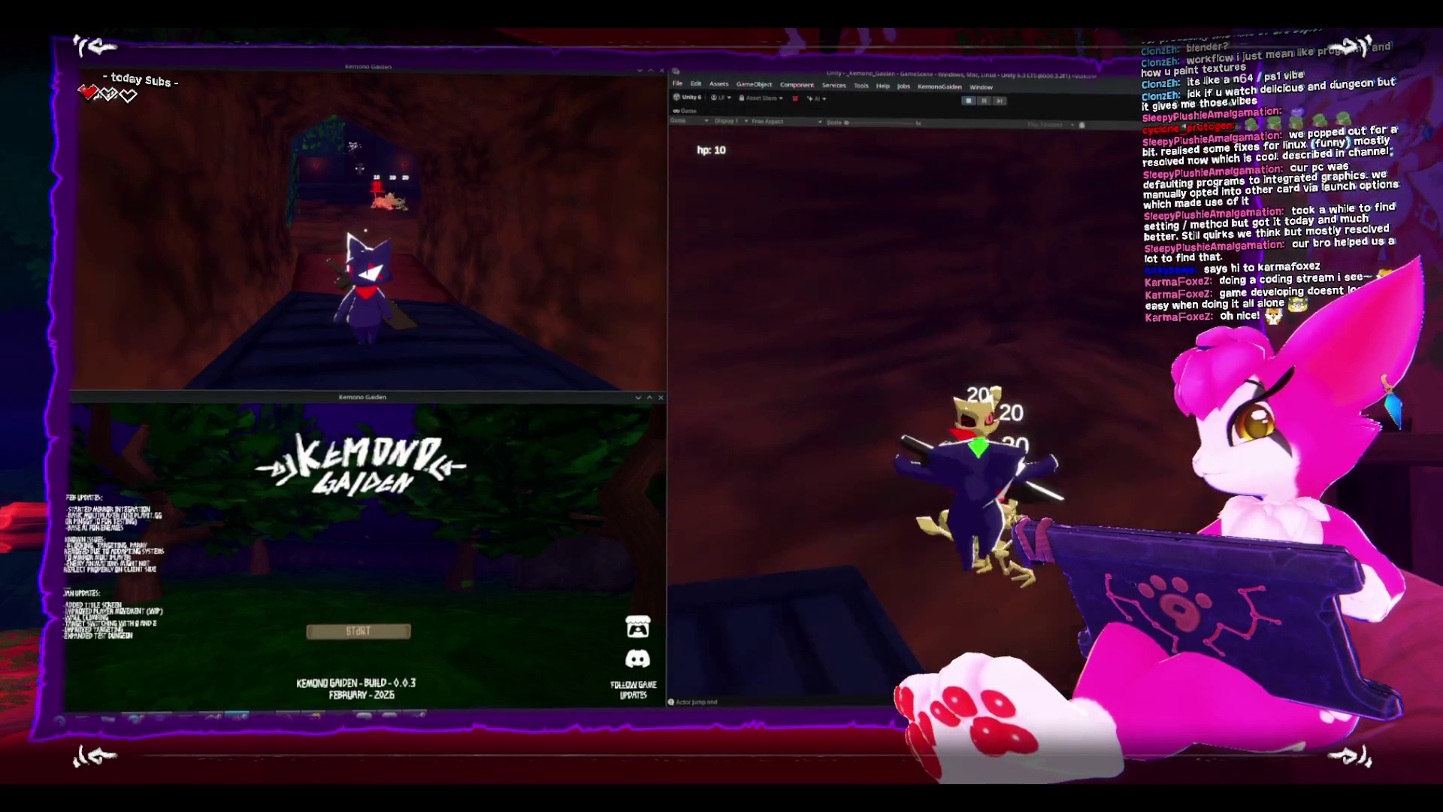
pyautogui.press('w')
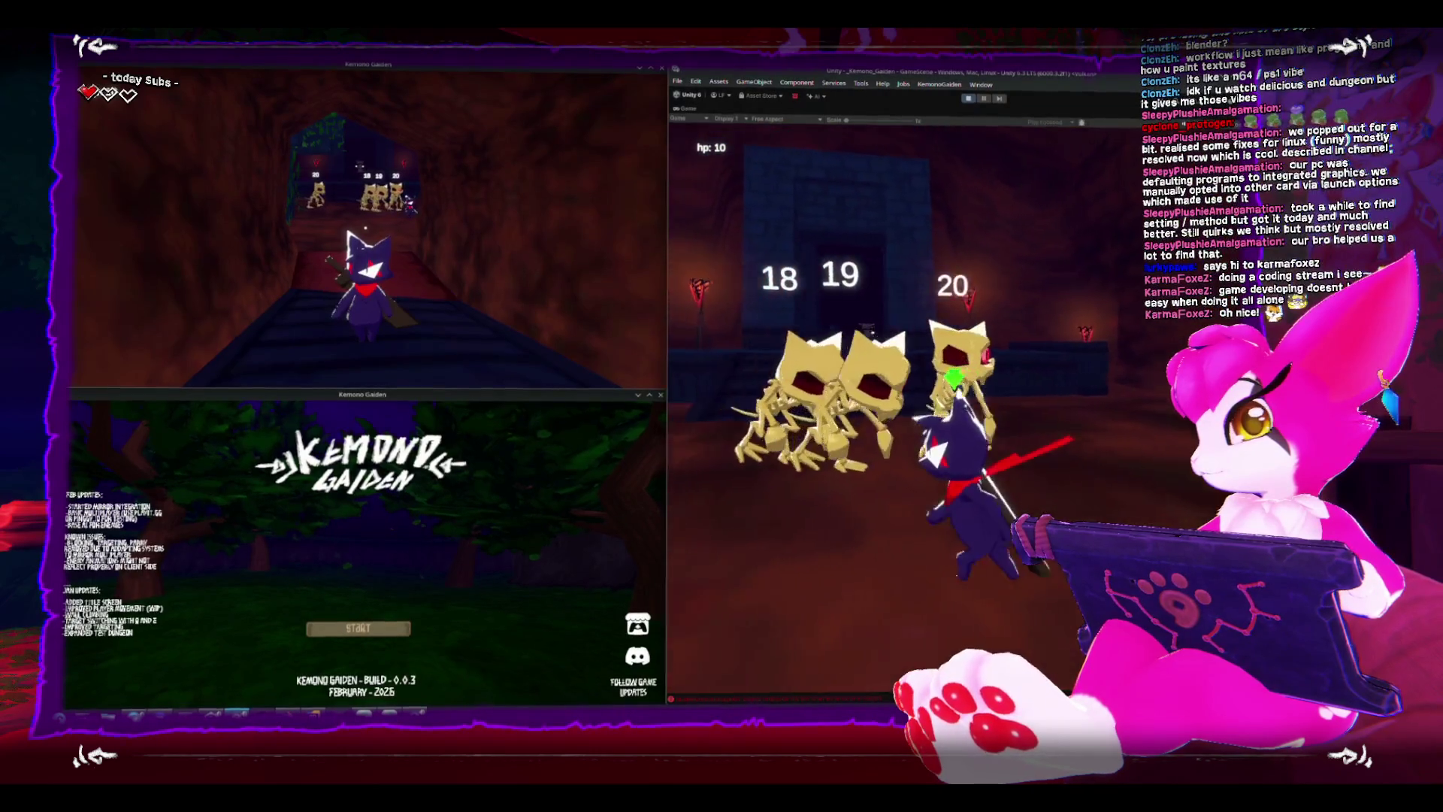
pyautogui.press('w')
pyautogui.press('w')
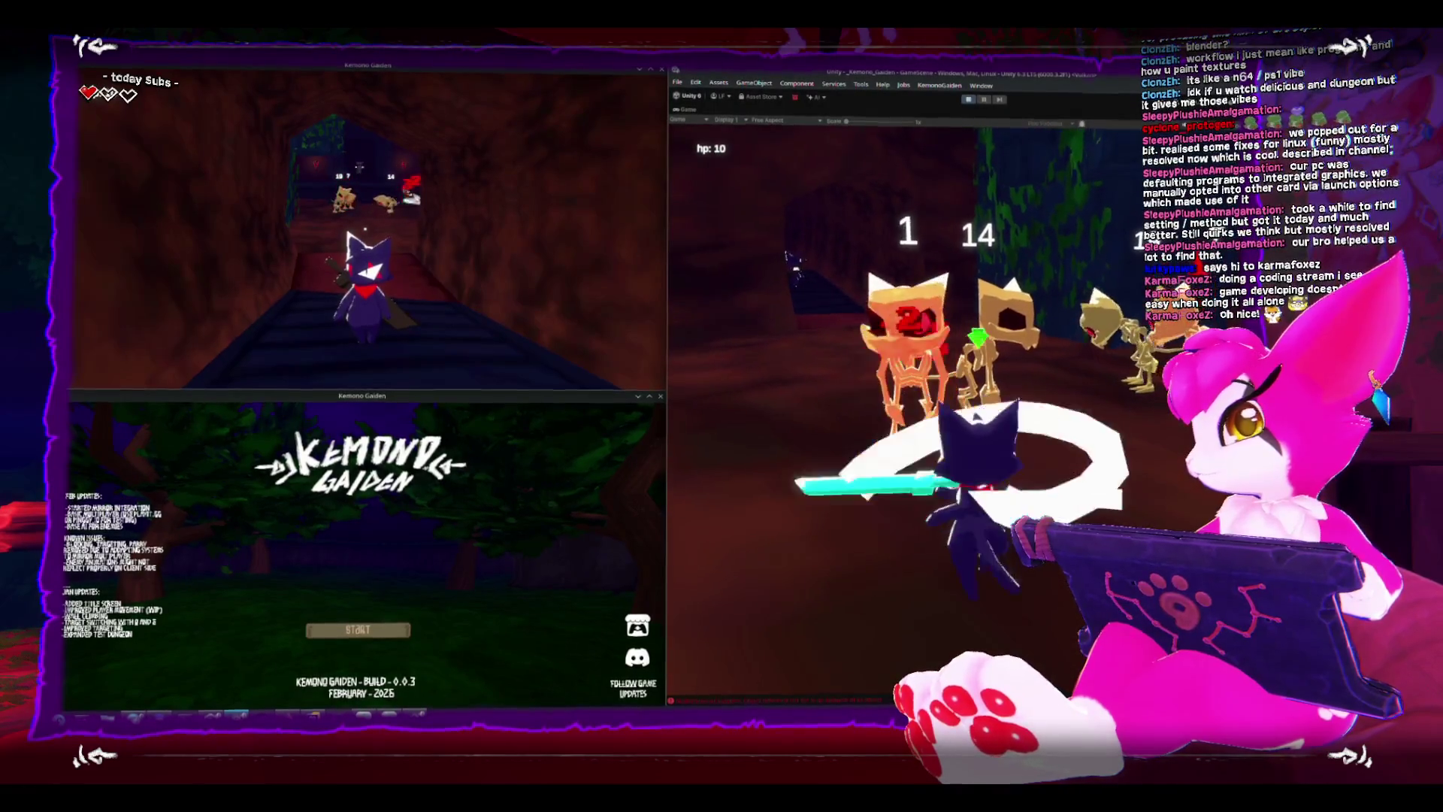
pyautogui.press('s')
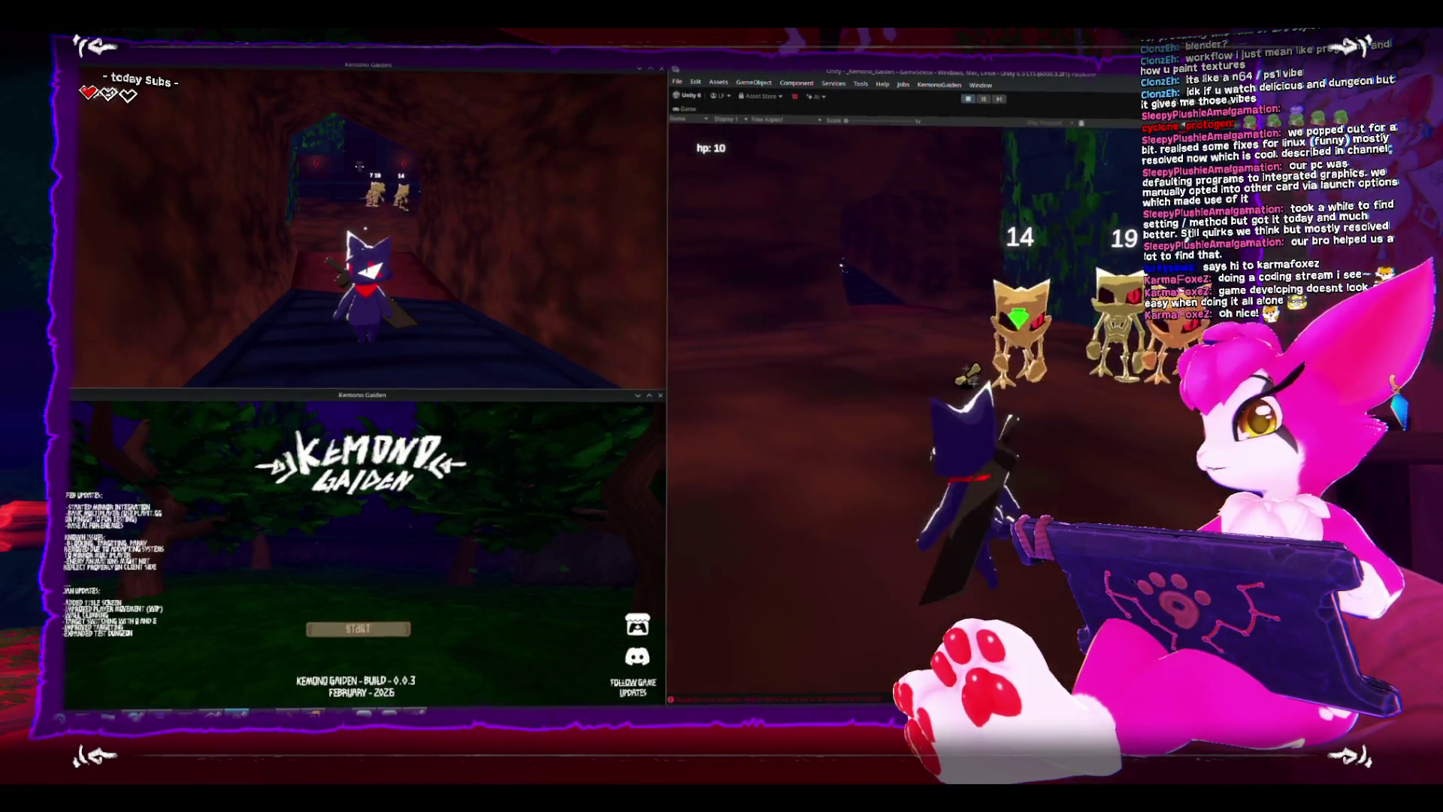
pyautogui.press('w')
pyautogui.press('w')
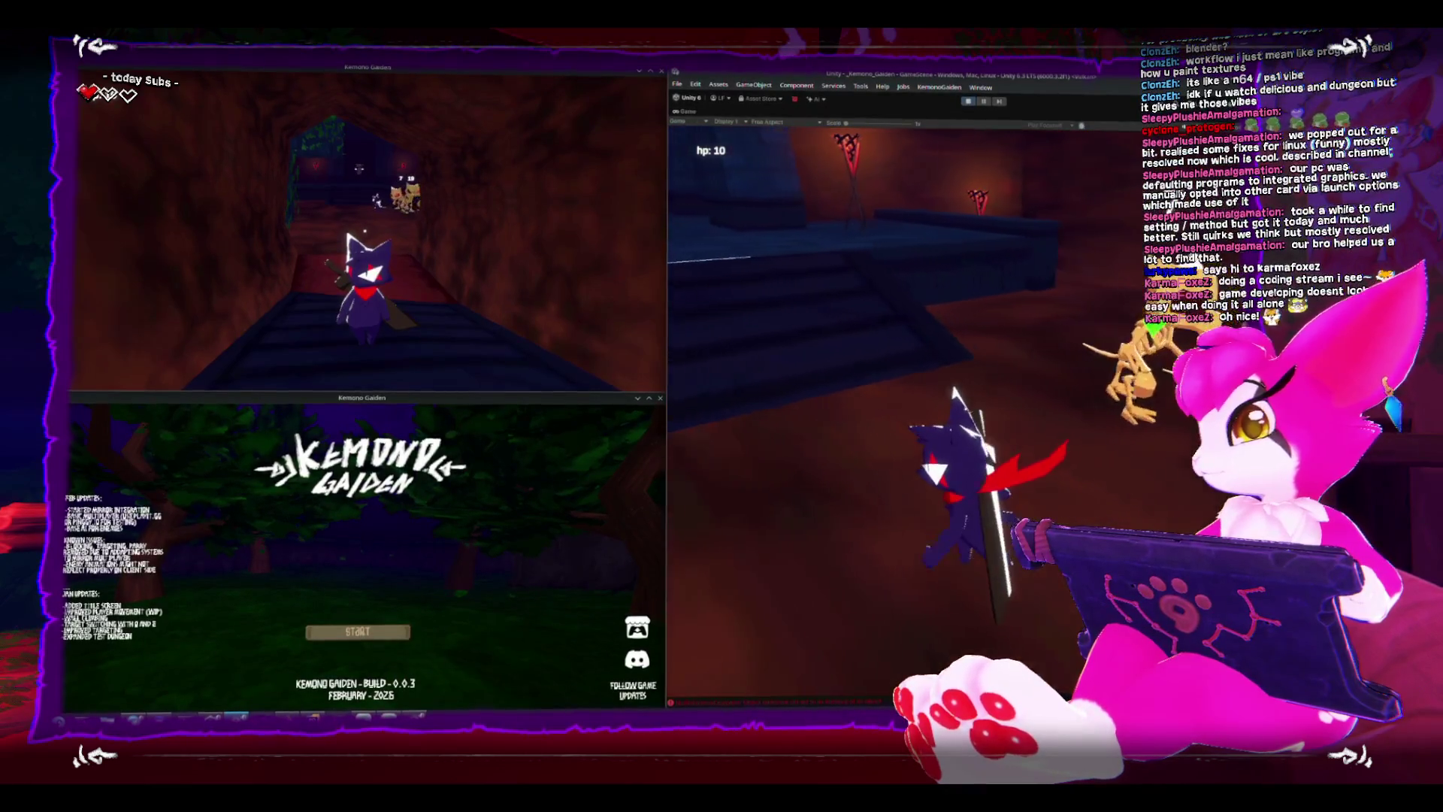
pyautogui.press('w')
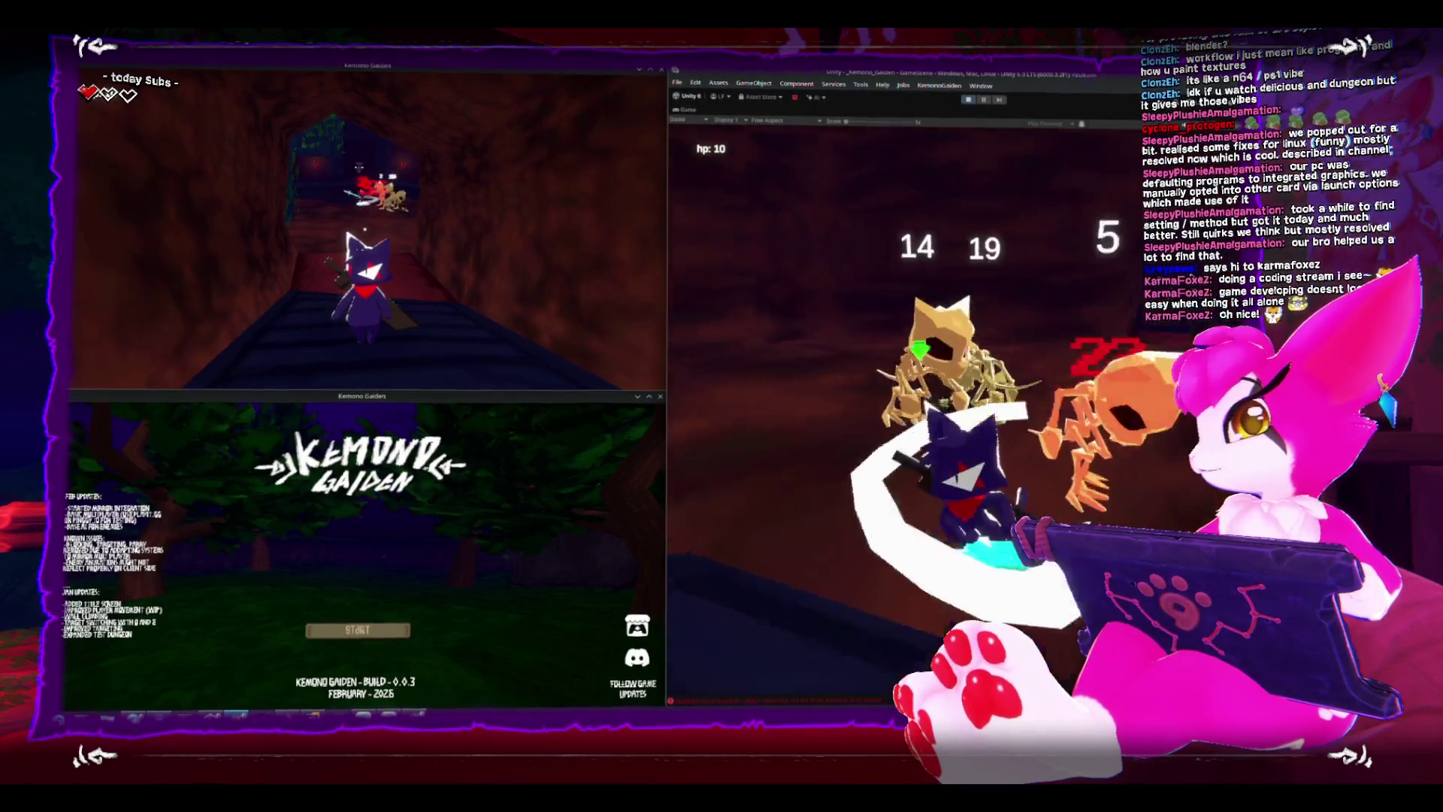
pyautogui.press('w')
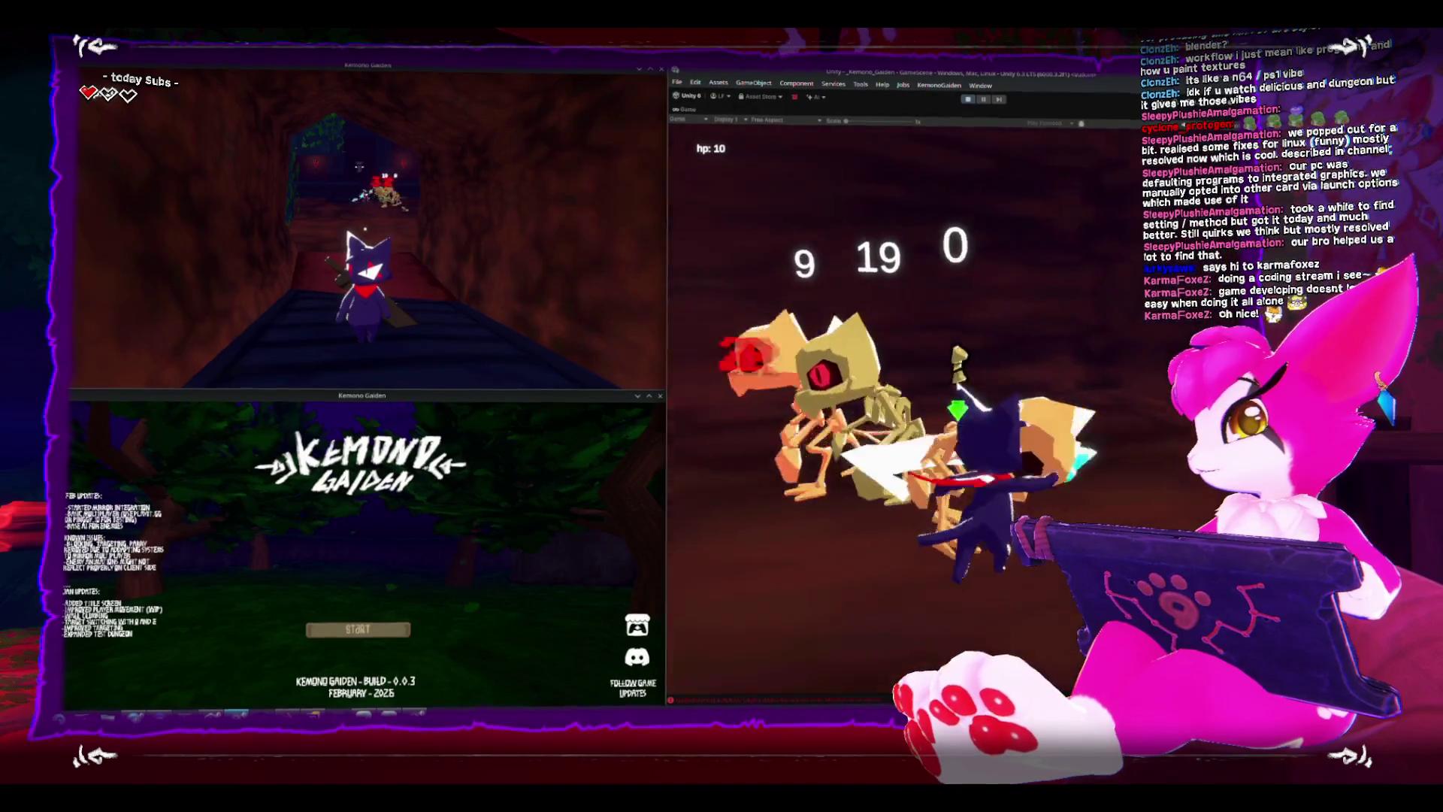
pyautogui.press('w')
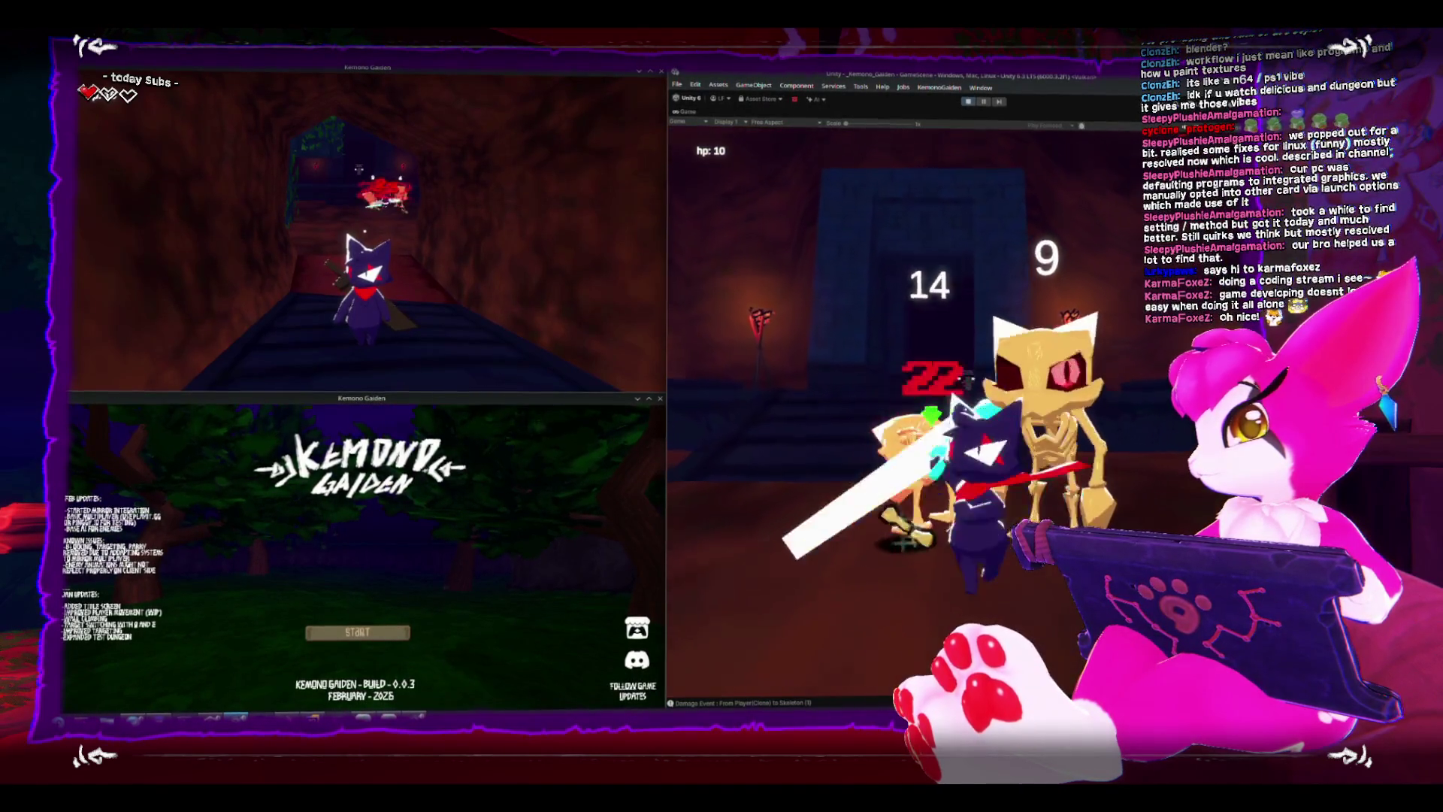
pyautogui.press('w')
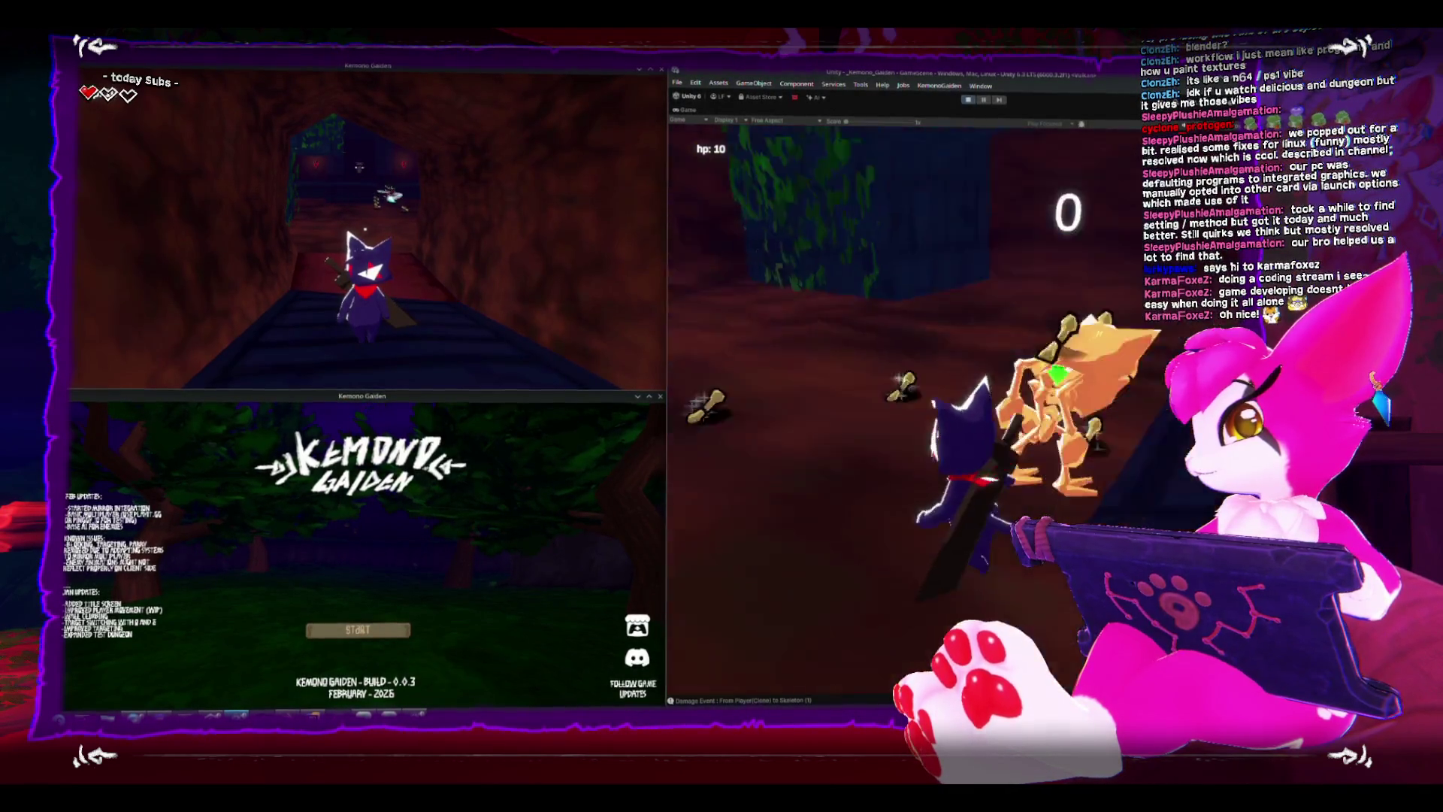
pyautogui.press('s')
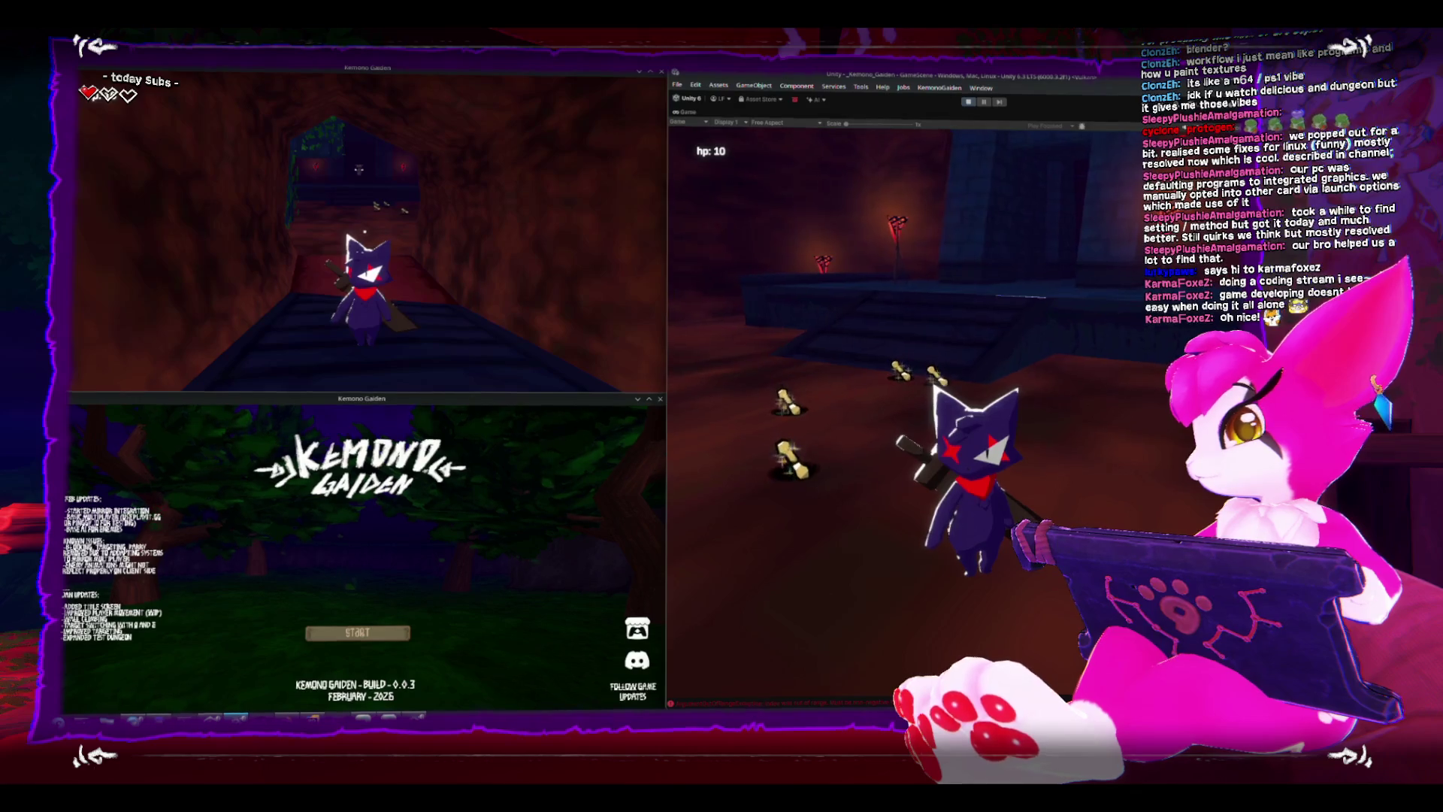
pyautogui.press('d')
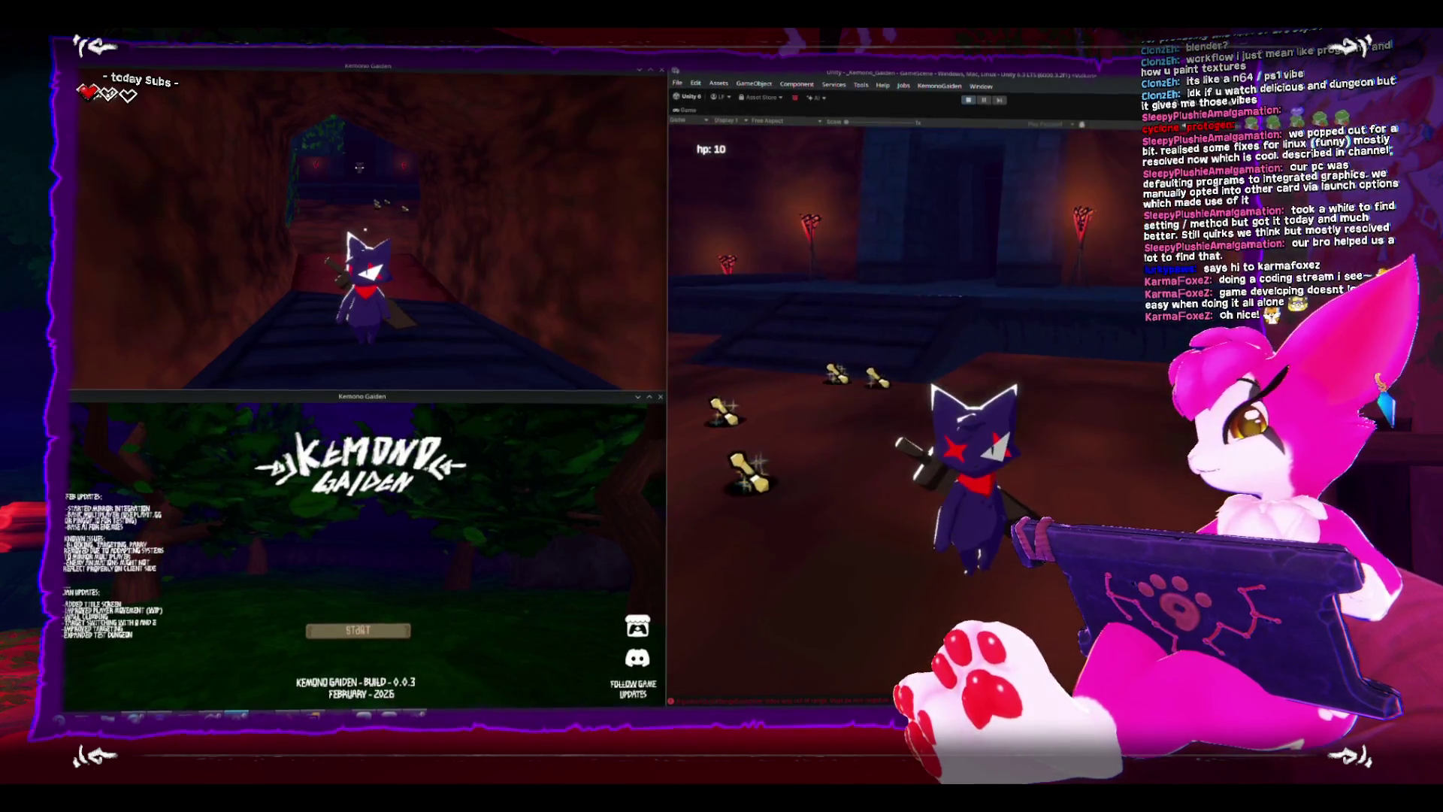
# Toggle the pause menus in play mode and the build, then stop play mode with Ctrl+P.
pyautogui.press('Escape')
pyautogui.press('Escape')
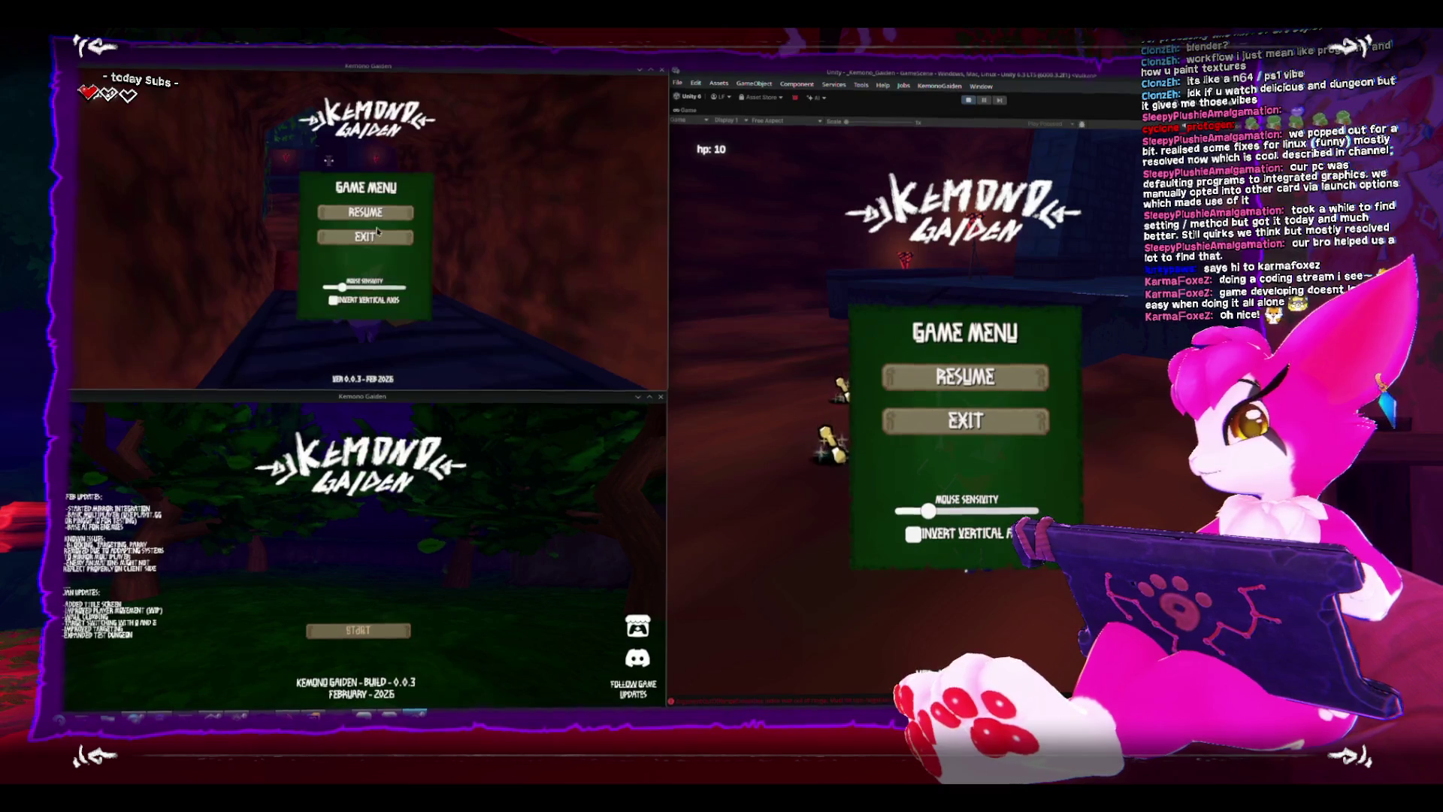
pyautogui.press('Escape')
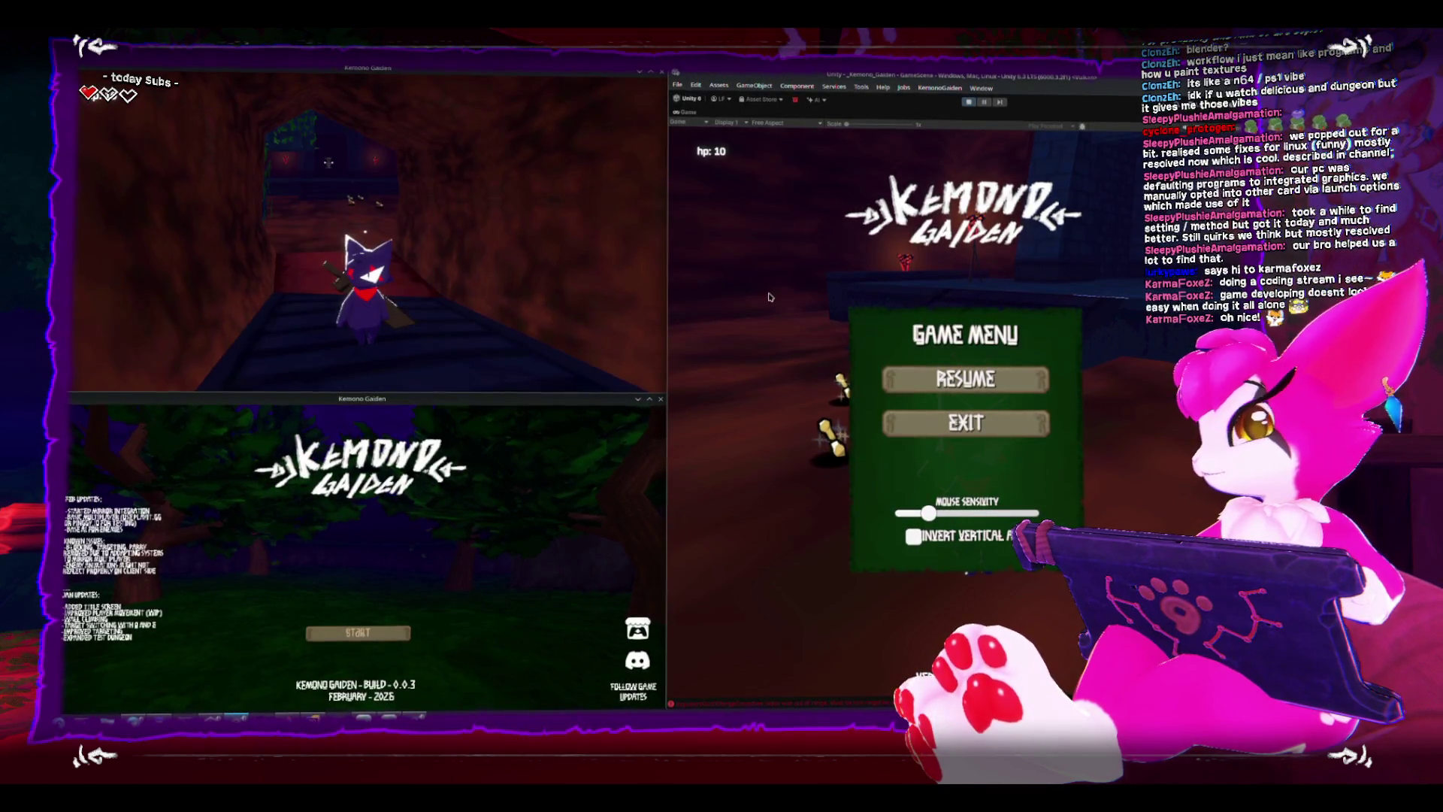
pyautogui.press('Escape')
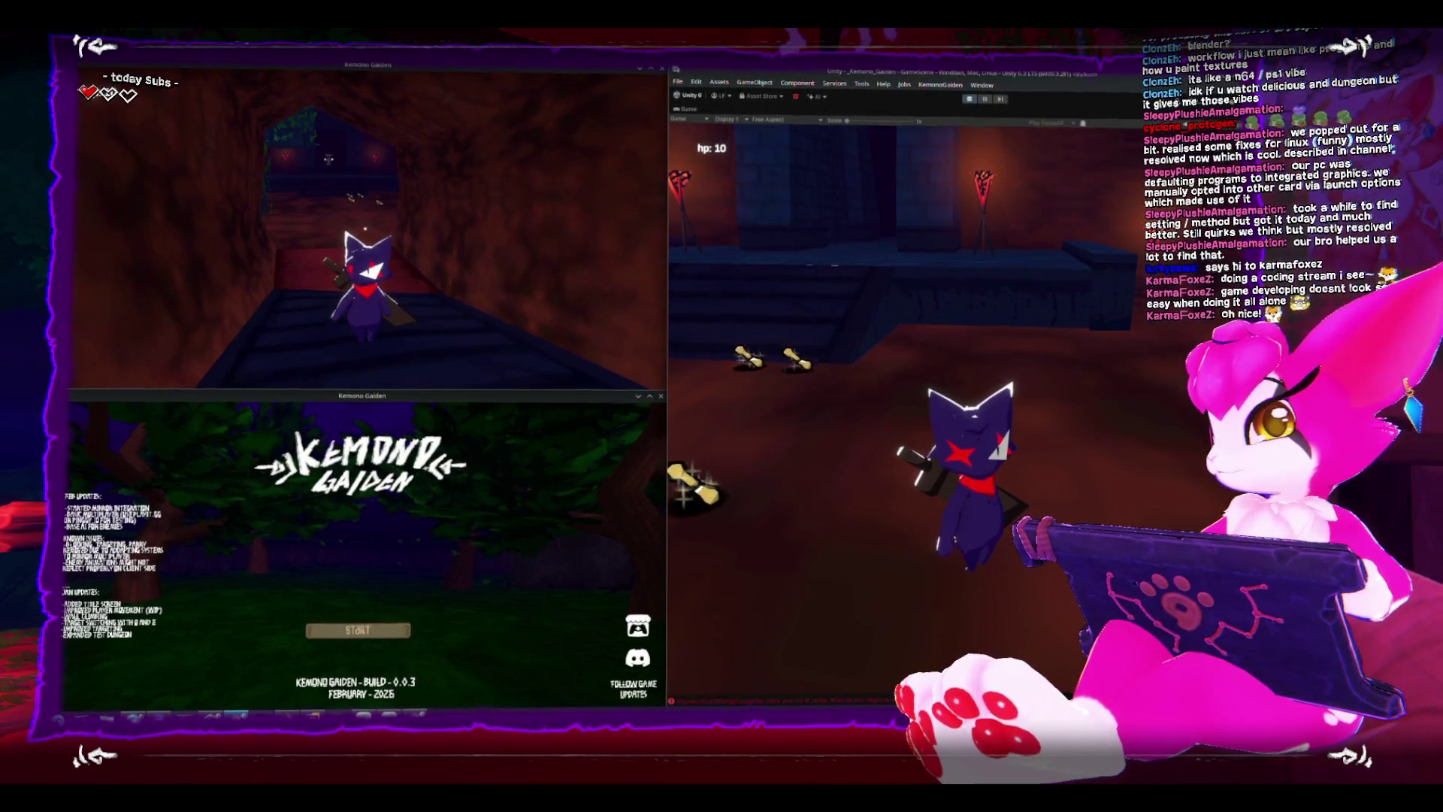
pyautogui.press('Escape')
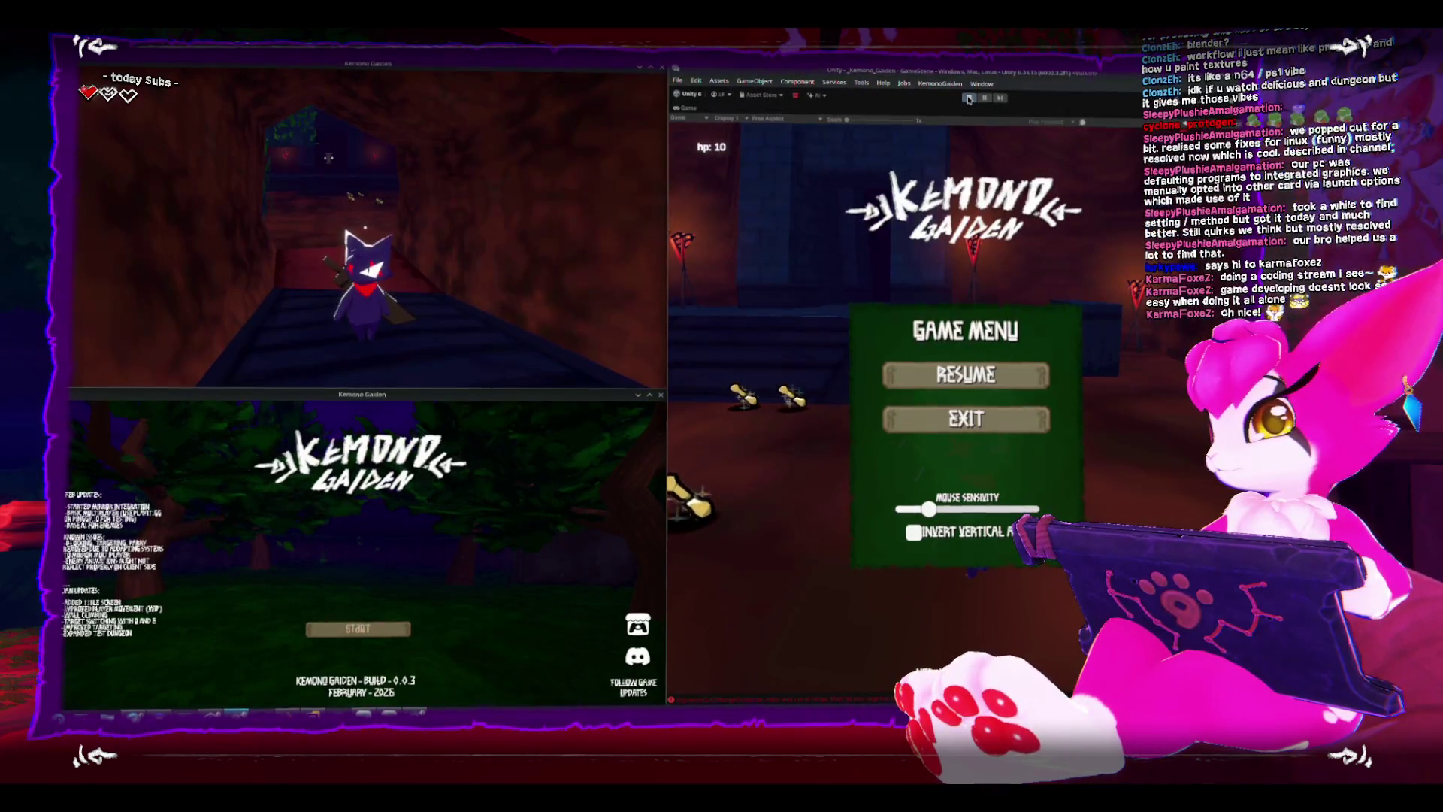
pyautogui.hotkey('ctrl', 'p')
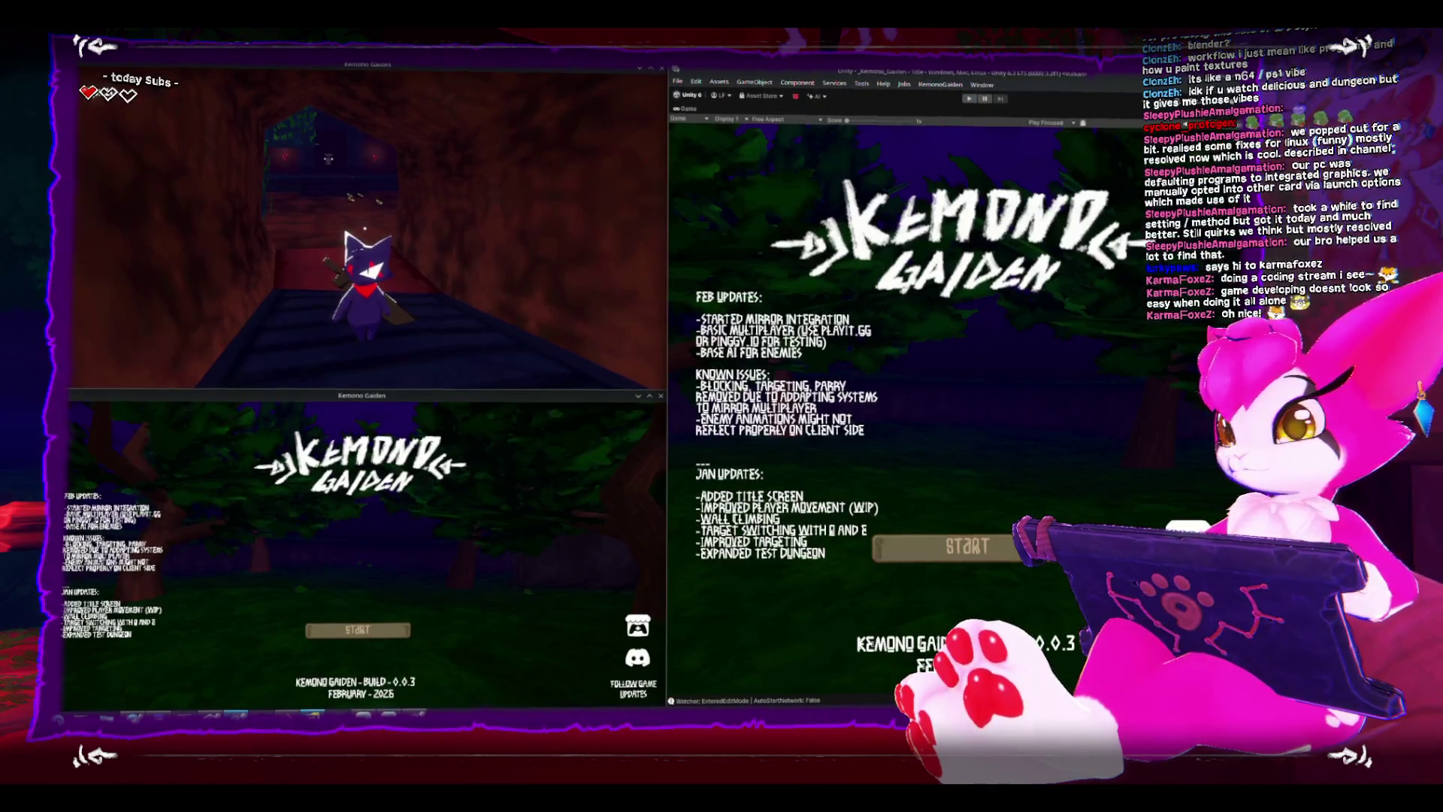
# Bring the Rider window with PickupsManager.cs to the front.
pyautogui.click(321, 707)
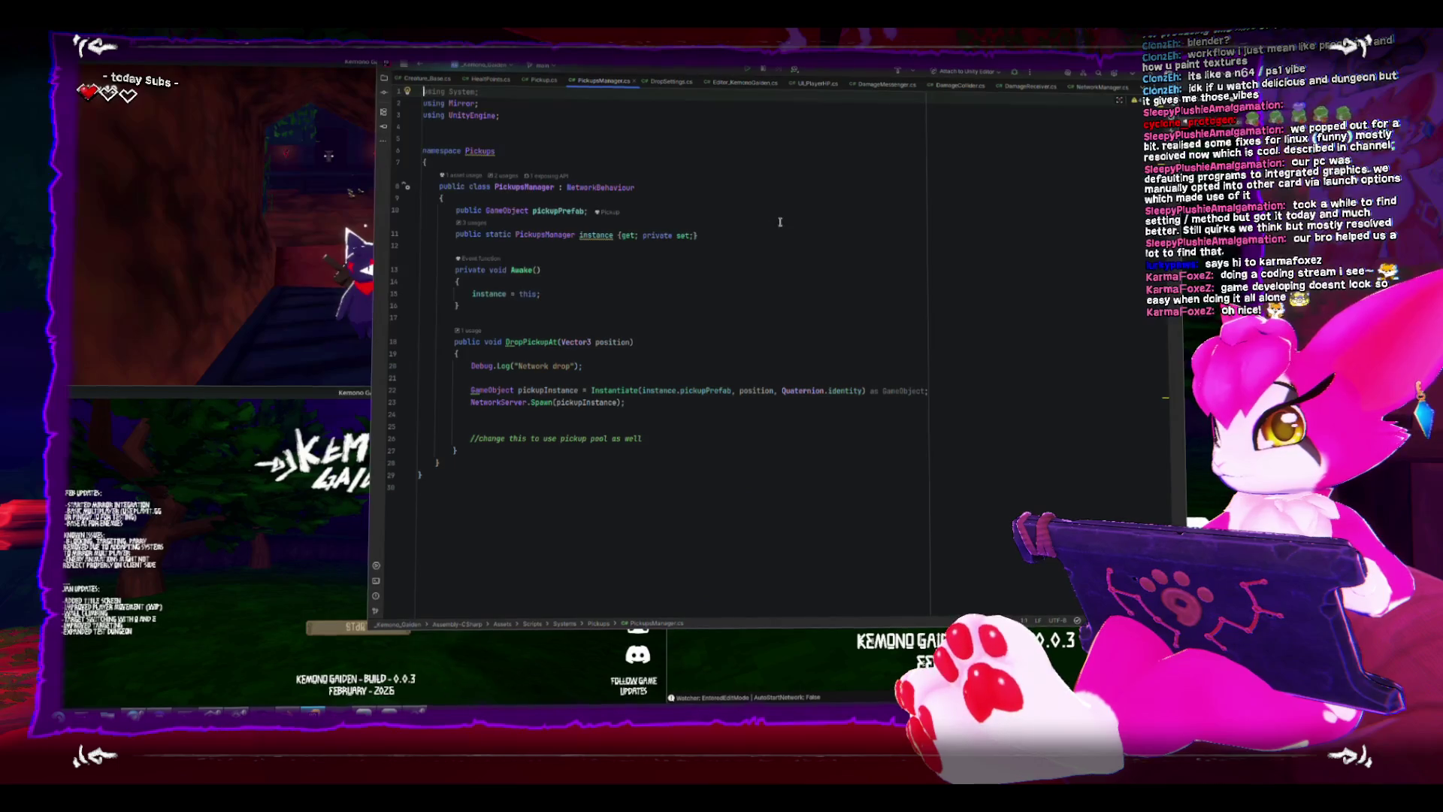
# Review the Damage method in HealthPoints.cs, then go to DropPickupAt in PickupsManager.cs.
pyautogui.click(487, 82)
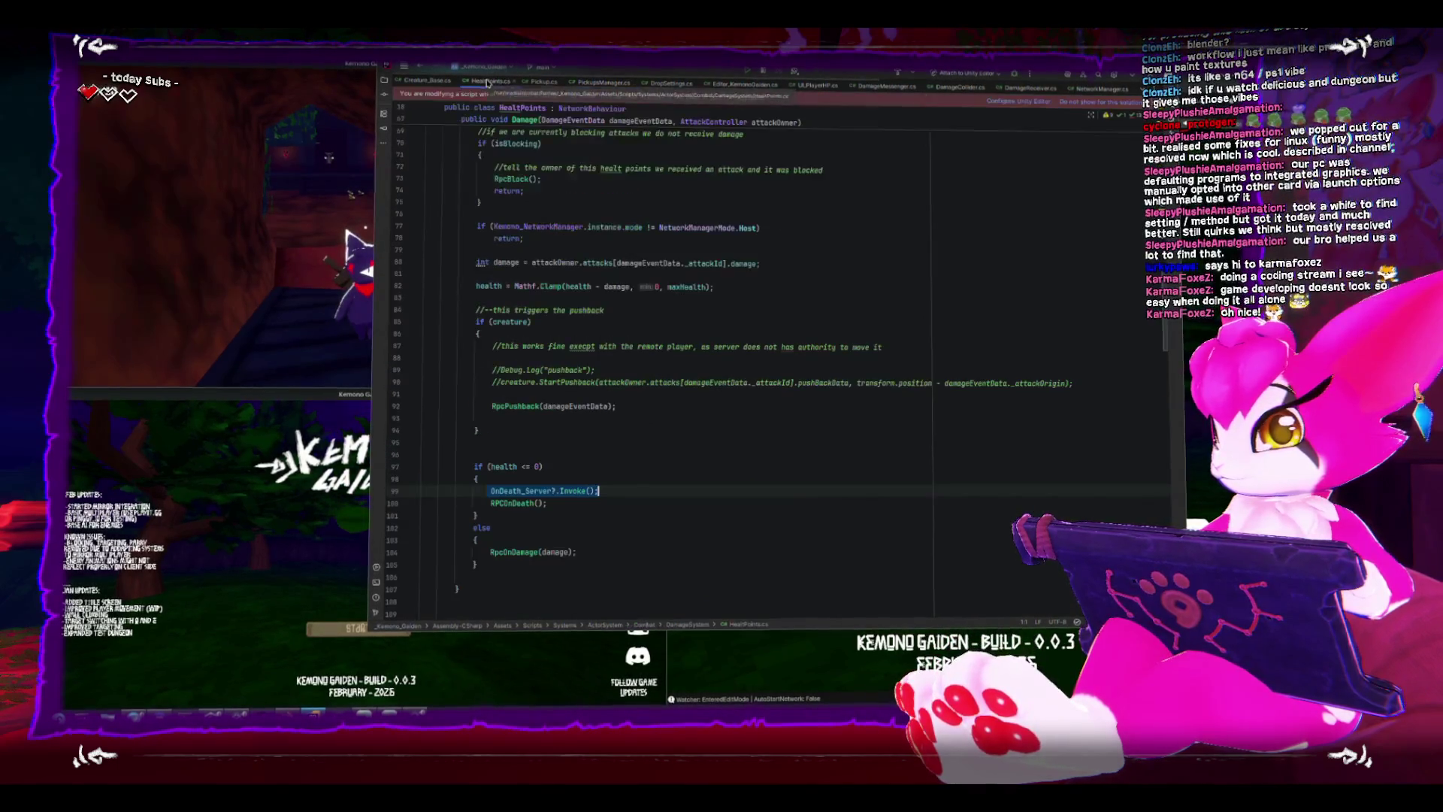
pyautogui.scroll(5, 747, 378)
pyautogui.scroll(3, 747, 378)
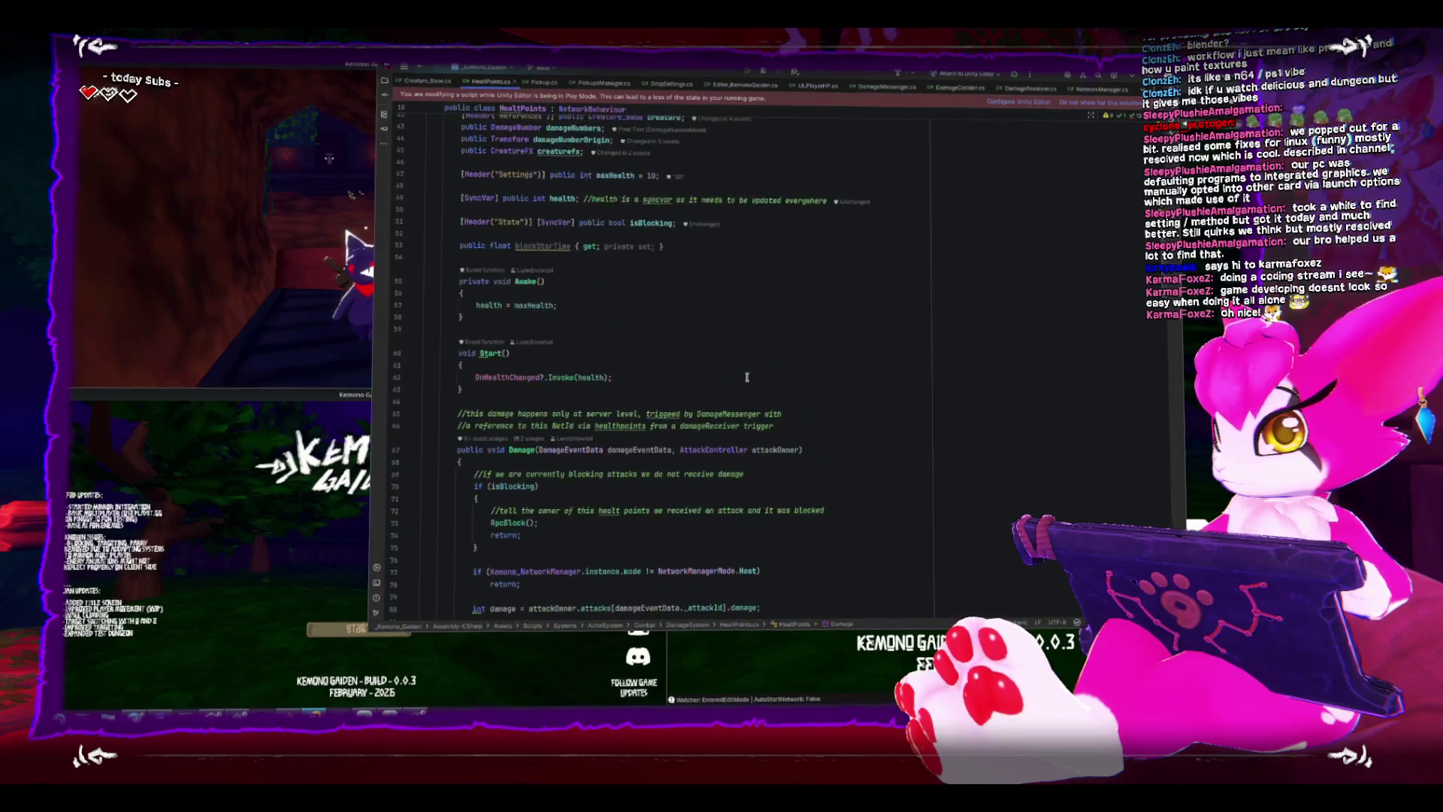
pyautogui.scroll(3, 746, 378)
pyautogui.scroll(3, 747, 378)
pyautogui.scroll(3, 746, 378)
pyautogui.scroll(-2, 747, 376)
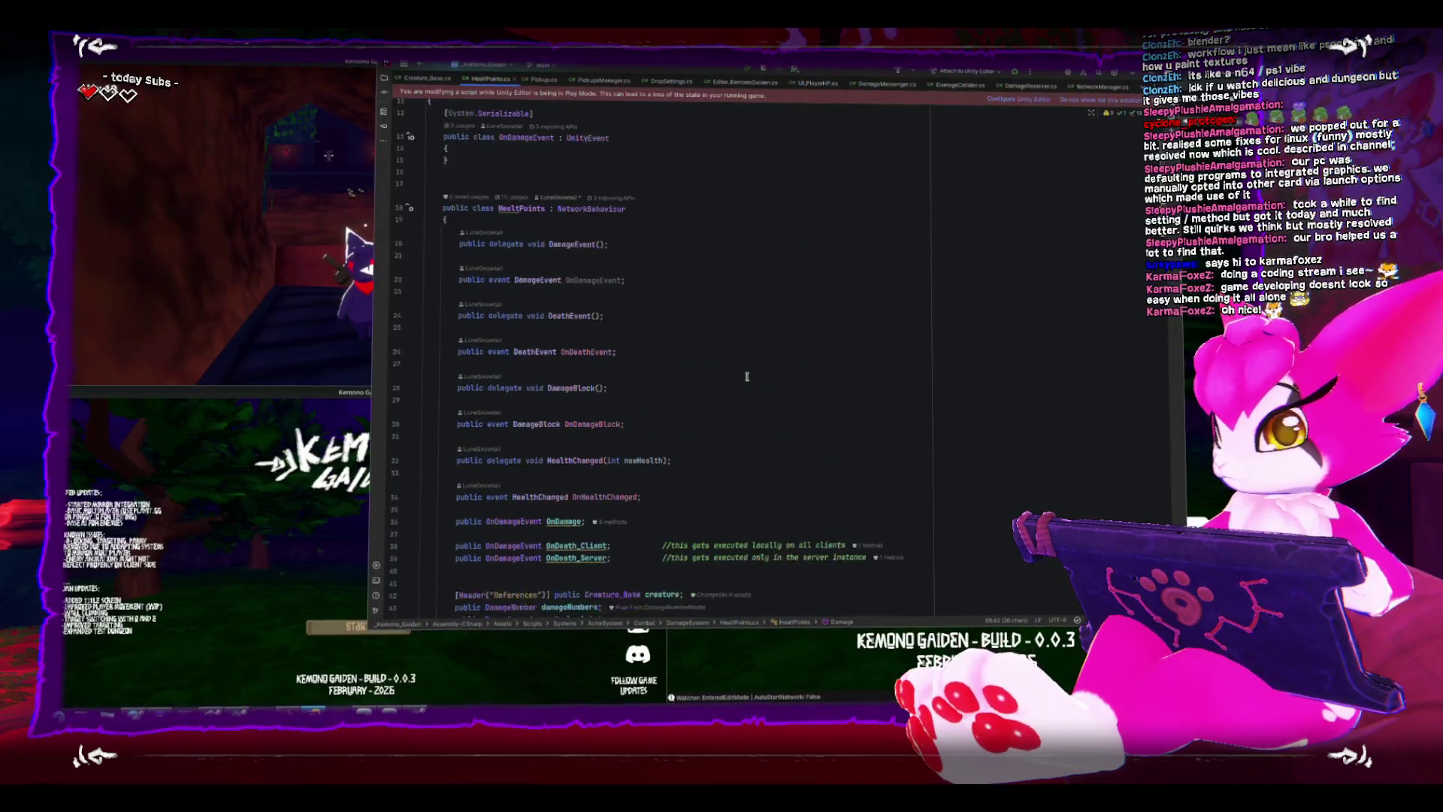
pyautogui.scroll(-3, 746, 376)
pyautogui.scroll(-4, 747, 375)
pyautogui.scroll(-4, 746, 375)
pyautogui.scroll(-3, 747, 376)
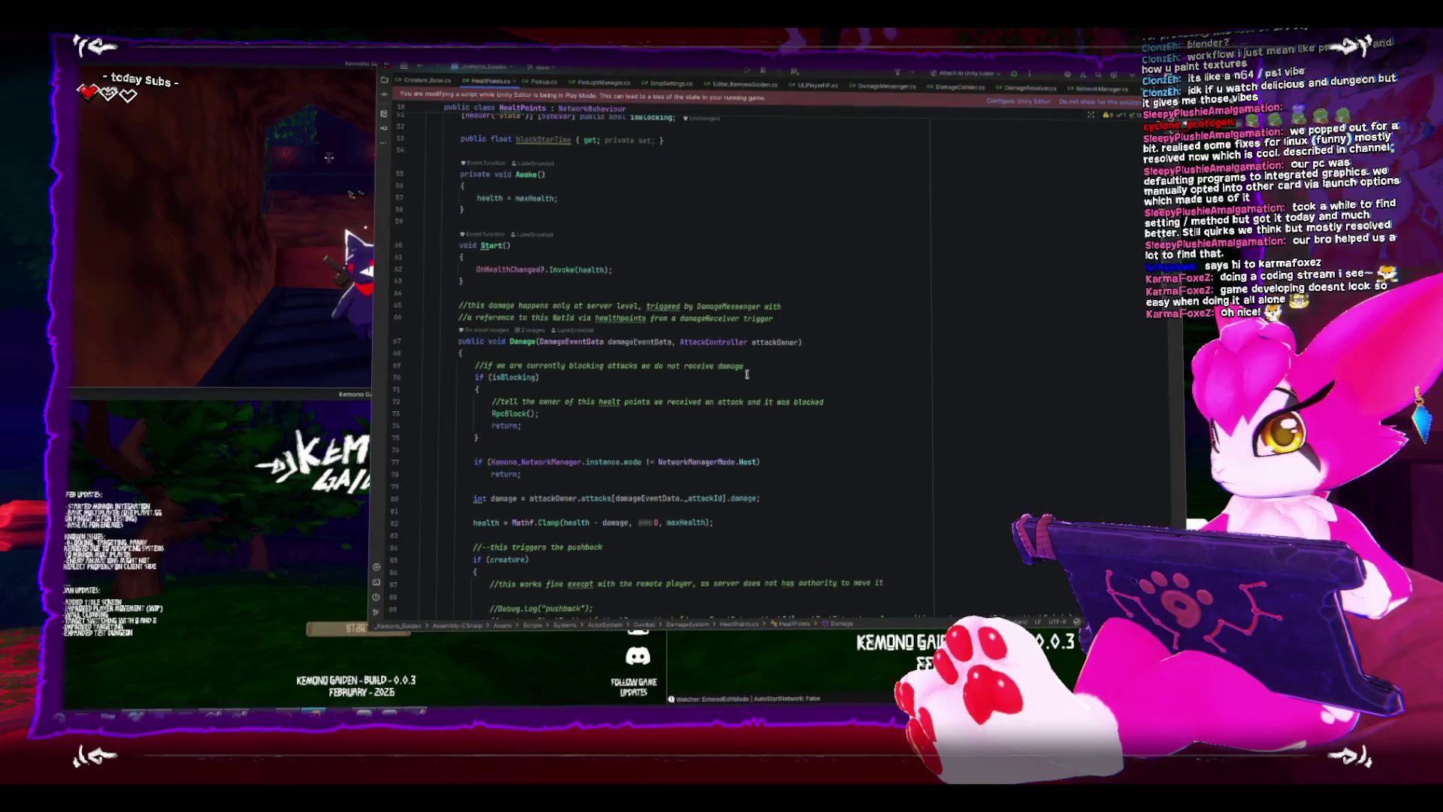
pyautogui.scroll(-3, 746, 376)
pyautogui.scroll(-3, 746, 376)
pyautogui.scroll(-2, 747, 374)
pyautogui.scroll(-2, 746, 374)
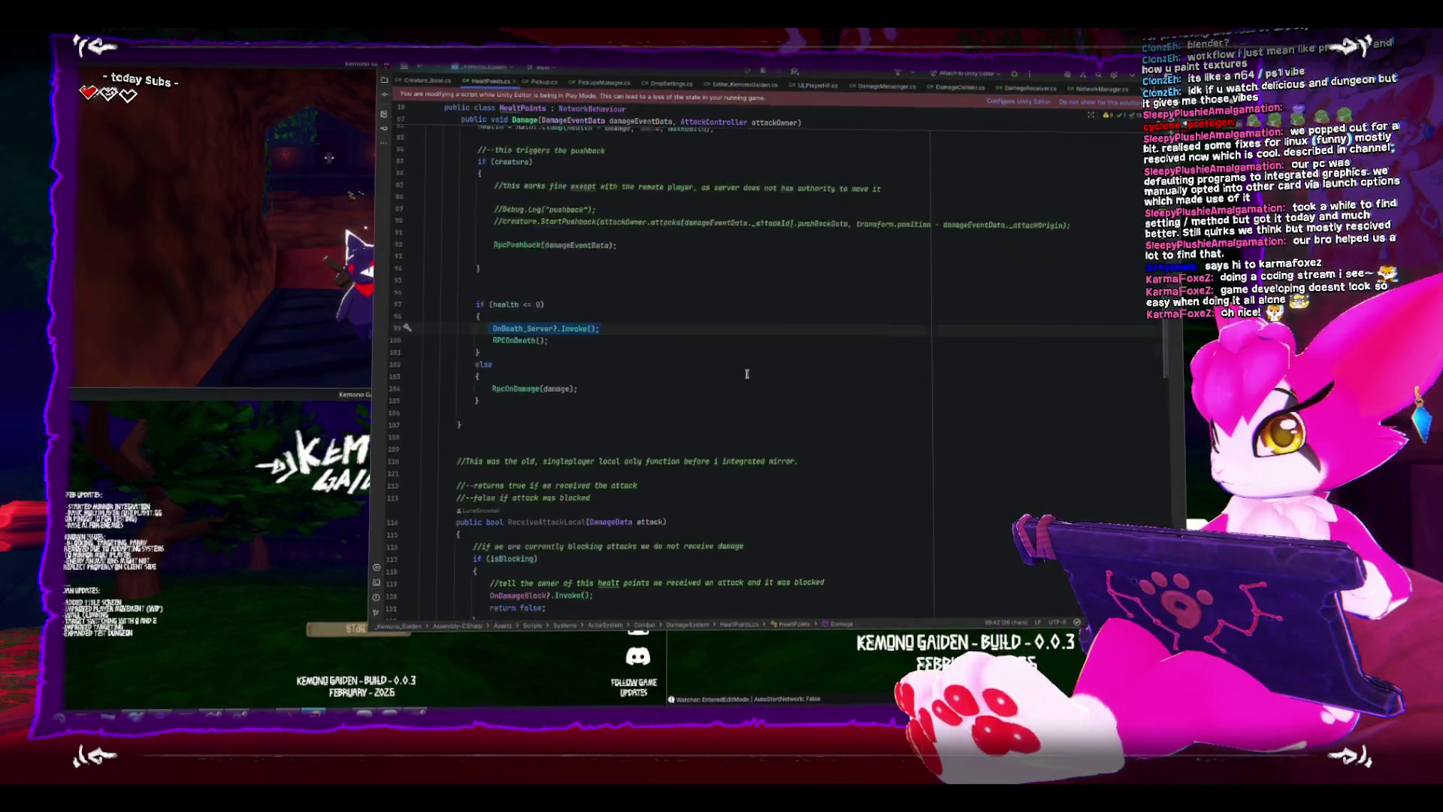
pyautogui.scroll(3, 747, 375)
pyautogui.scroll(5, 747, 372)
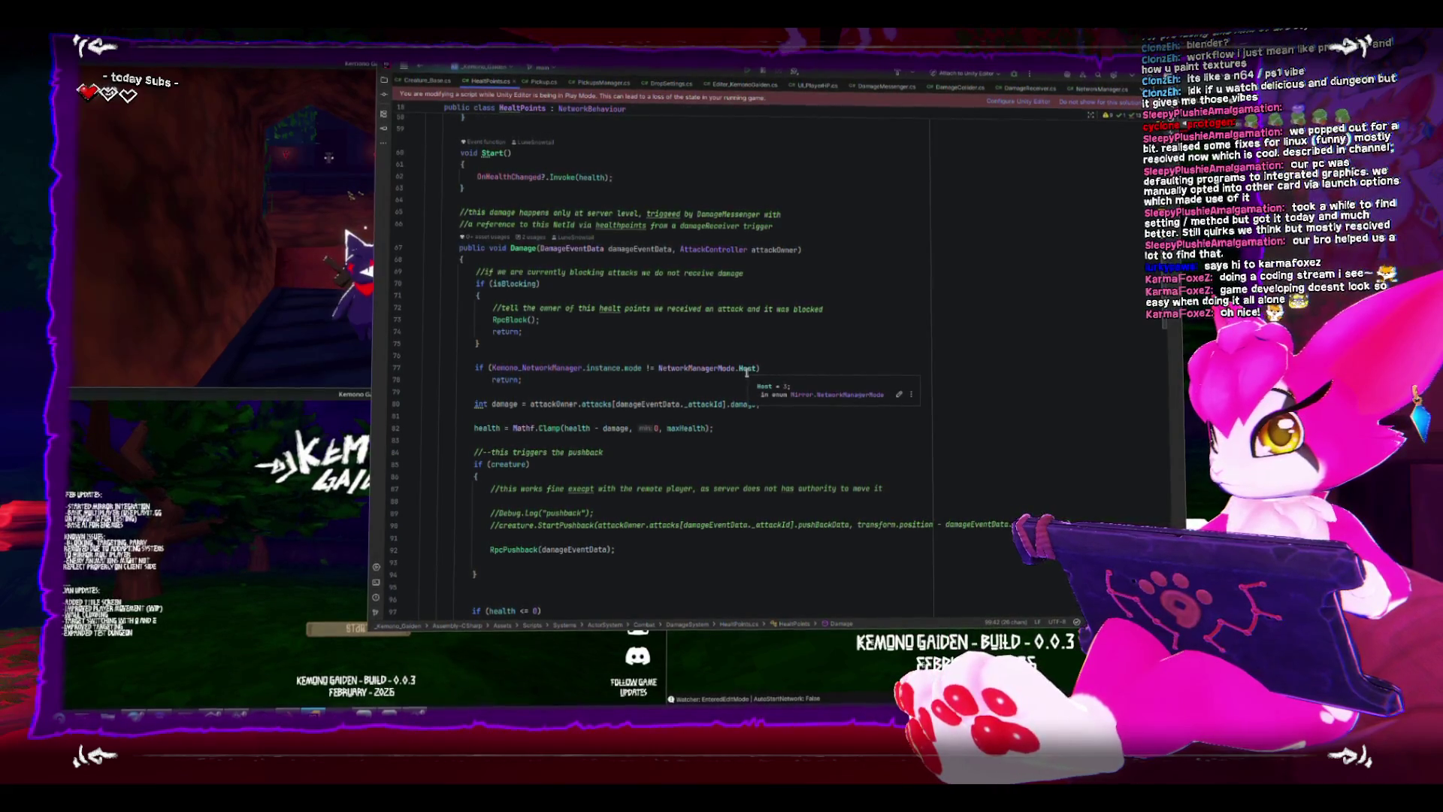
pyautogui.click(890, 267)
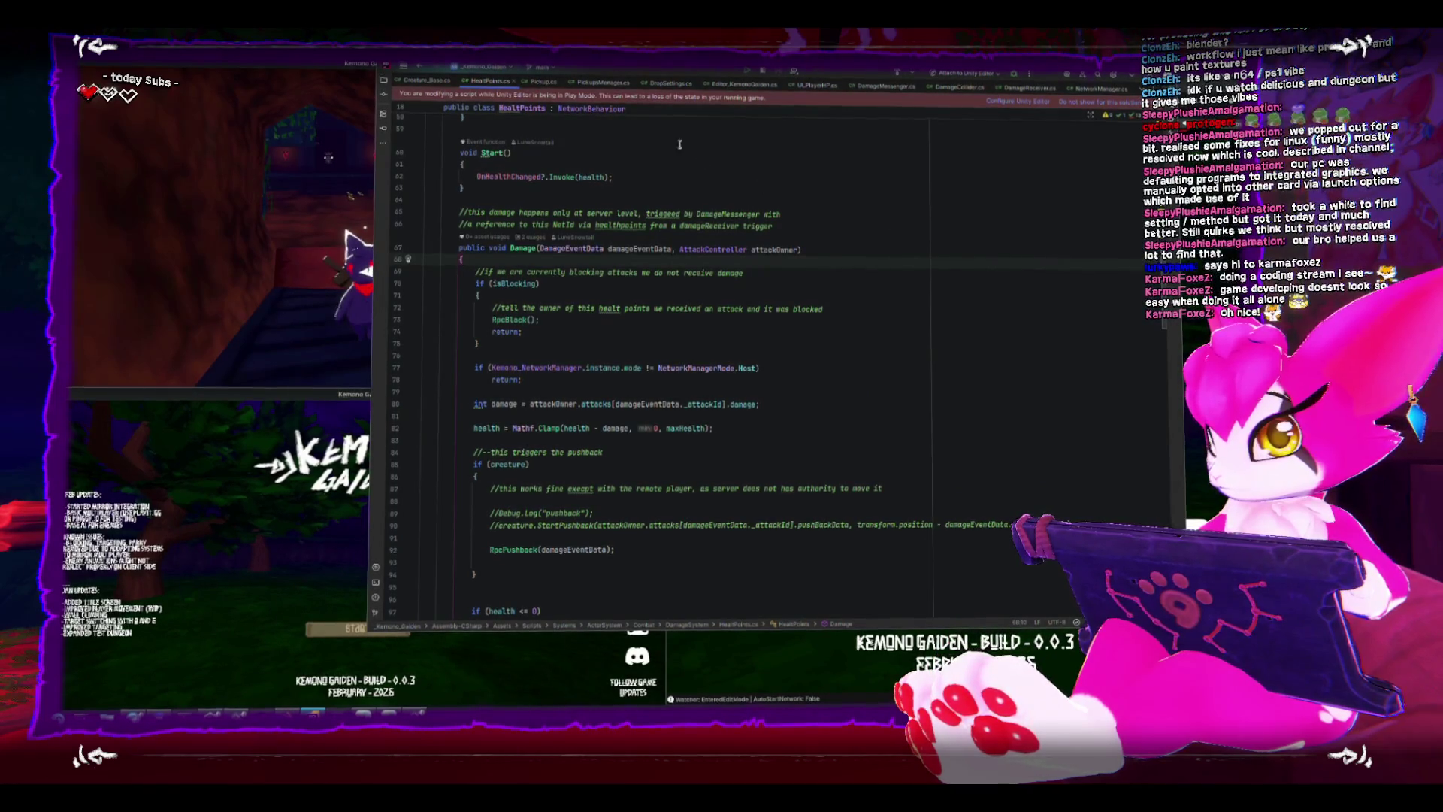
pyautogui.click(602, 85)
pyautogui.click(731, 350)
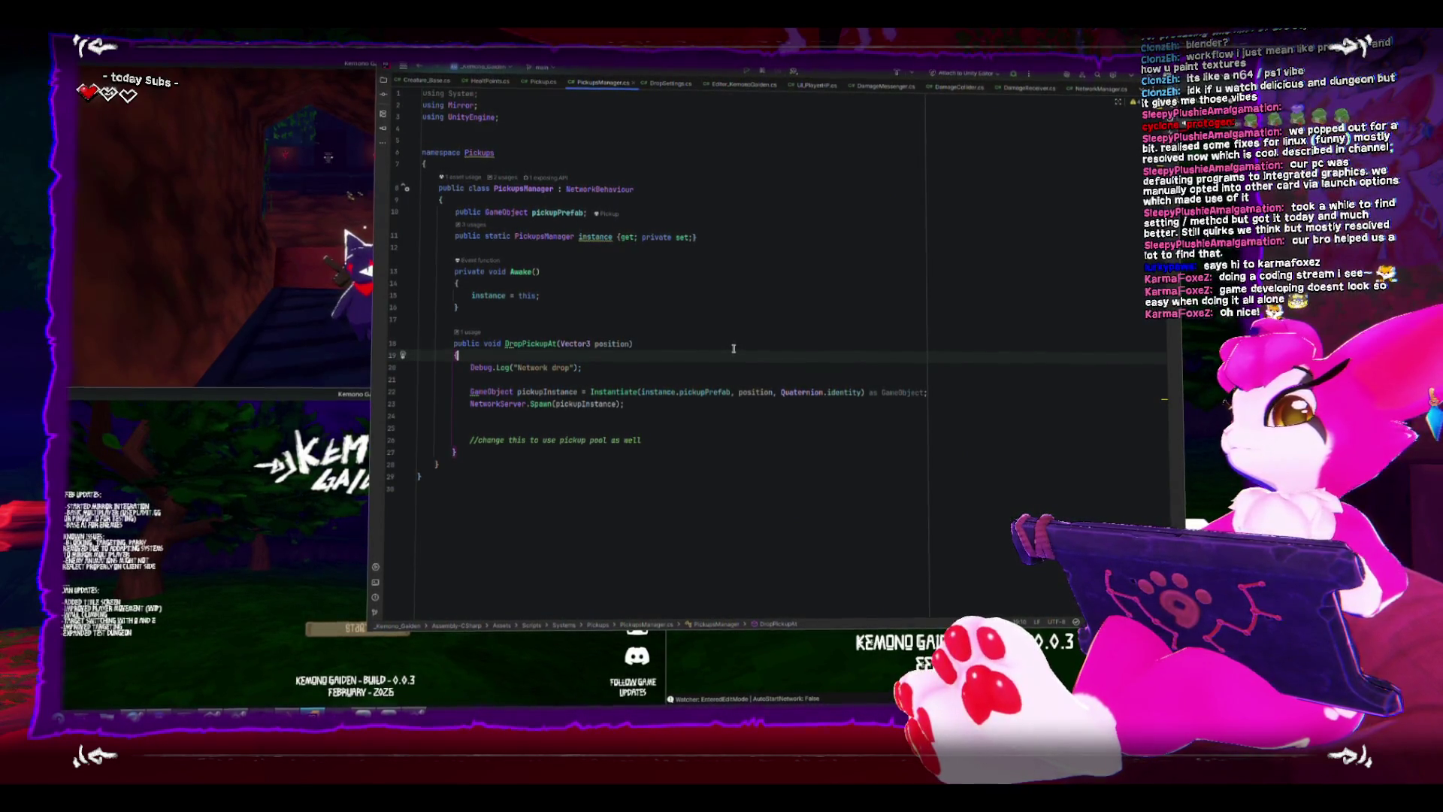
# Add an 'if (!netIdentity.isServer) return;' guard at the top of DropPickupAt.
pyautogui.press('Return')
pyautogui.press('Return')
pyautogui.press('Up')
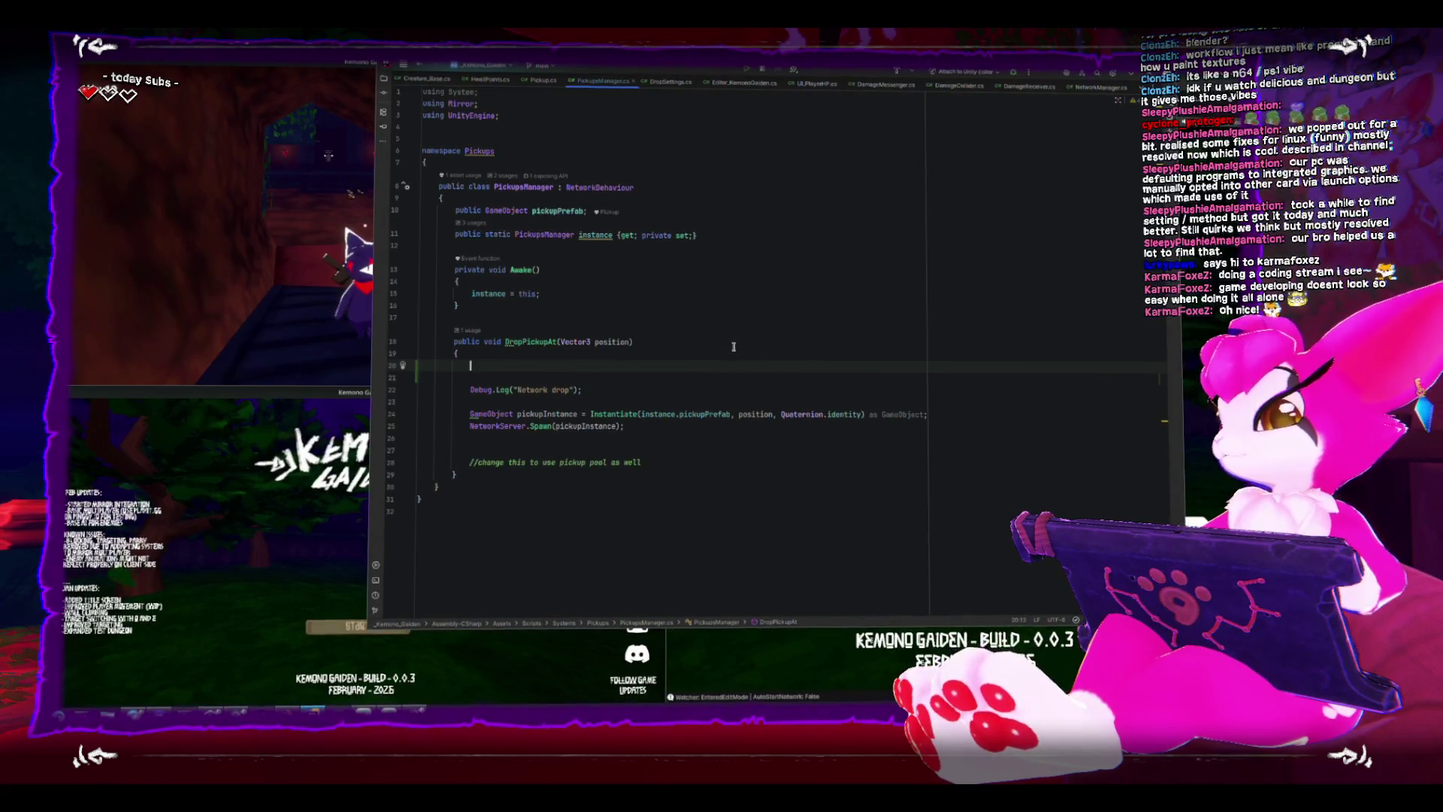
pyautogui.write('IDisposable(')
pyautogui.press('Home')
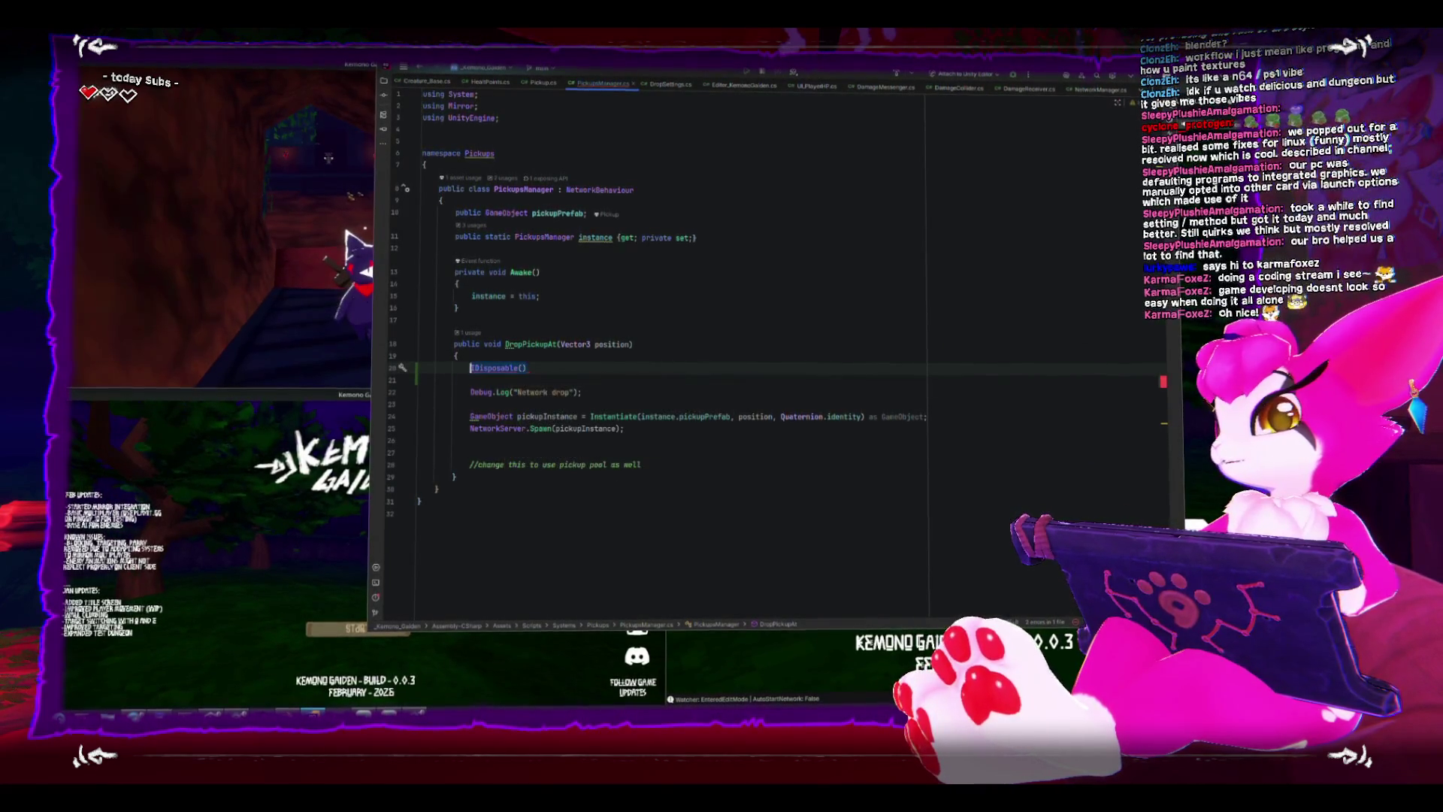
pyautogui.write('if(')
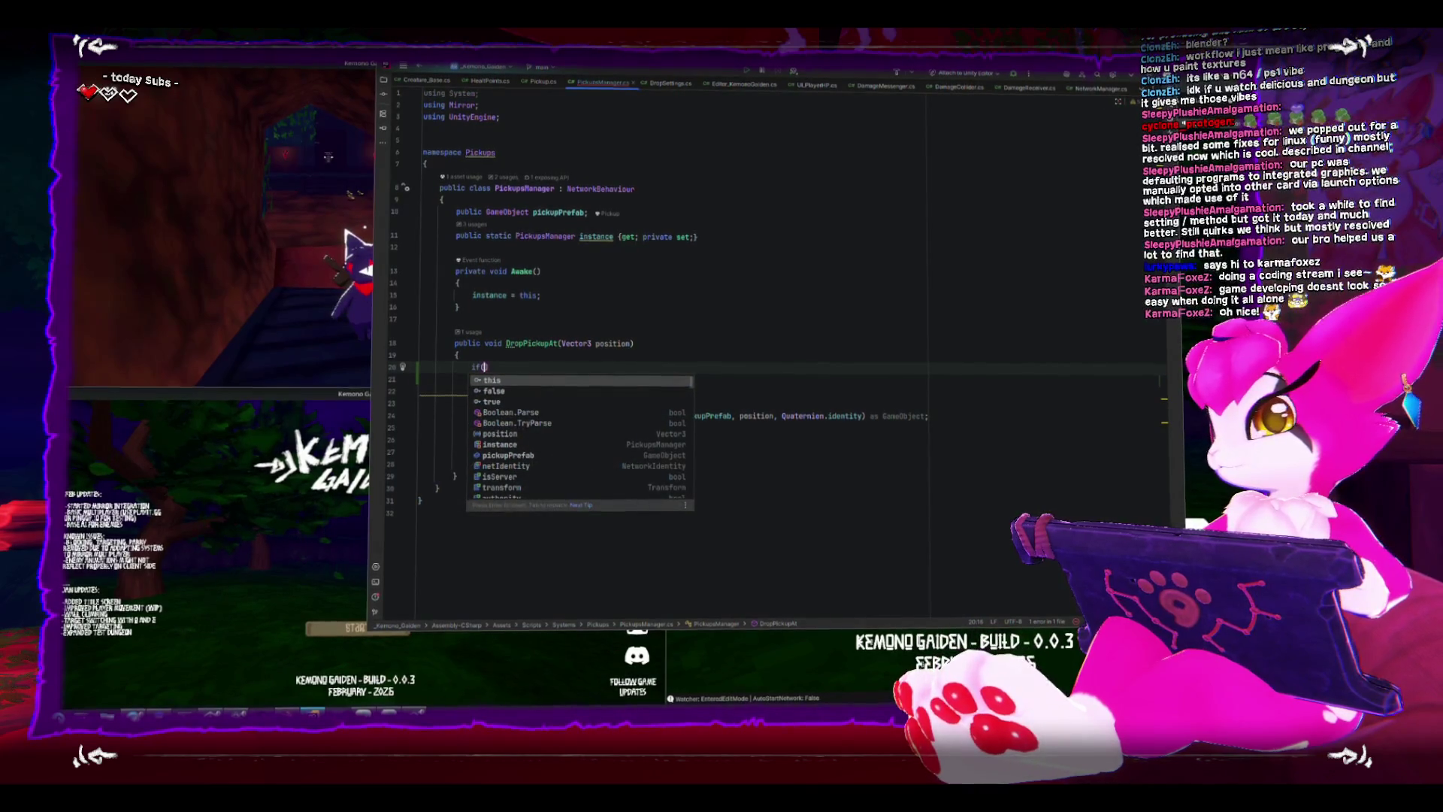
pyautogui.write('netIdentity.')
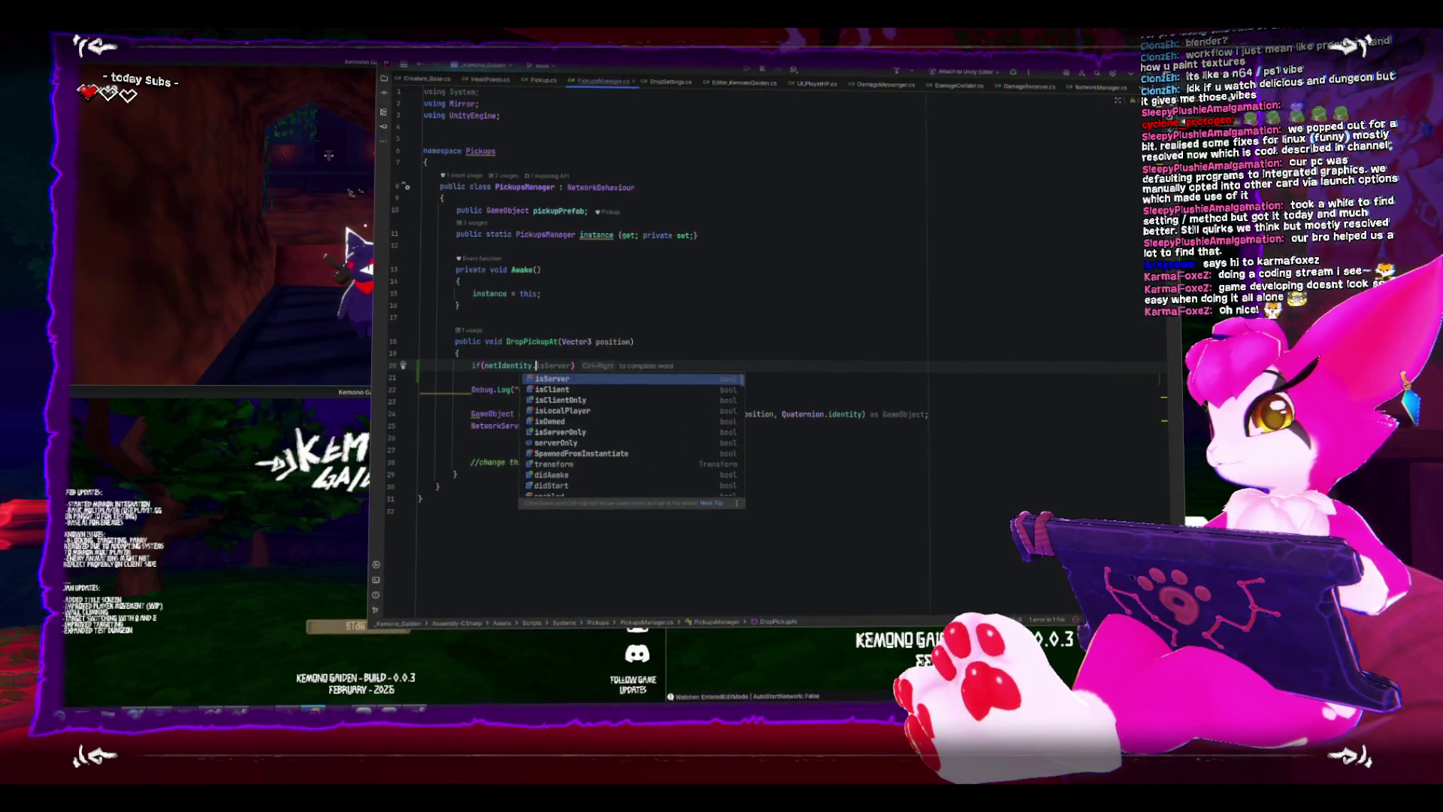
pyautogui.press('Return')
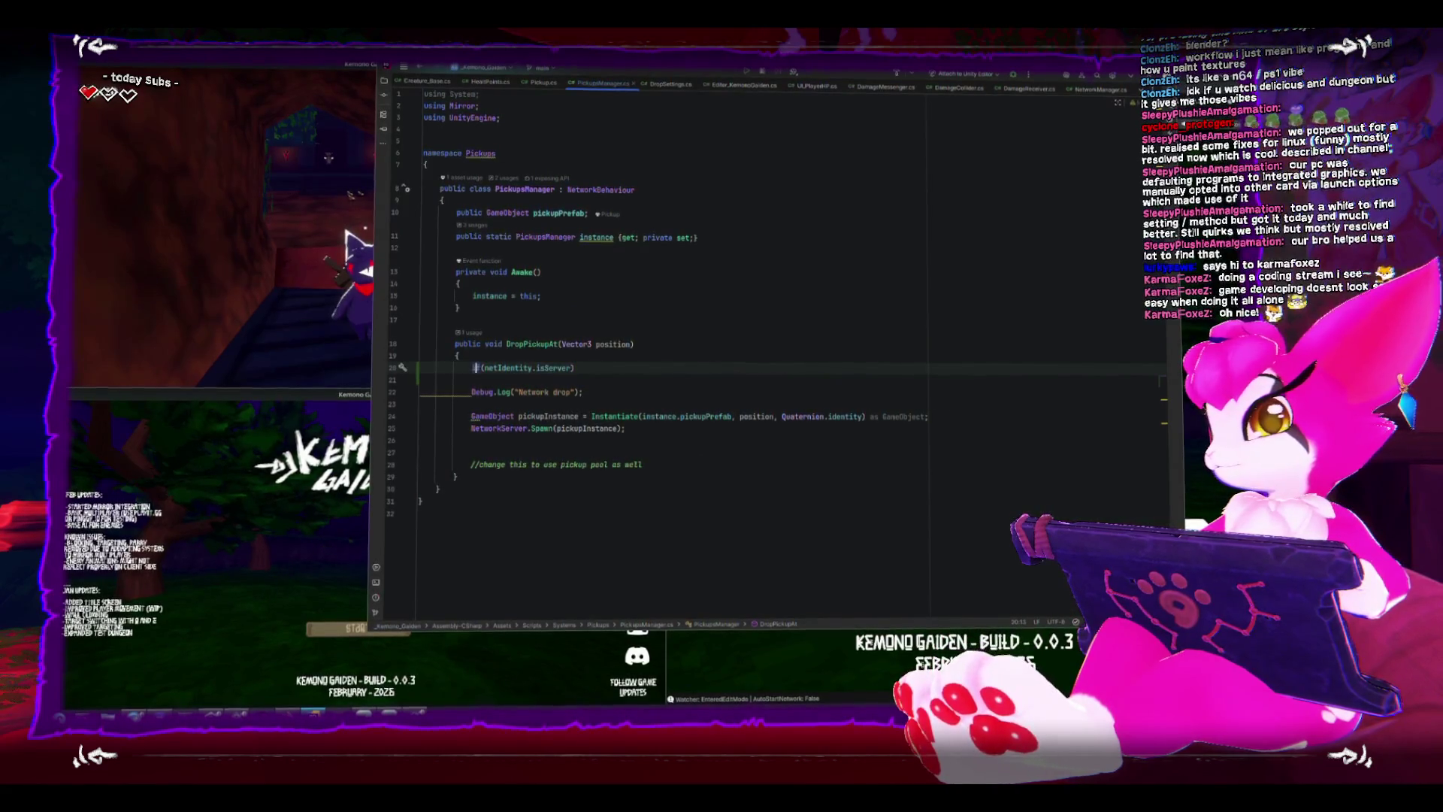
pyautogui.press('Return')
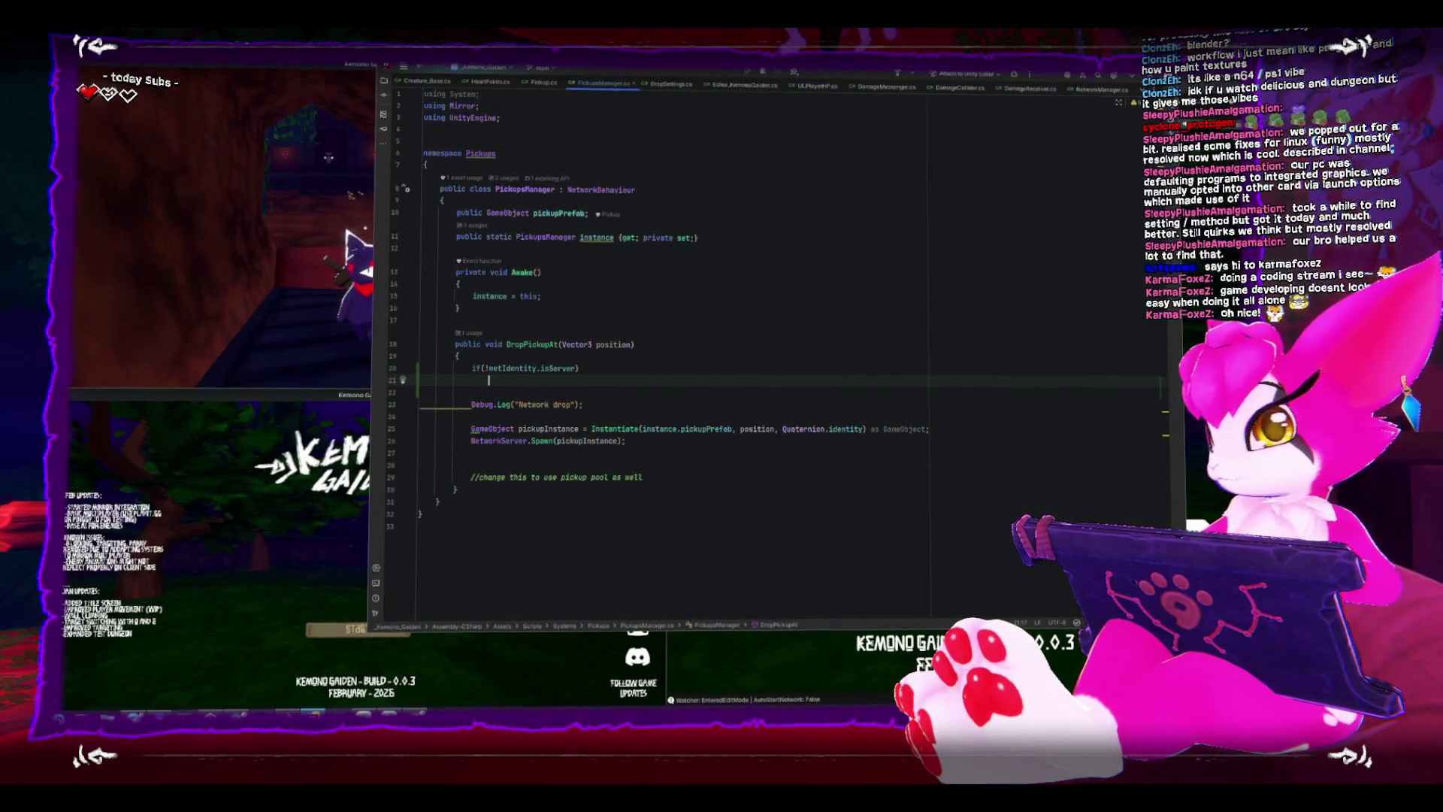
pyautogui.write('return;')
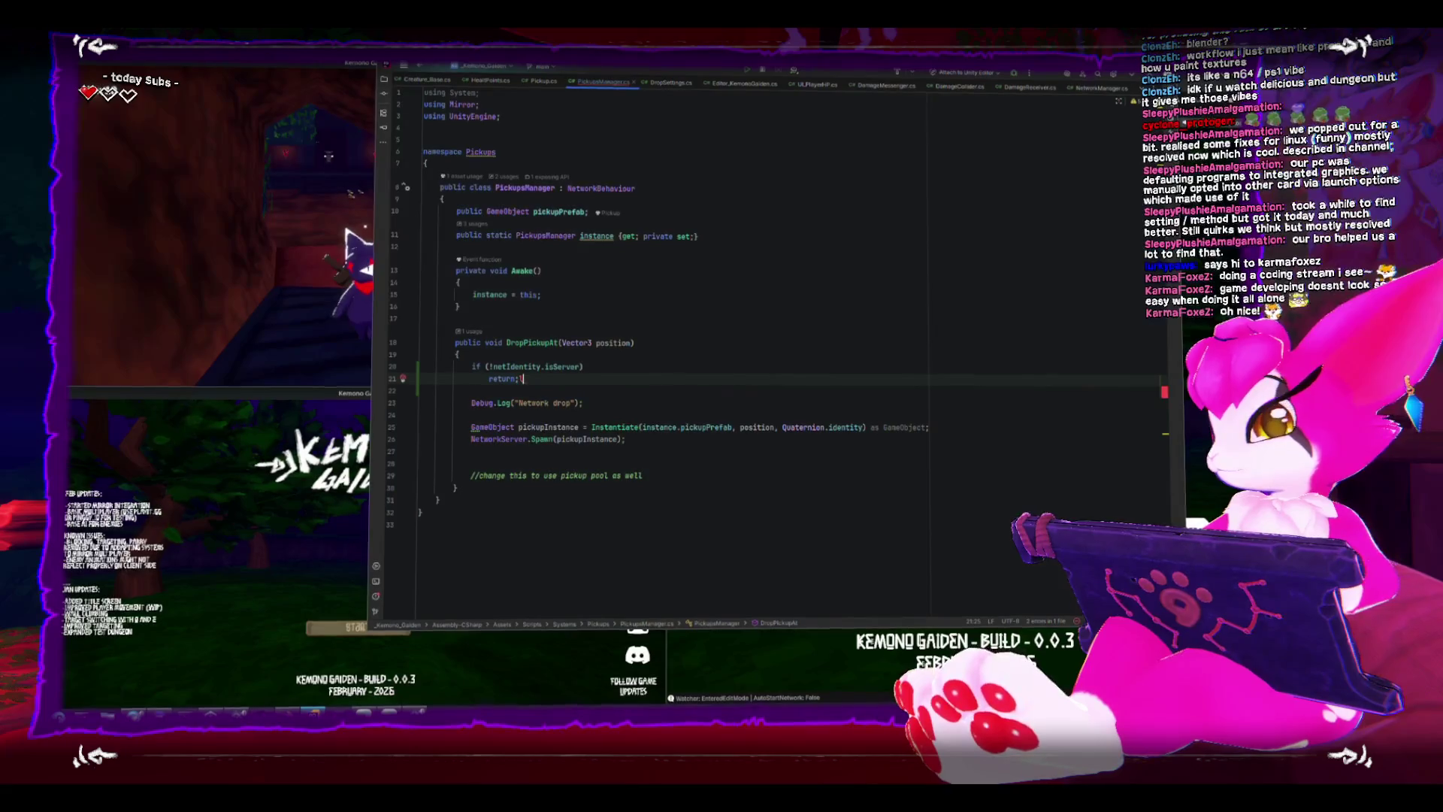
# Close both running Kemono Gaiden build windows.
pyautogui.click(521, 133)
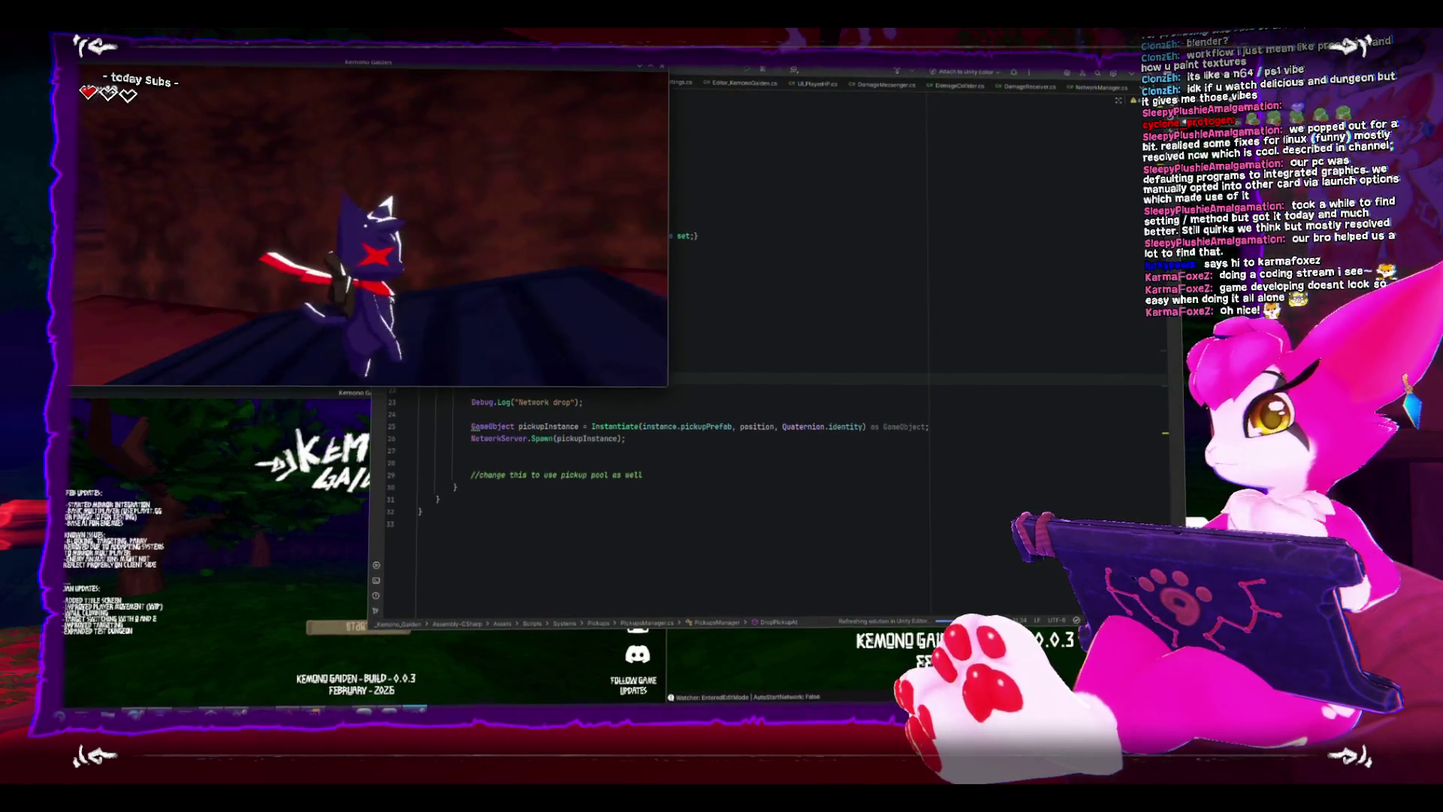
pyautogui.press('Escape')
pyautogui.click(661, 65)
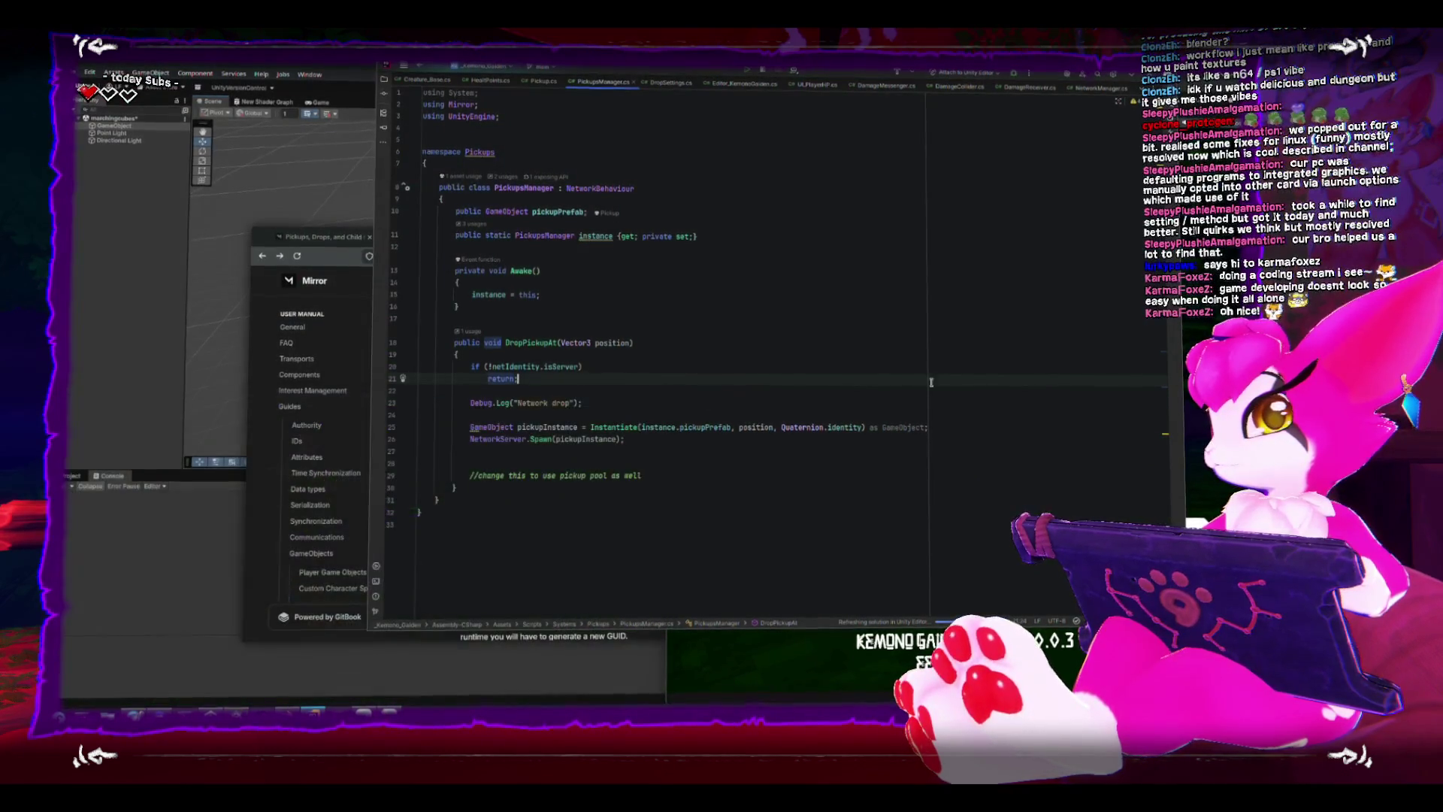
pyautogui.click(640, 397)
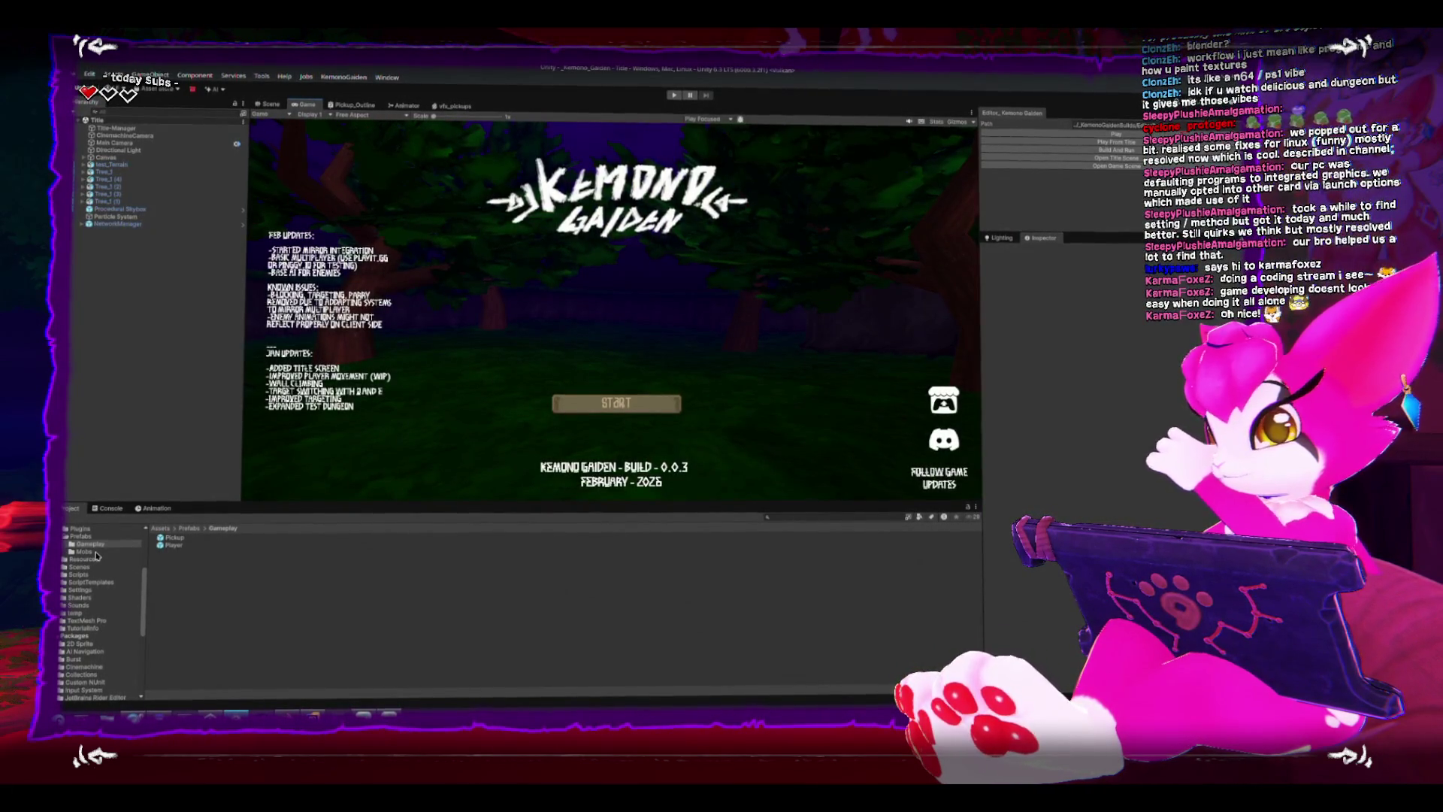
# Check PickupsManager's network identity in the GameManager prefab, then build the game.
pyautogui.click(82, 534)
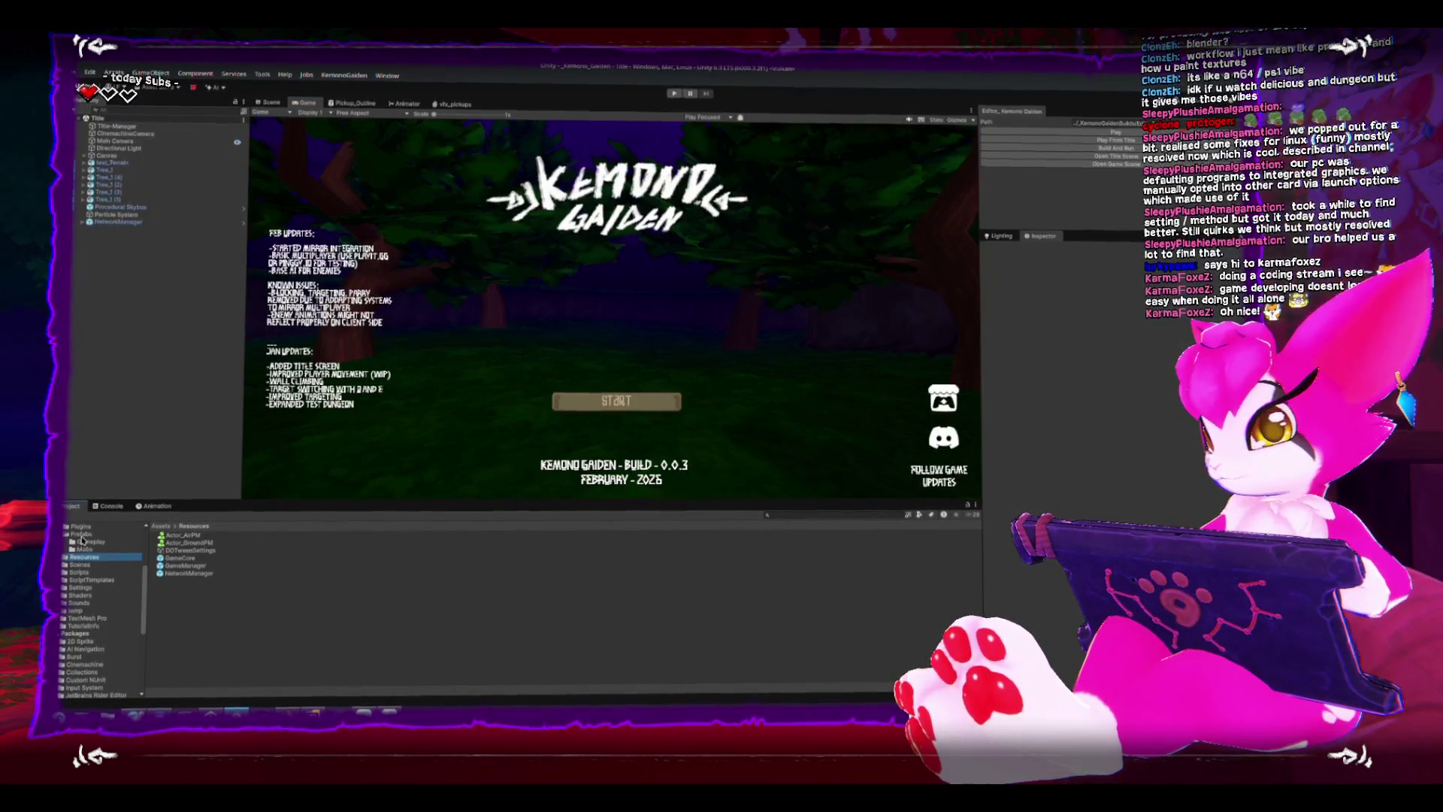
pyautogui.click(81, 557)
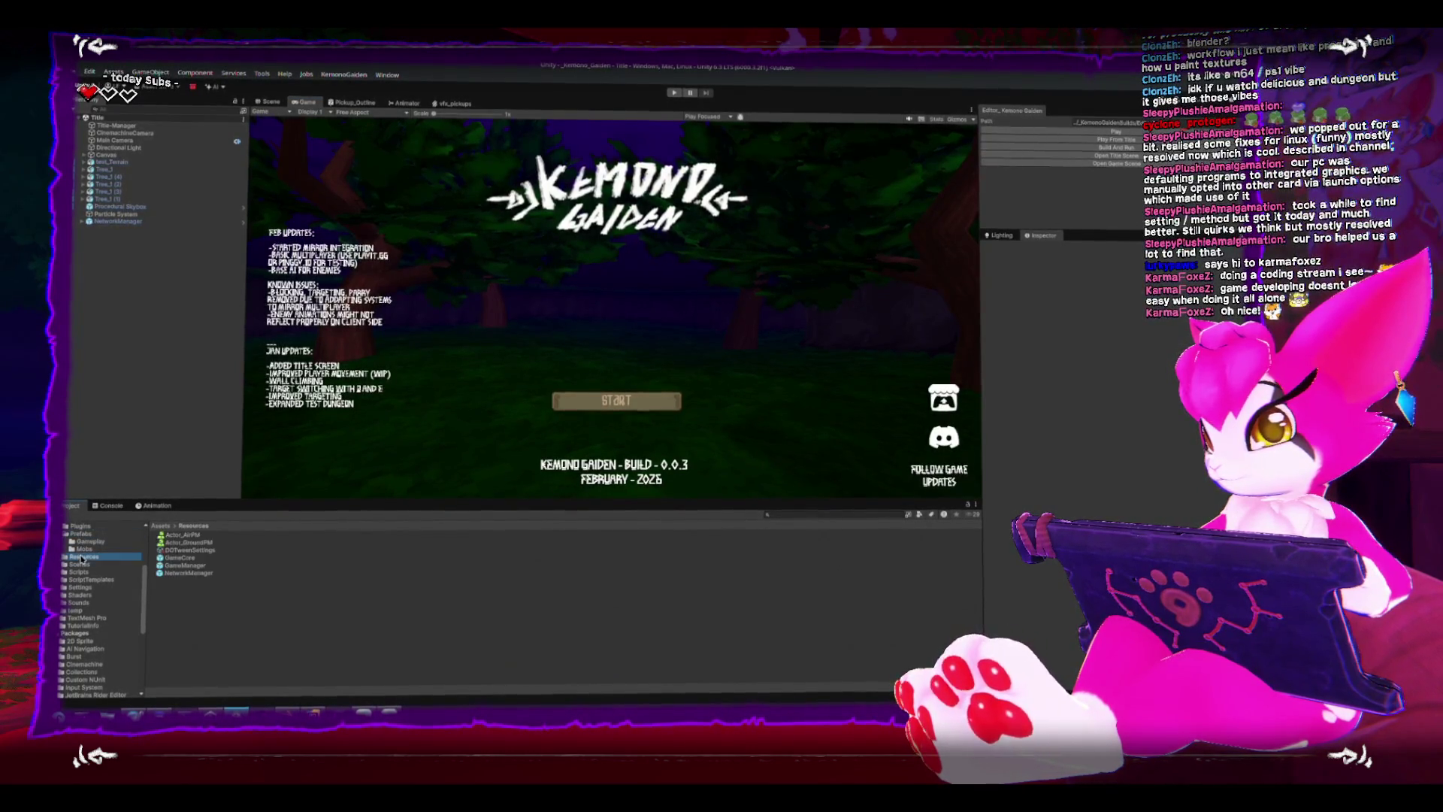
pyautogui.doubleClick(177, 565)
pyautogui.click(126, 148)
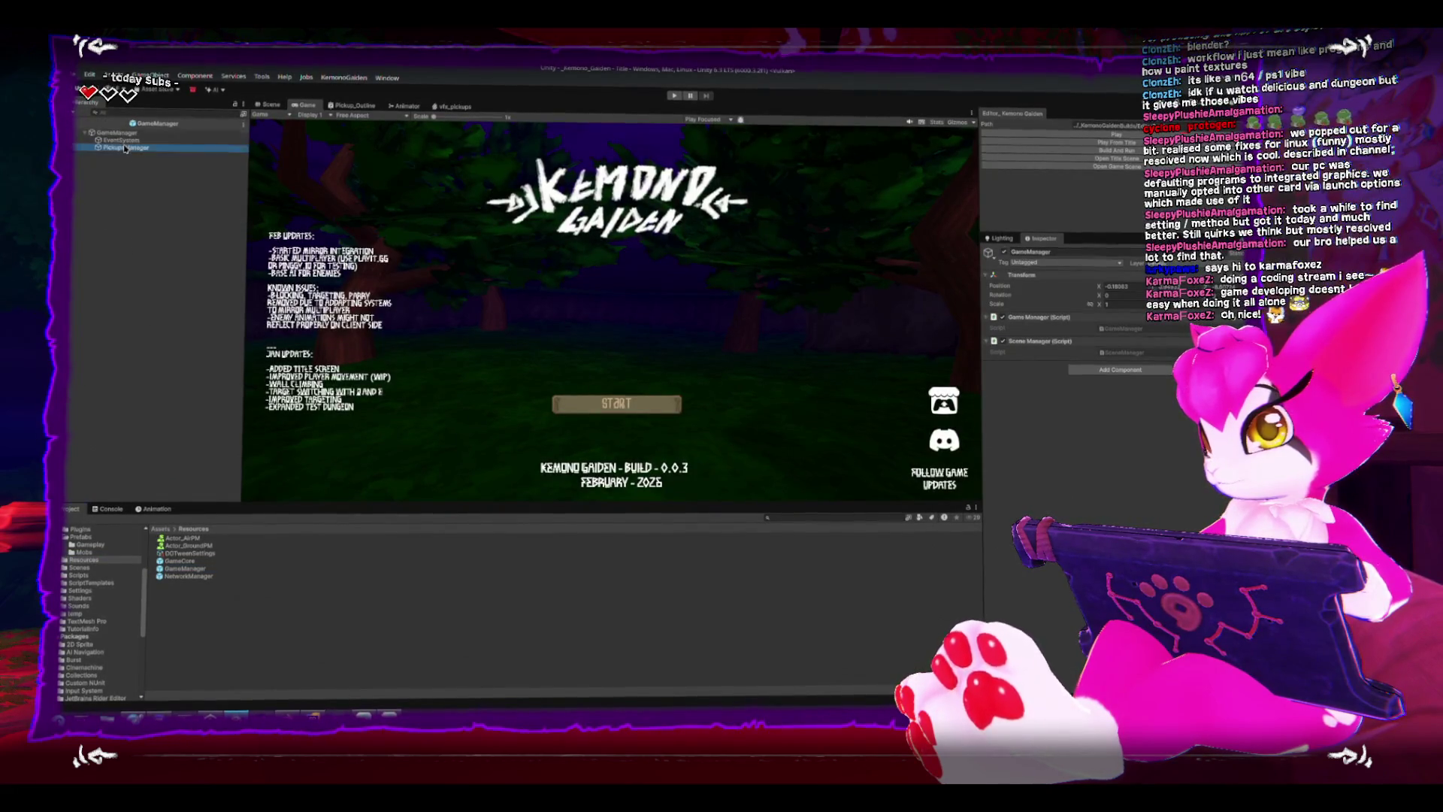
pyautogui.click(1102, 343)
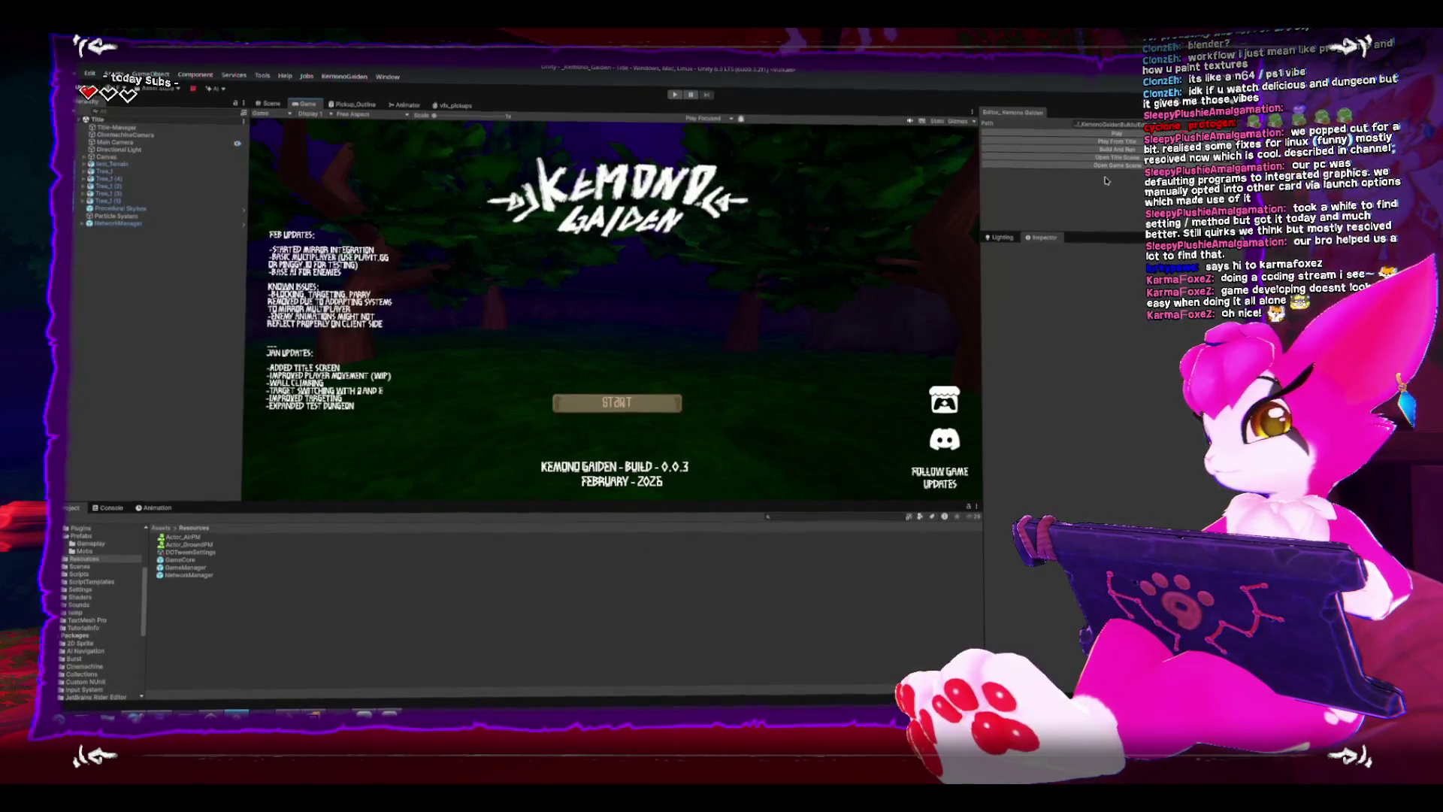
pyautogui.click(1110, 149)
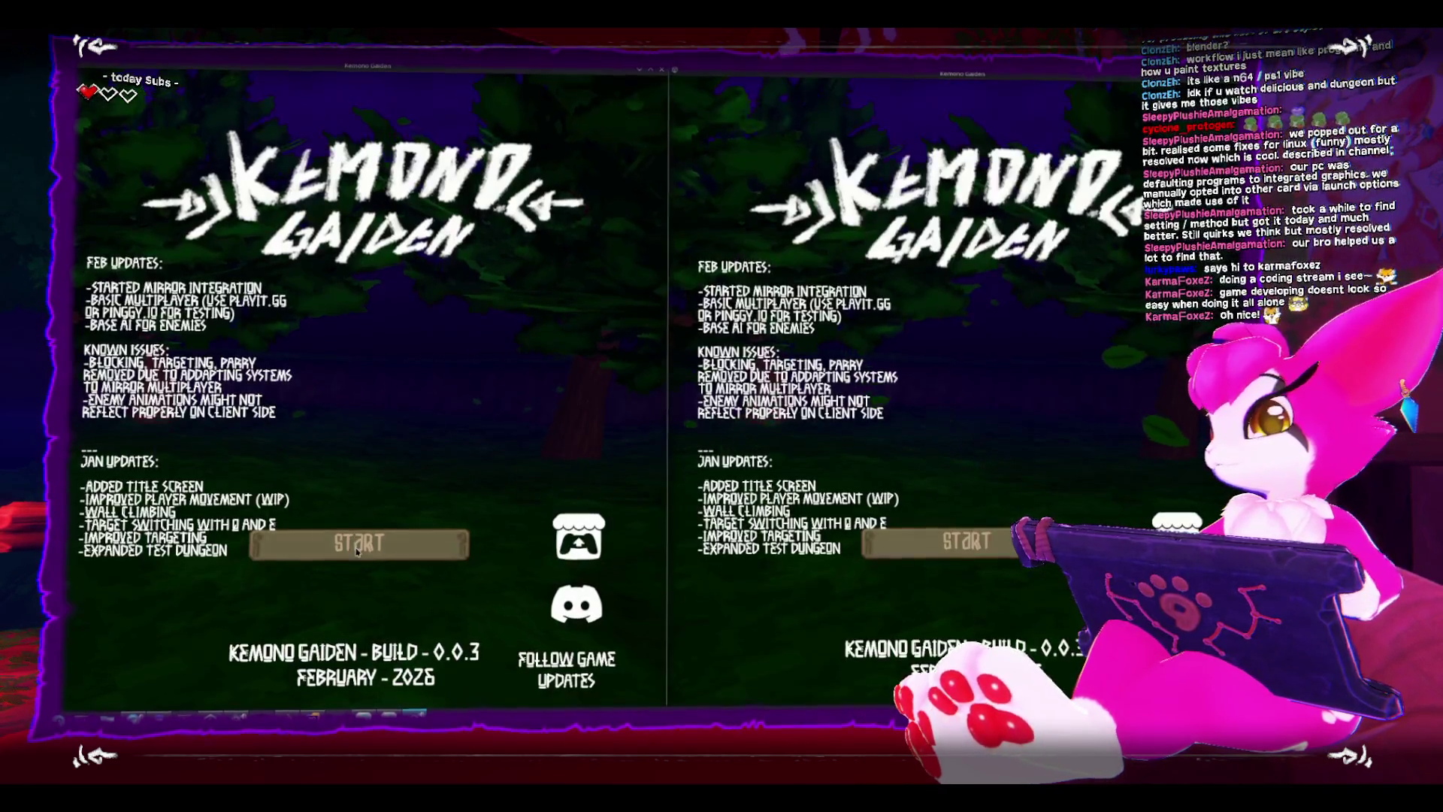
# Host a game from the title screen and attack the first skeleton until it dies.
pyautogui.click(358, 542)
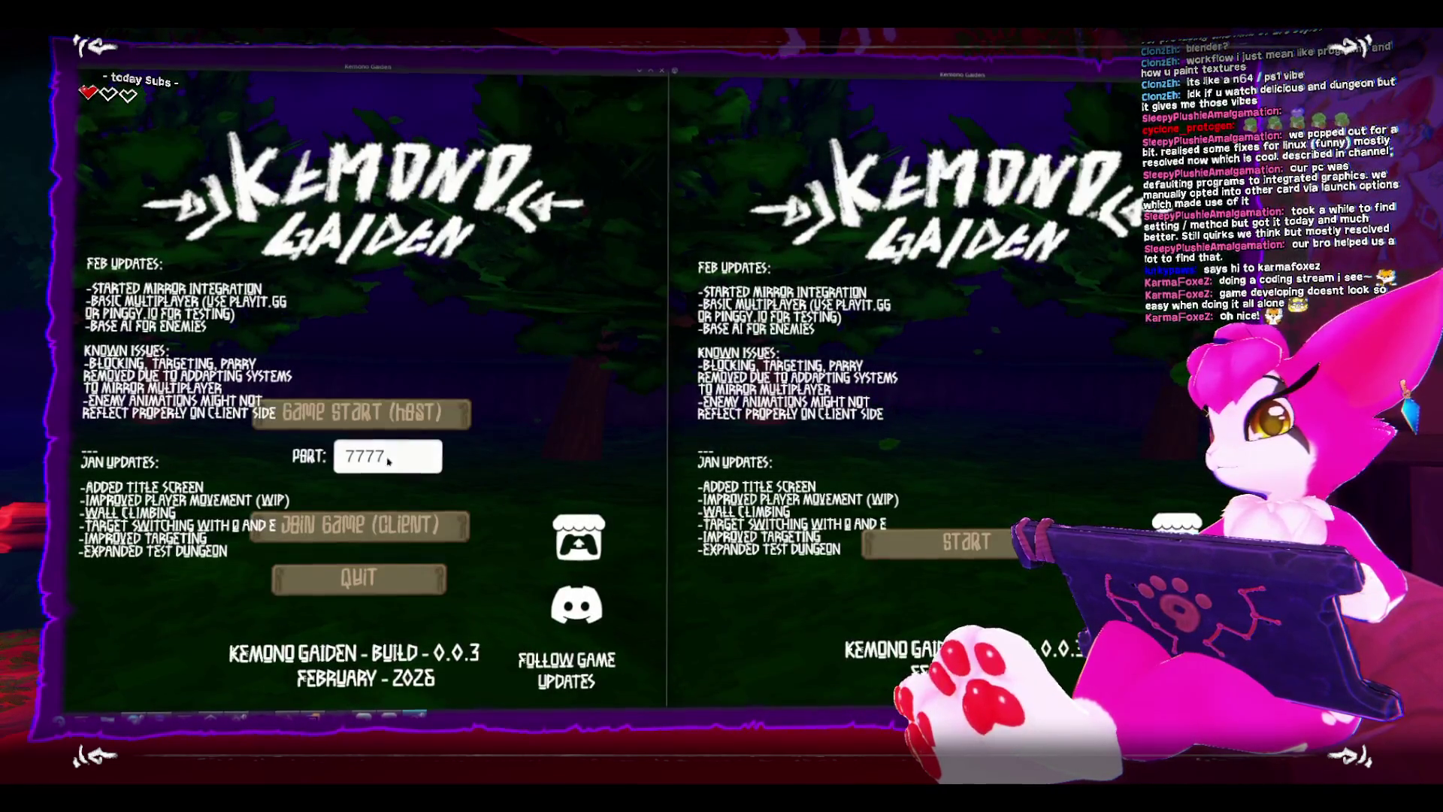
pyautogui.click(361, 414)
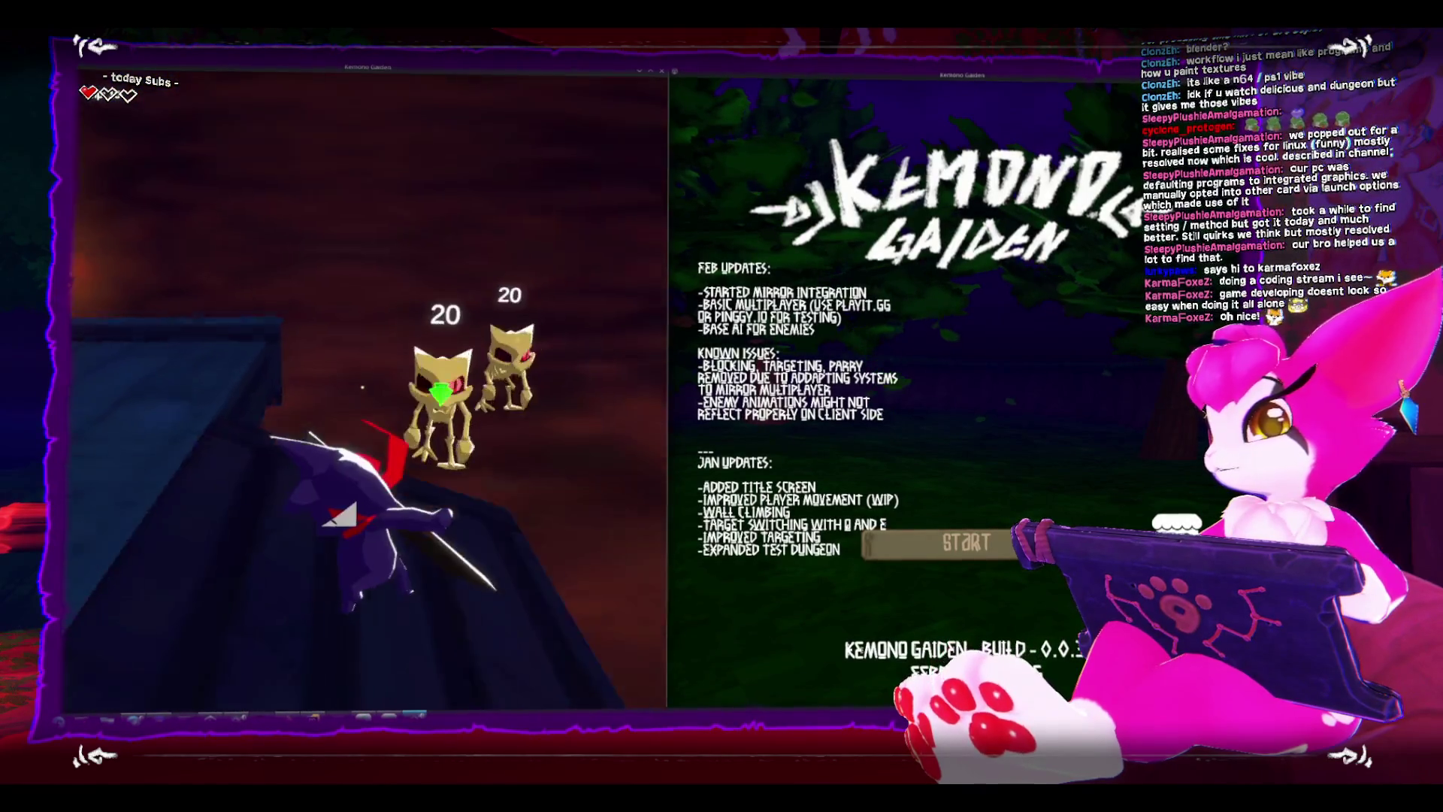
pyautogui.press('w')
pyautogui.click(362, 387)
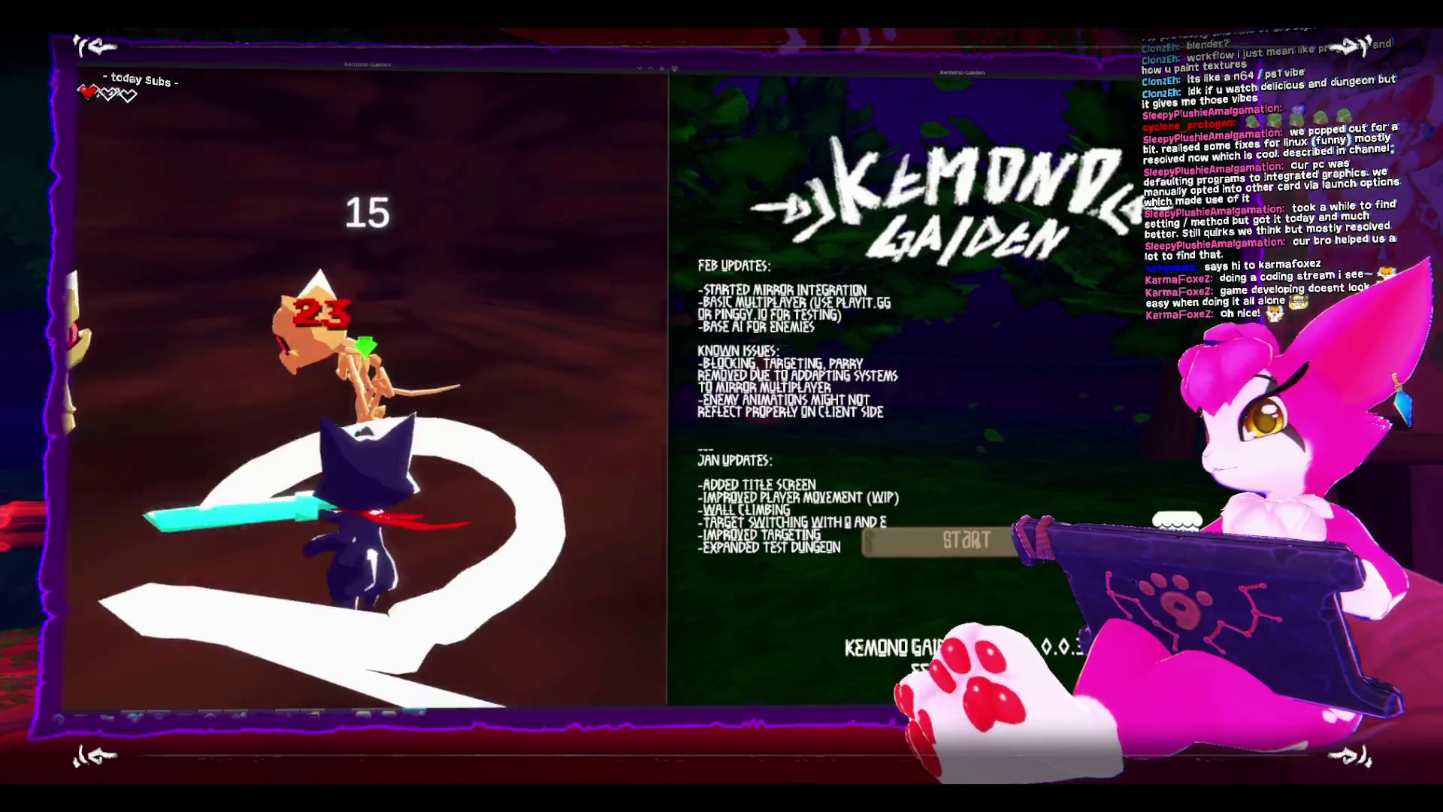
pyautogui.click(362, 387)
pyautogui.click(362, 387)
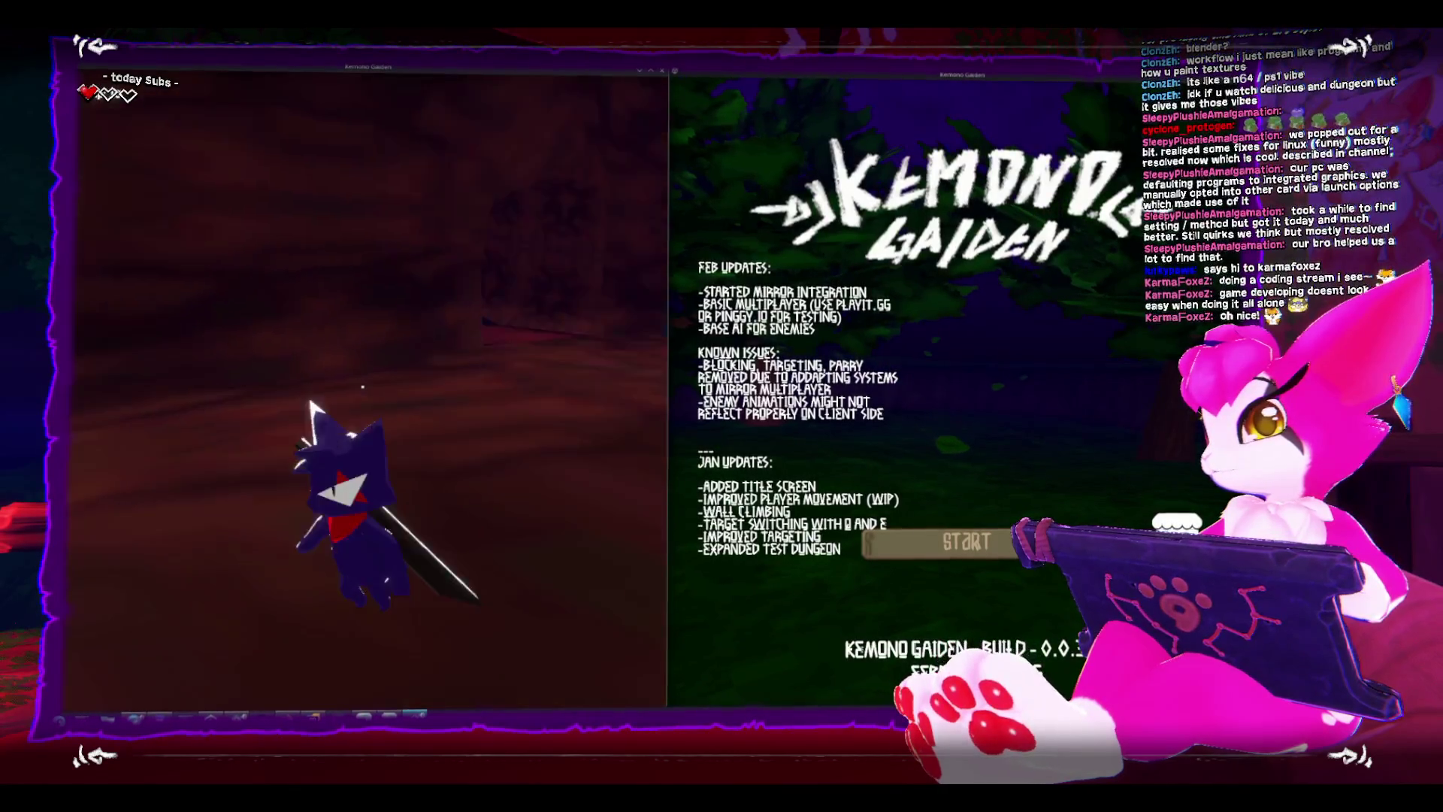
# Hit the skeleton group, back down the corridor, pause and close the host window.
pyautogui.click(362, 387)
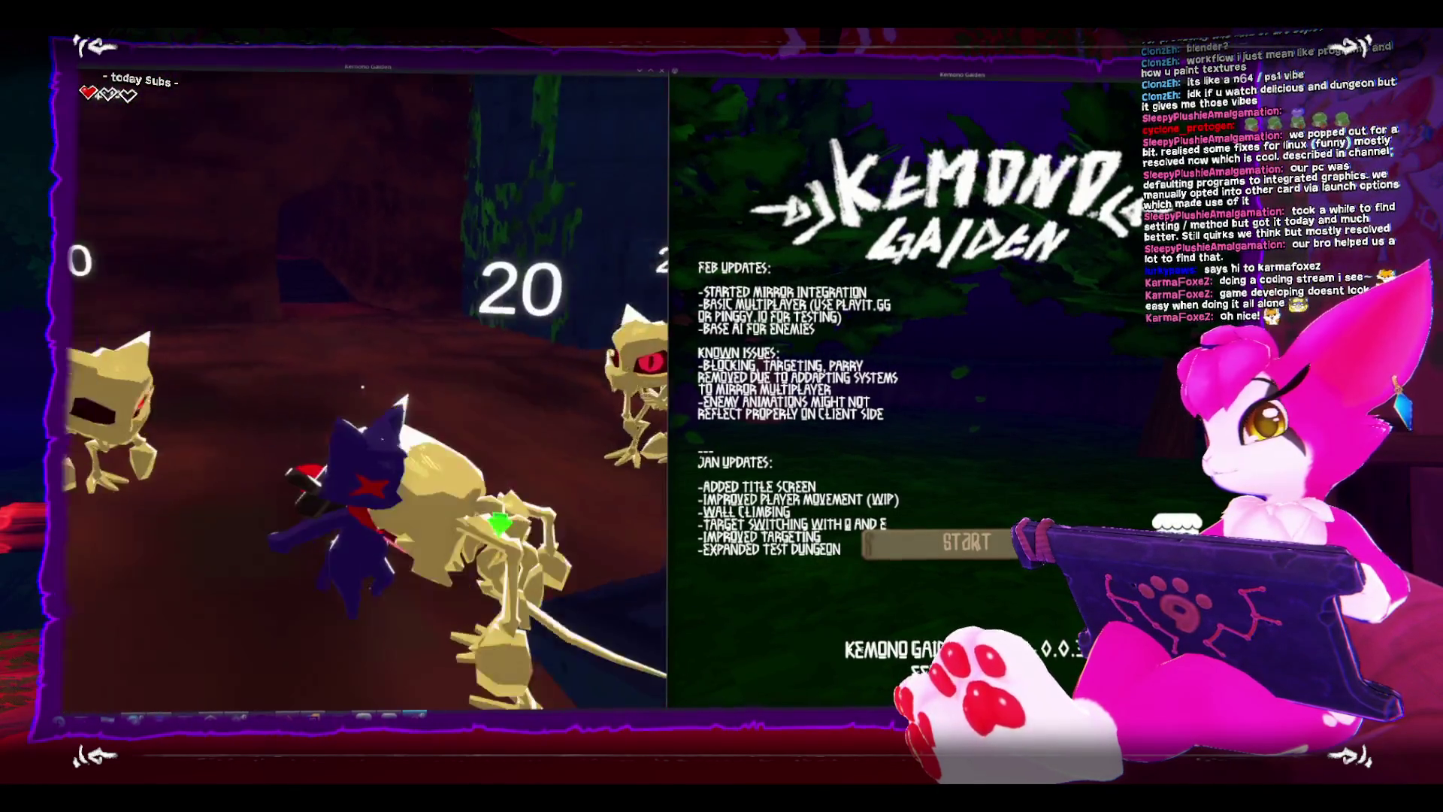
pyautogui.press('s')
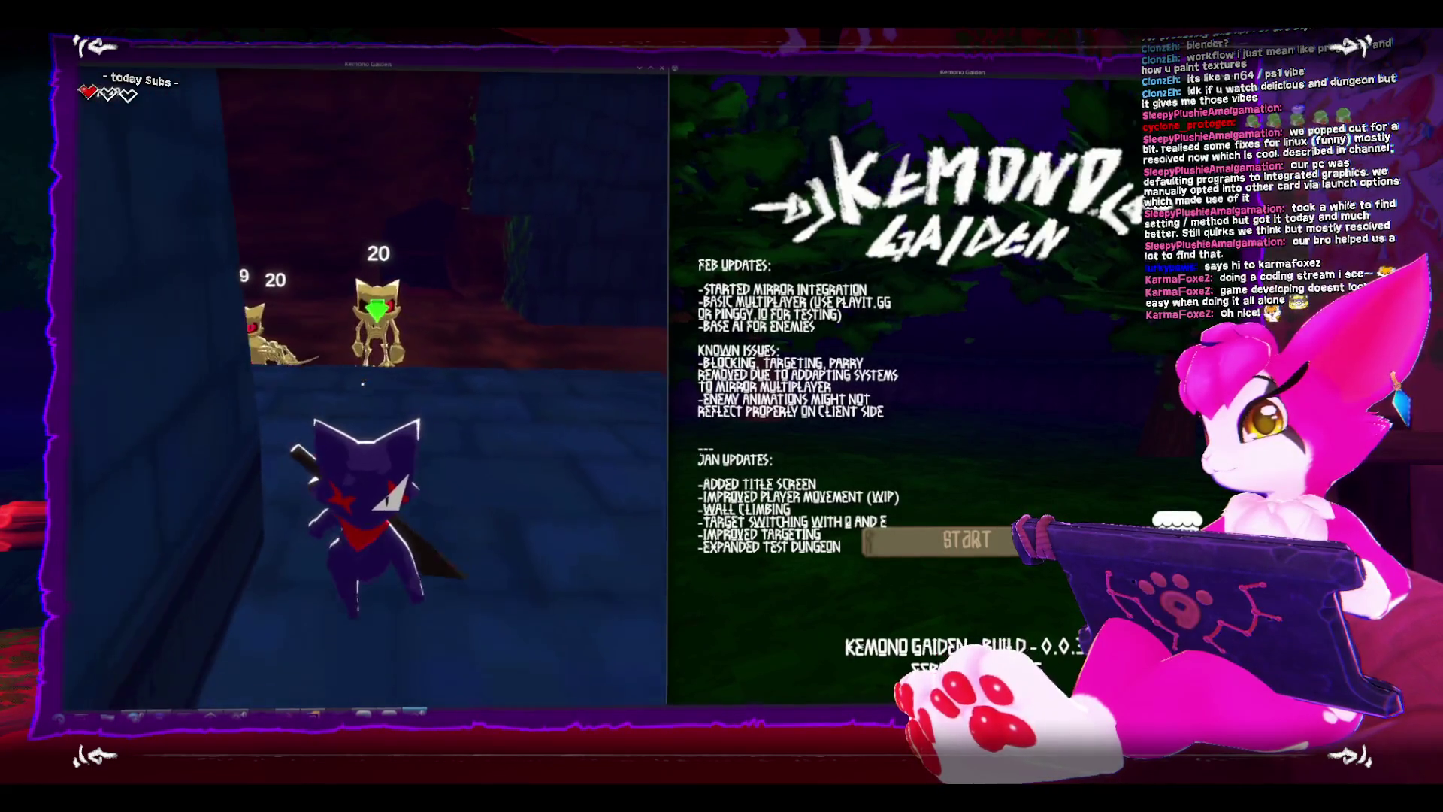
pyautogui.press('s')
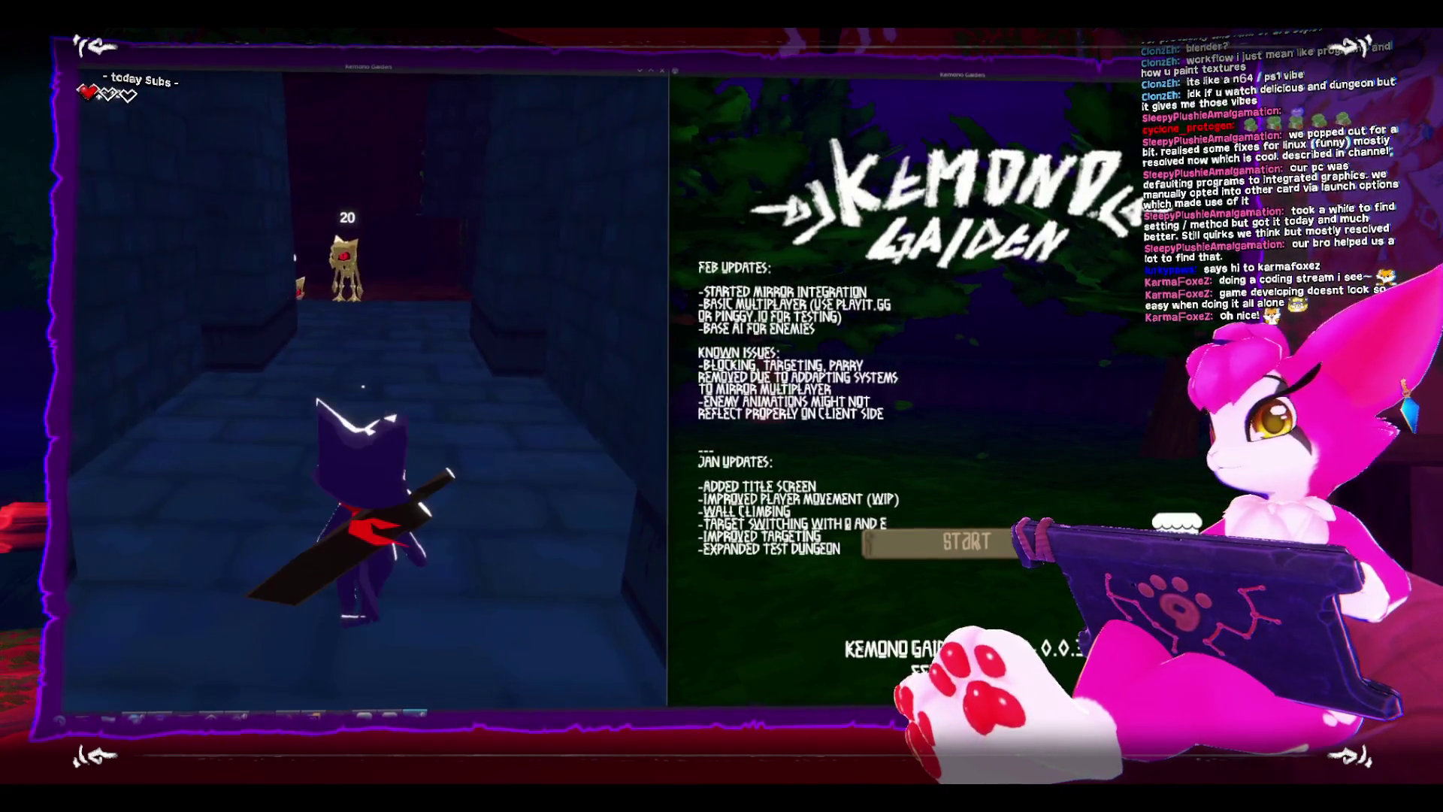
pyautogui.press('Escape')
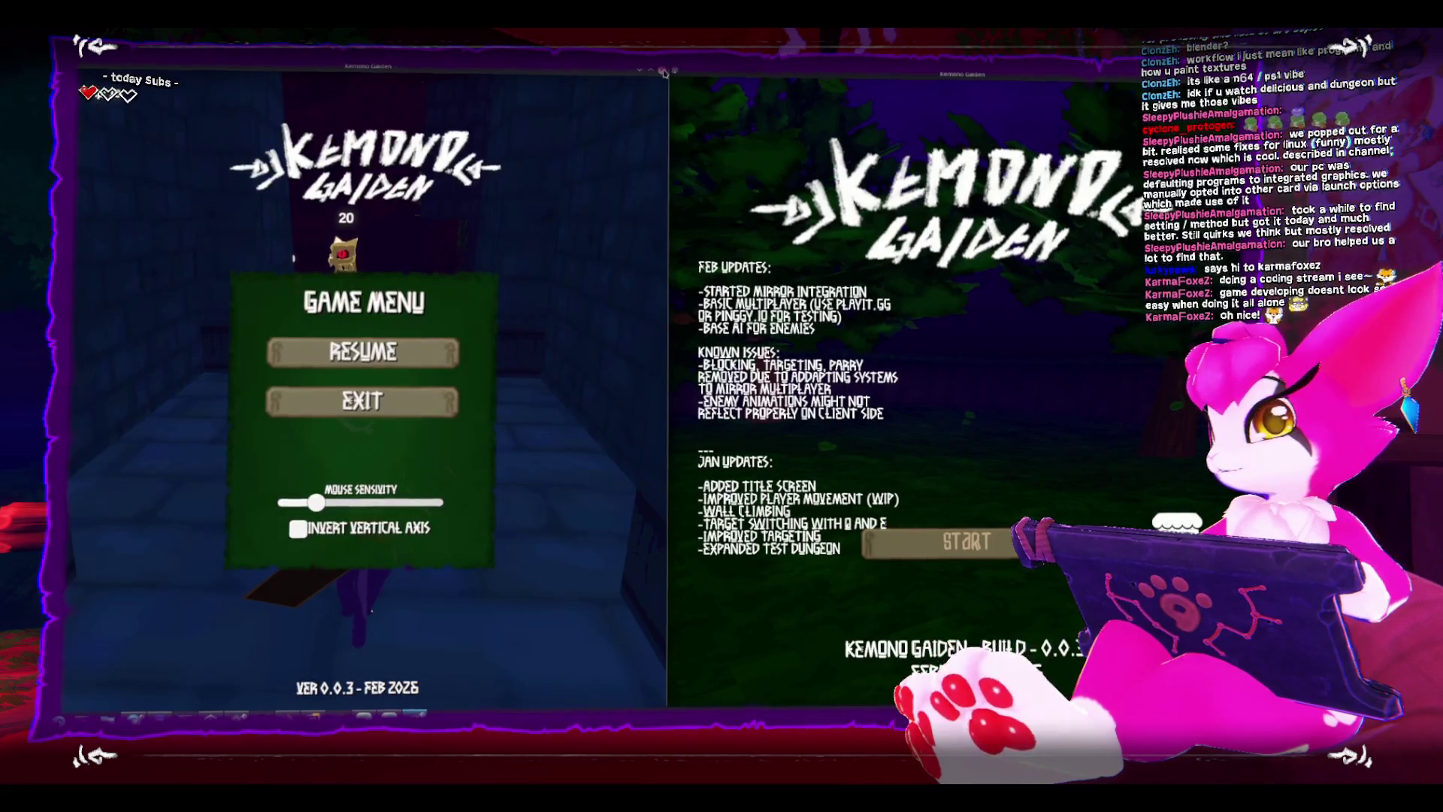
pyautogui.click(662, 71)
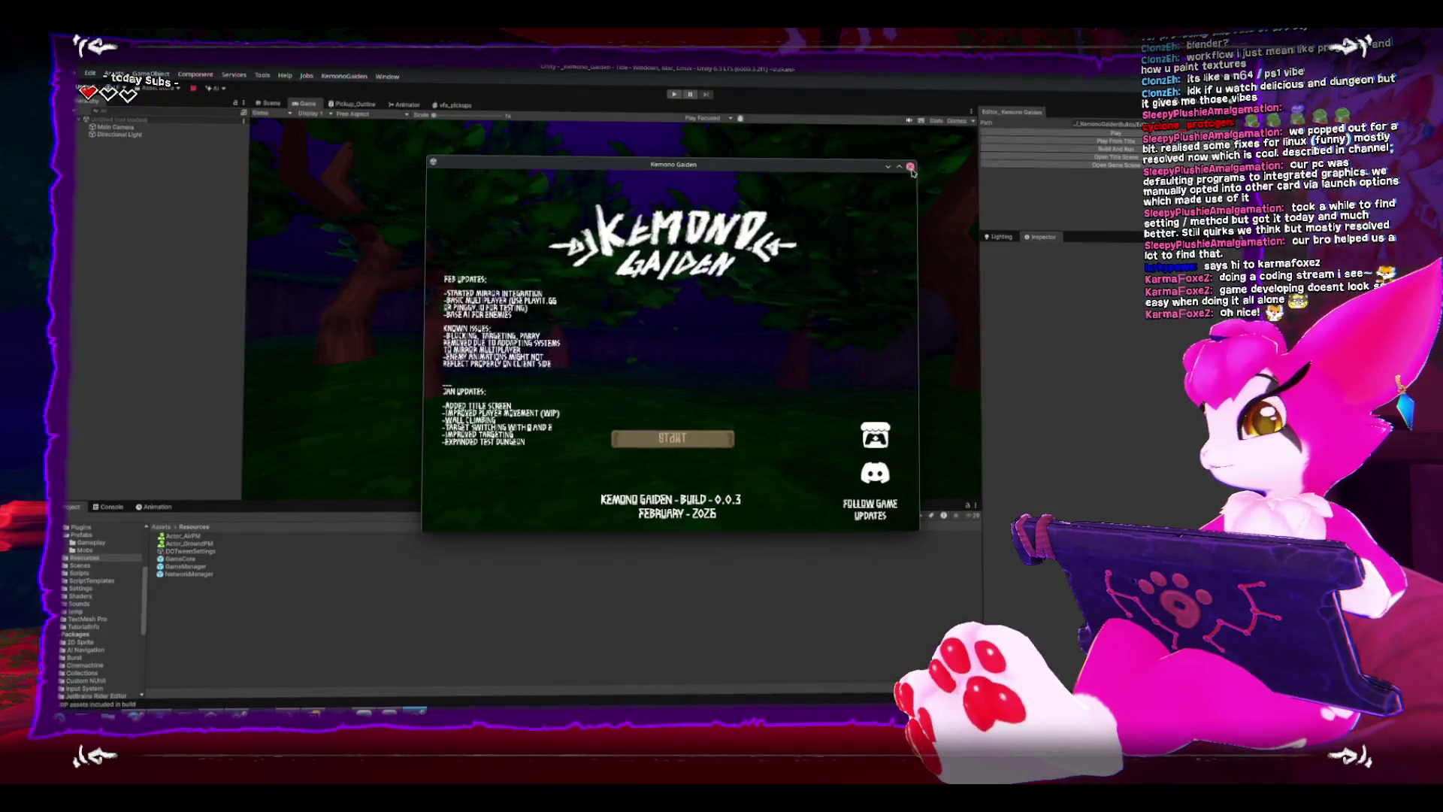
# Close the last game window, keep PickupsManager's network visibility at Default, and leave the prefab.
pyautogui.click(910, 166)
pyautogui.doubleClick(185, 569)
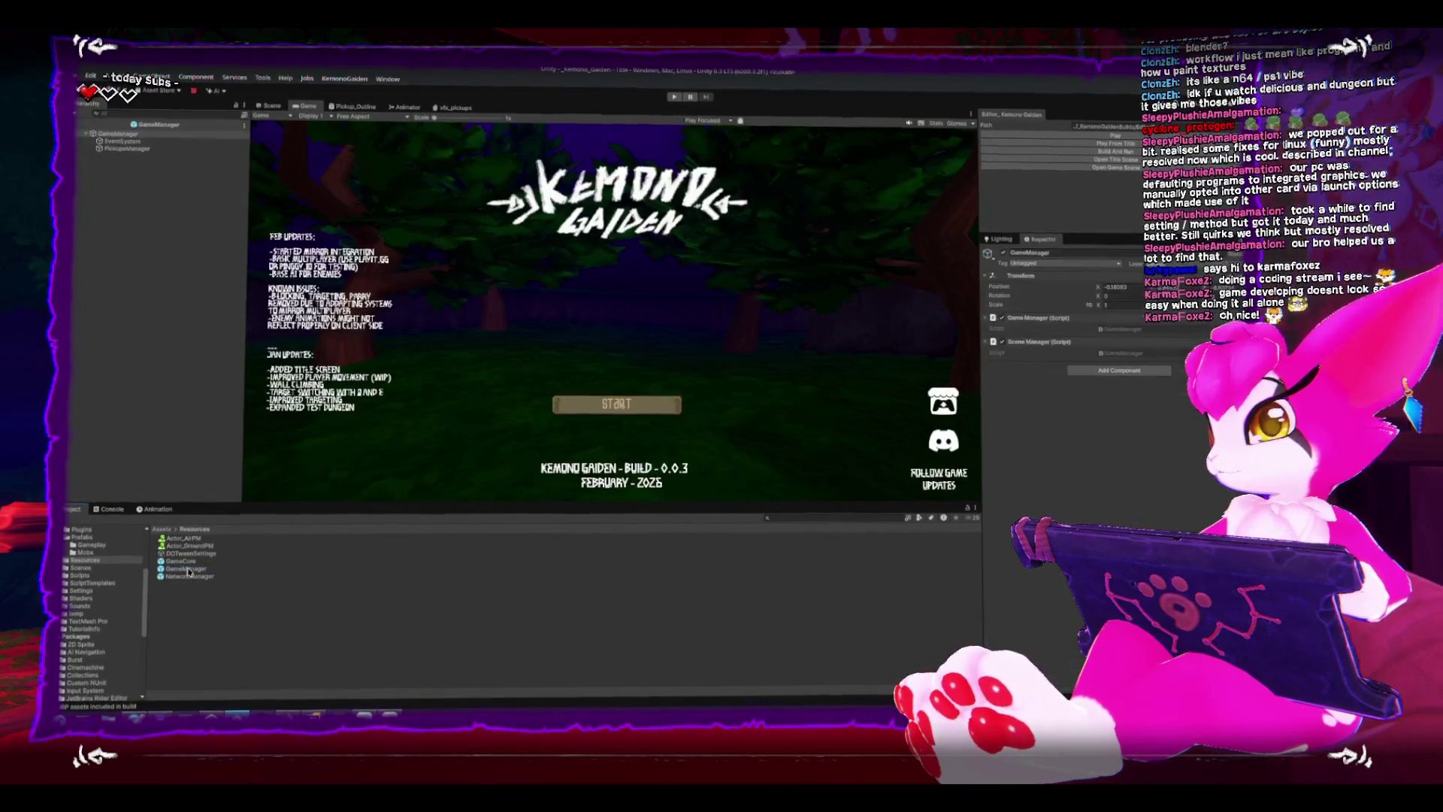
pyautogui.click(130, 150)
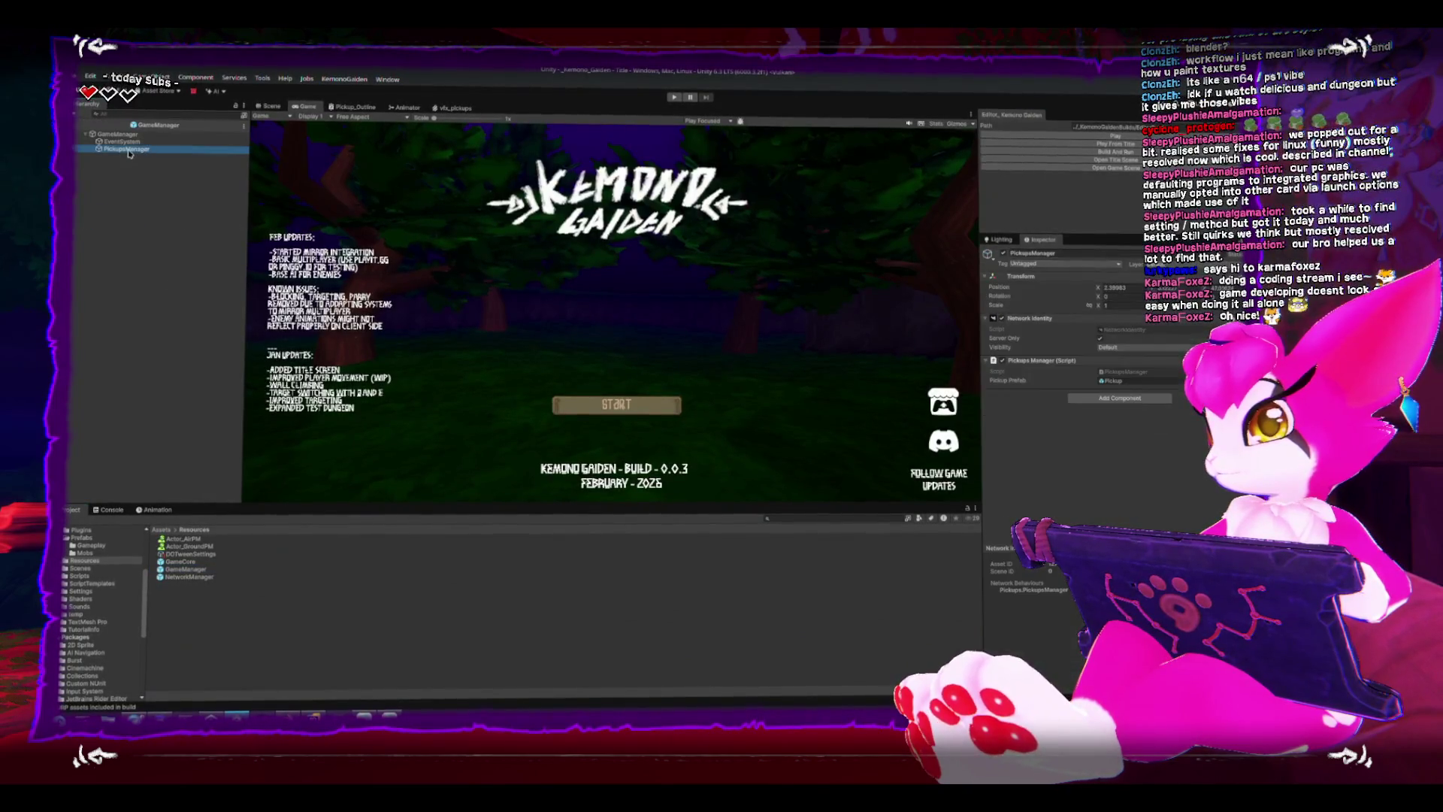
pyautogui.click(1111, 344)
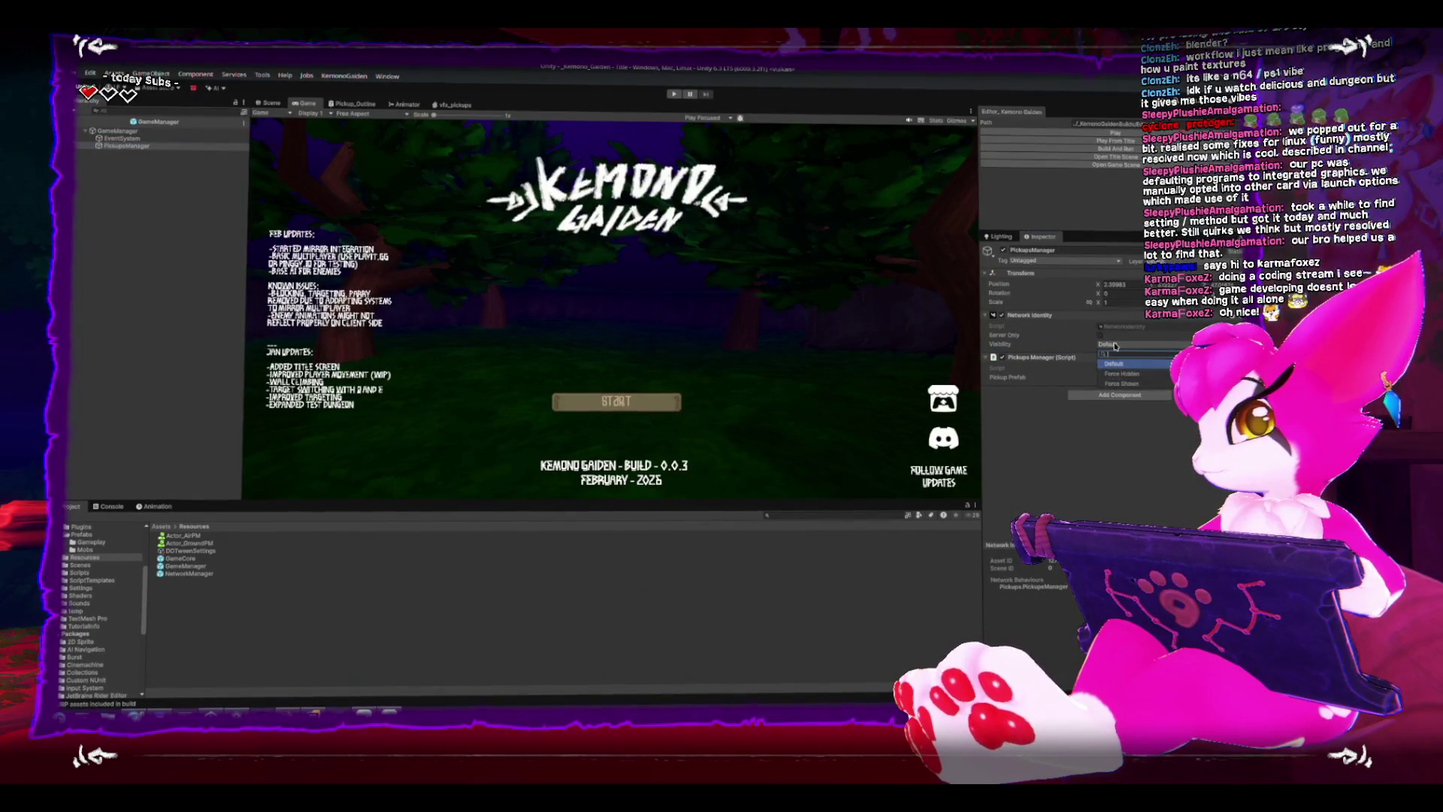
pyautogui.click(1115, 363)
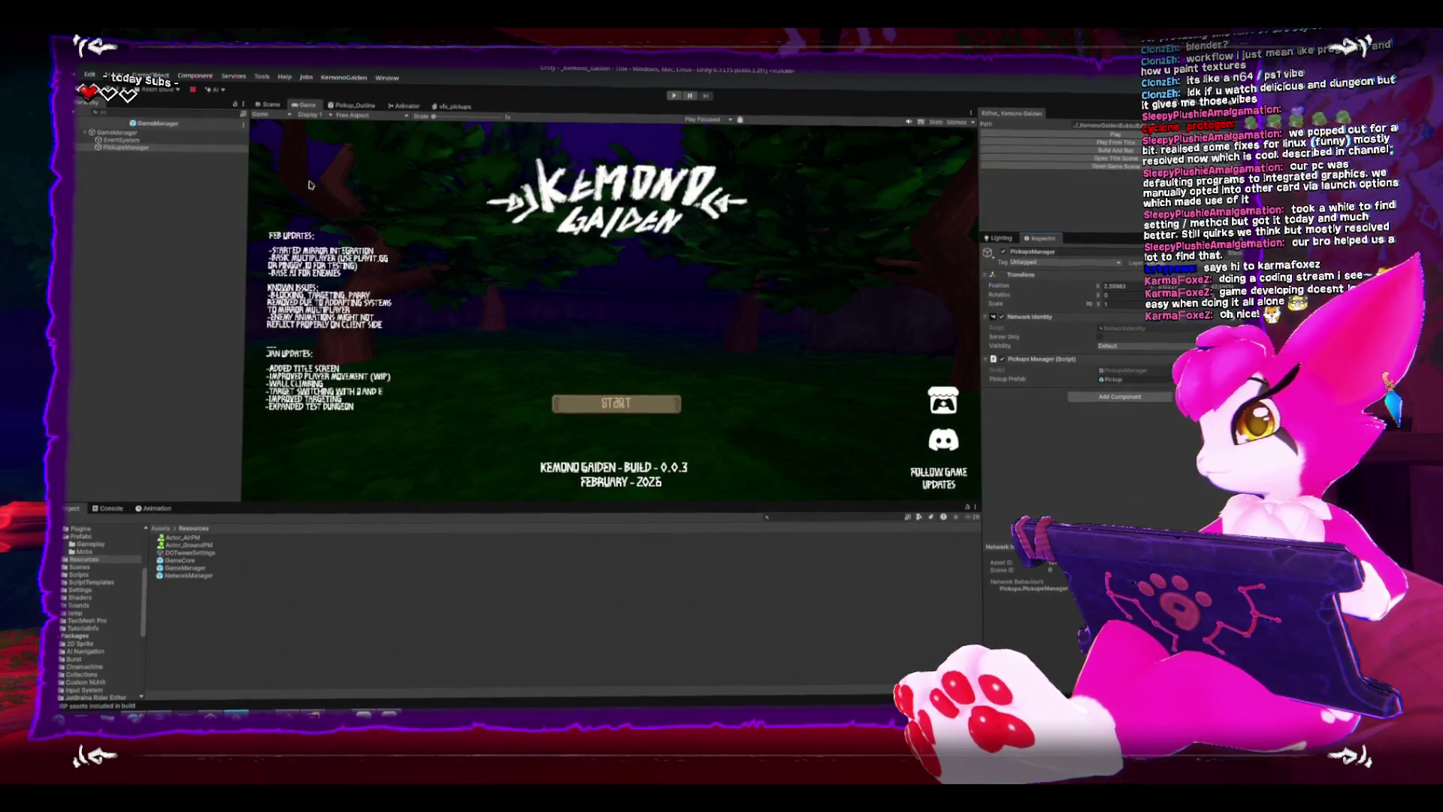
pyautogui.click(673, 96)
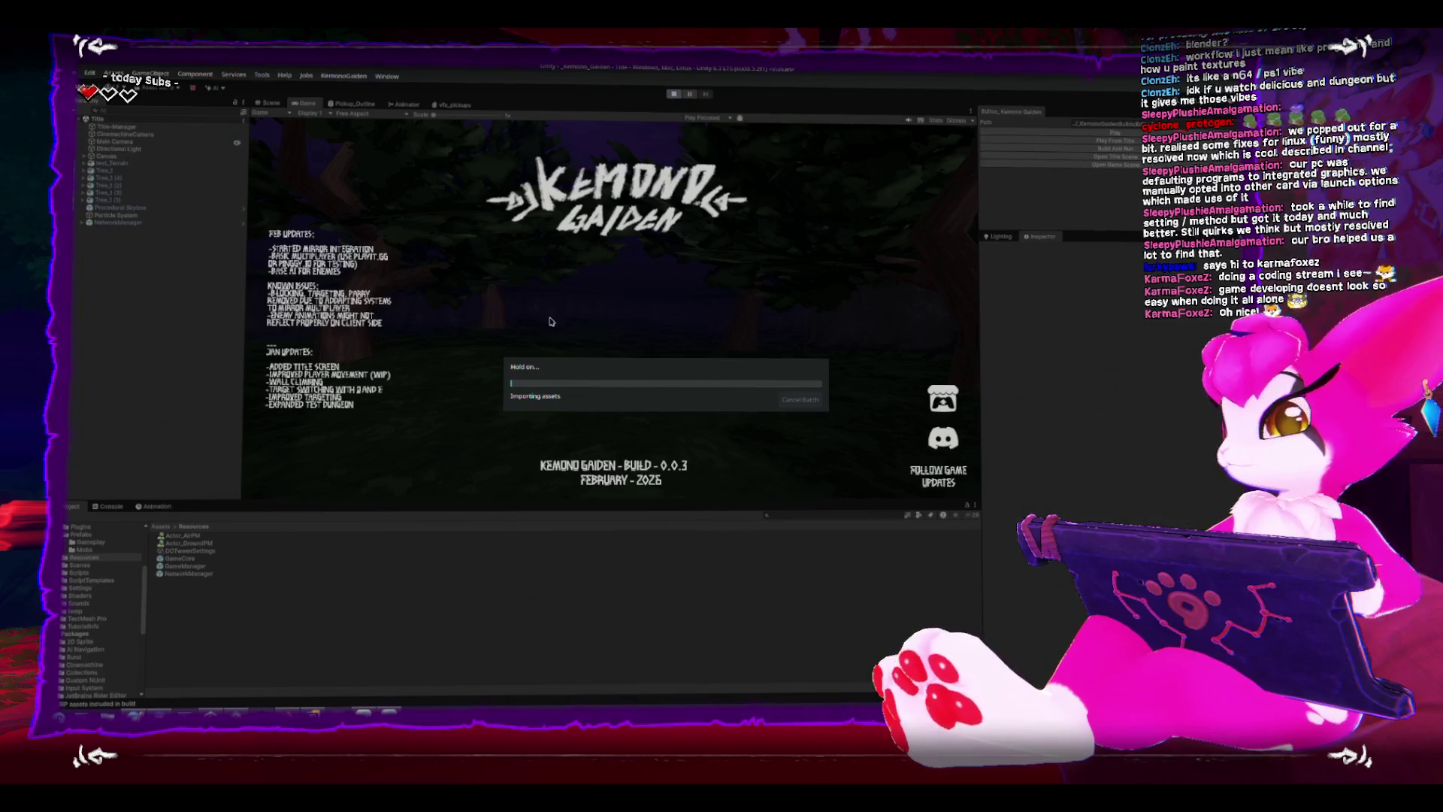
# Enter play mode, host a game and swing at the first skeletons.
pyautogui.hotkey('ctrl', 'p')
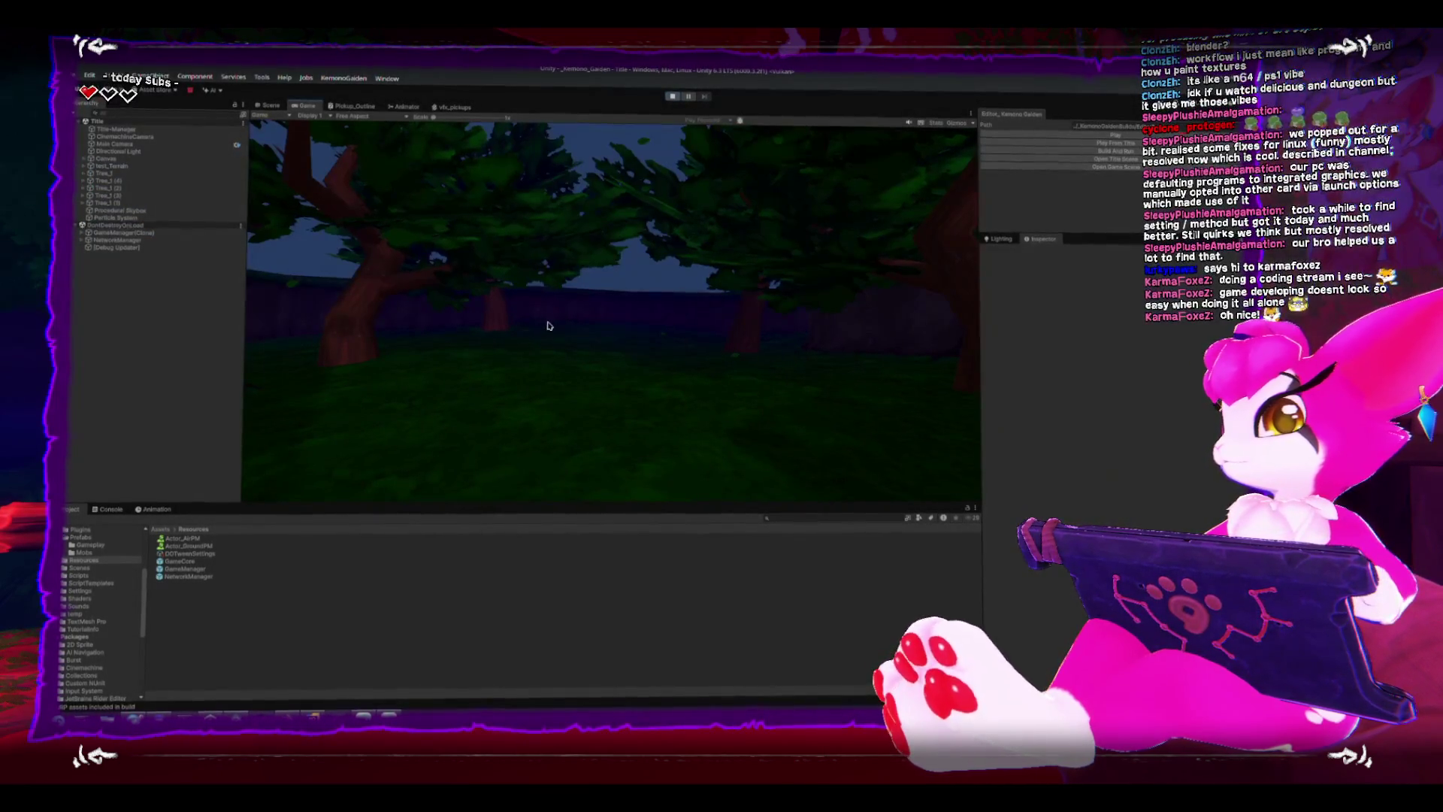
pyautogui.click(635, 406)
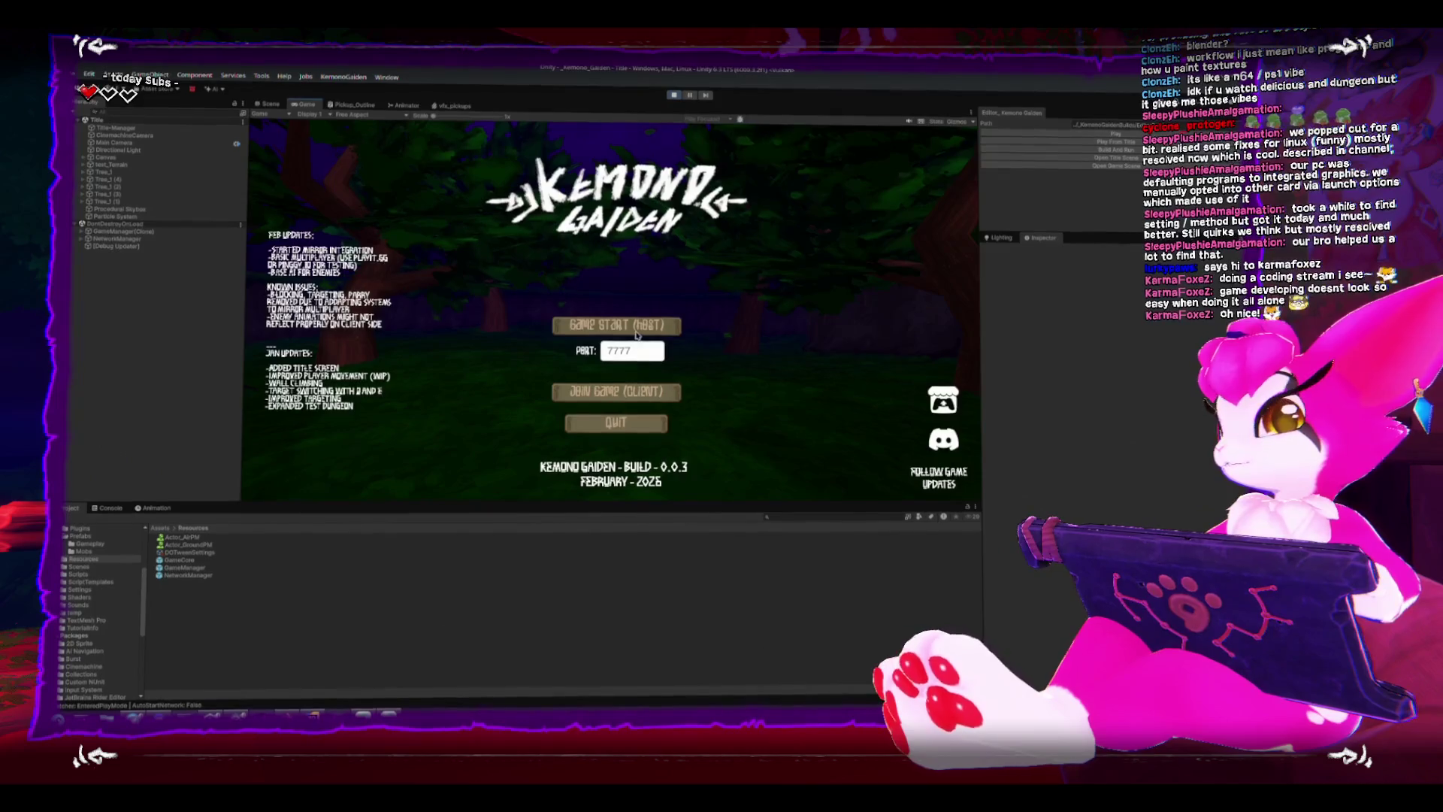
pyautogui.click(618, 327)
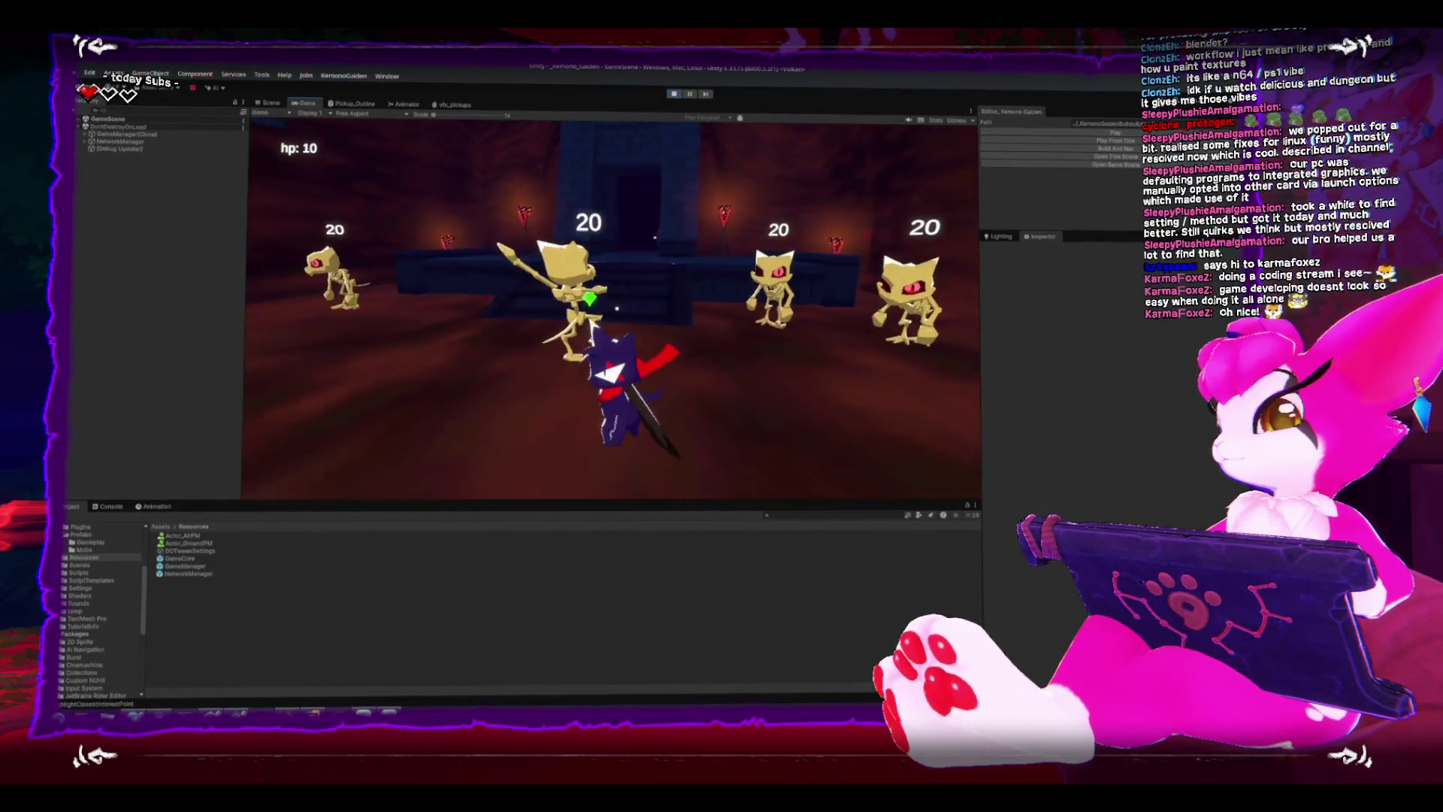
pyautogui.click(618, 311)
# Fight the two nearby skeletons, run into the stone corridor, and pause the game.
pyautogui.press('w')
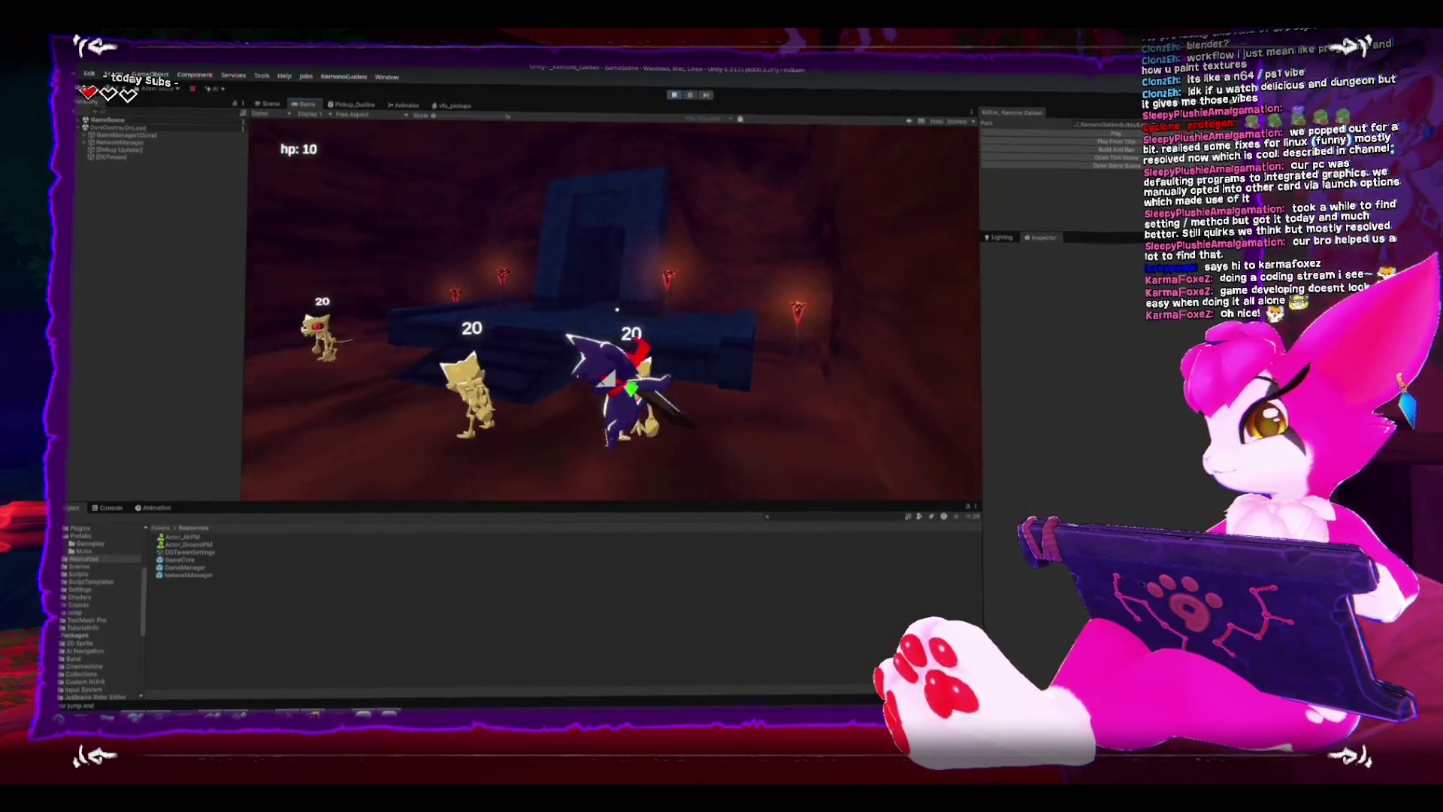
pyautogui.click(617, 311)
pyautogui.click(617, 310)
pyautogui.press('w')
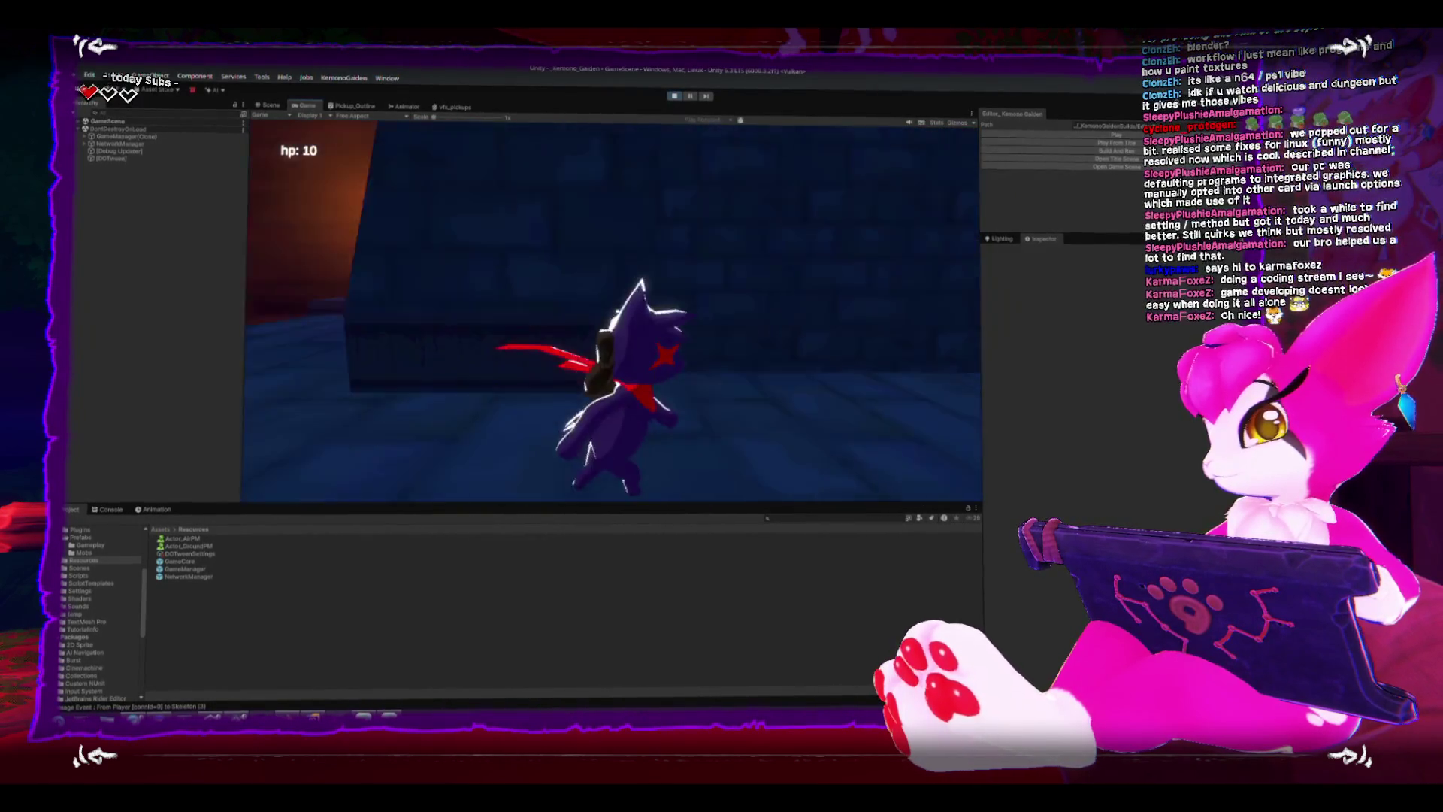
pyautogui.press('Escape')
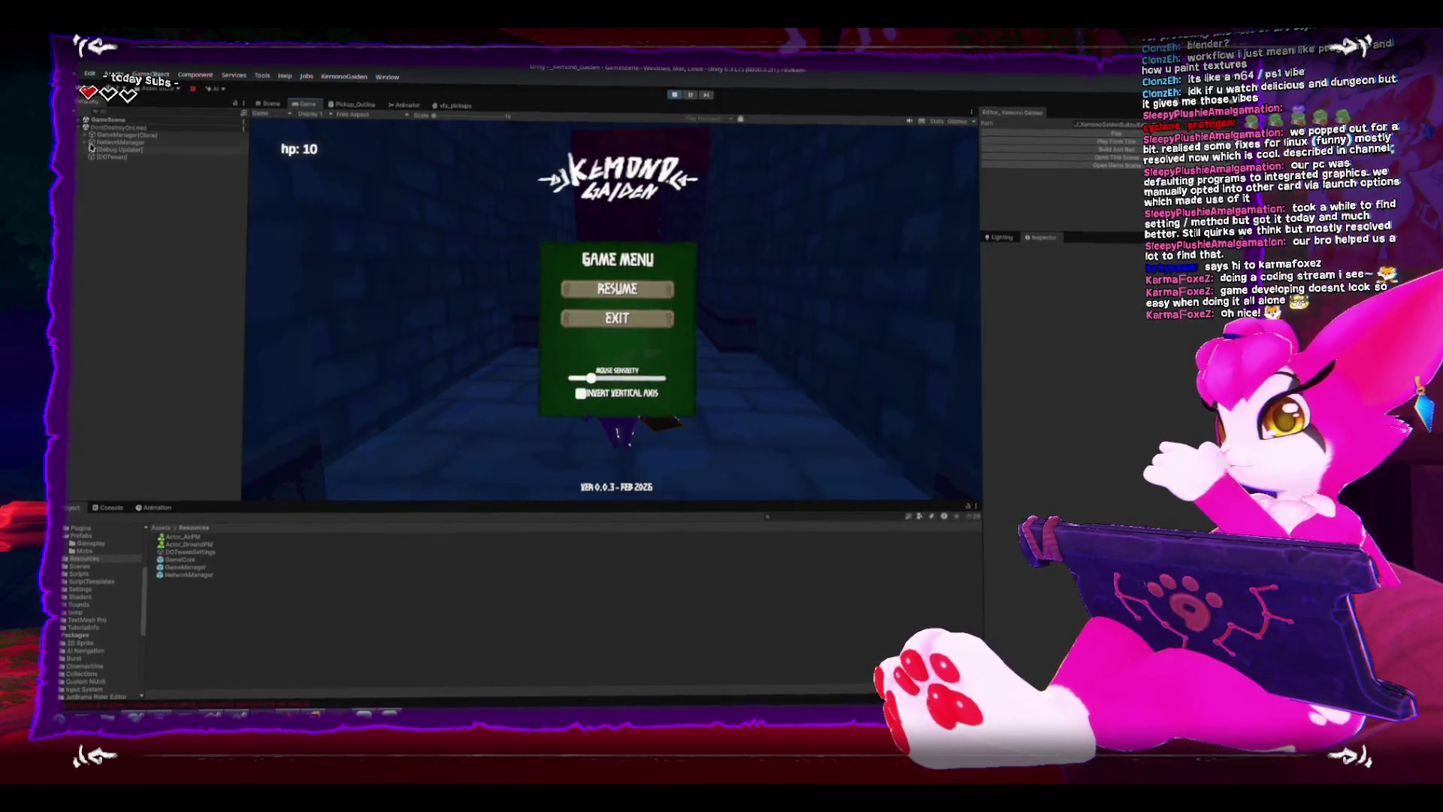
# Select the runtime PickupsManager and switch the Inspector to debug mode.
pyautogui.click(85, 137)
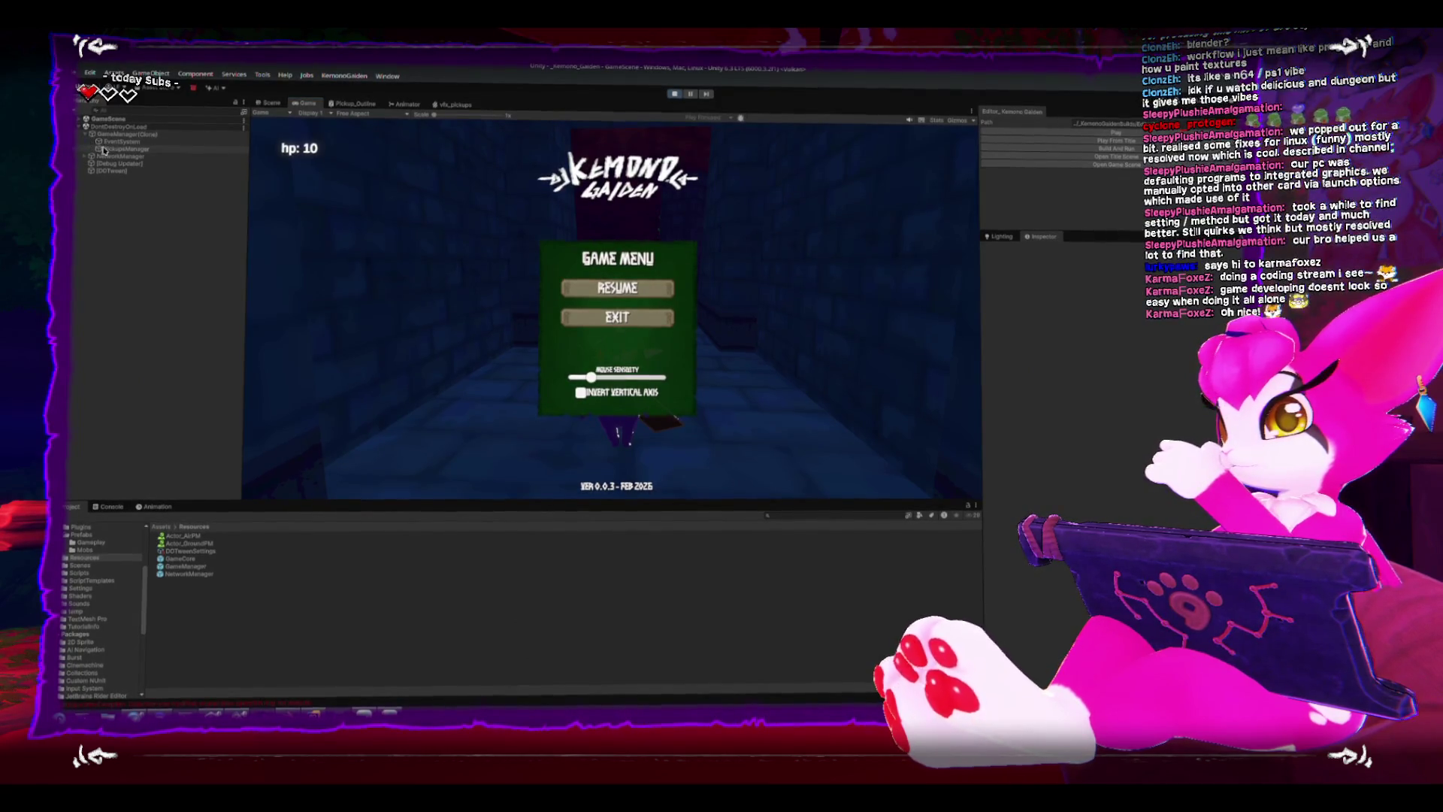
pyautogui.click(124, 149)
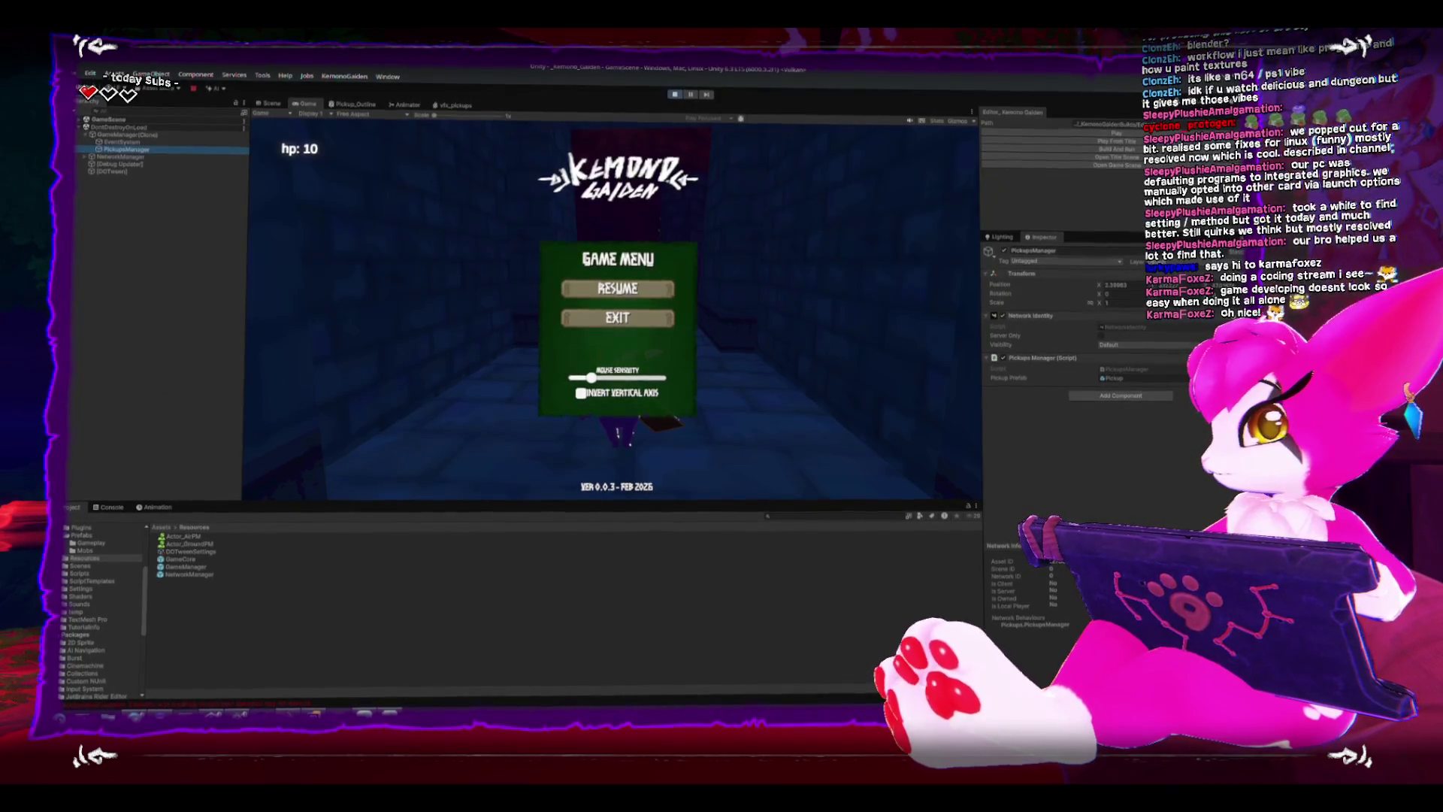
pyautogui.click(1127, 237)
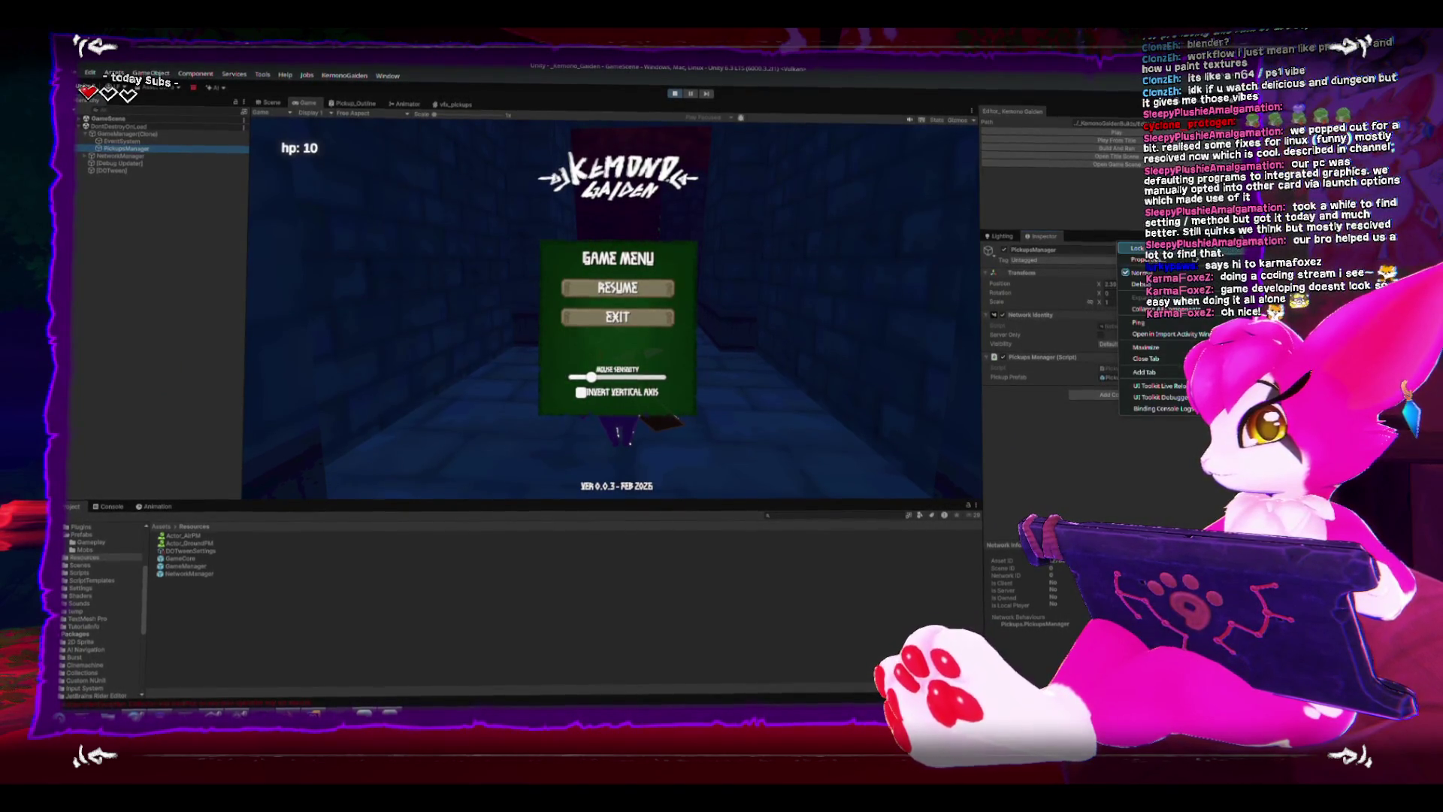
pyautogui.click(1139, 284)
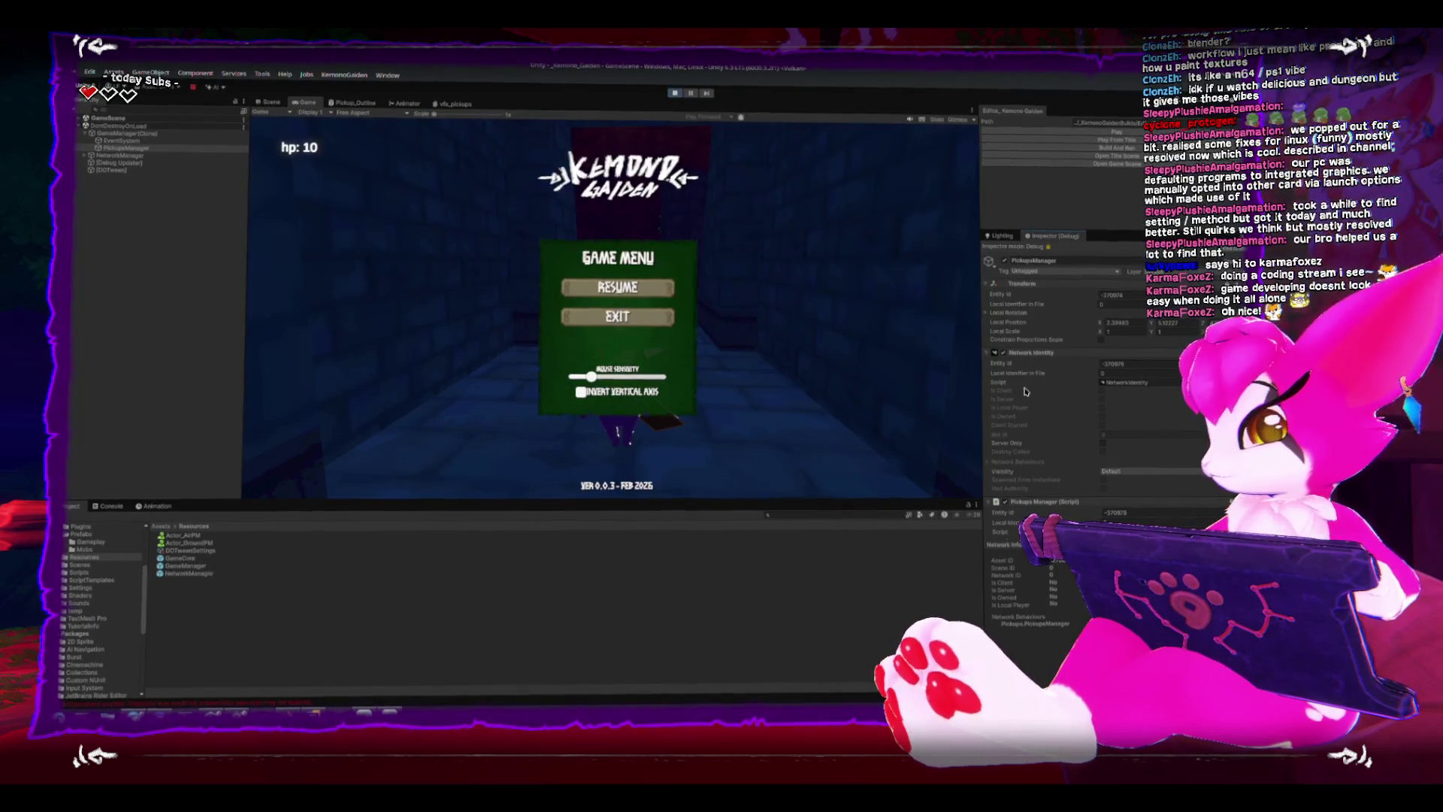
pyautogui.scroll(-2, 1025, 391)
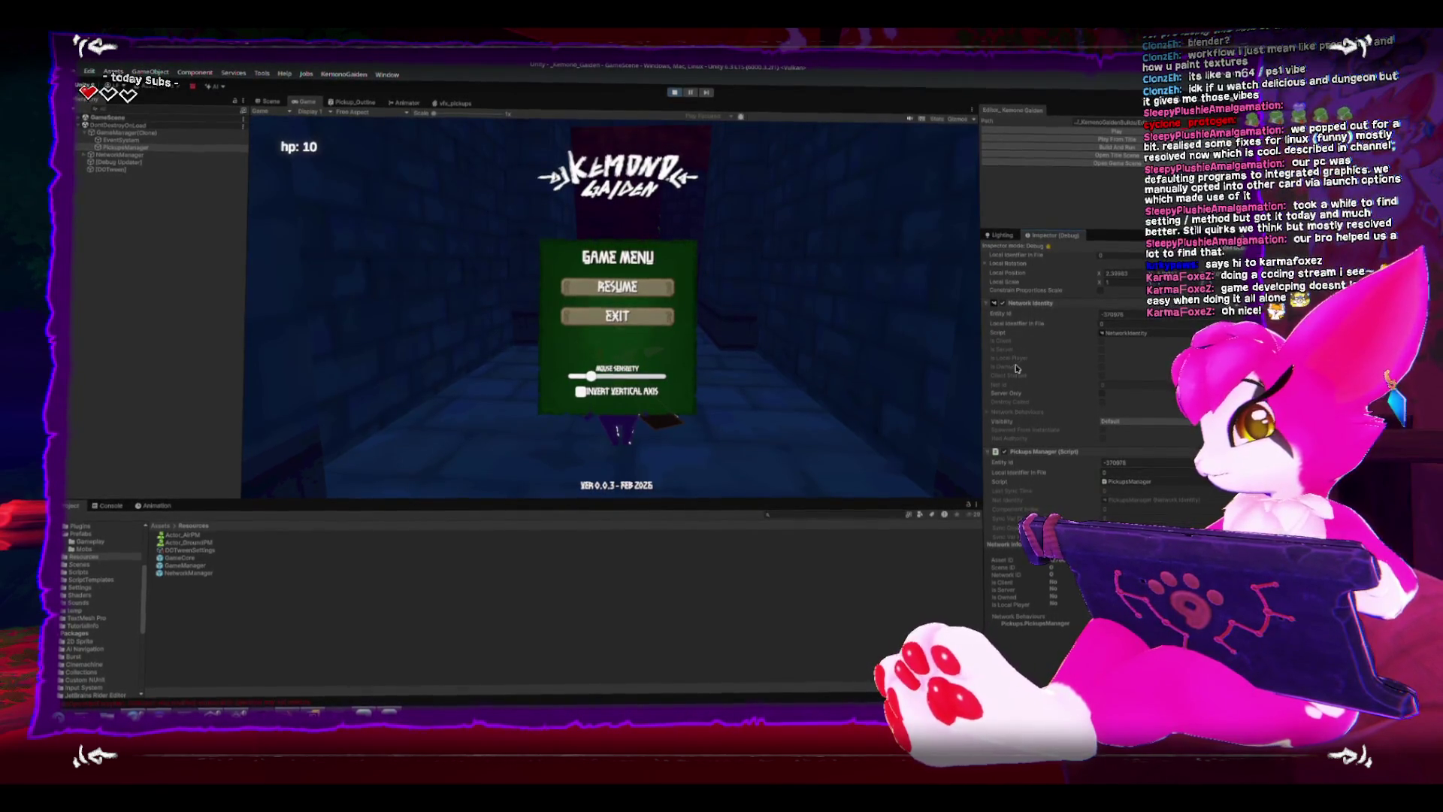
pyautogui.scroll(-1, 1025, 387)
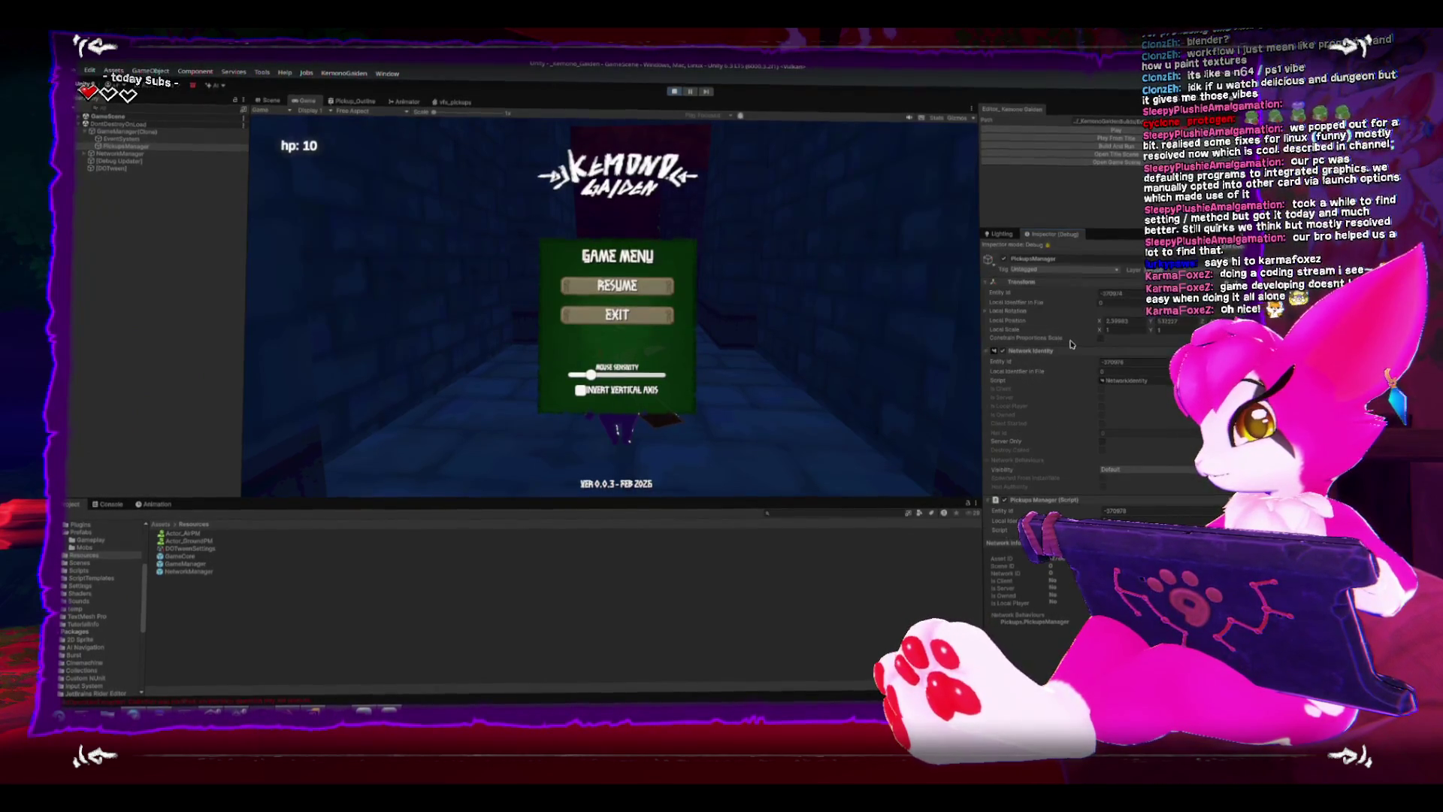
pyautogui.scroll(1, 1067, 349)
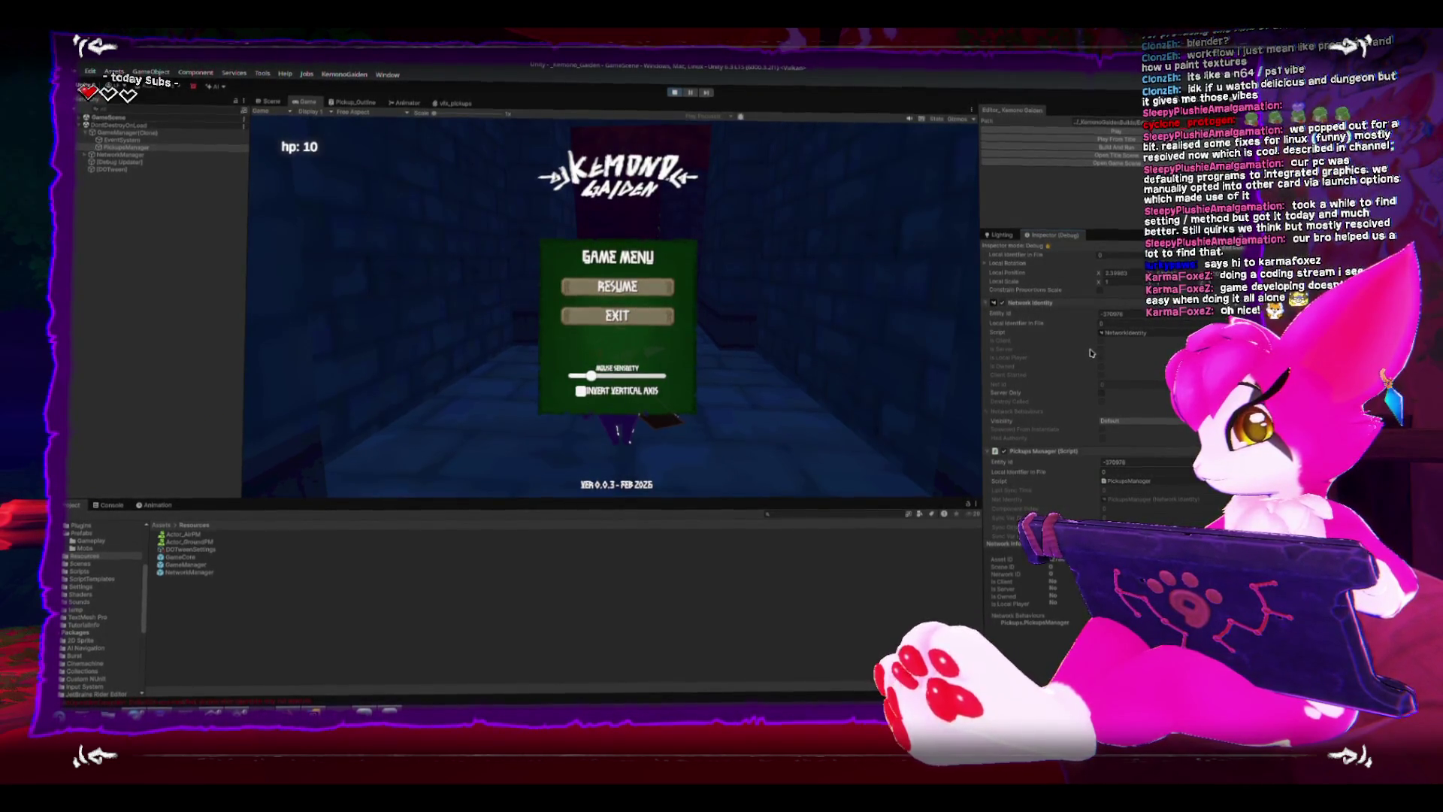
pyautogui.scroll(-1, 1082, 401)
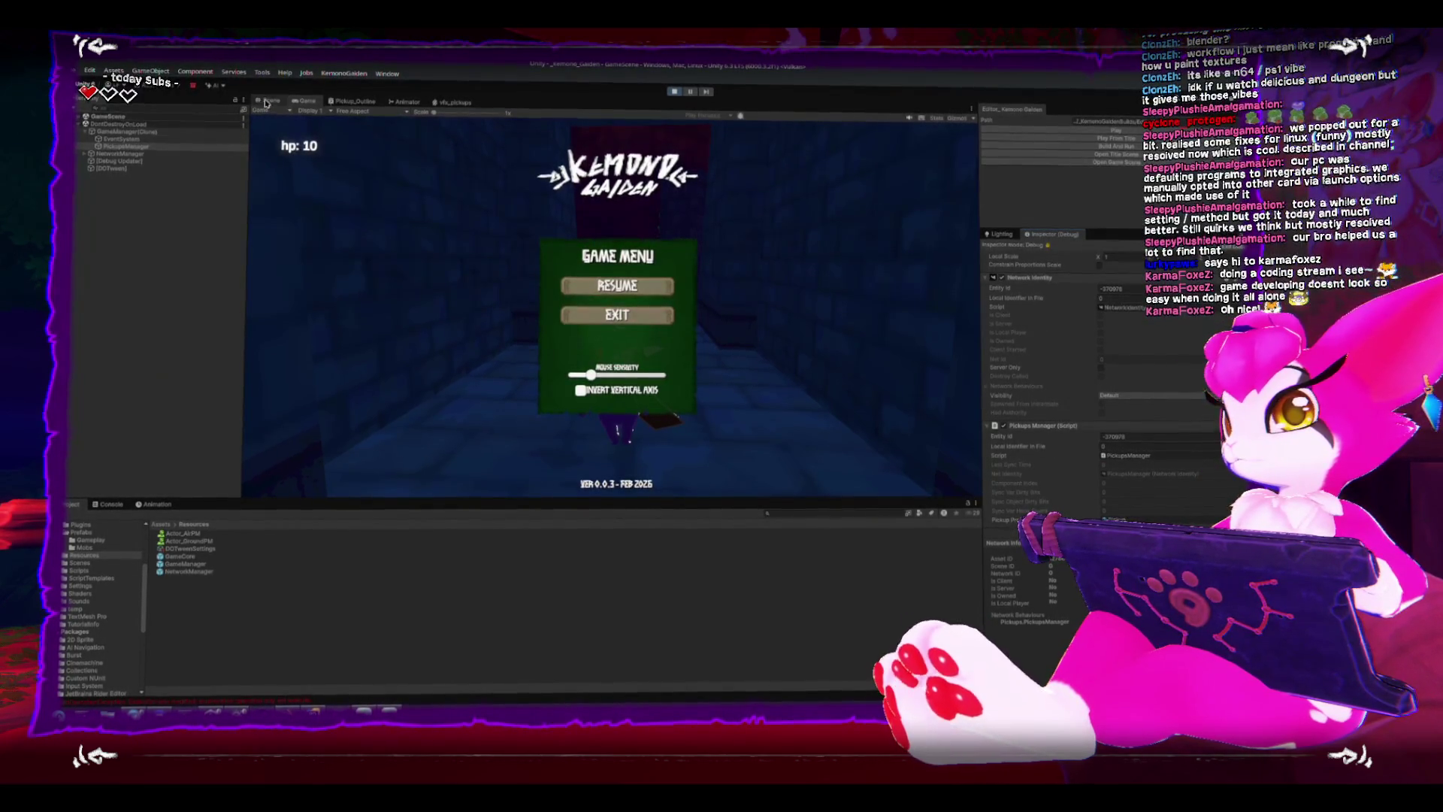
# Select Skeleton (12) in the running scene to view its Health Points.
pyautogui.click(84, 118)
pyautogui.scroll(-2, 96, 307)
pyautogui.click(107, 380)
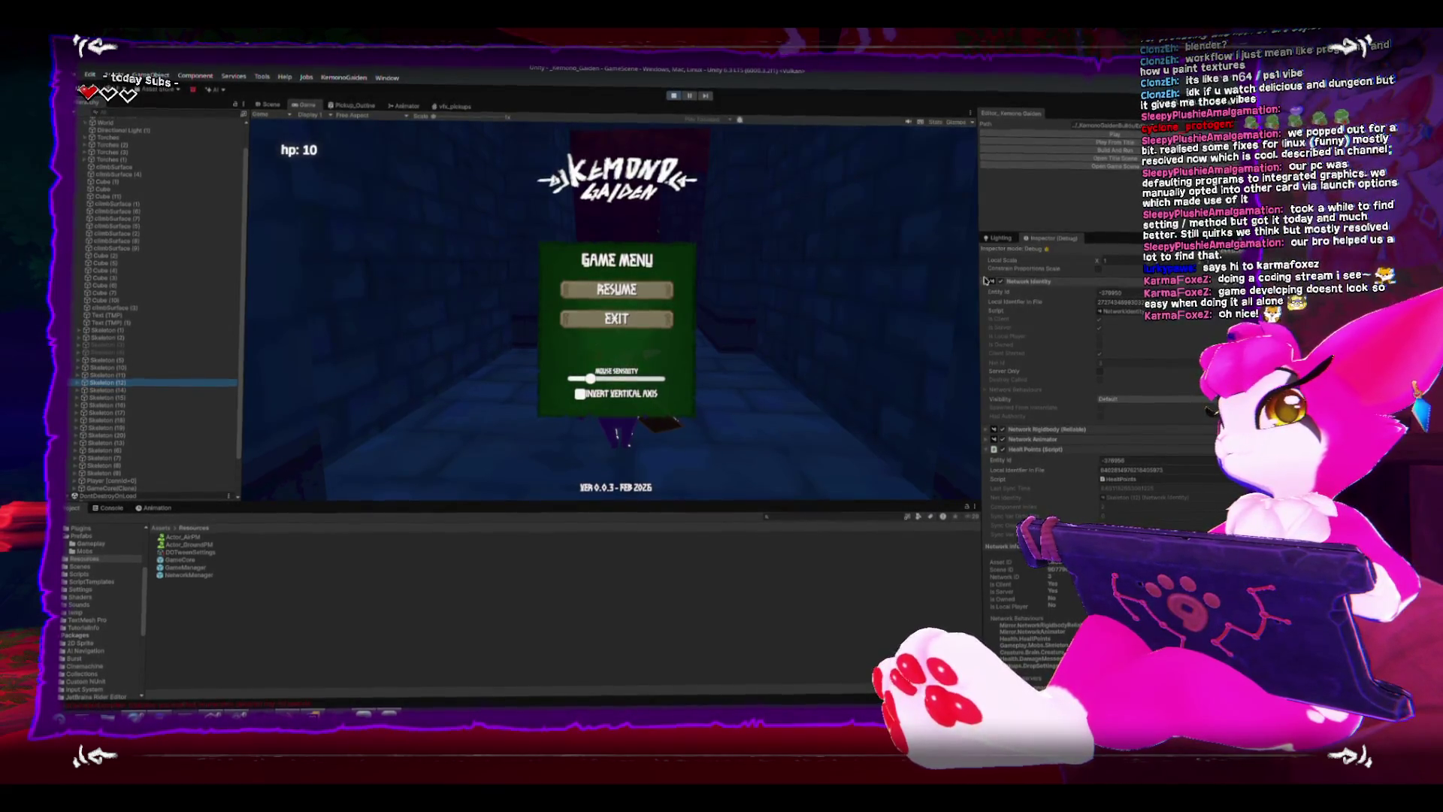
# Stop play mode and inspect PickupsManager's components inside the GameManager prefab.
pyautogui.click(674, 98)
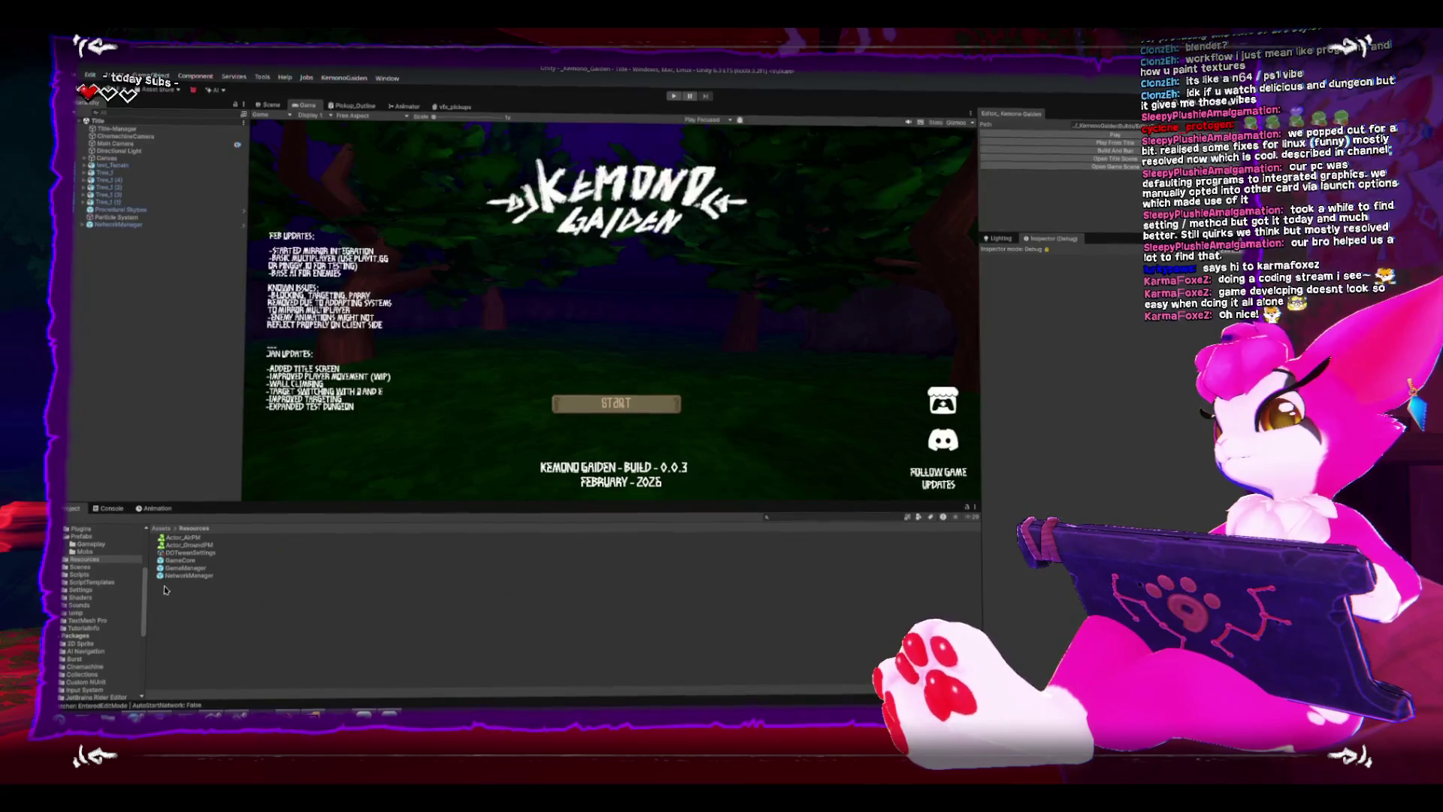
pyautogui.doubleClick(180, 568)
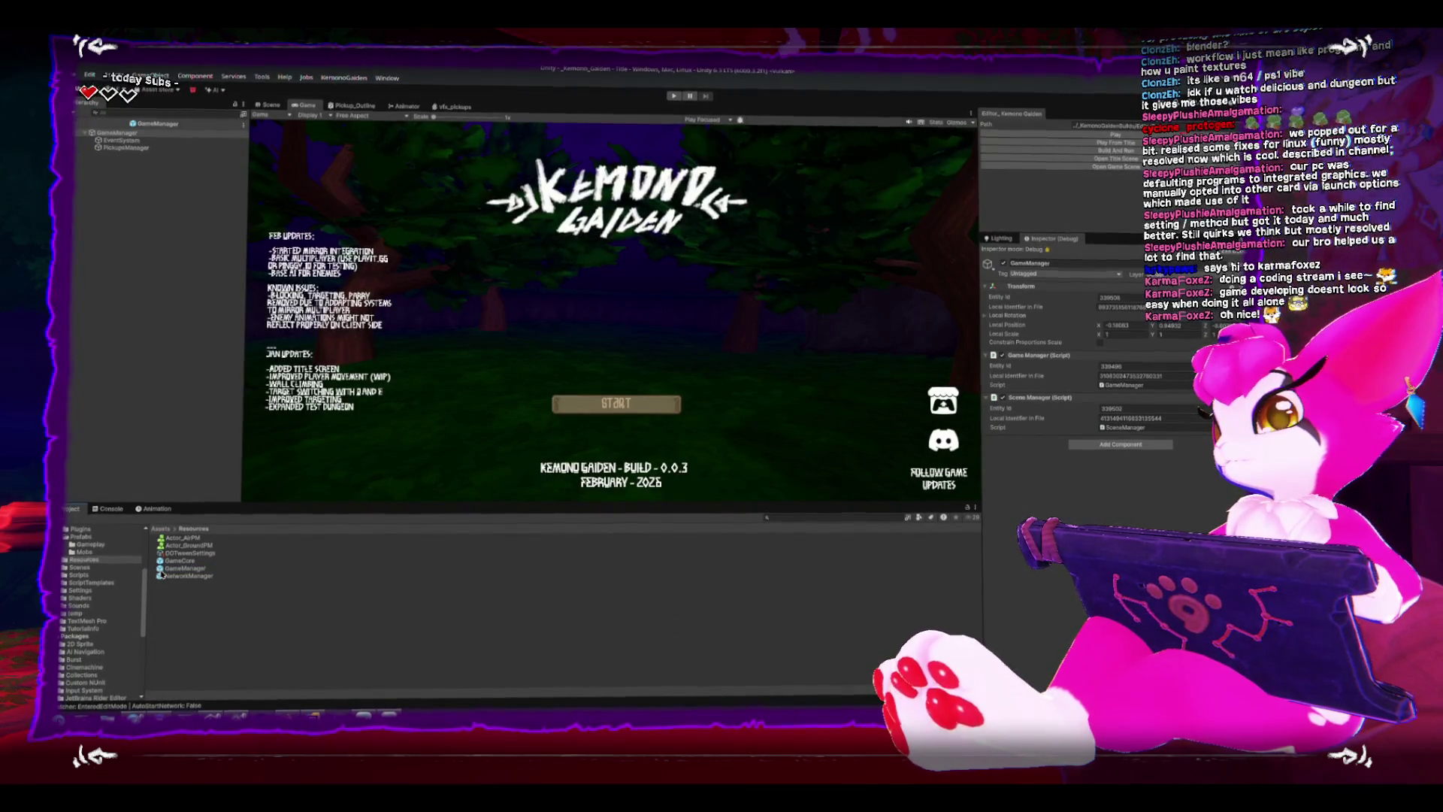
pyautogui.click(121, 148)
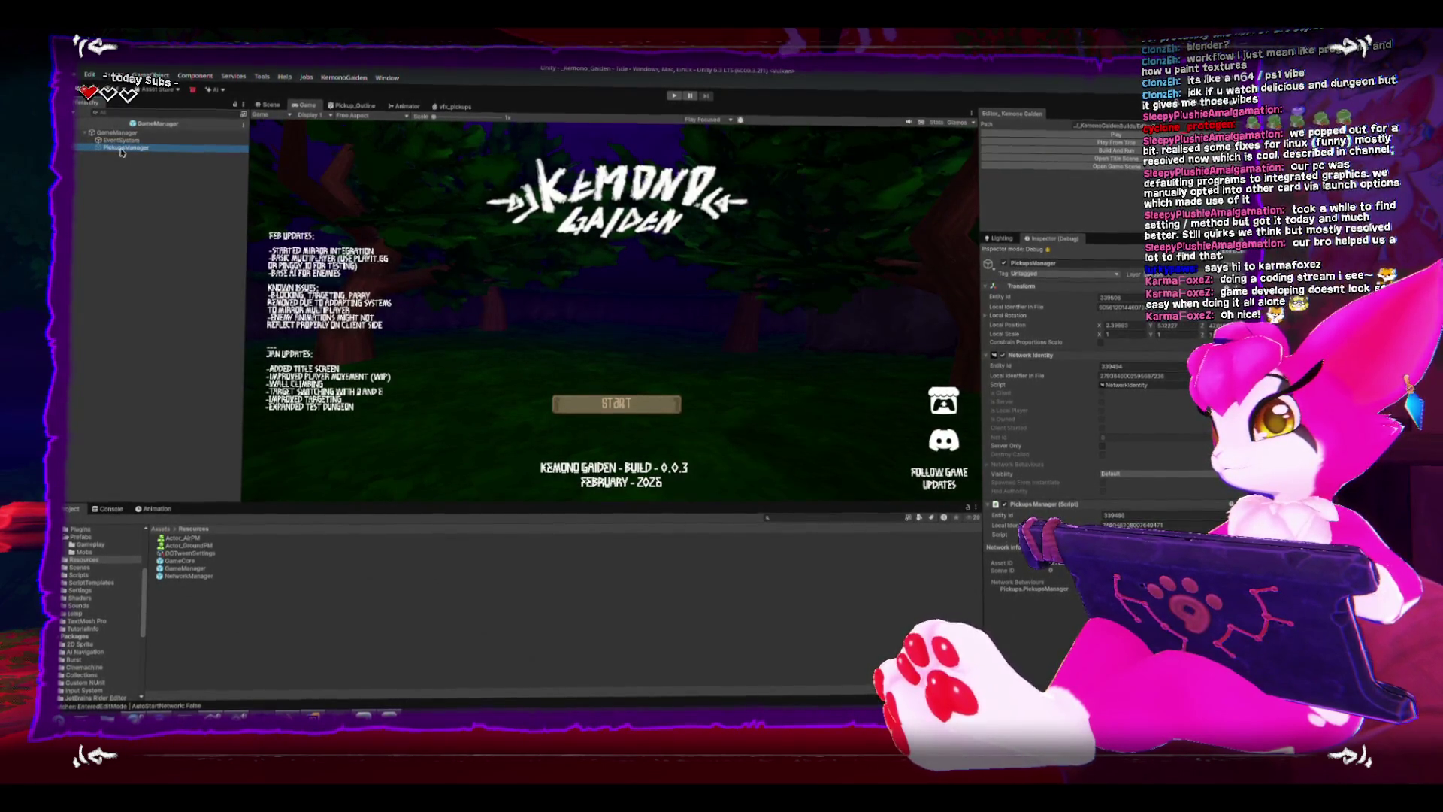
pyautogui.rightClick(122, 153)
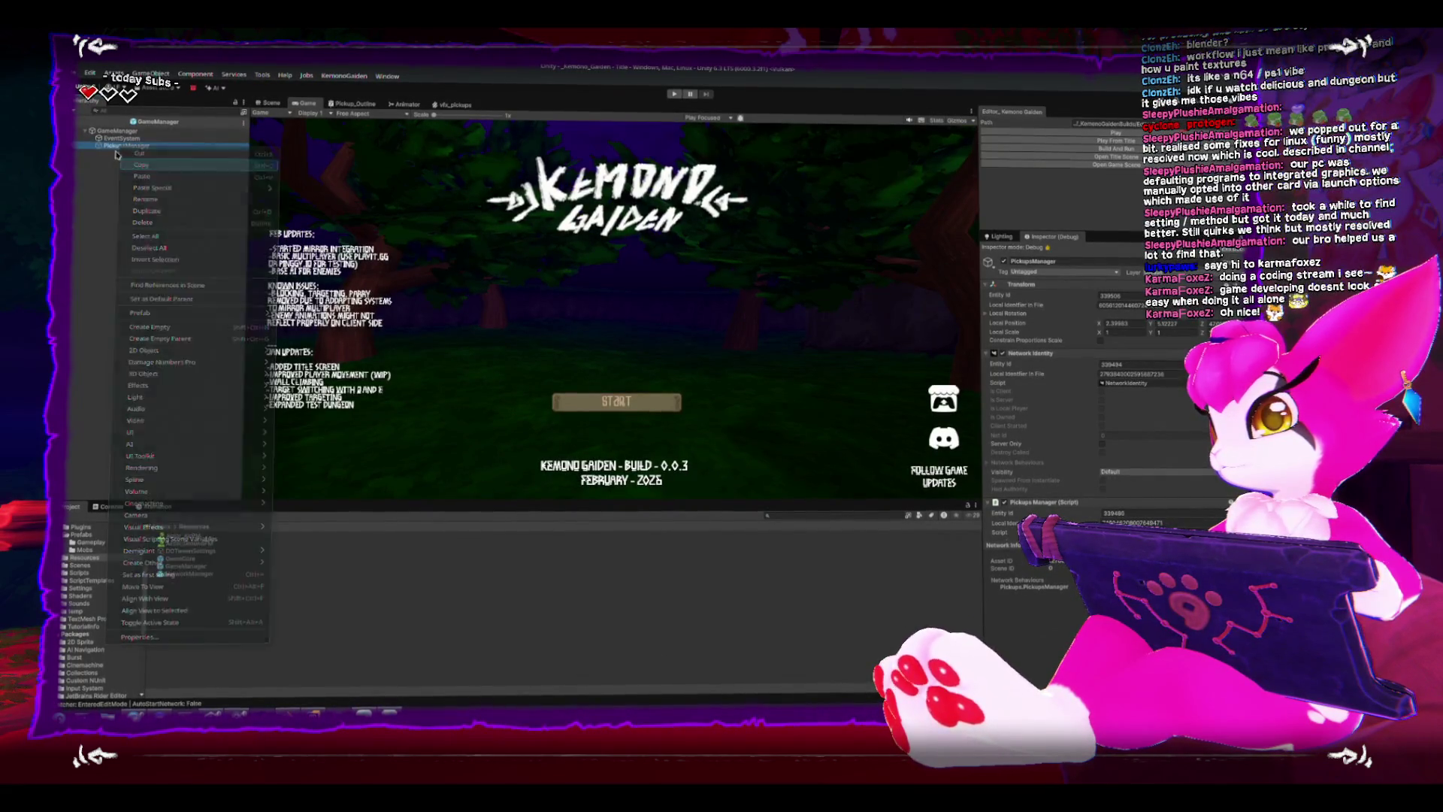
pyautogui.click(77, 126)
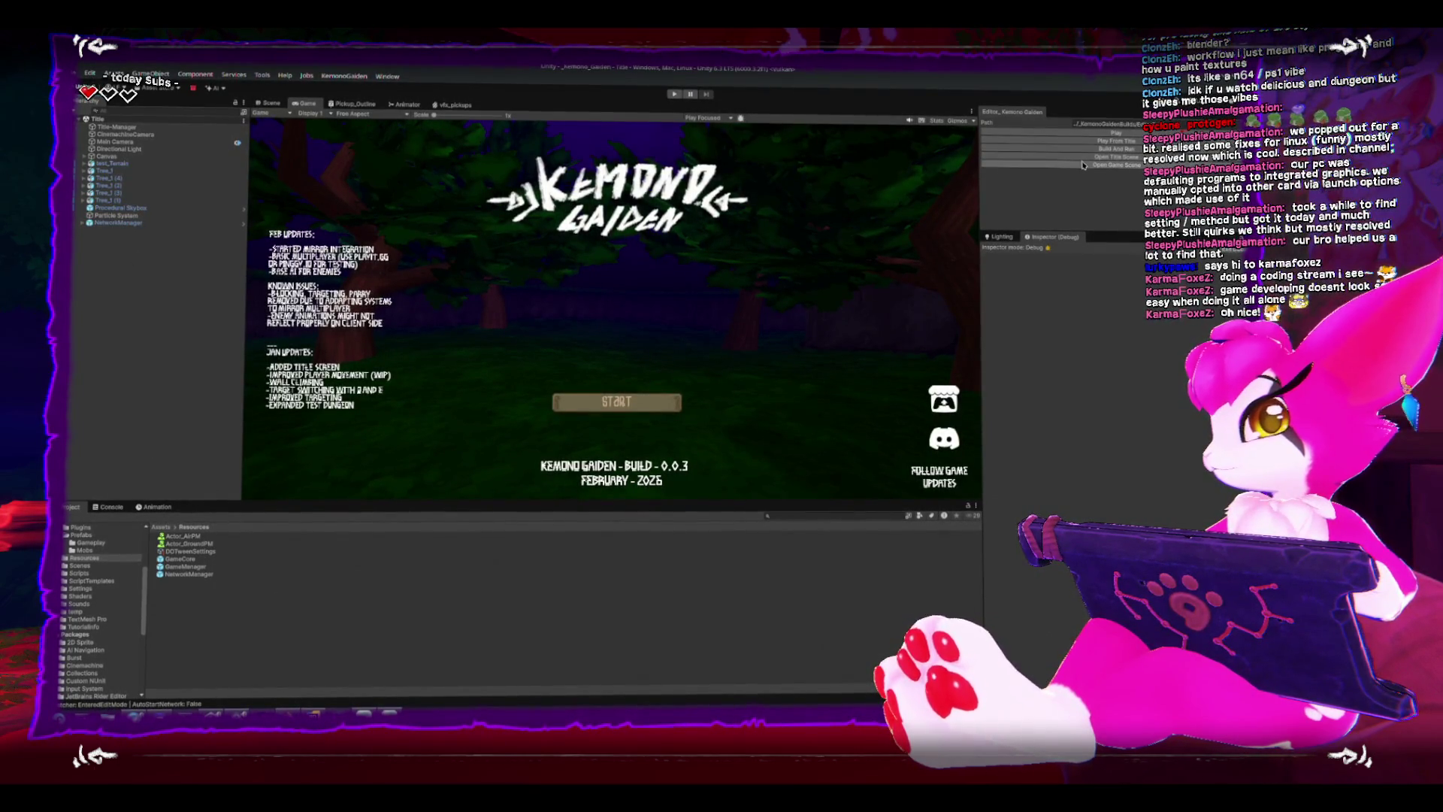
# Load GameScene, drag PickupsManager to the top of the Hierarchy, and open PickupsManager.cs in Rider.
pyautogui.press('Return')
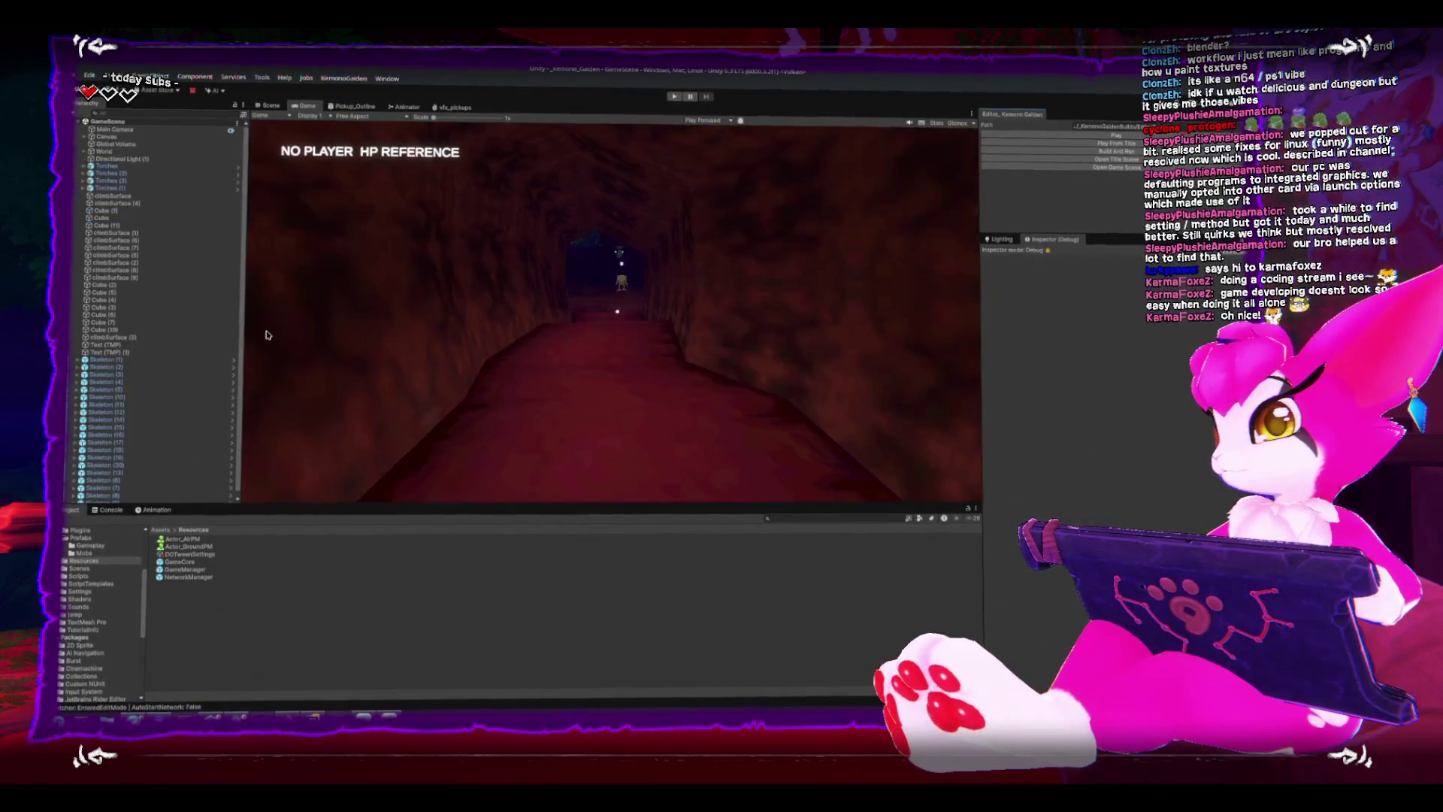
pyautogui.click(190, 302)
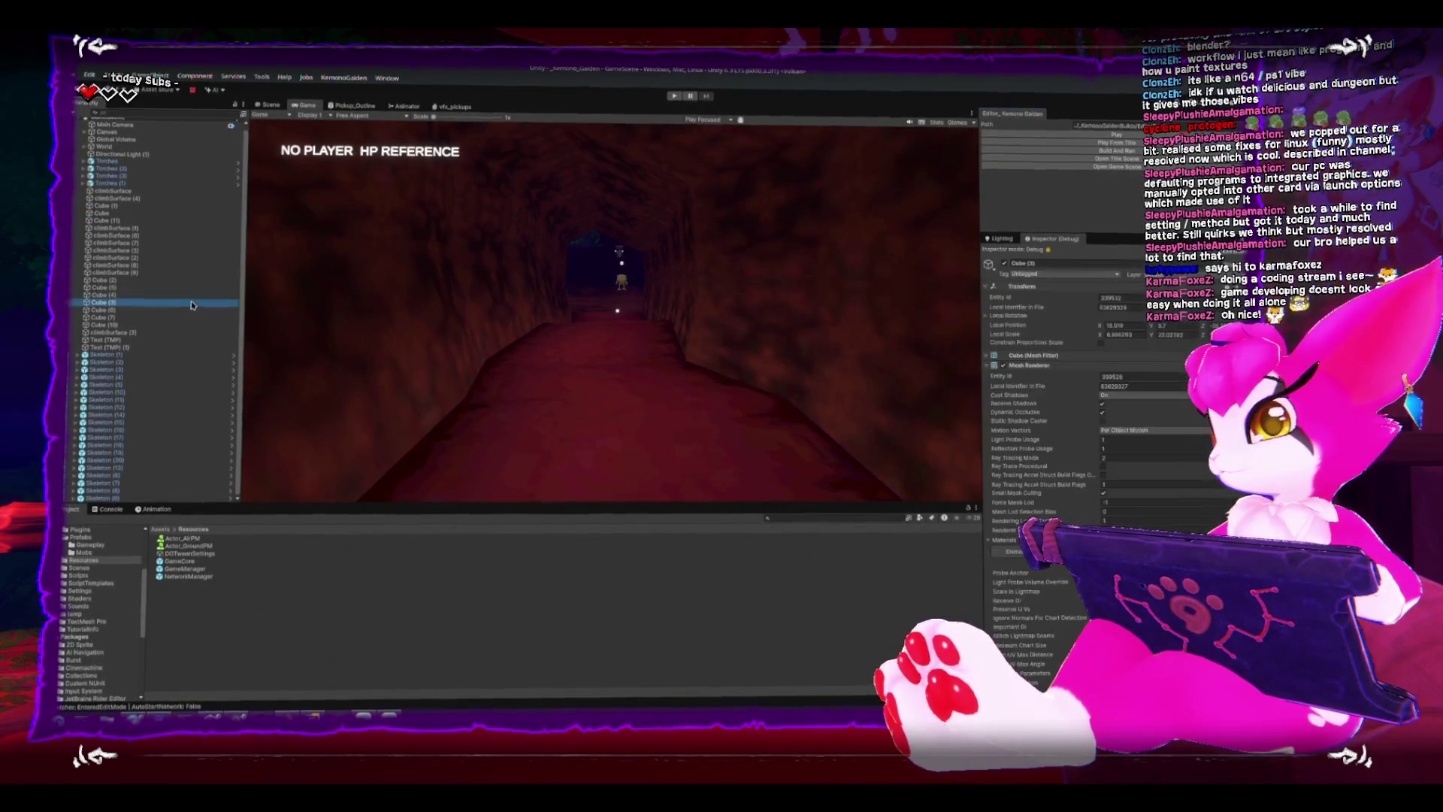
pyautogui.scroll(1, 170, 310)
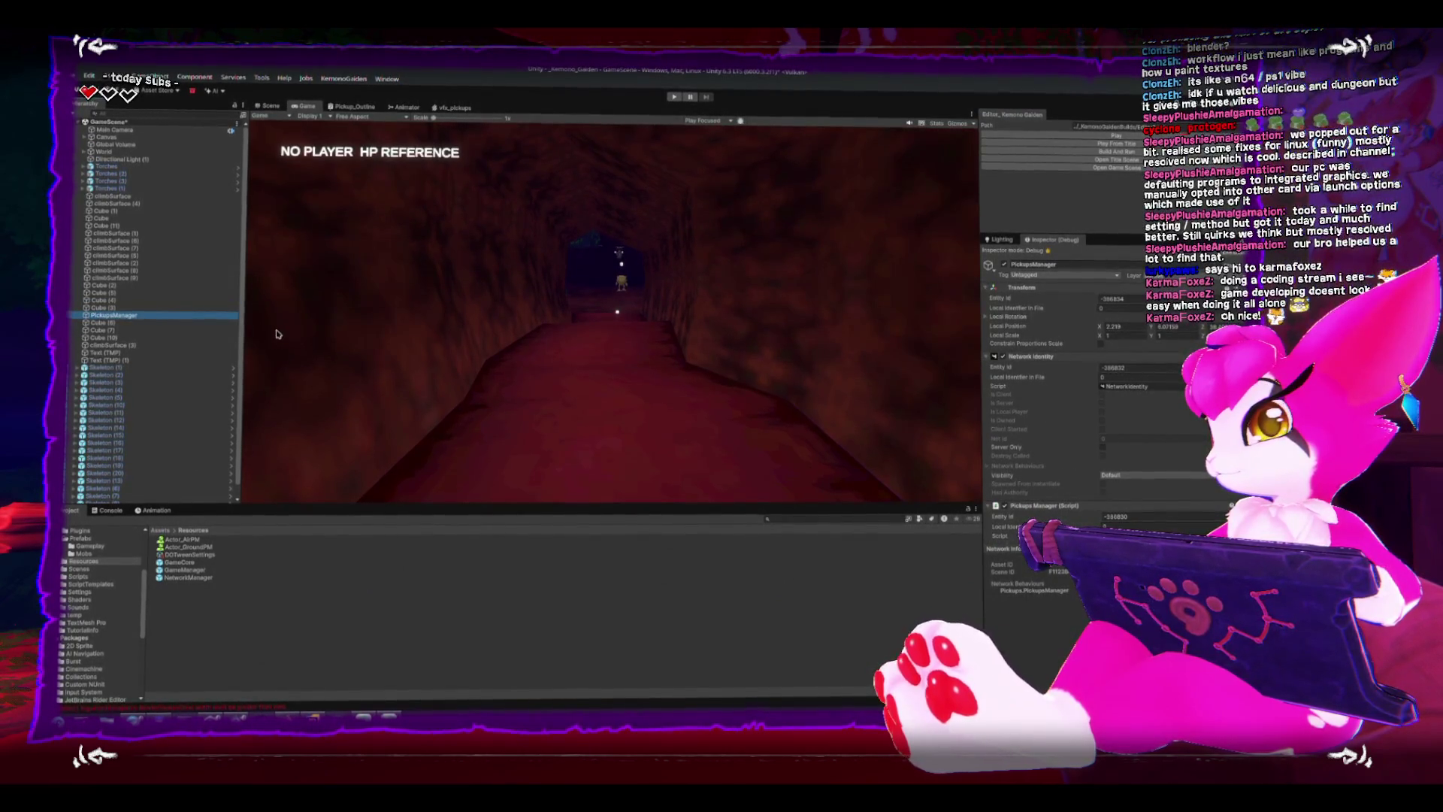
pyautogui.click(104, 324)
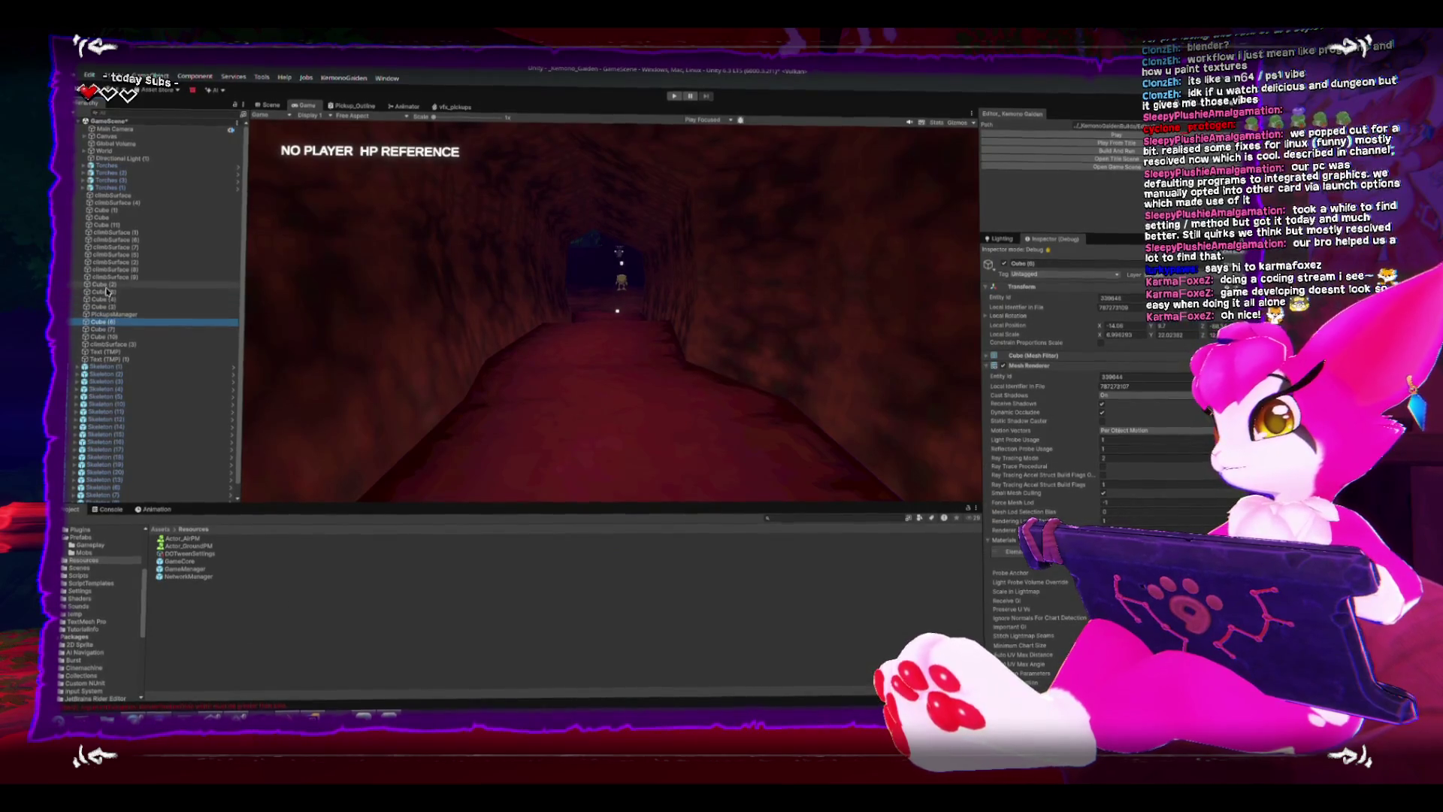
pyautogui.moveTo(112, 313); pyautogui.dragTo(132, 203)
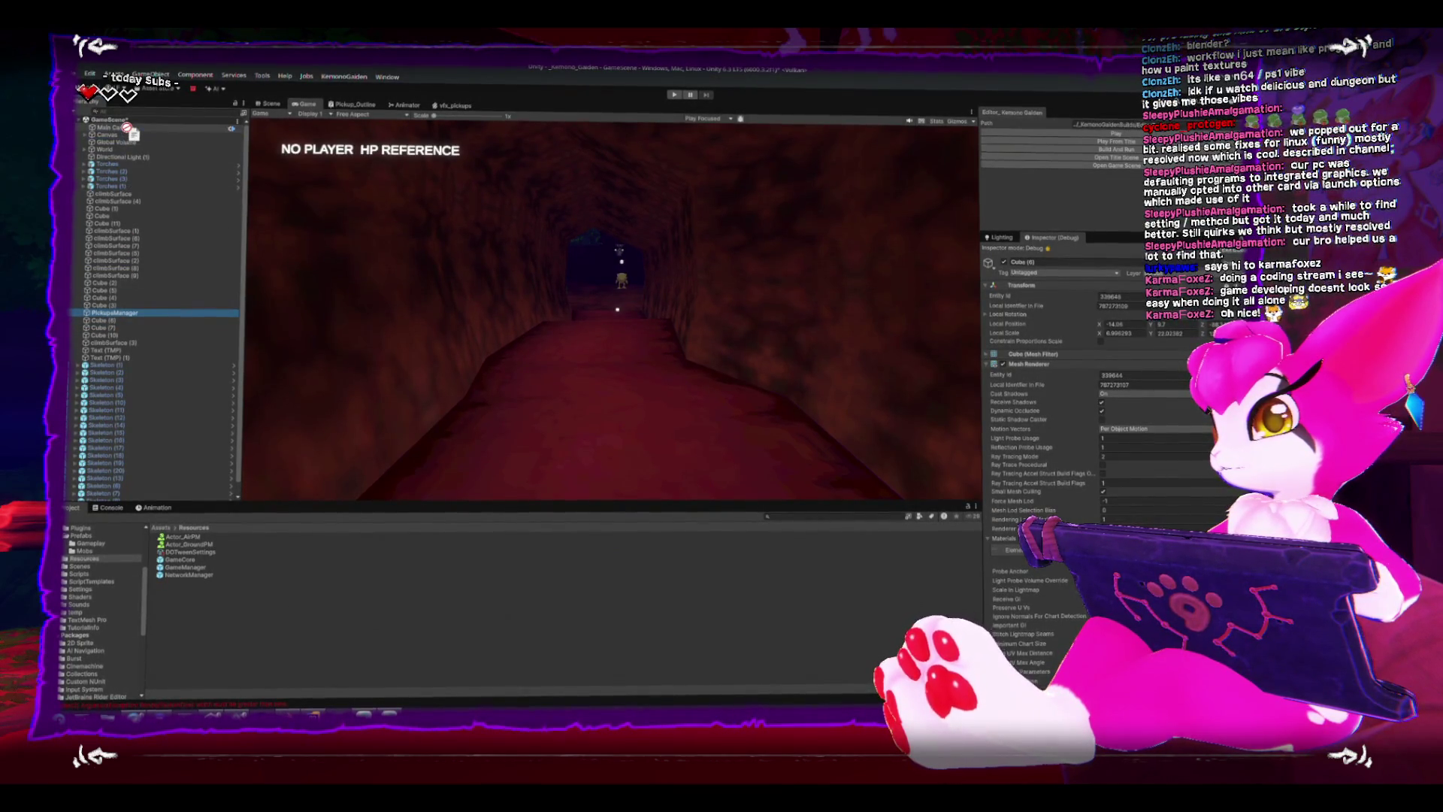
pyautogui.moveTo(129, 135); pyautogui.dragTo(131, 137)
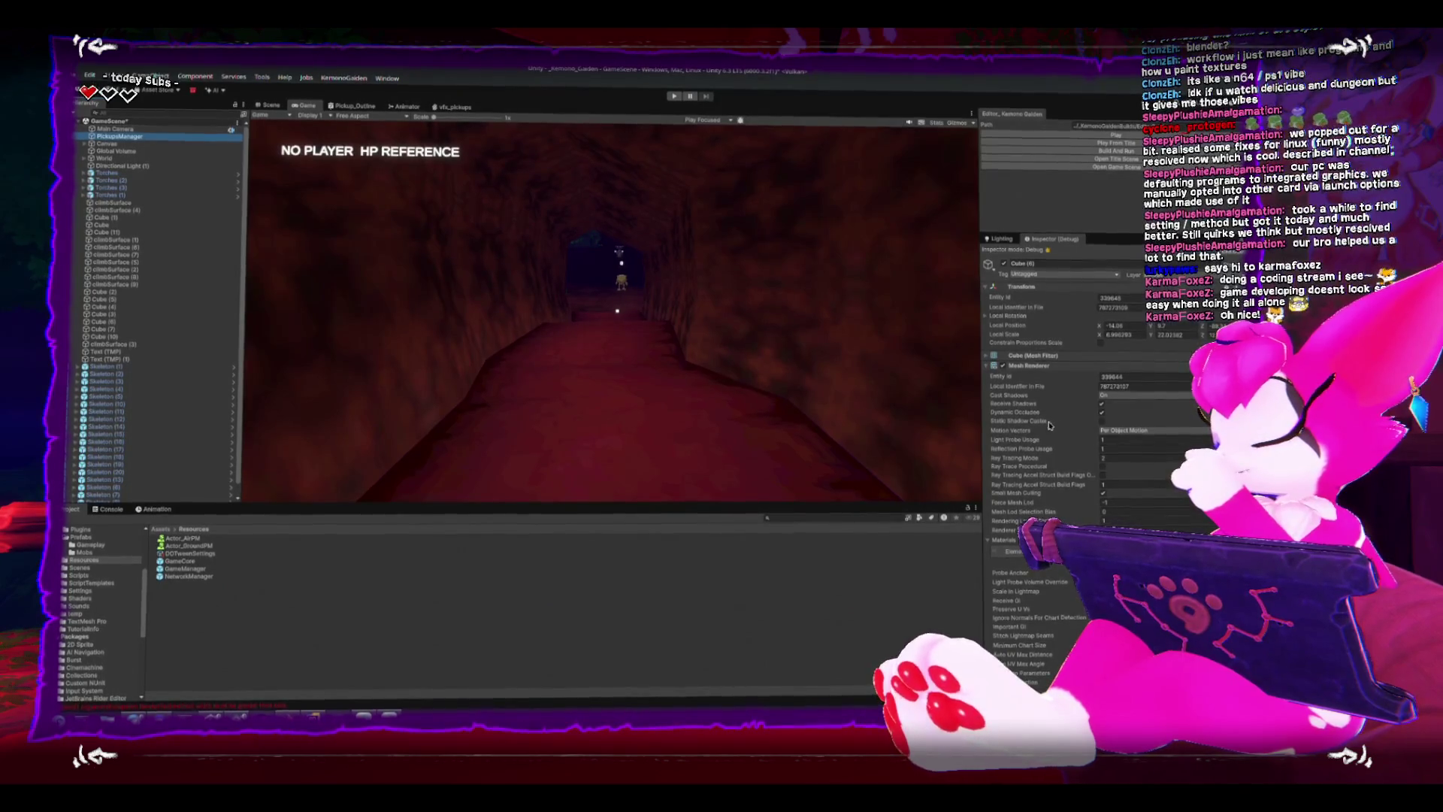
pyautogui.scroll(-3, 1049, 424)
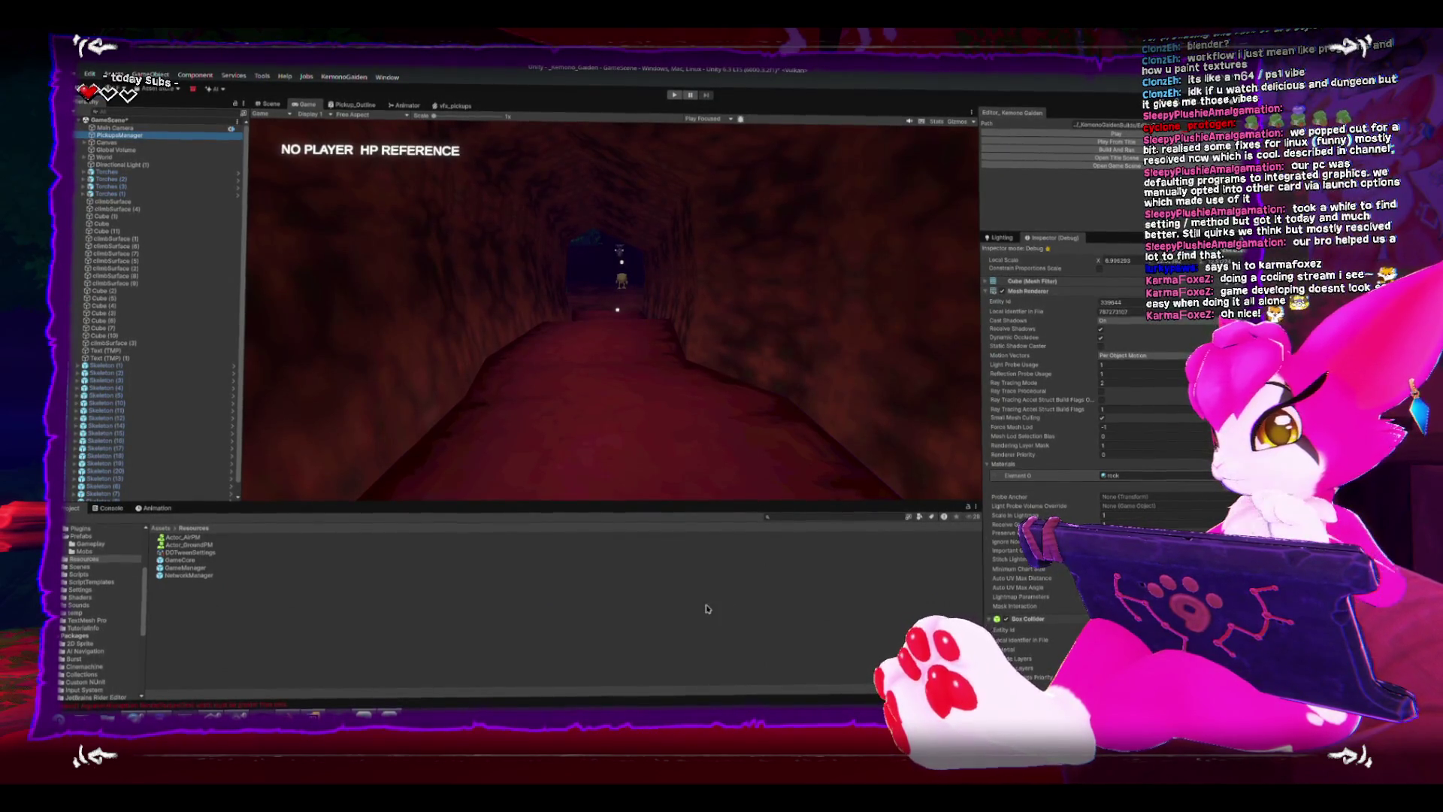
pyautogui.click(316, 714)
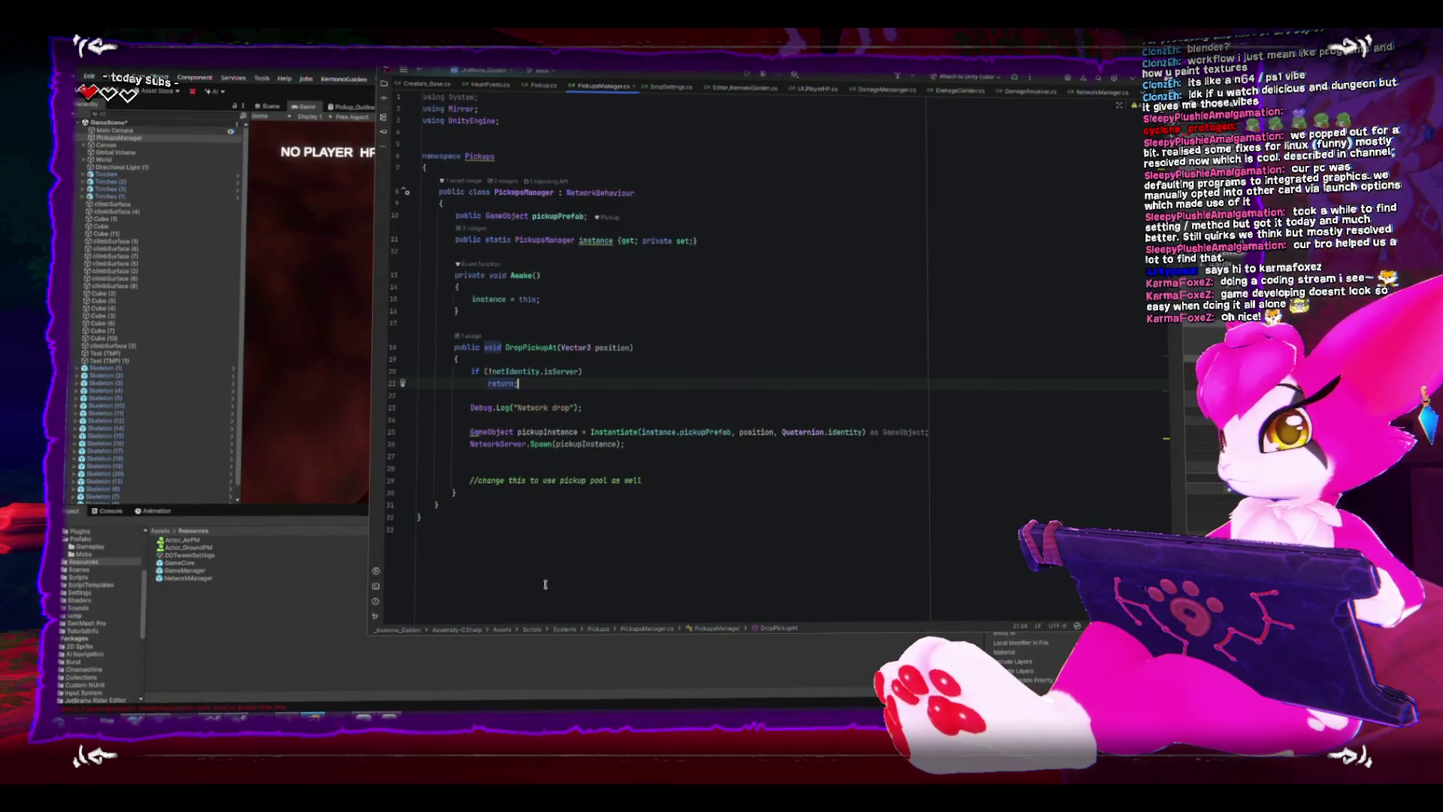
# Glance between Rider and Unity, check the Console, and list the Scenes folder.
pyautogui.click(314, 287)
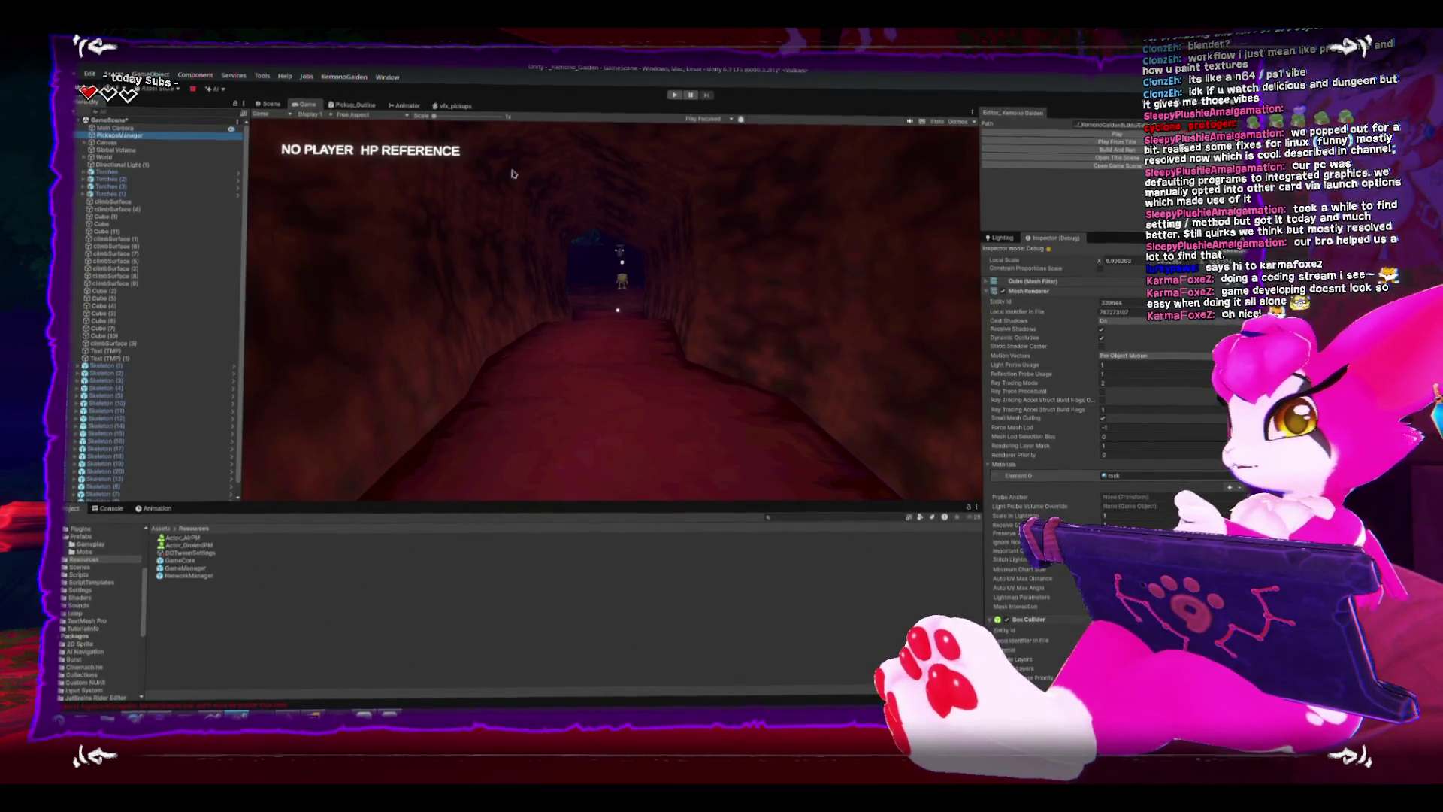
pyautogui.scroll(1, 1063, 298)
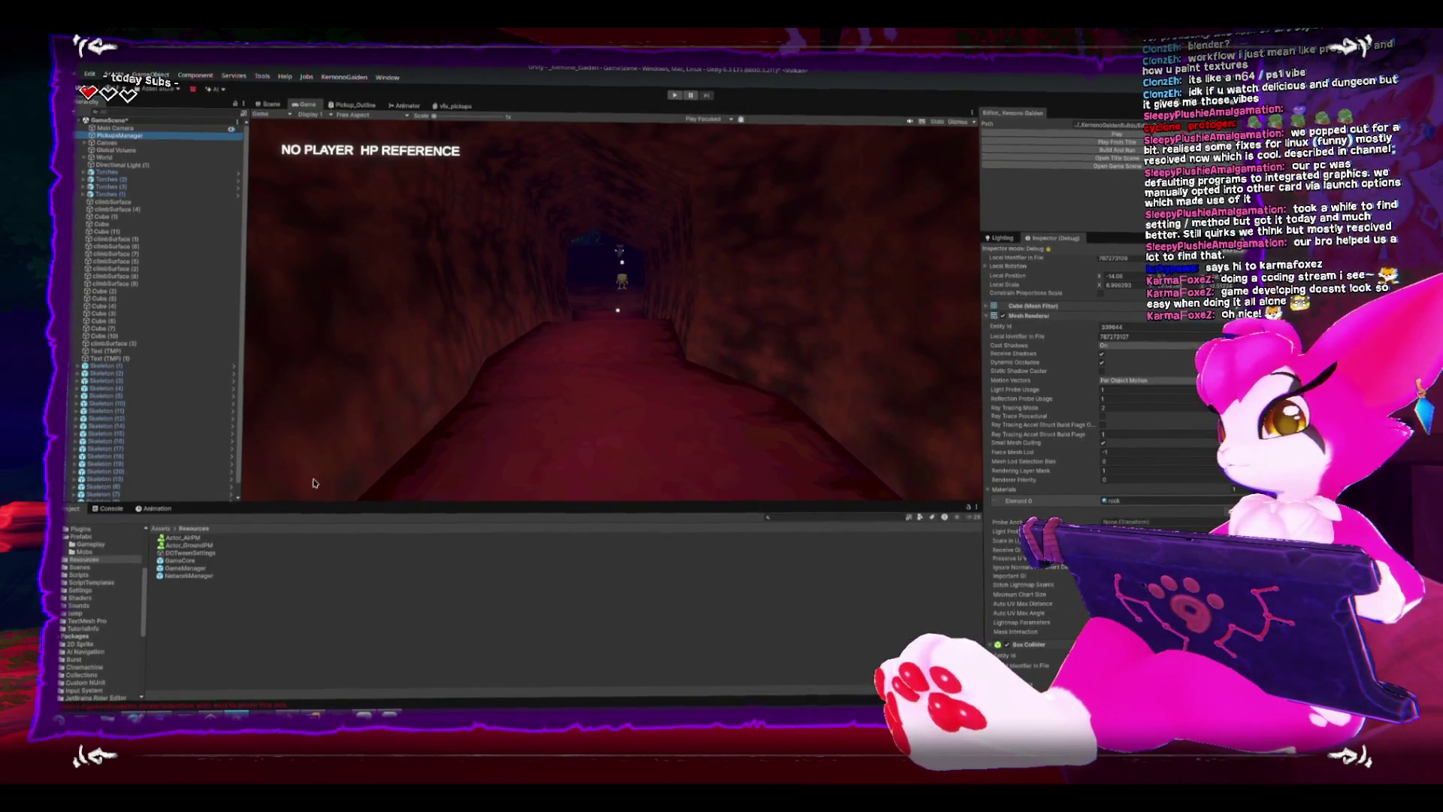
pyautogui.click(111, 510)
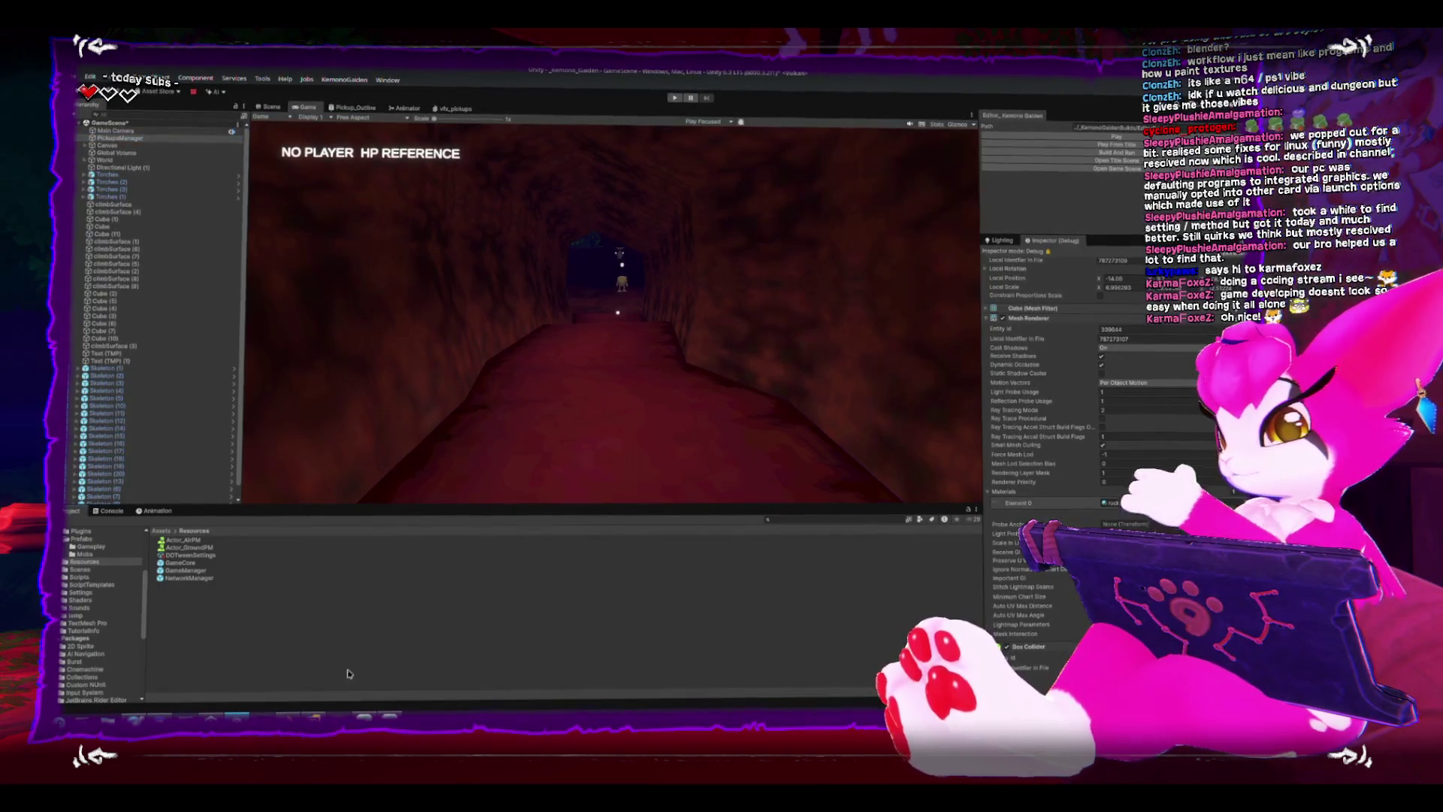
pyautogui.hotkey('alt', 'Tab')
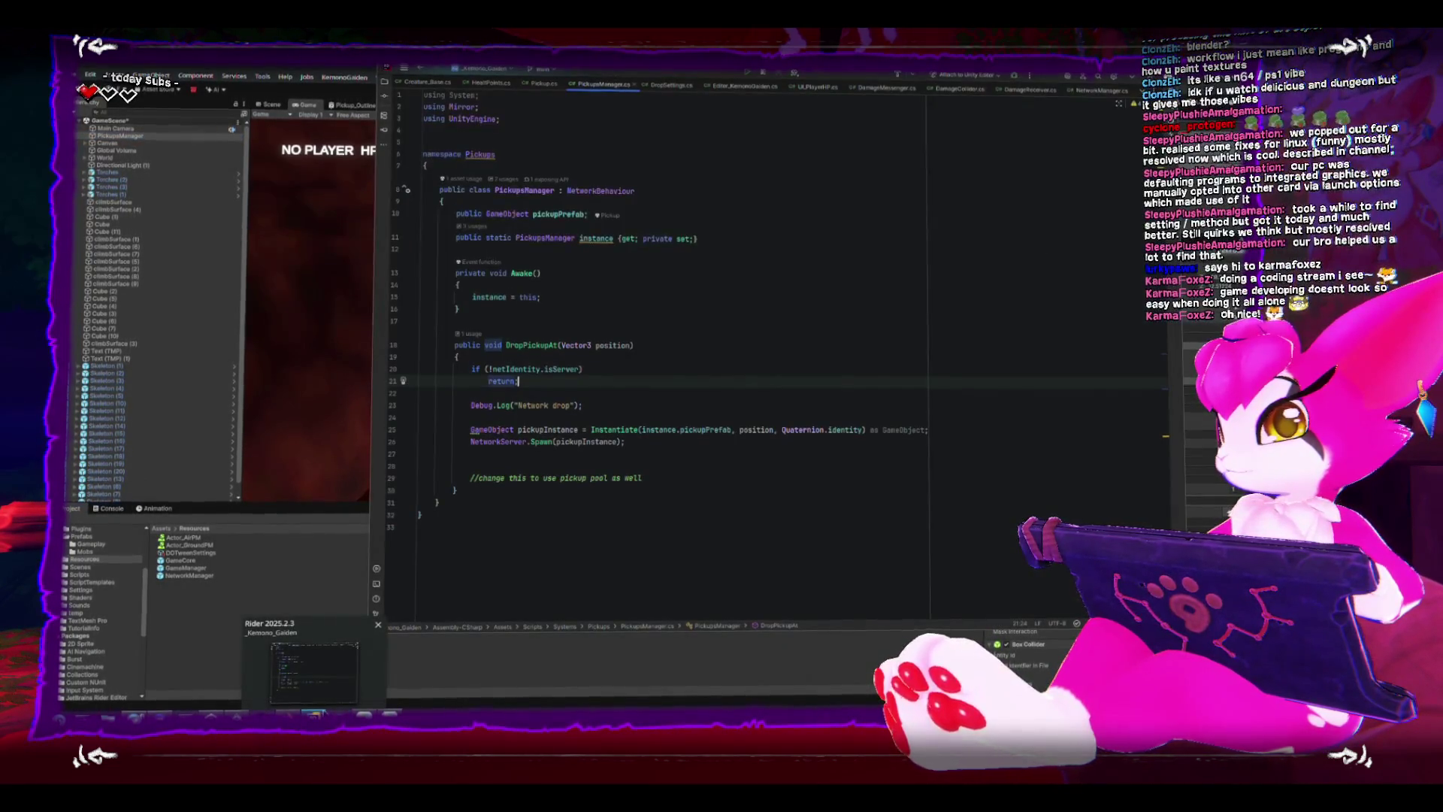
pyautogui.hotkey('alt', 'Tab')
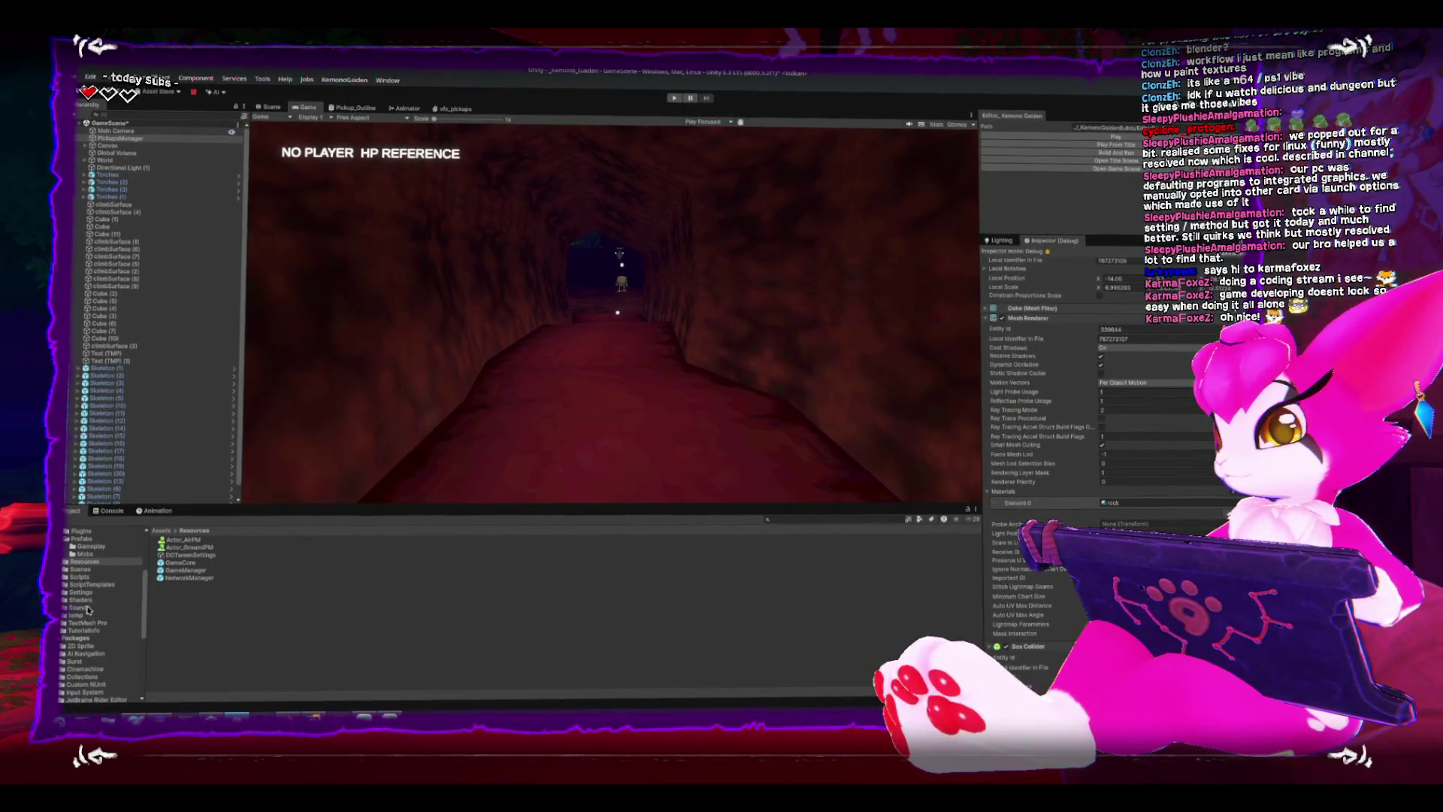
pyautogui.click(82, 568)
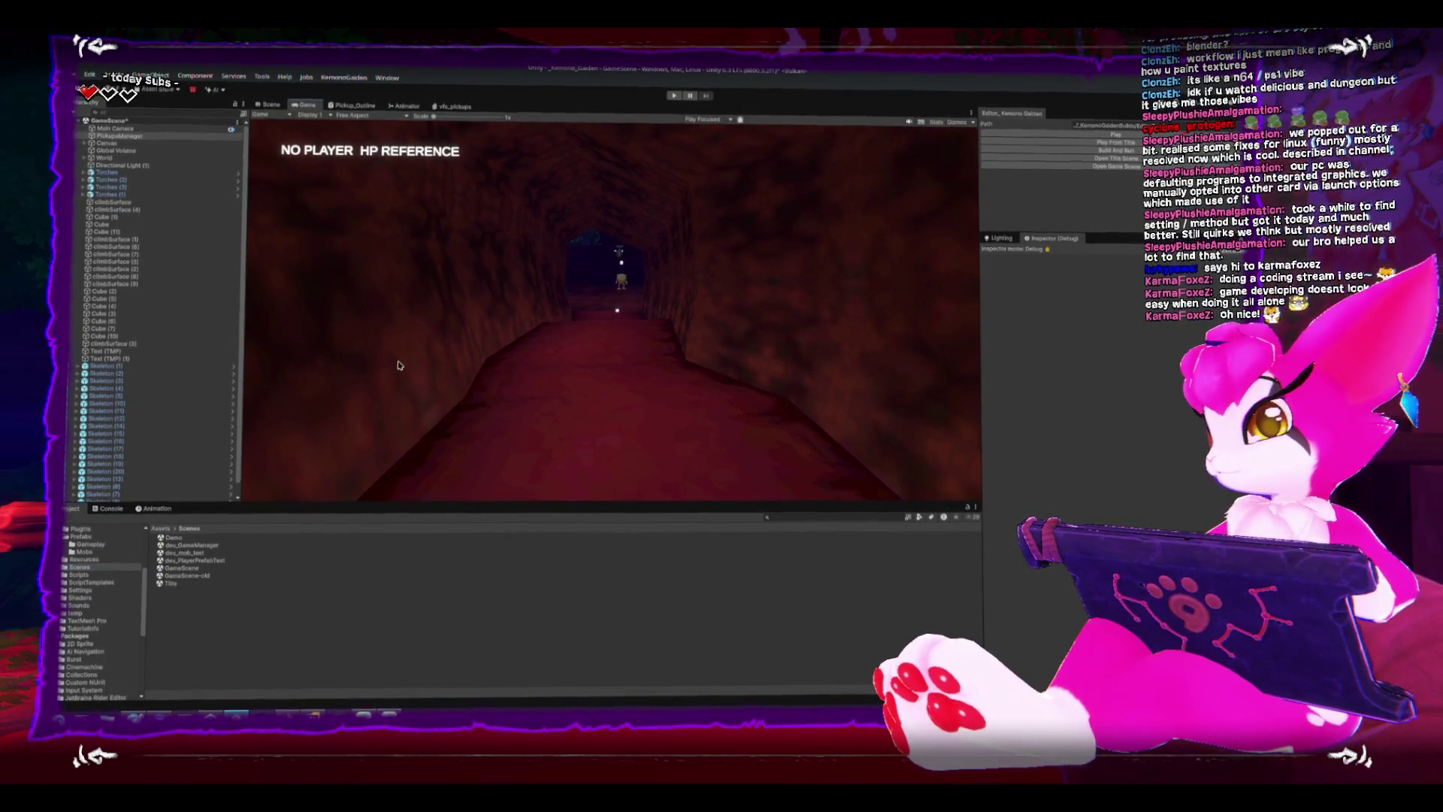
# Open the dev_GameManager scene and inspect GameManager, PickupsManager and EventSystem.
pyautogui.click(175, 549)
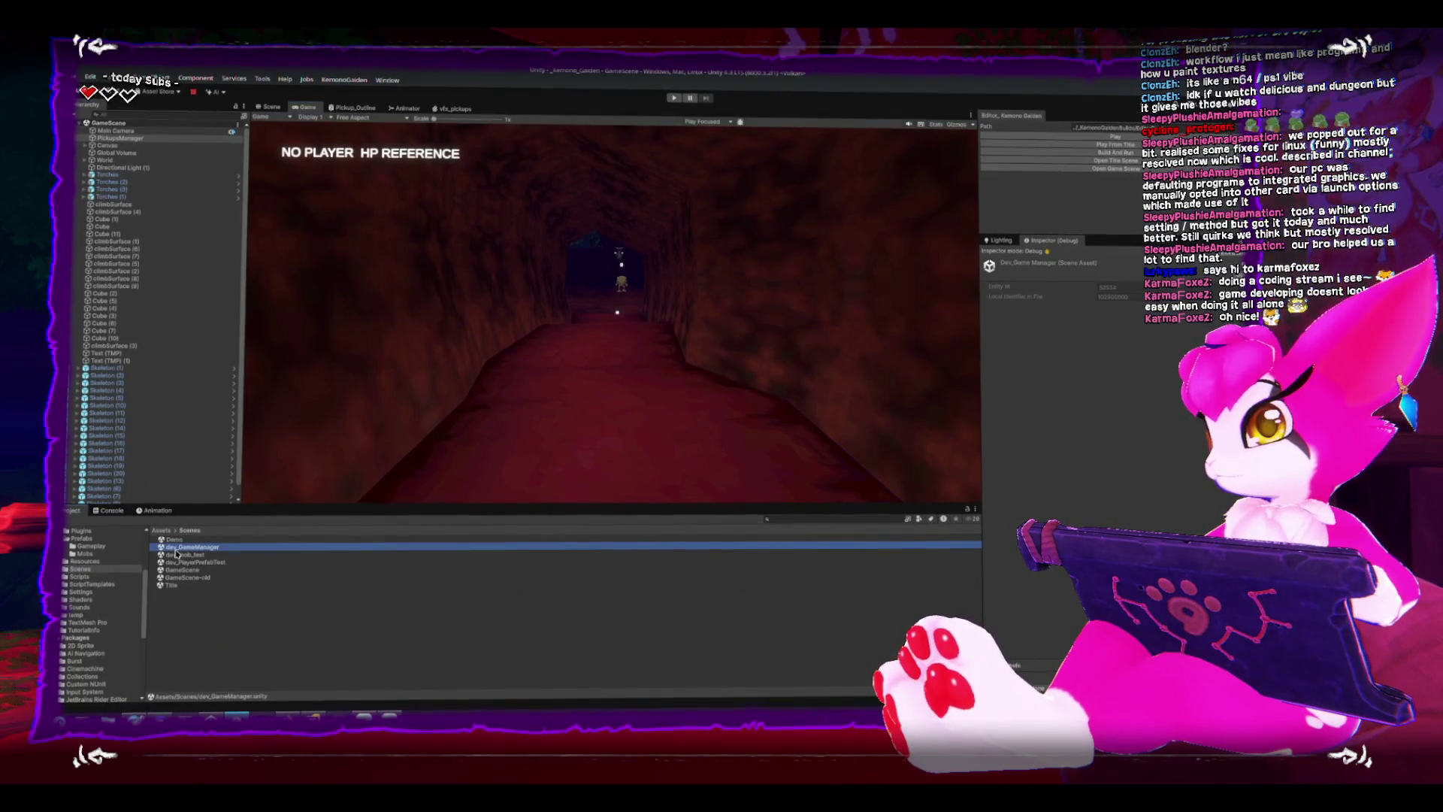
pyautogui.doubleClick(176, 549)
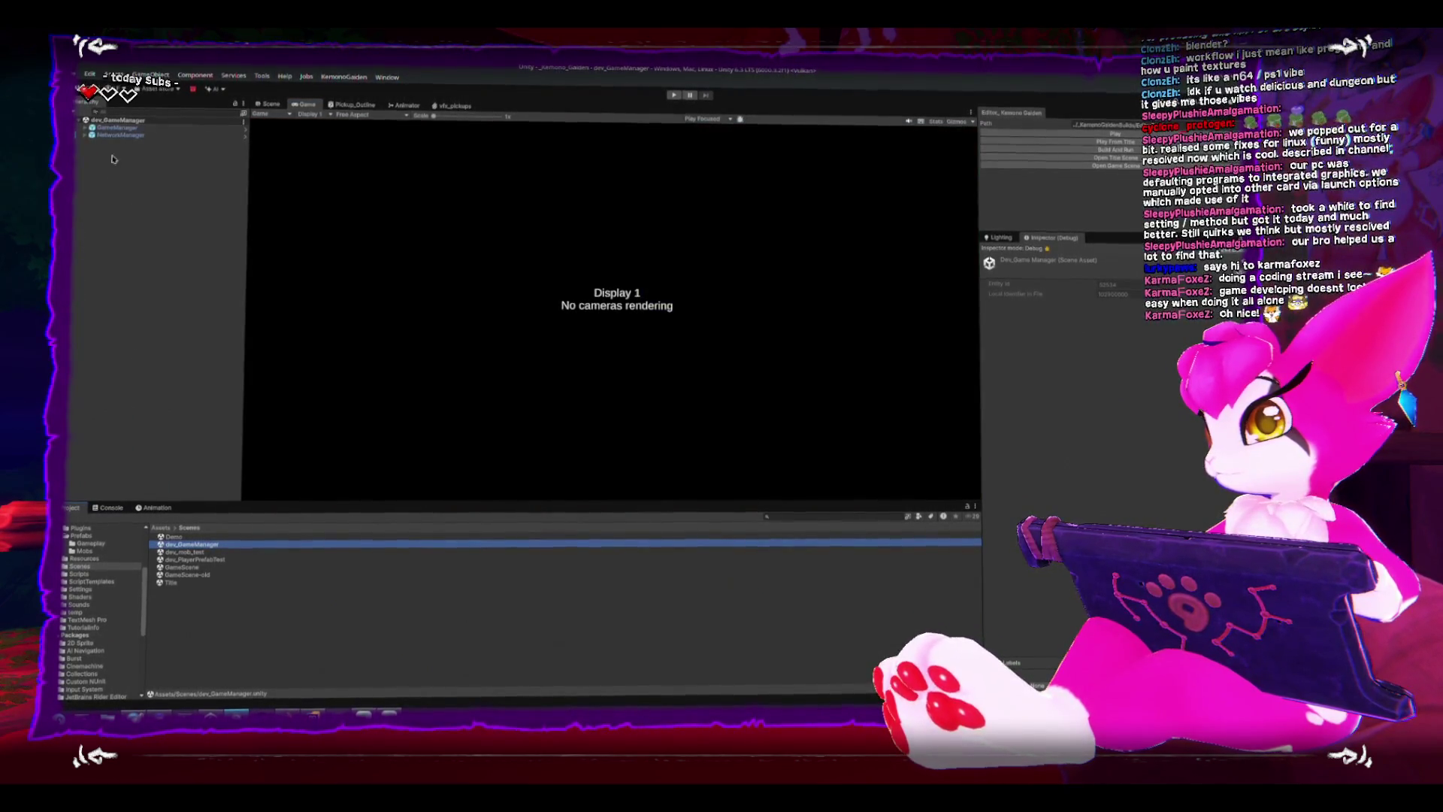
pyautogui.click(121, 130)
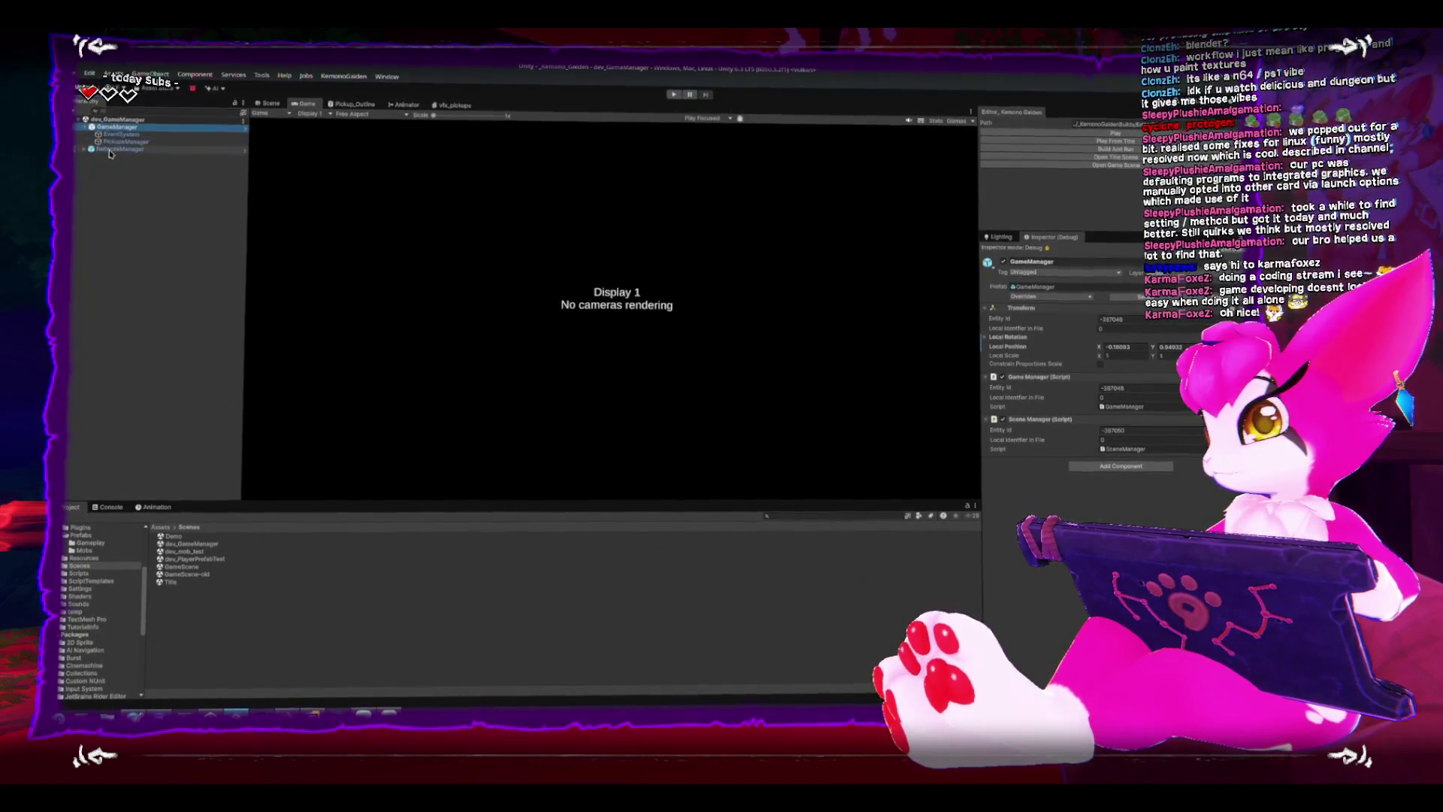
pyautogui.click(113, 142)
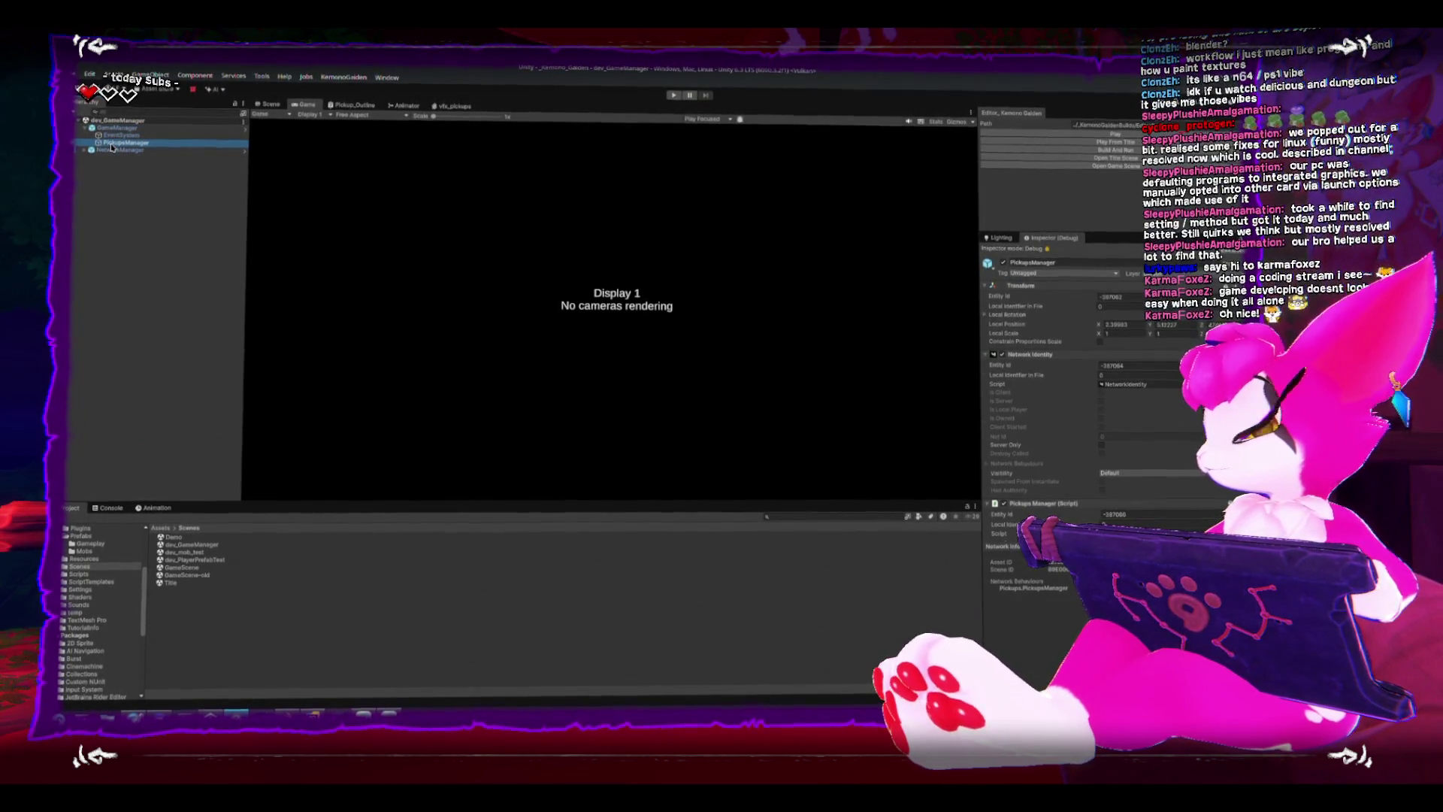
pyautogui.click(114, 136)
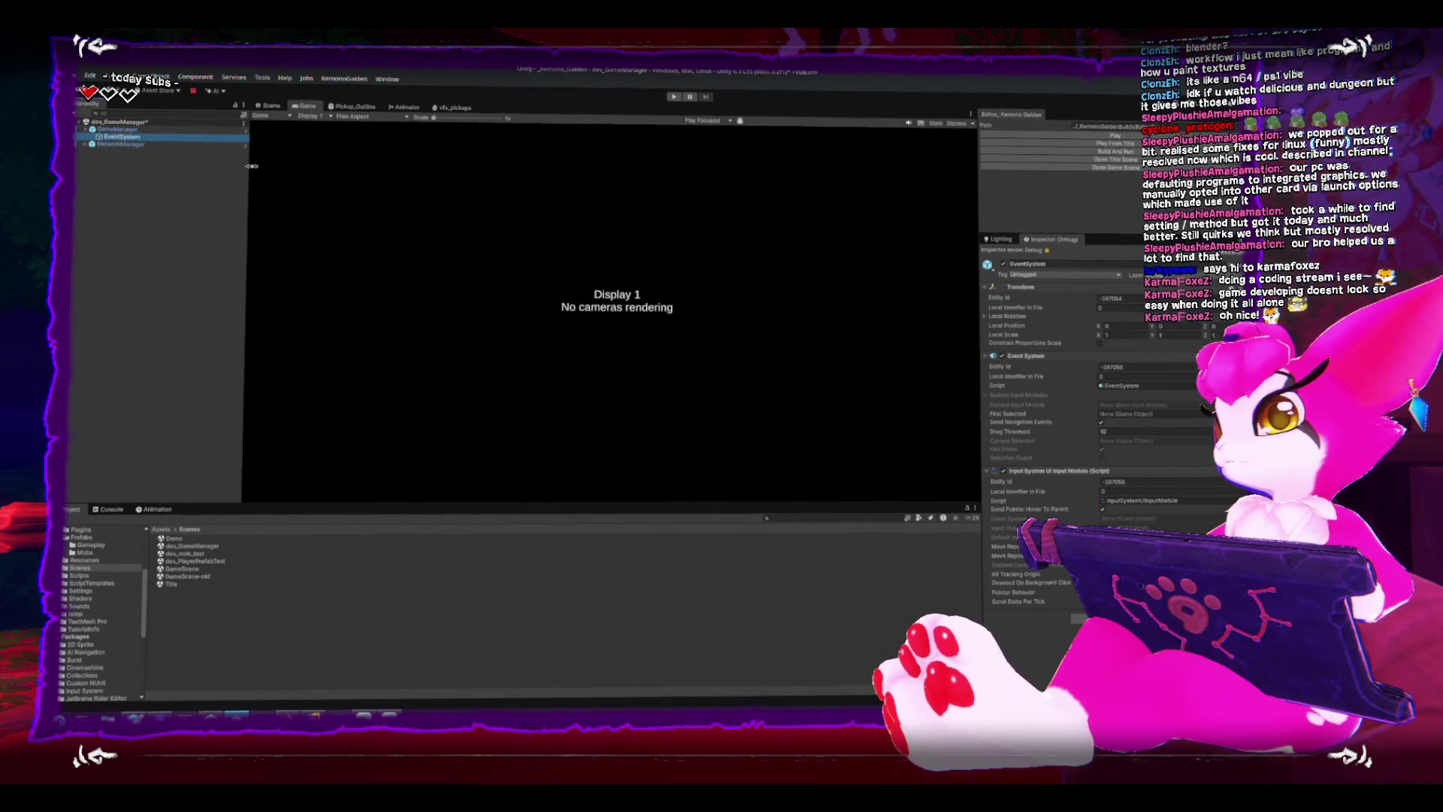
pyautogui.click(112, 129)
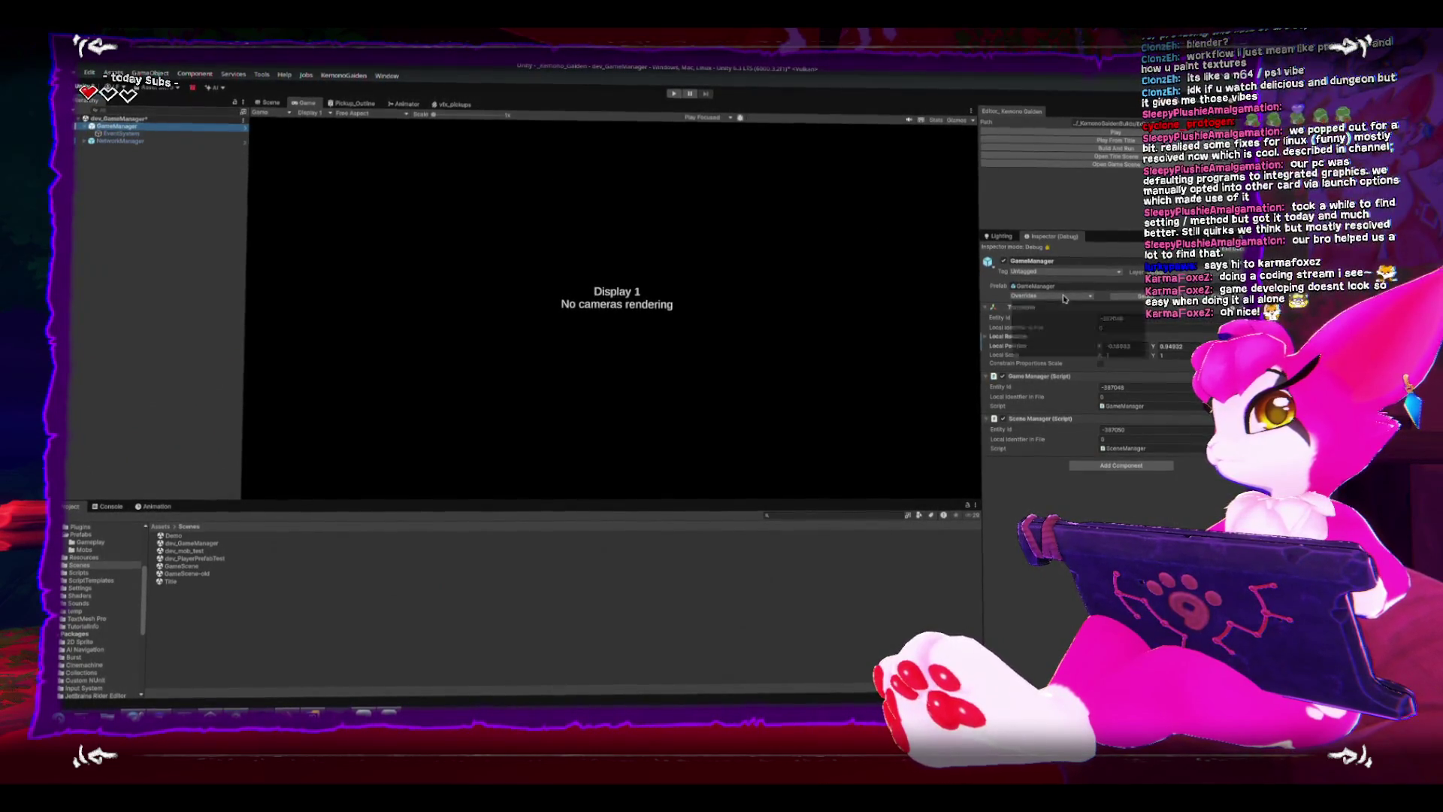
# Apply all prefab overrides on GameManager and show the Console log.
pyautogui.click(1065, 298)
pyautogui.click(1117, 354)
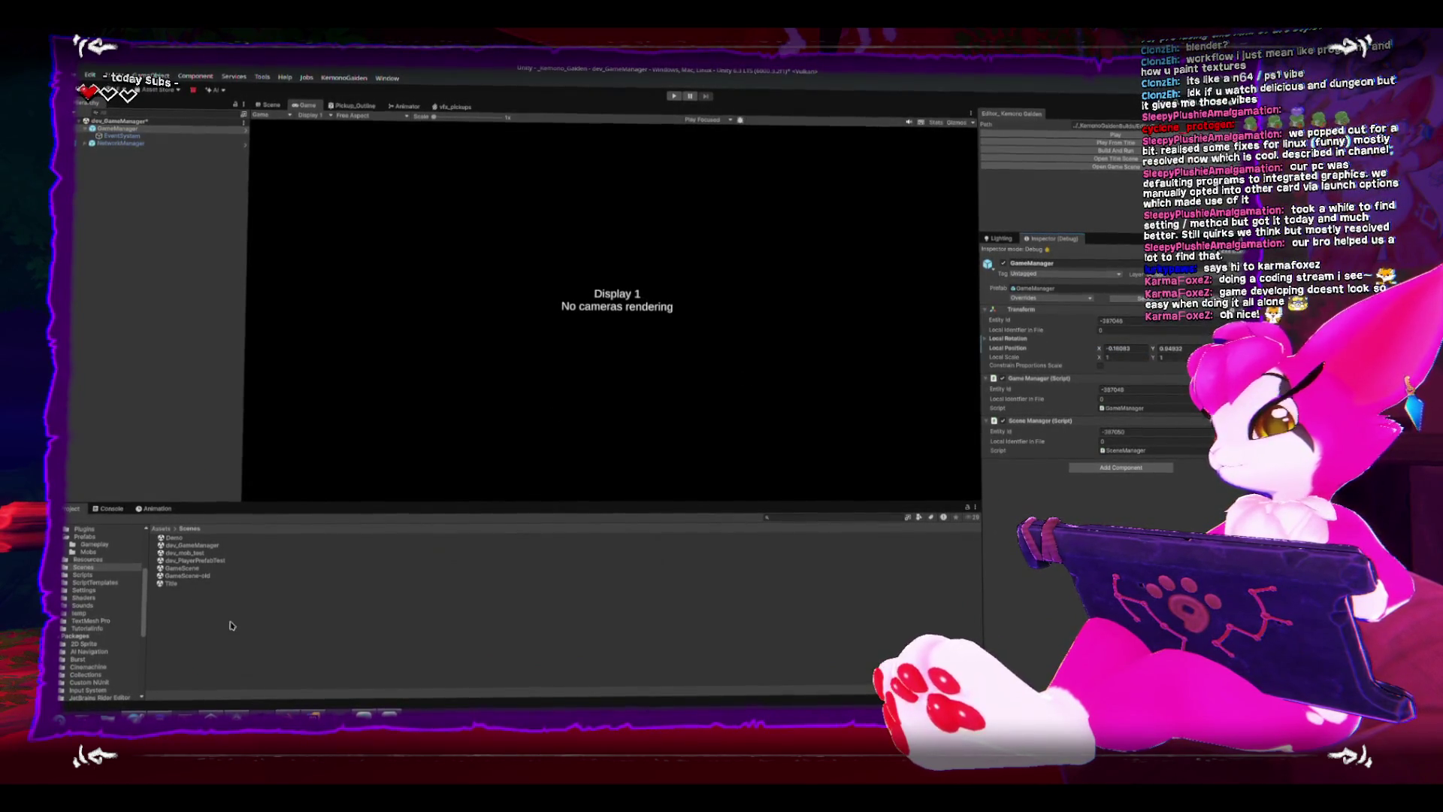
pyautogui.click(110, 507)
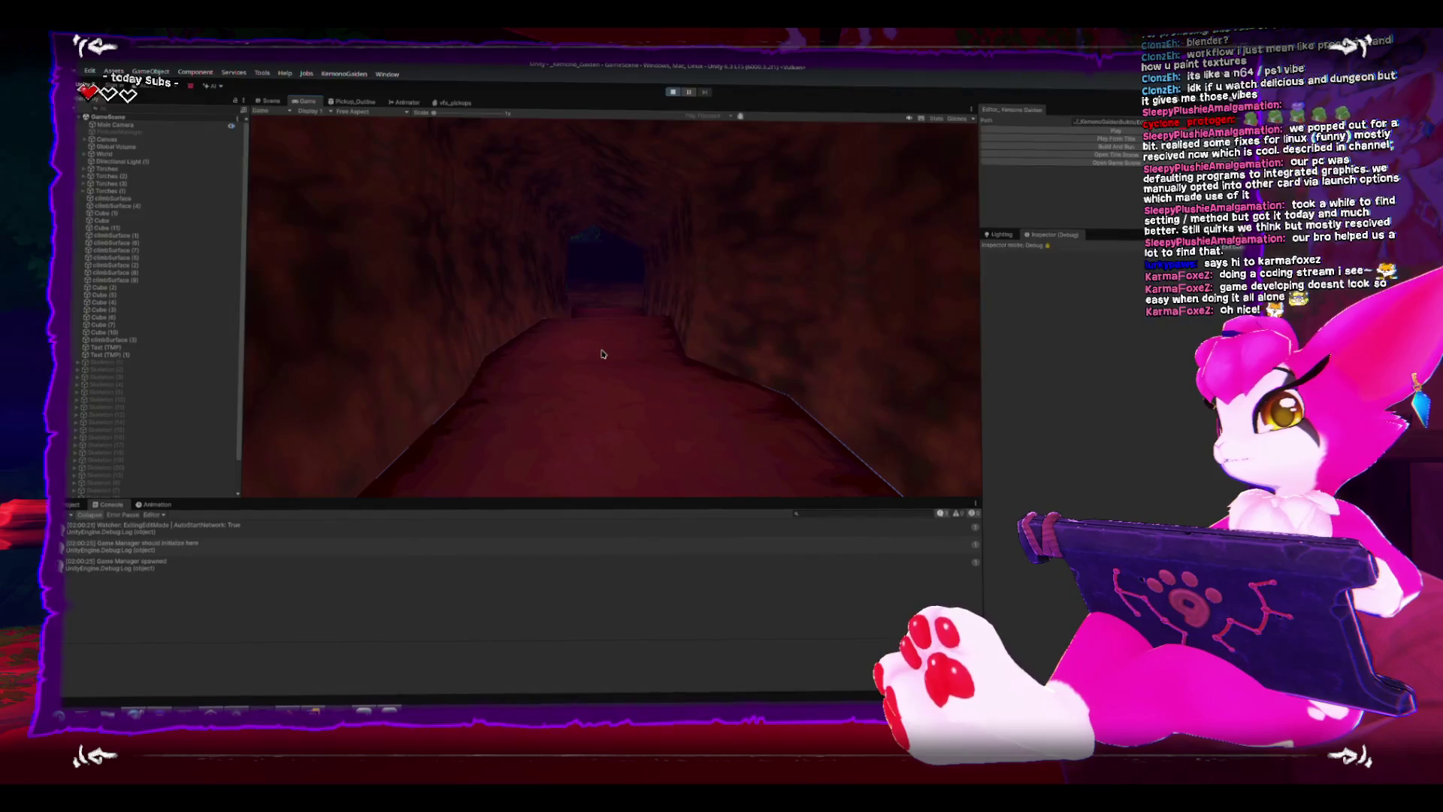
# Walk toward the three skeletons in play mode, swinging the sword at them.
pyautogui.click(602, 354)
pyautogui.click(602, 354)
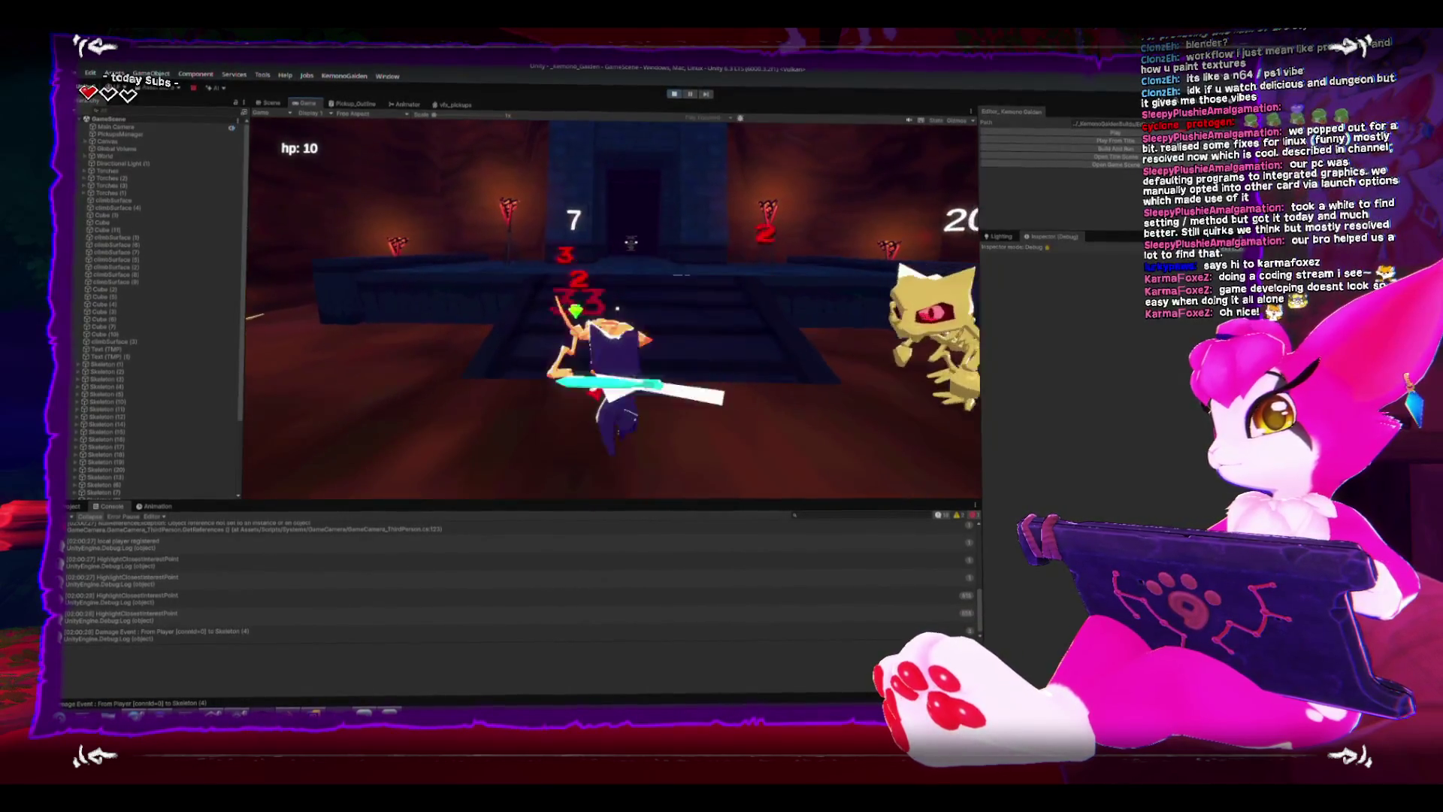
pyautogui.click(617, 308)
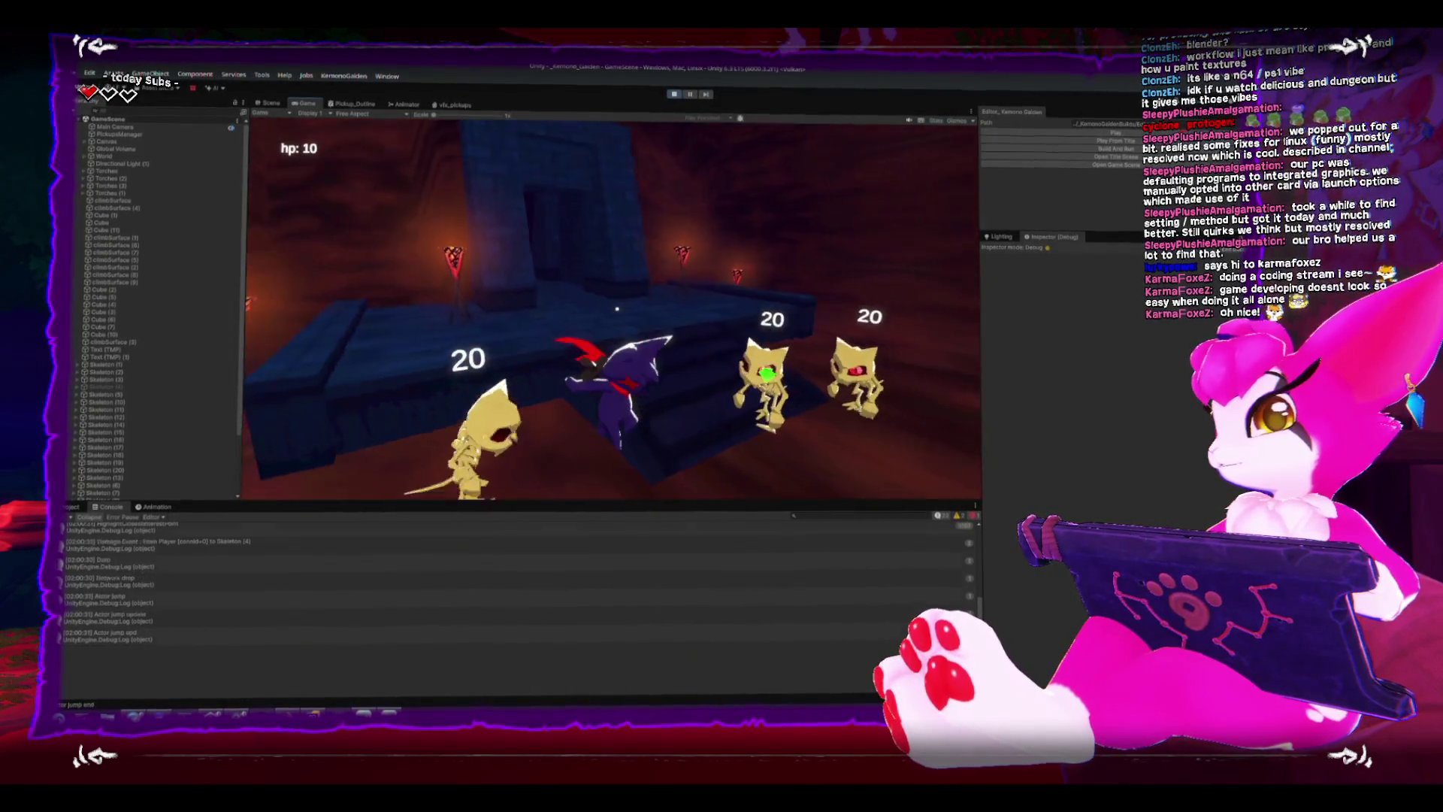
pyautogui.press('w')
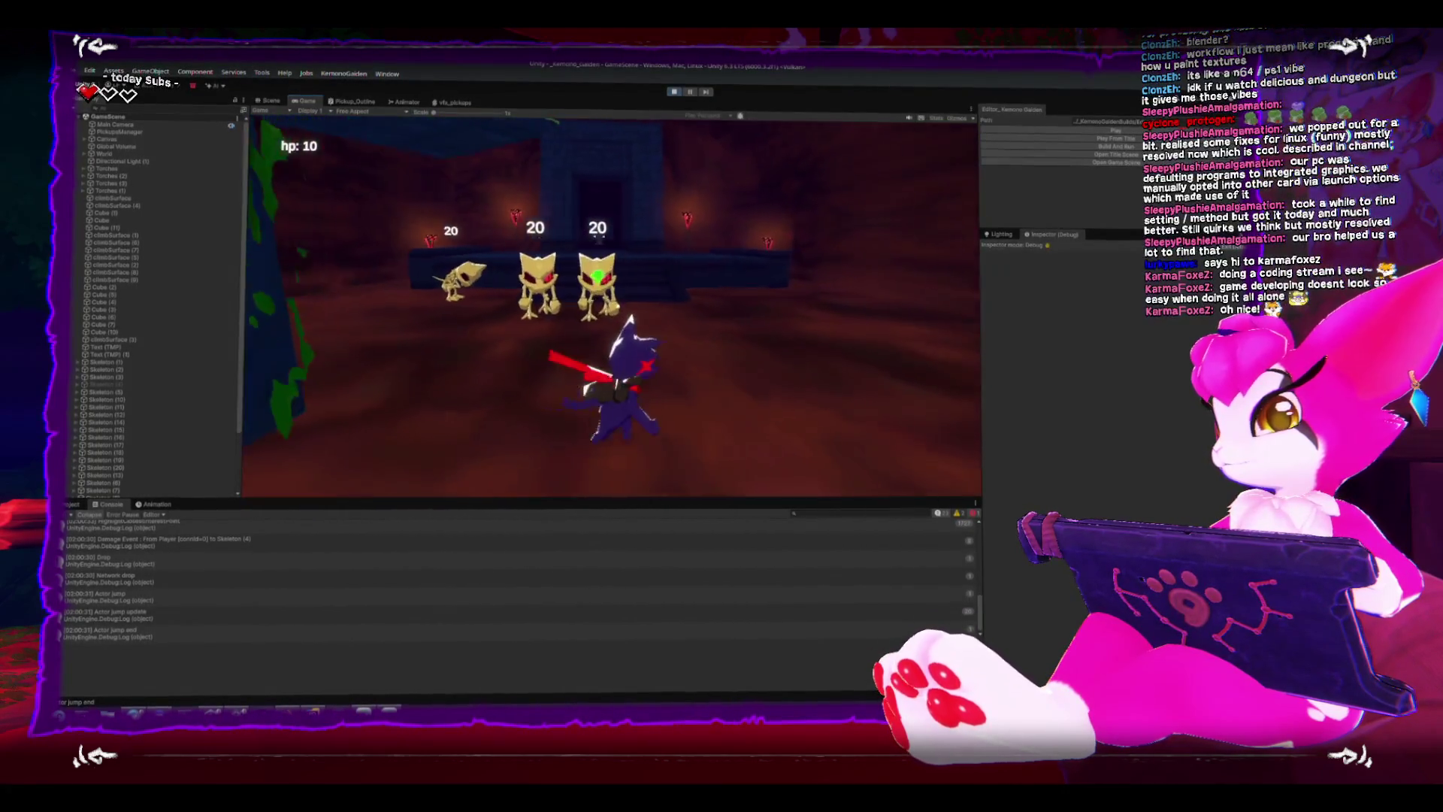
pyautogui.click(611, 308)
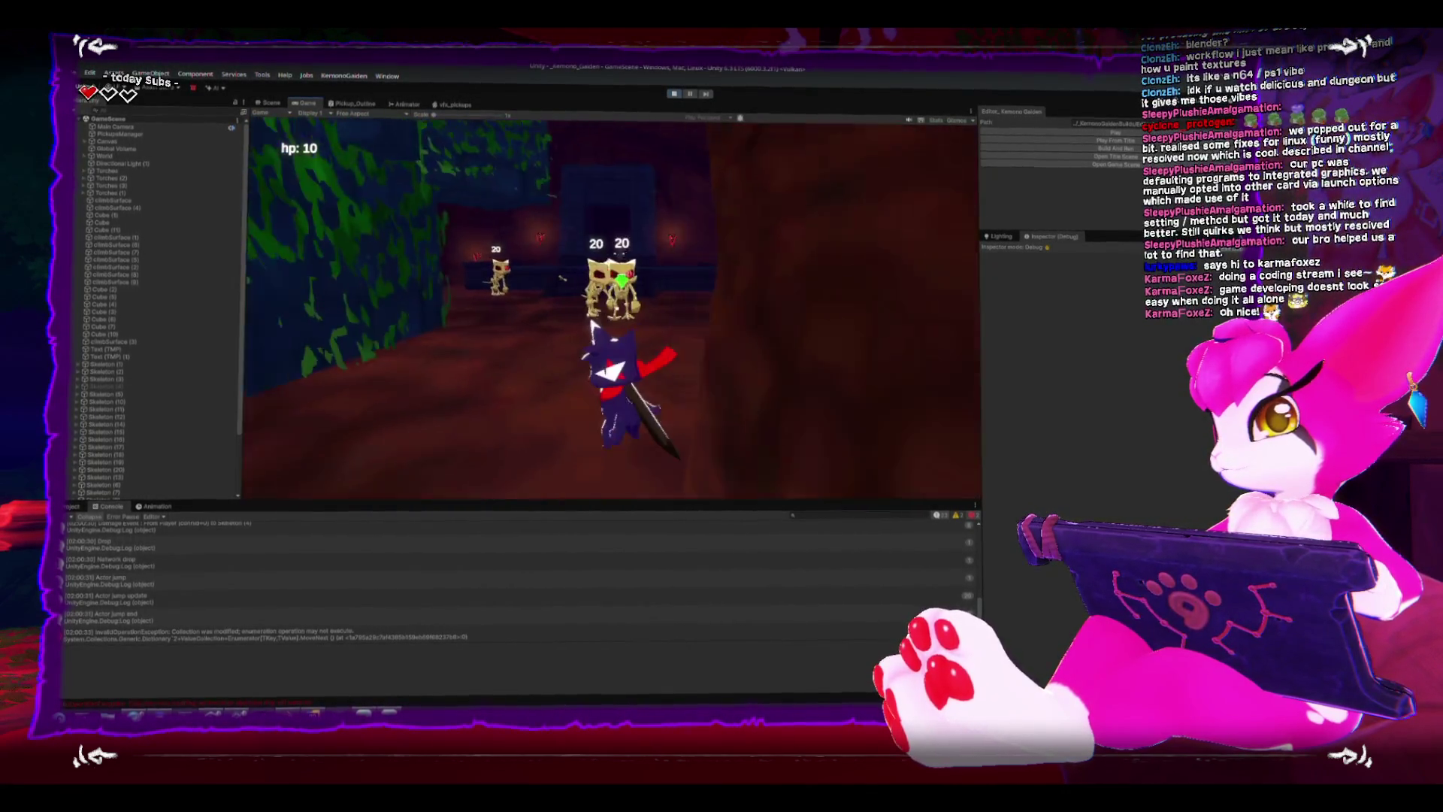
# Pause the game, stop play mode and un-maximize the Unity window.
pyautogui.press('Escape')
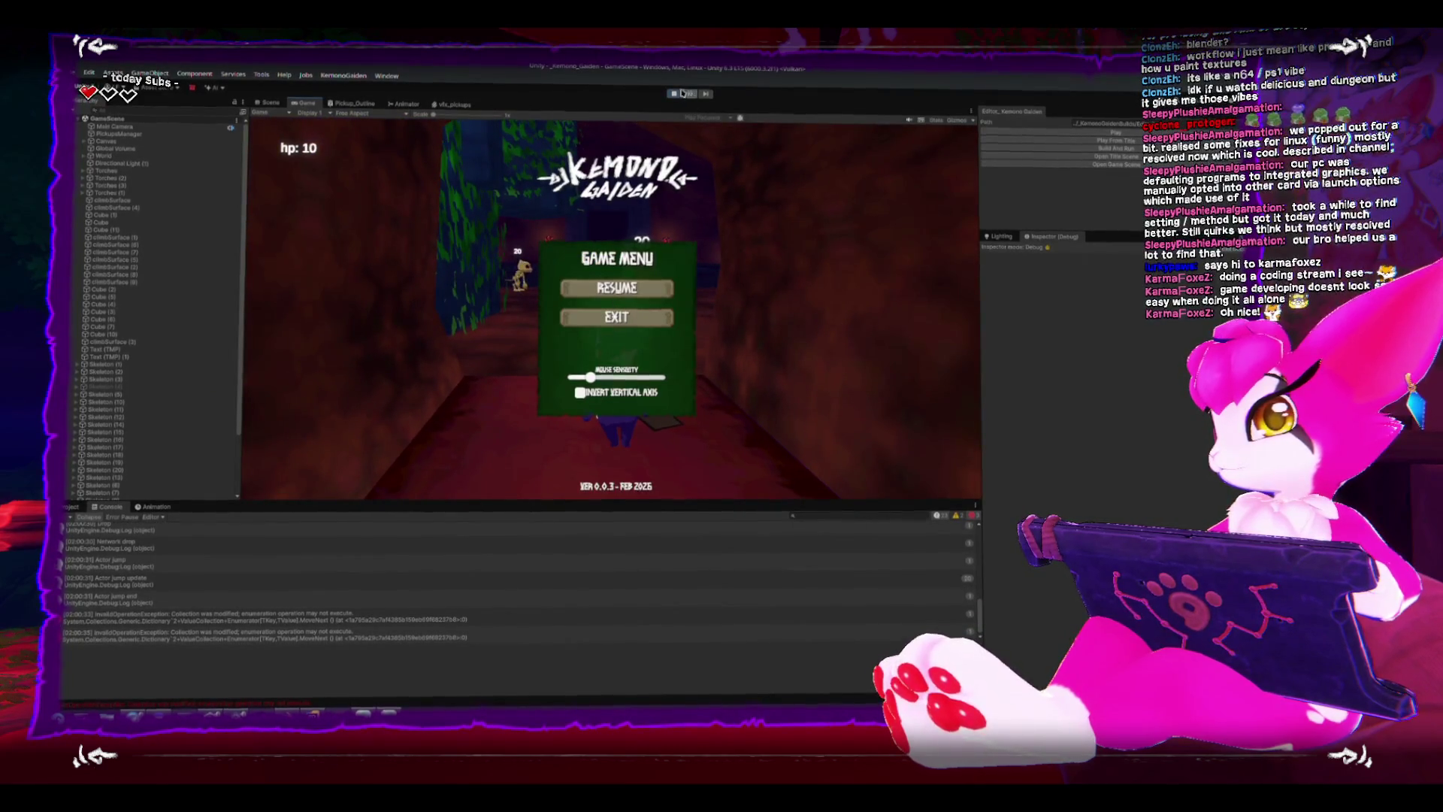
pyautogui.click(682, 94)
pyautogui.moveTo(677, 68)
pyautogui.mouseDown()
pyautogui.moveTo(658, 110)
pyautogui.moveTo(660, 64)
pyautogui.mouseUp()
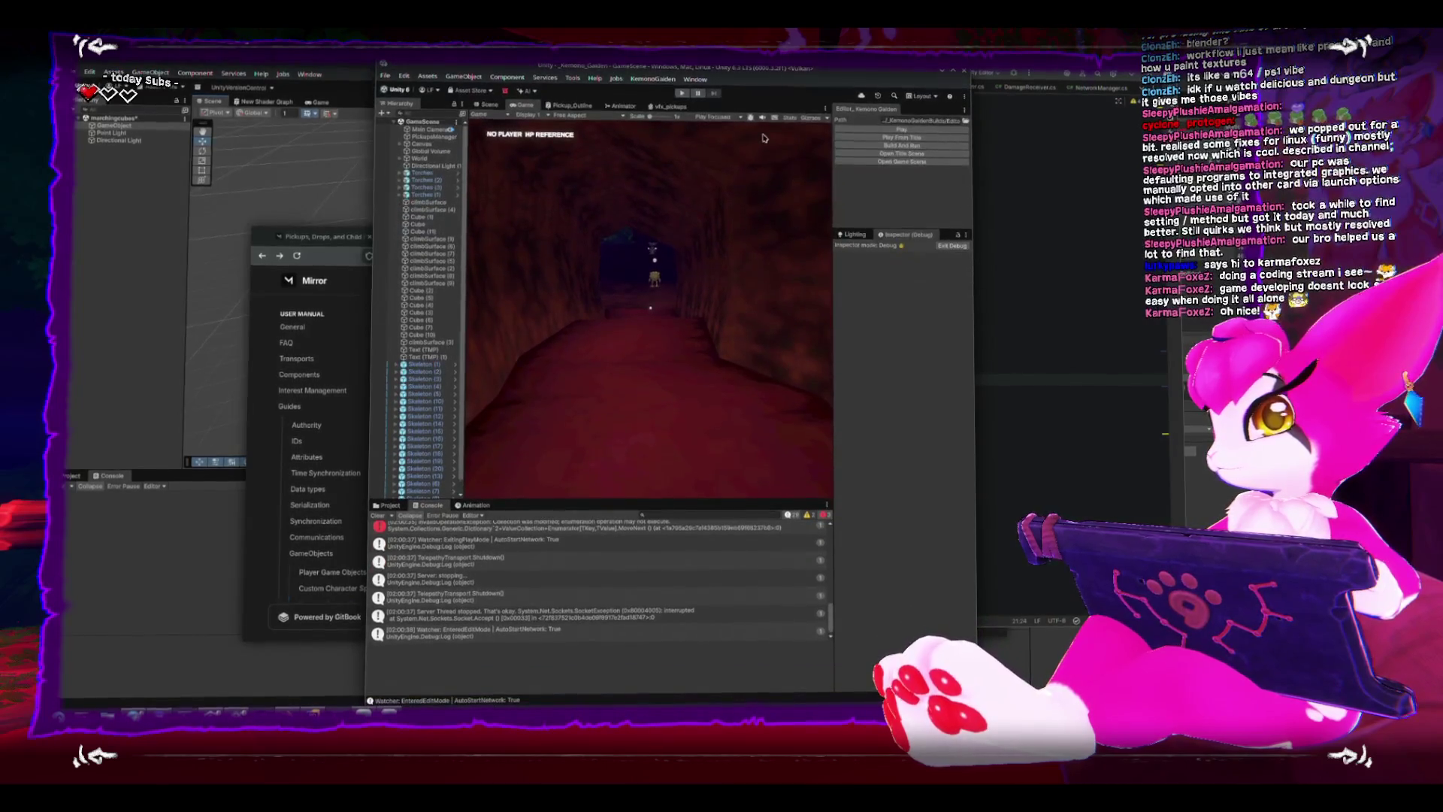
# Load the title scene from the Kemono Gaiden tools panel and launch Build And Run.
pyautogui.click(890, 155)
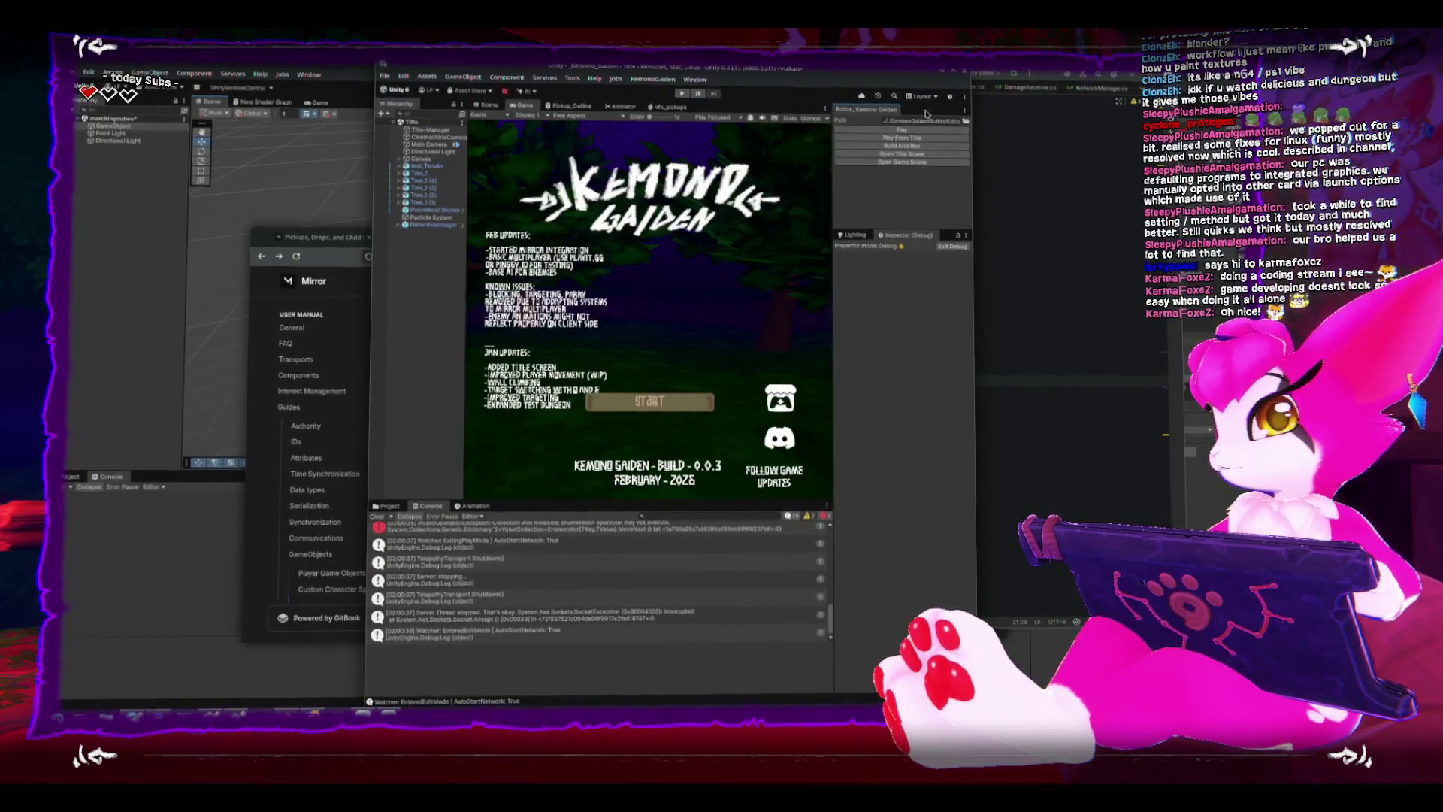
pyautogui.click(889, 159)
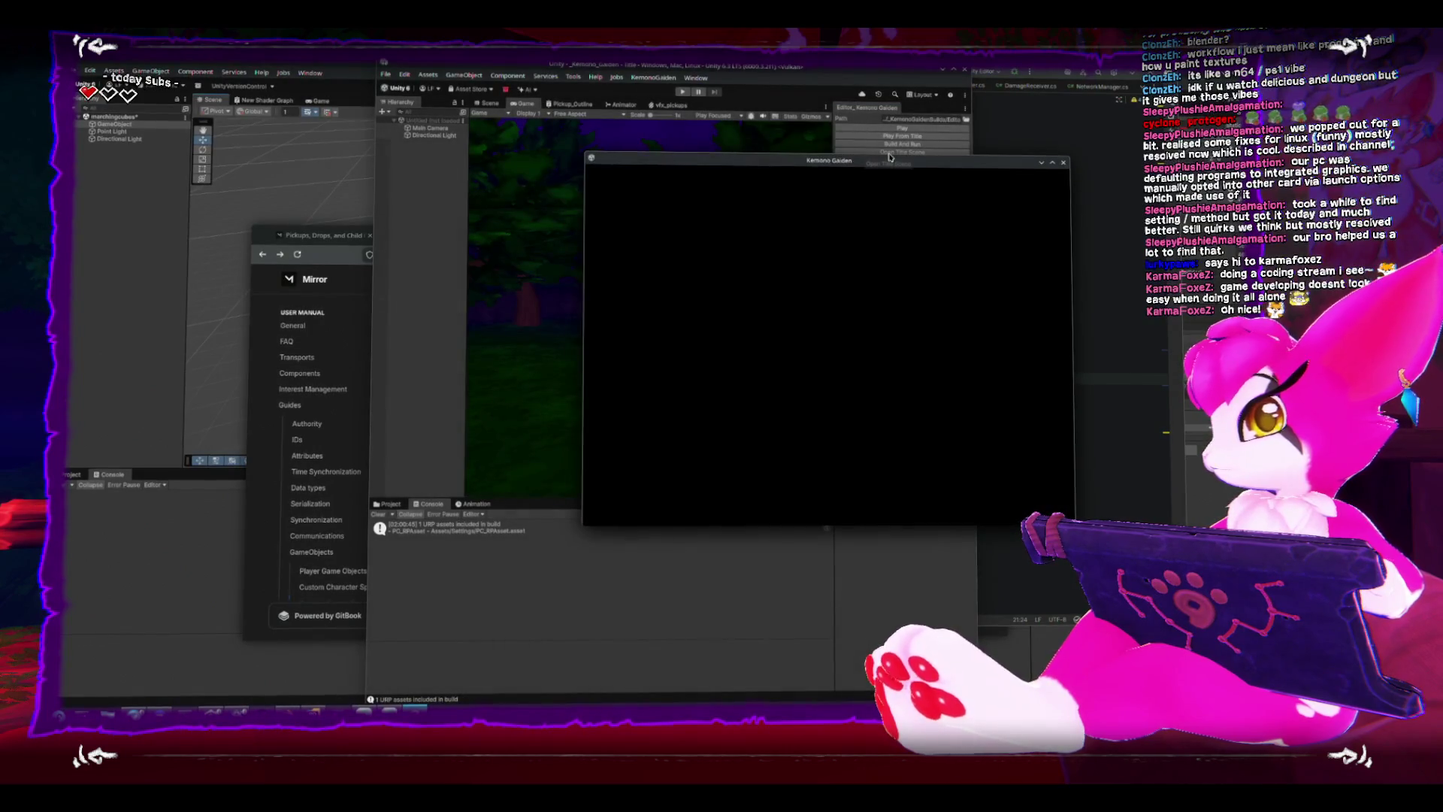
# Snap the editor right and two game builds stacked on the left, then enter play mode.
pyautogui.click(760, 83)
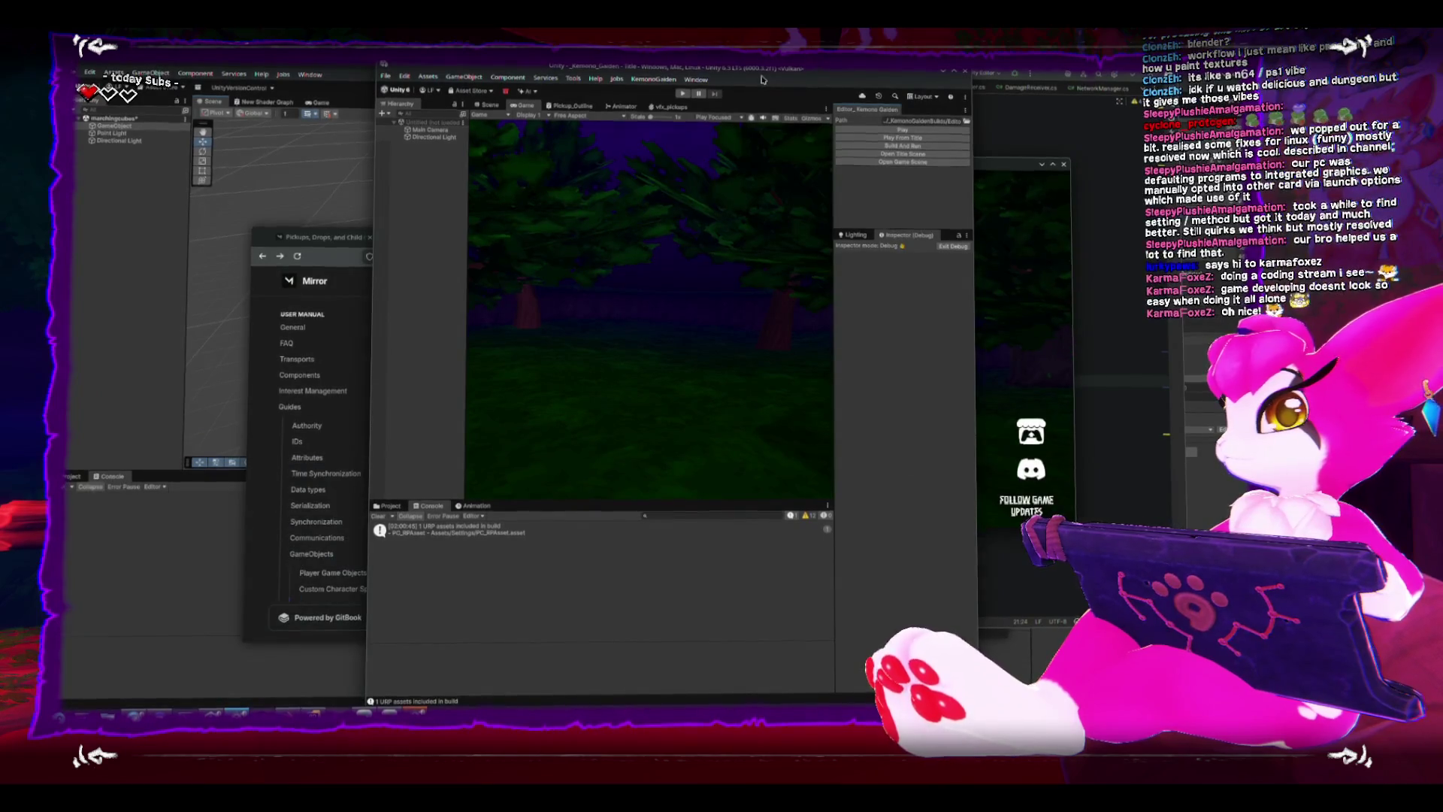
pyautogui.press('super+Right')
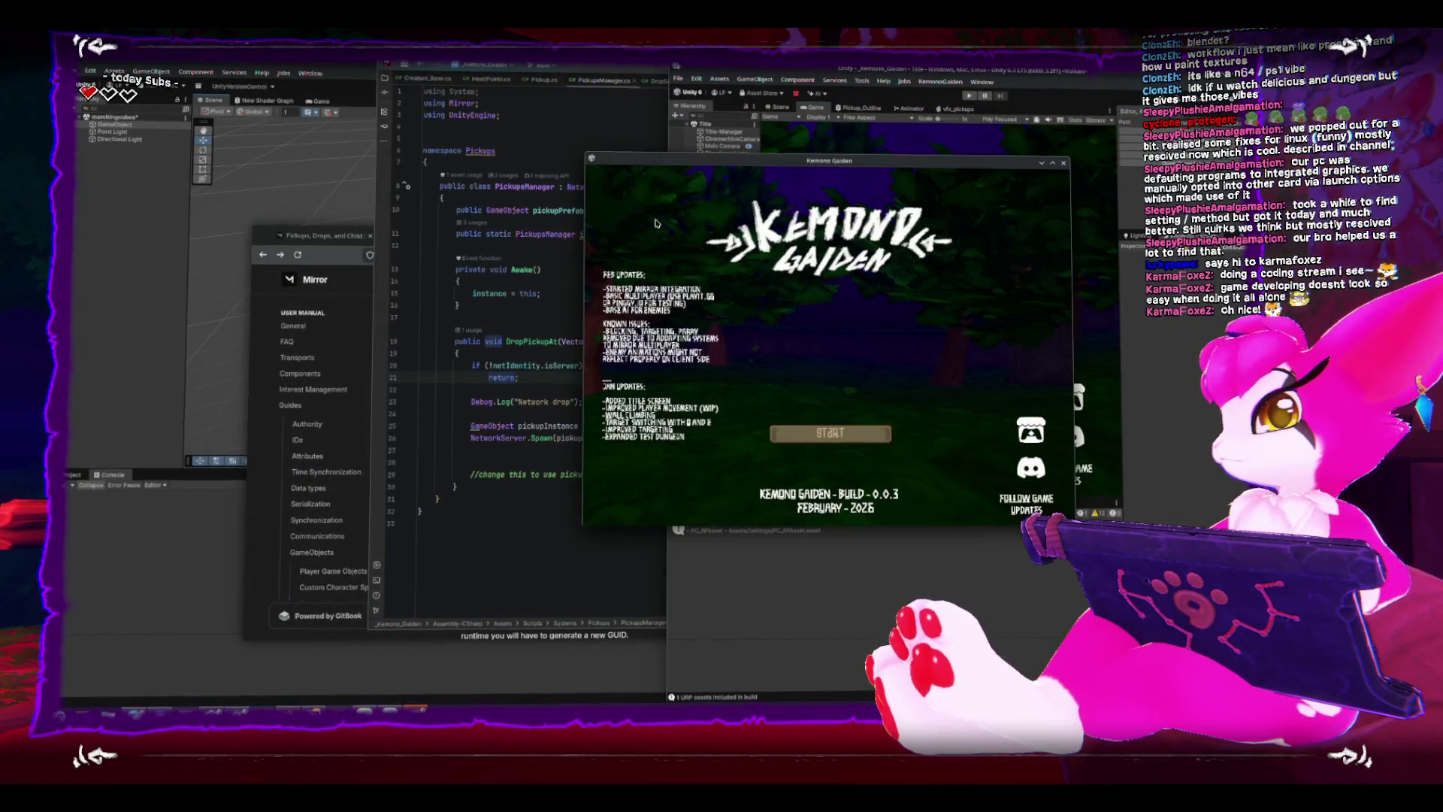
pyautogui.press('super+Left')
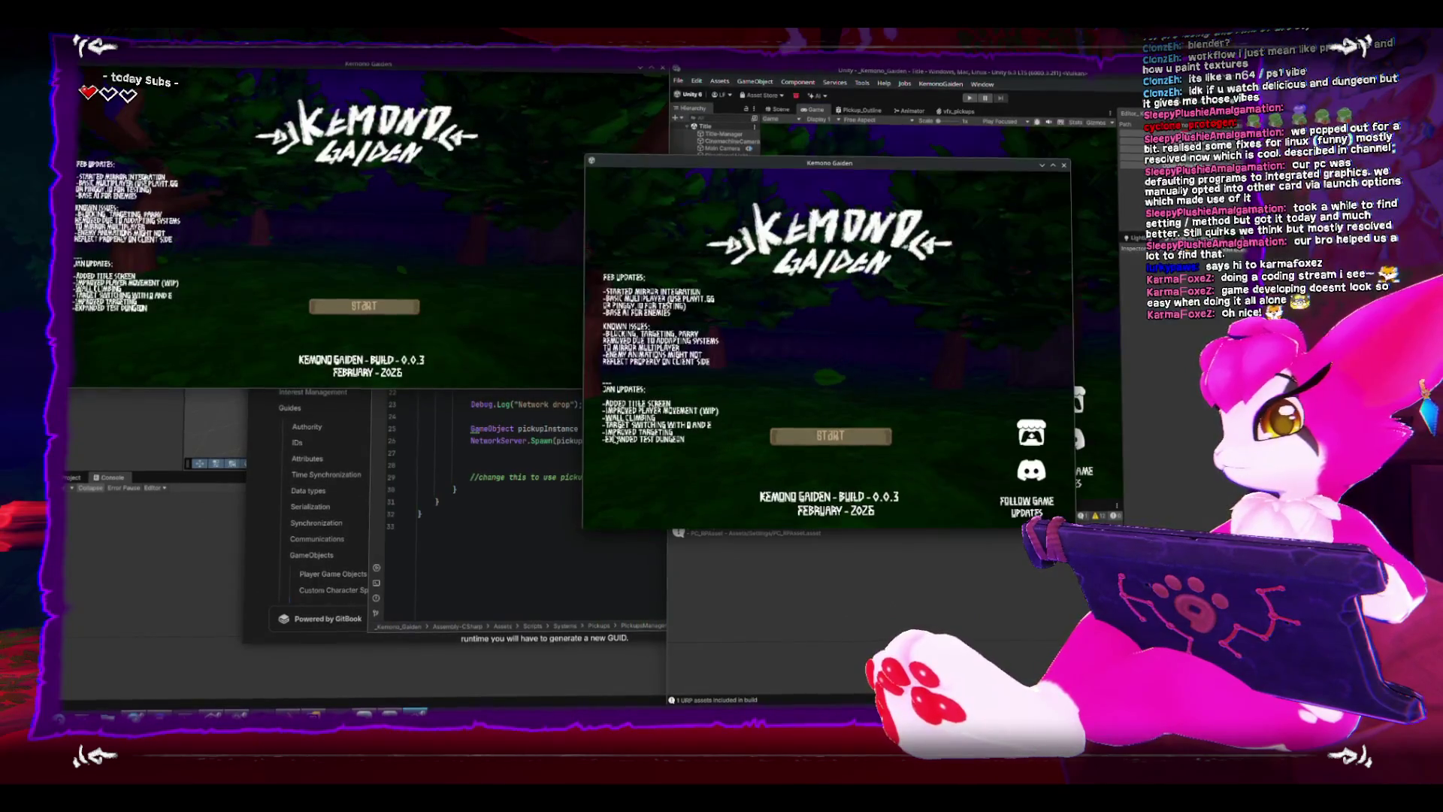
pyautogui.press('super+Left')
pyautogui.press('super+Down')
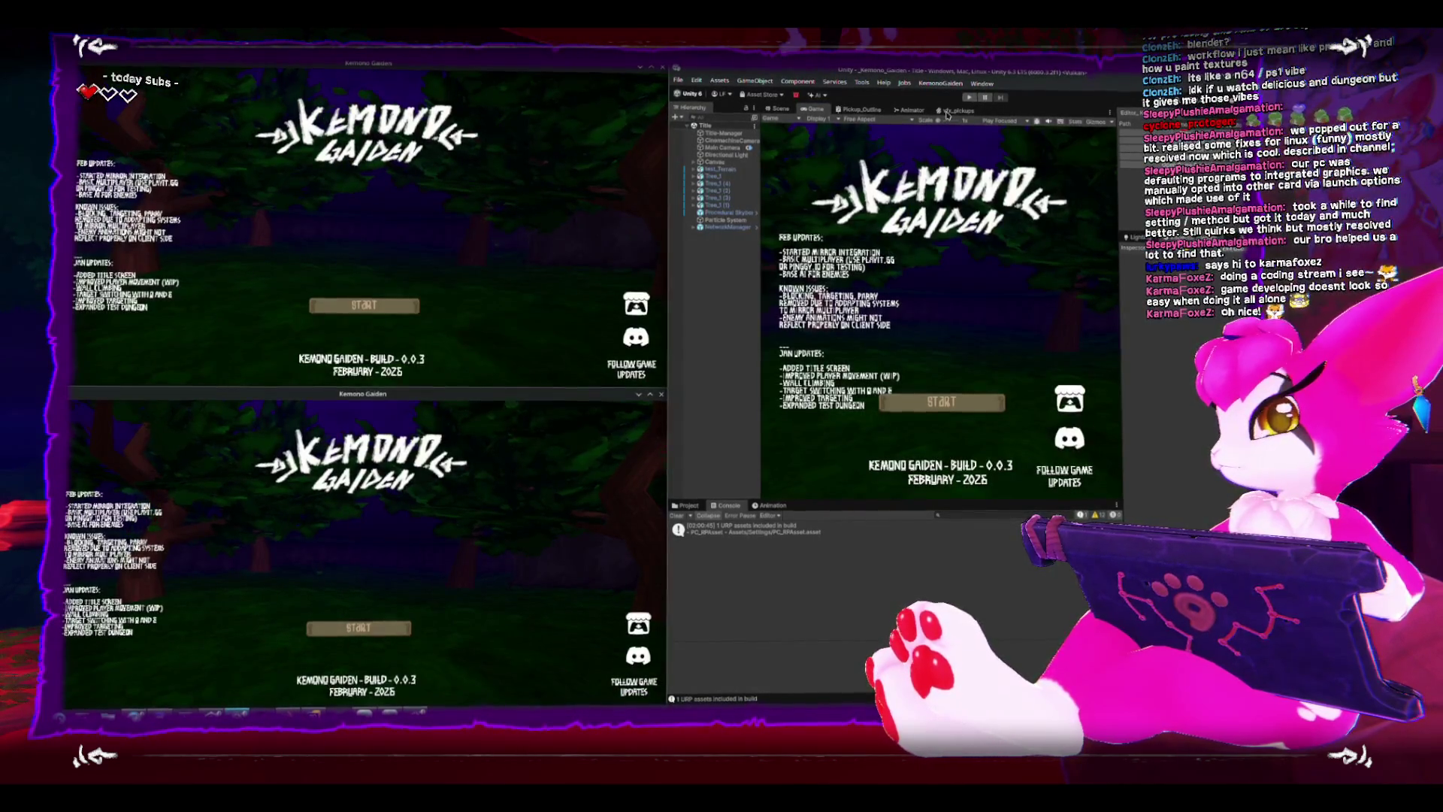
pyautogui.click(968, 97)
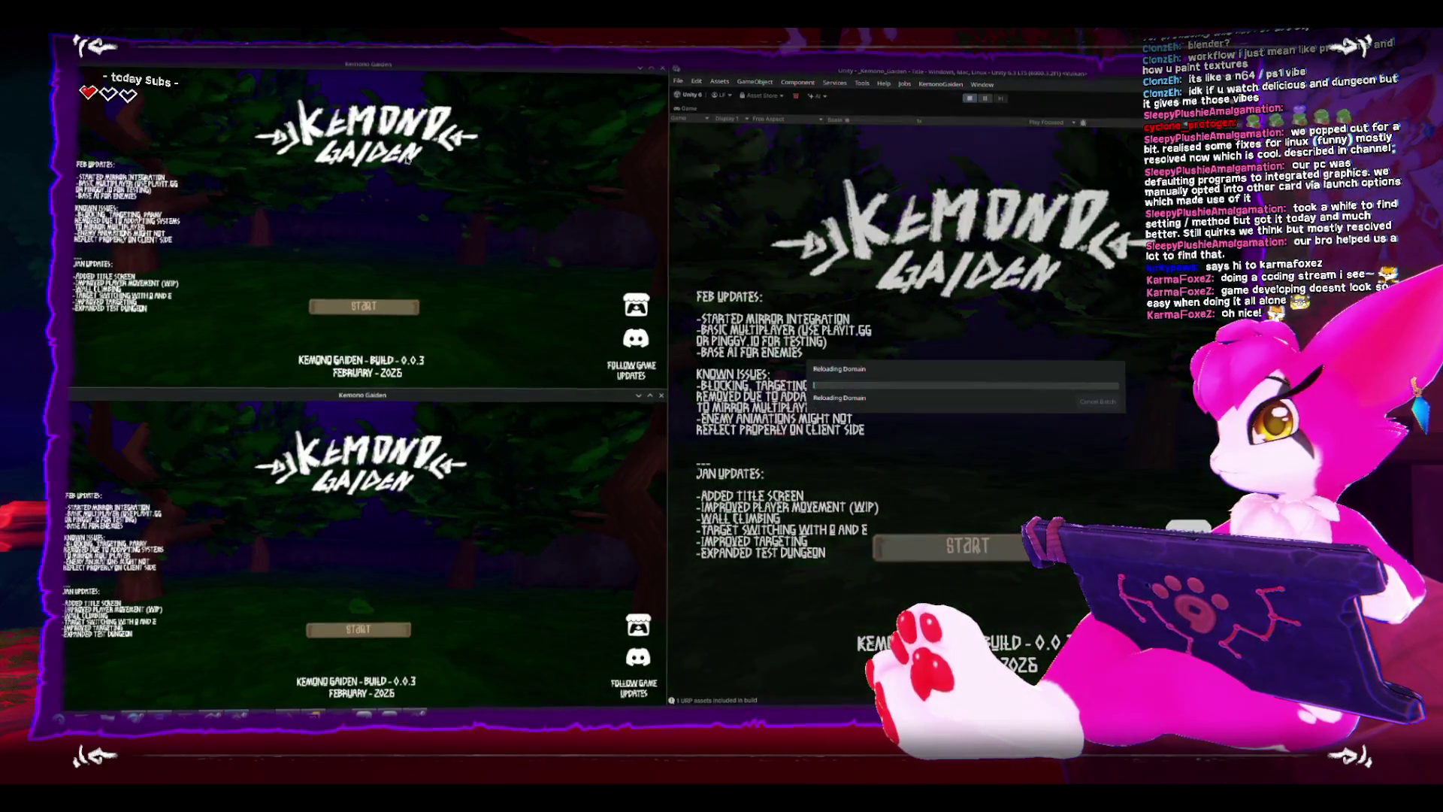
# Host a game in the upper build and walk the host player into the dungeon.
pyautogui.click(363, 306)
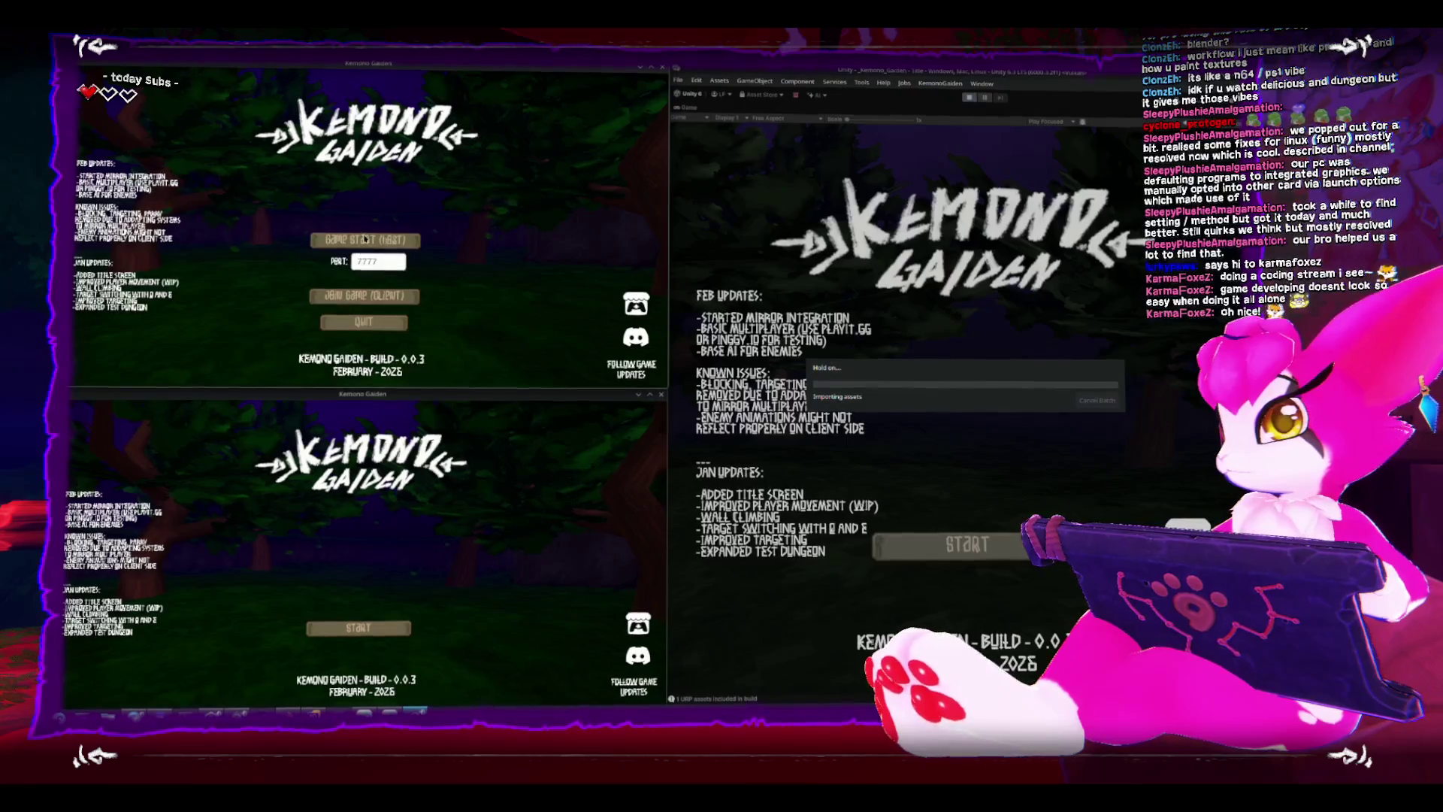
pyautogui.click(361, 242)
pyautogui.press('w')
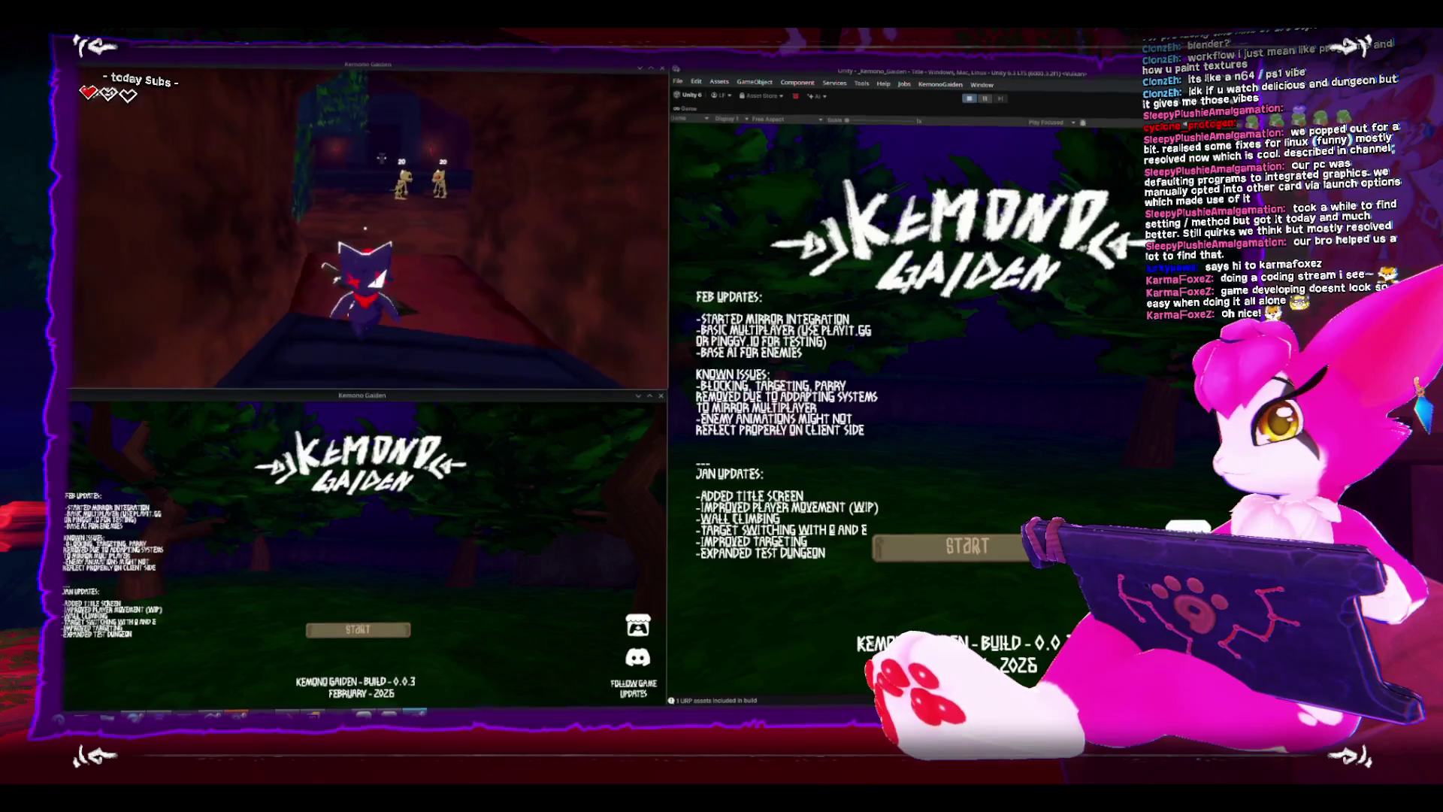
pyautogui.press('Escape')
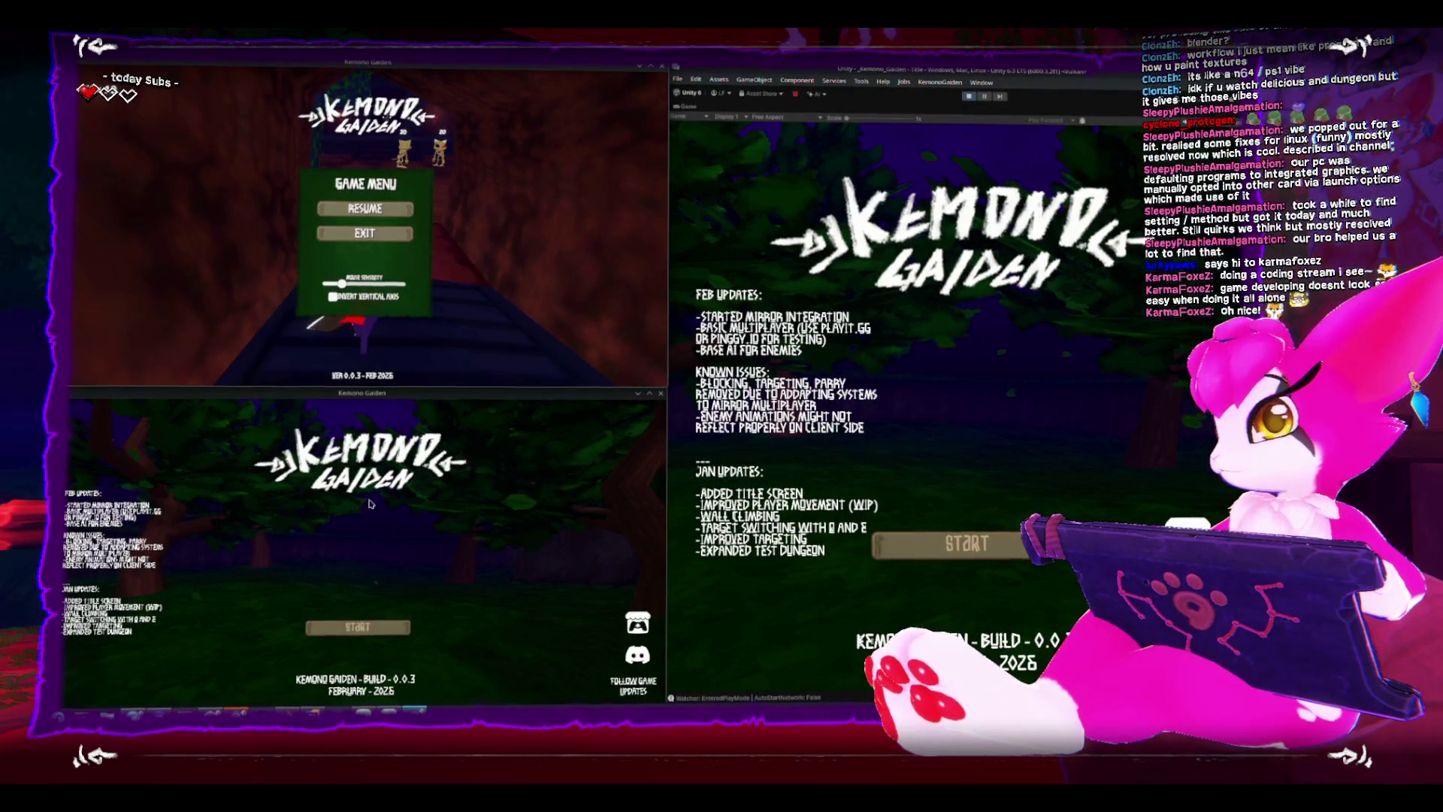
# Join the host from the lower build as a client, then bring up play mode's join panel.
pyautogui.click(369, 565)
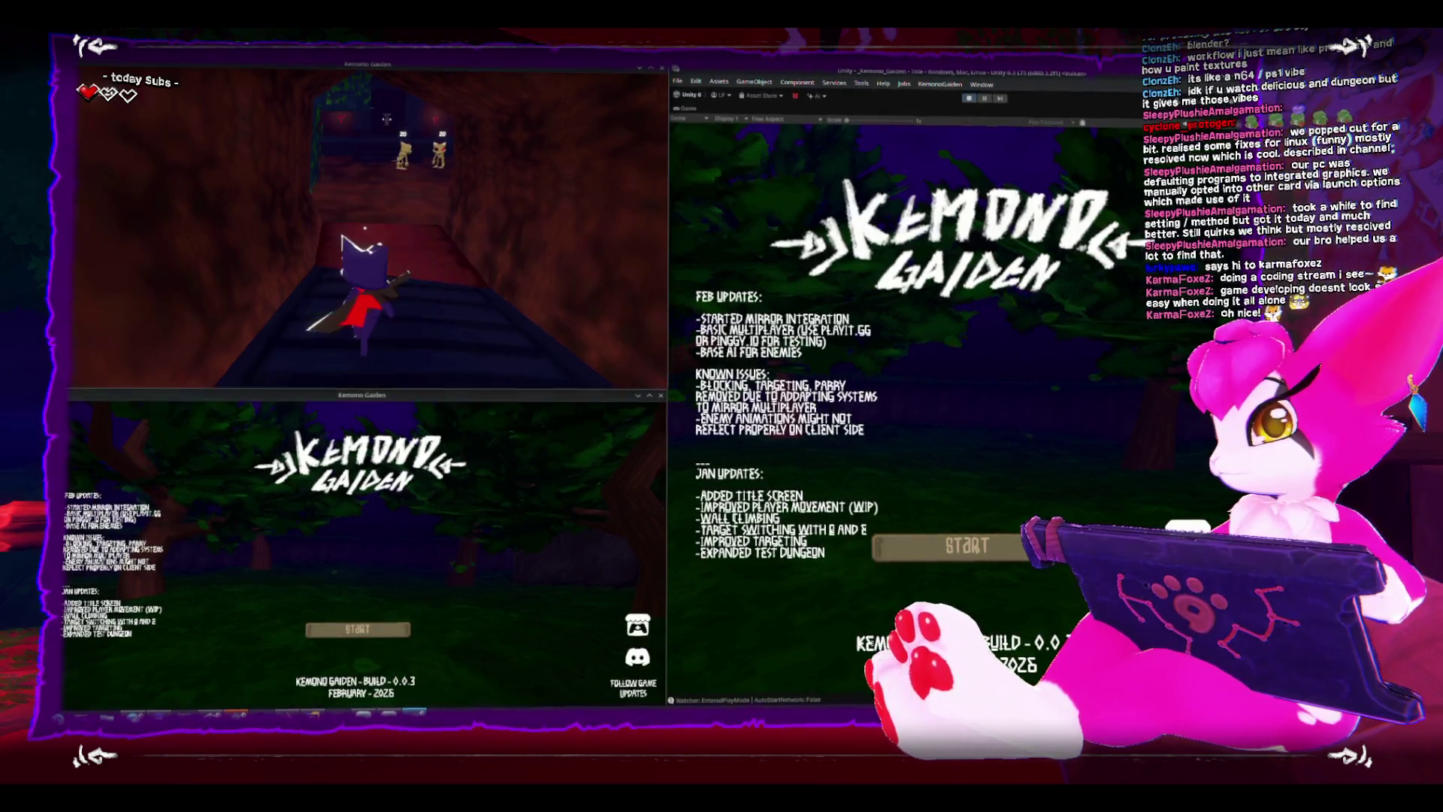
pyautogui.click(358, 628)
pyautogui.click(358, 620)
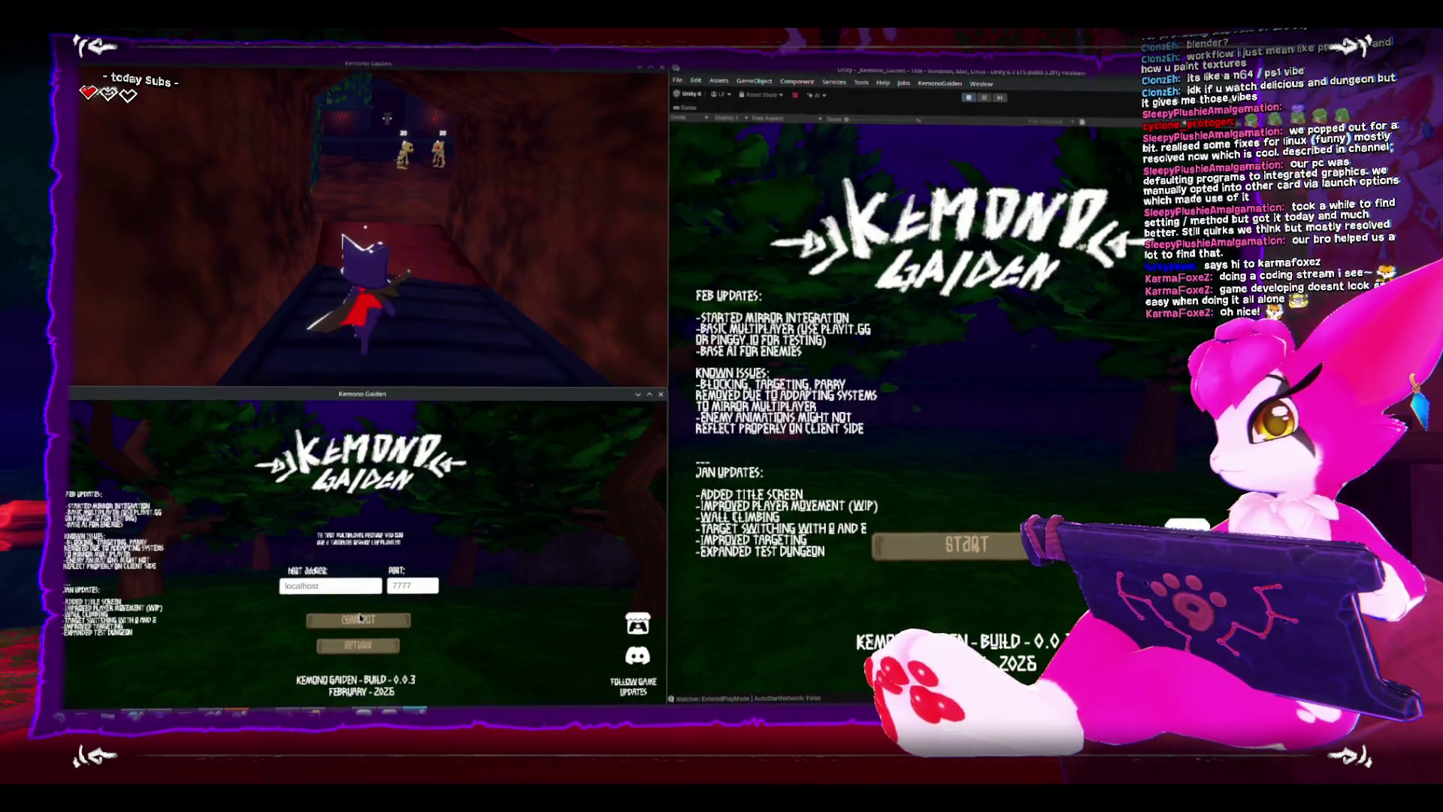
pyautogui.click(365, 637)
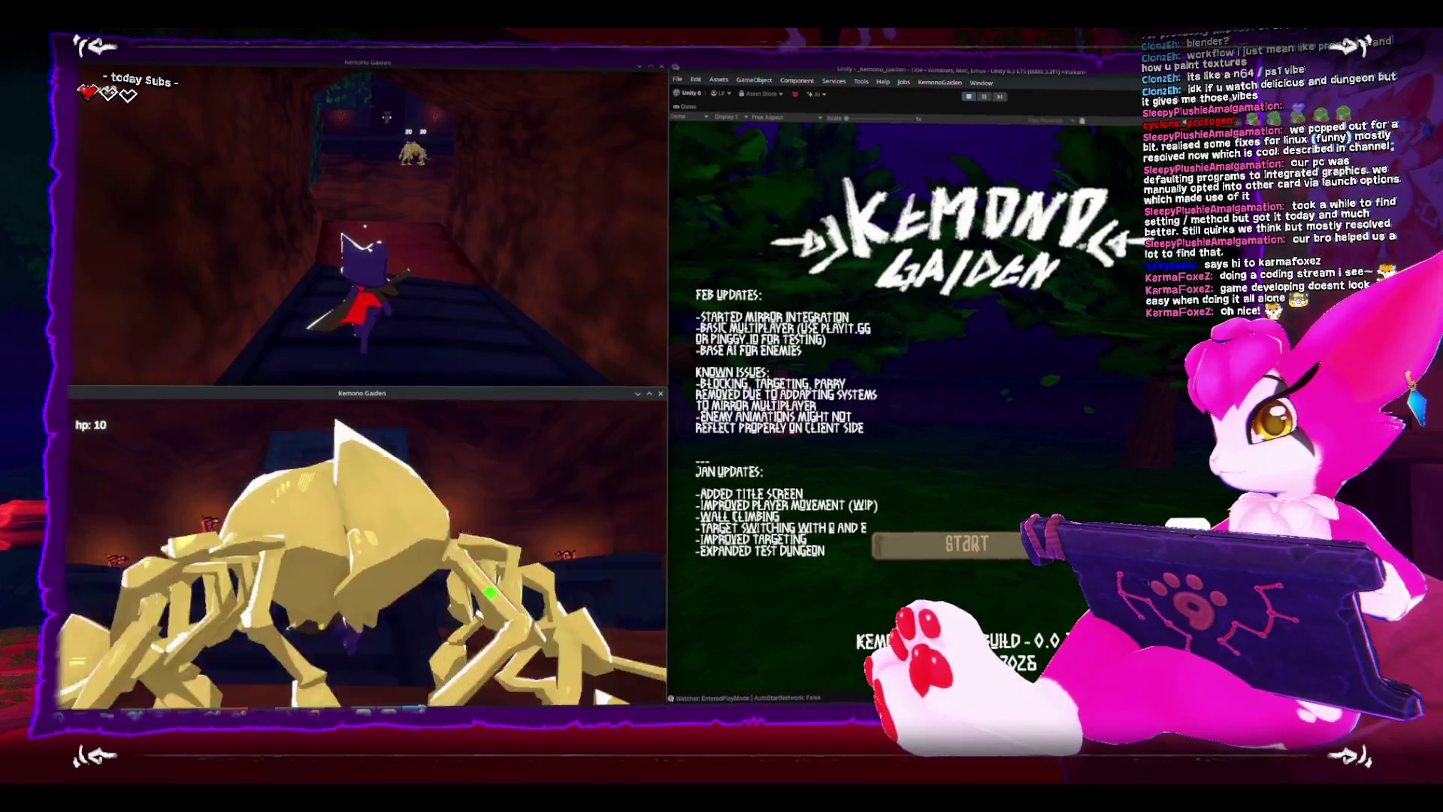
pyautogui.press('w')
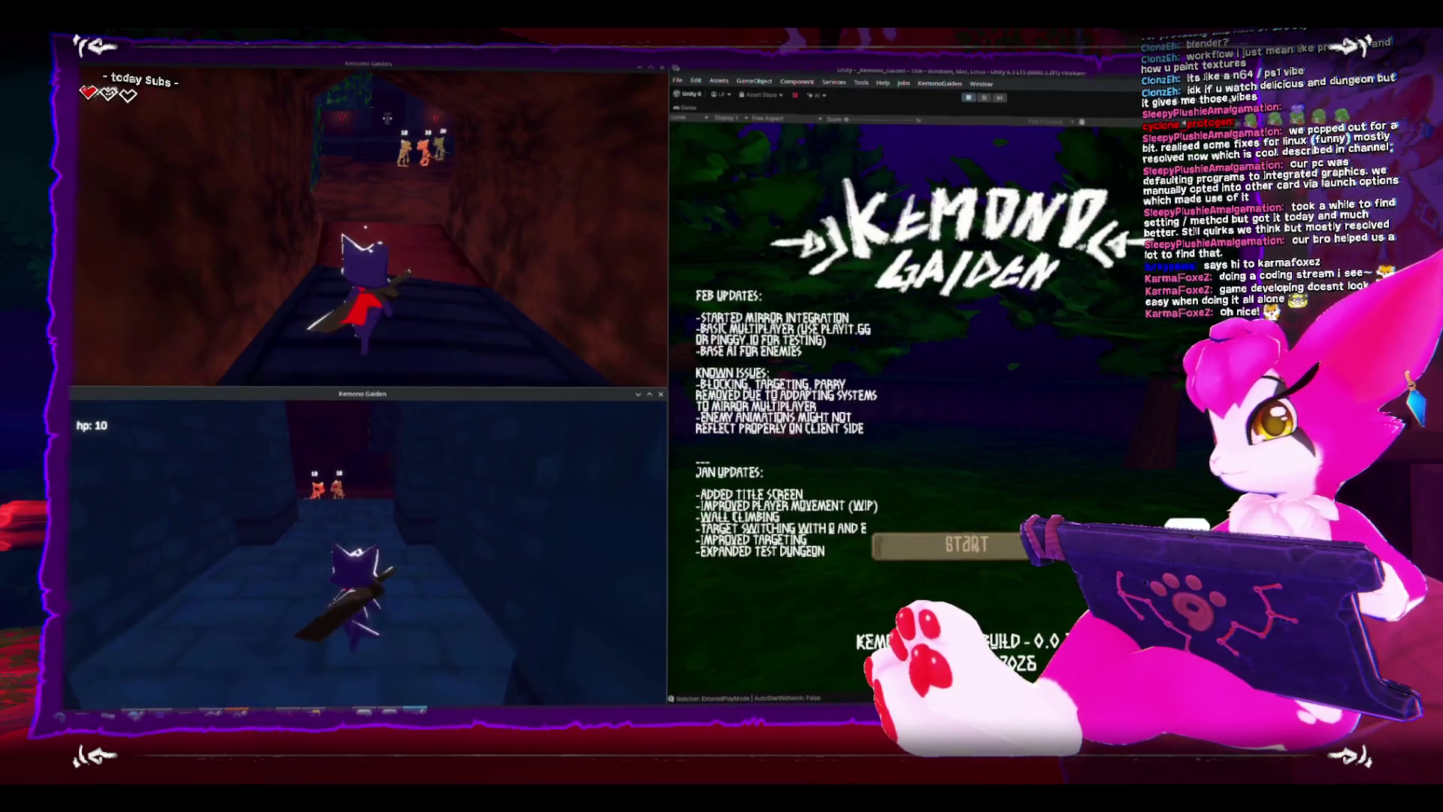
pyautogui.press('Escape')
pyautogui.press('Escape')
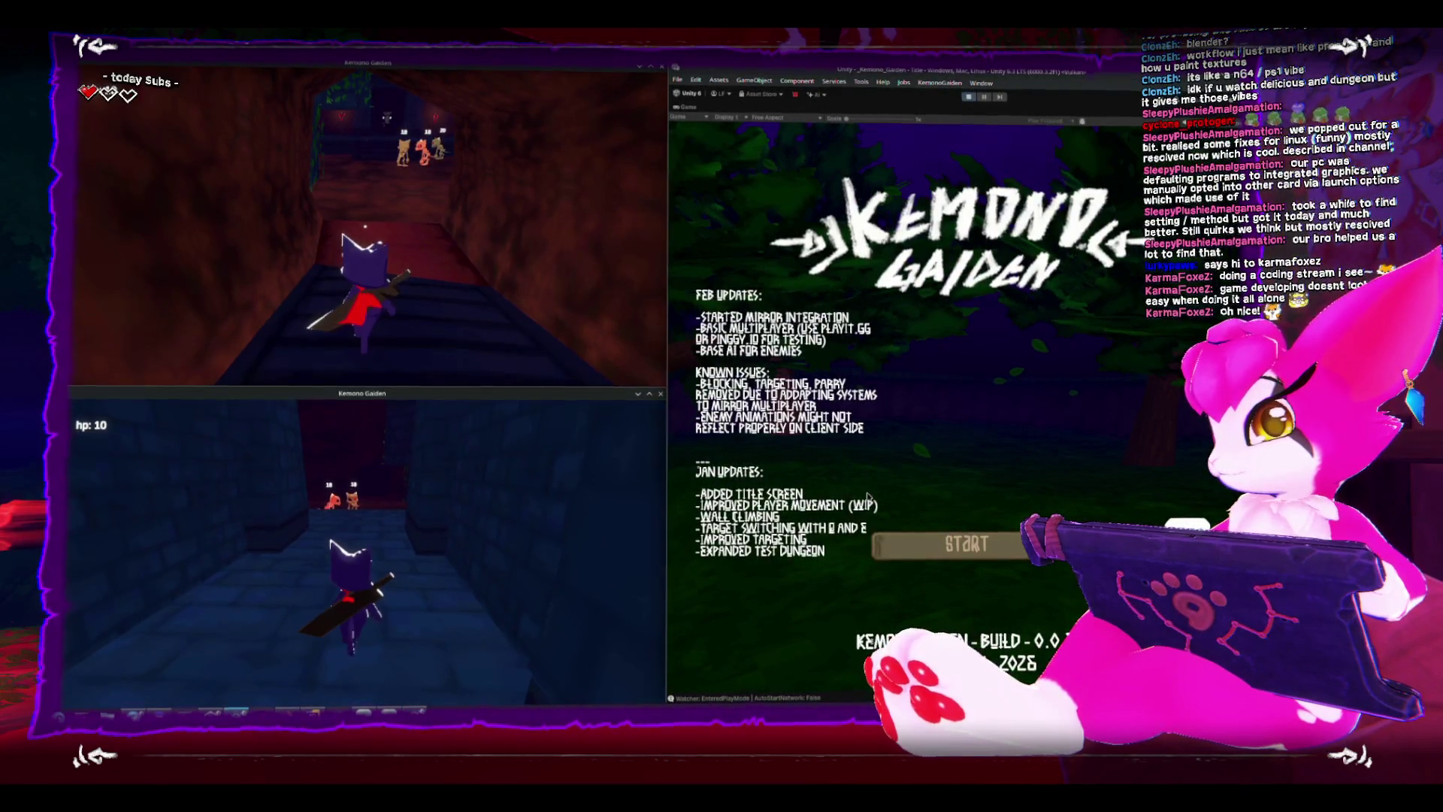
pyautogui.click(949, 544)
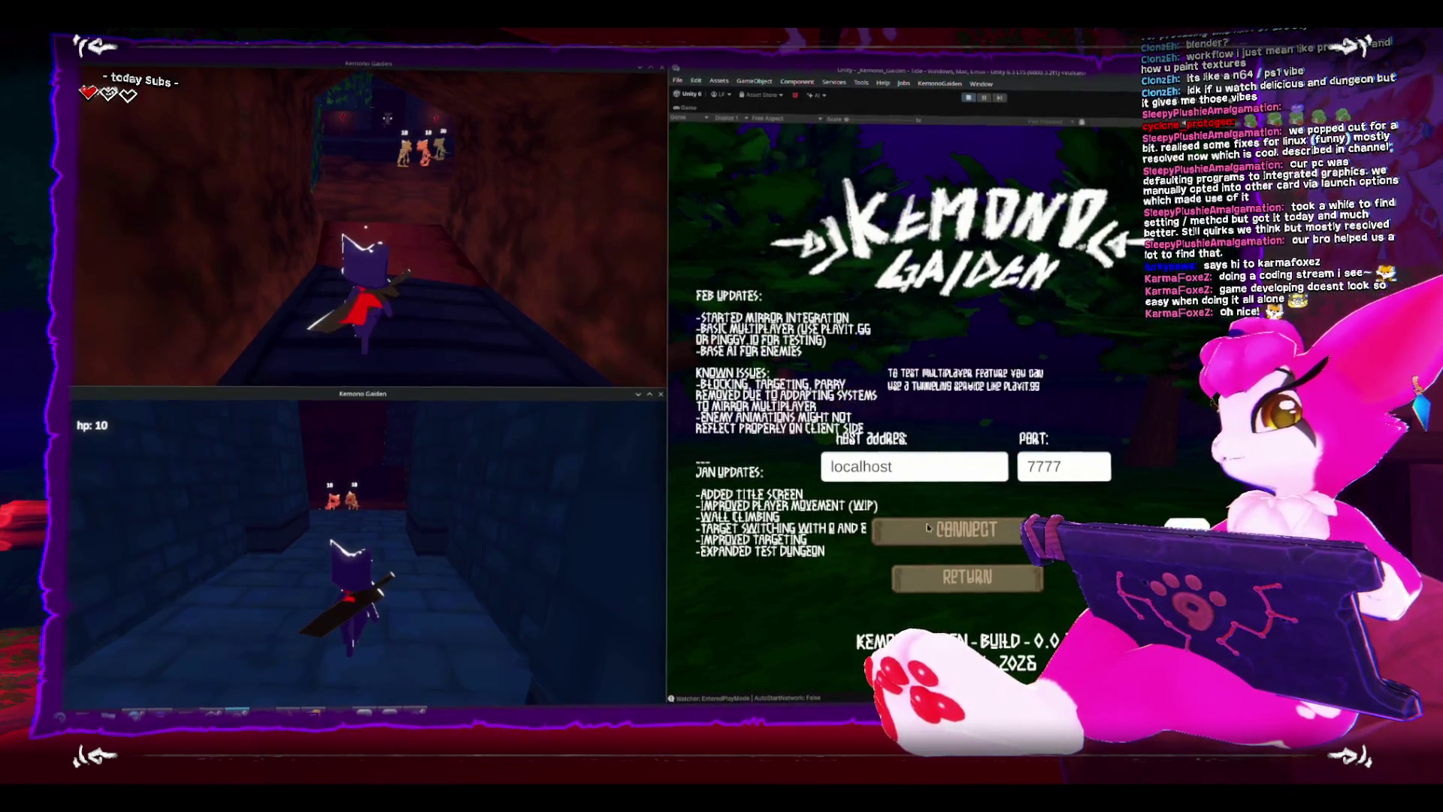
# Connect play mode to the hosted game, fight in the dungeon, then switch to Rider.
pyautogui.click(928, 538)
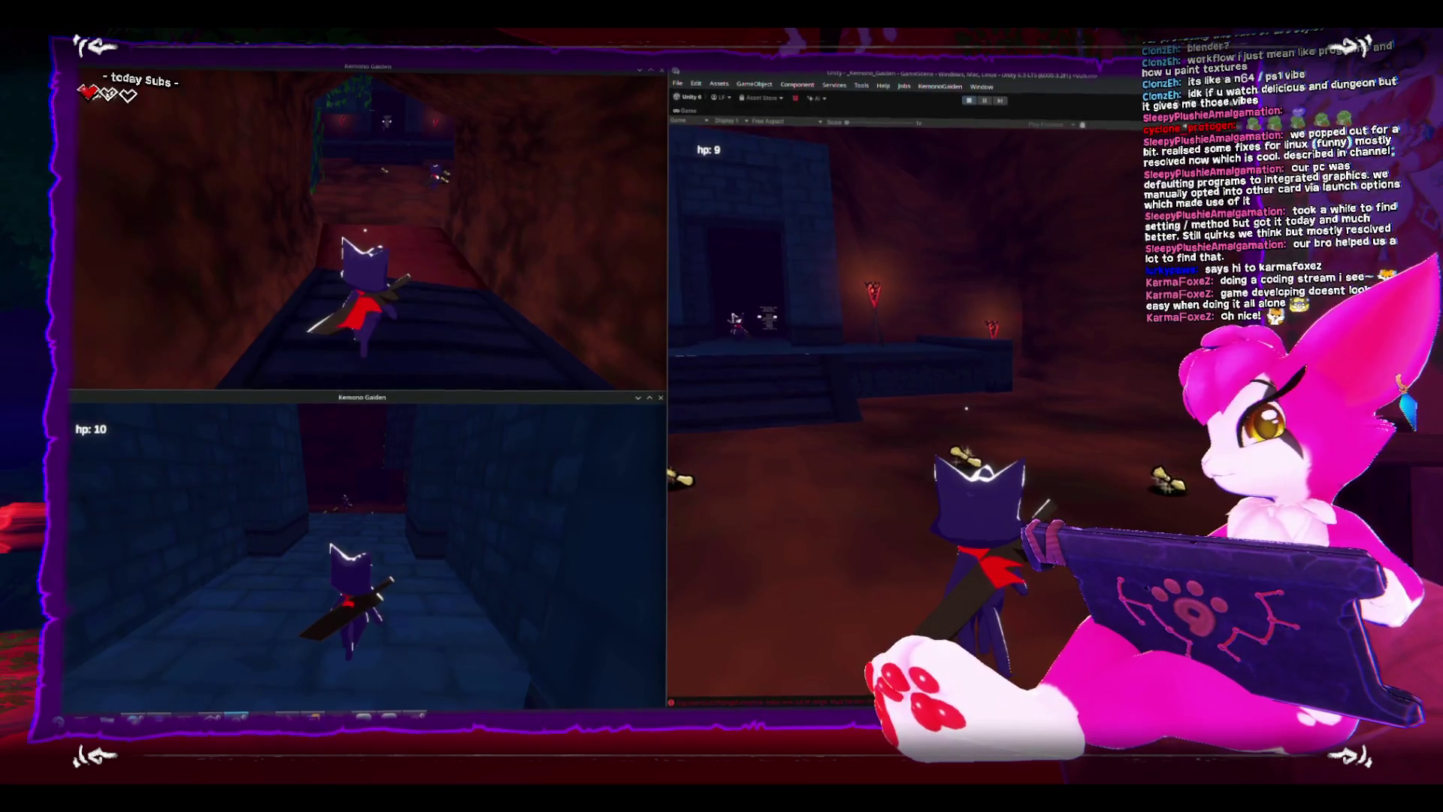
pyautogui.press('Escape')
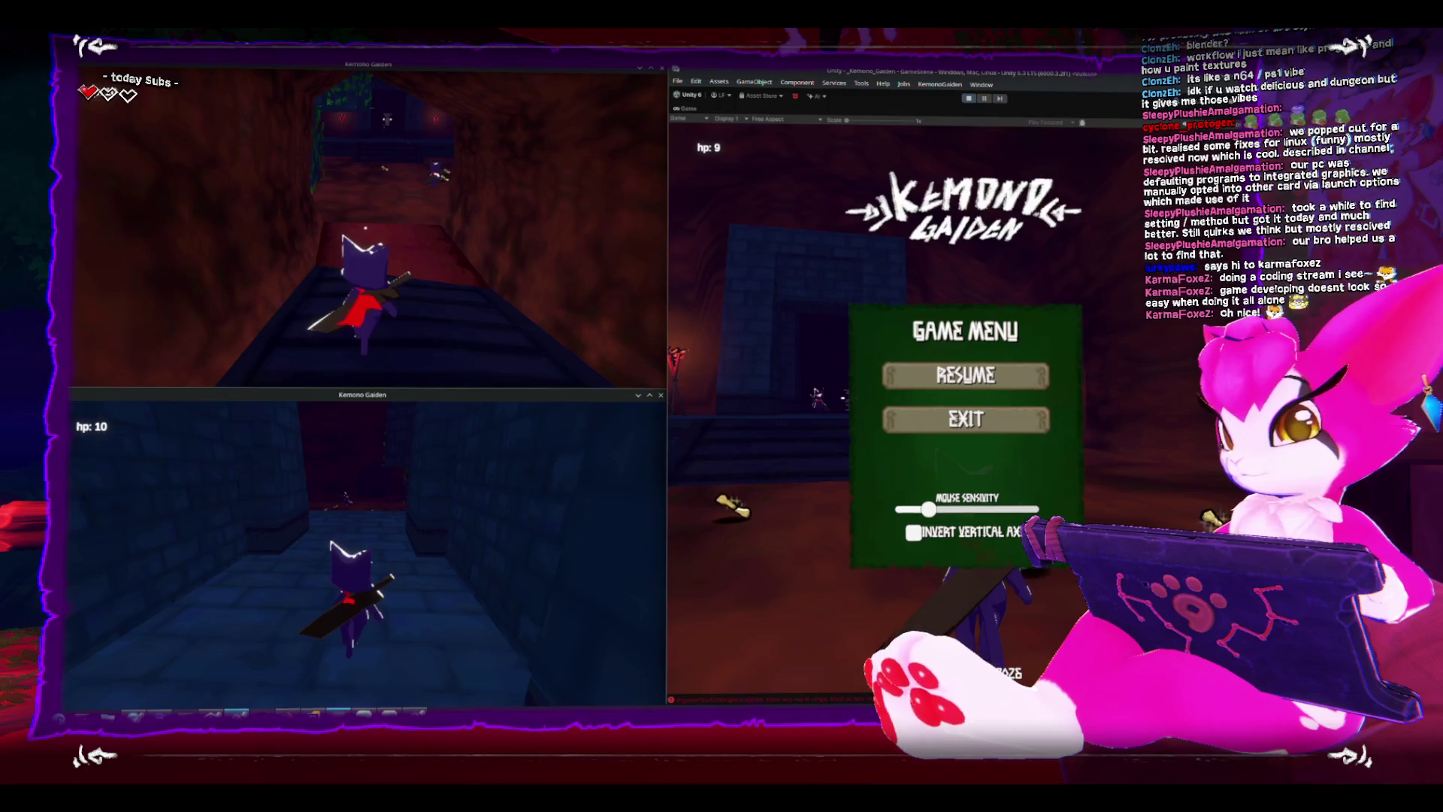
pyautogui.hotkey('alt', 'Tab')
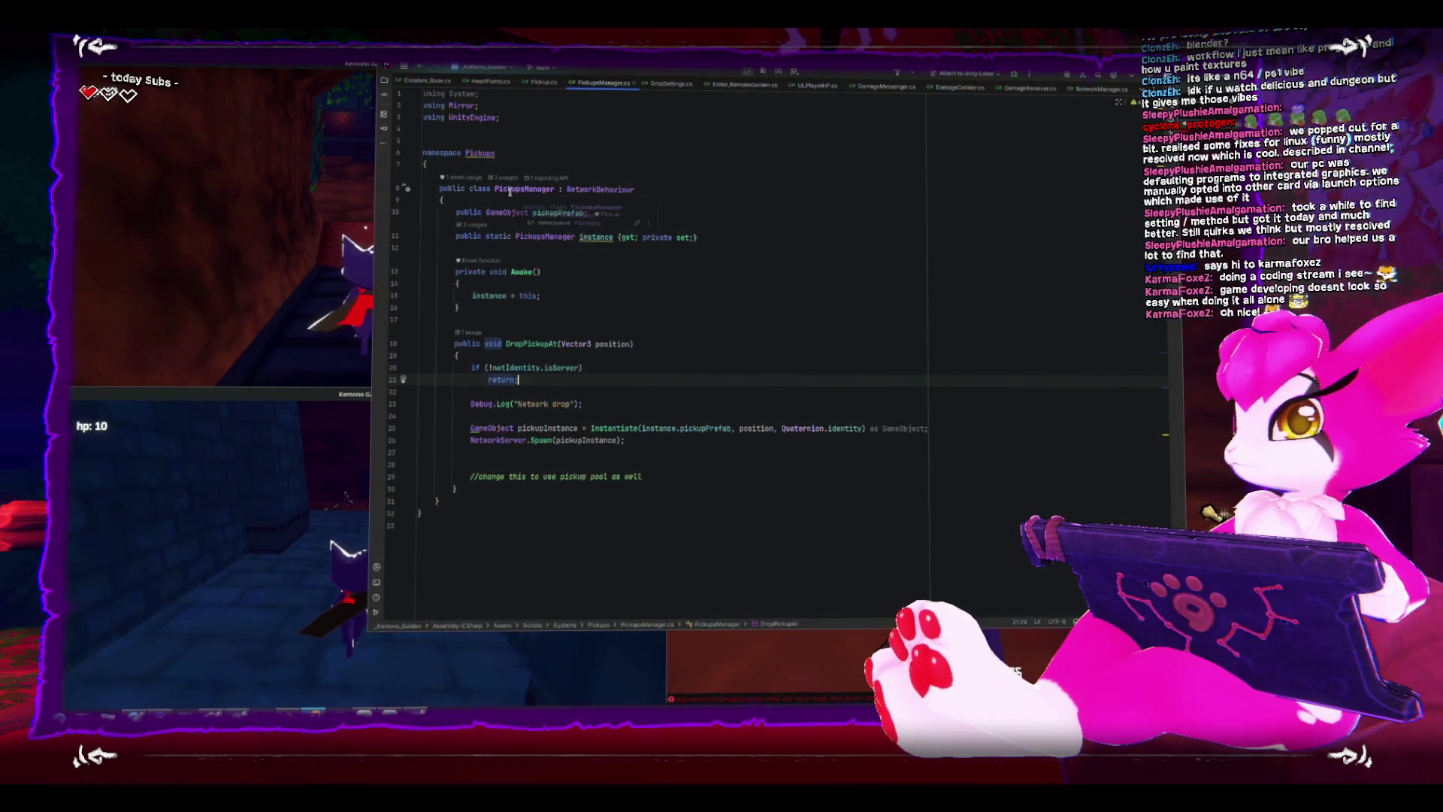
# Add 'if (health <= 0) return;' at the top of Damage in HealthPoints.cs.
pyautogui.click(492, 85)
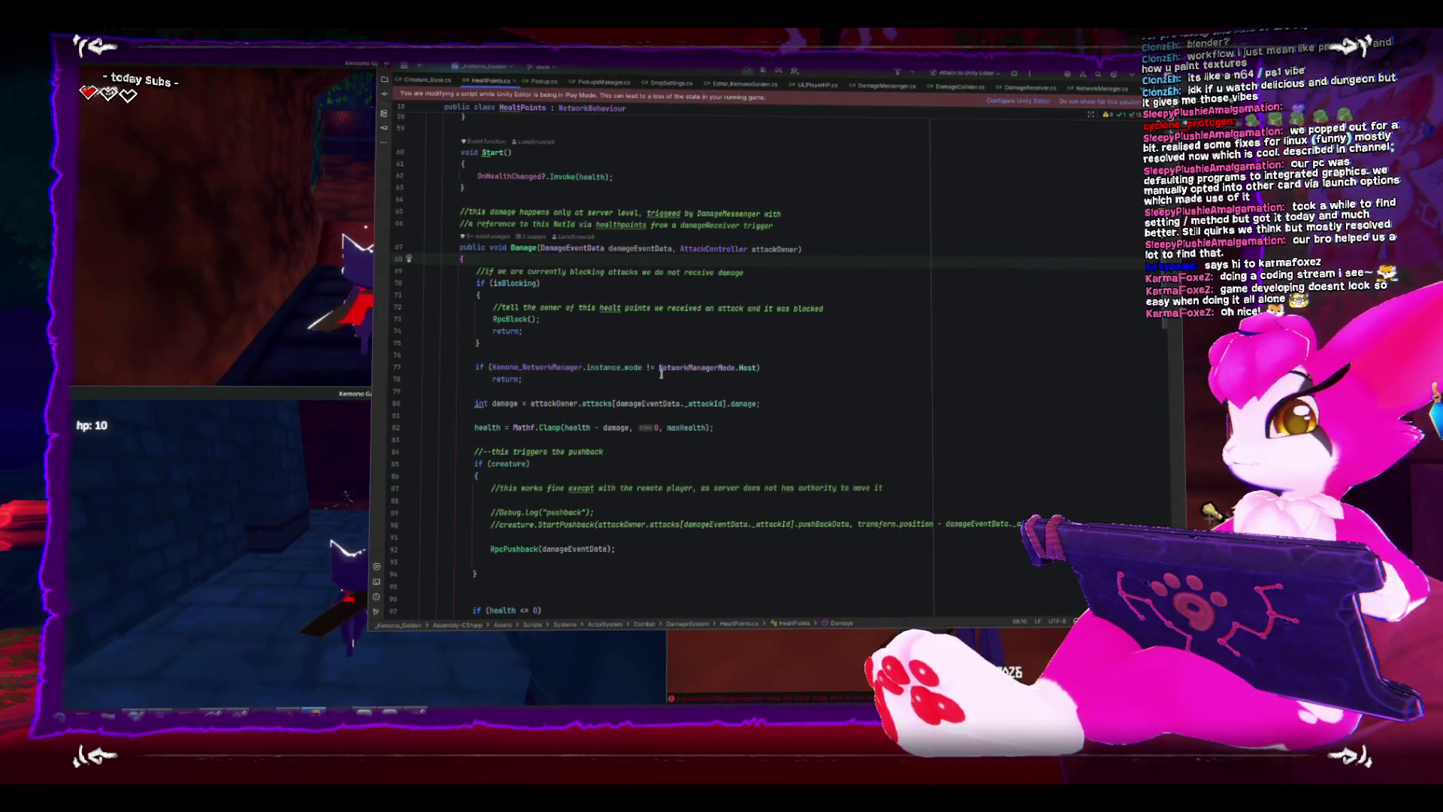
pyautogui.scroll(-1, 661, 370)
pyautogui.scroll(-1, 662, 370)
pyautogui.scroll(-1, 659, 369)
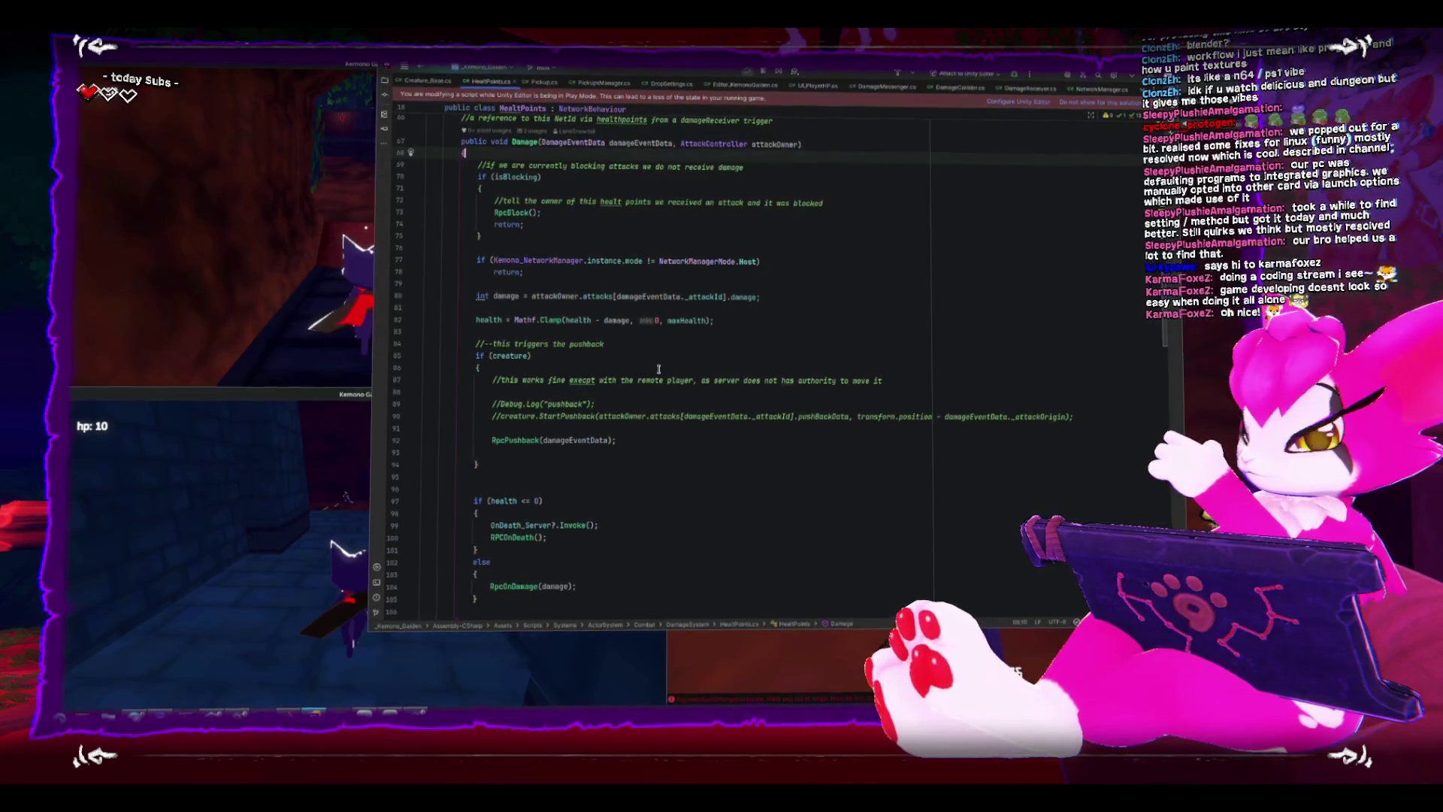
pyautogui.press('Return')
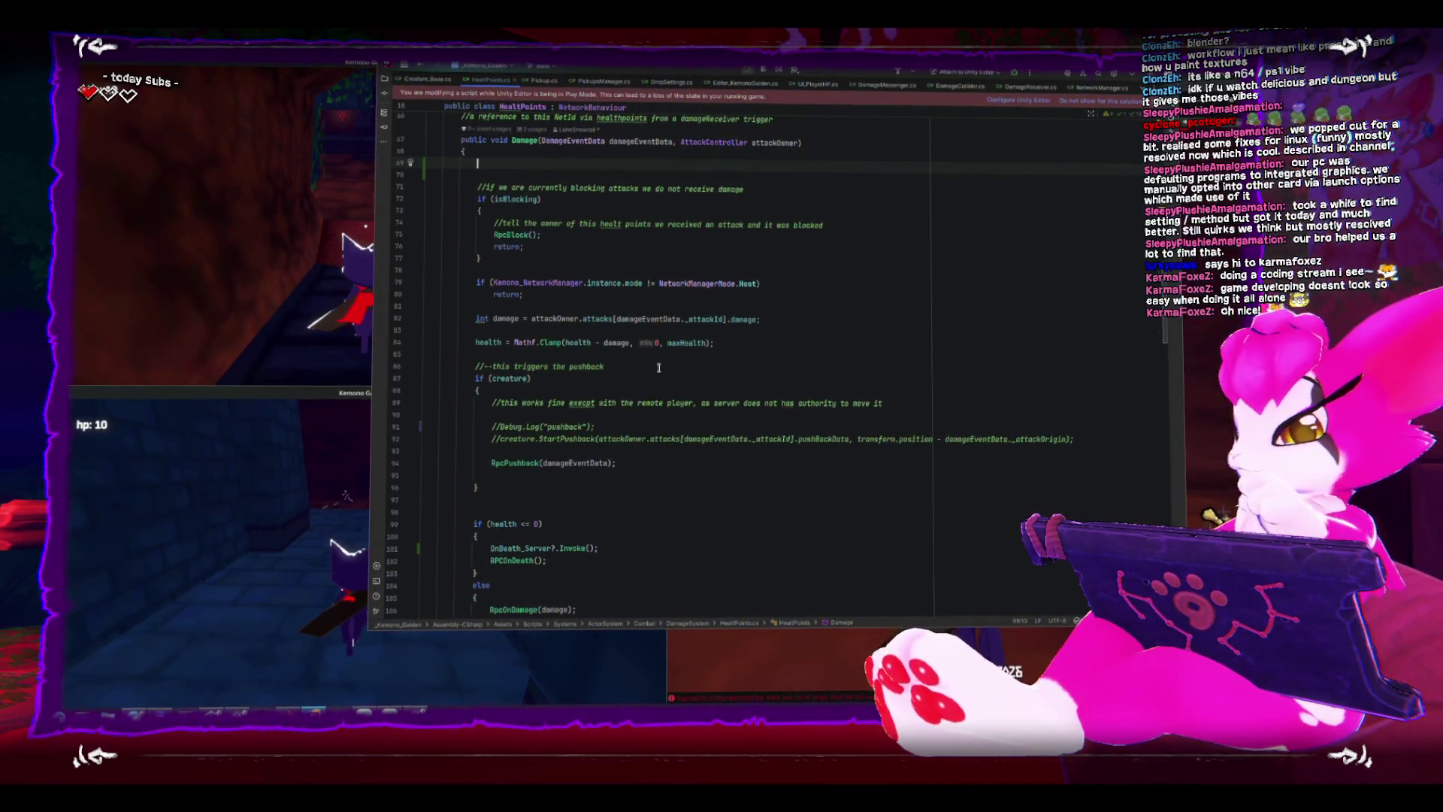
pyautogui.write('if(')
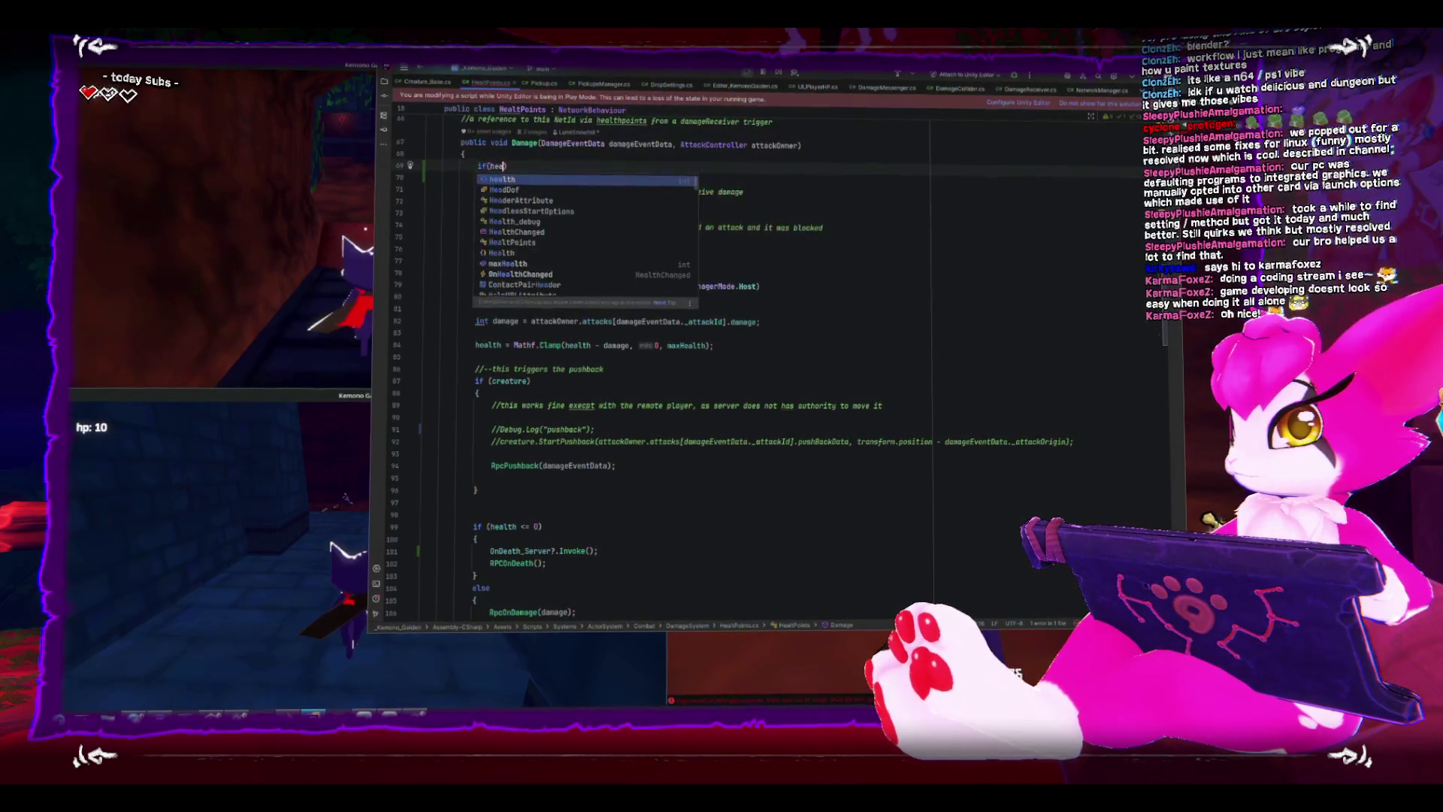
pyautogui.write('health <= 0')
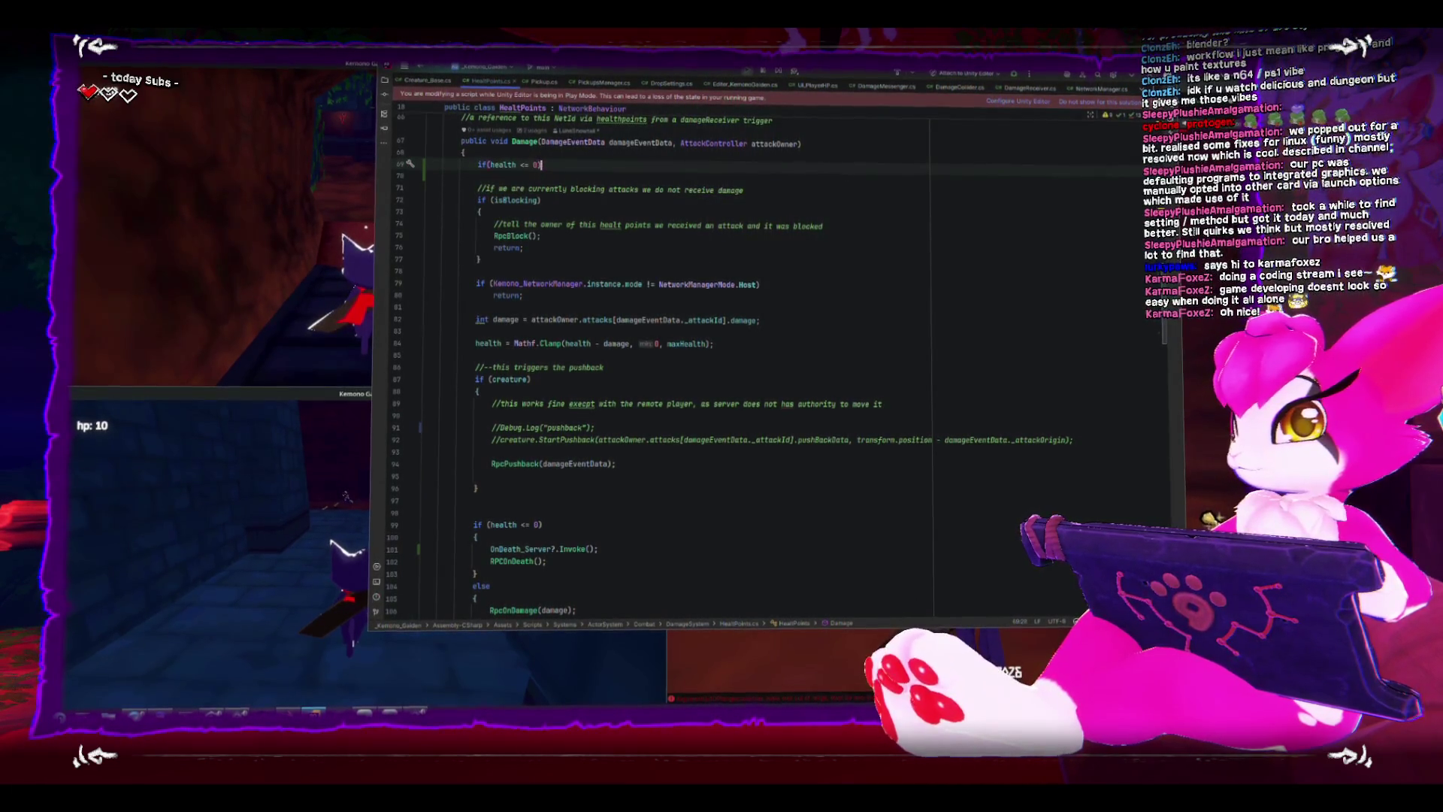
pyautogui.press('Return')
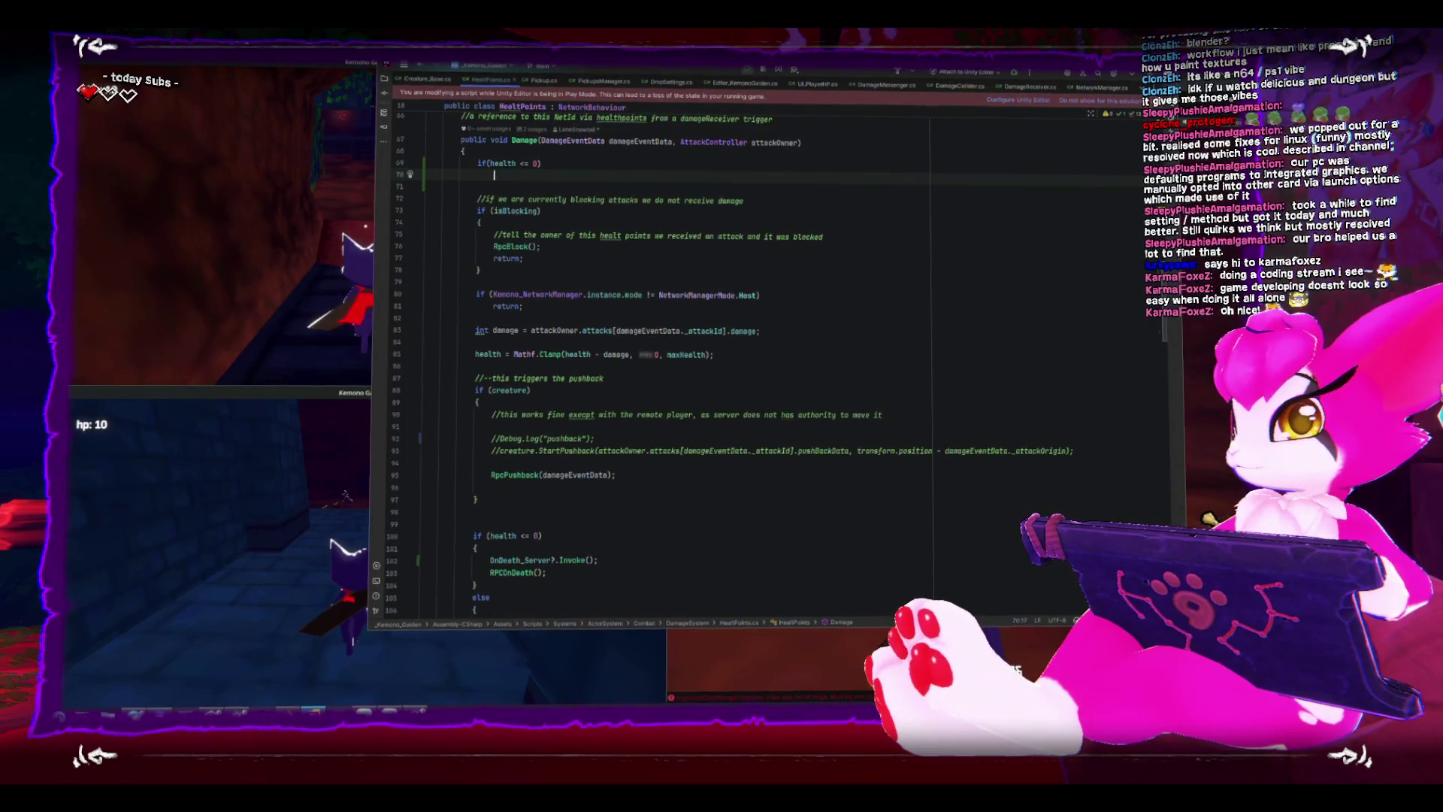
pyautogui.write('return;')
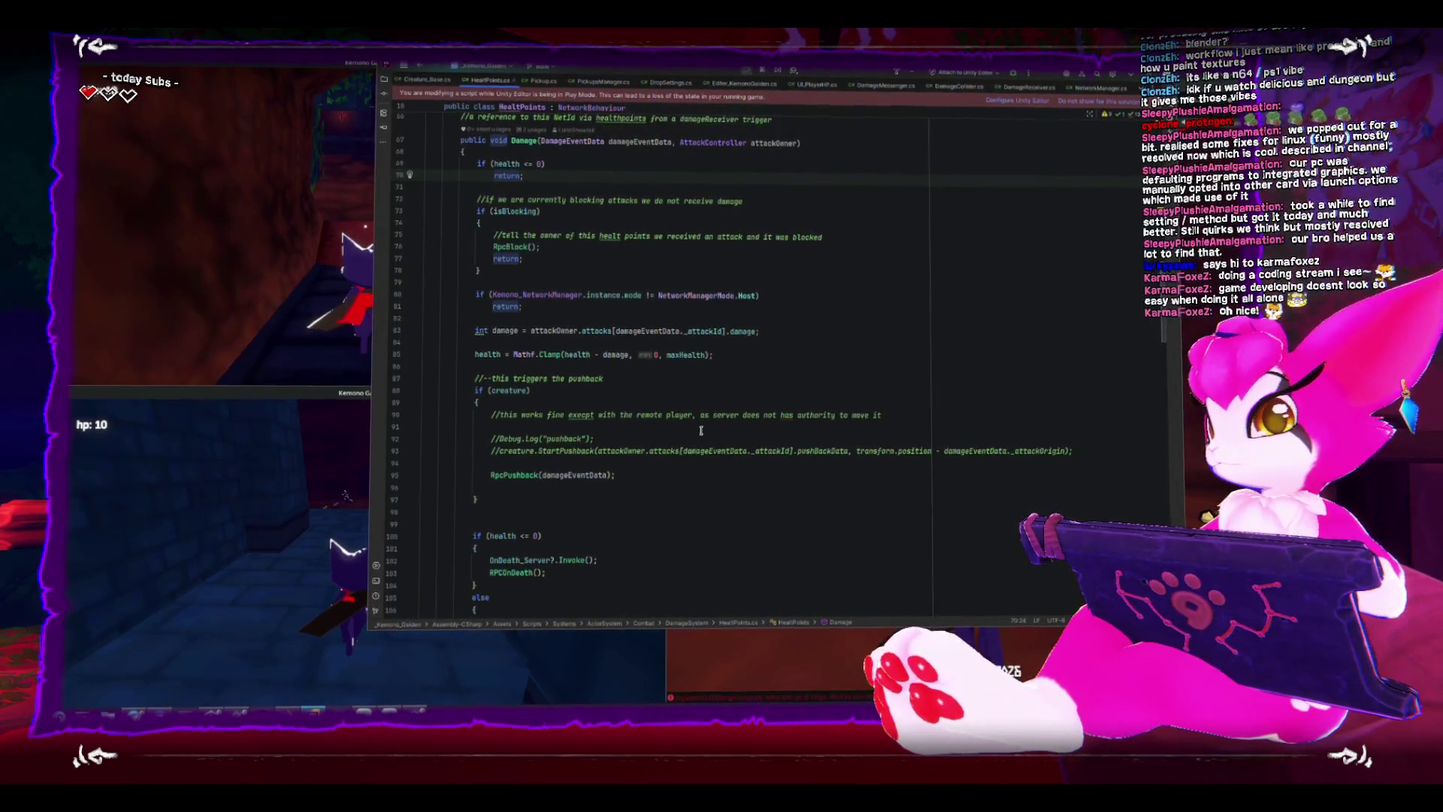
pyautogui.scroll(-3, 686, 448)
pyautogui.click(504, 461)
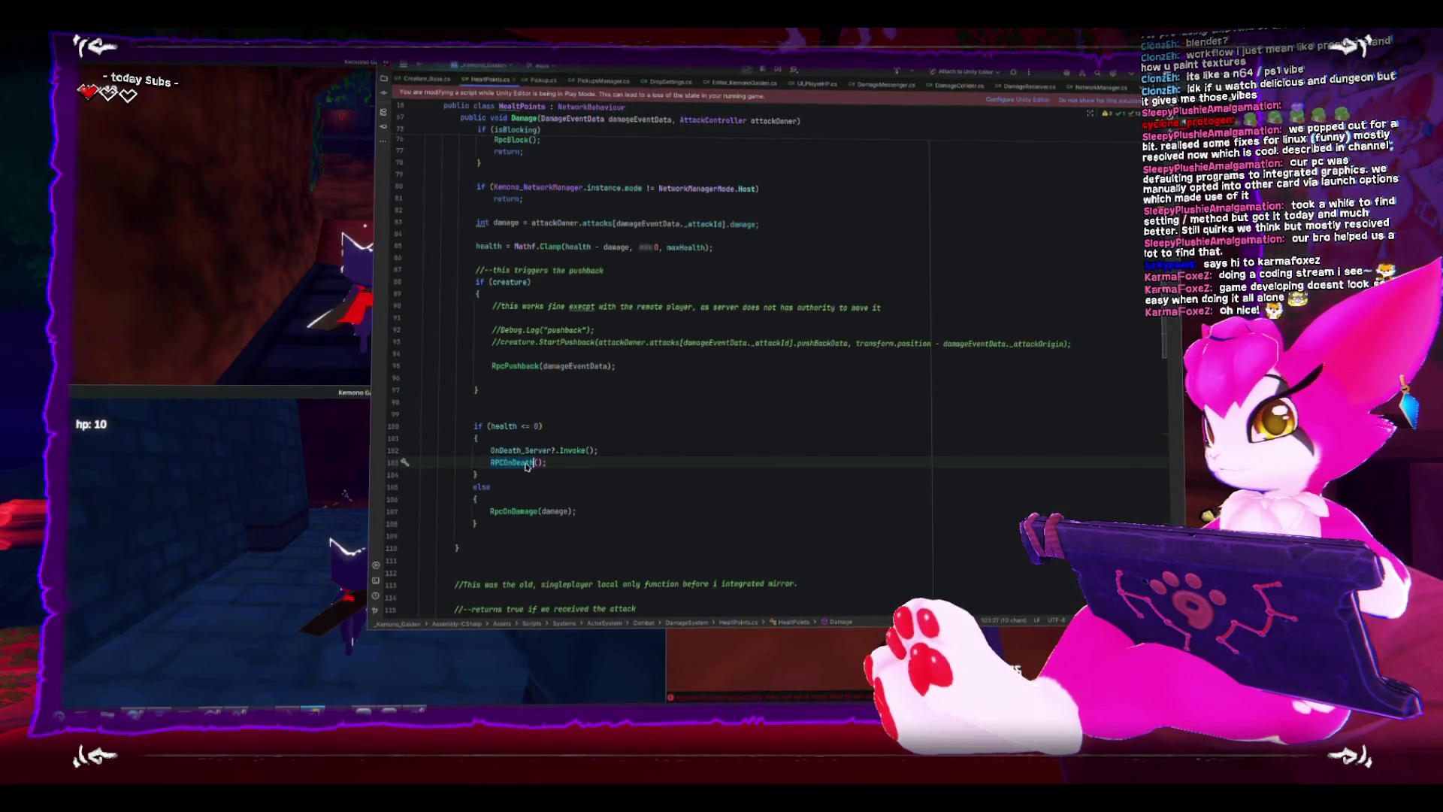
pyautogui.scroll(-4, 526, 465)
pyautogui.scroll(-4, 526, 466)
pyautogui.scroll(-4, 526, 464)
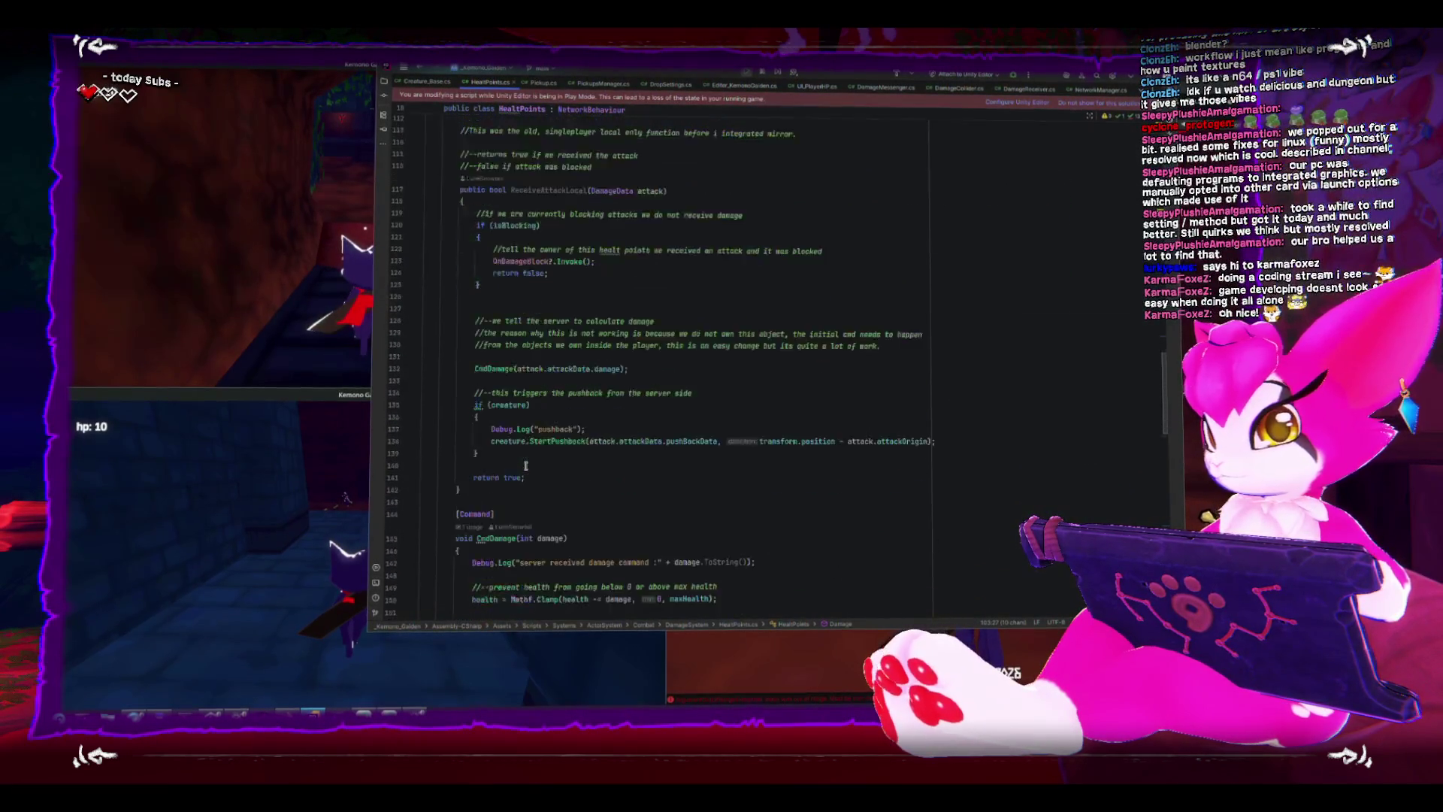
pyautogui.scroll(-6, 526, 466)
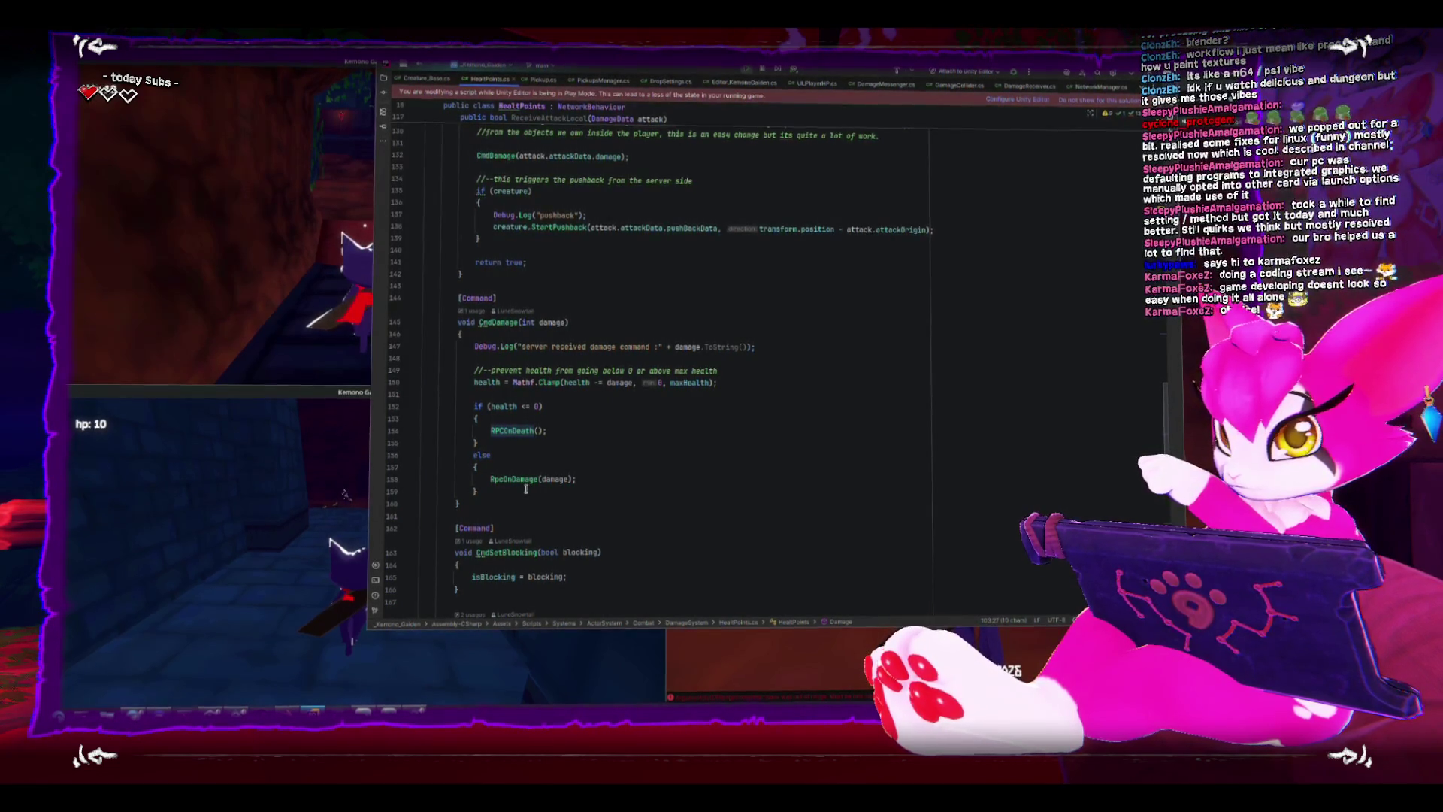
pyautogui.scroll(3, 524, 488)
pyautogui.scroll(3, 524, 488)
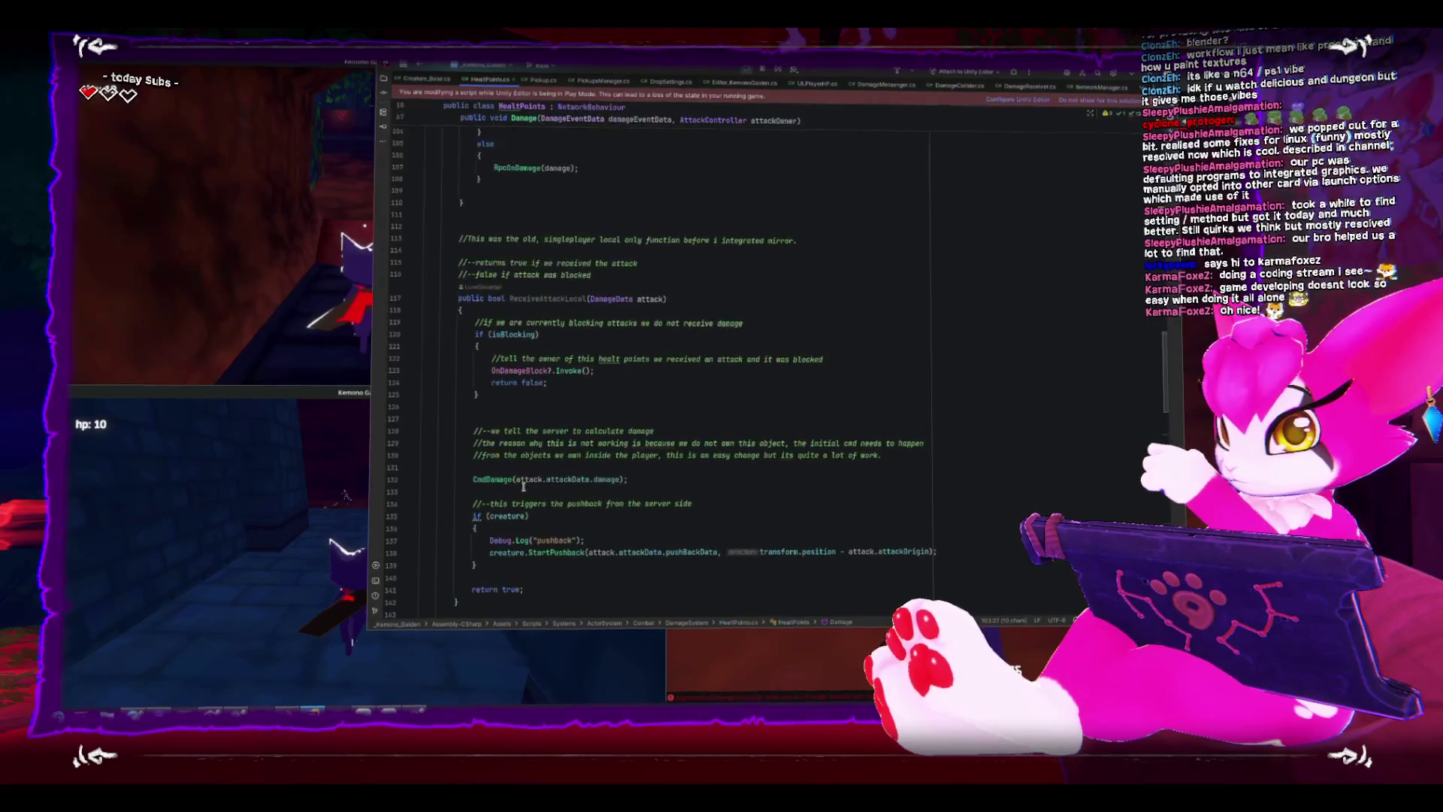
pyautogui.scroll(3, 525, 487)
pyautogui.scroll(3, 522, 487)
pyautogui.scroll(2, 522, 488)
pyautogui.scroll(2, 523, 487)
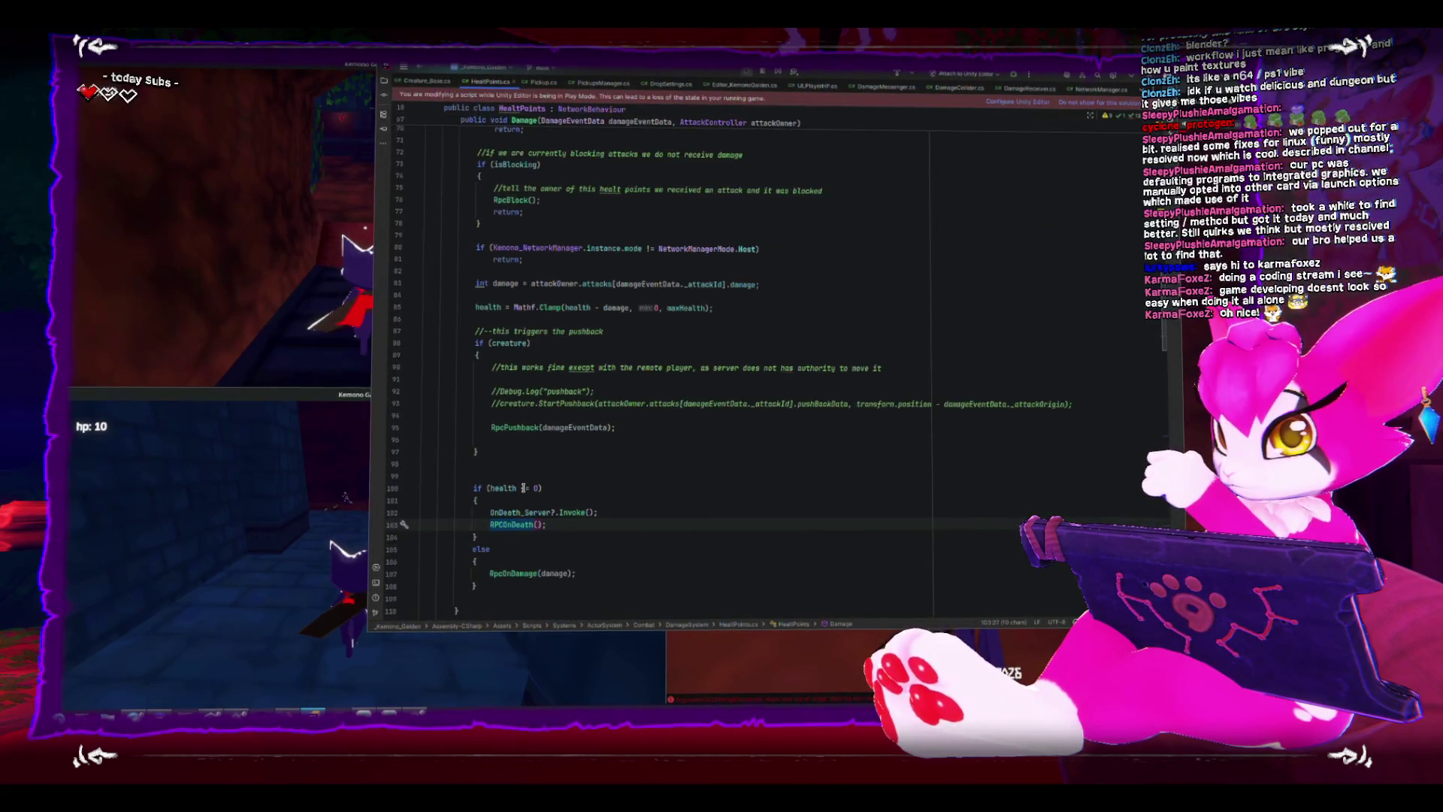
pyautogui.scroll(2, 522, 487)
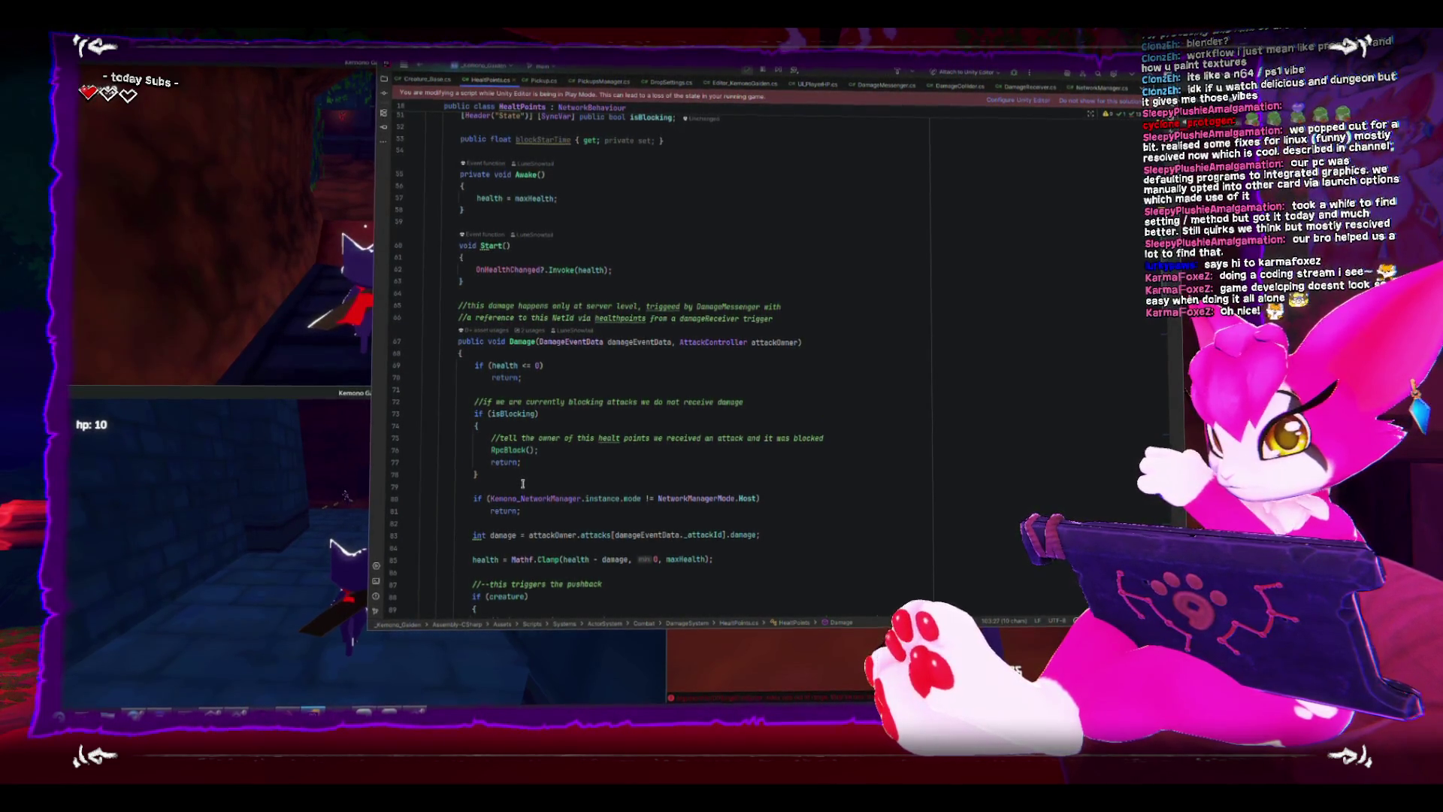
pyautogui.scroll(-2, 522, 485)
pyautogui.scroll(-6, 523, 483)
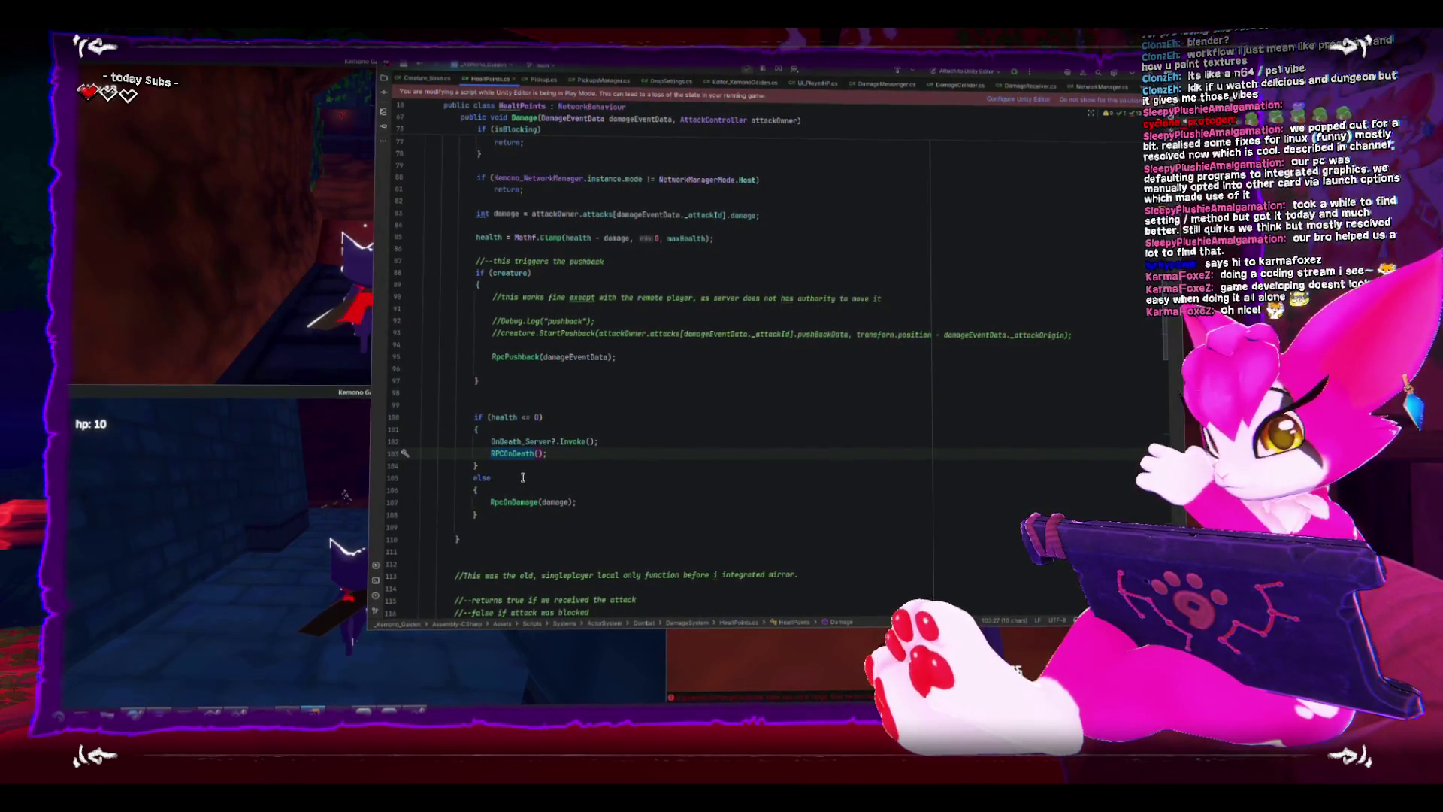
pyautogui.scroll(-3, 522, 478)
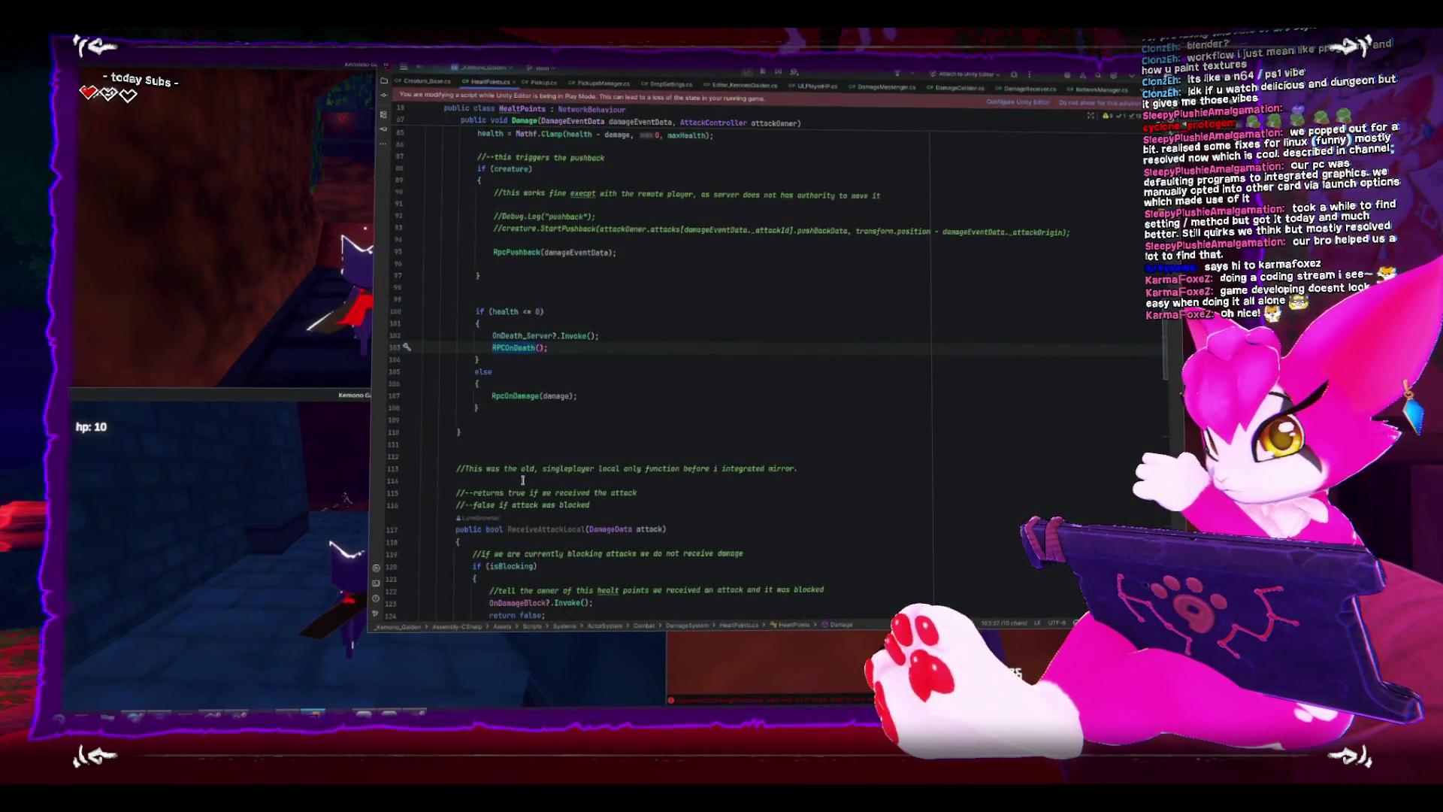
pyautogui.scroll(1, 522, 479)
pyautogui.scroll(2, 522, 478)
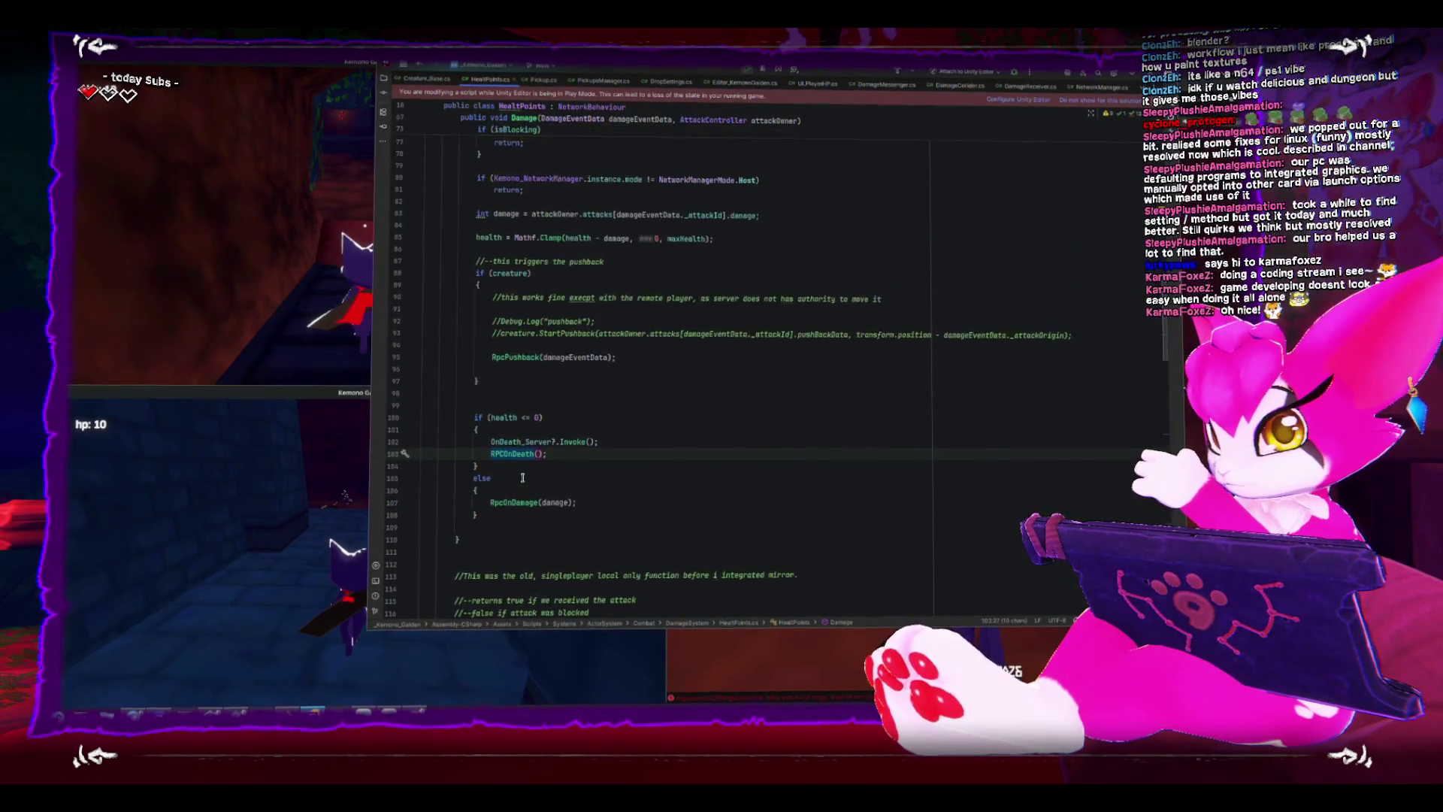
pyautogui.scroll(4, 522, 476)
pyautogui.scroll(1, 523, 477)
pyautogui.scroll(-1, 522, 476)
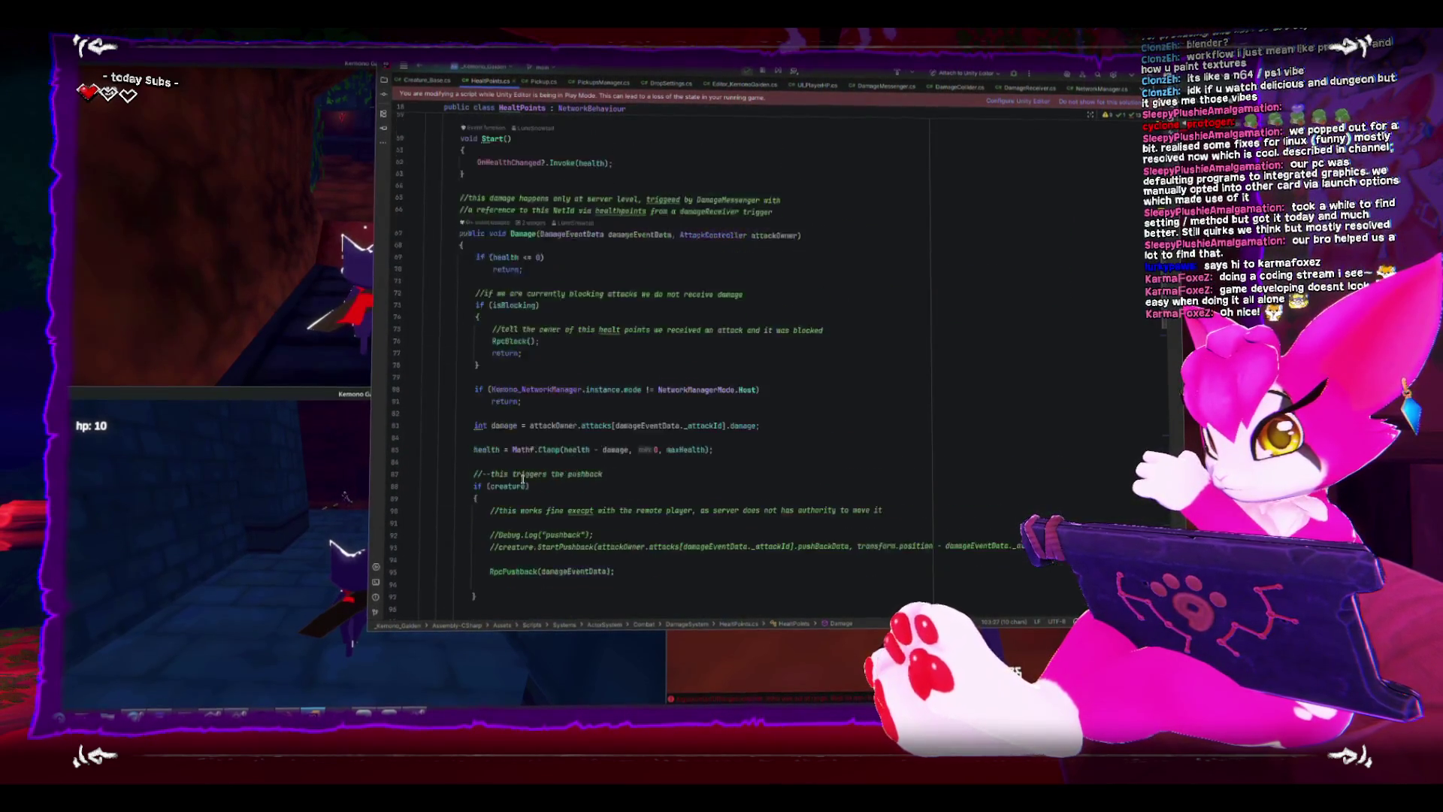
pyautogui.scroll(-2, 523, 474)
pyautogui.scroll(-4, 522, 477)
pyautogui.scroll(-5, 521, 478)
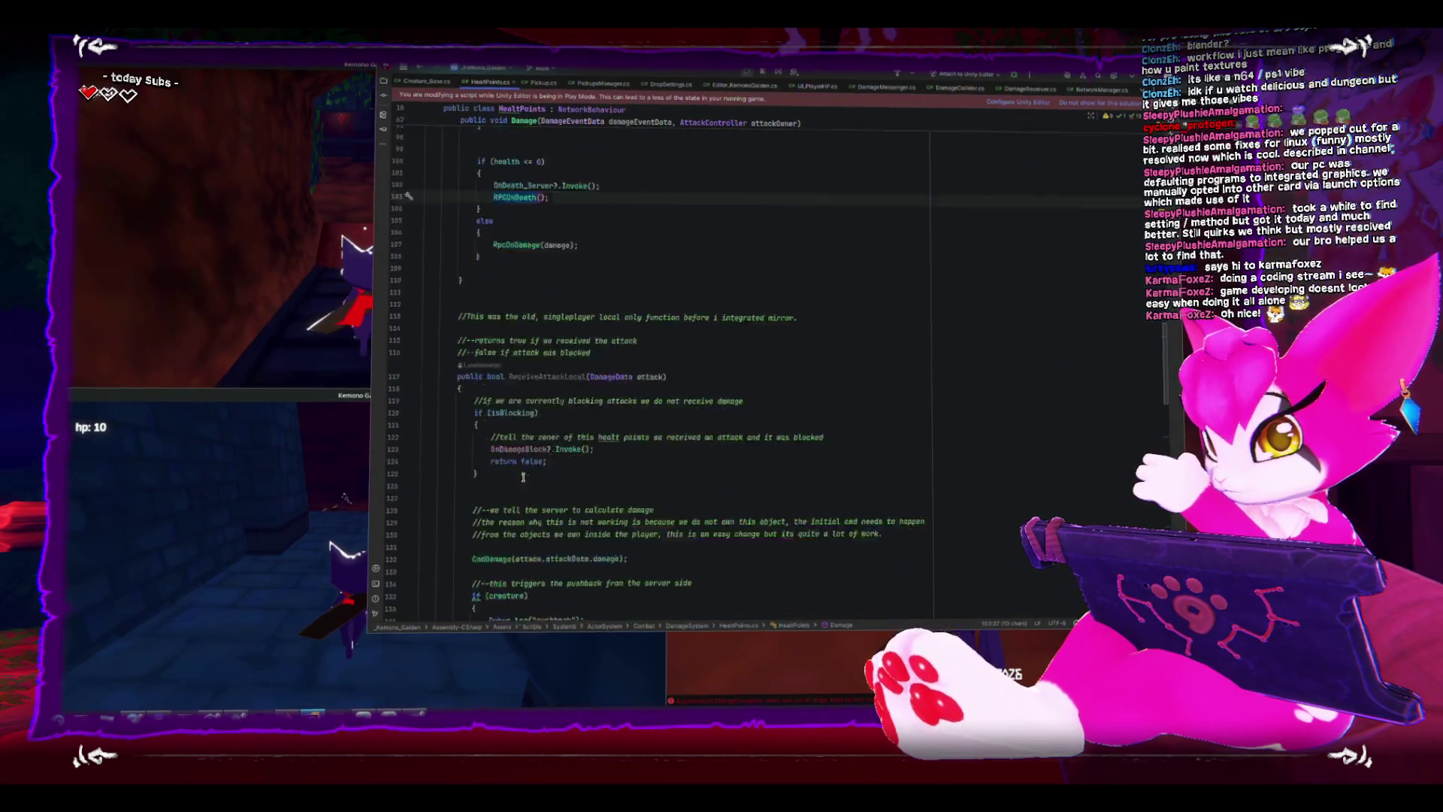
pyautogui.scroll(-2, 522, 479)
pyautogui.scroll(4, 523, 476)
pyautogui.scroll(3, 522, 478)
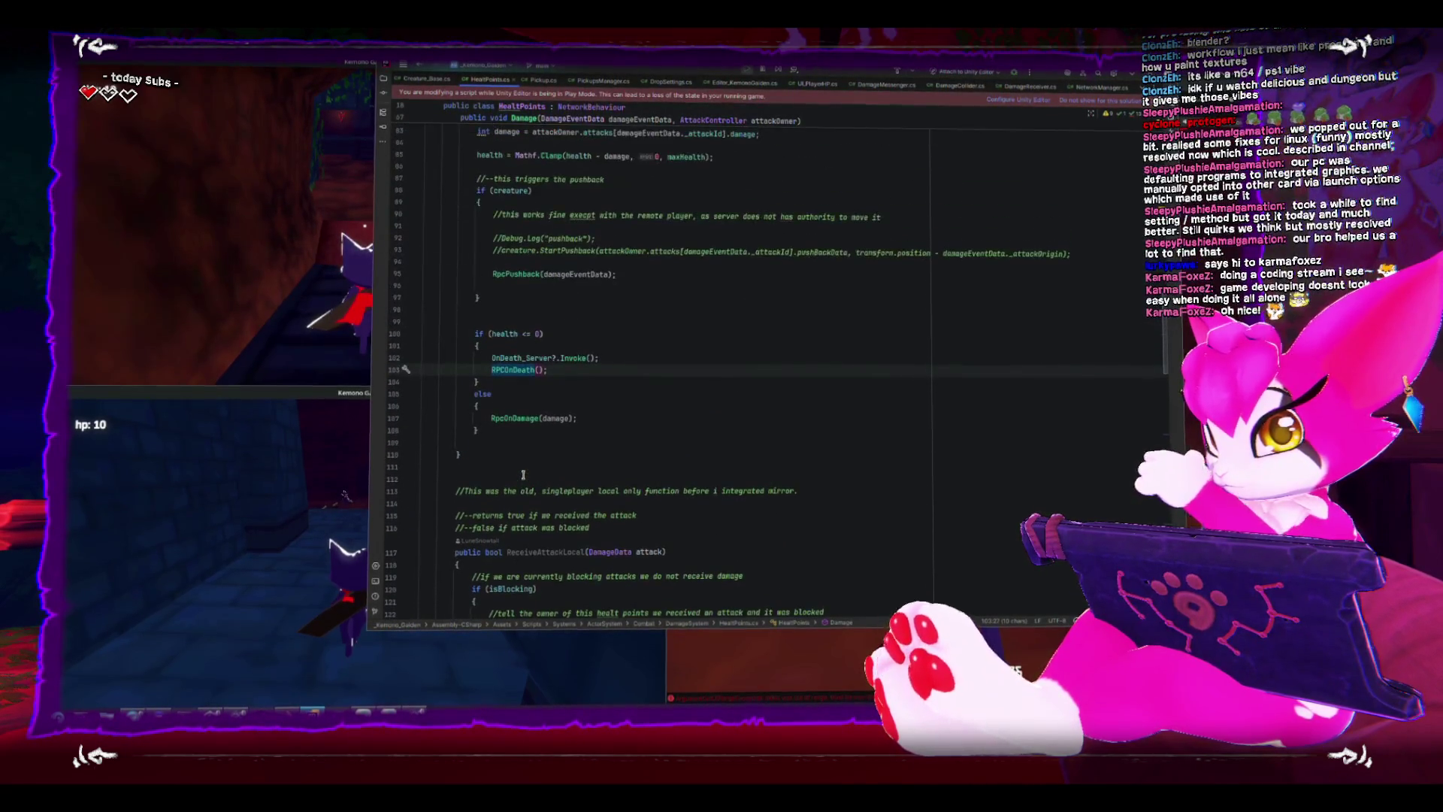
pyautogui.scroll(1, 523, 475)
pyautogui.scroll(3, 522, 475)
pyautogui.scroll(-4, 523, 475)
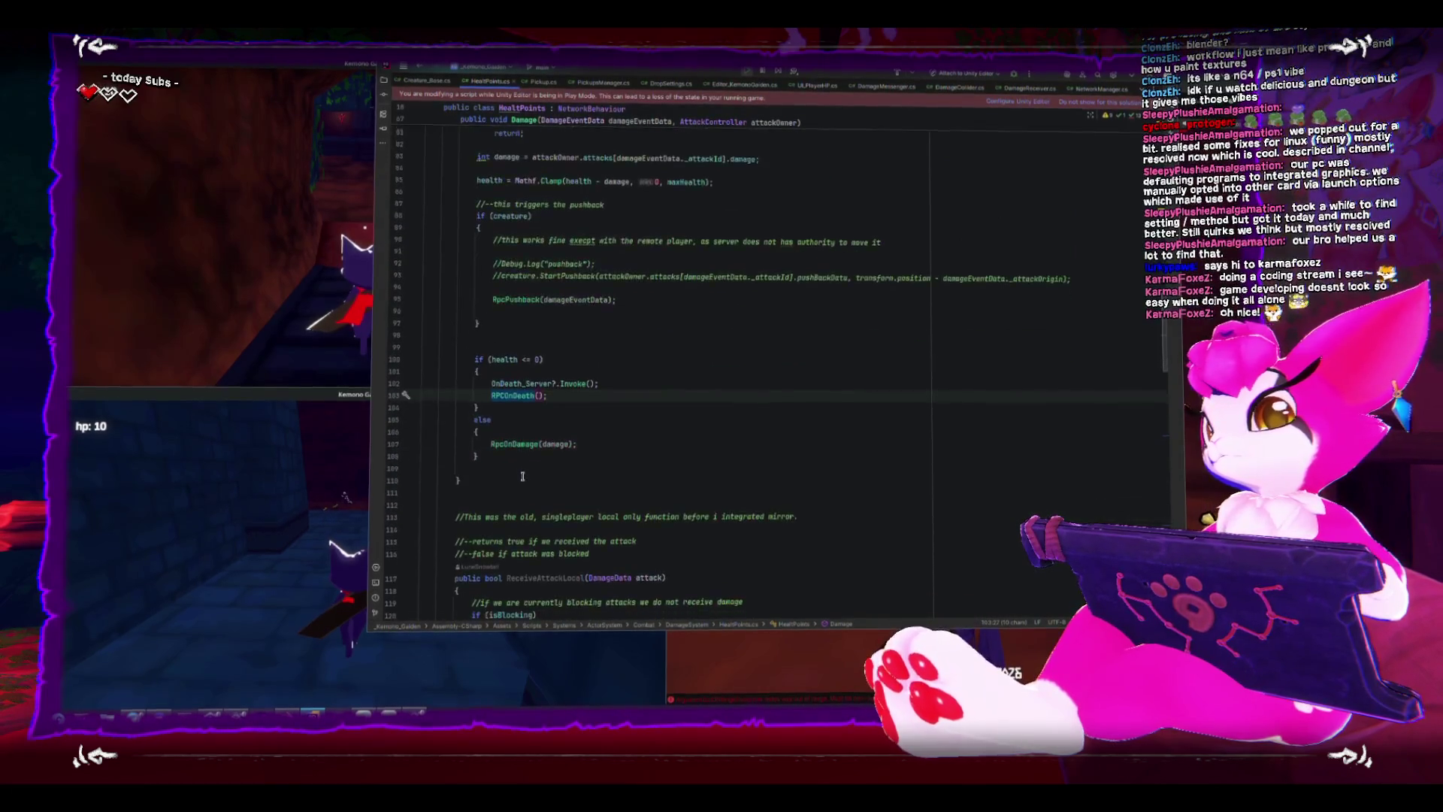
pyautogui.scroll(-10, 521, 472)
pyautogui.scroll(-6, 521, 467)
pyautogui.scroll(-2, 522, 468)
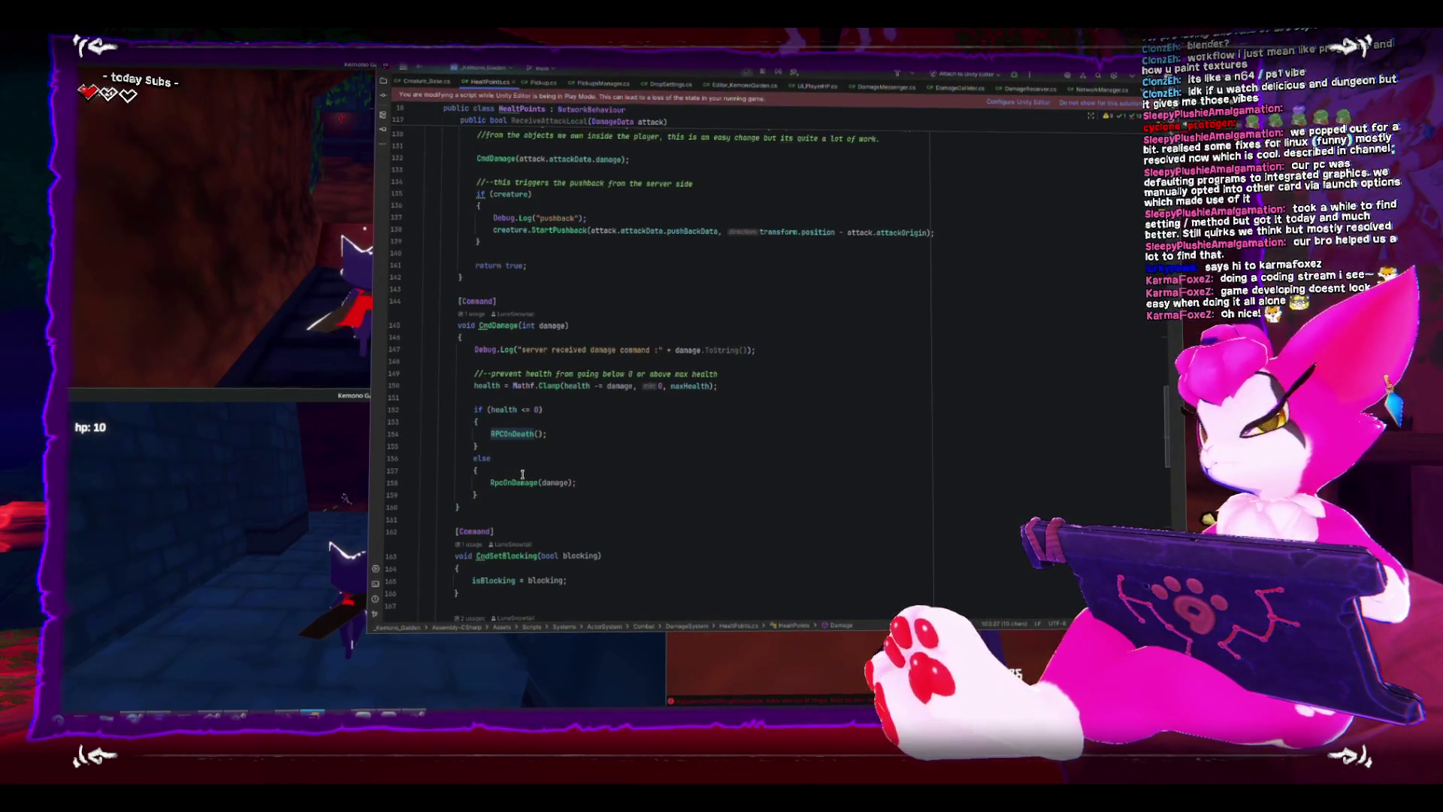
# Run Find Usages on CmdDamage to see where it is called.
pyautogui.click(518, 324)
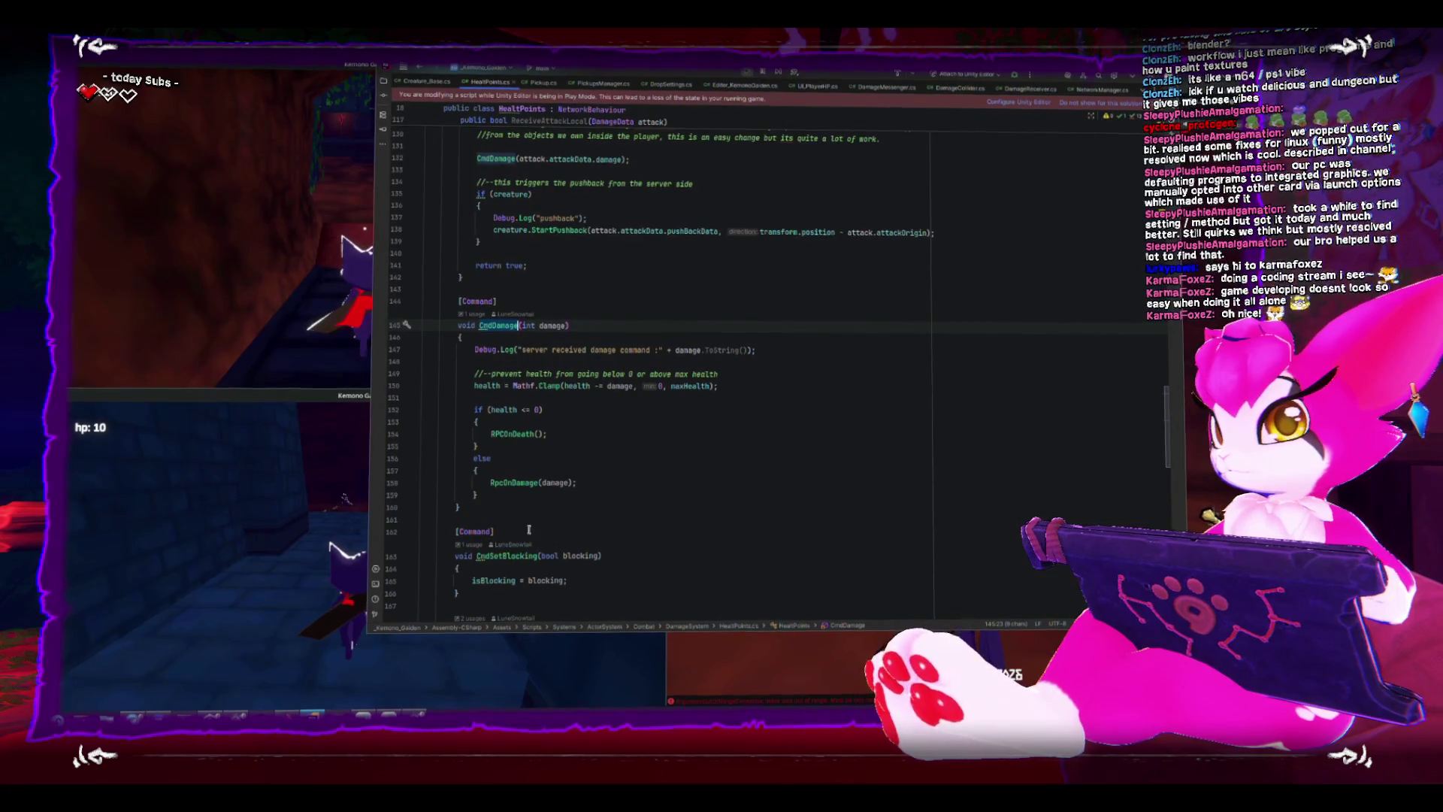
pyautogui.scroll(1, 527, 529)
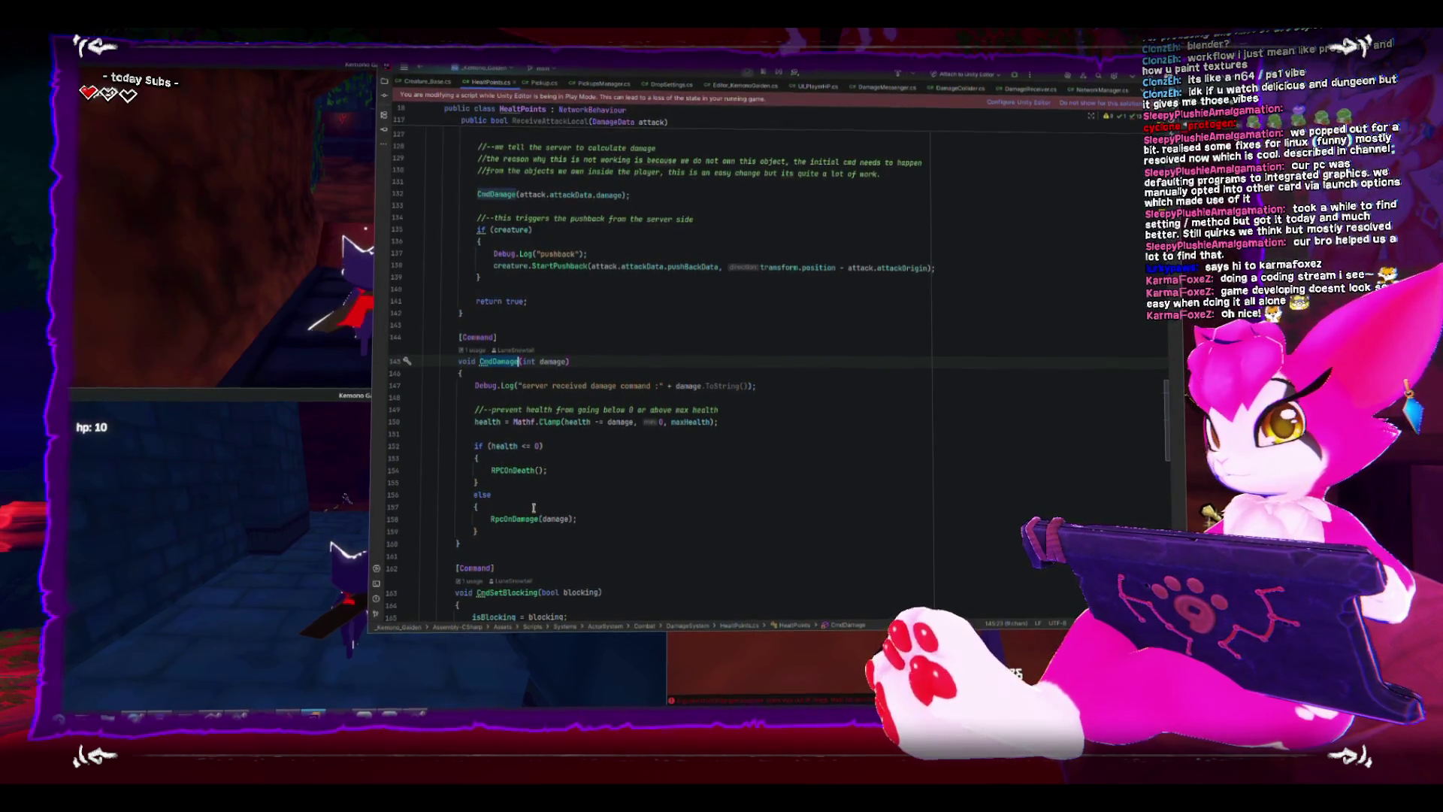
pyautogui.scroll(5, 534, 508)
pyautogui.scroll(5, 533, 508)
pyautogui.scroll(-5, 532, 508)
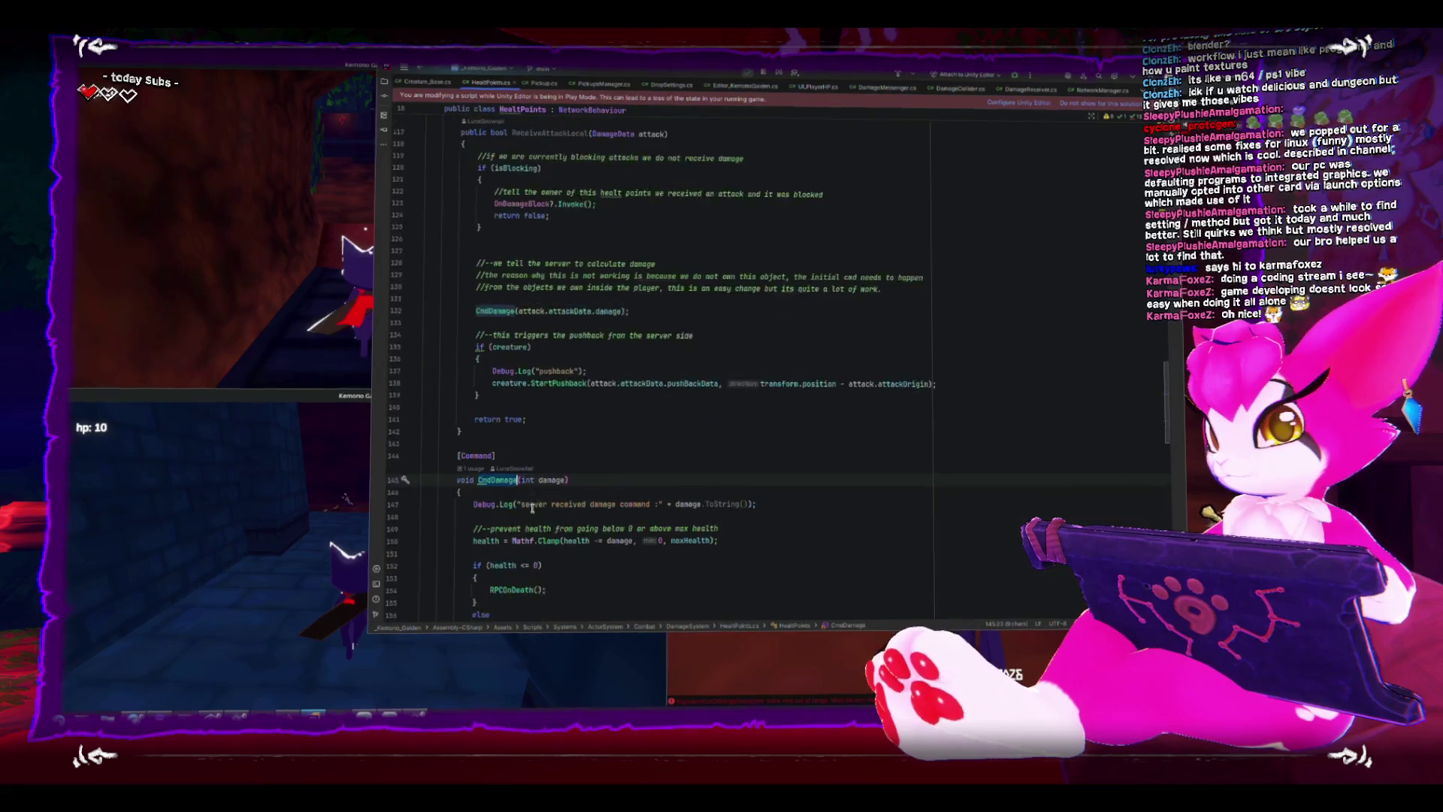
pyautogui.rightClick(503, 480)
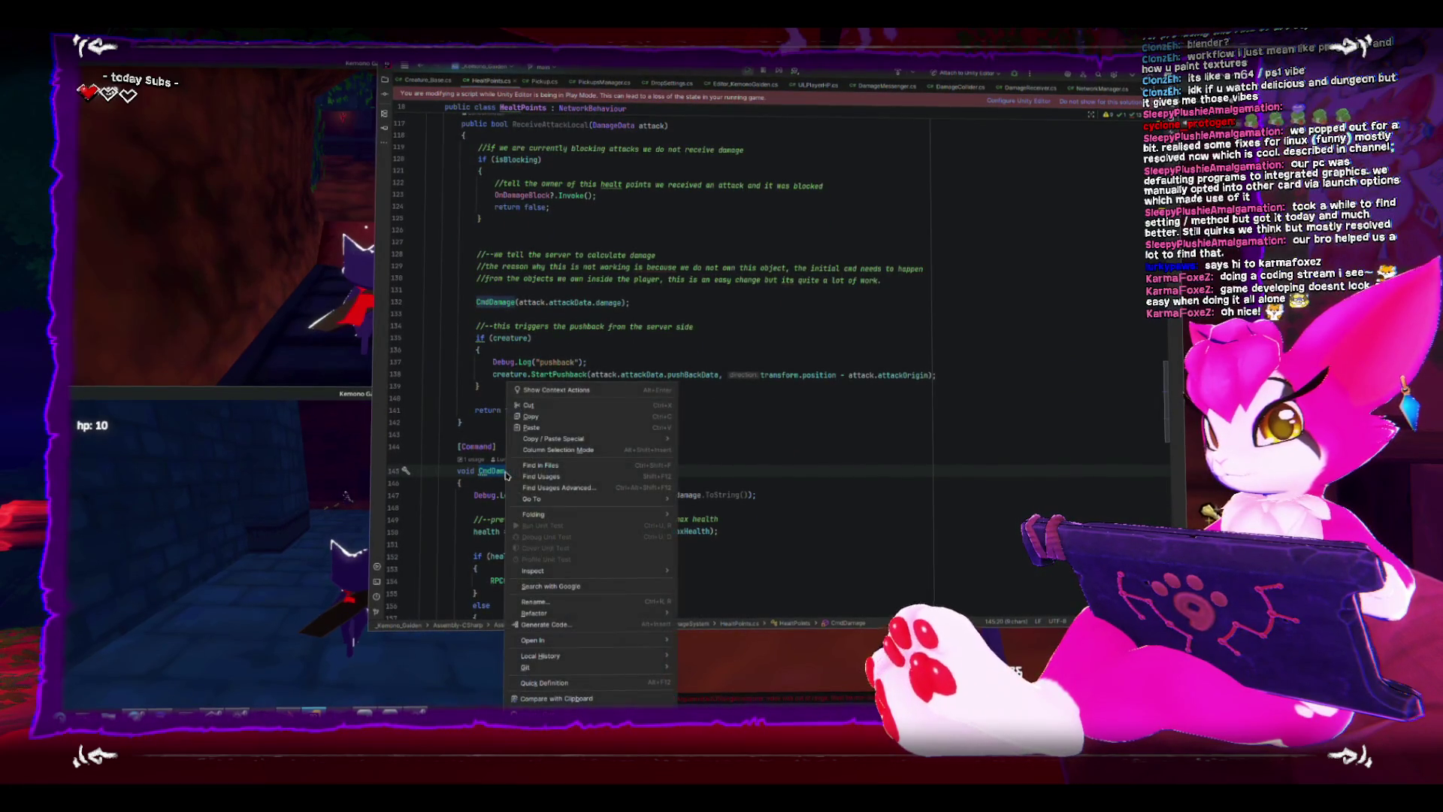
pyautogui.click(557, 478)
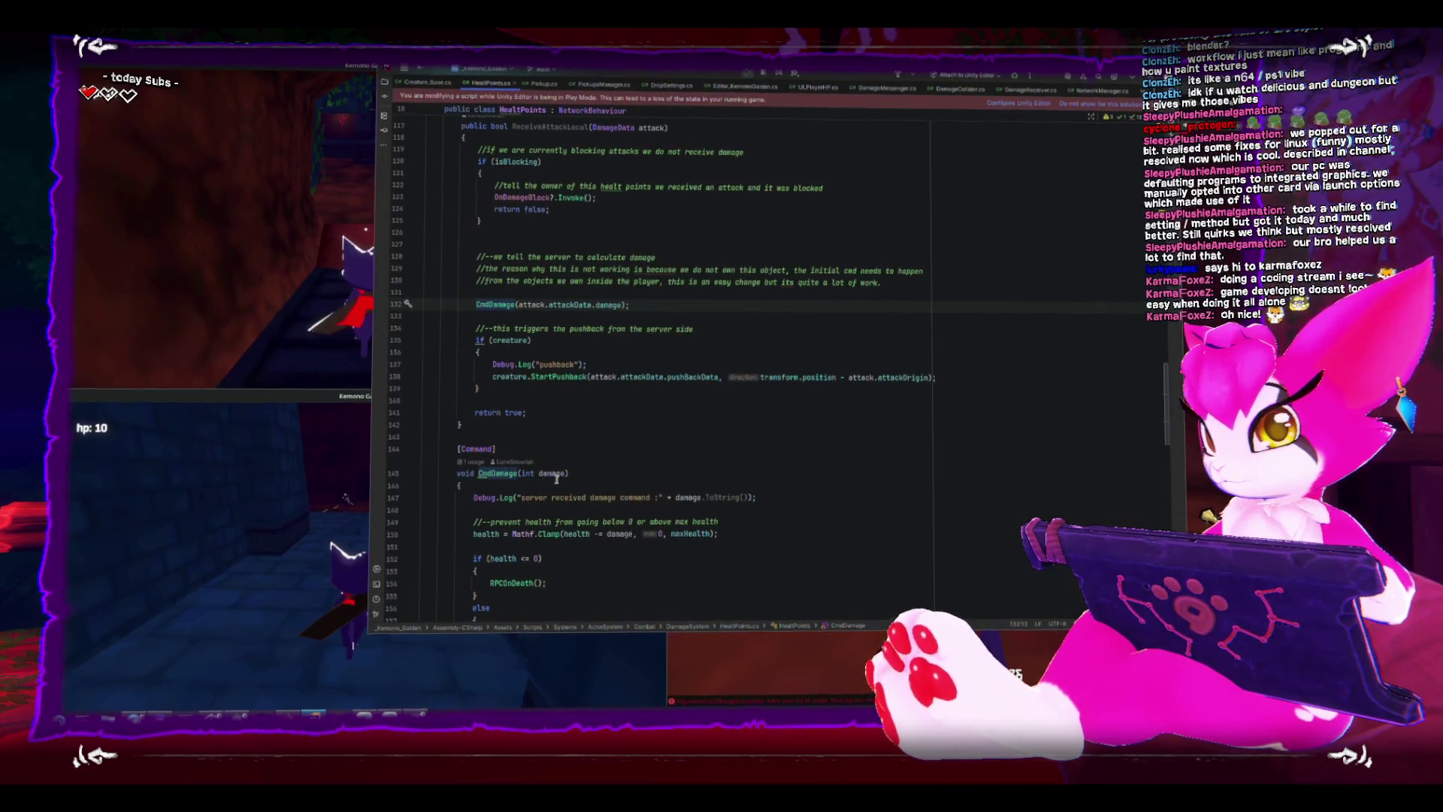
pyautogui.scroll(1, 557, 479)
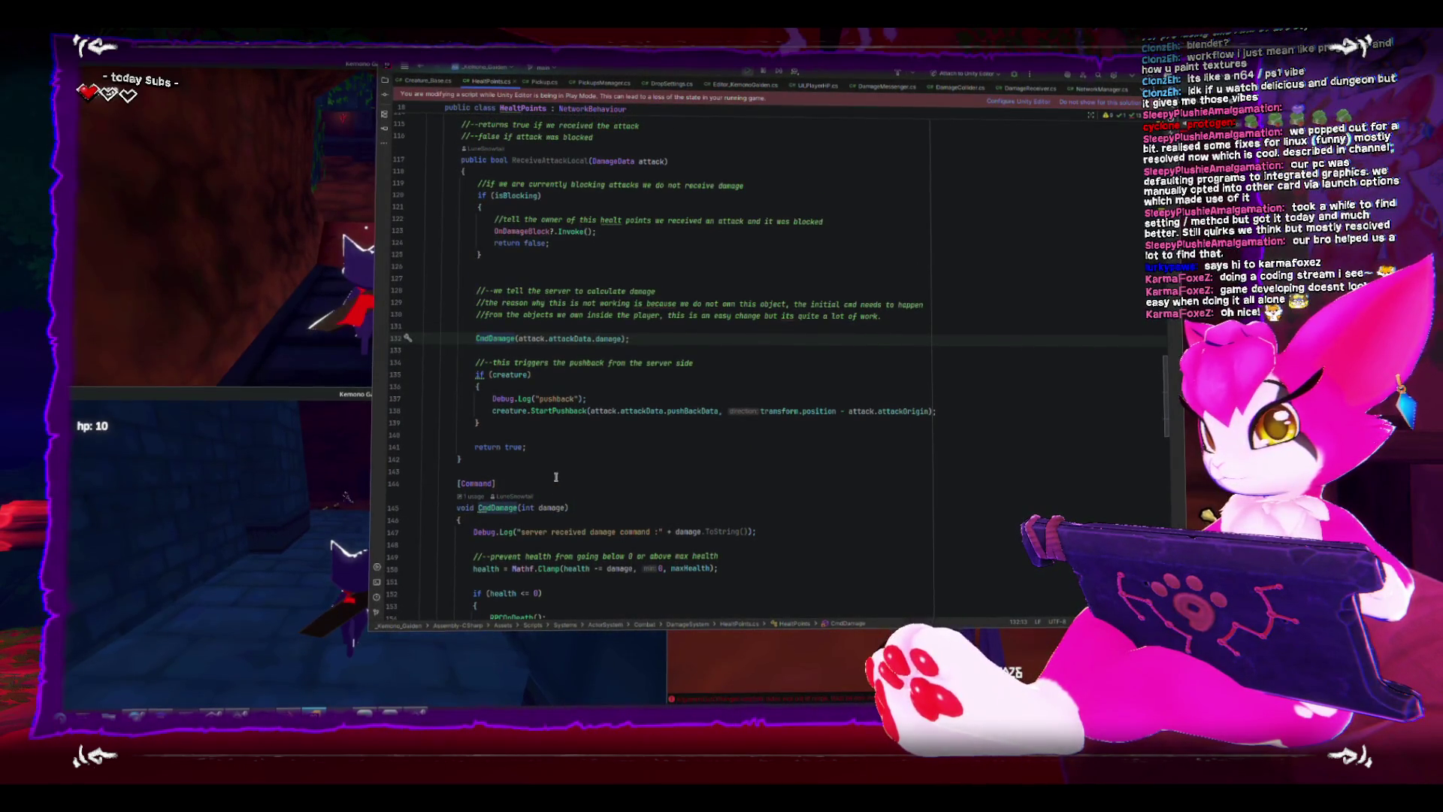
pyautogui.scroll(1, 554, 476)
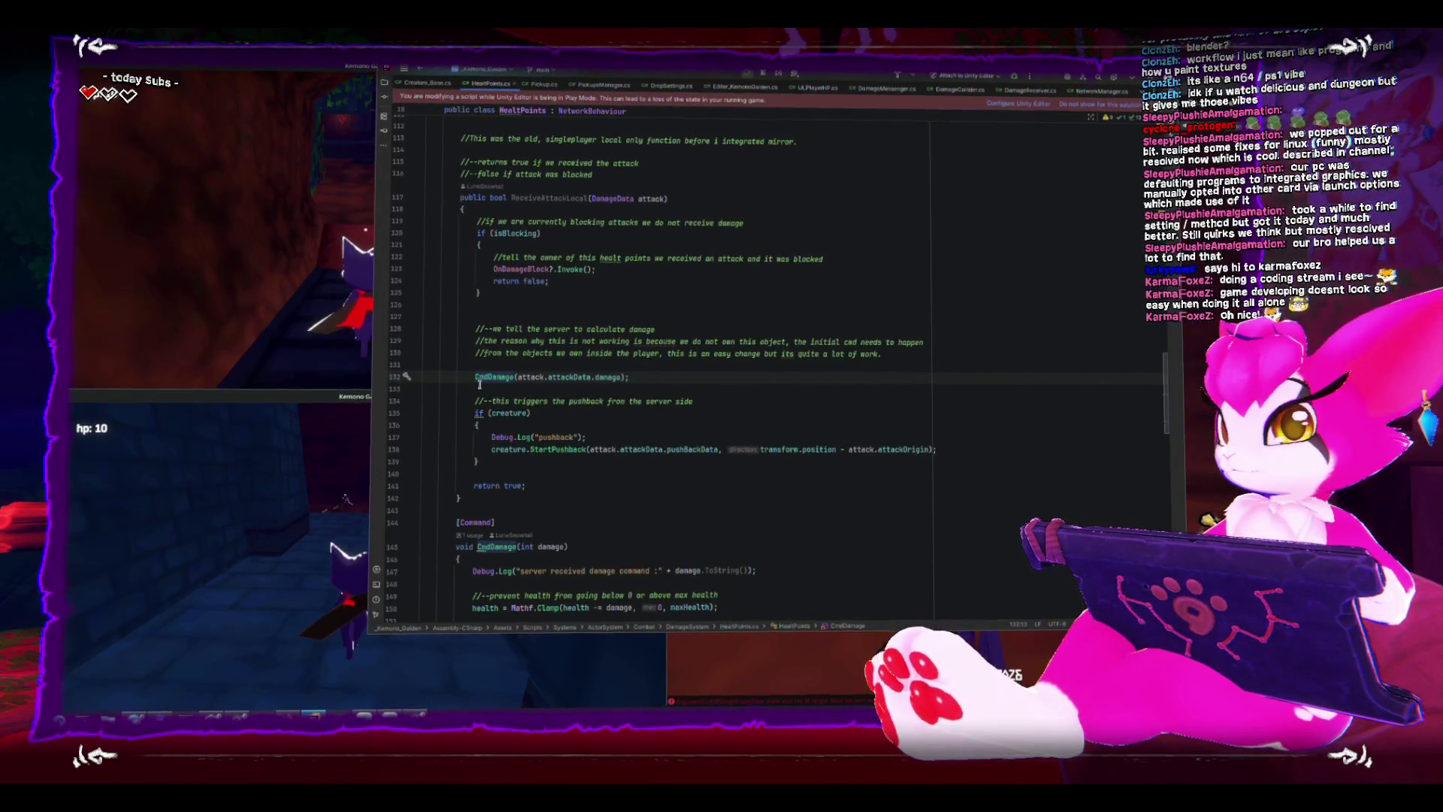
pyautogui.scroll(1, 479, 383)
pyautogui.scroll(-3, 479, 406)
pyautogui.scroll(-2, 481, 440)
pyautogui.scroll(-3, 480, 474)
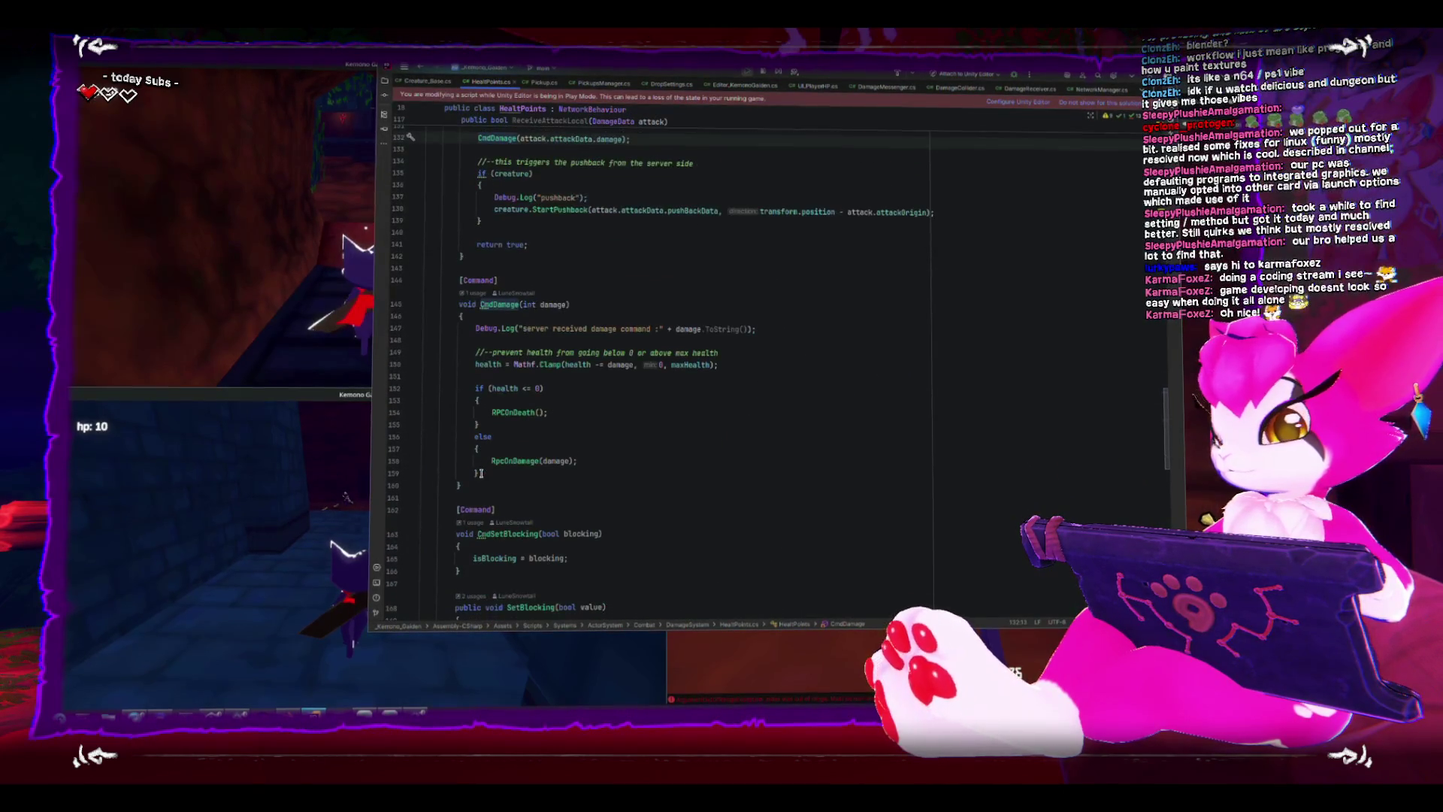
pyautogui.scroll(2, 474, 474)
pyautogui.scroll(3, 483, 435)
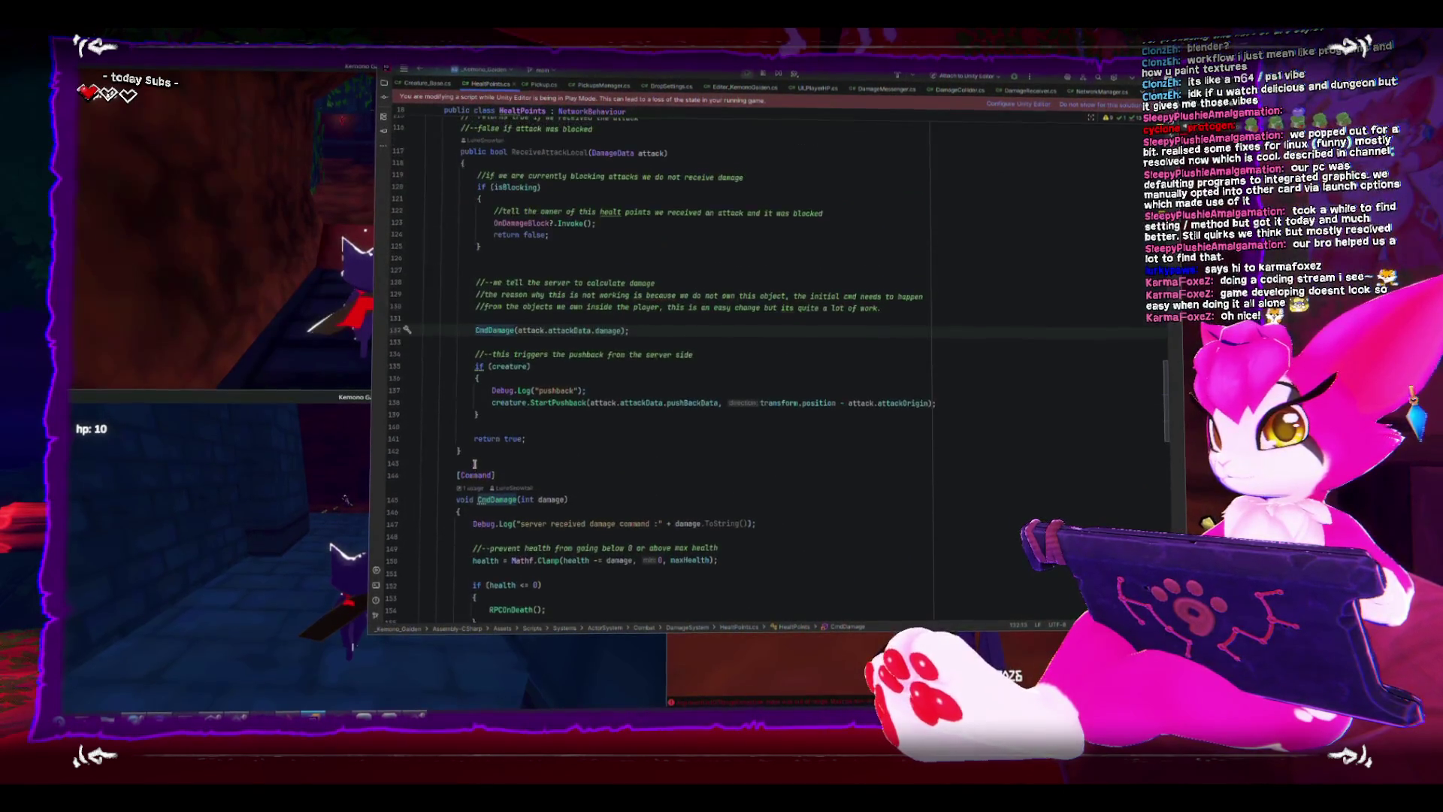
pyautogui.scroll(3, 492, 390)
# Wrap the old ReceiveAttackLocal method in /* */ to comment it out.
pyautogui.click(461, 264)
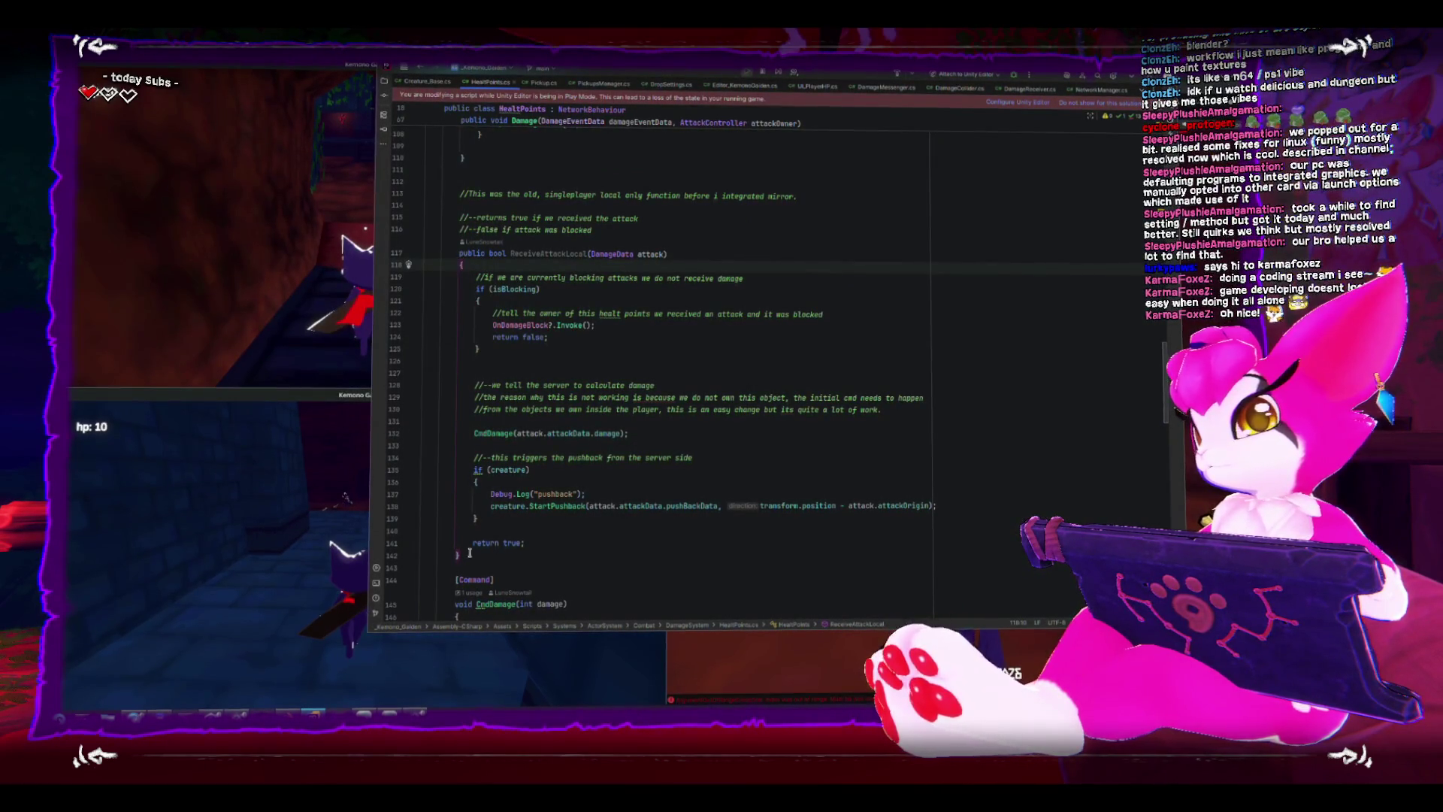
pyautogui.click(656, 240)
pyautogui.press('Return')
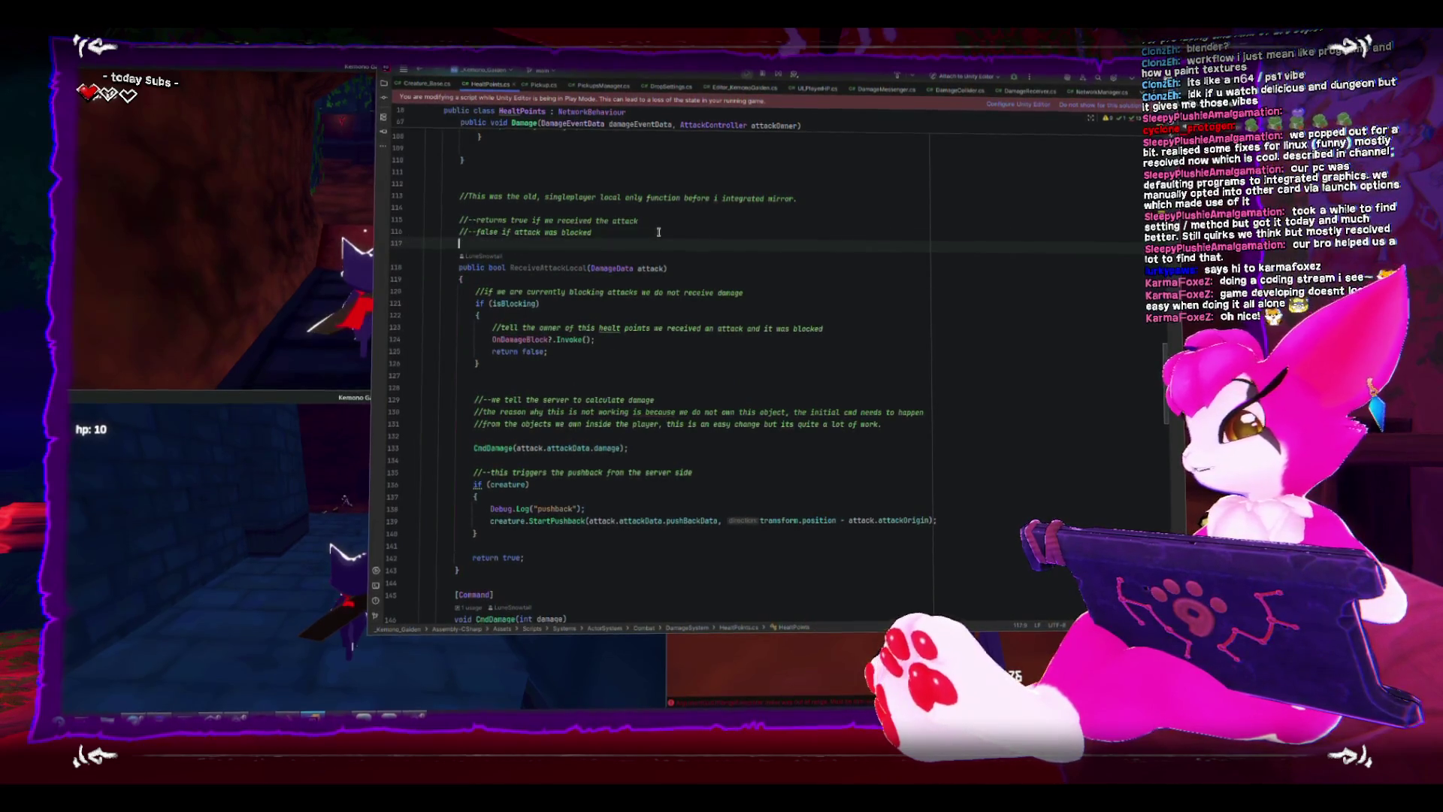
pyautogui.write('//')
pyautogui.click(464, 570)
pyautogui.write('*/')
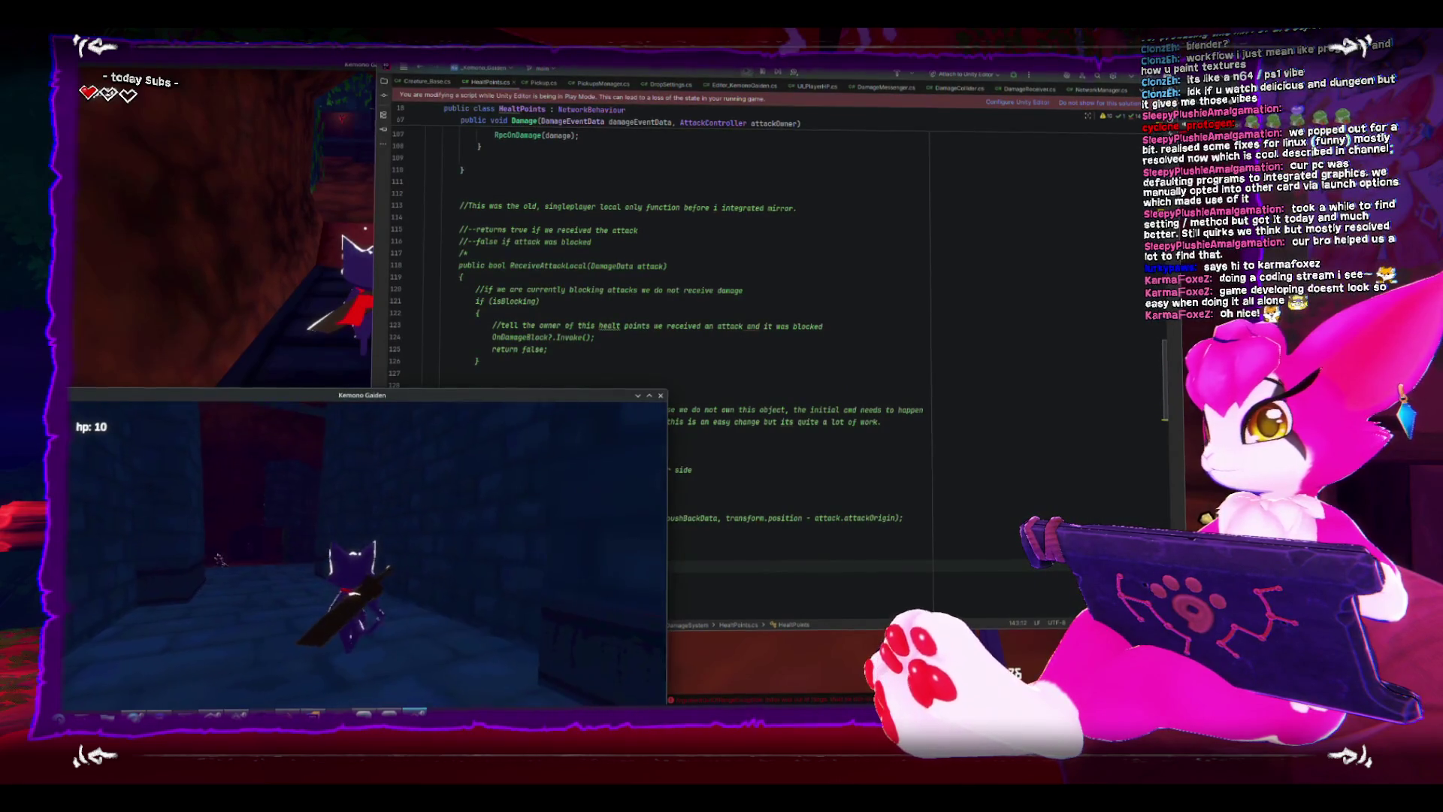
pyautogui.press('Escape')
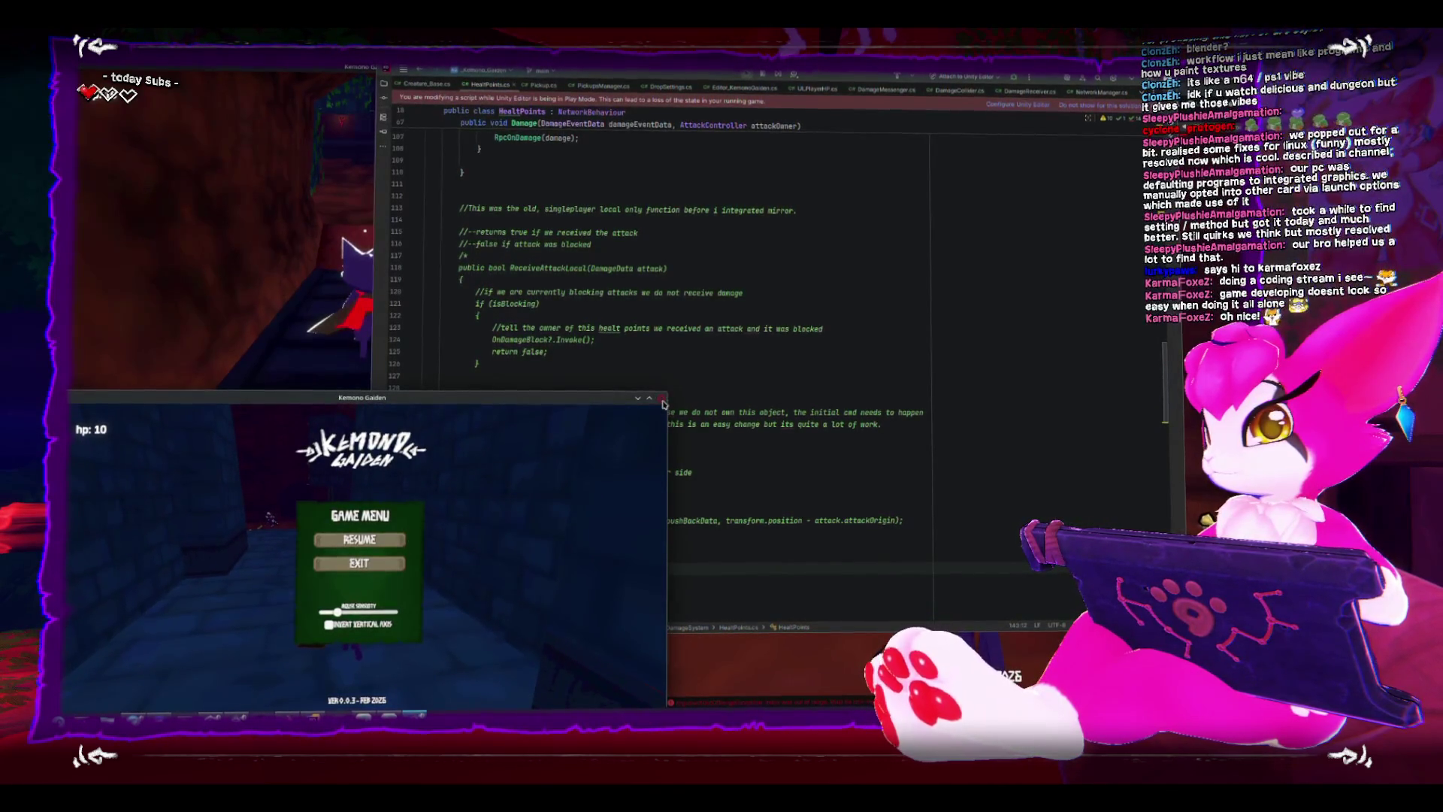
# Quit the running Kemono Gaiden build from its Game Menu.
pyautogui.moveTo(545, 397); pyautogui.dragTo(545, 78)
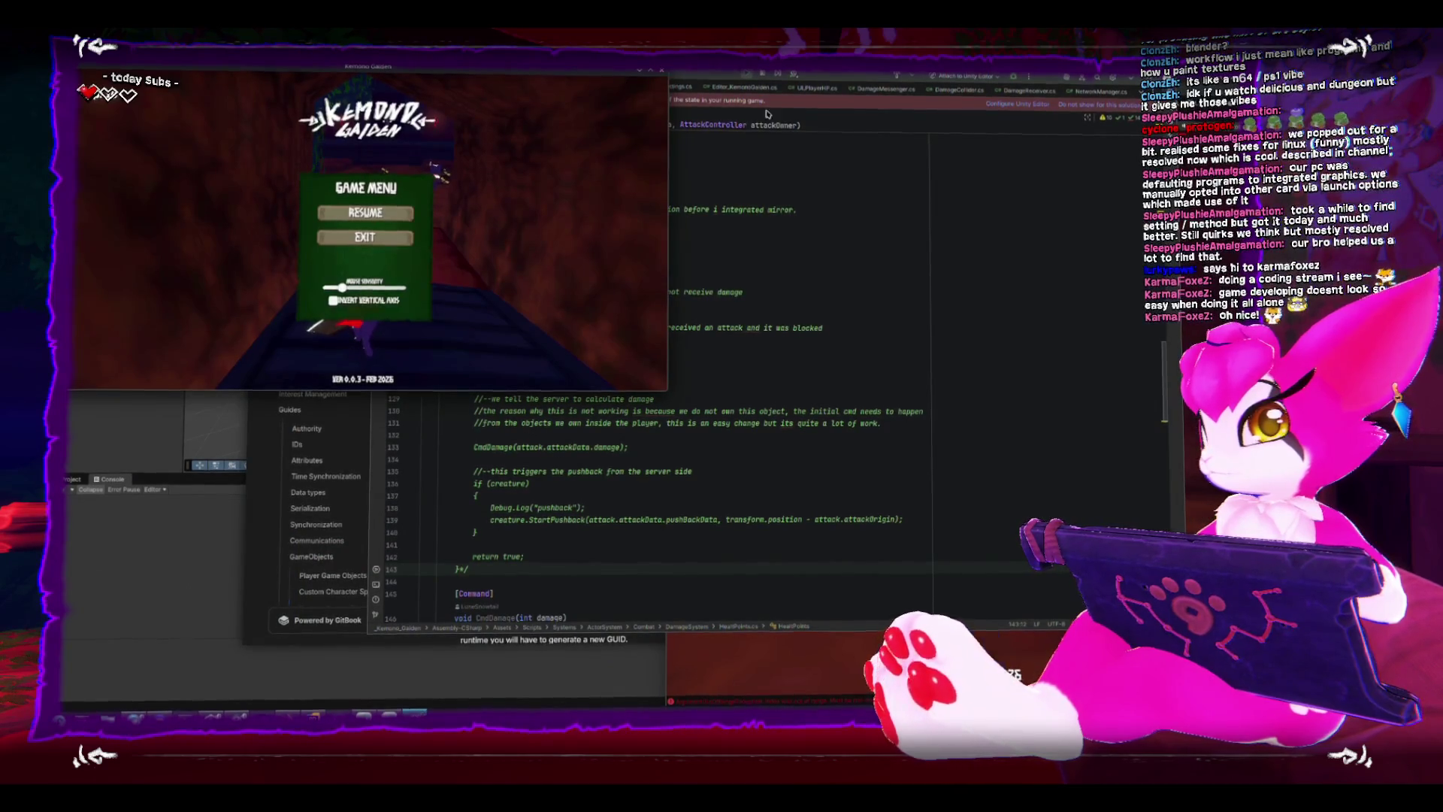
pyautogui.click(364, 237)
pyautogui.click(1093, 81)
# Maximise the Unity editor and stop play mode so scripts reload.
pyautogui.moveTo(1092, 82); pyautogui.dragTo(607, 149)
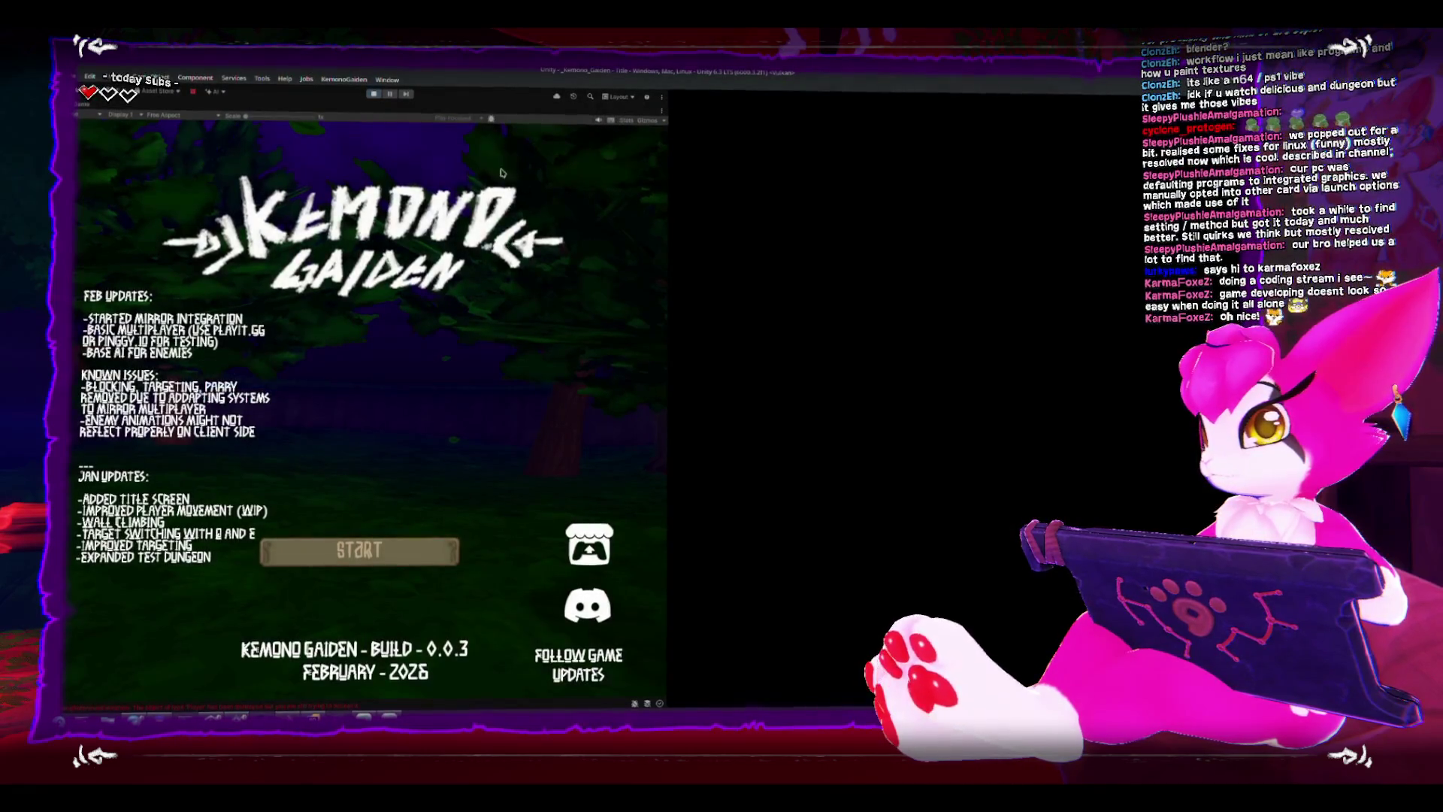
pyautogui.press('super+Up')
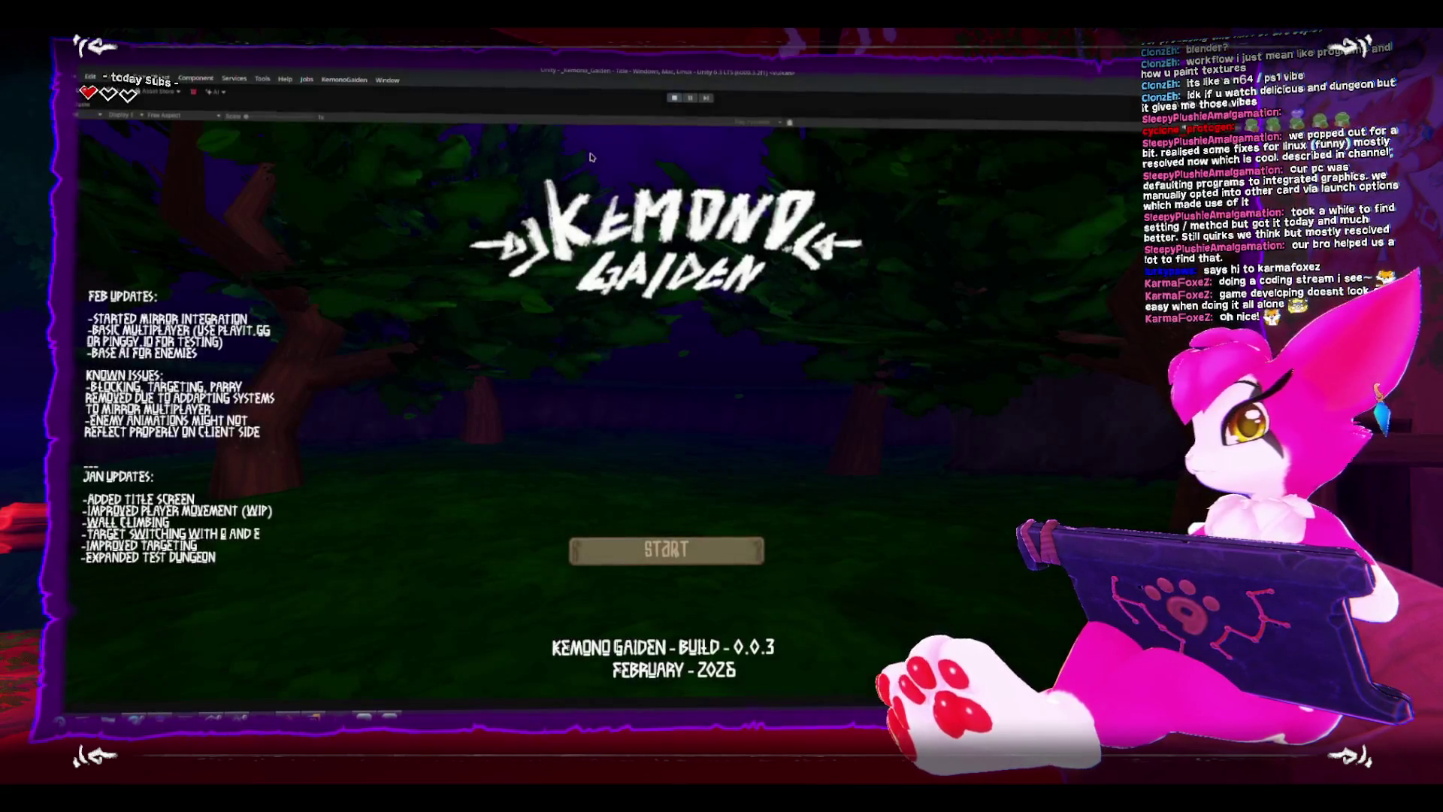
pyautogui.click(678, 97)
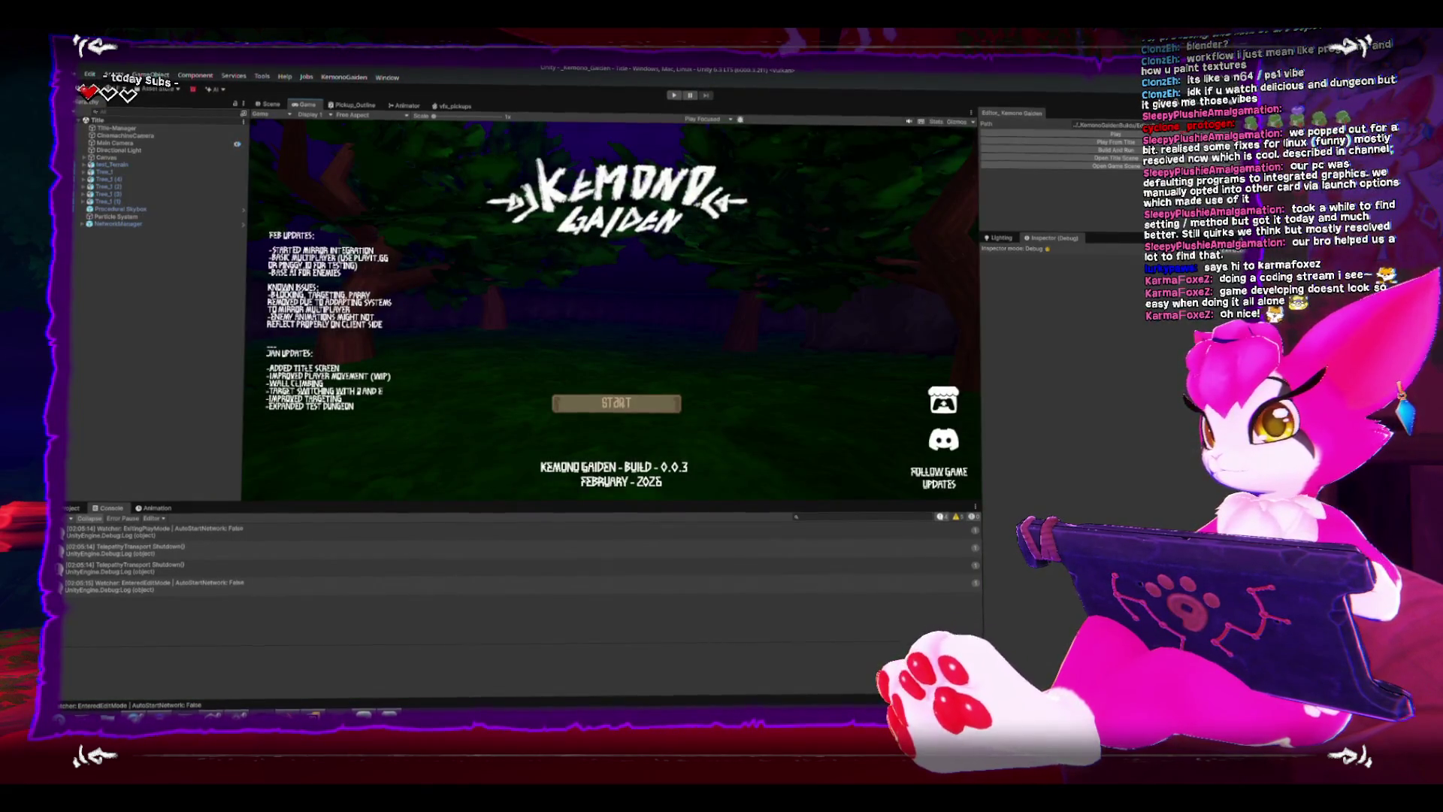
pyautogui.hotkey('alt', 'Tab')
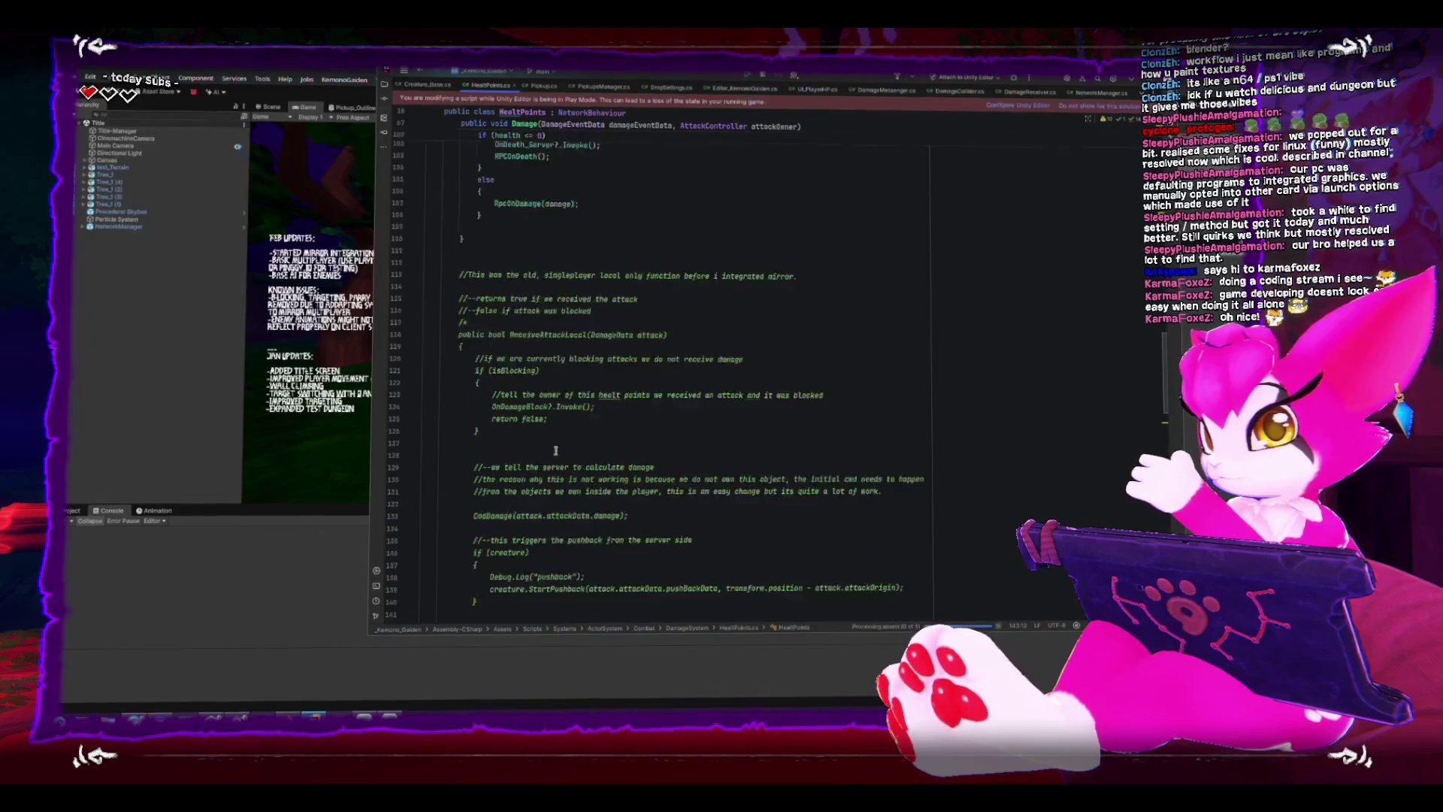
pyautogui.scroll(4, 556, 450)
pyautogui.scroll(4, 555, 450)
pyautogui.scroll(4, 557, 449)
pyautogui.scroll(3, 559, 446)
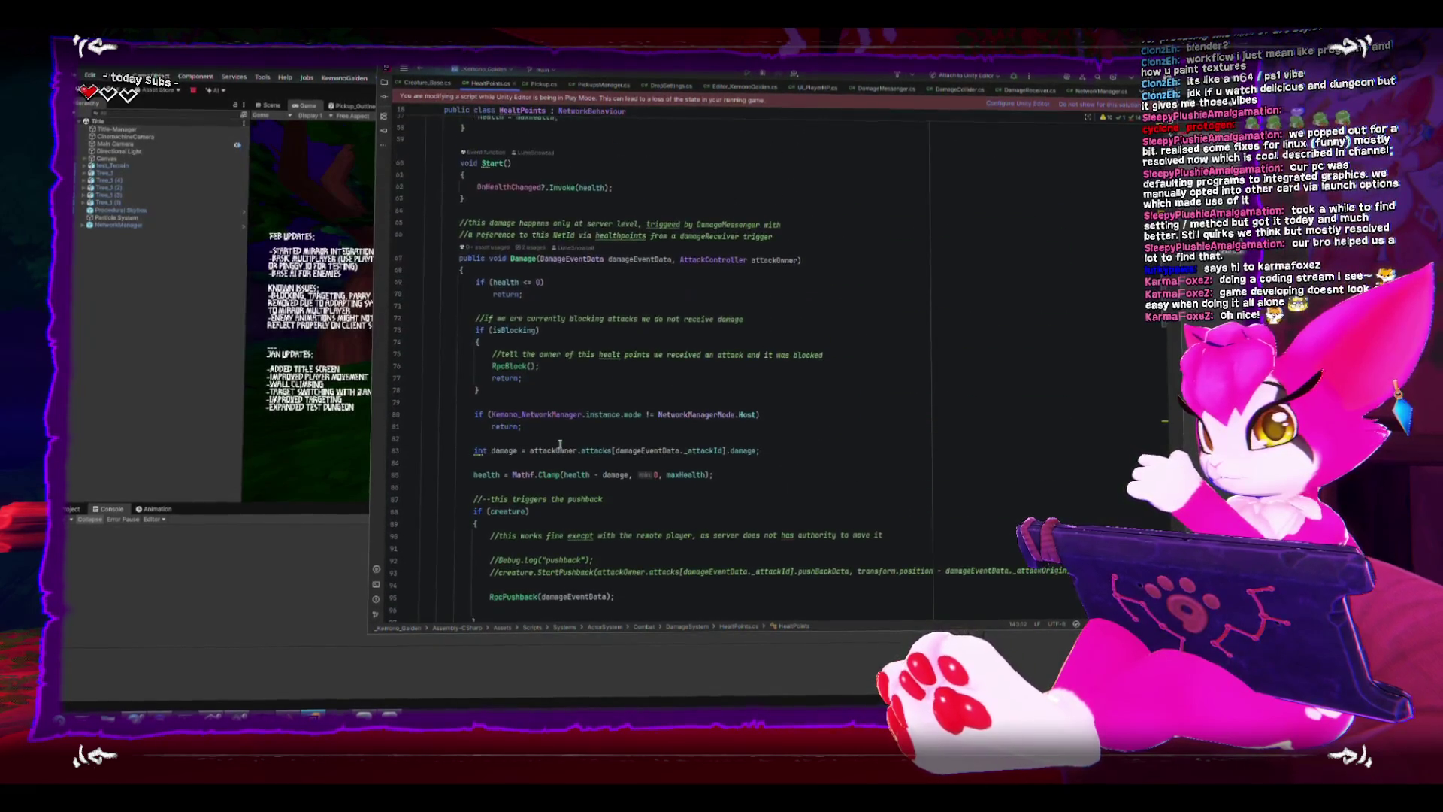
pyautogui.scroll(-3, 558, 444)
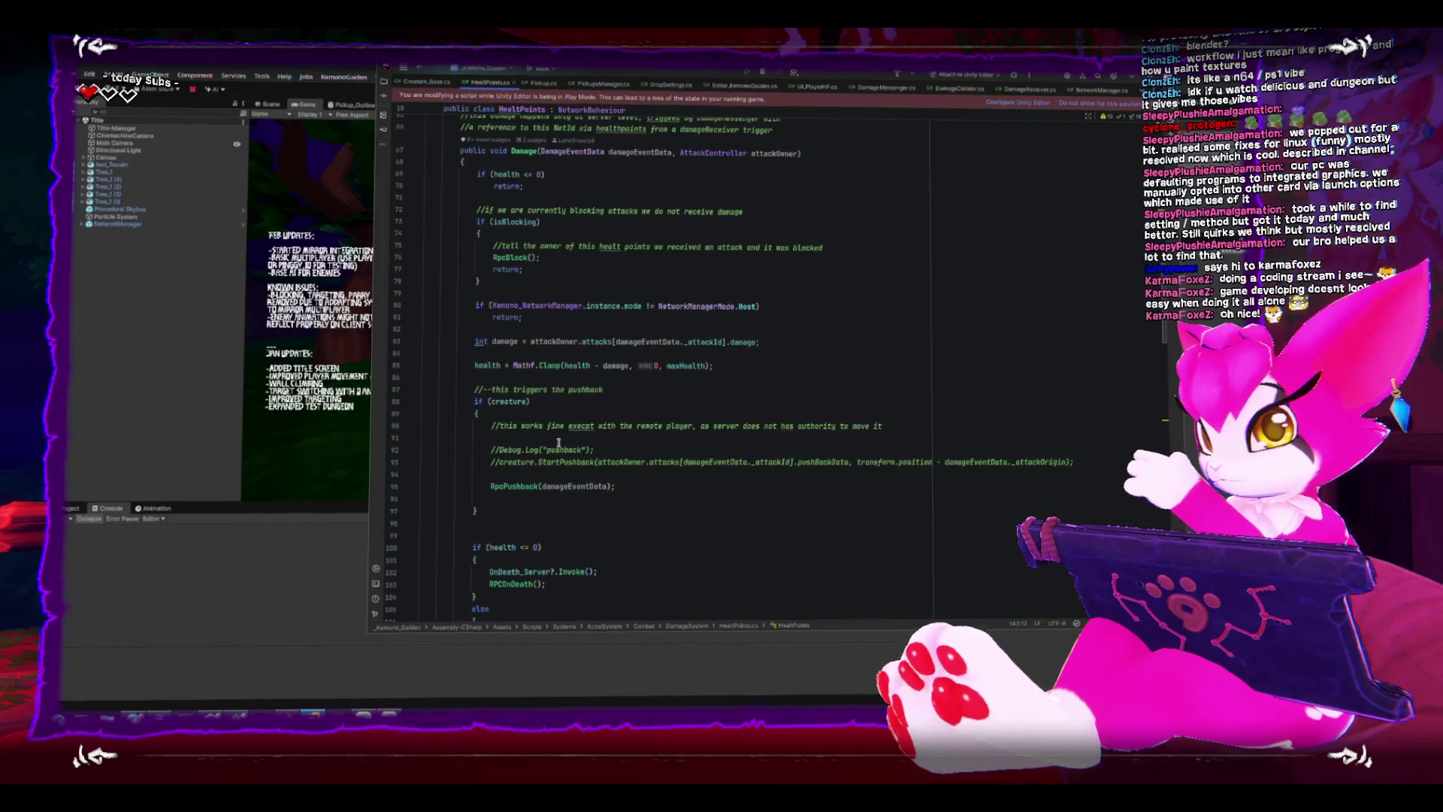
pyautogui.scroll(-2, 557, 444)
pyautogui.scroll(-2, 558, 443)
pyautogui.scroll(-2, 557, 443)
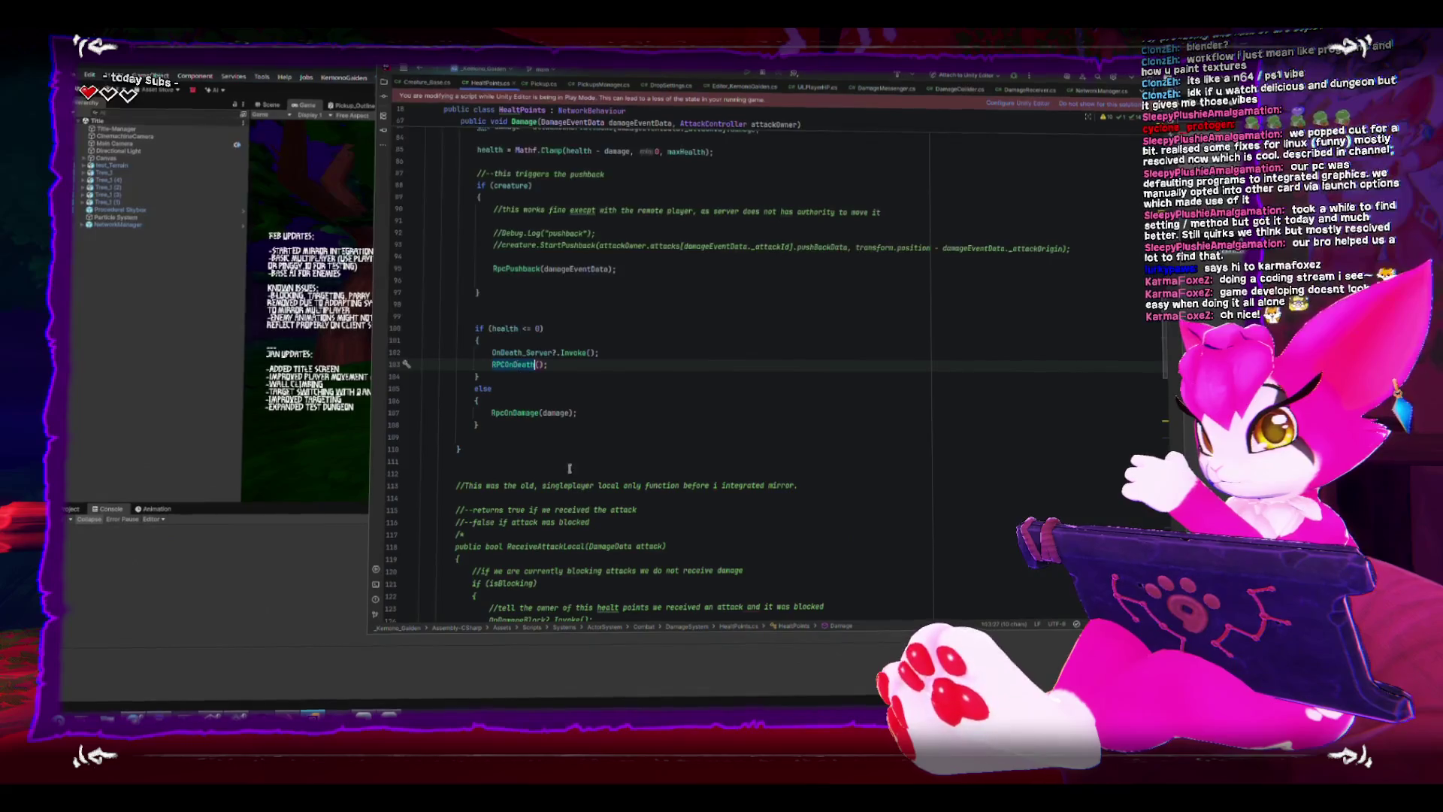
pyautogui.scroll(-4, 570, 463)
pyautogui.scroll(-2, 571, 464)
pyautogui.scroll(-4, 573, 466)
pyautogui.scroll(-3, 572, 465)
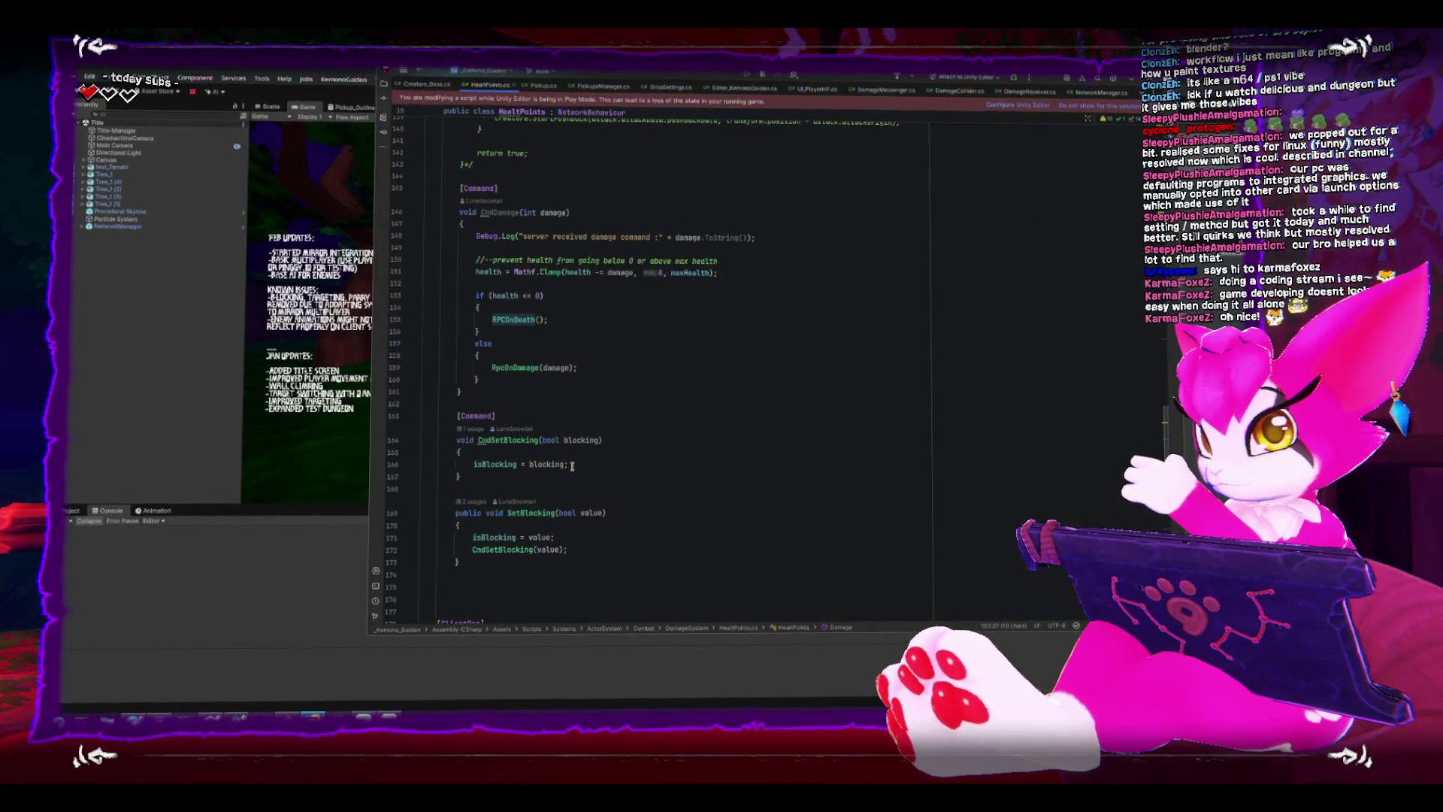
pyautogui.scroll(-5, 572, 464)
pyautogui.scroll(-4, 572, 463)
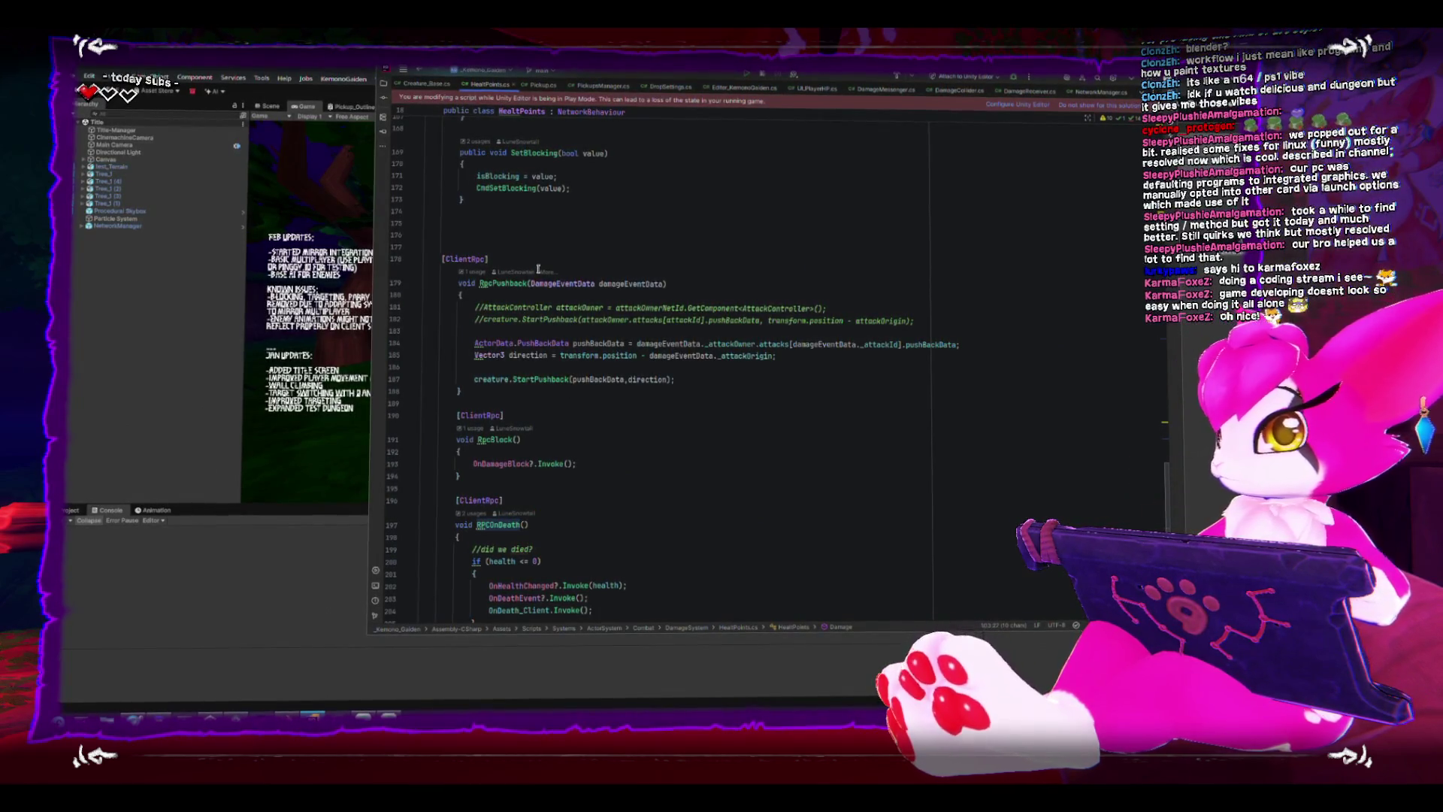
pyautogui.scroll(15, 539, 269)
pyautogui.scroll(-6, 542, 271)
pyautogui.scroll(-6, 542, 276)
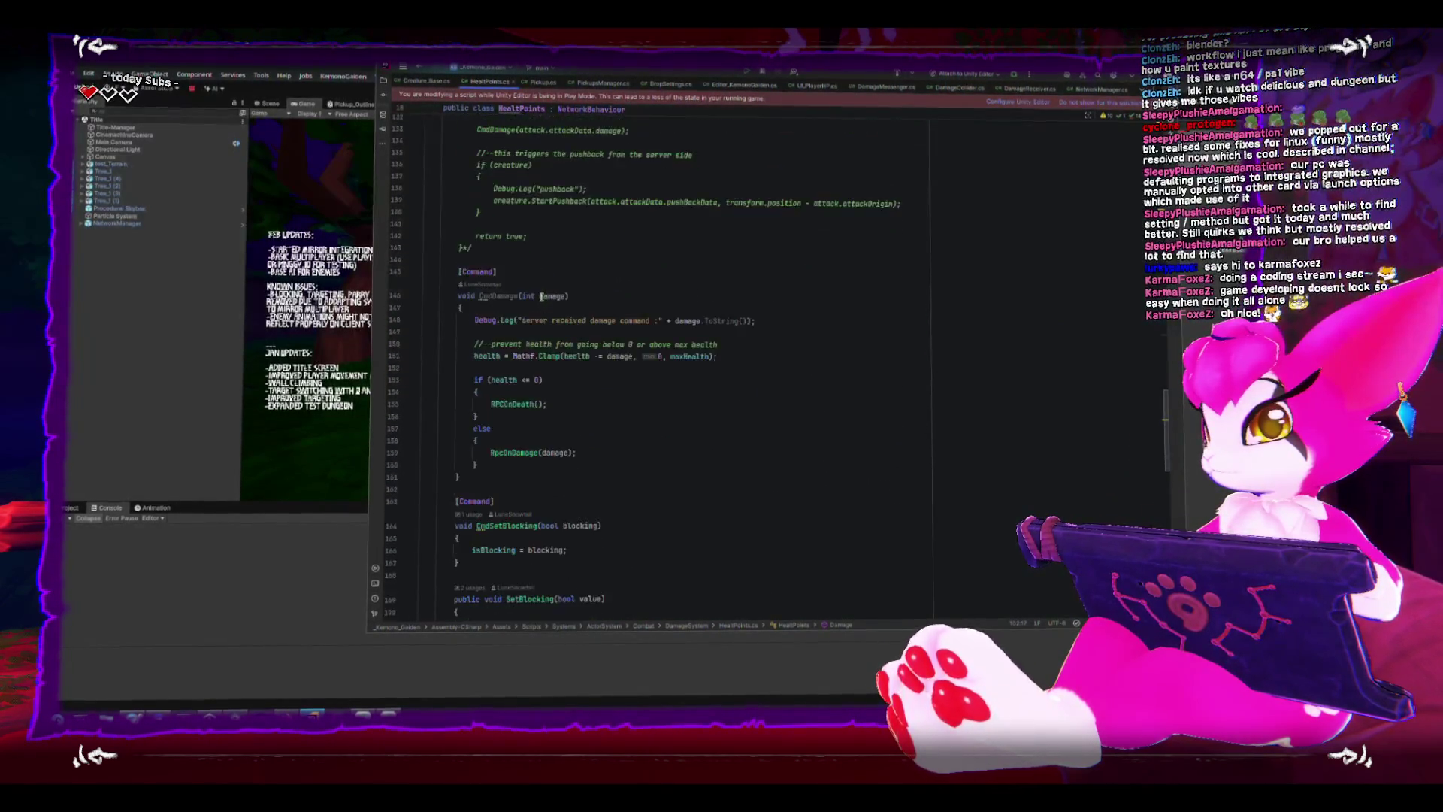
pyautogui.scroll(-6, 542, 282)
pyautogui.scroll(-6, 543, 287)
pyautogui.scroll(-6, 541, 292)
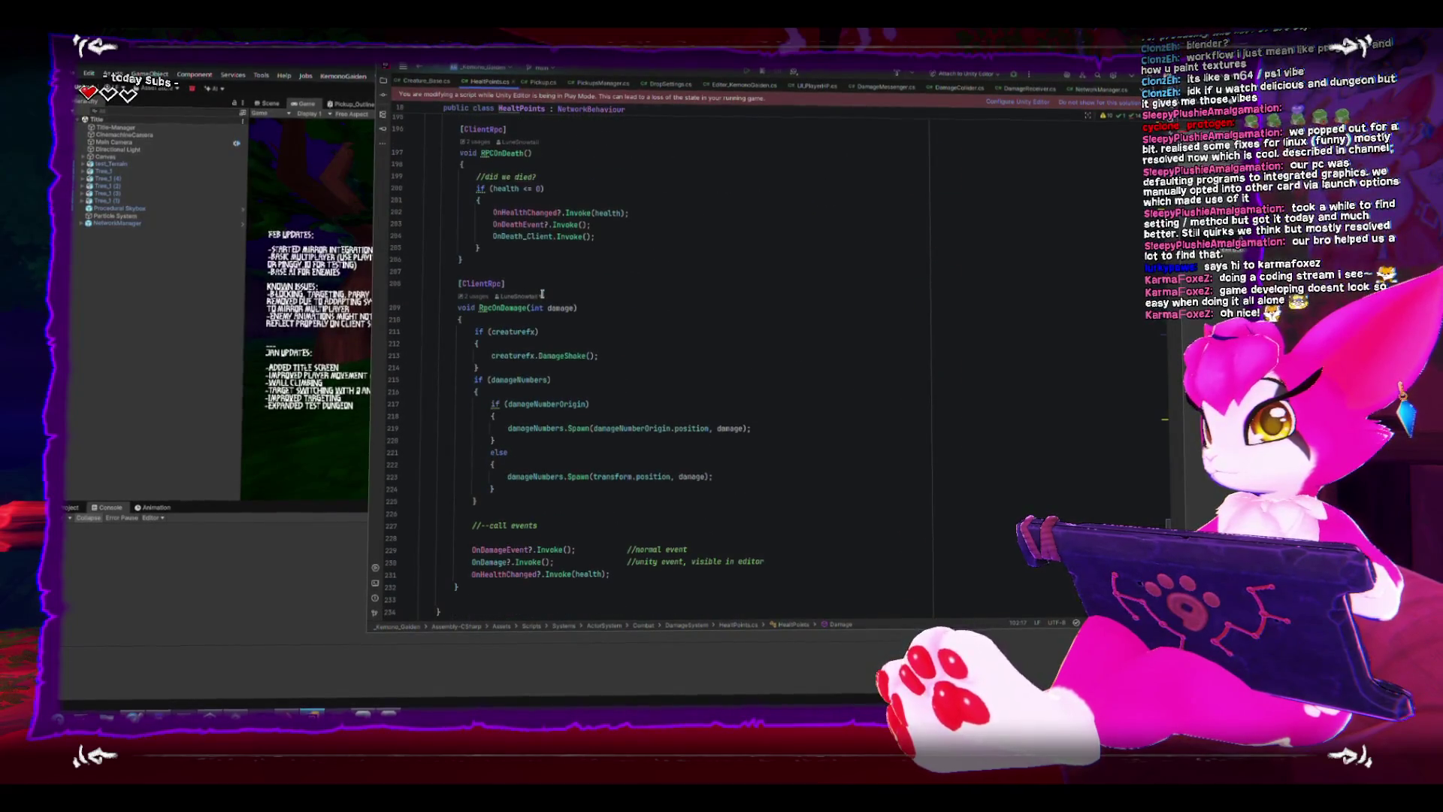
pyautogui.scroll(2, 539, 302)
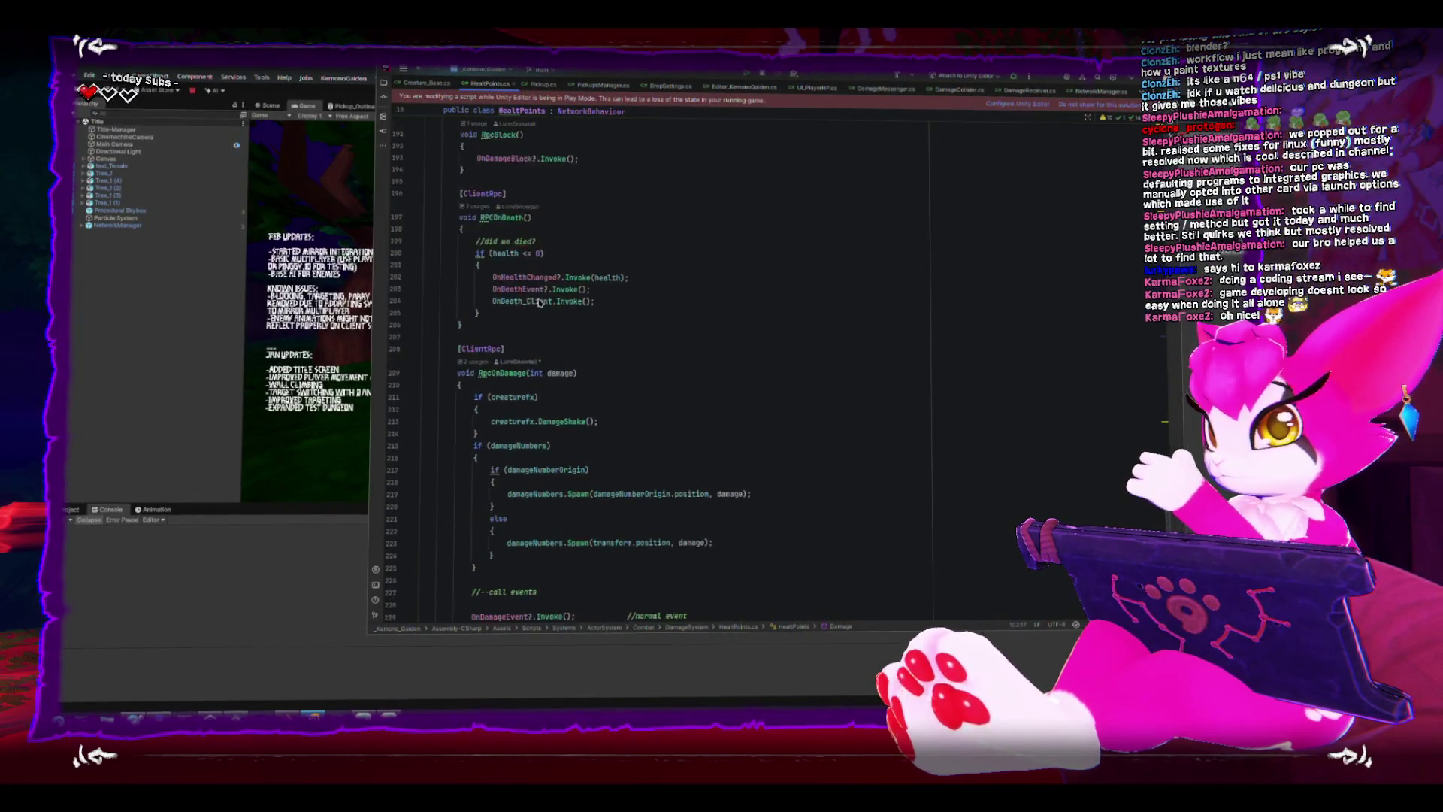
pyautogui.scroll(2, 536, 310)
pyautogui.scroll(1, 530, 322)
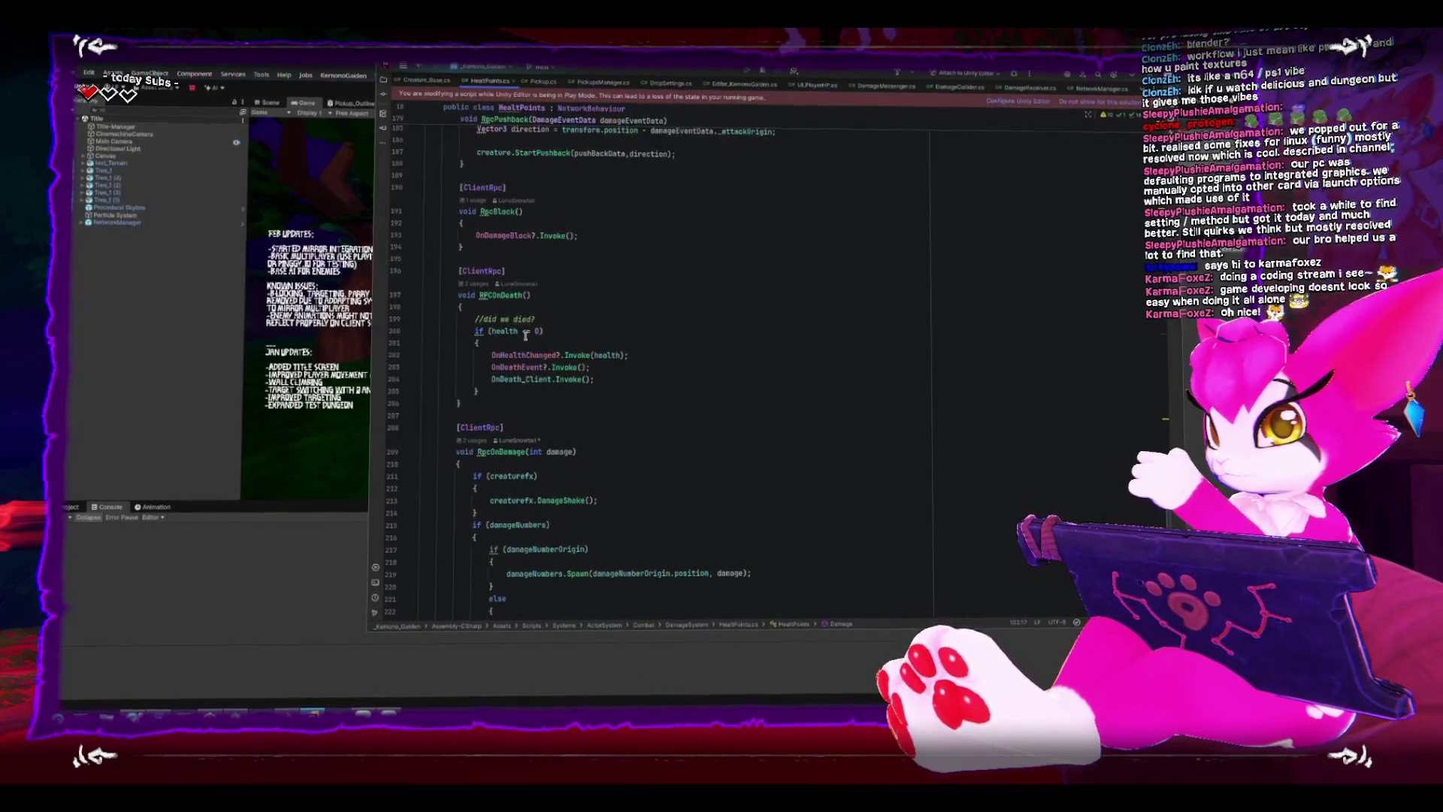
# Delete the if (health <= 0) wrapper in RPCOnDeath, keeping its three Invoke lines.
pyautogui.click(418, 330)
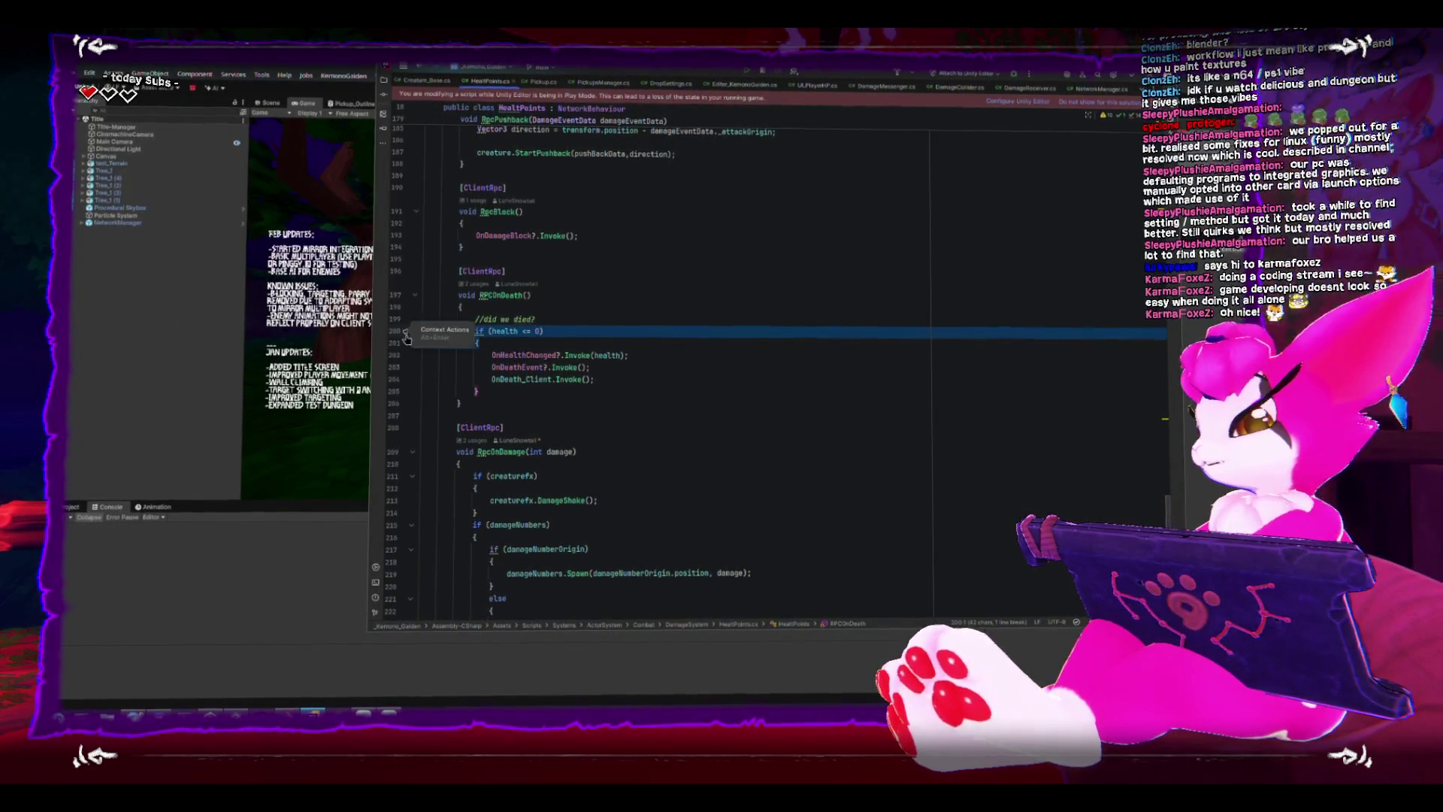
pyautogui.press('Delete')
pyautogui.click(486, 381)
pyautogui.press('BackSpace')
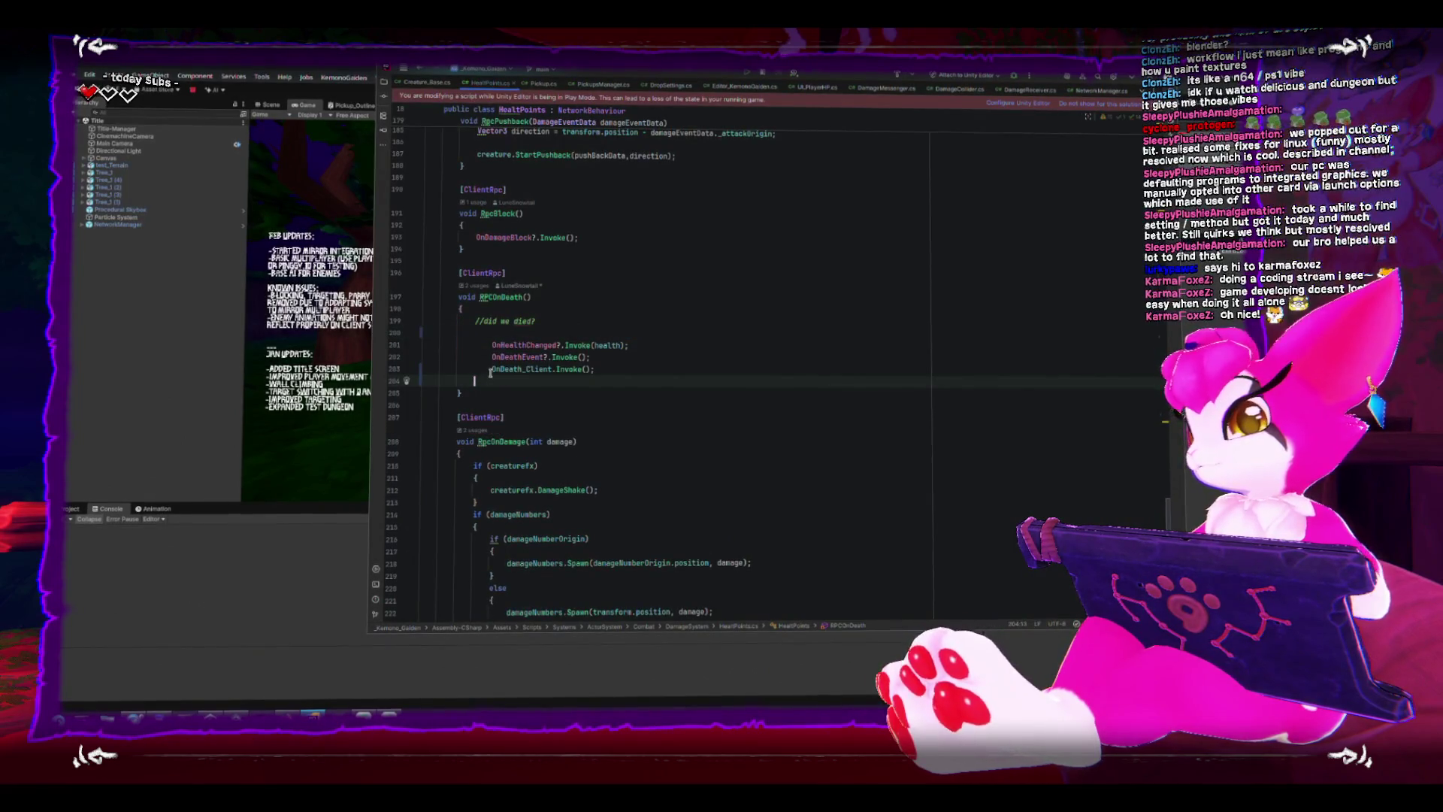
pyautogui.moveTo(489, 372); pyautogui.dragTo(429, 337)
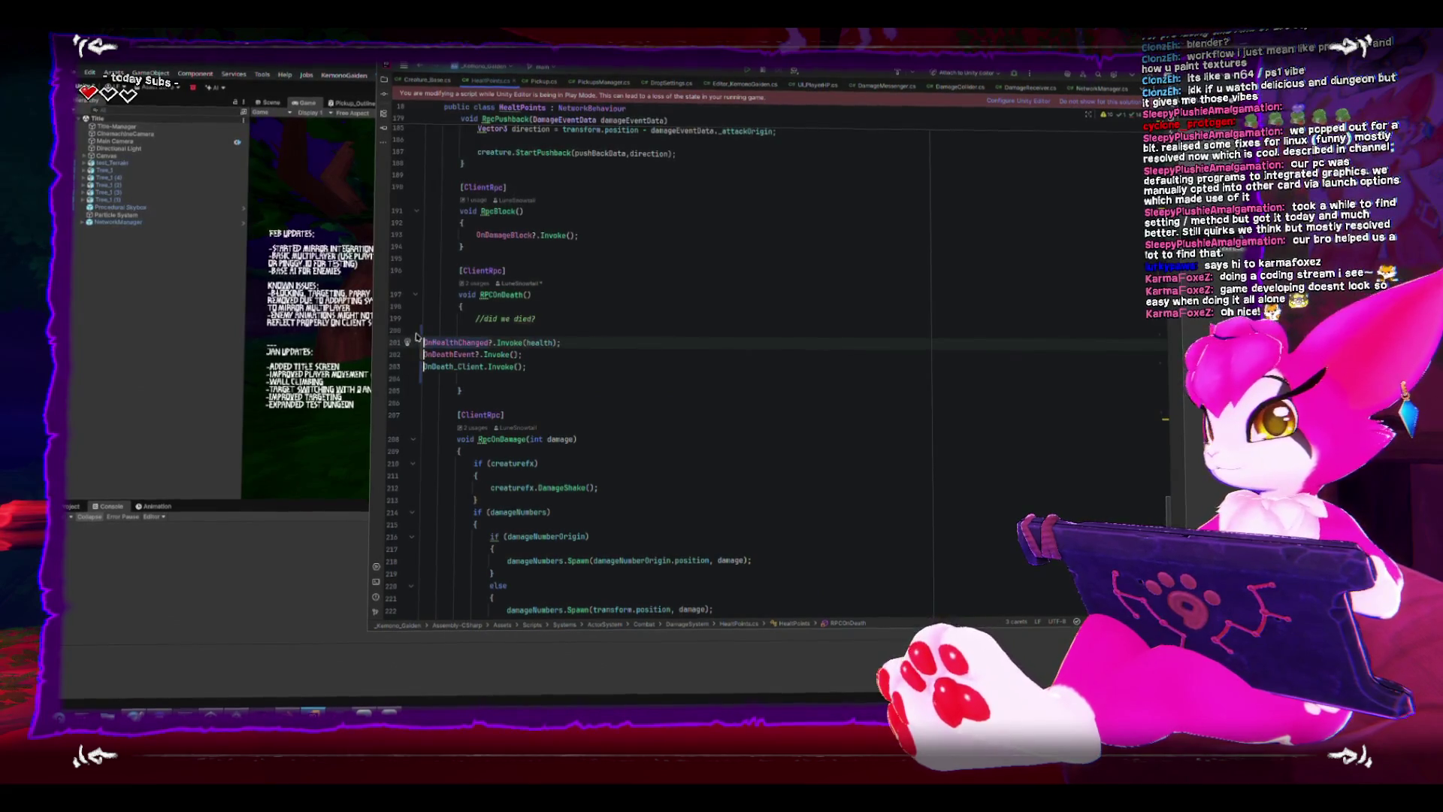
# Remove the stray blank lines around the event calls and return to Unity.
pyautogui.click(423, 331)
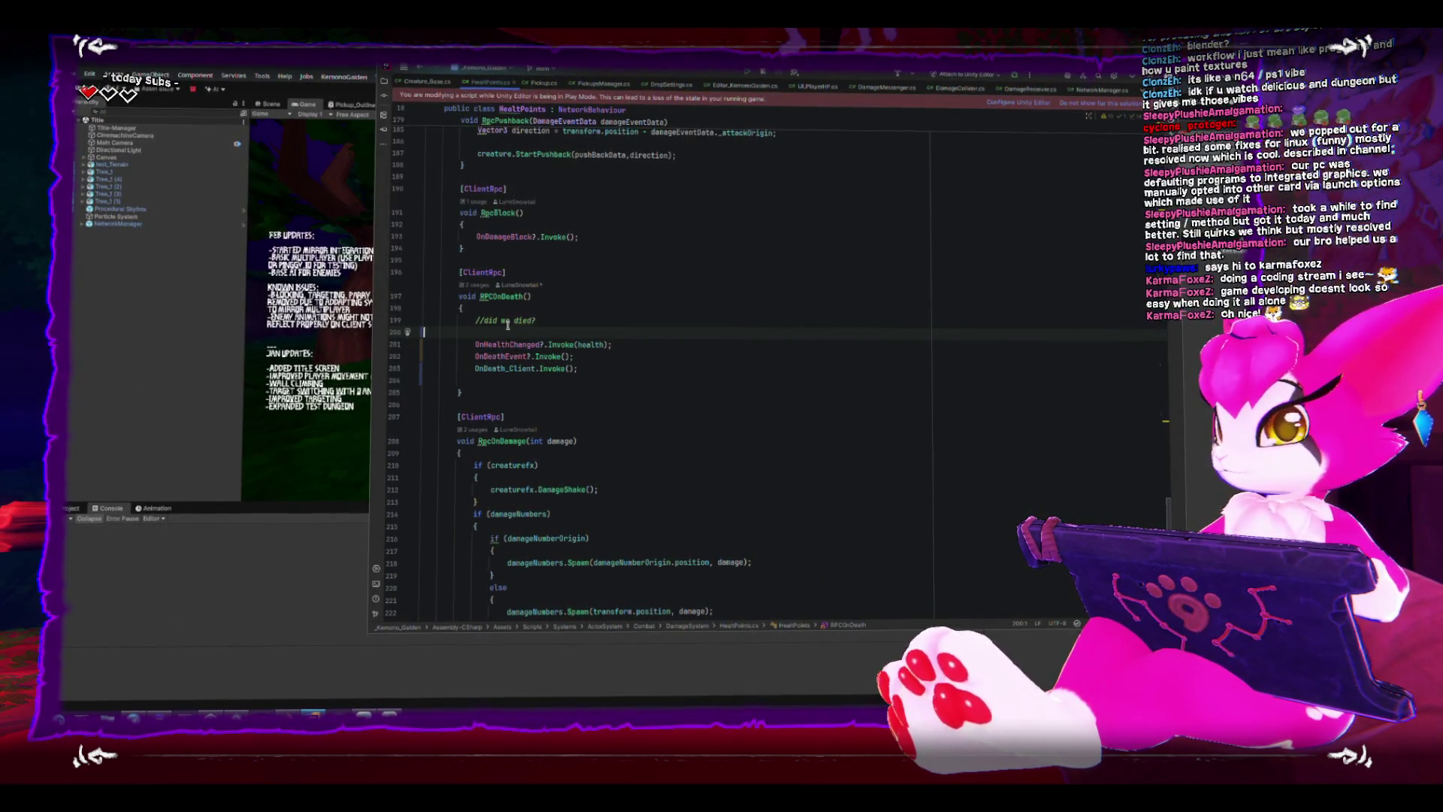
pyautogui.press('BackSpace')
pyautogui.scroll(-1, 495, 438)
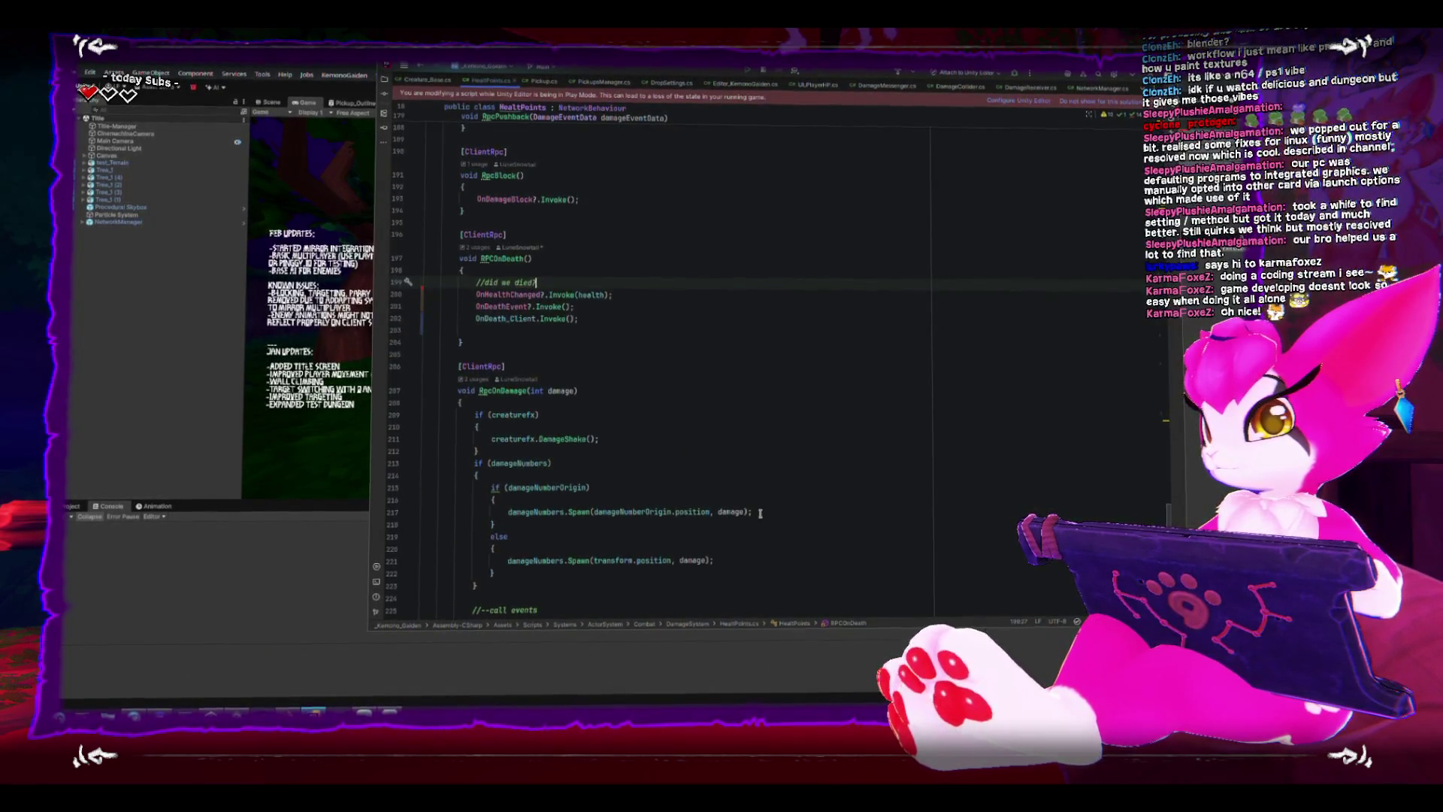
pyautogui.scroll(-3, 760, 511)
pyautogui.click(581, 477)
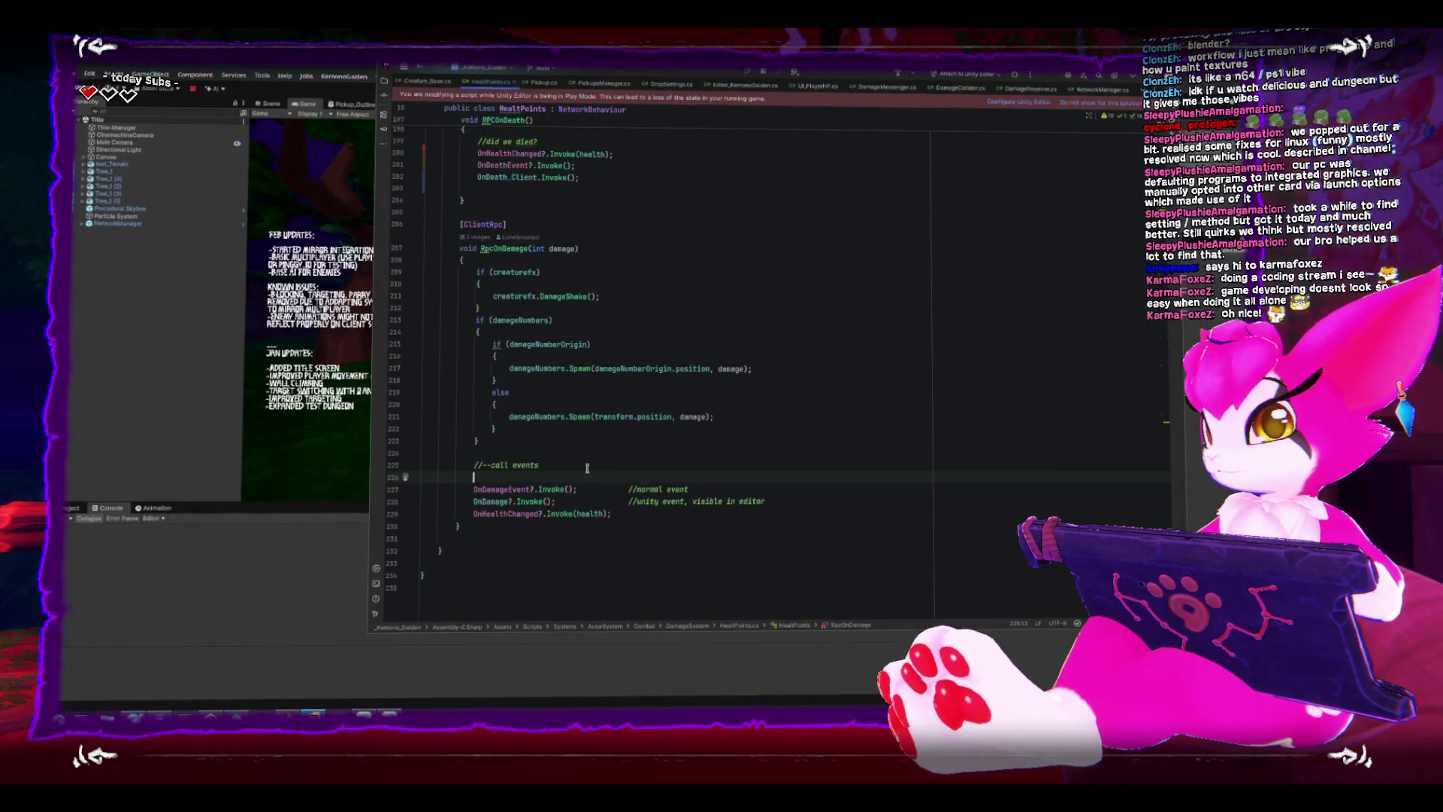
pyautogui.press('BackSpace')
pyautogui.scroll(5, 556, 460)
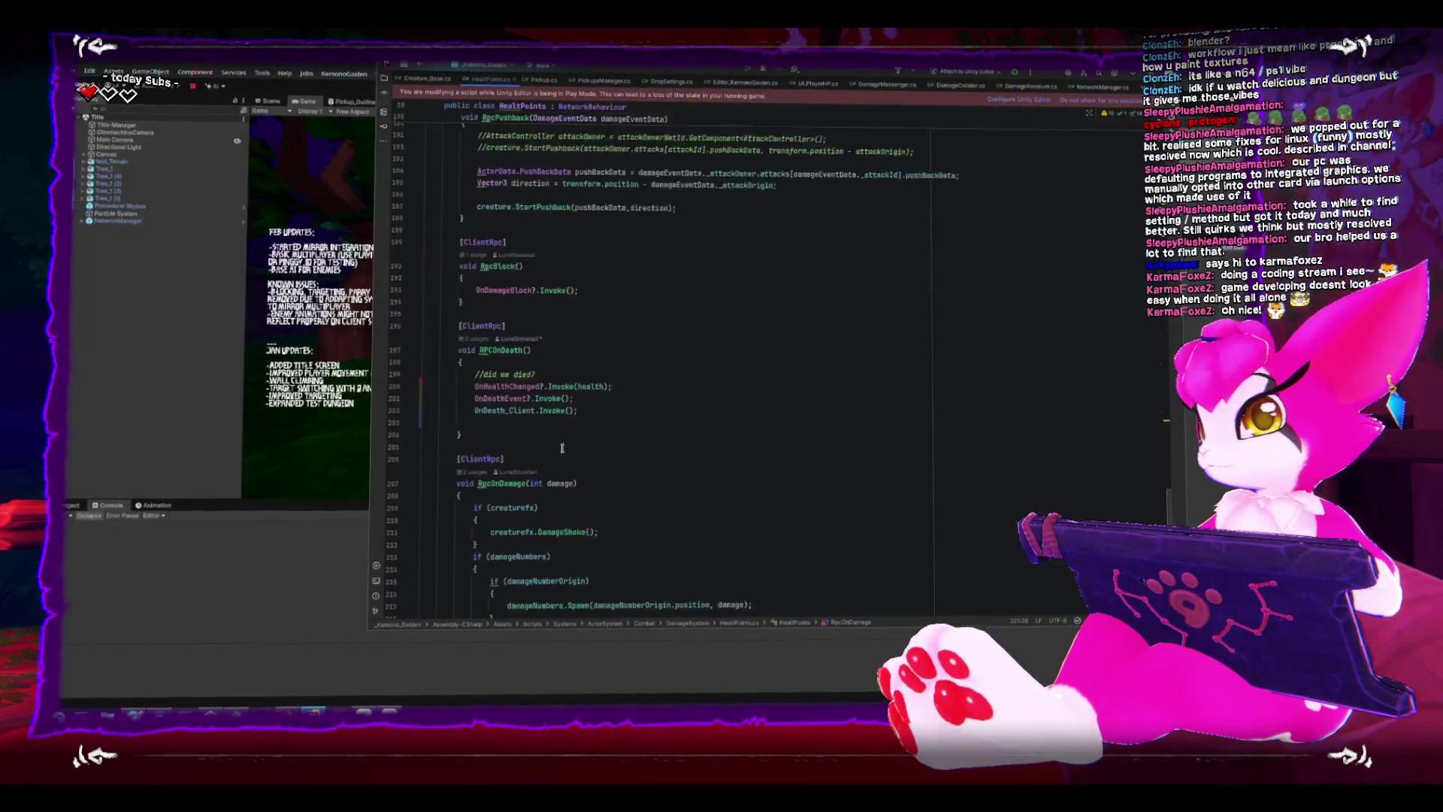
pyautogui.scroll(2, 562, 448)
pyautogui.scroll(2, 562, 448)
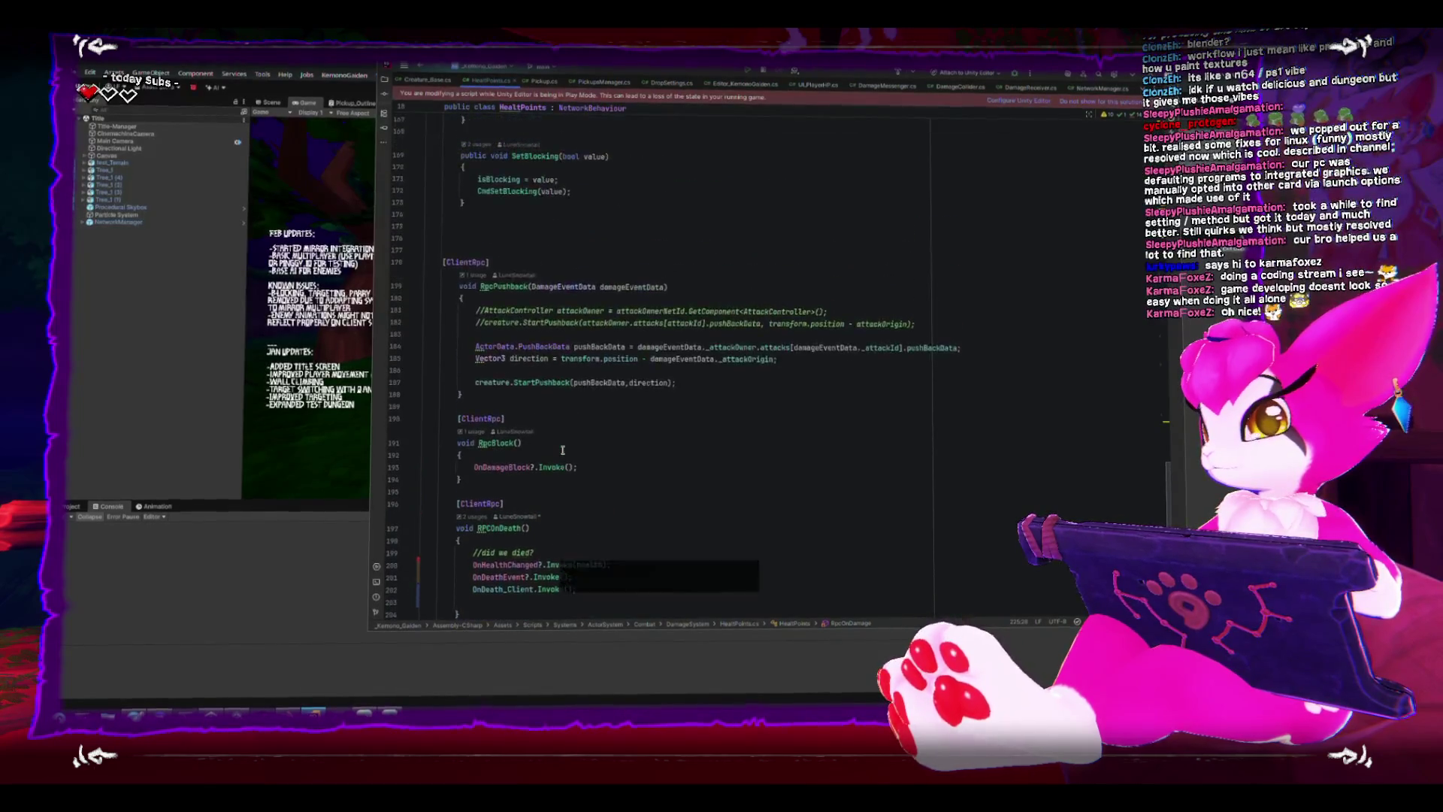
pyautogui.scroll(1, 562, 448)
pyautogui.click(142, 337)
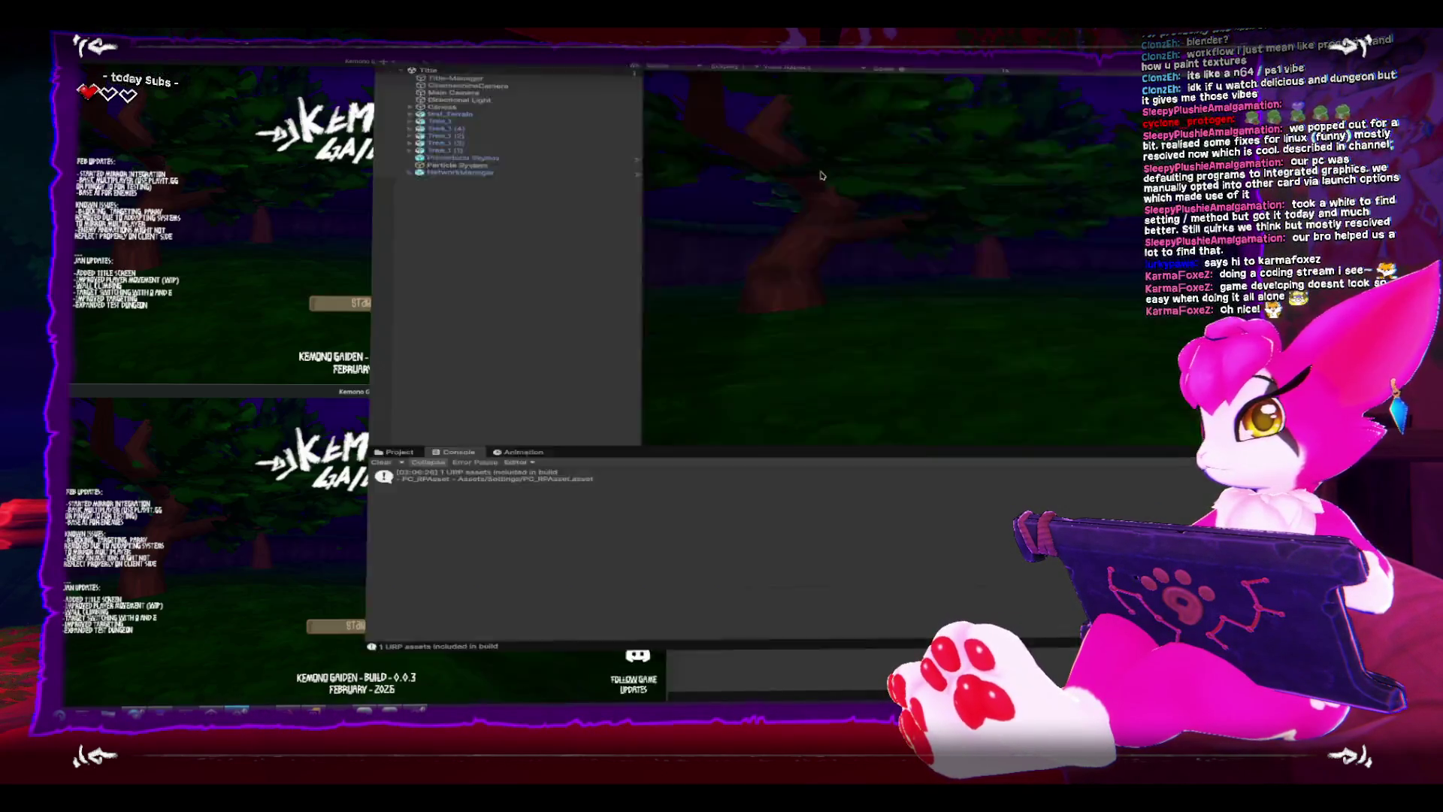
# Enter play mode so the title screen runs beside the two builds.
pyautogui.click(968, 98)
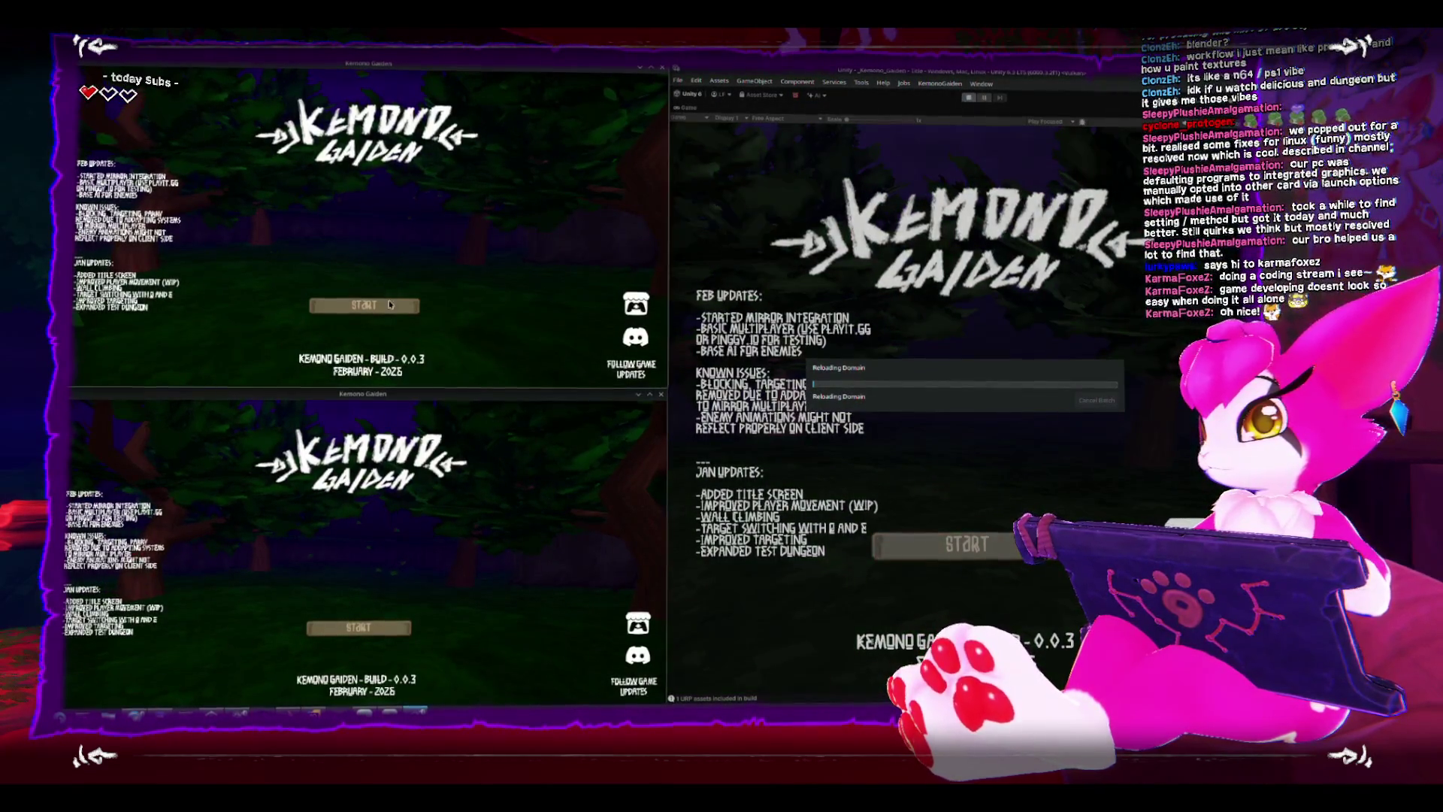
# Host a session in the first build and walk into the stone corridor.
pyautogui.click(363, 305)
pyautogui.click(370, 237)
pyautogui.press('w')
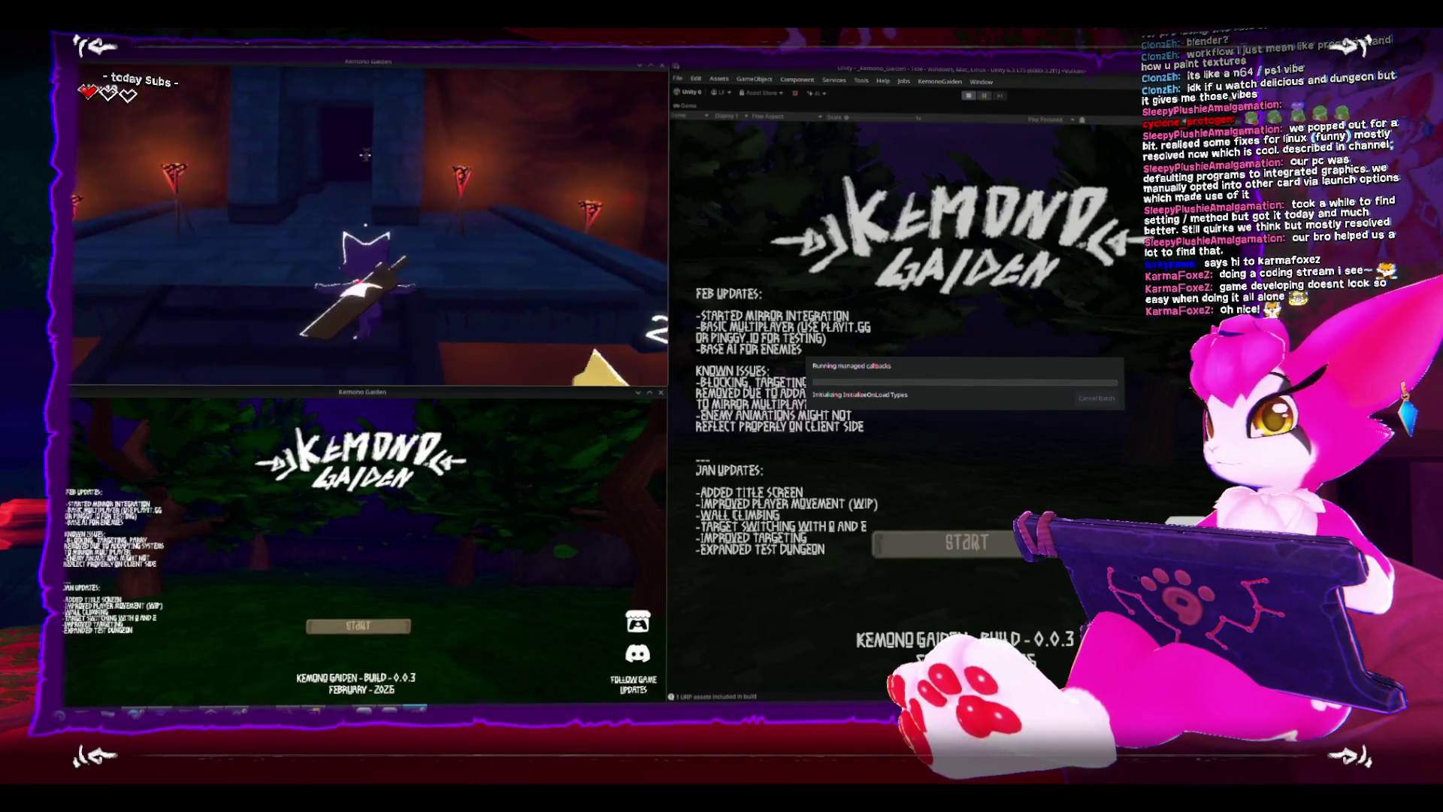
pyautogui.press('w')
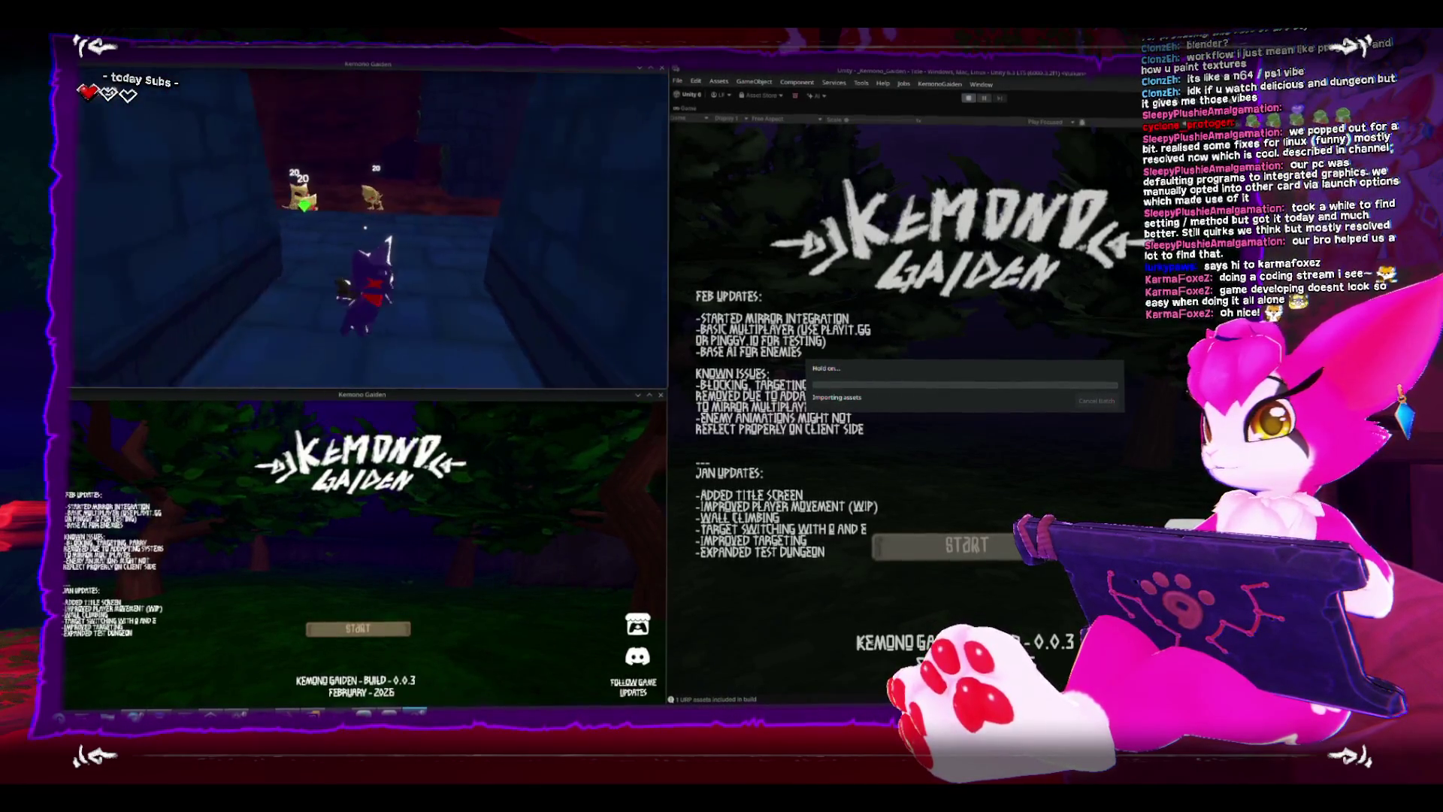
pyautogui.press('Escape')
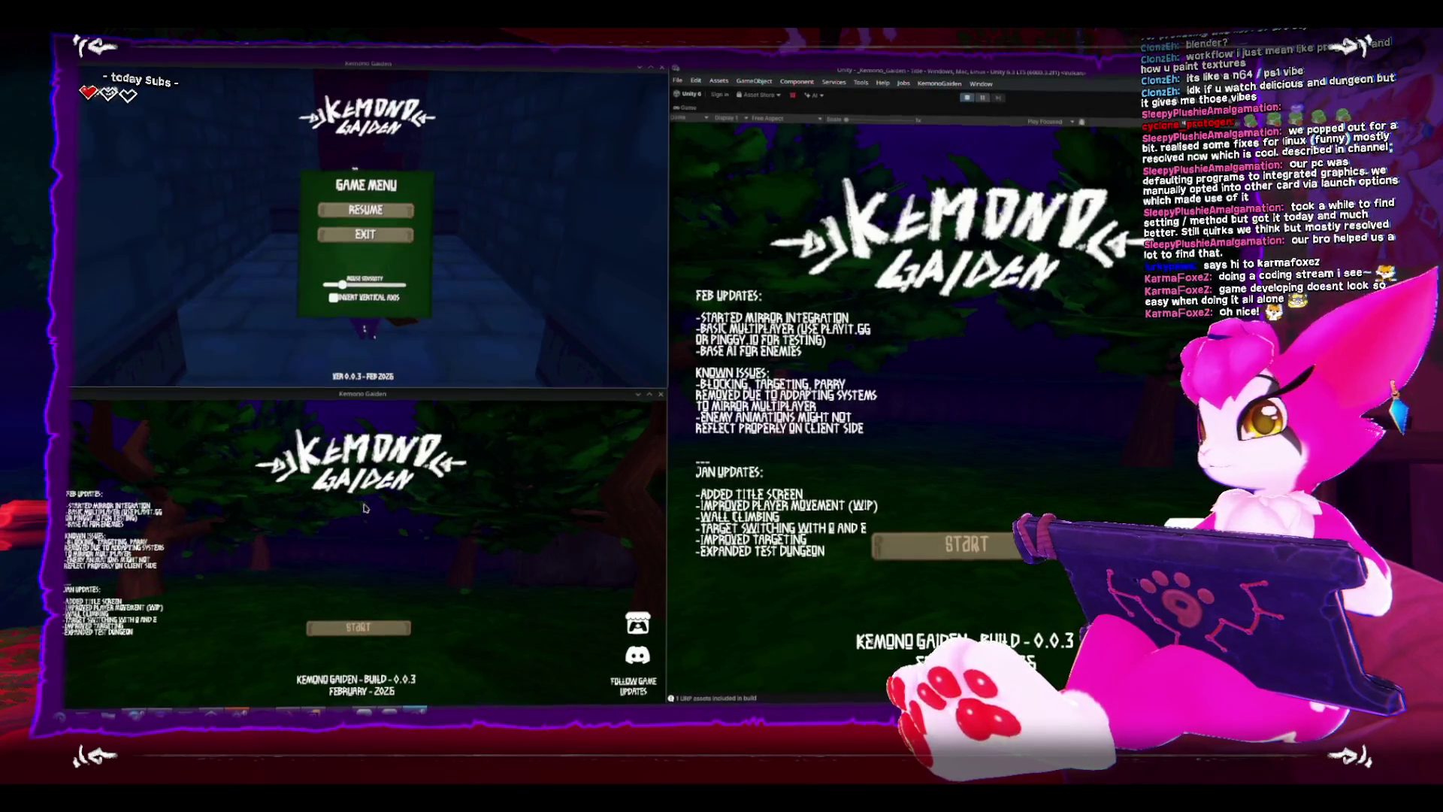
pyautogui.press('Escape')
# Join as client in the second build and approach the skeleton room.
pyautogui.click(374, 629)
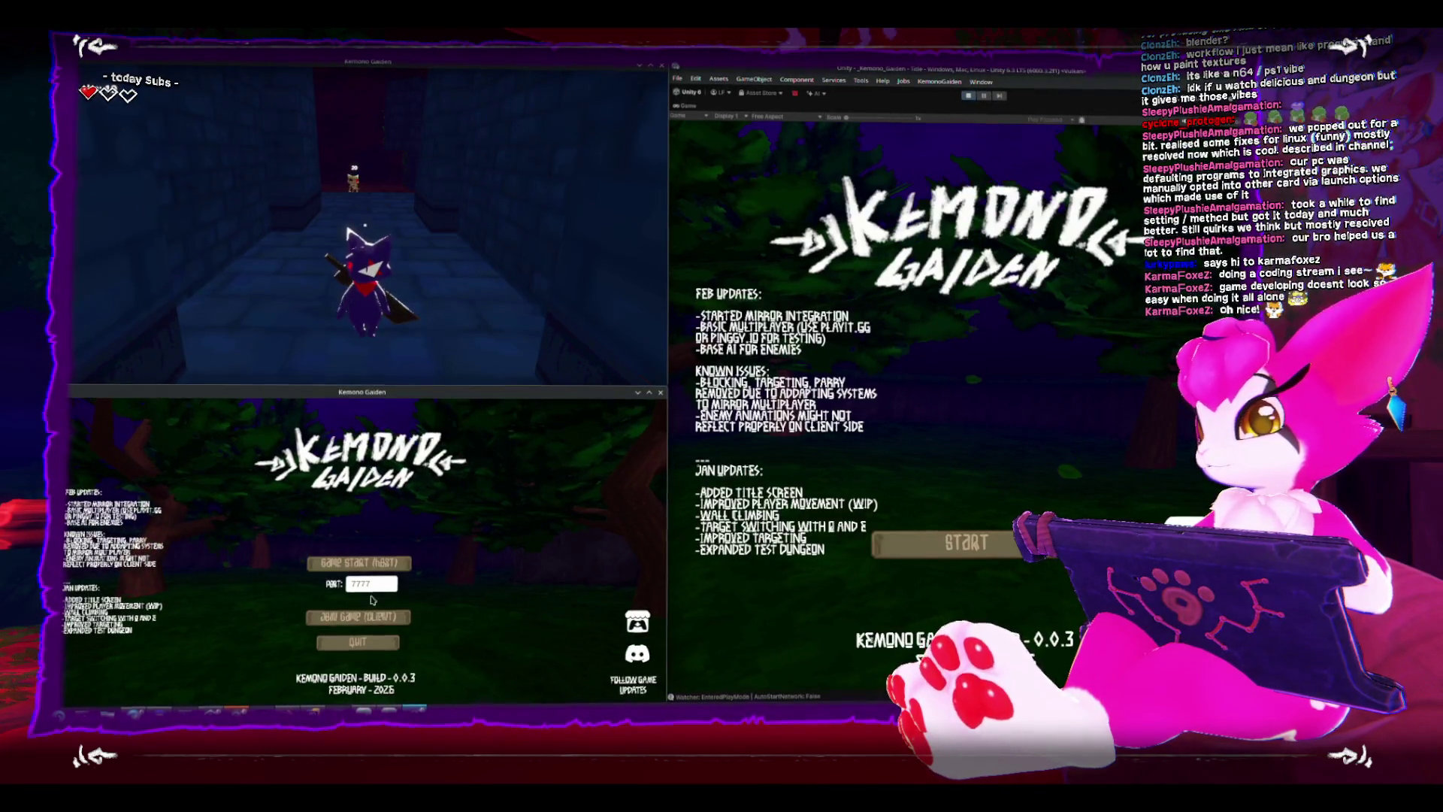
pyautogui.click(371, 623)
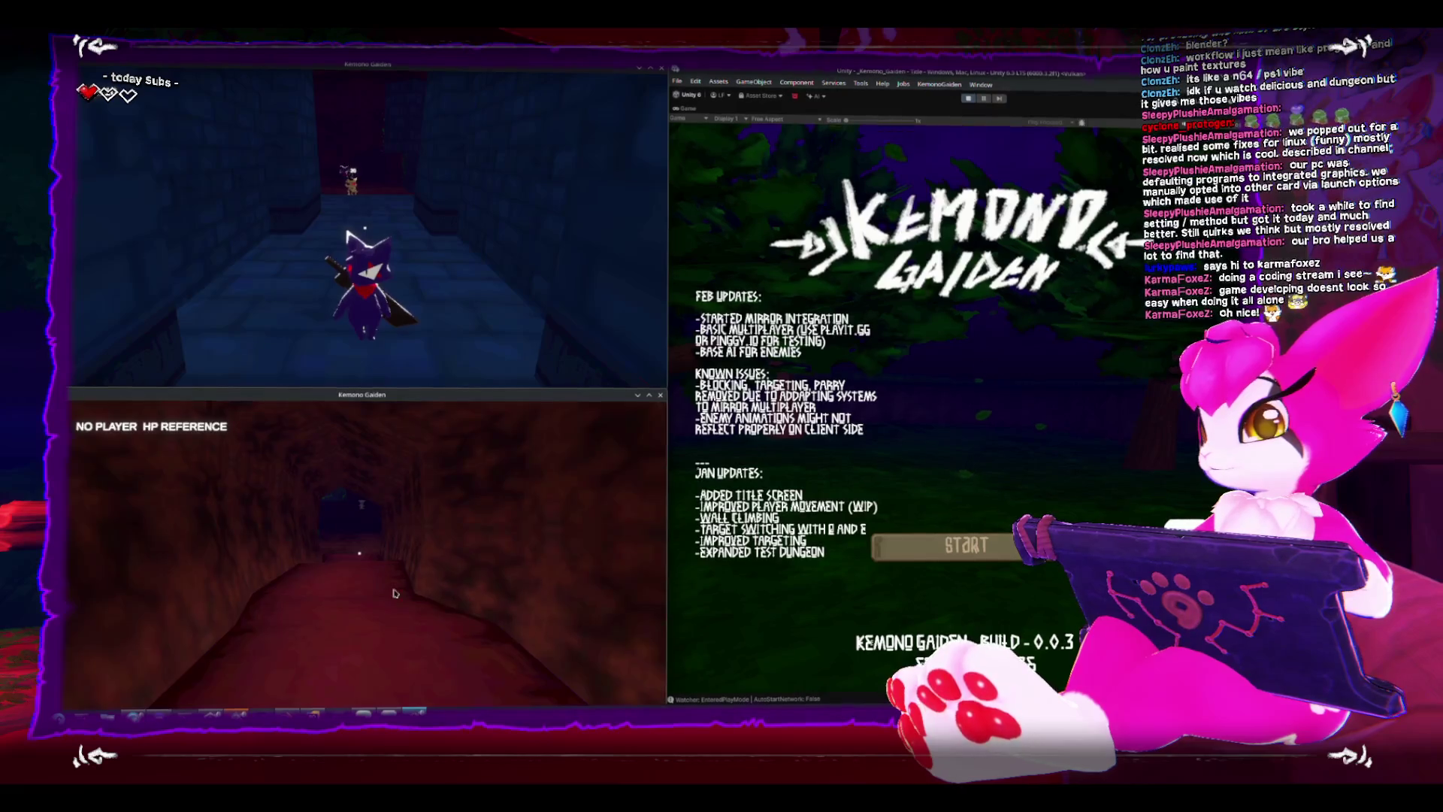
pyautogui.press('w')
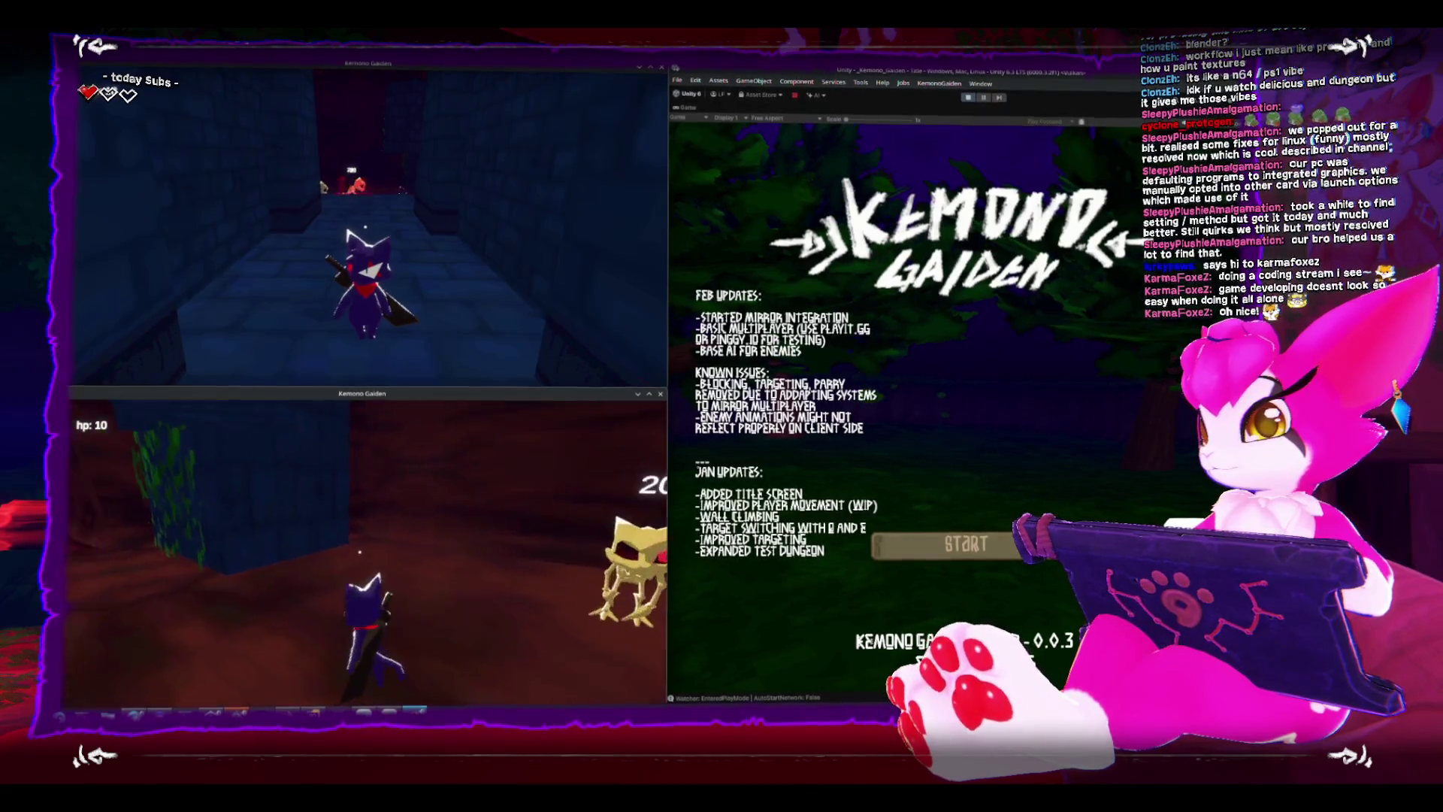
pyautogui.press('w')
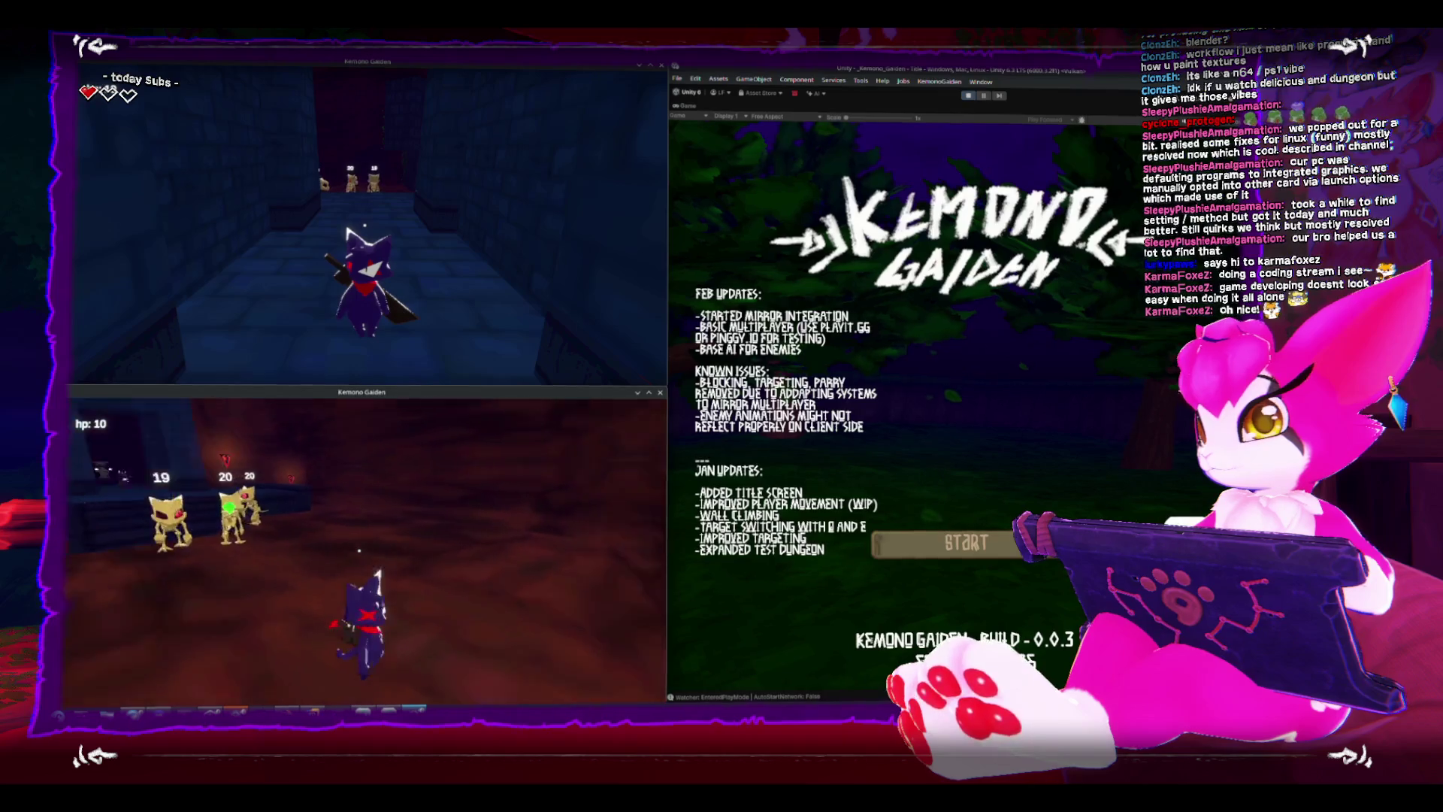
pyautogui.press('s')
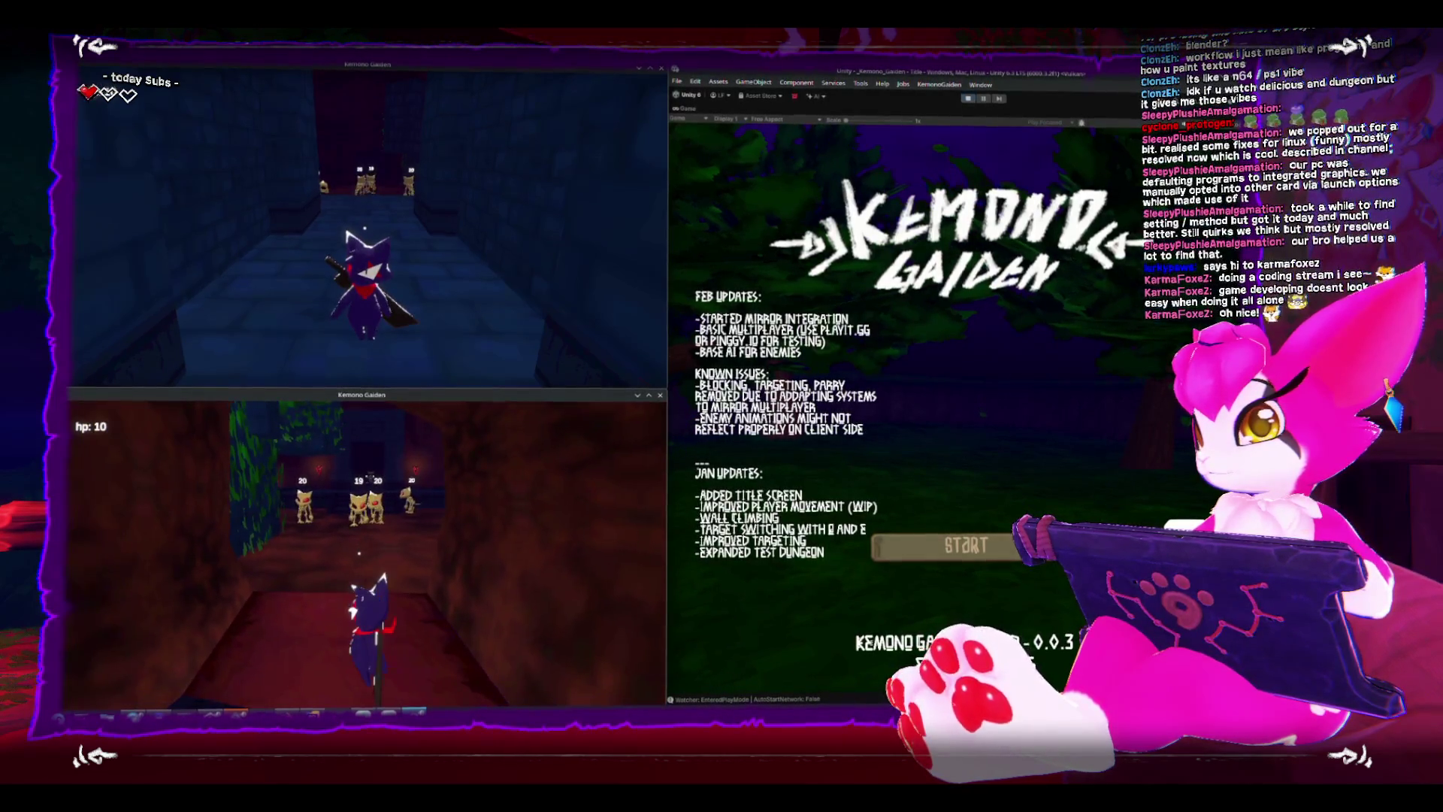
pyautogui.press('Escape')
pyautogui.press('Escape')
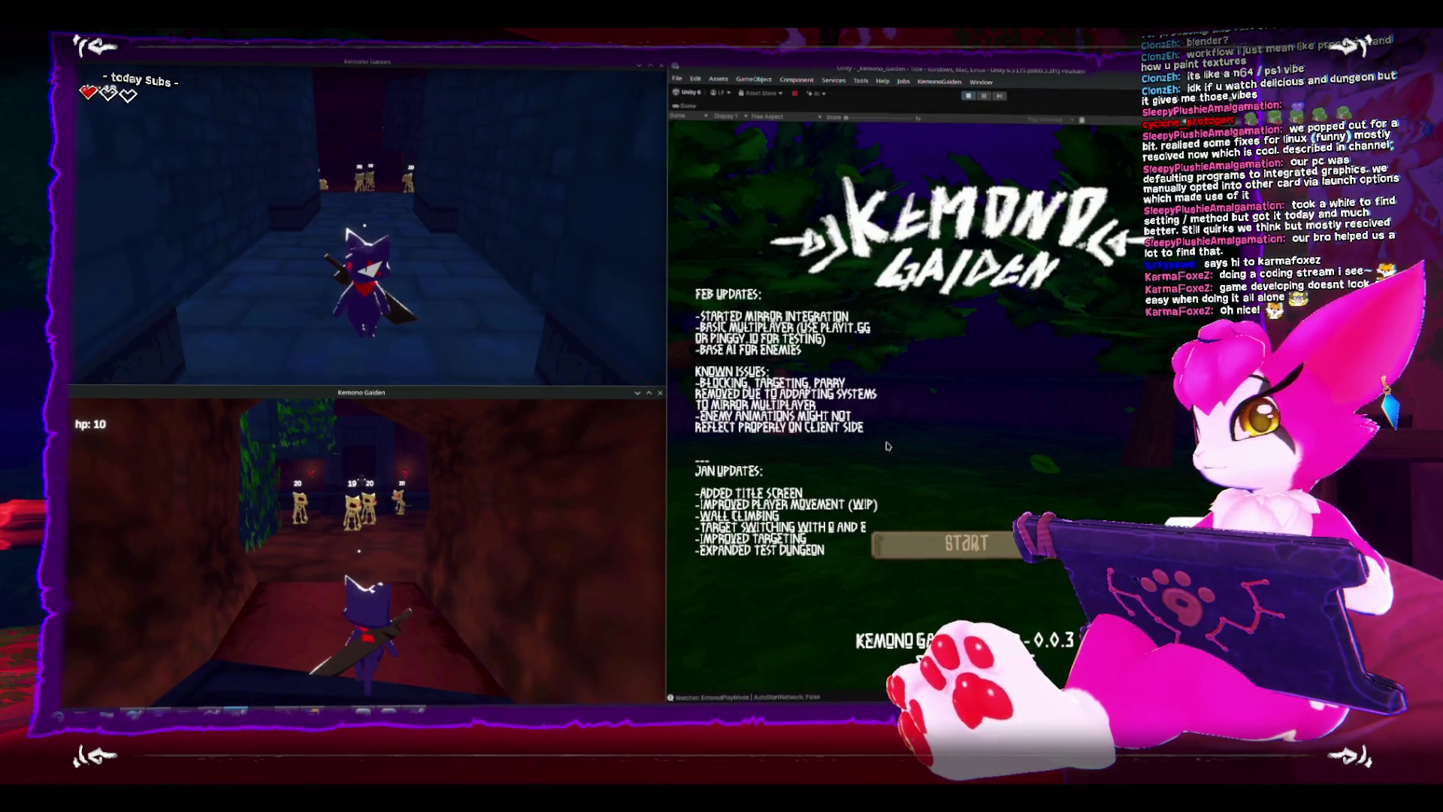
# Join the hosted dungeon as a client from play mode, connecting as the third player.
pyautogui.click(927, 543)
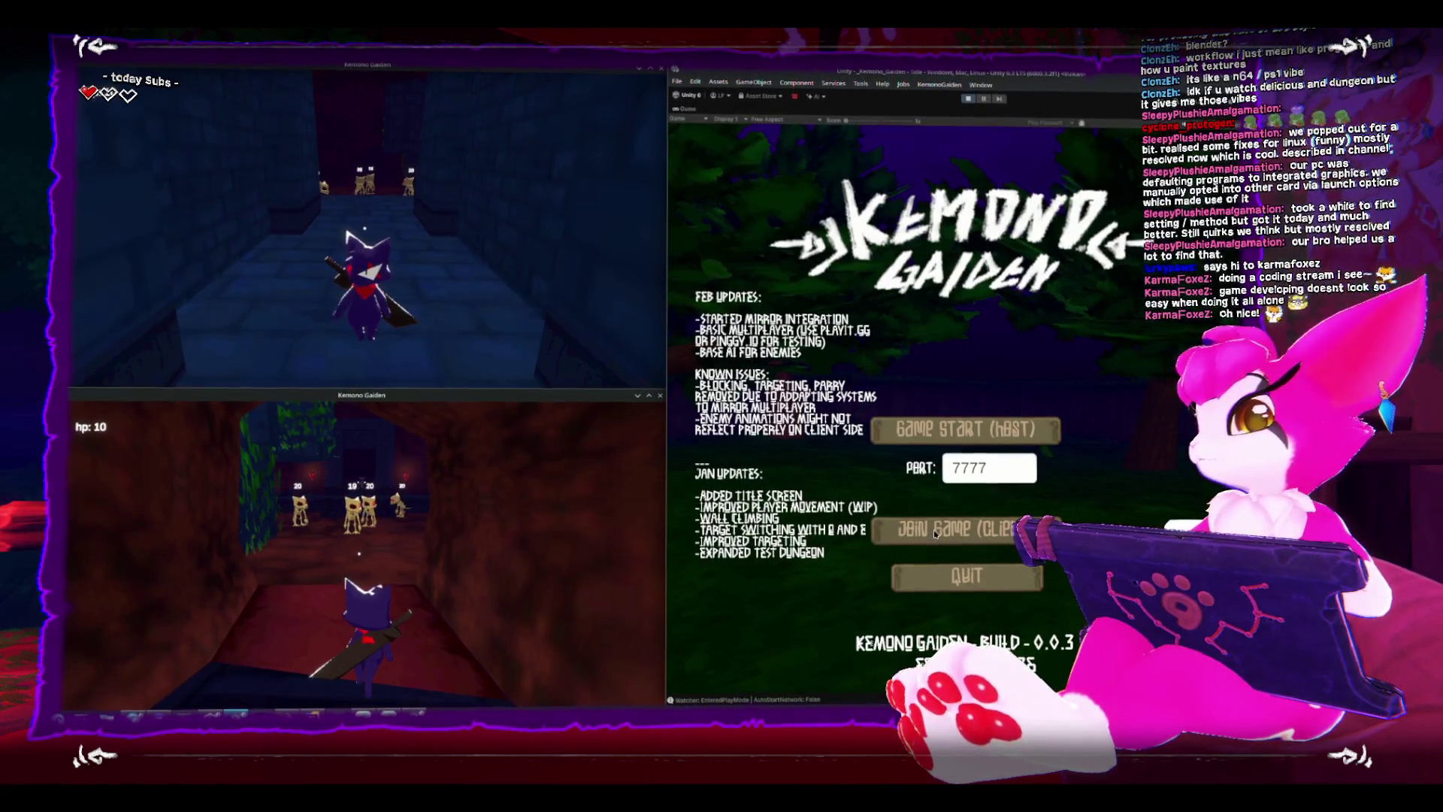
pyautogui.click(937, 530)
pyautogui.click(932, 528)
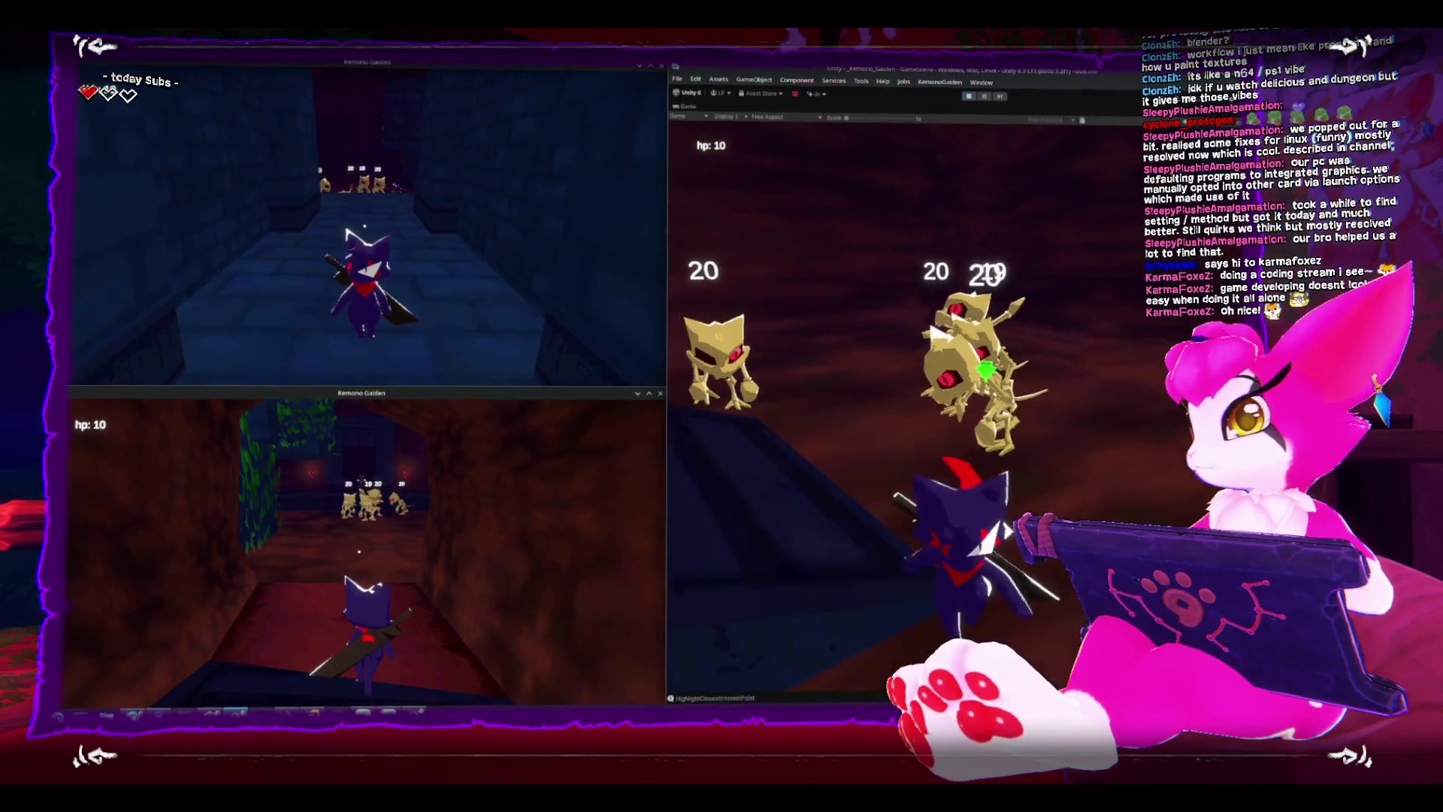
# Strike the skeletons with the sword until their health numbers drop.
pyautogui.press('w')
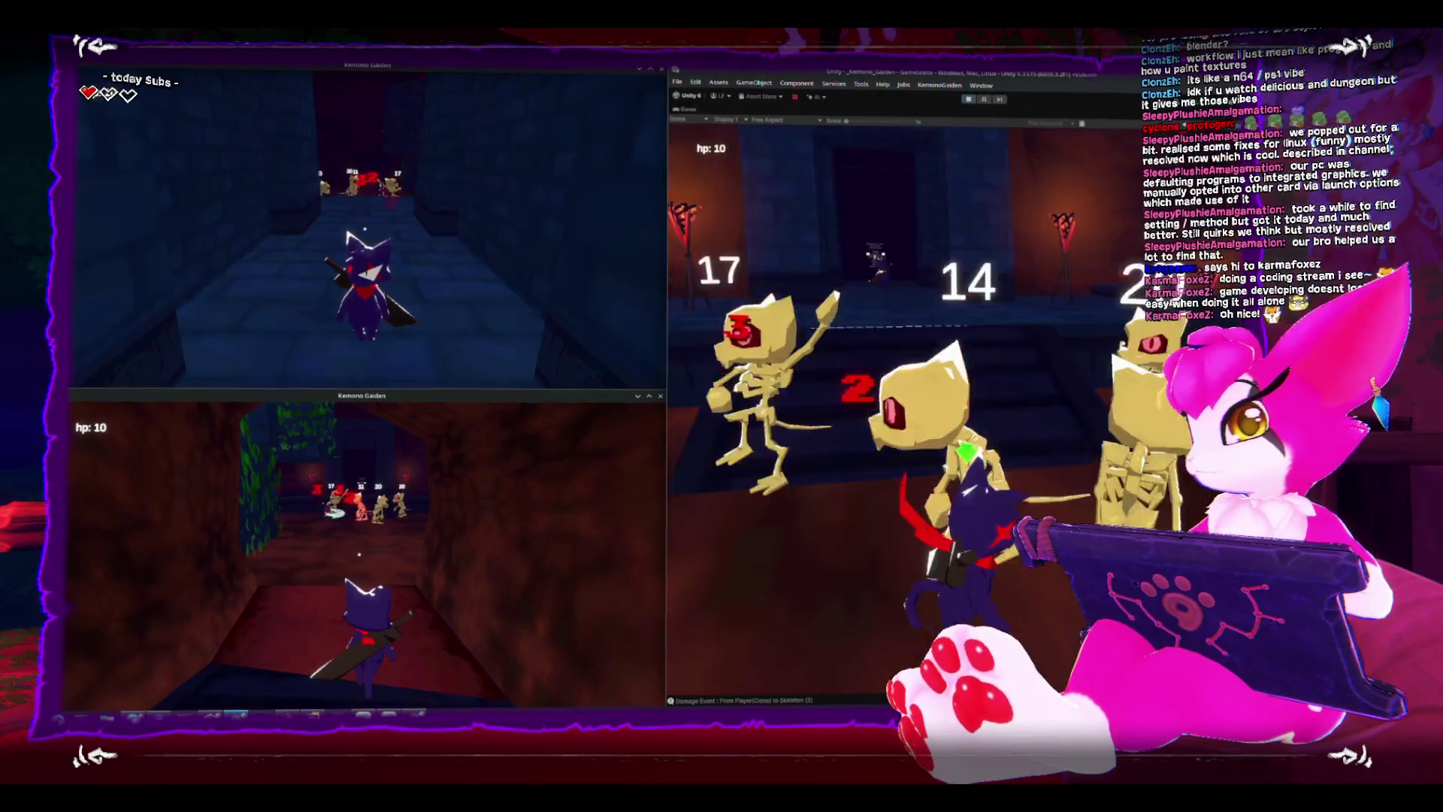
pyautogui.press('w')
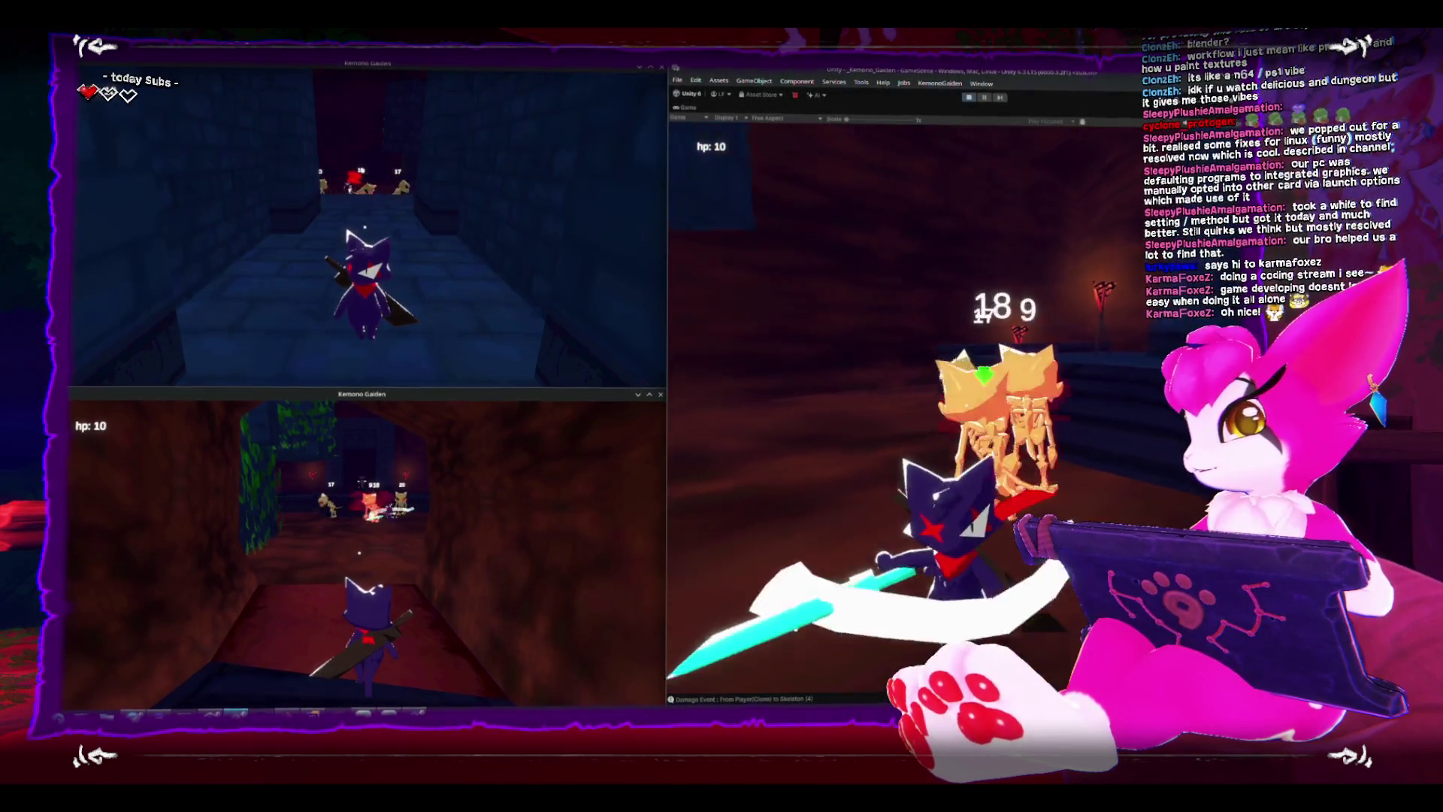
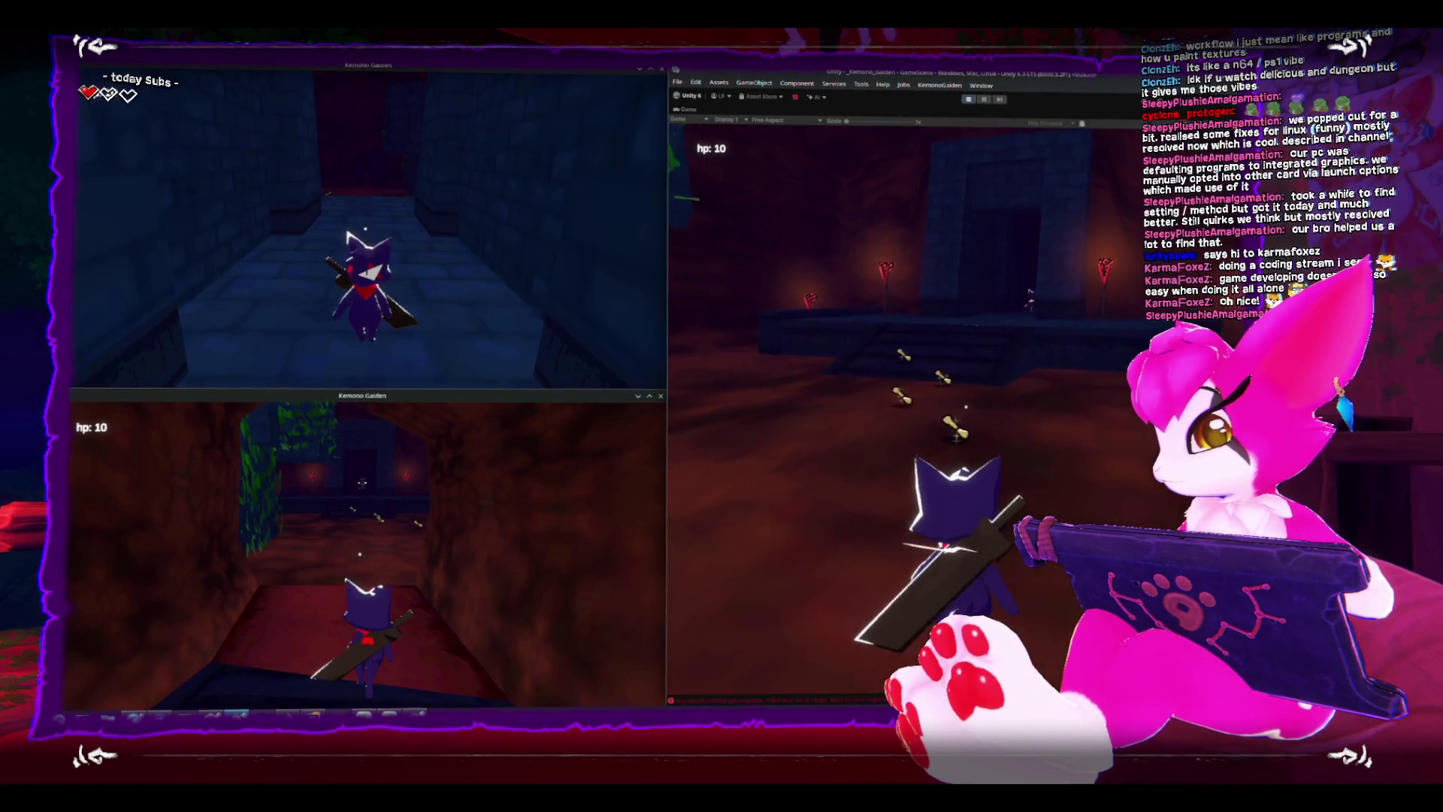
# Walk the cat toward the bones, then check the in-game pause menu and resume.
pyautogui.press('w')
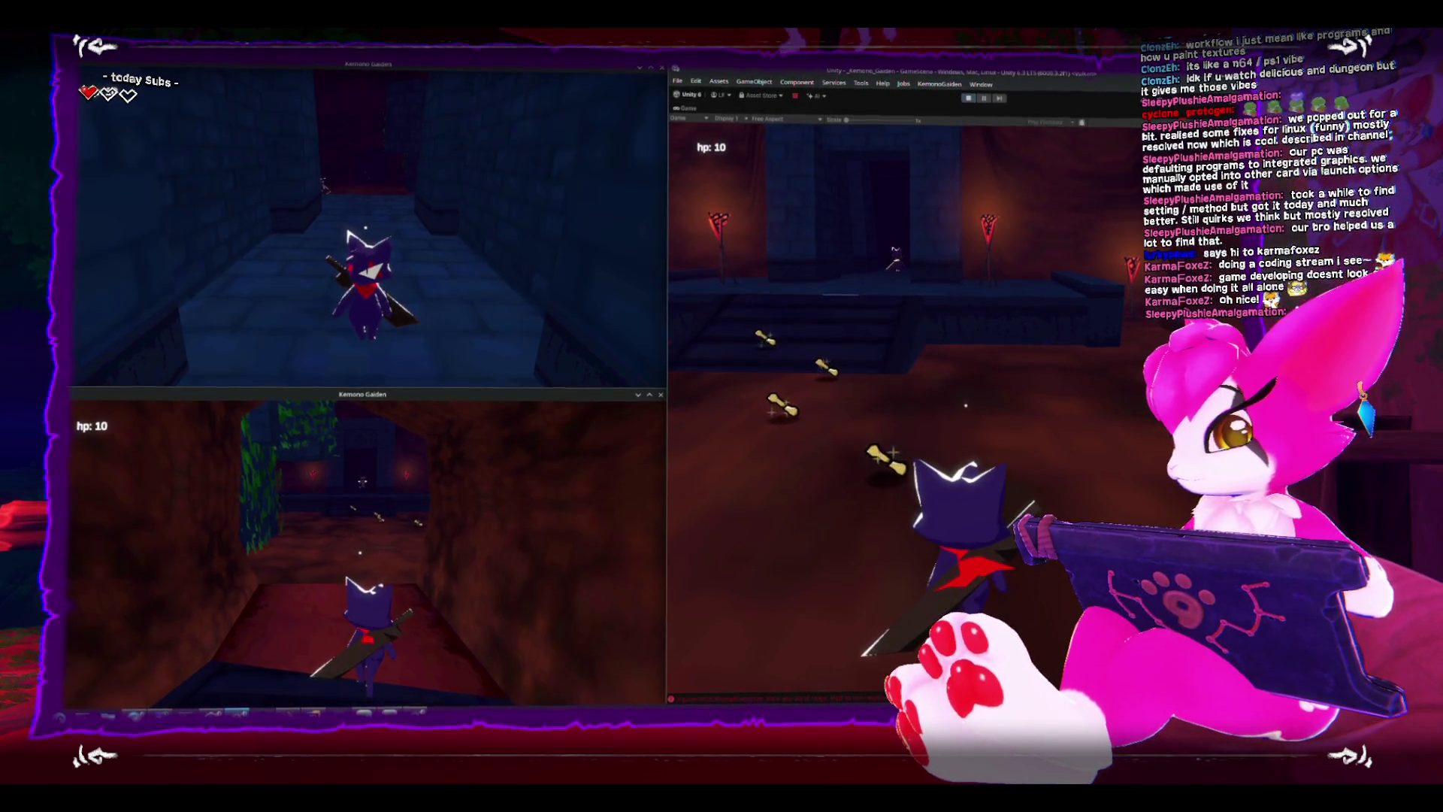
pyautogui.press('Escape')
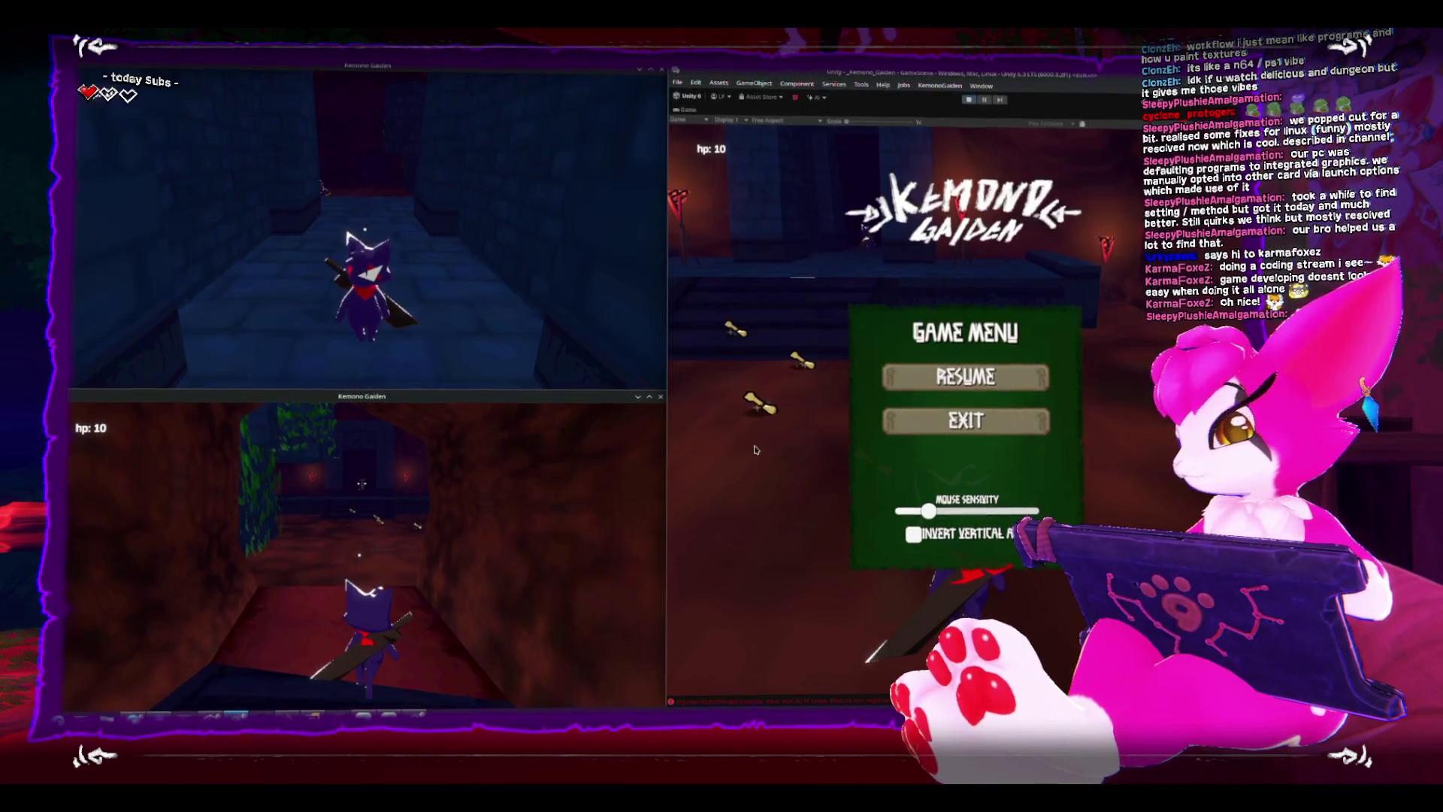
pyautogui.press('Escape')
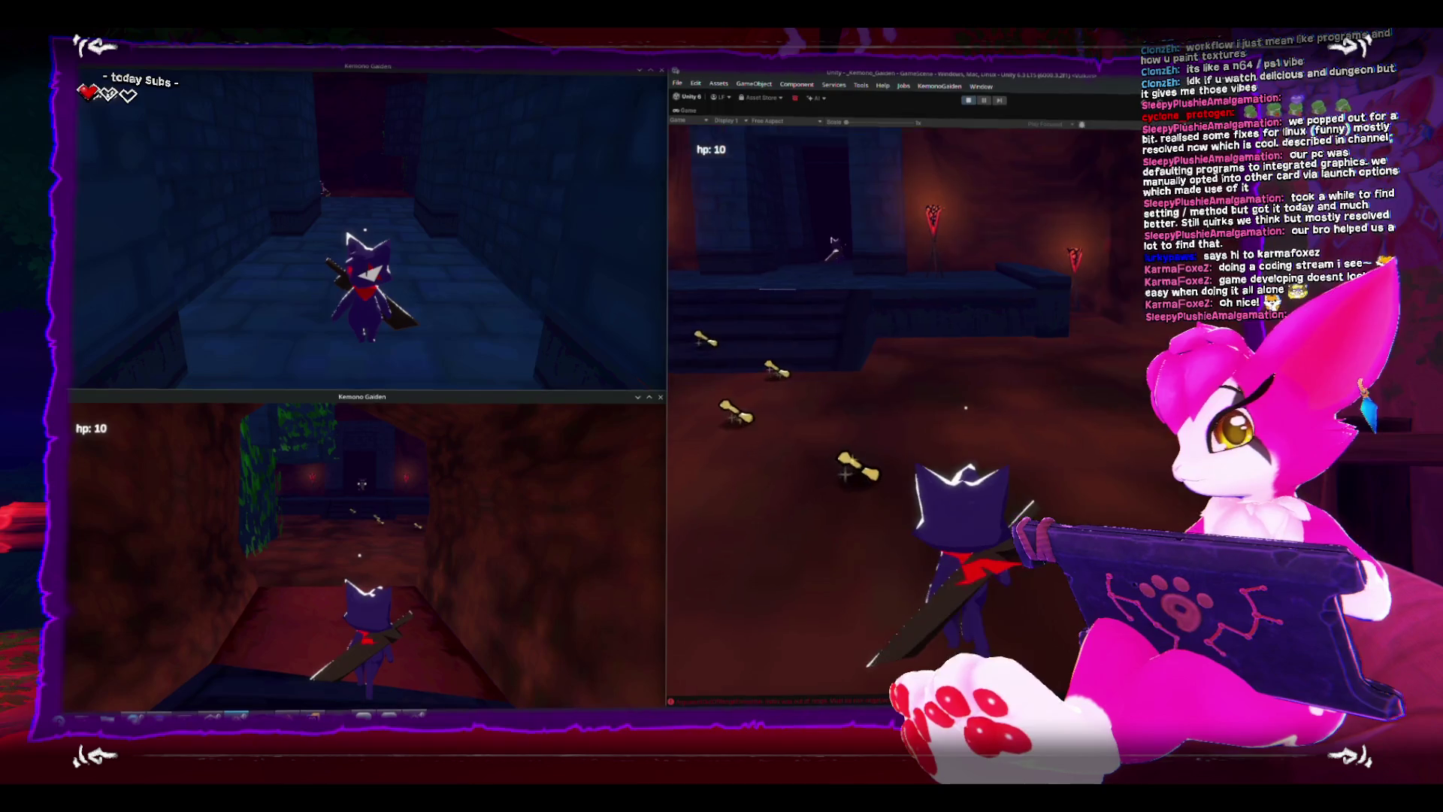
# Roam between the stairs and bones and through the red room toward the mossy wall.
pyautogui.press('w')
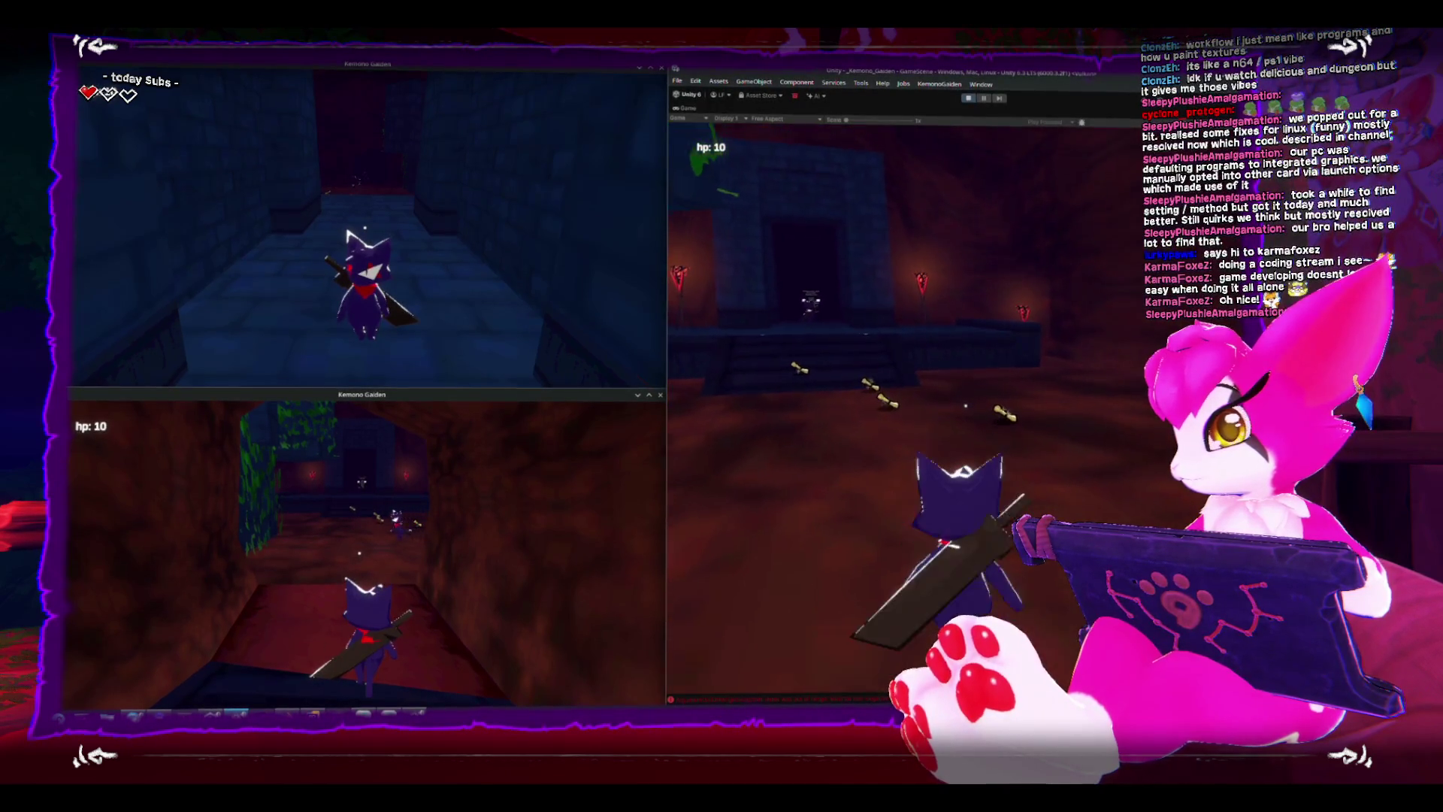
pyautogui.press('w')
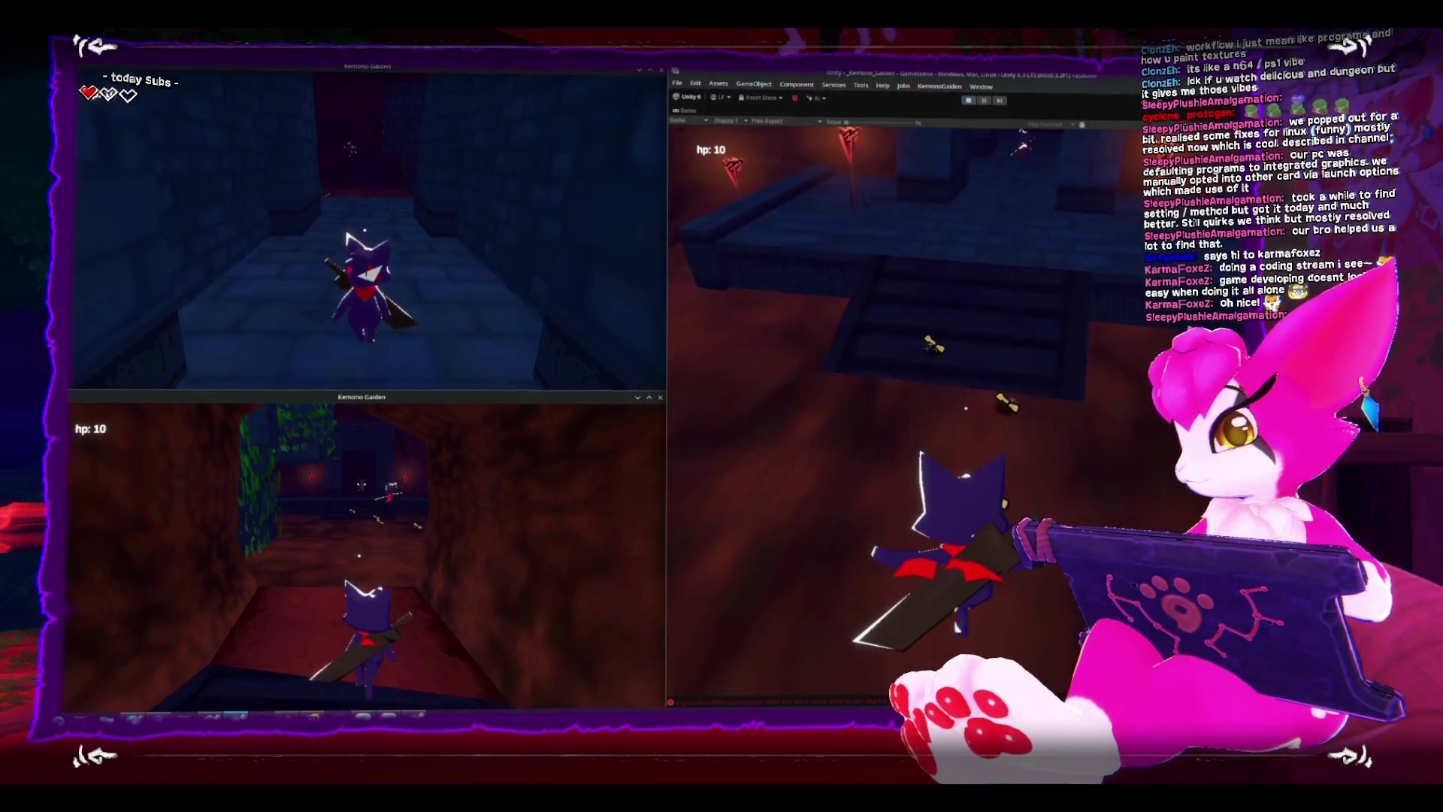
pyautogui.press('w')
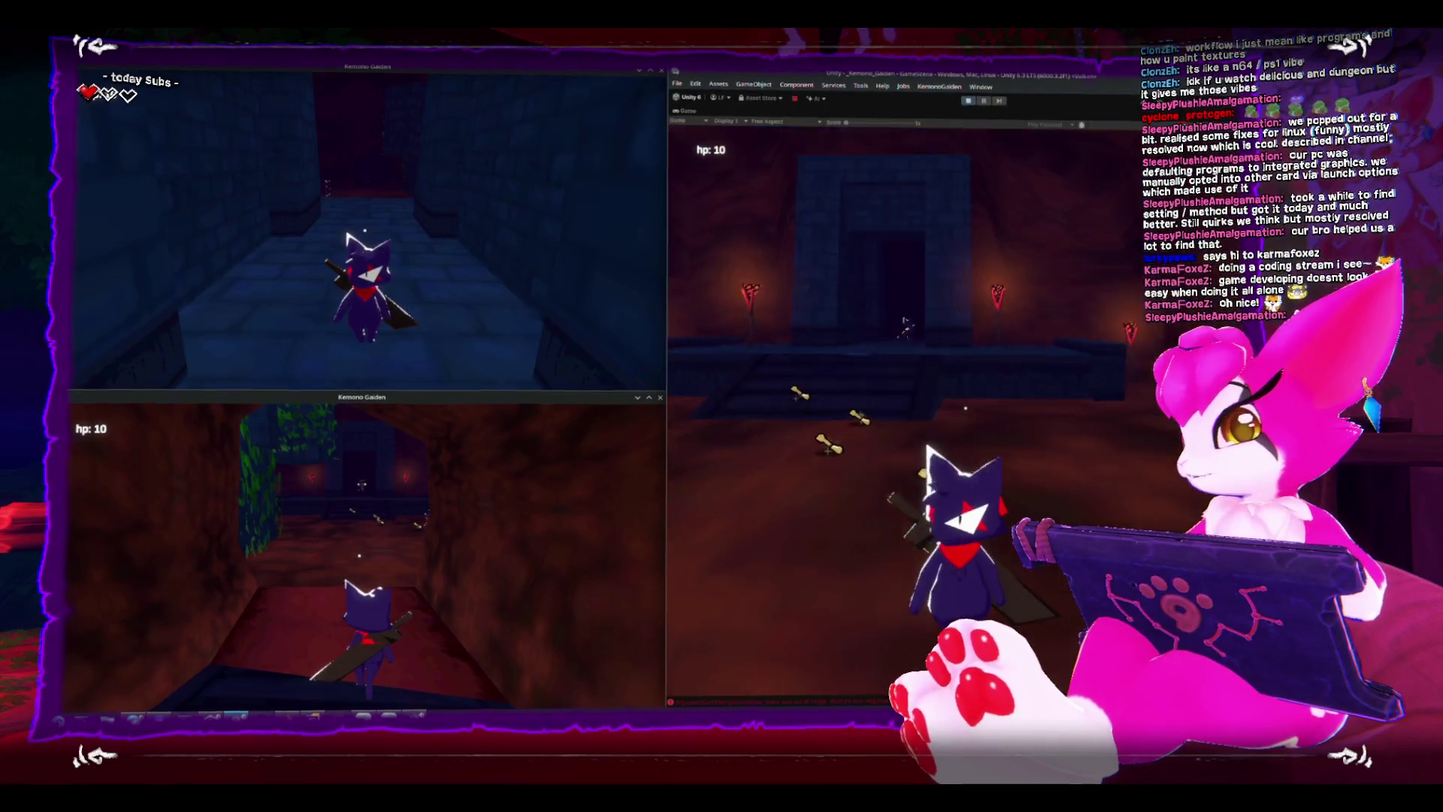
pyautogui.press('w')
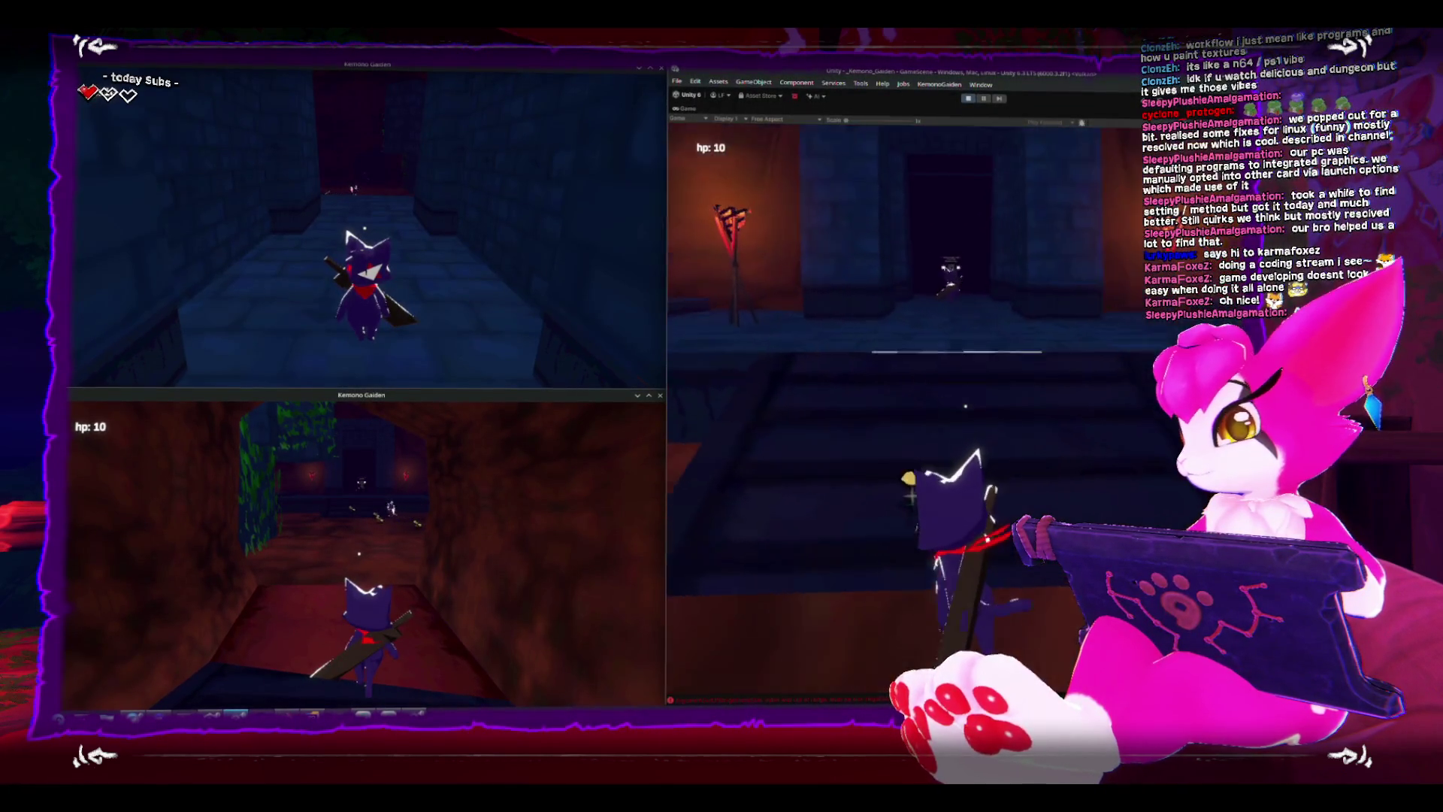
pyautogui.press('d')
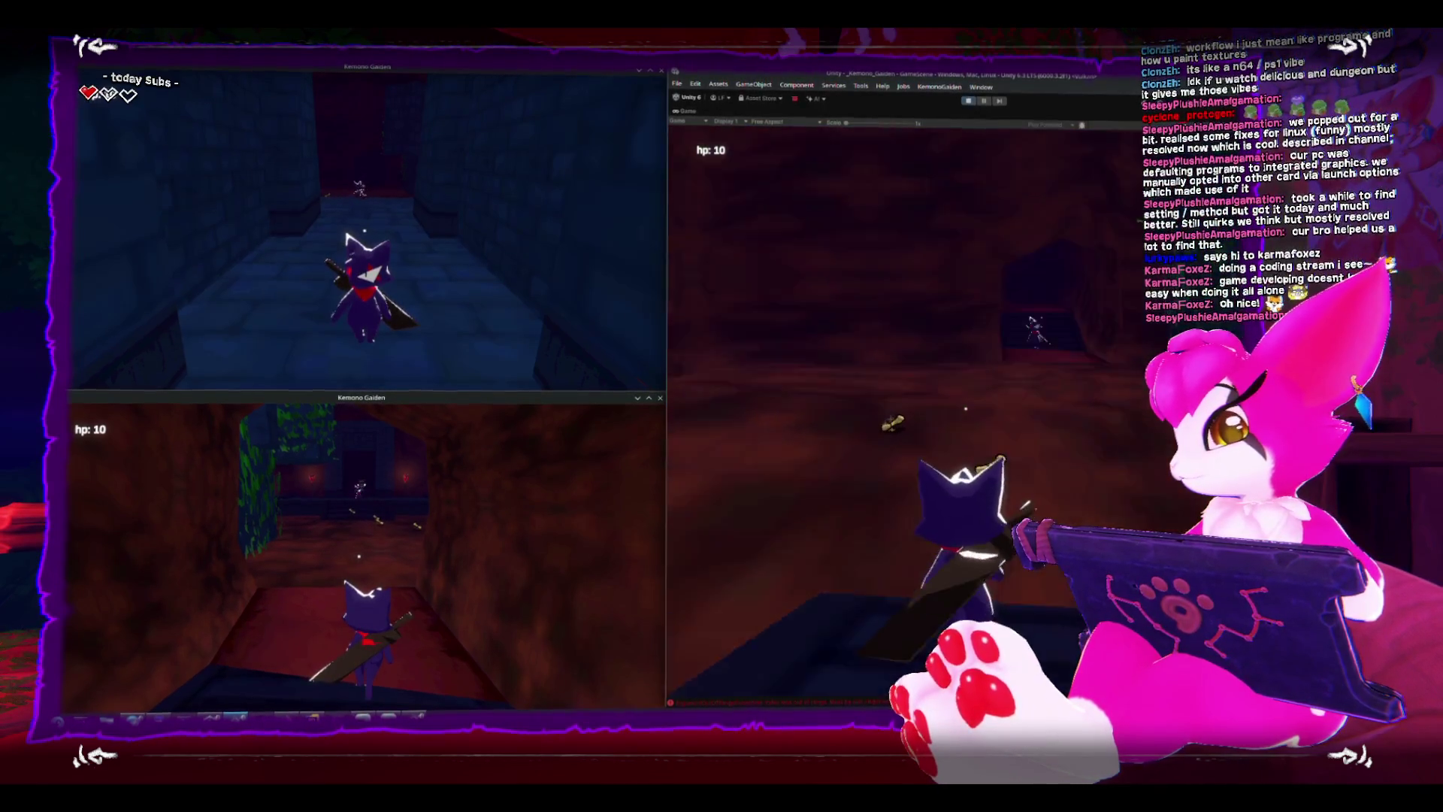
# Turn the cat character back toward the stairs.
pyautogui.press('a')
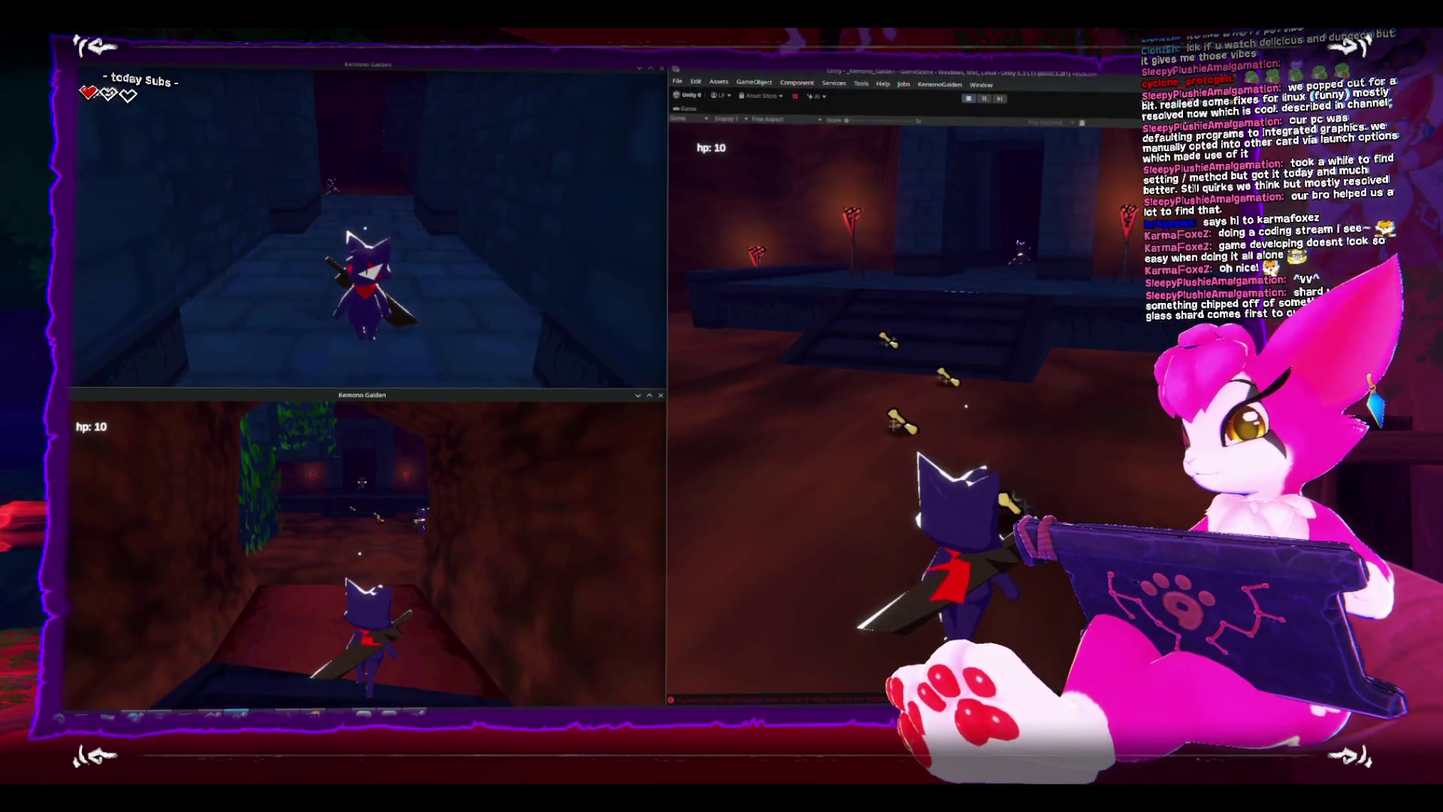
# Stop the play test at the title screen and close both standalone game windows.
pyautogui.press('Escape')
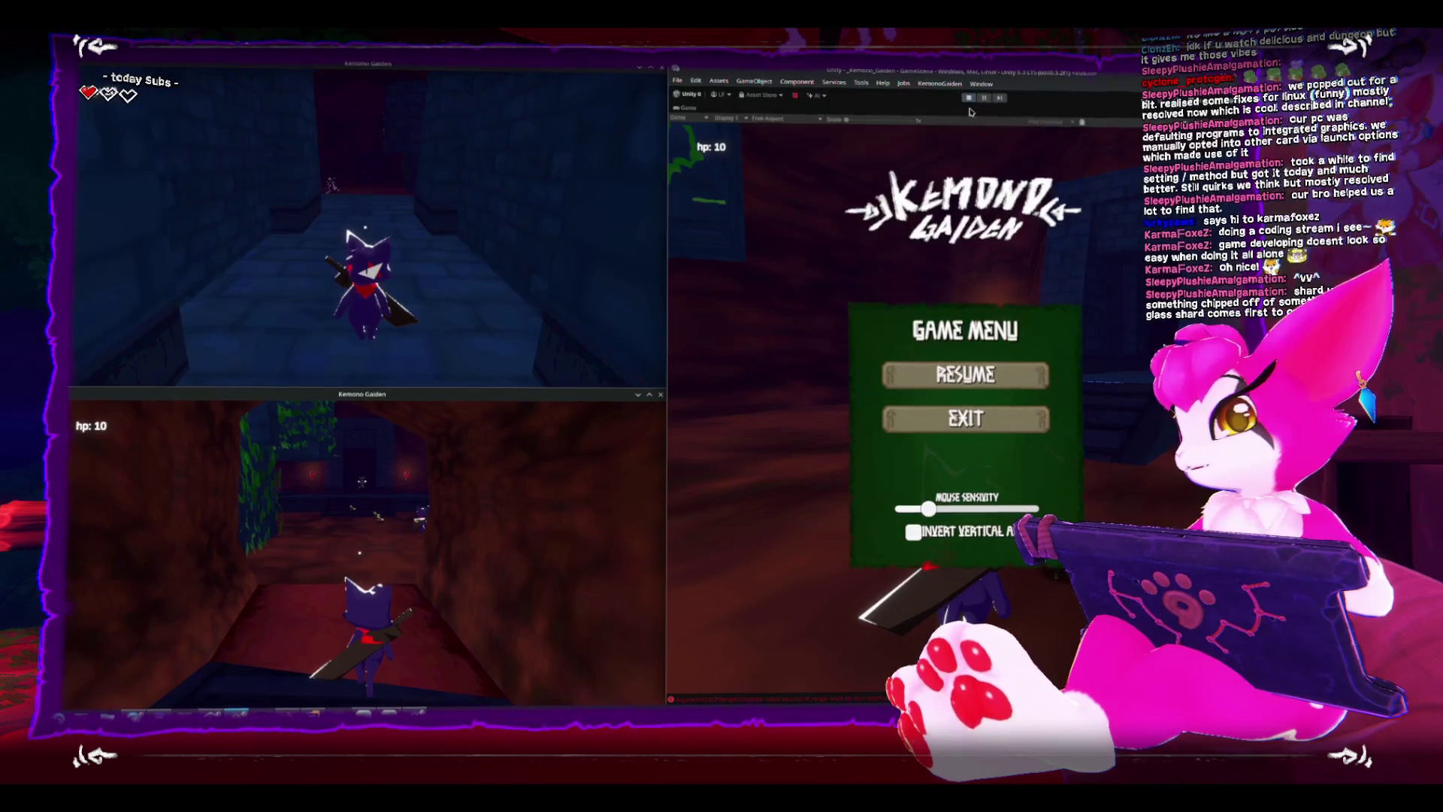
pyautogui.click(967, 97)
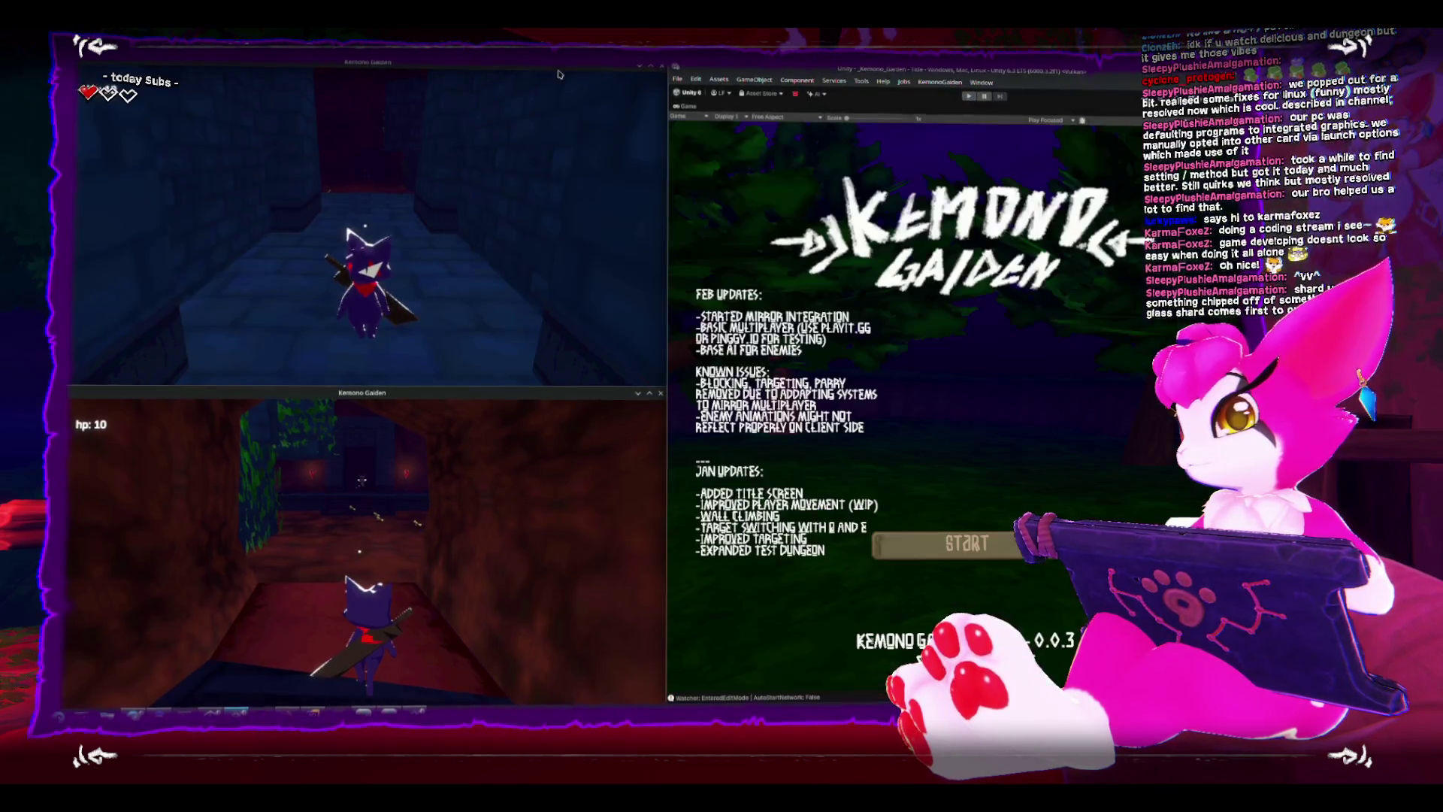
pyautogui.click(659, 63)
pyautogui.click(660, 393)
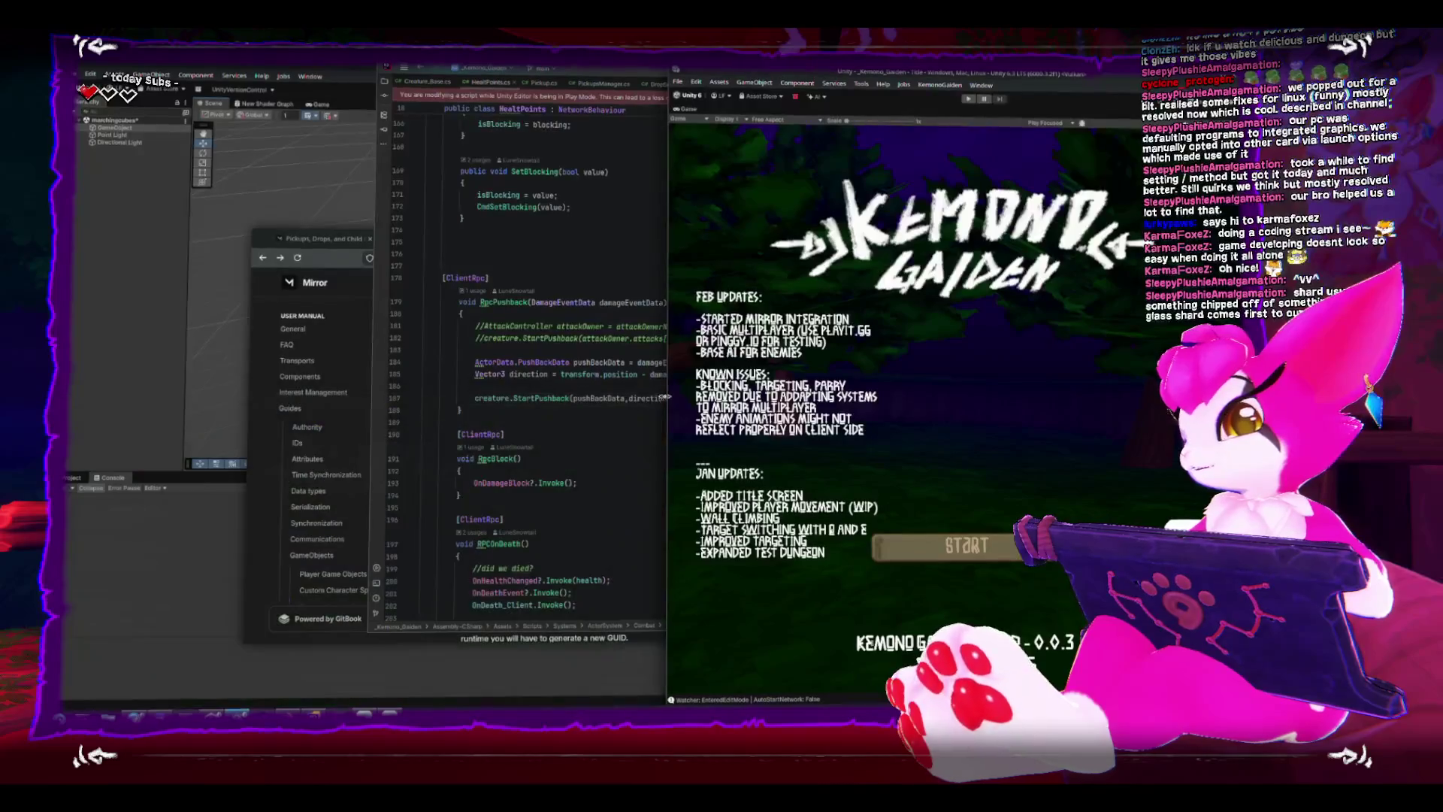
# Maximize the Unity editor with its docked layout, then bring Rider to the front.
pyautogui.press('super+Left')
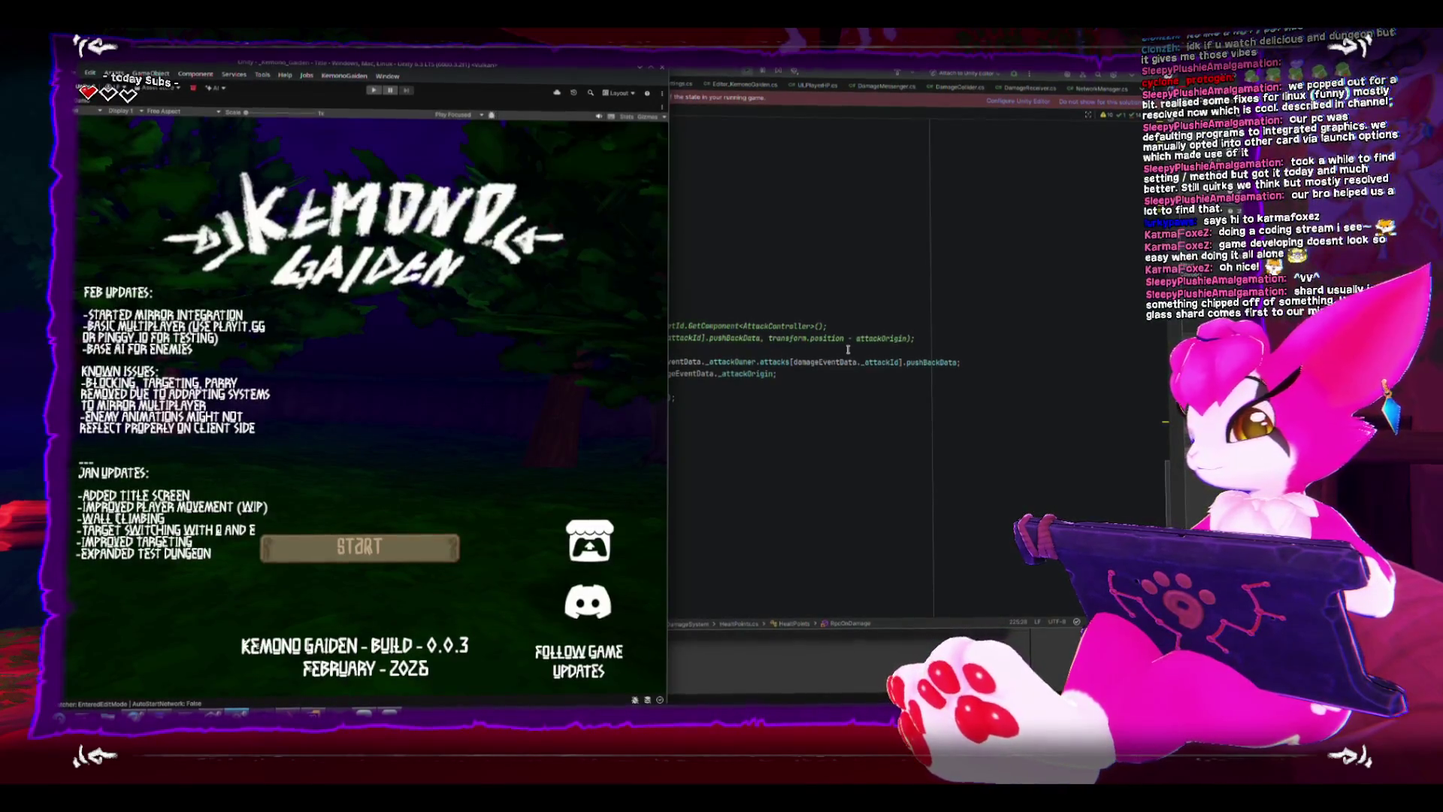
pyautogui.press('super+Up')
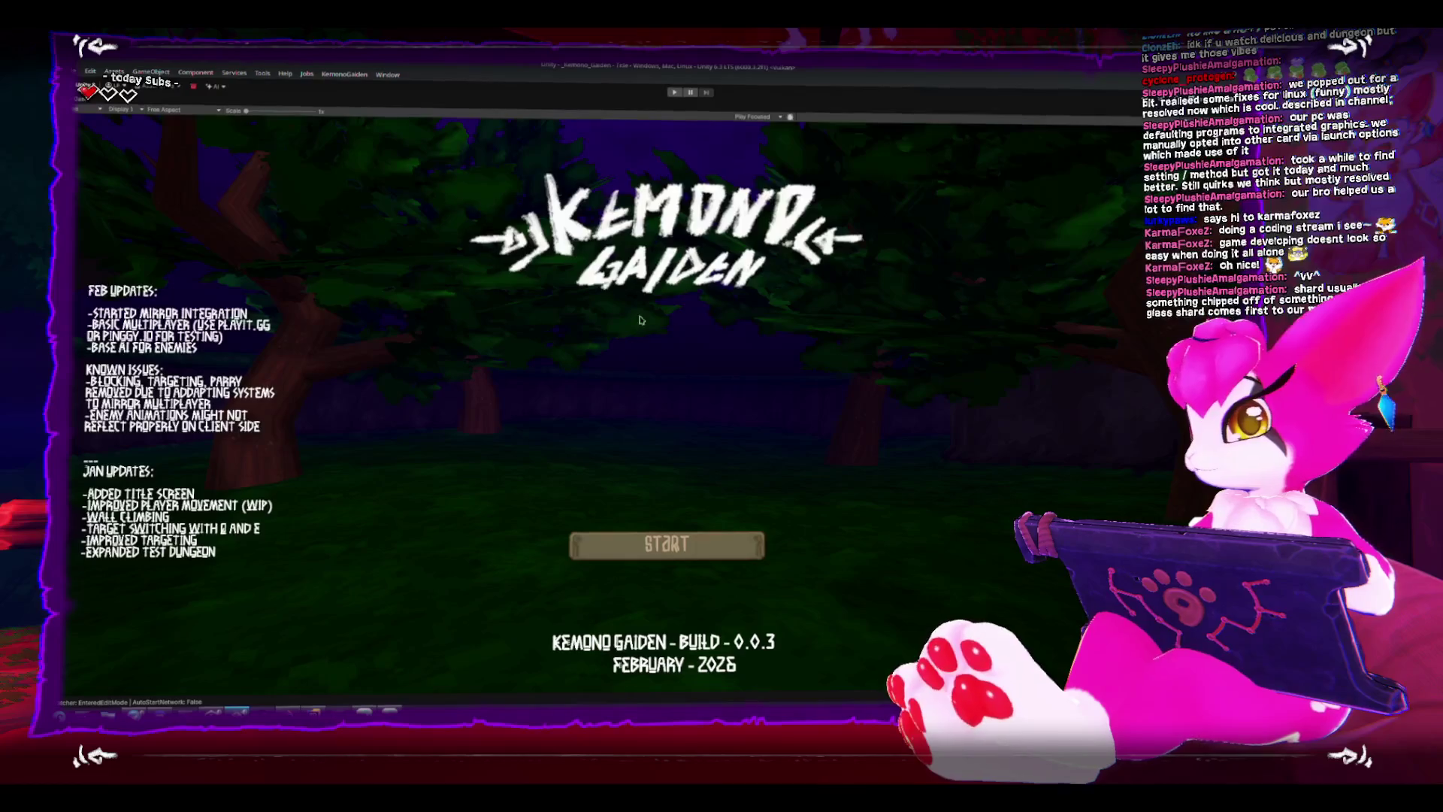
pyautogui.hotkey('shift', 'space')
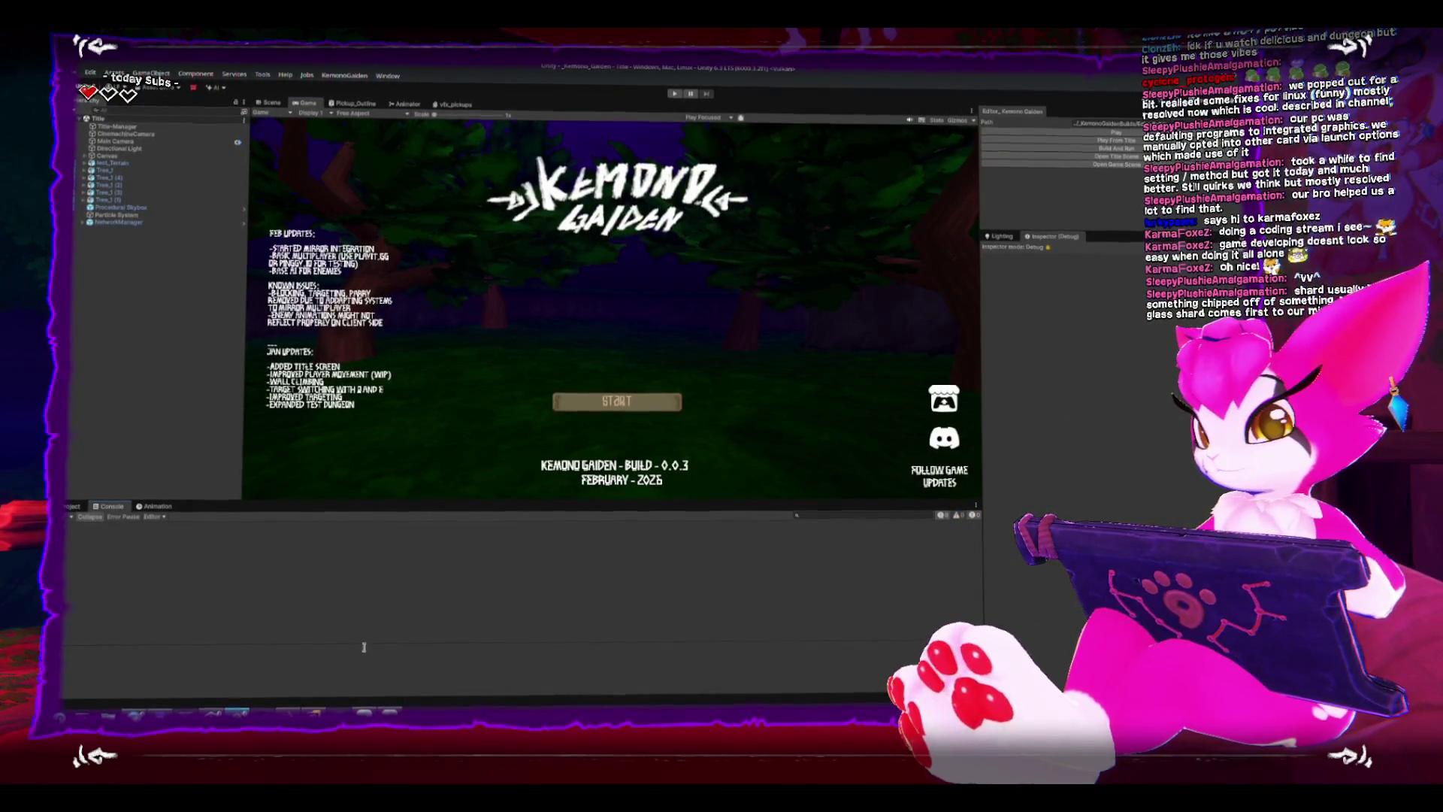
pyautogui.click(272, 101)
pyautogui.click(307, 104)
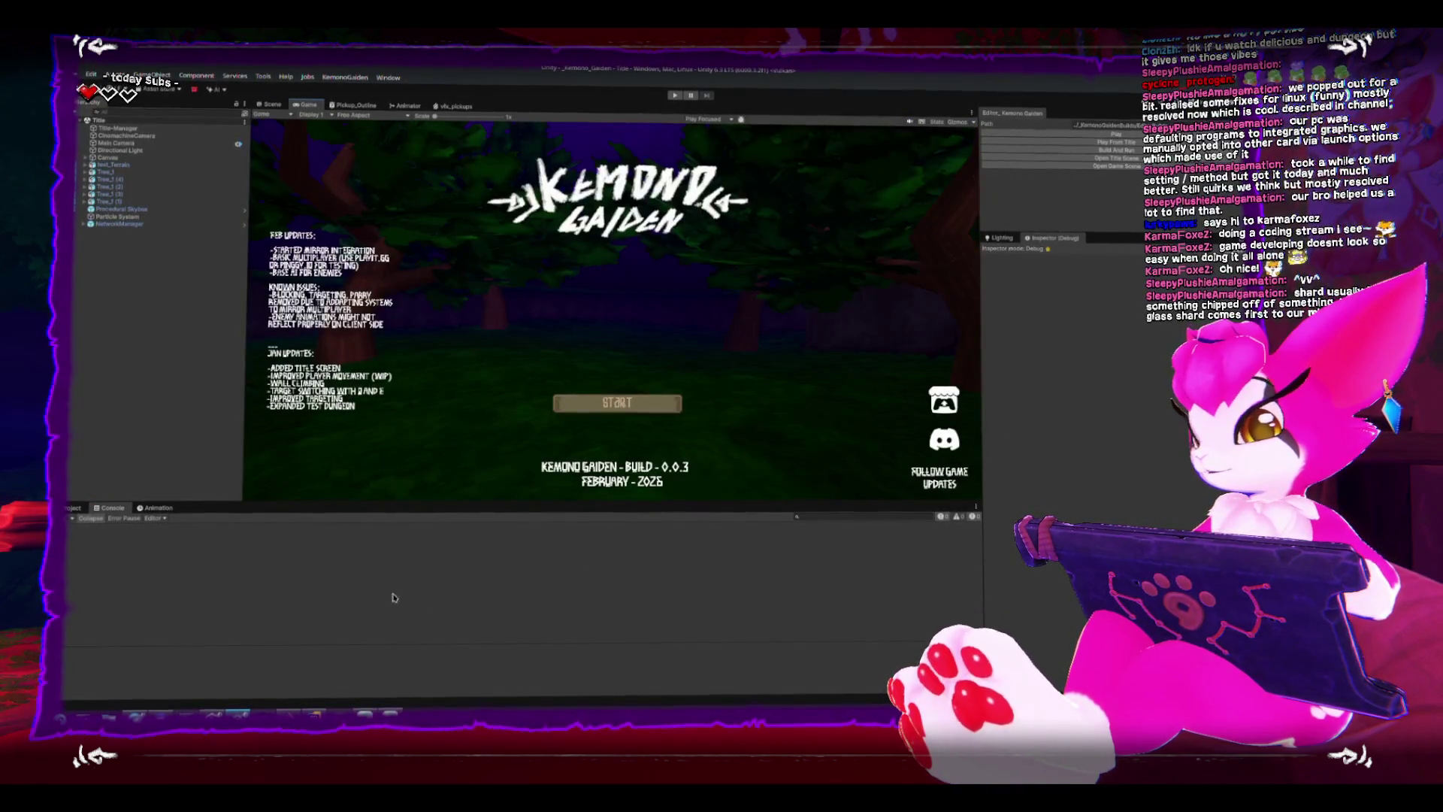
pyautogui.hotkey('alt', 'Tab')
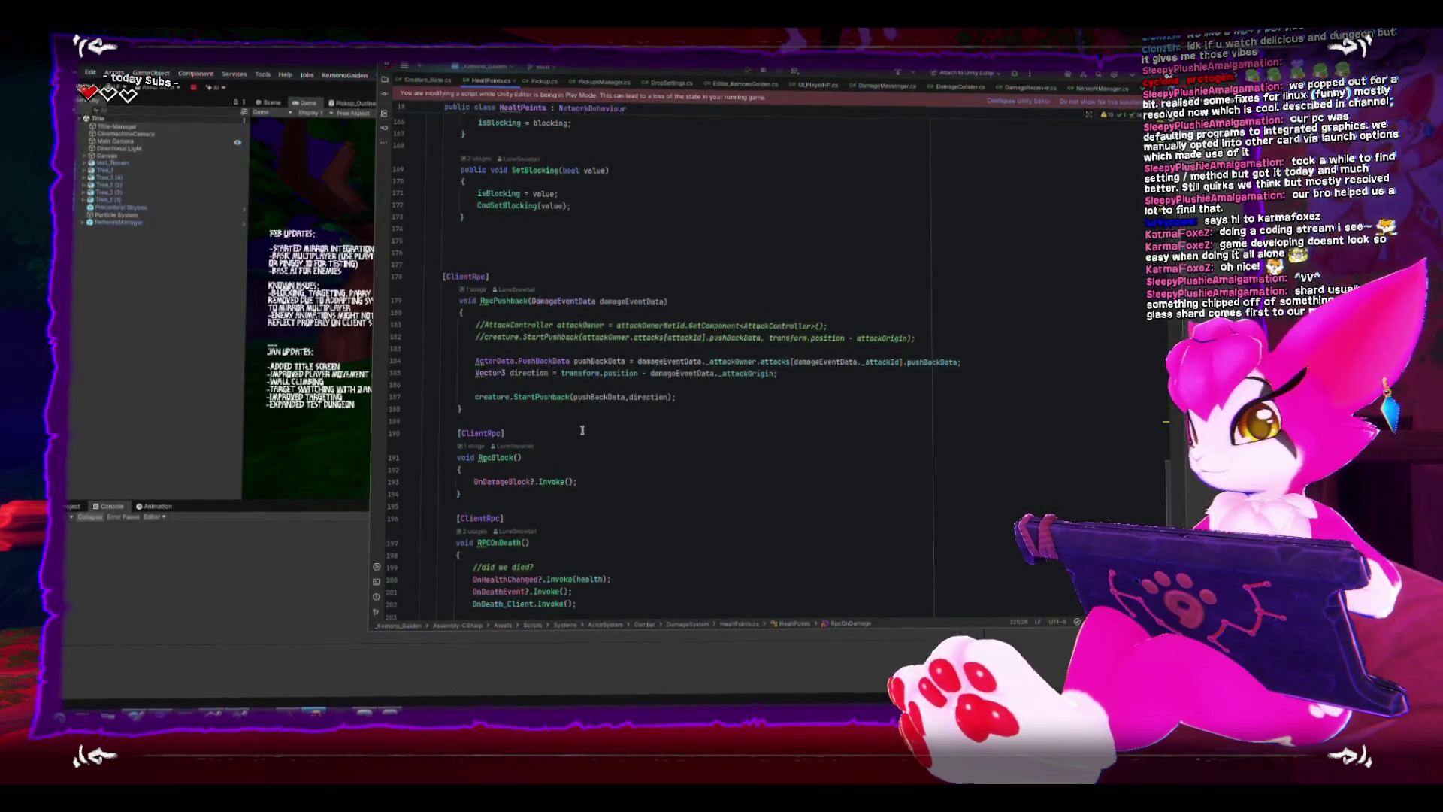
pyautogui.scroll(-4, 603, 412)
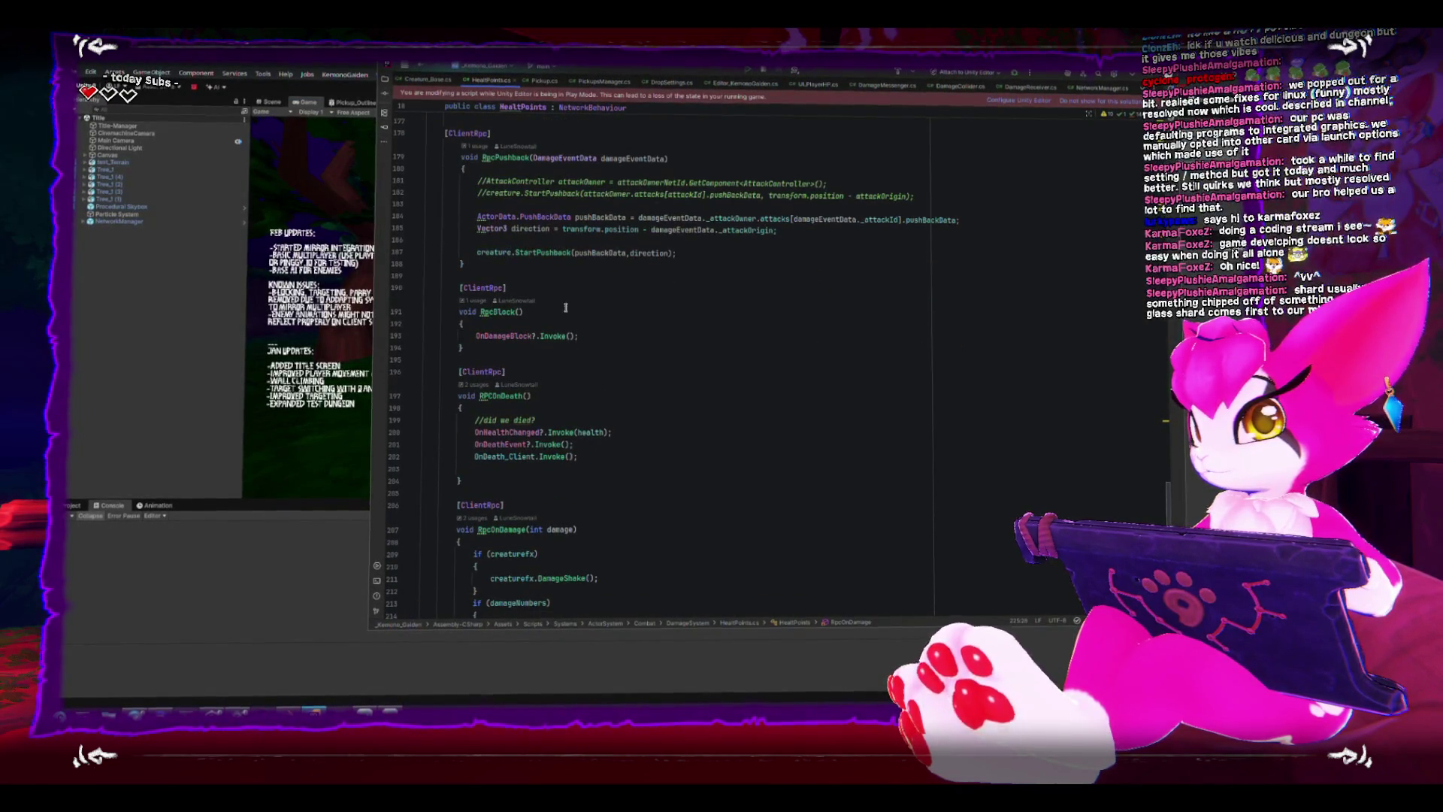
# Switch from HealthPoints.cs to the PickupsManager.cs script.
pyautogui.click(604, 84)
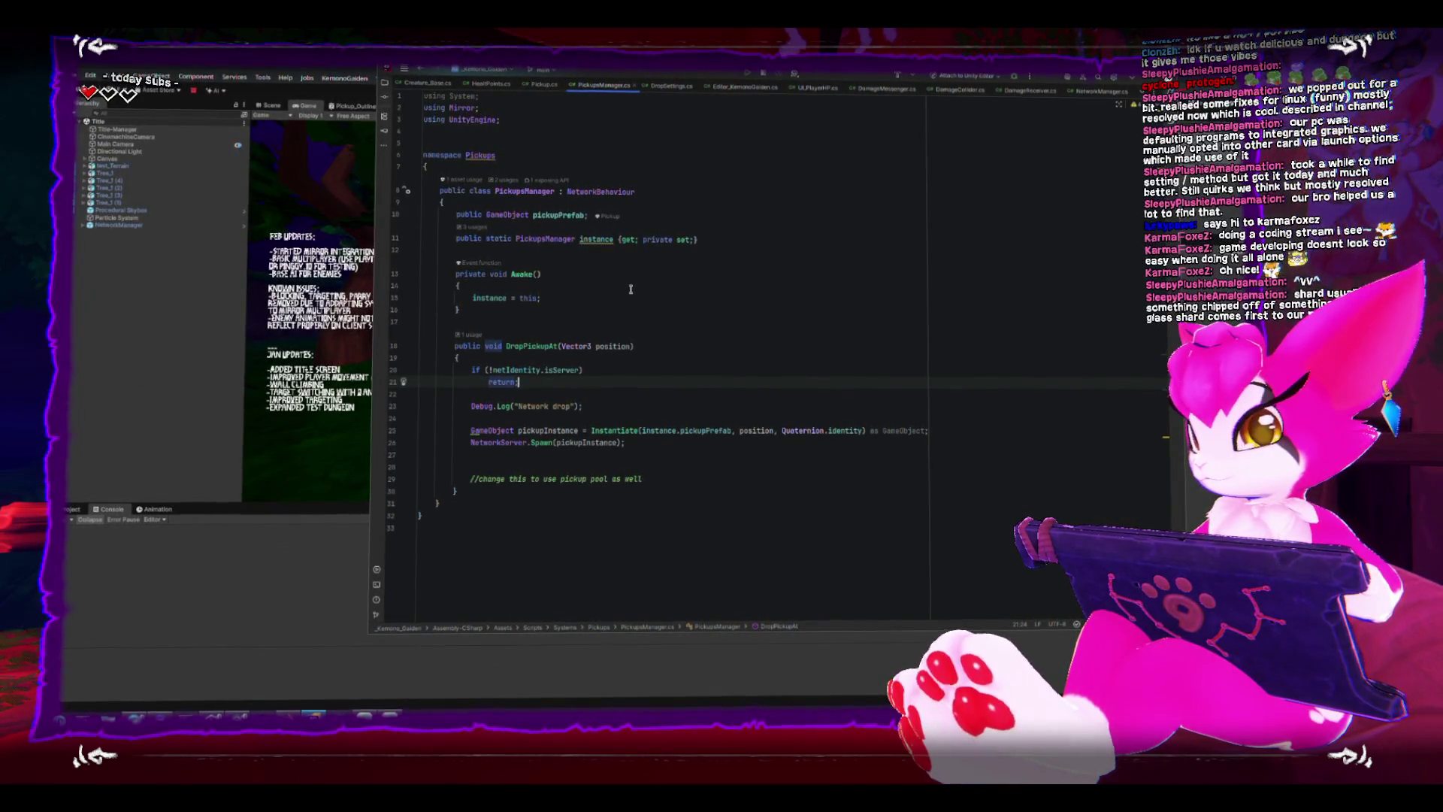
# Delete the pooling reminder comment on line 29 of DropPickupAt.
pyautogui.click(713, 463)
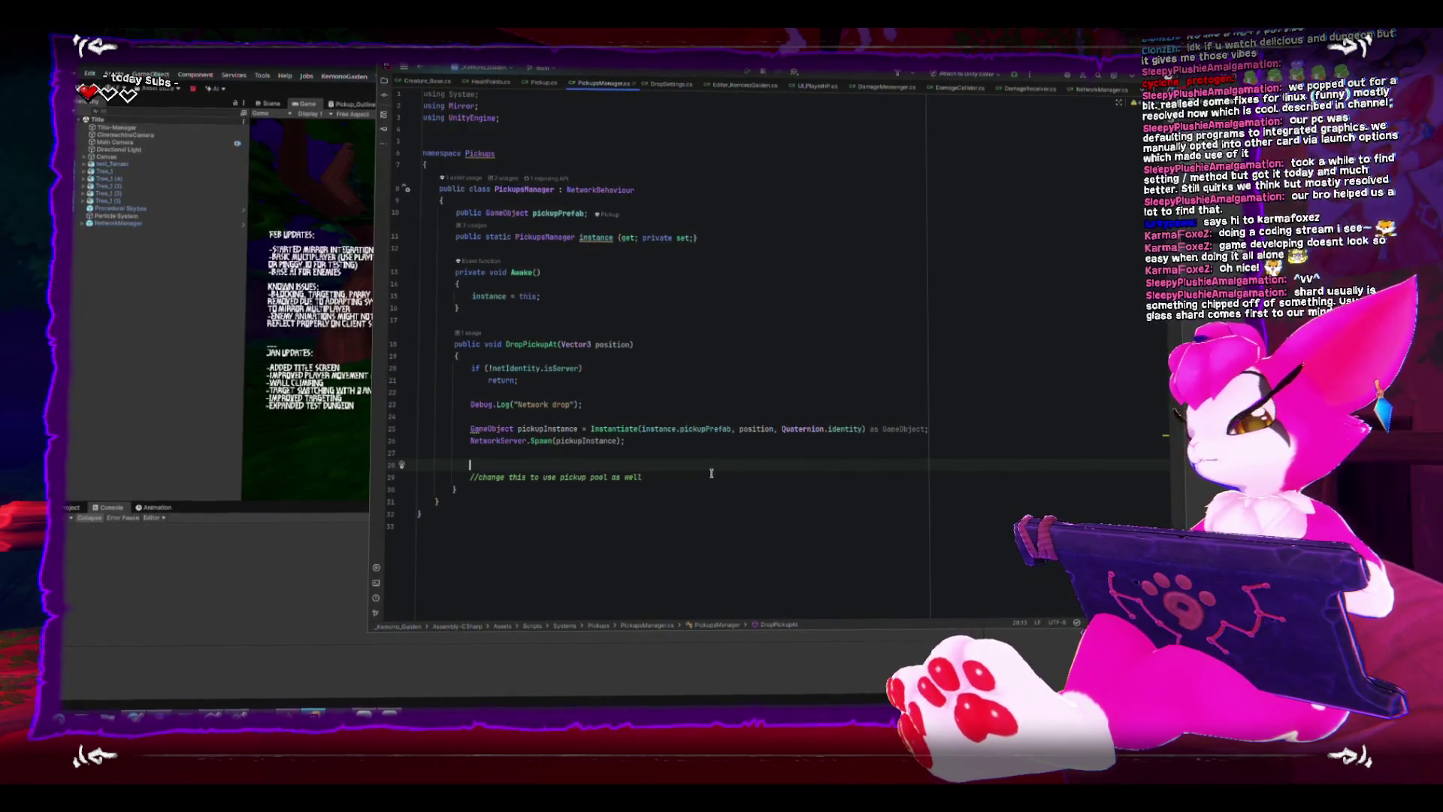
pyautogui.click(608, 477)
pyautogui.doubleClick(570, 476)
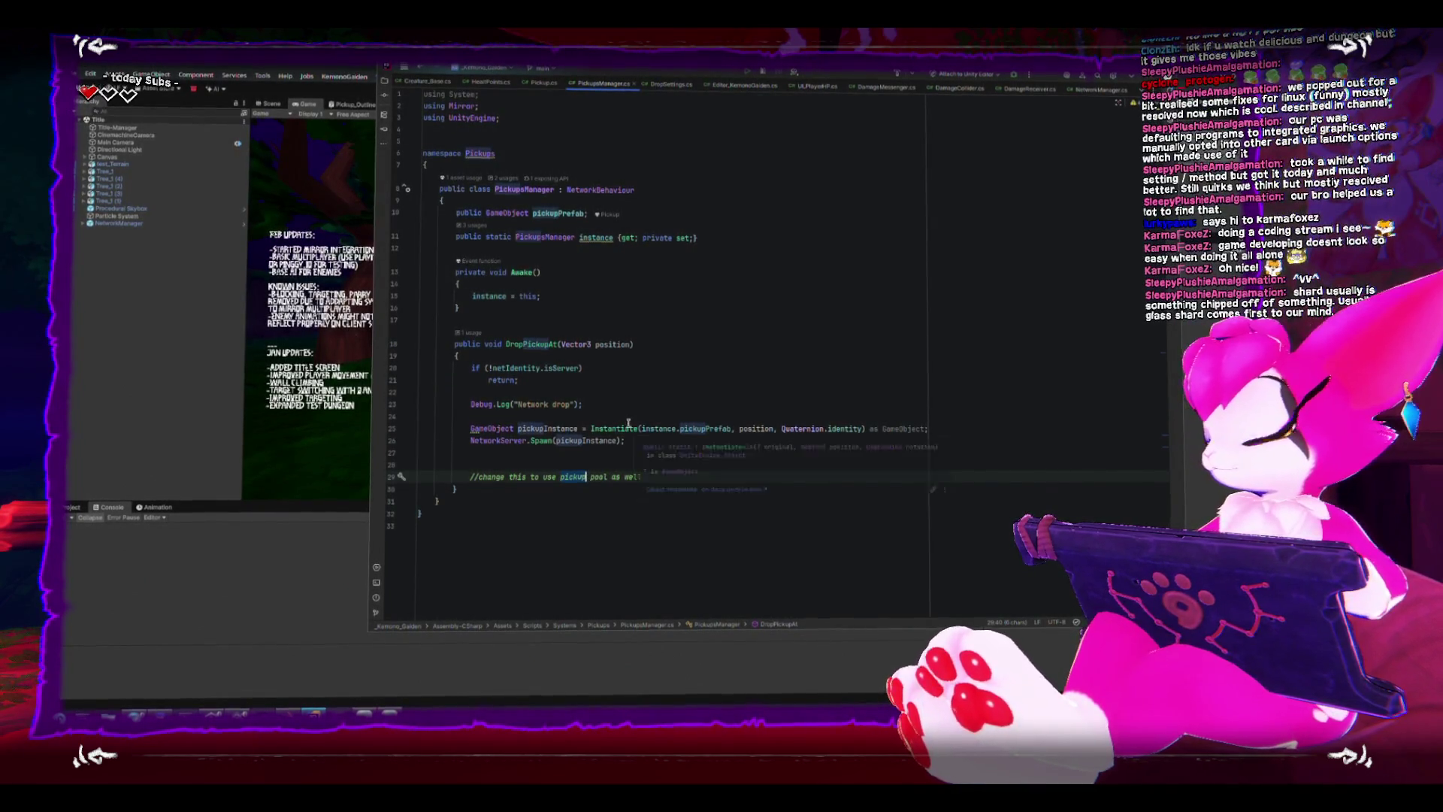
pyautogui.write('a')
pyautogui.press('End')
pyautogui.hotkey('shift', 'Home')
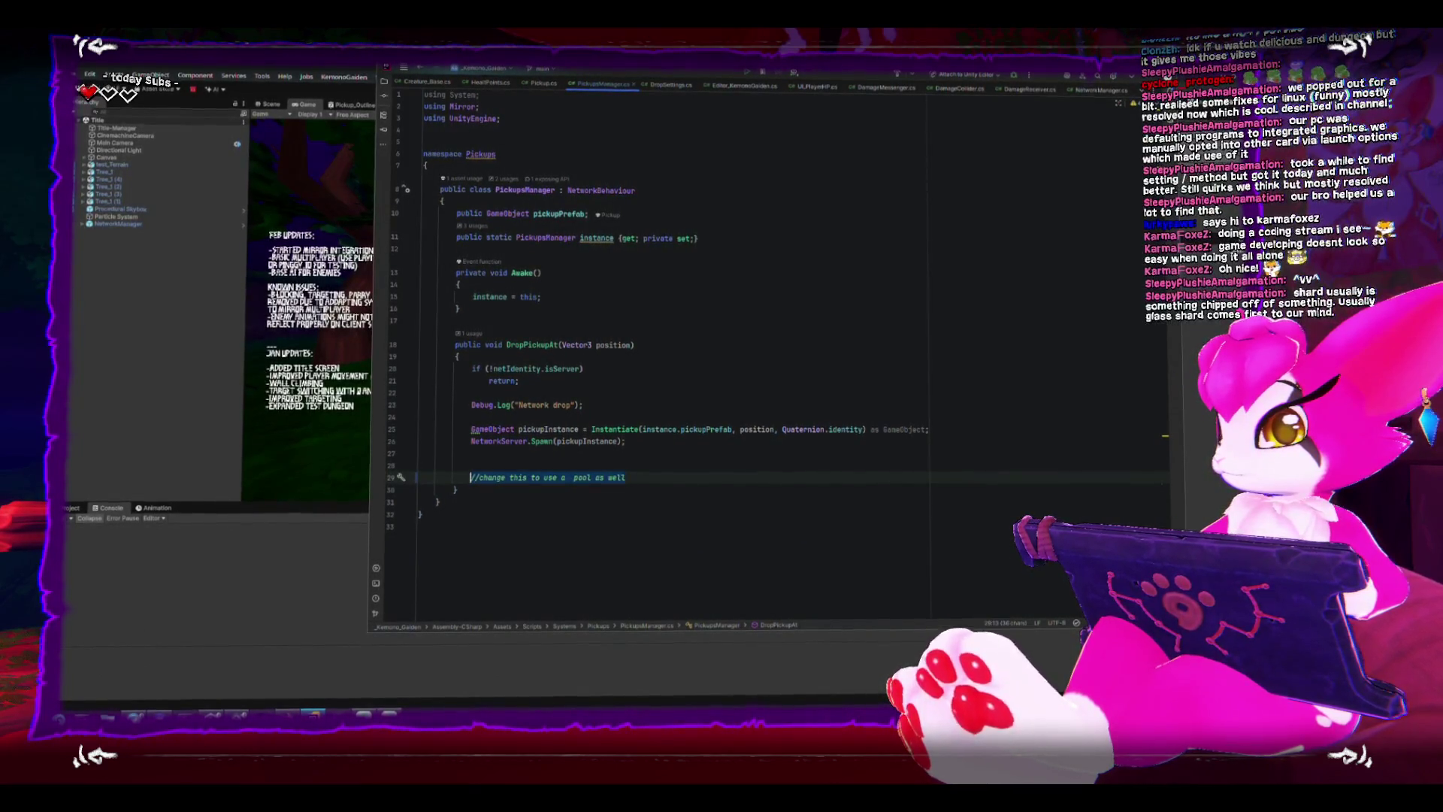
pyautogui.press('BackSpace')
pyautogui.press('BackSpace')
pyautogui.press('BackSpace')
pyautogui.press('BackSpace')
# Remove the leftover blank lines and open an empty line above the pickupPrefab field.
pyautogui.press('Up')
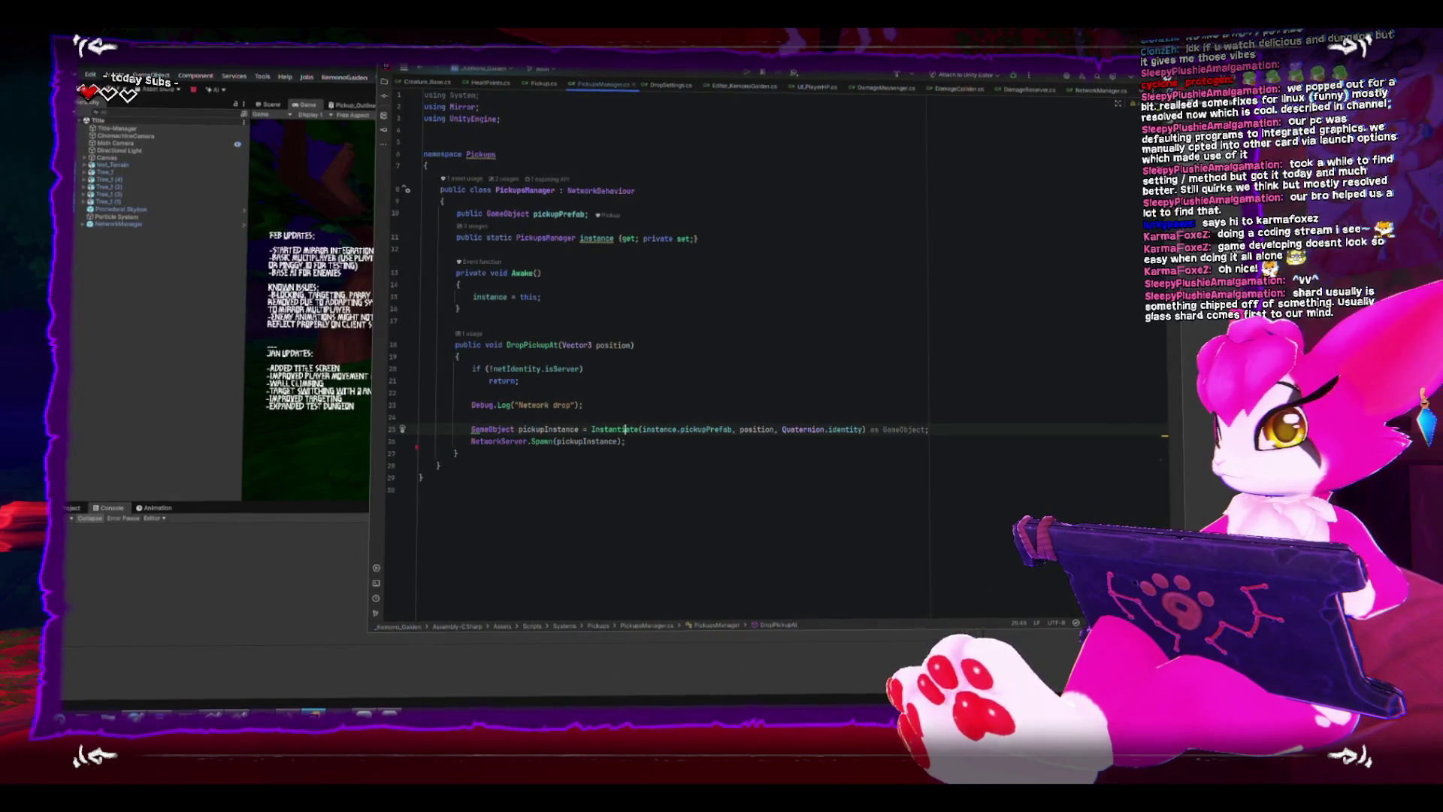
pyautogui.press('Up')
pyautogui.press('Up')
pyautogui.press('Up')
pyautogui.press('Up')
pyautogui.press('Up')
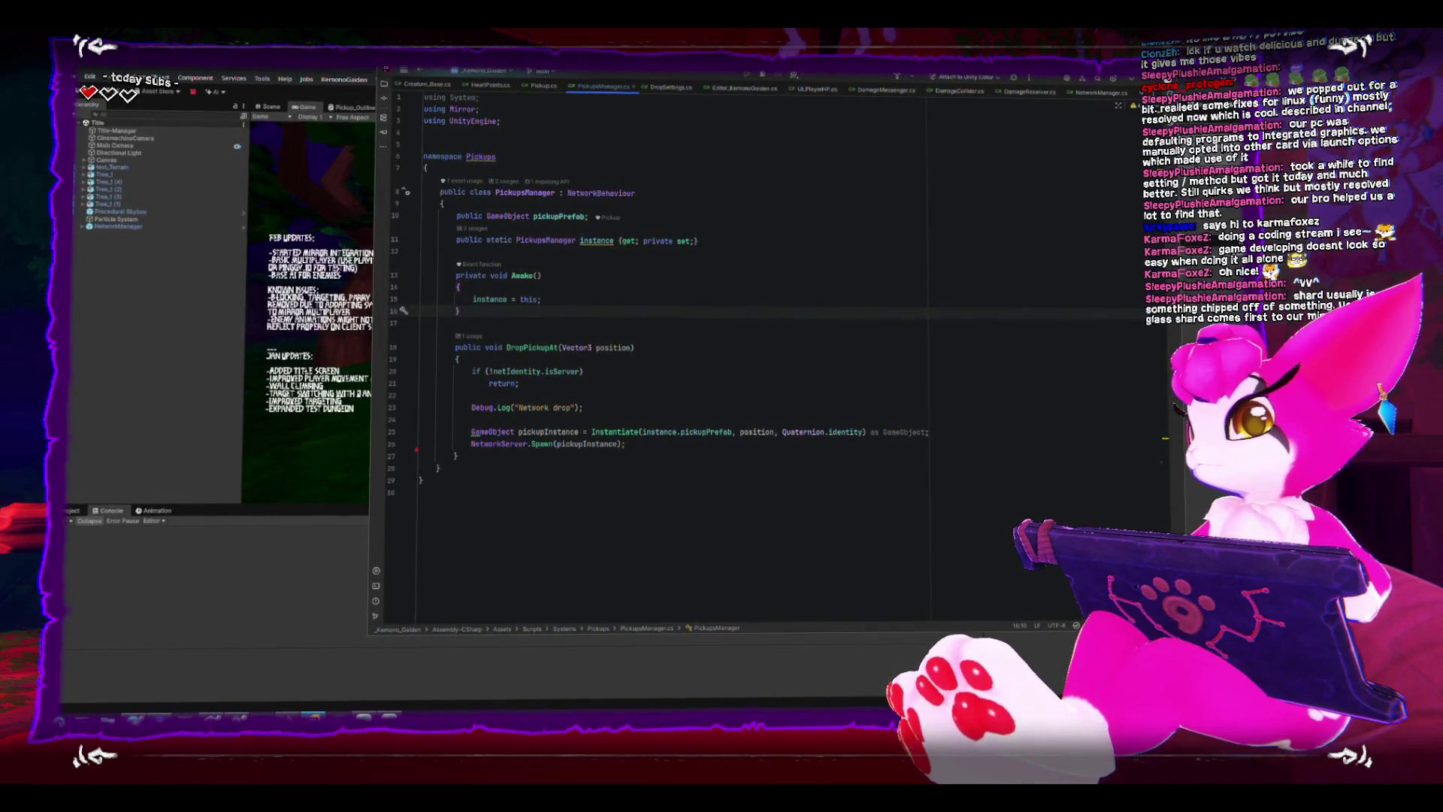
pyautogui.press('Up')
pyautogui.press('Up')
pyautogui.press('Up')
pyautogui.press('Up')
pyautogui.press('Up')
pyautogui.press('Up')
pyautogui.press('Up')
pyautogui.press('Up')
pyautogui.press('Down')
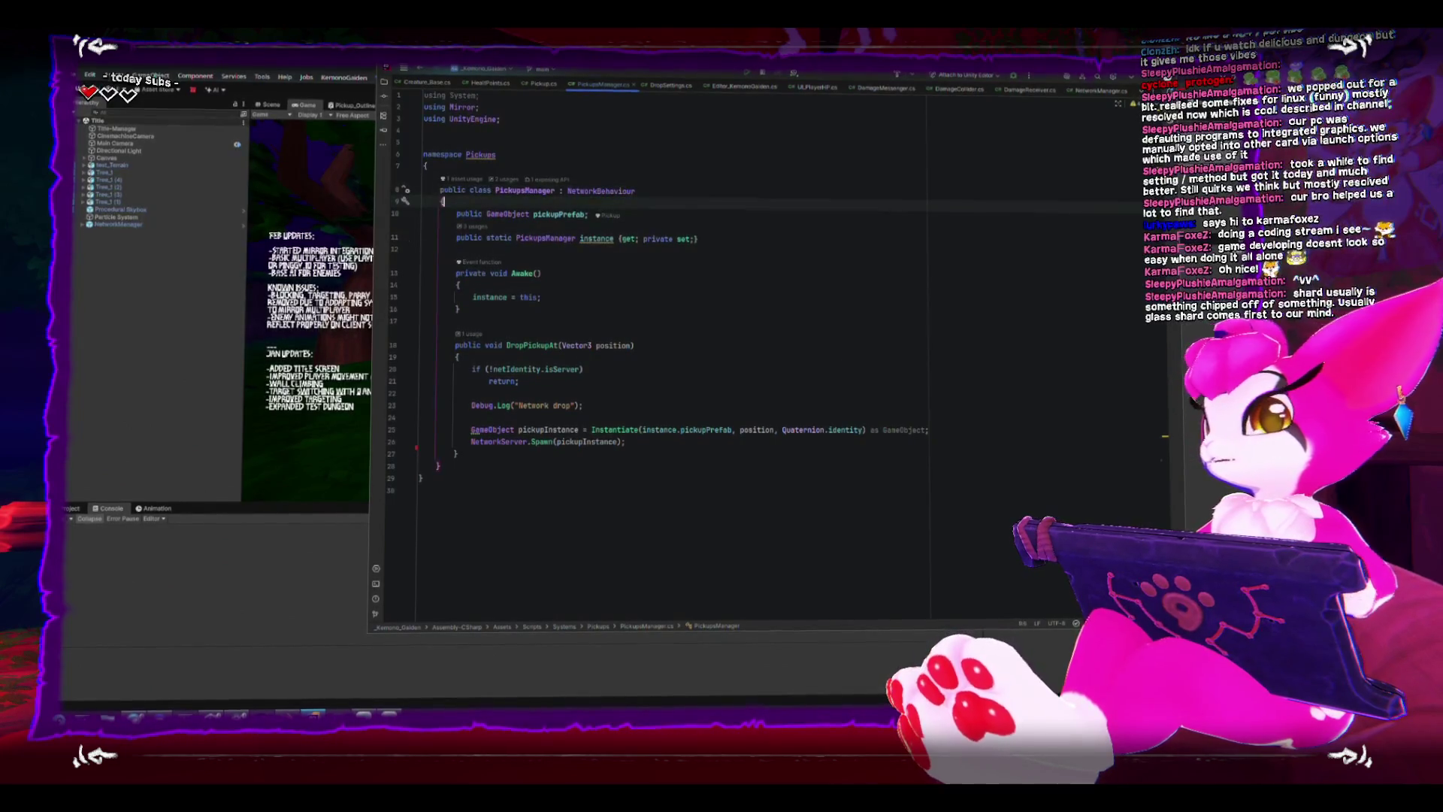
pyautogui.press('Return')
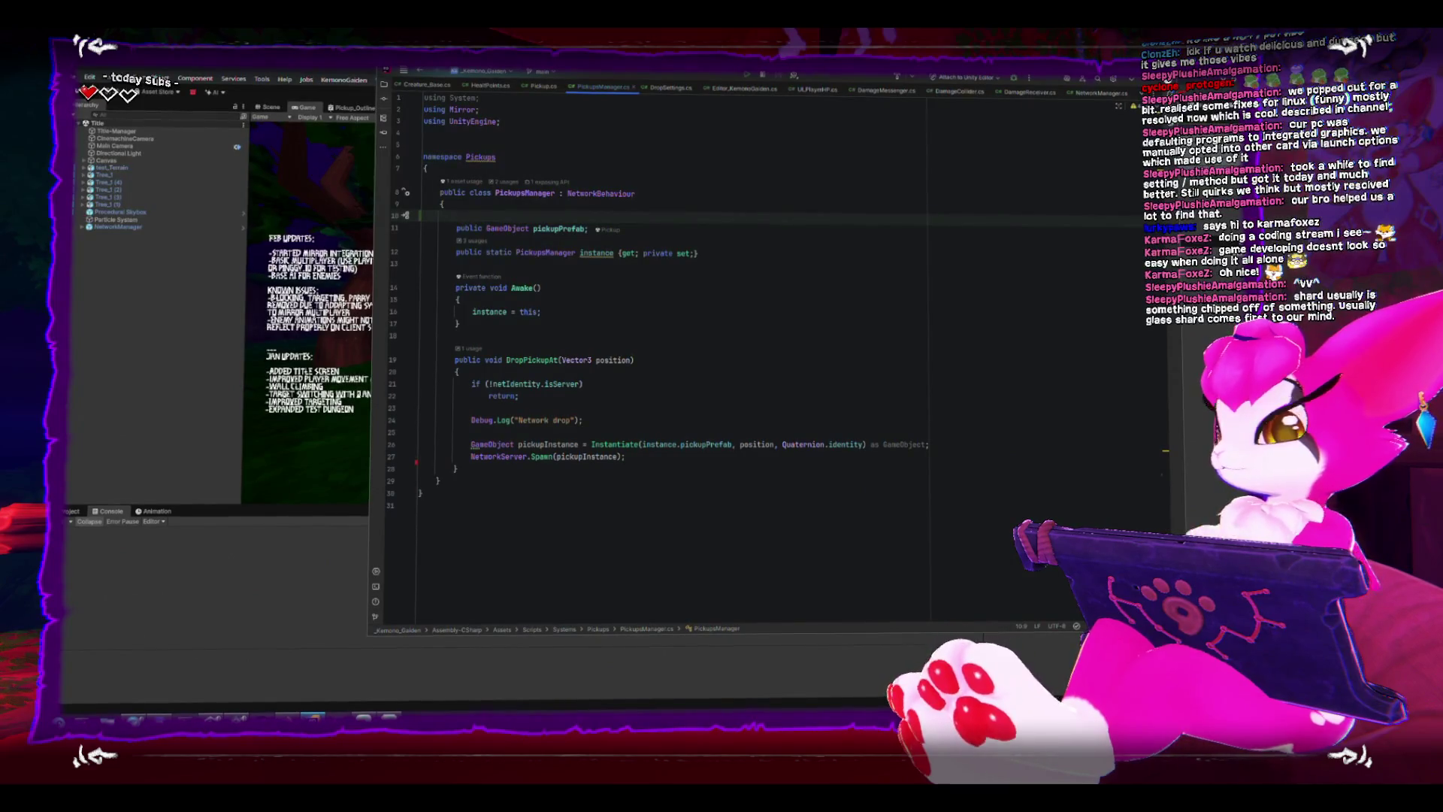
pyautogui.write('// ')
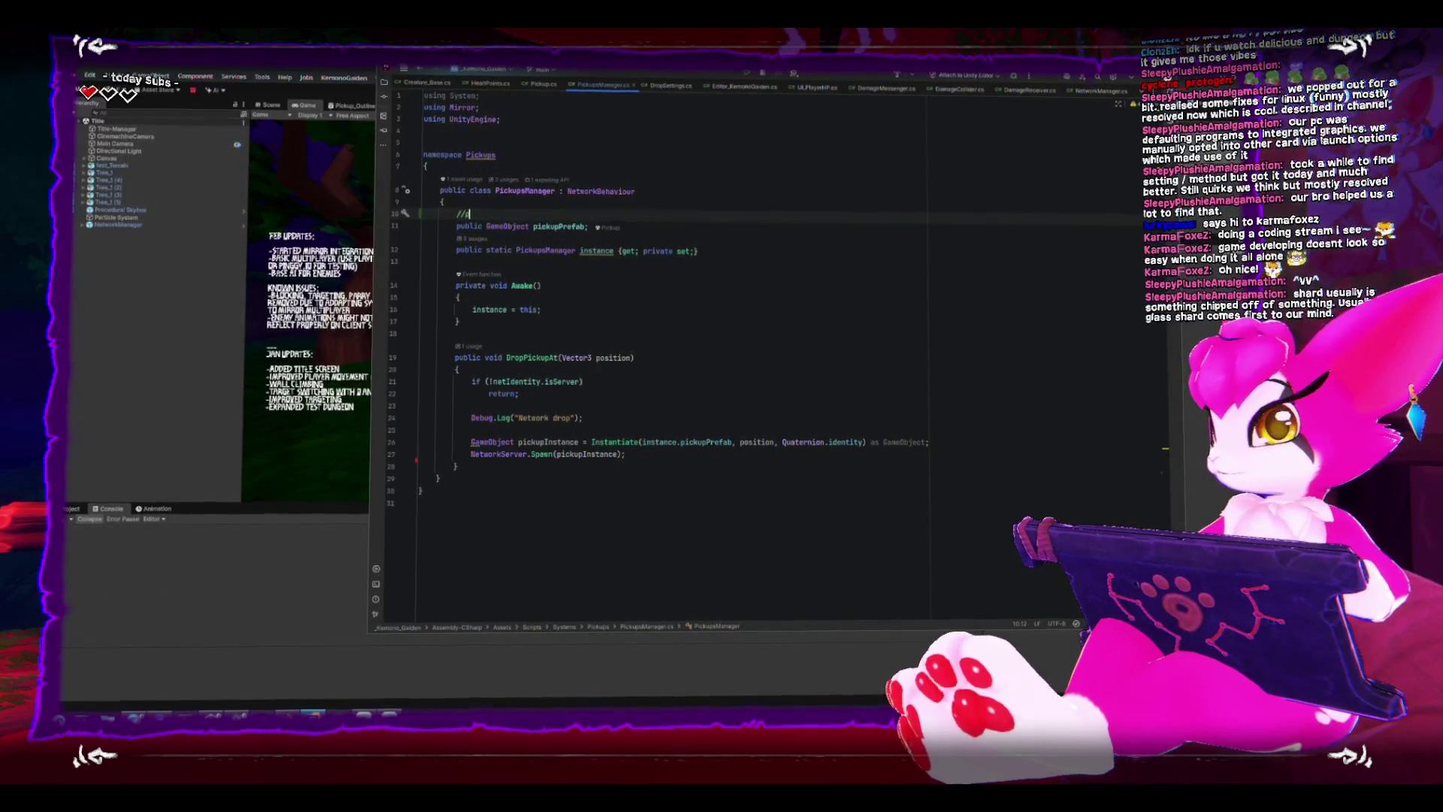
pyautogui.write('kup prefab')
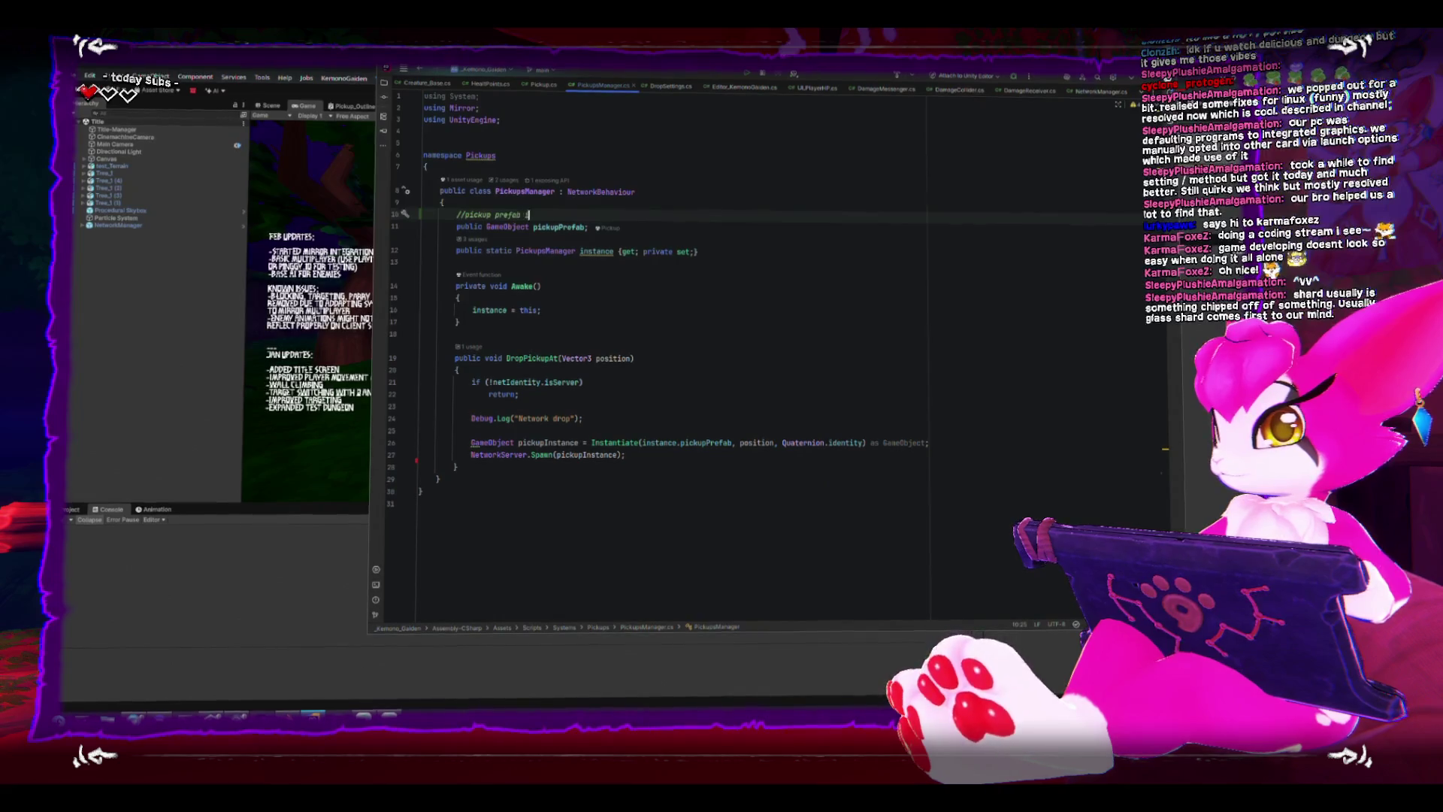
pyautogui.write('is only an')
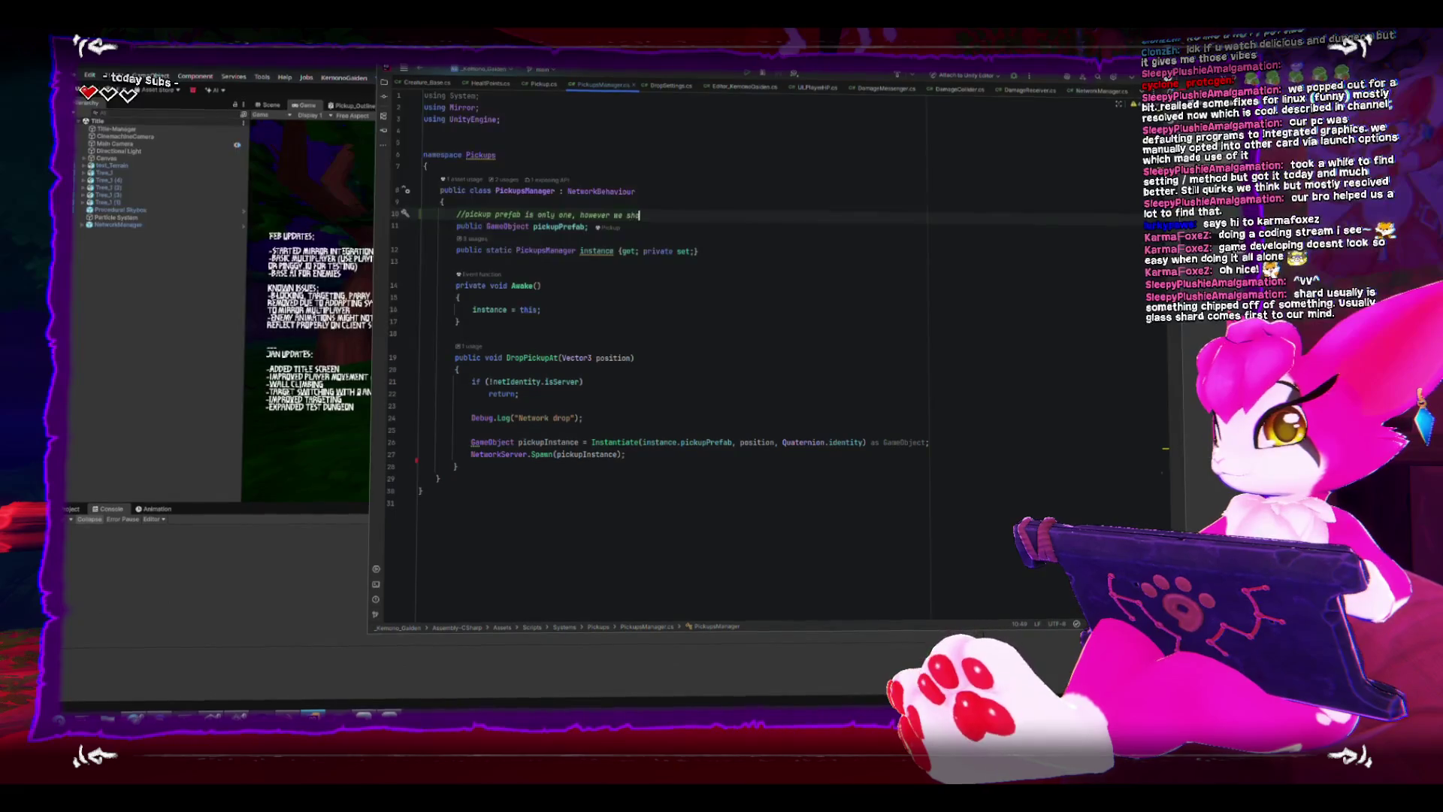
pyautogui.write('have ')
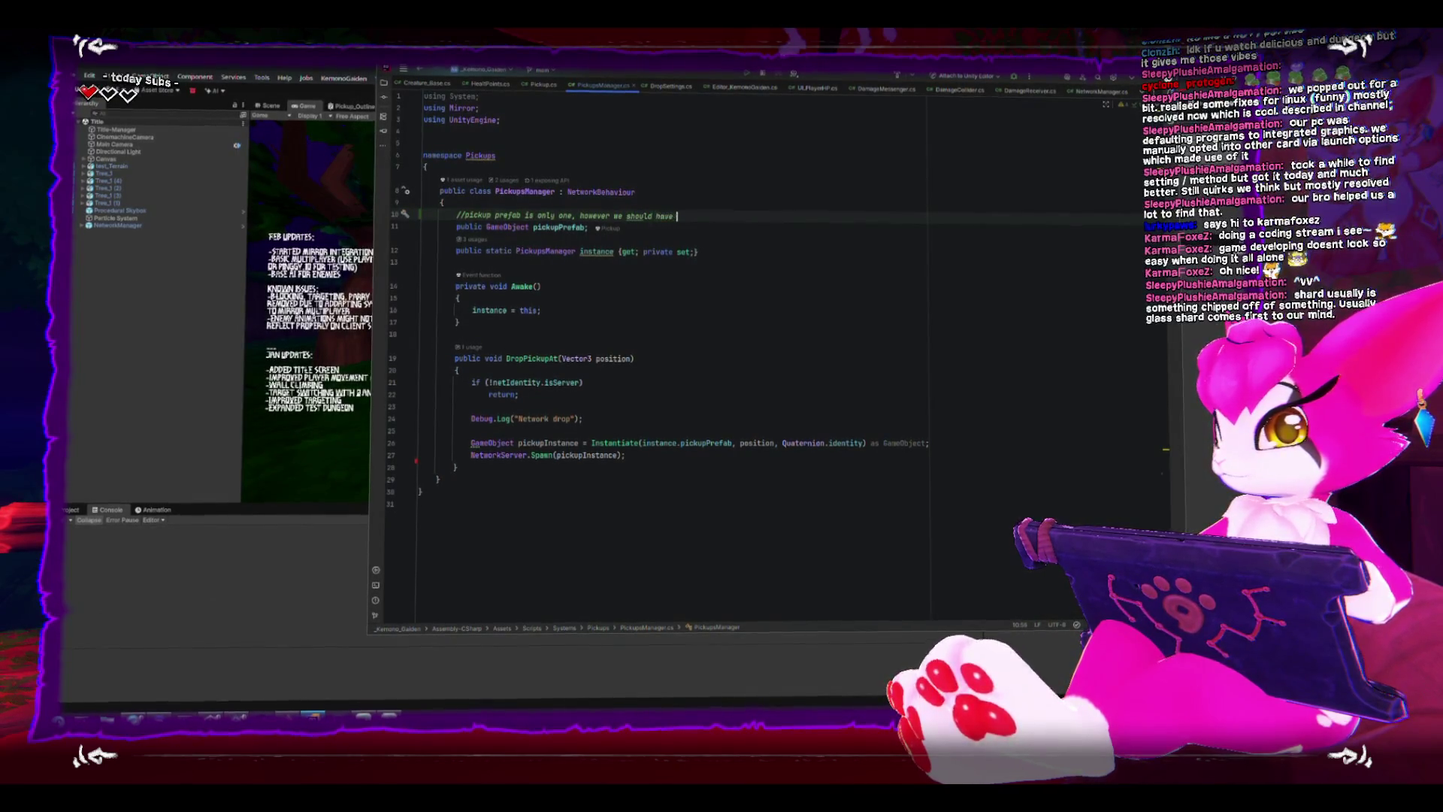
pyautogui.write('a pickup')
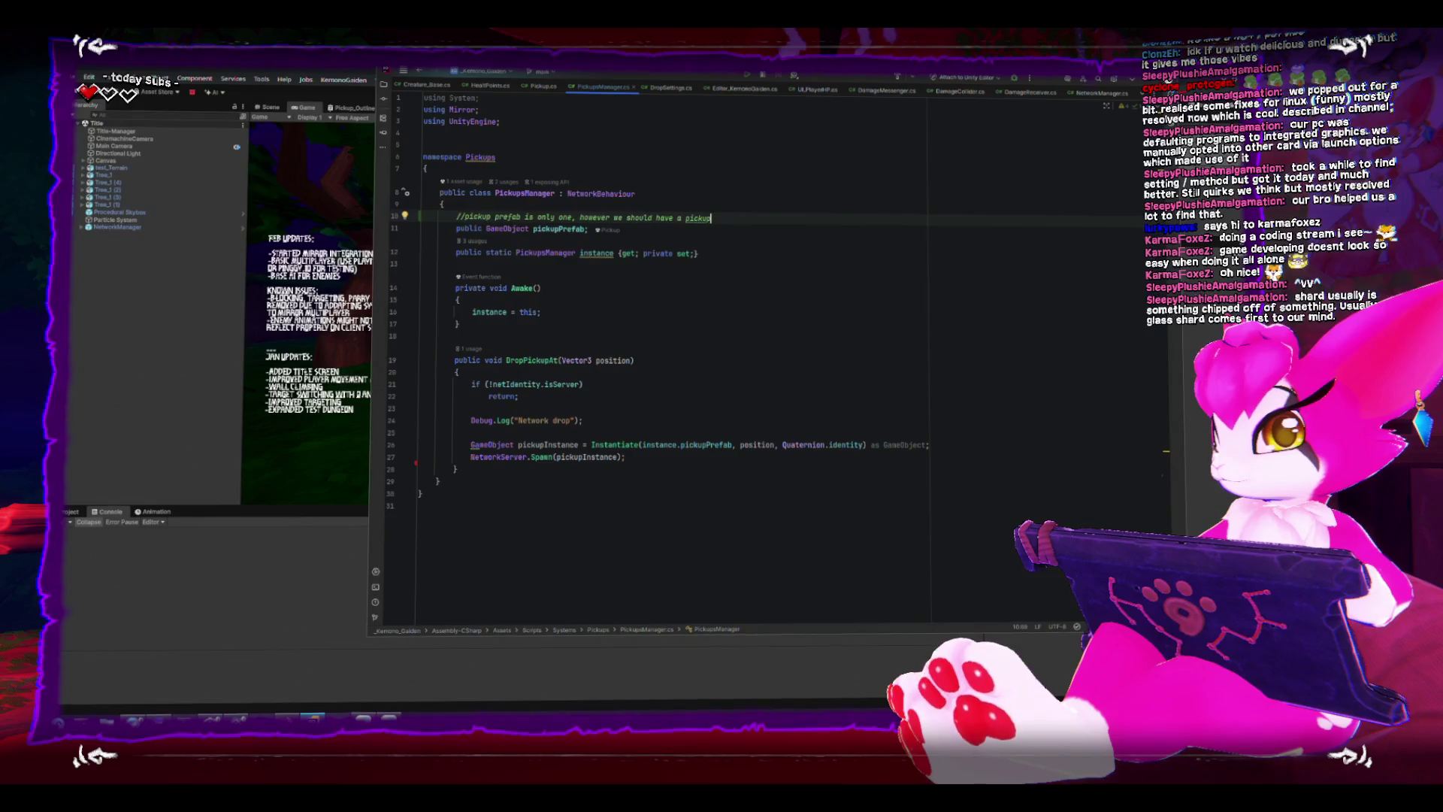
pyautogui.write(' descriptor that')
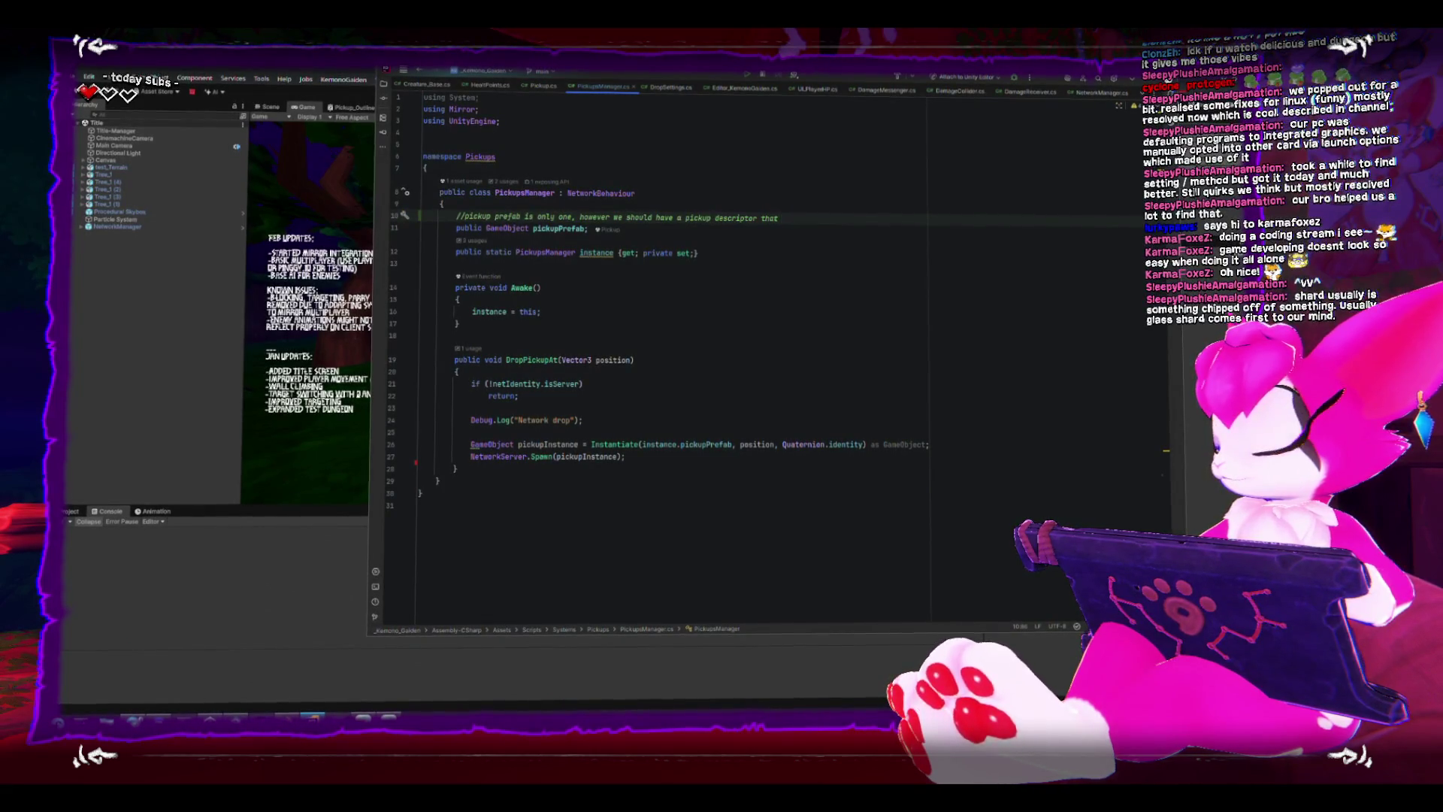
pyautogui.write('  changes ')
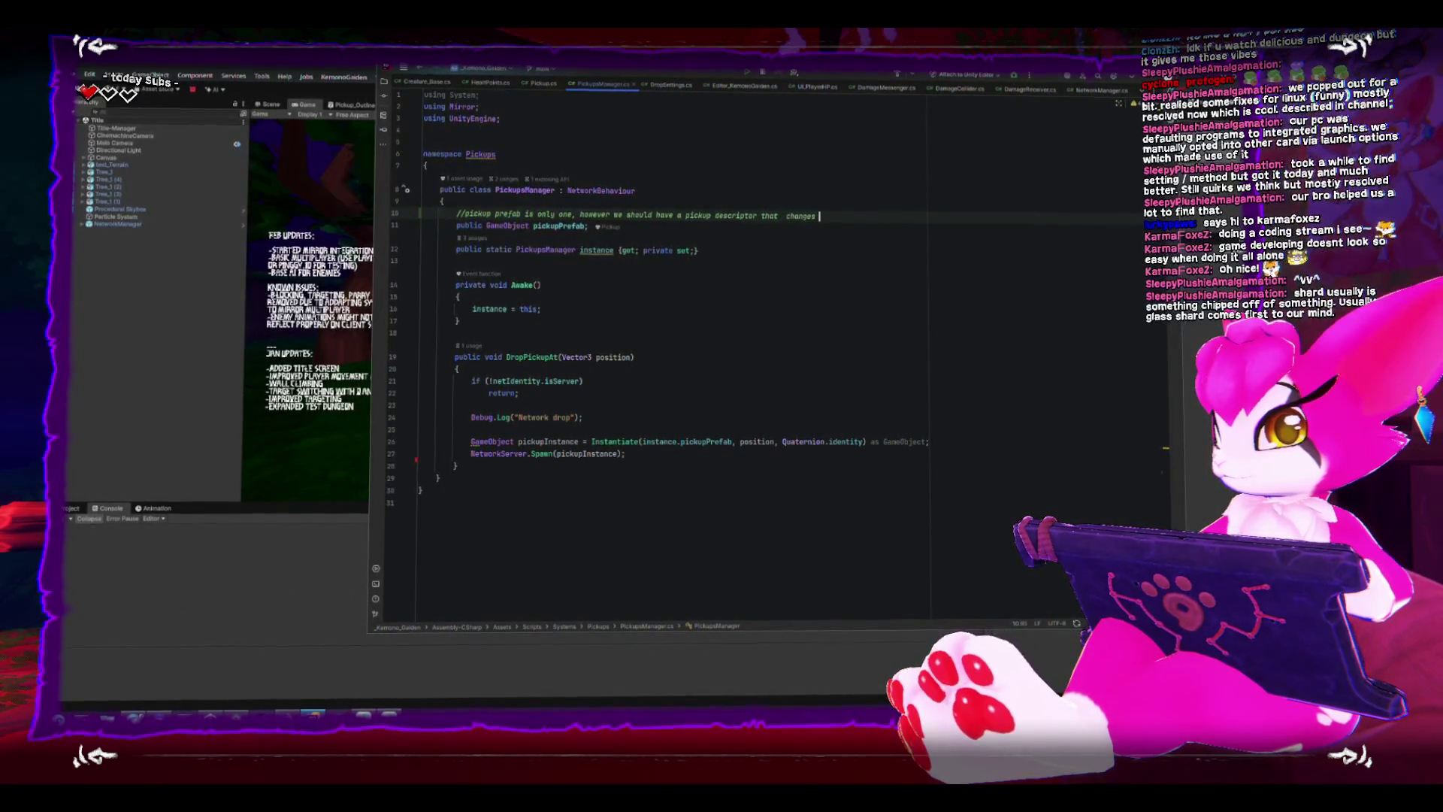
pyautogui.write('the setting')
# Write the second comment line proposing a pickup descriptor for one shared prefab.
pyautogui.press('Return')
pyautogui.write('//if the')
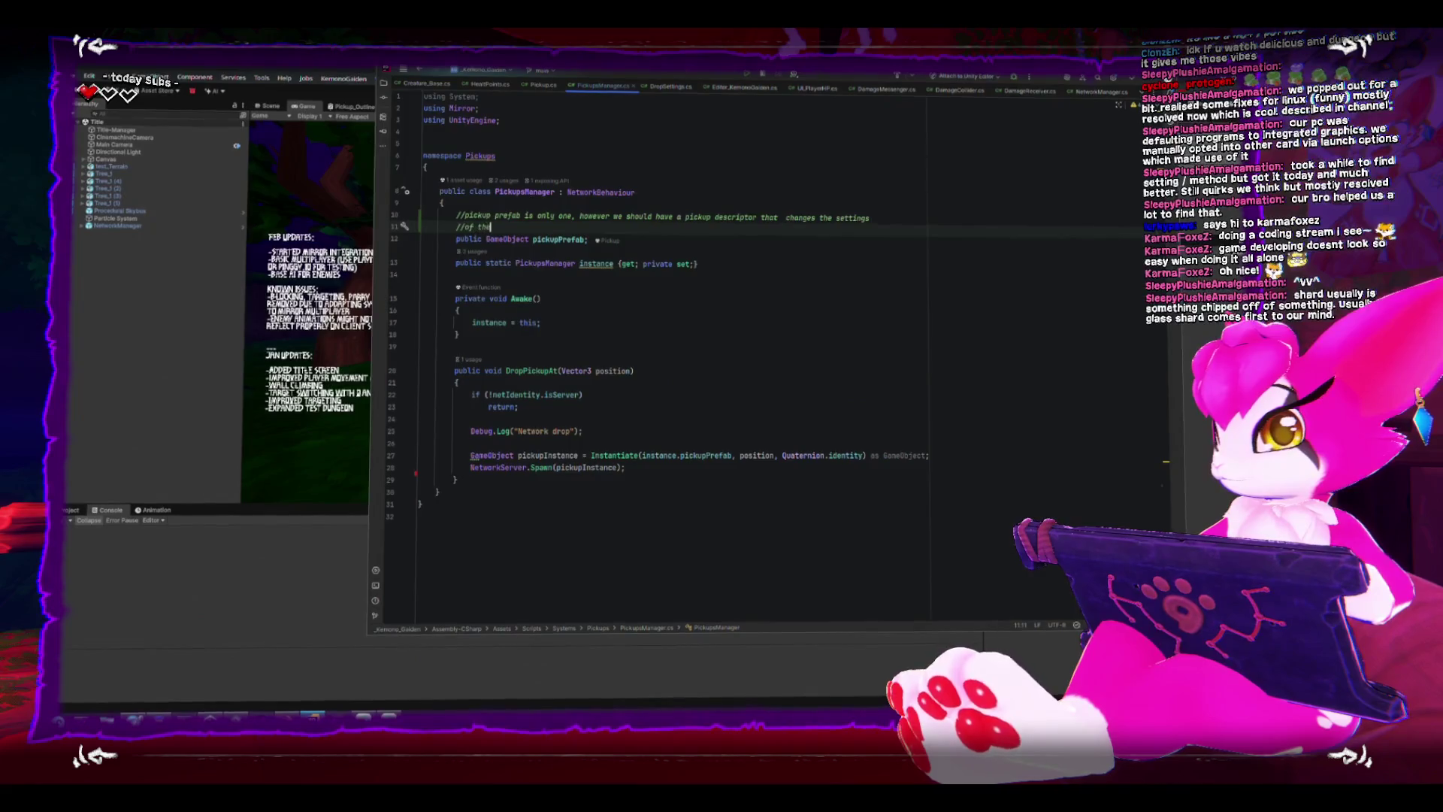
pyautogui.write('prefab')
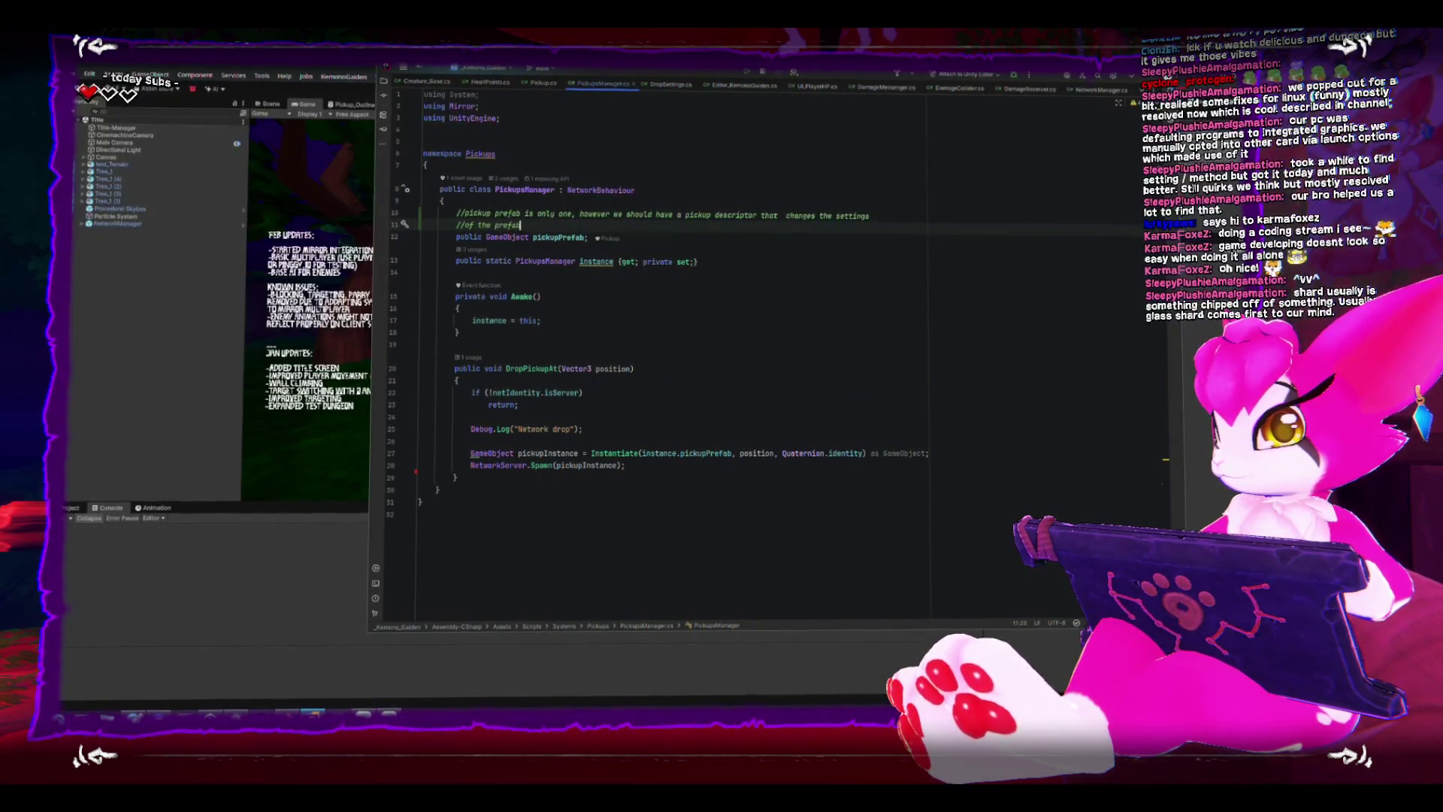
pyautogui.write(',')
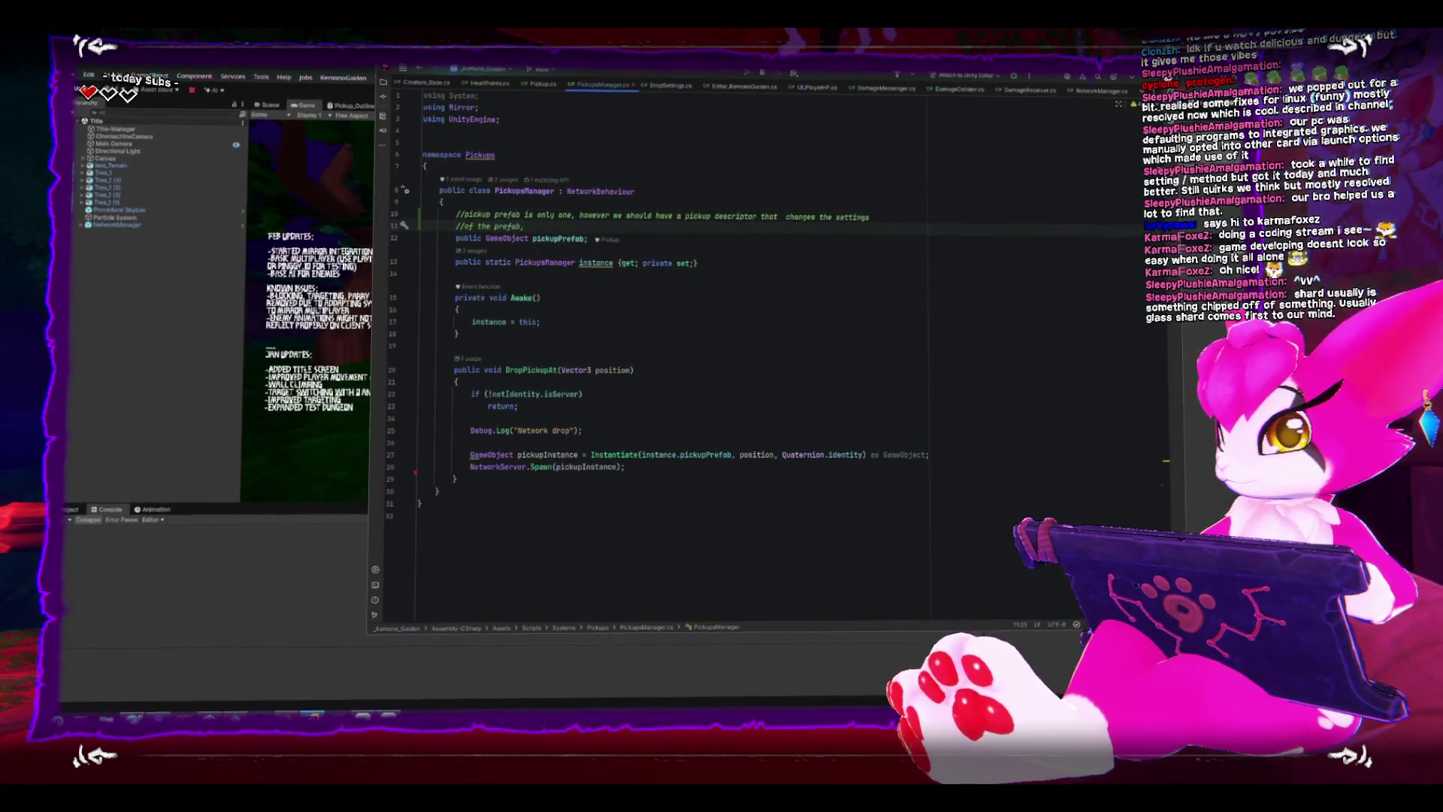
pyautogui.write(',')
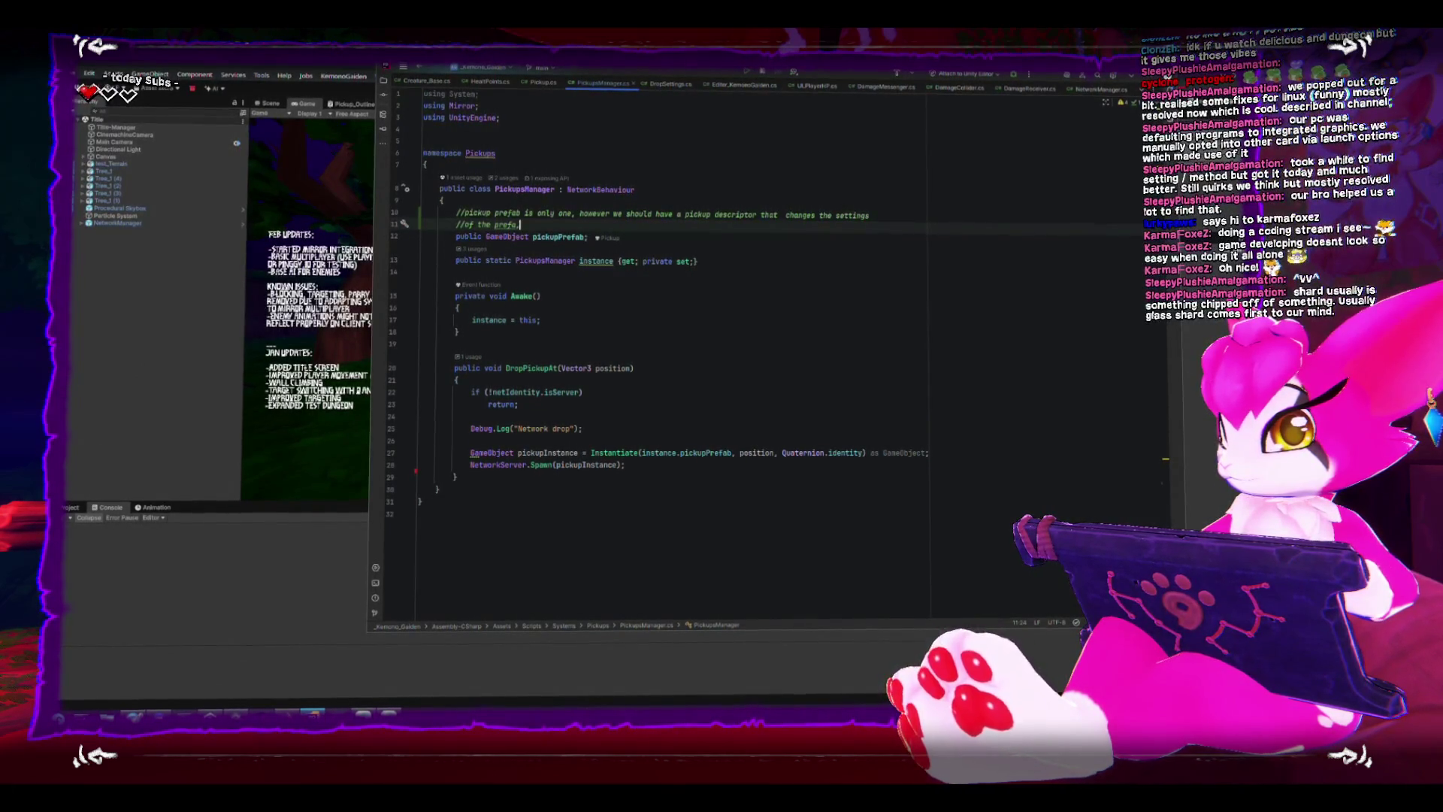
pyautogui.write(' one prefab works for all ')
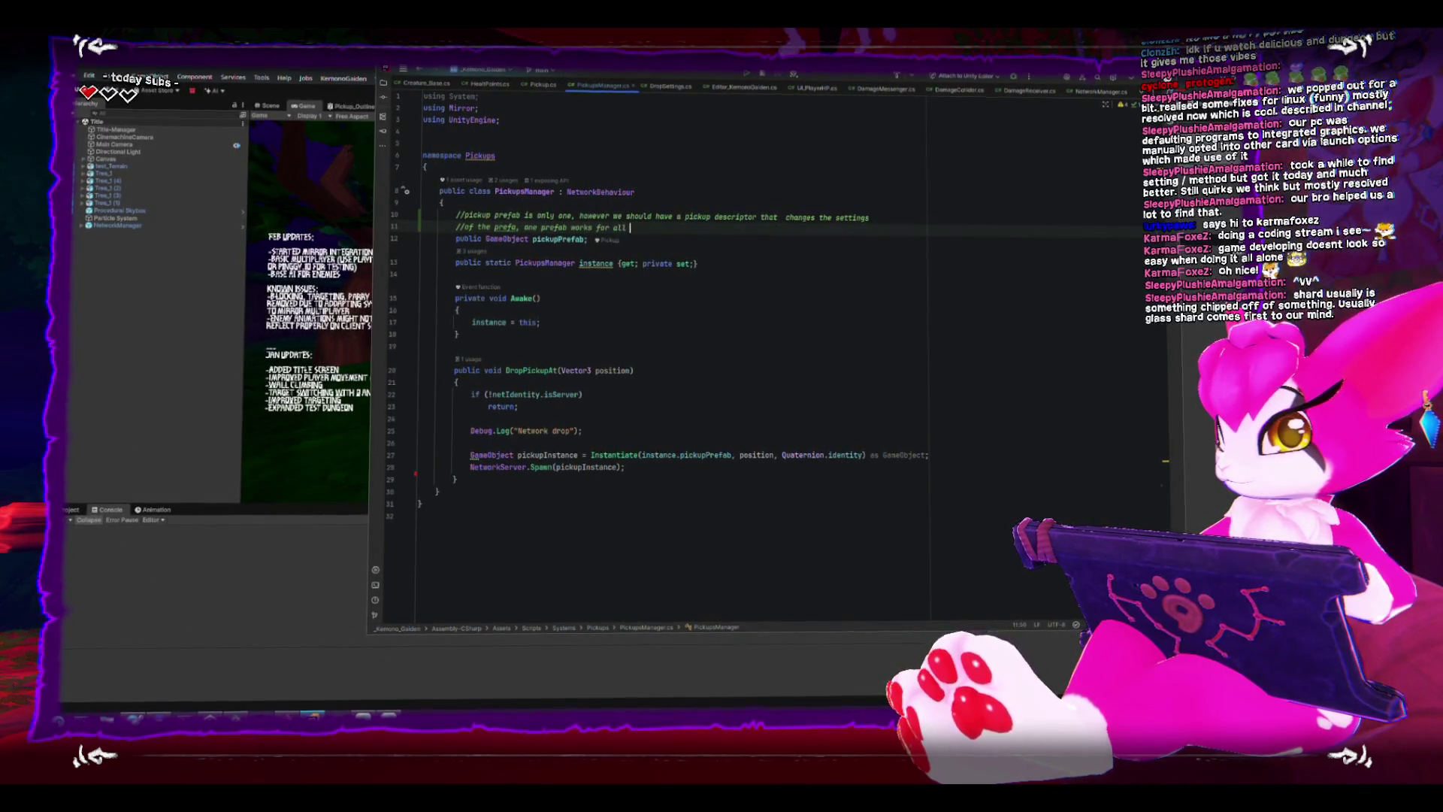
pyautogui.write('kind of pickups a')
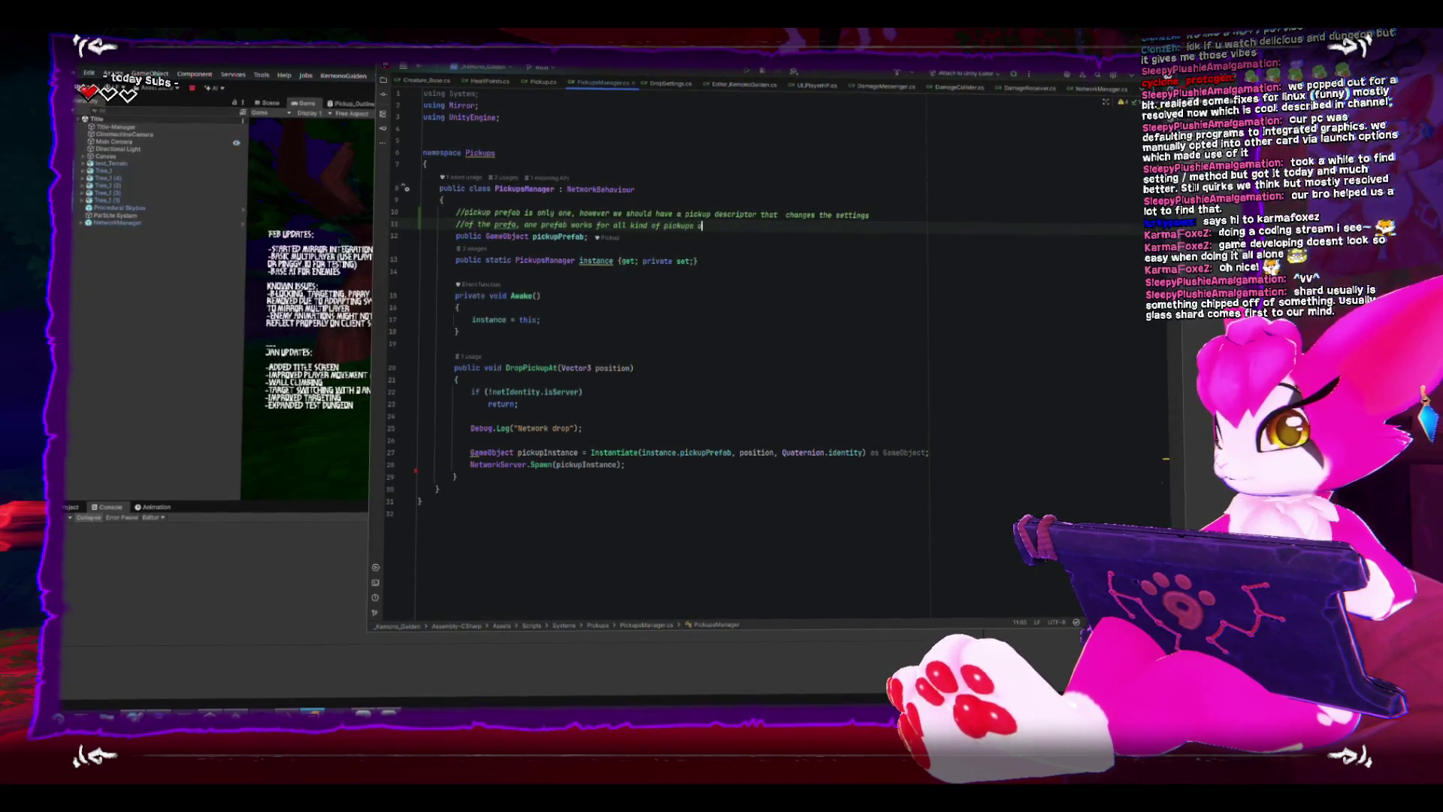
pyautogui.write('nd resources')
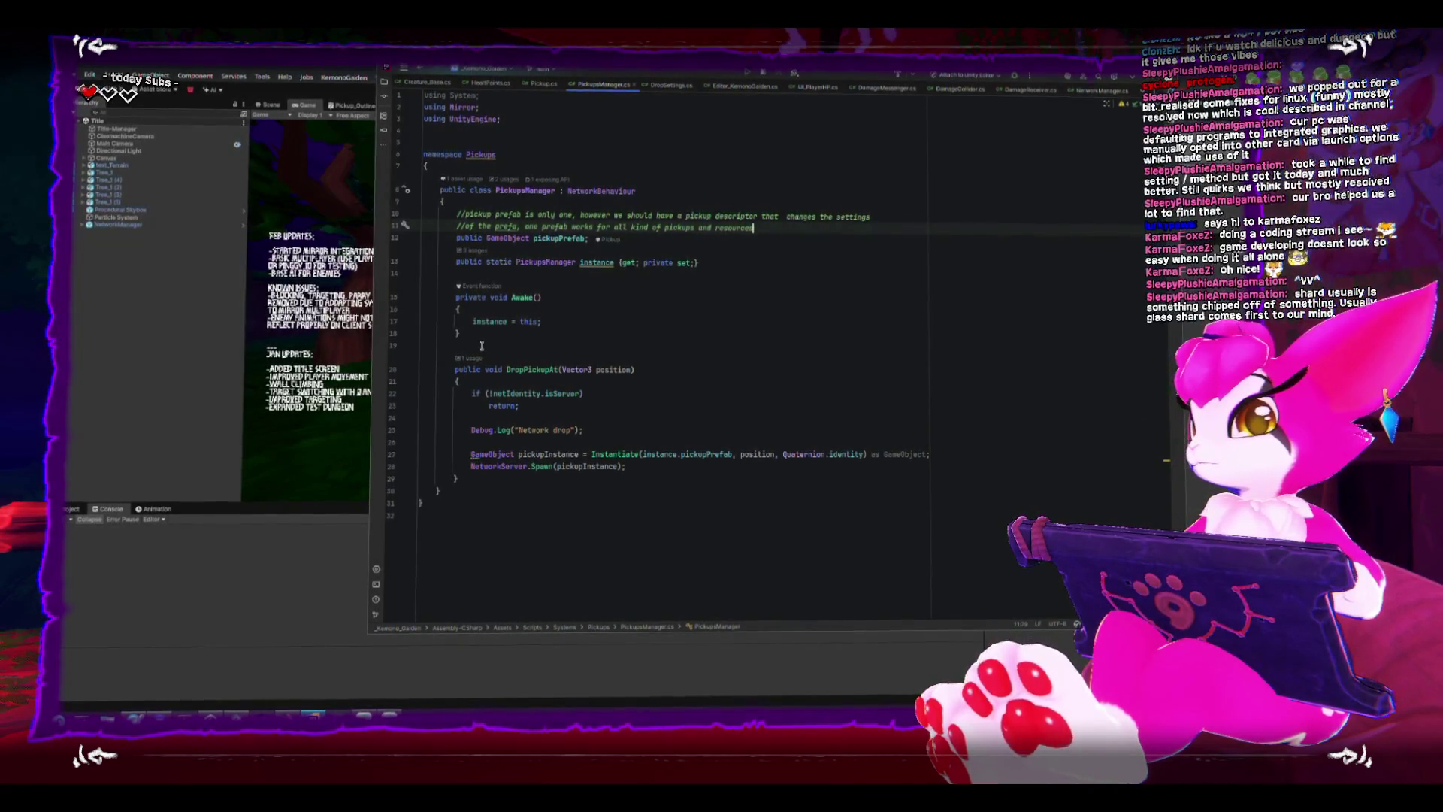
pyautogui.press('Return')
pyautogui.press('Down')
pyautogui.press('Down')
pyautogui.press('Down')
pyautogui.press('Down')
pyautogui.press('Down')
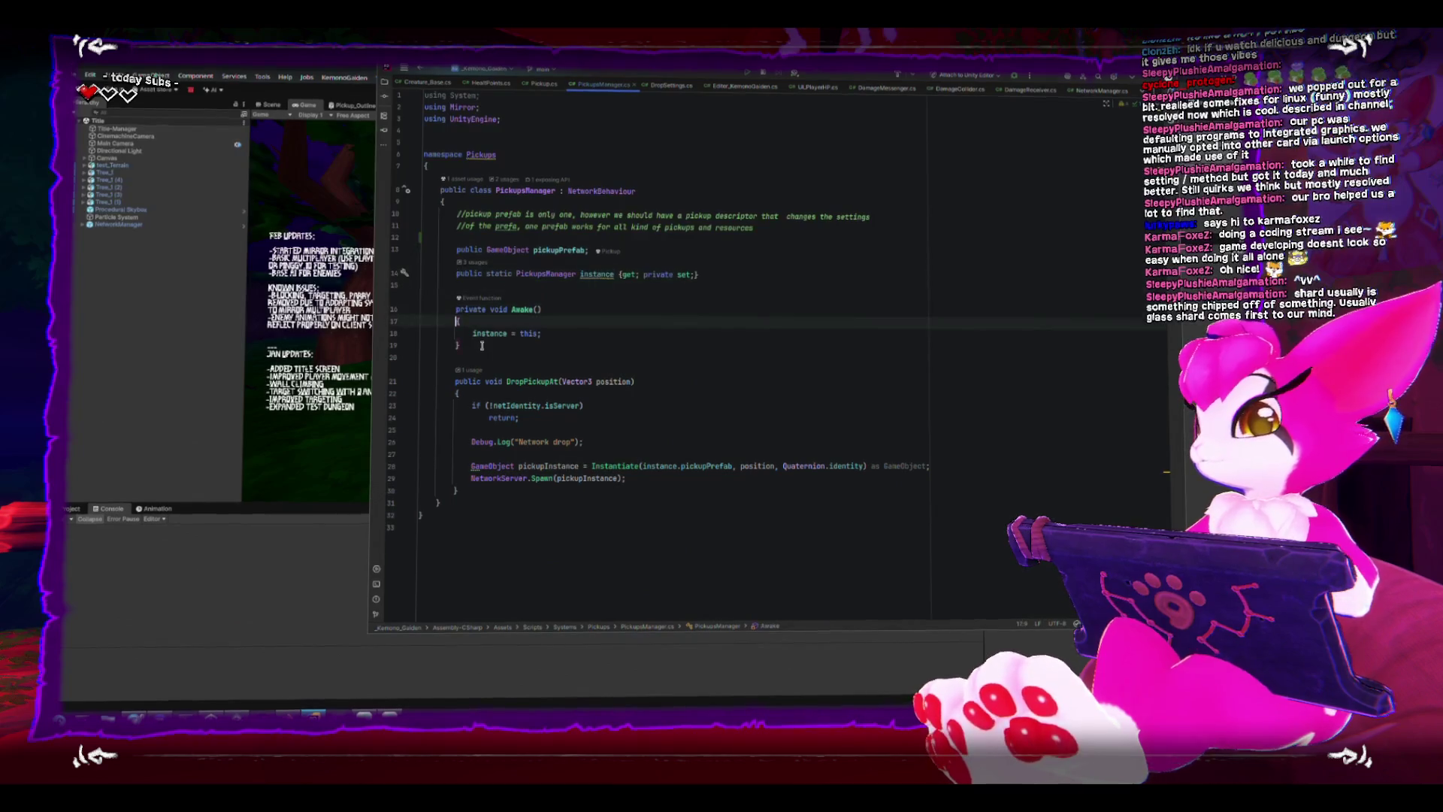
pyautogui.press('Down')
pyautogui.press('Down')
pyautogui.press('Down')
pyautogui.press('Up')
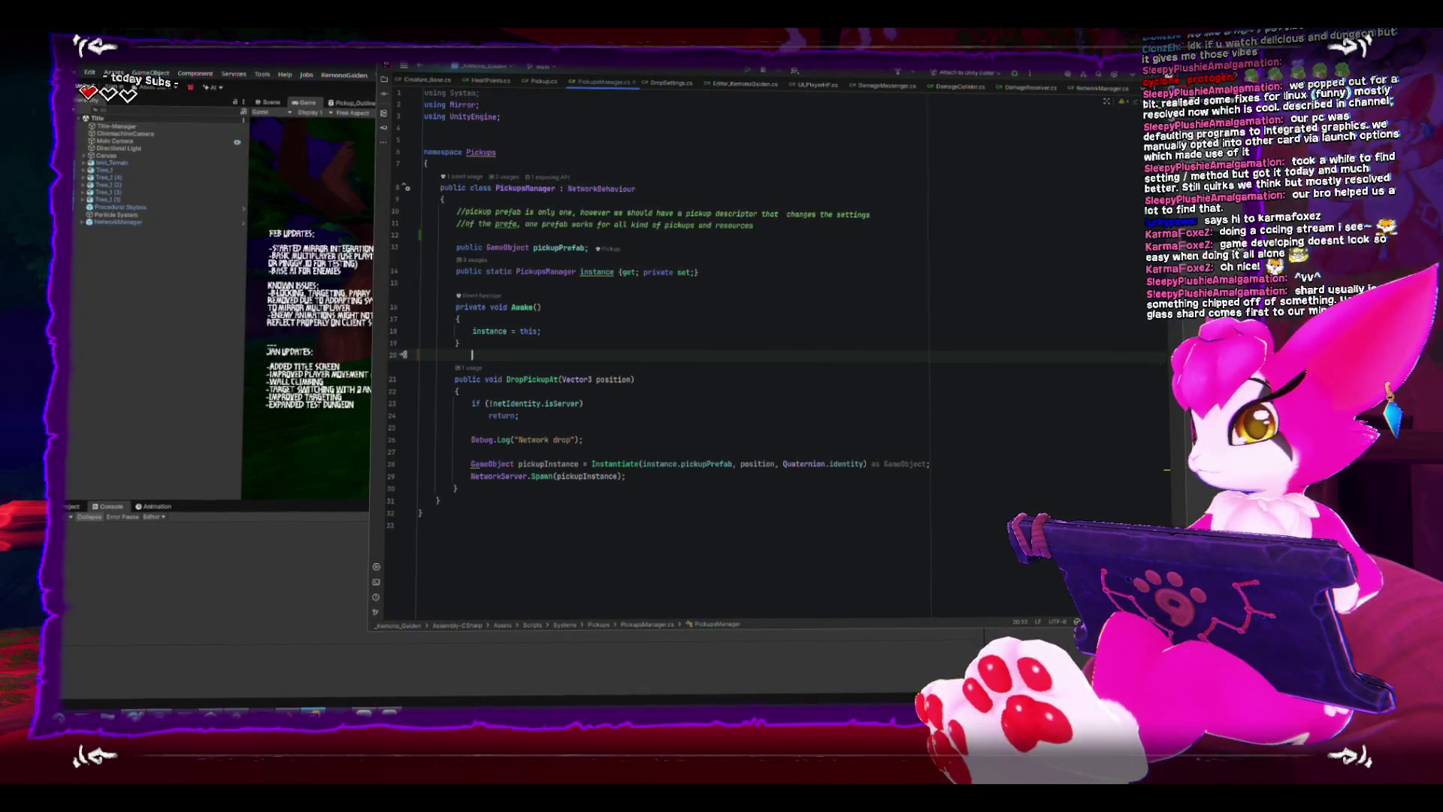
pyautogui.press('Down')
# Trim the extra blank lines left under the pickupPrefab comment.
pyautogui.press('Up')
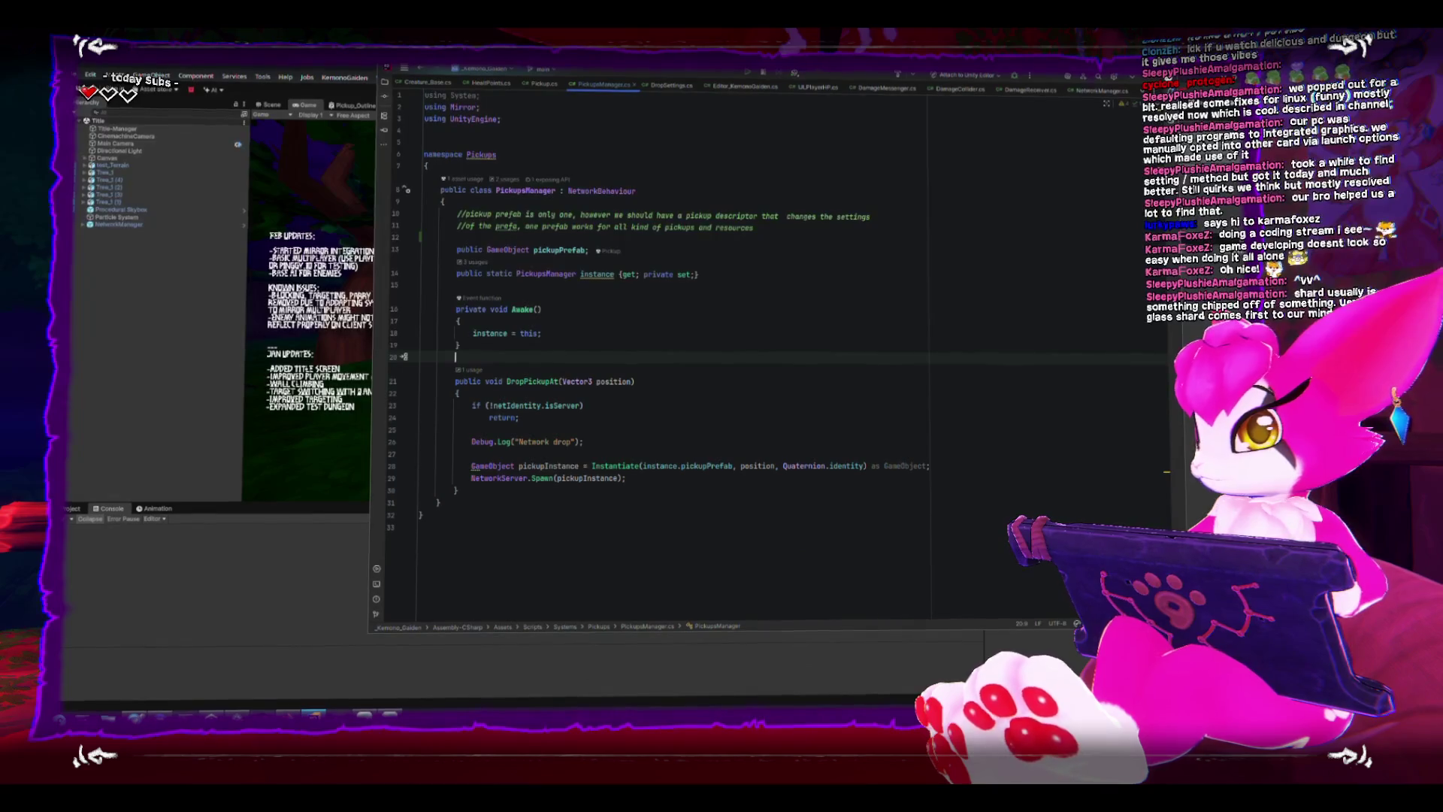
pyautogui.press('Up')
pyautogui.press('Up')
pyautogui.press('Up')
pyautogui.press('Up')
pyautogui.press('Up')
pyautogui.press('Up')
pyautogui.press('Up')
pyautogui.press('Up')
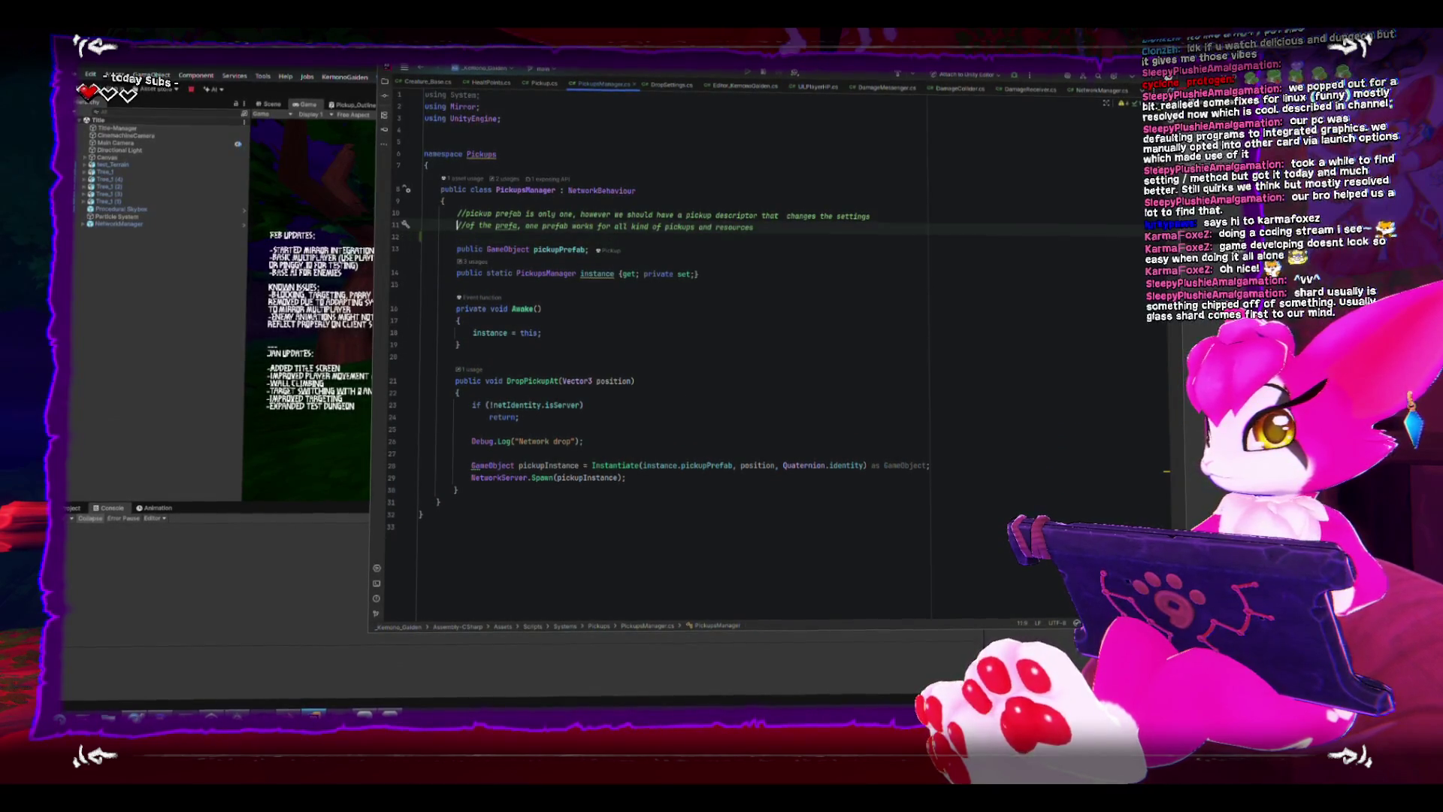
pyautogui.press('End')
pyautogui.hotkey('shift', 'Up')
pyautogui.press('Down')
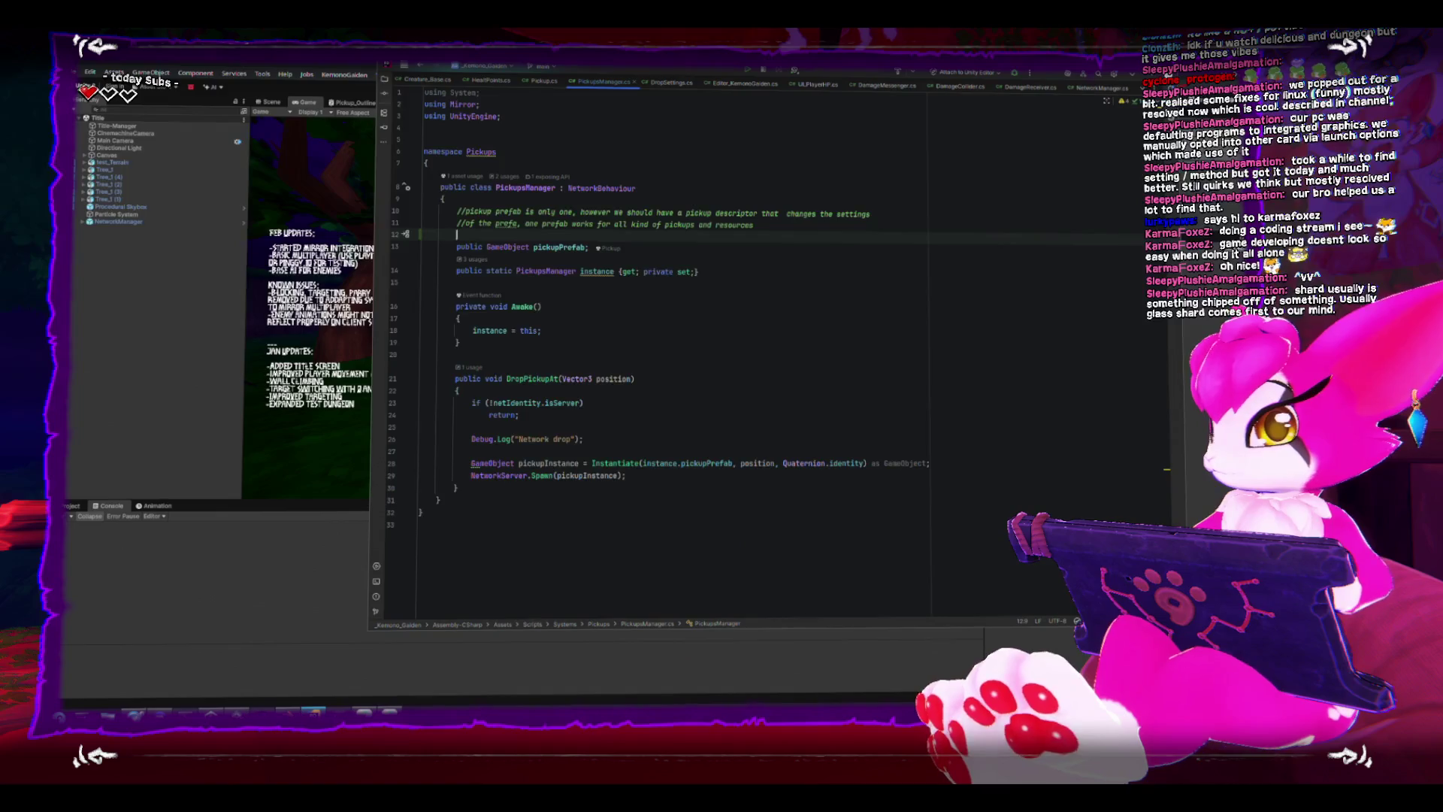
pyautogui.press('Delete')
pyautogui.press('Up')
pyautogui.press('Up')
pyautogui.press('Up')
pyautogui.press('Up')
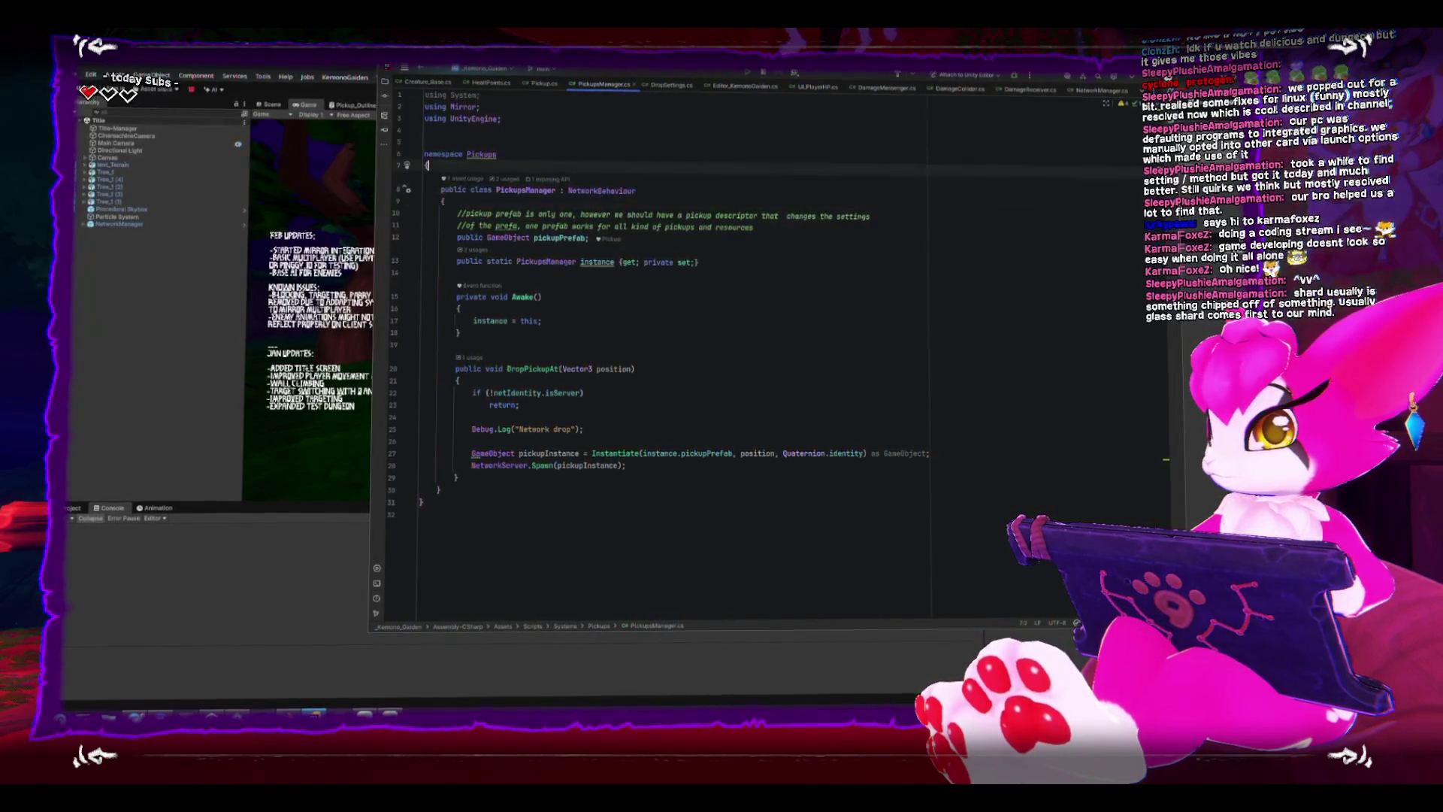
# Add a two-line class comment: spawn via network manager, manual instantiation skips networkIdentity.
pyautogui.press('Return')
pyautogui.press('Return')
pyautogui.press('Return')
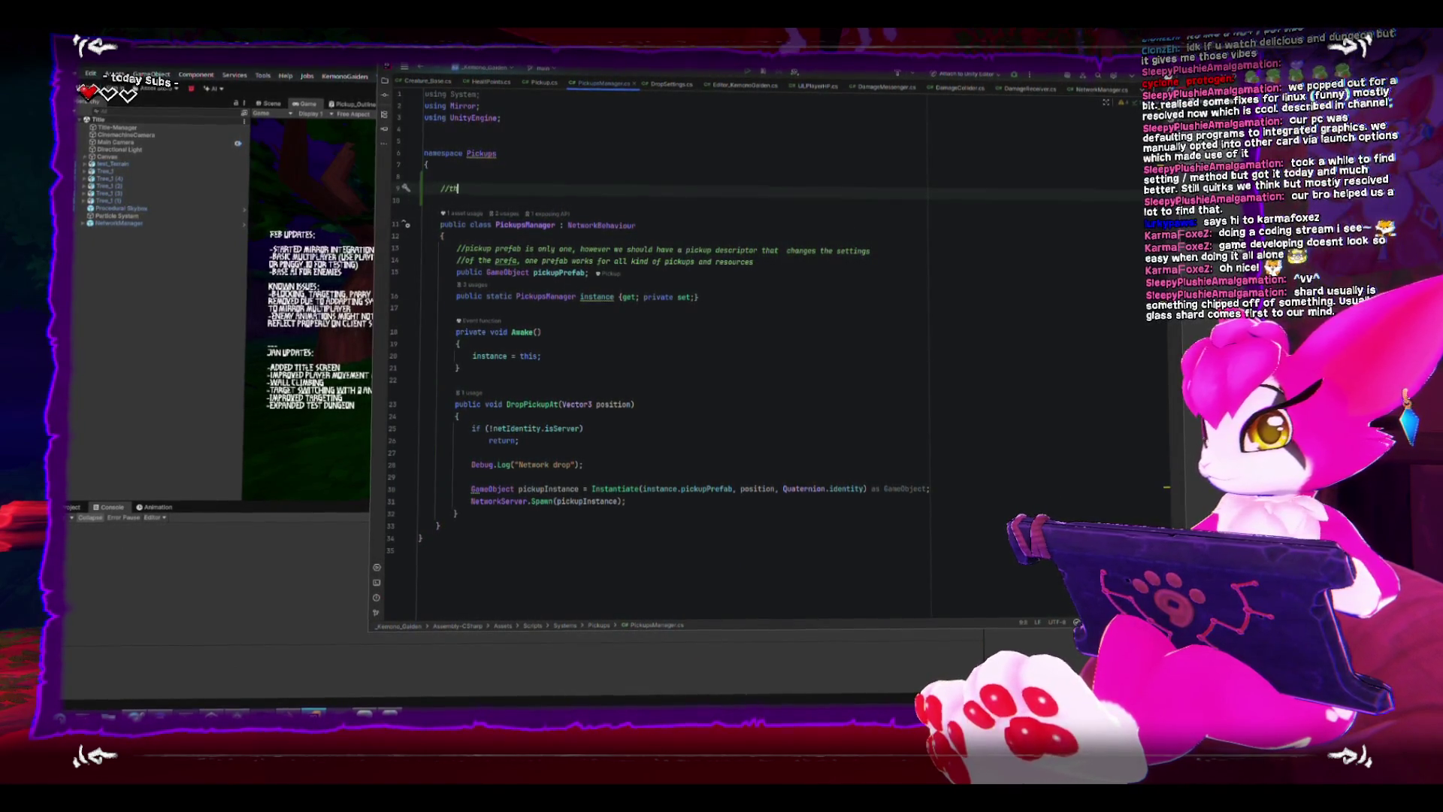
pyautogui.write('//this gameobje')
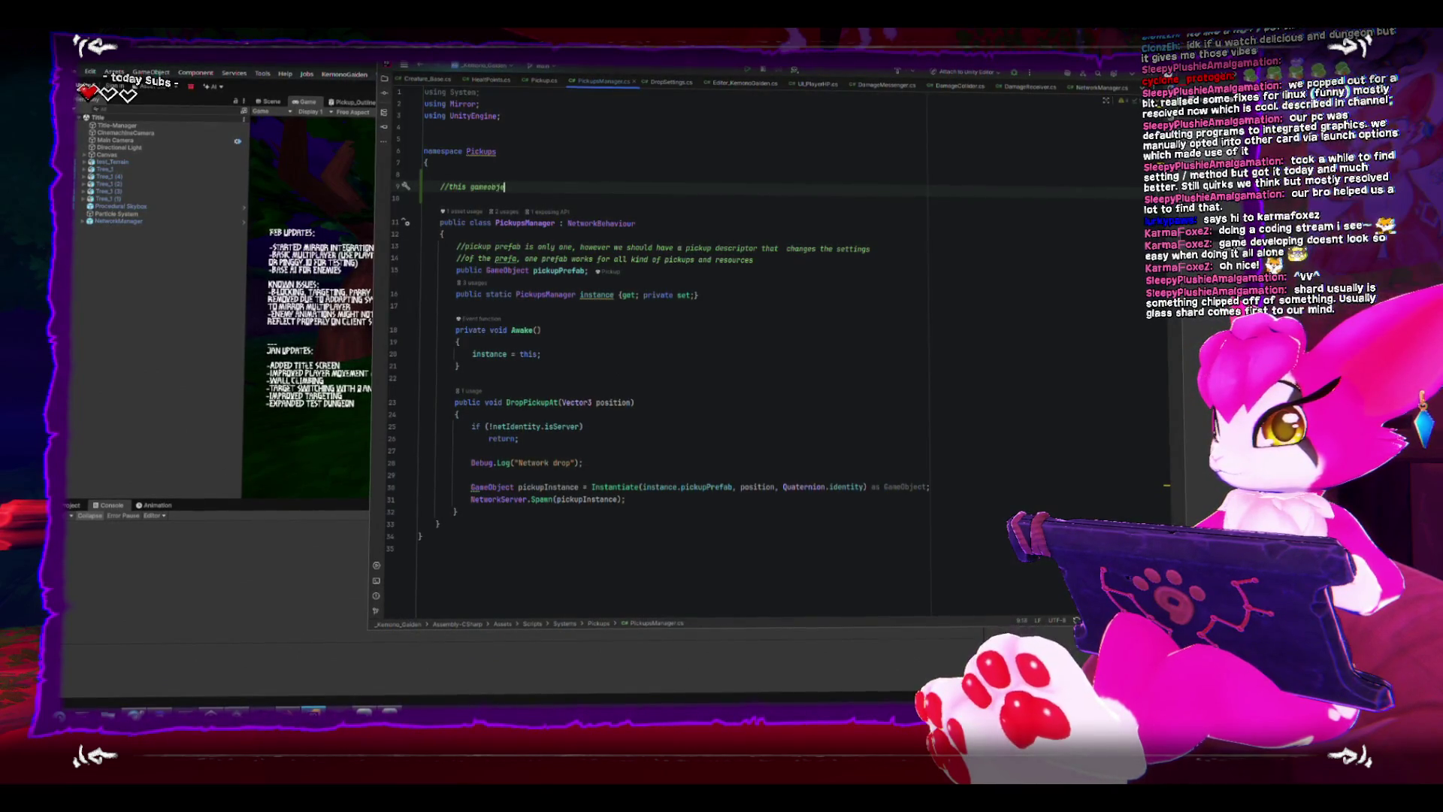
pyautogui.write(' spaw')
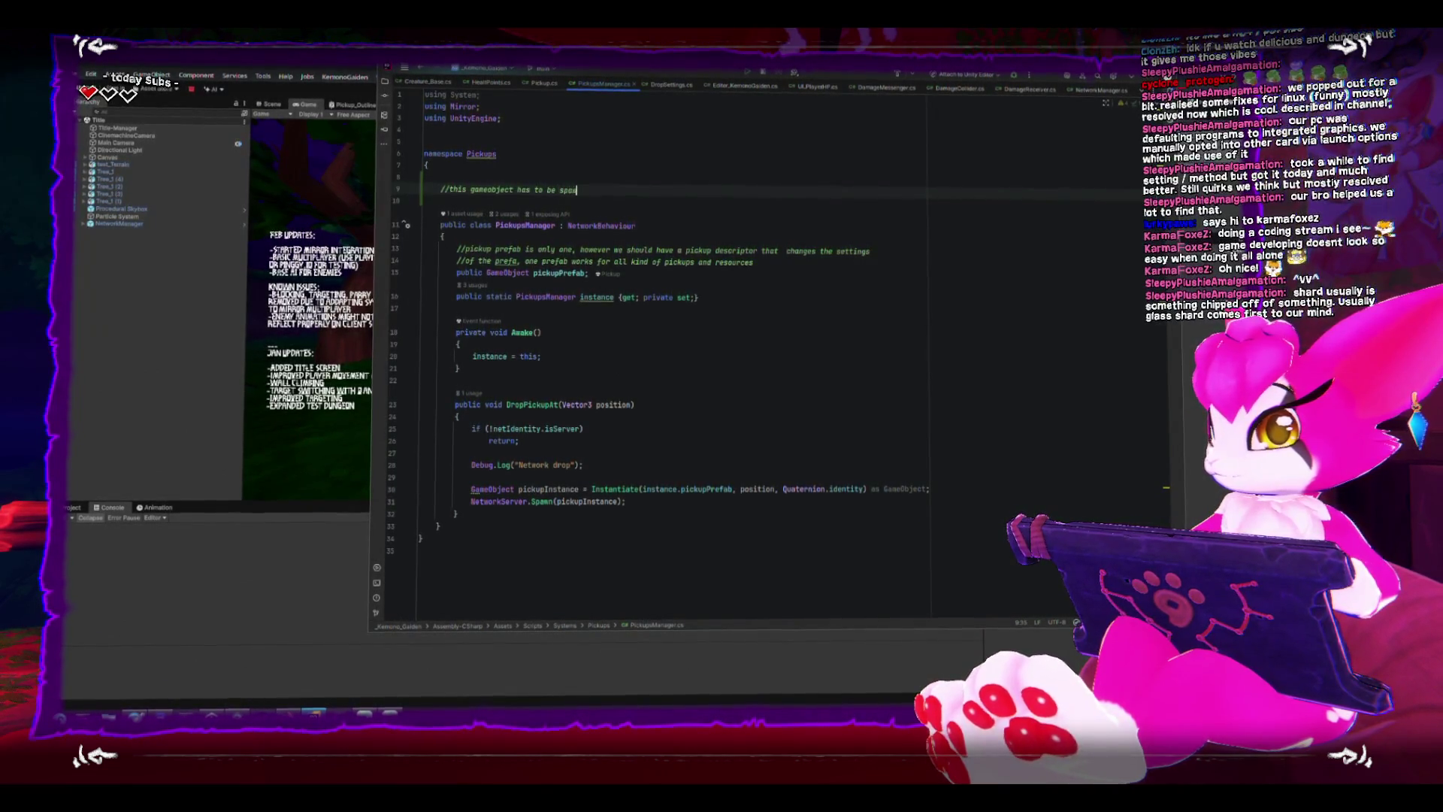
pyautogui.write('network man')
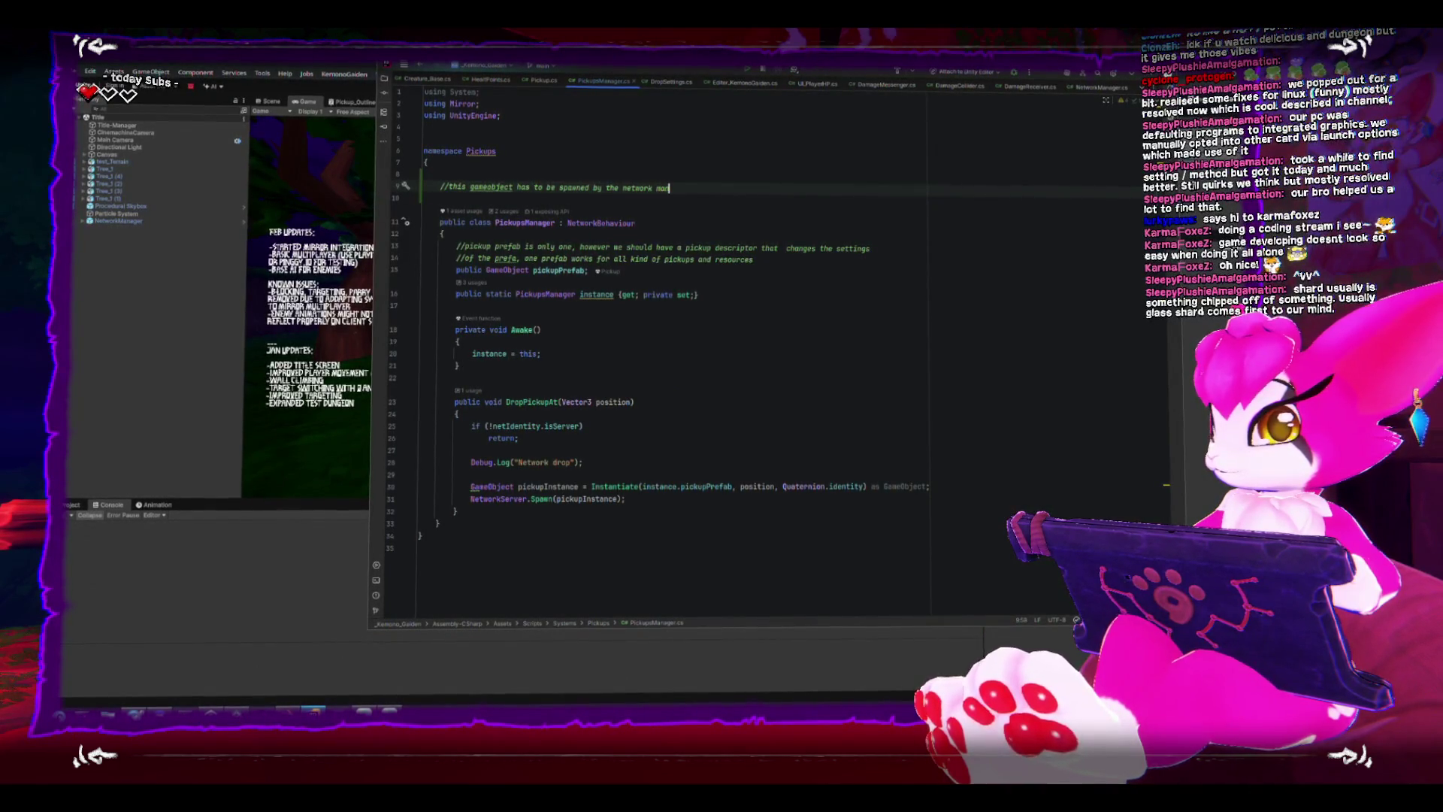
pyautogui.write('ager so ')
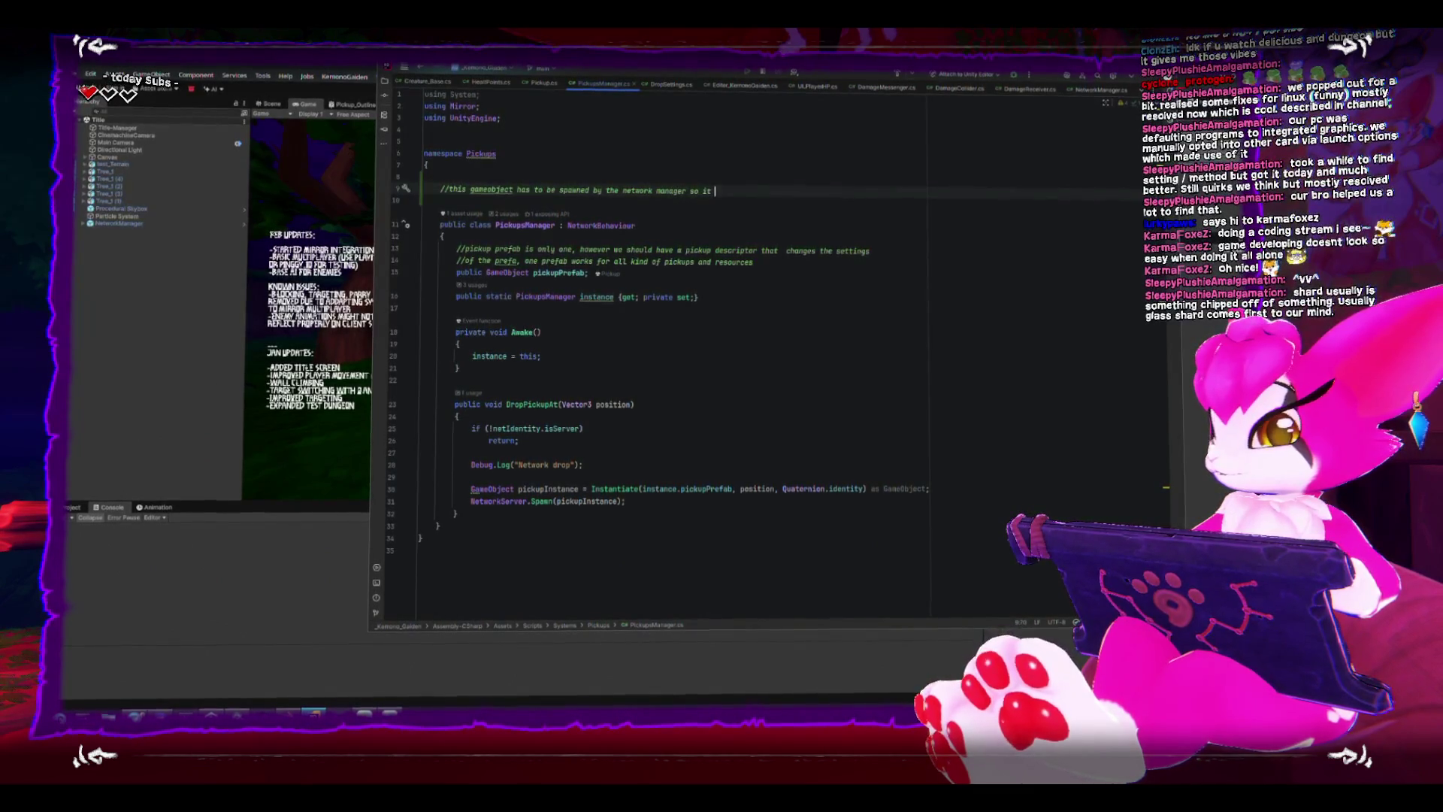
pyautogui.write(' it')
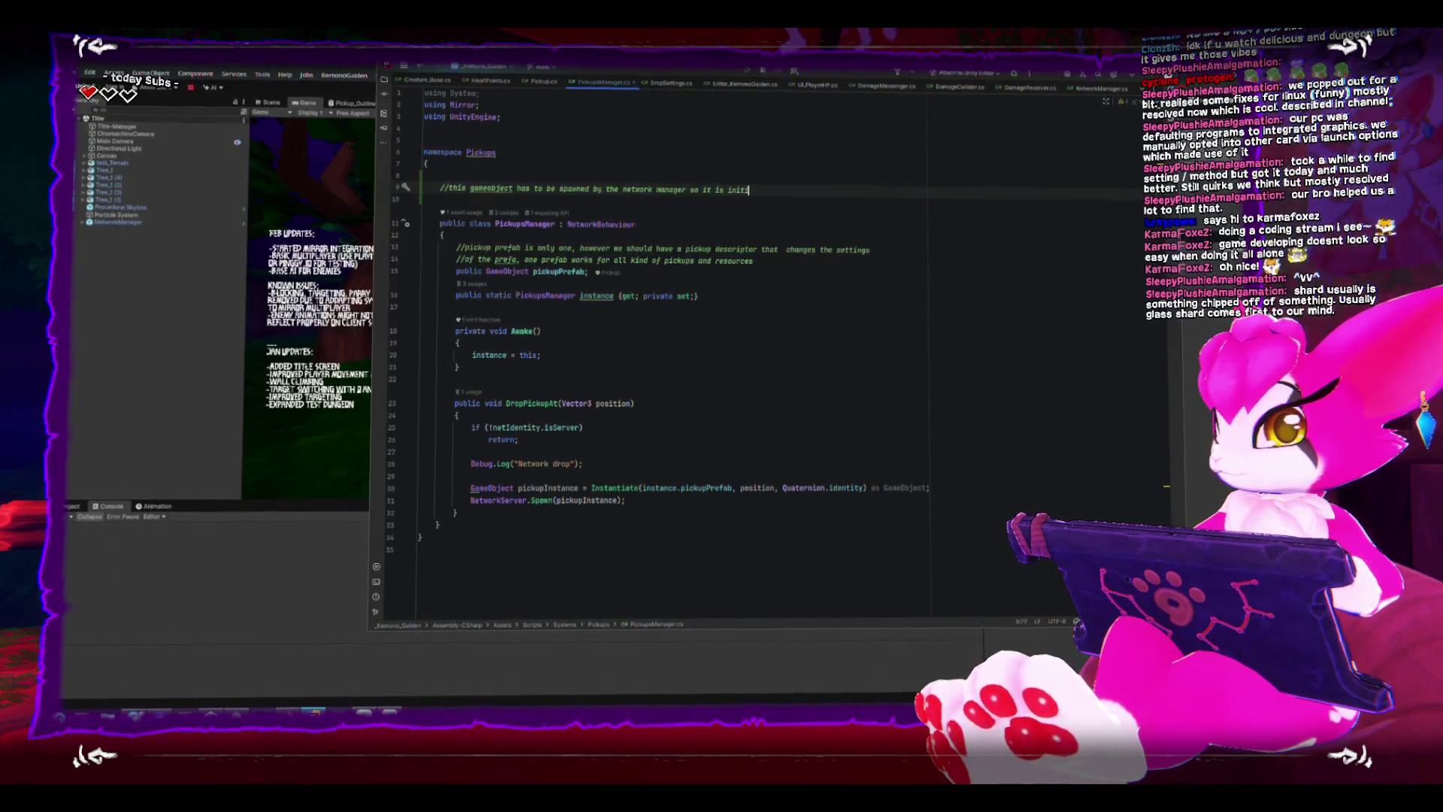
pyautogui.write('ialized')
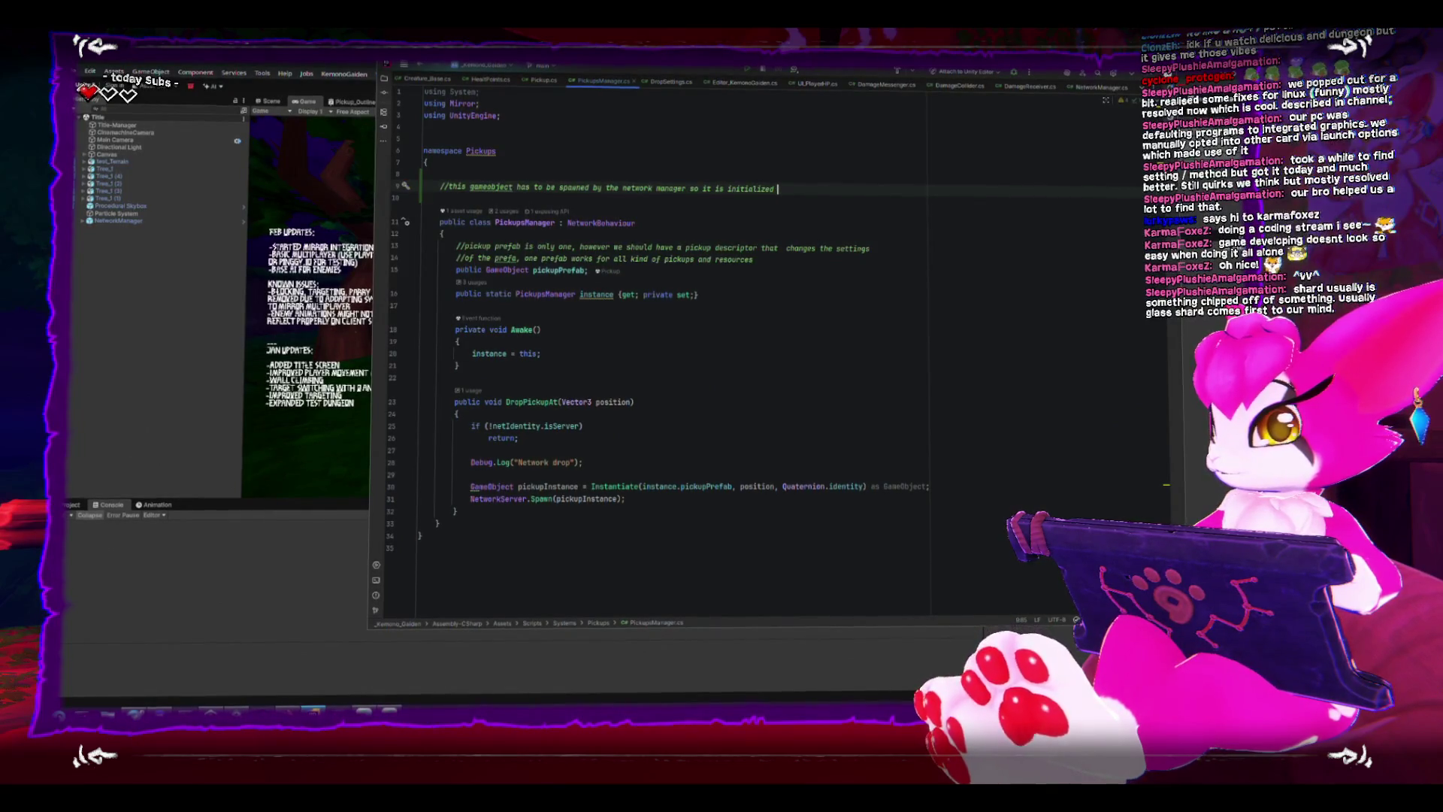
pyautogui.write('s a')
pyautogui.press('Return')
pyautogui.write('//server o')
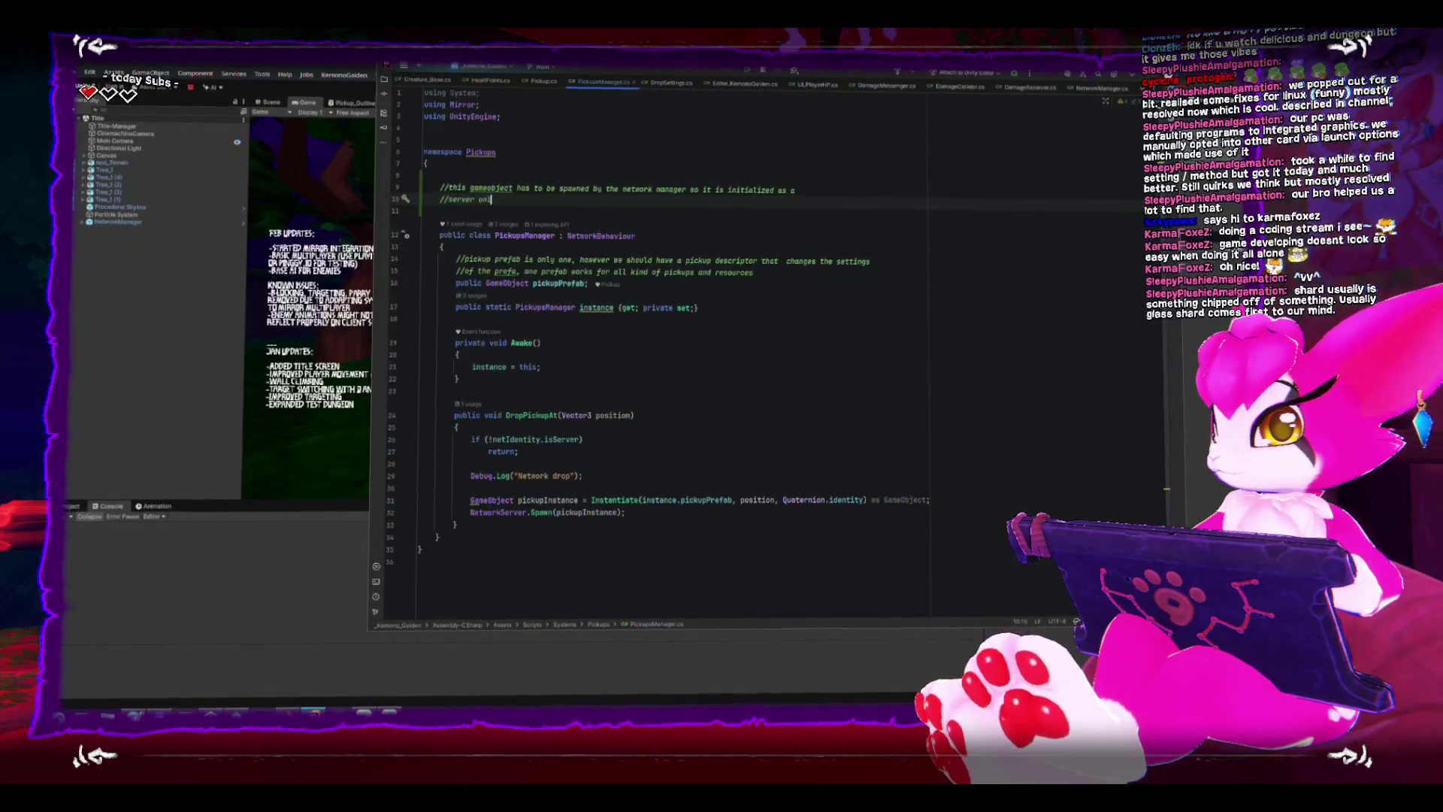
pyautogui.write('nly object')
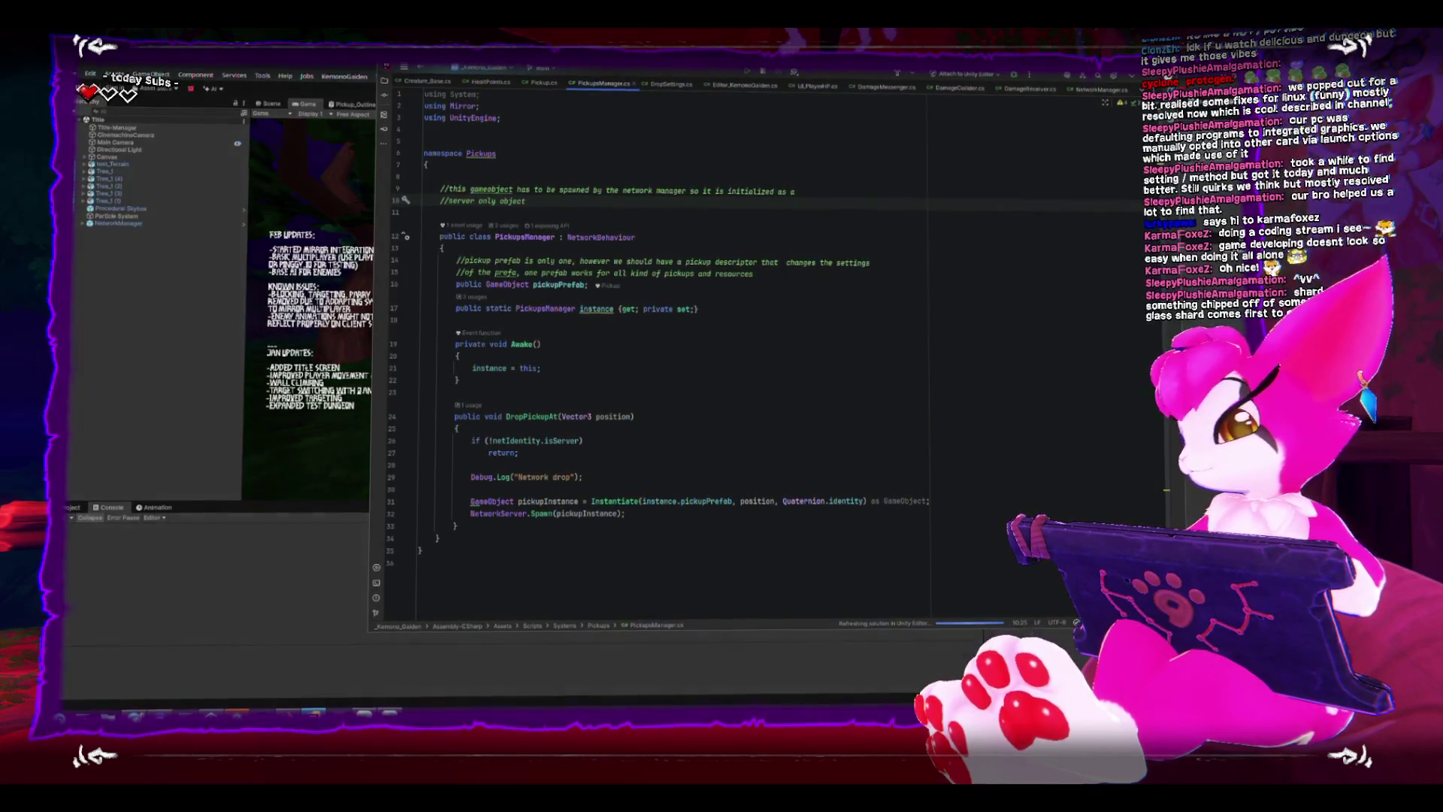
pyautogui.write(', man')
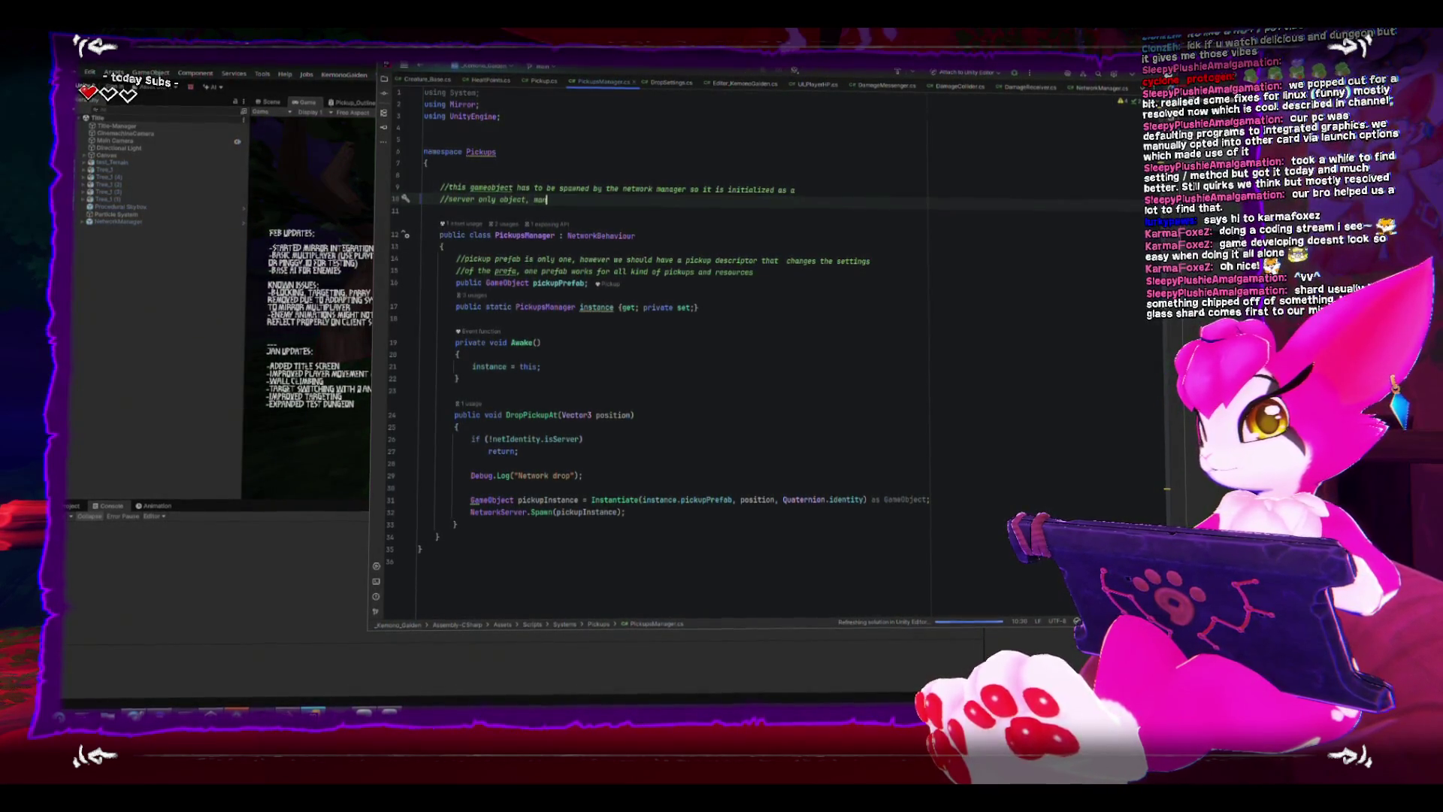
pyautogui.write('ually instant')
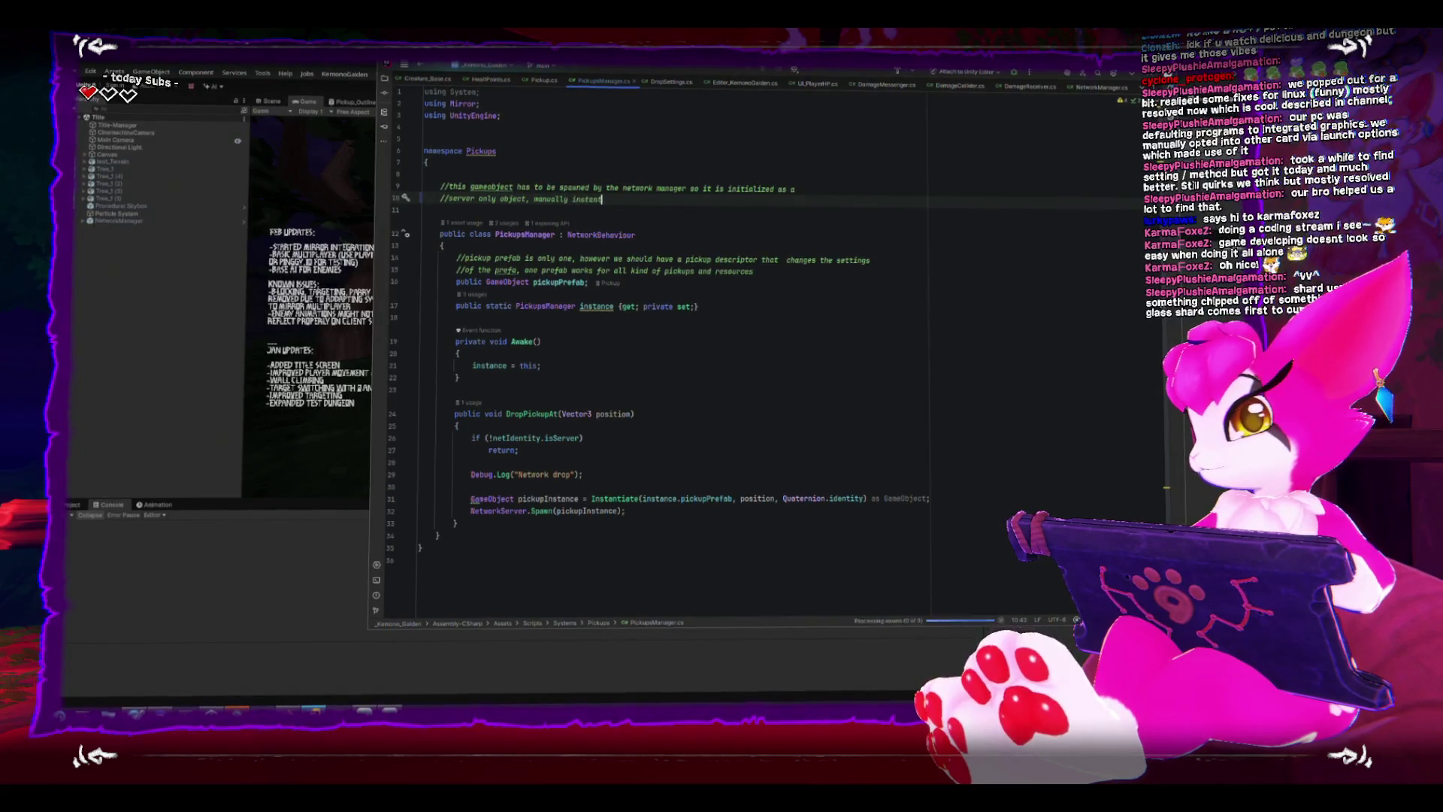
pyautogui.write('iate')
pyautogui.write('ng does not init')
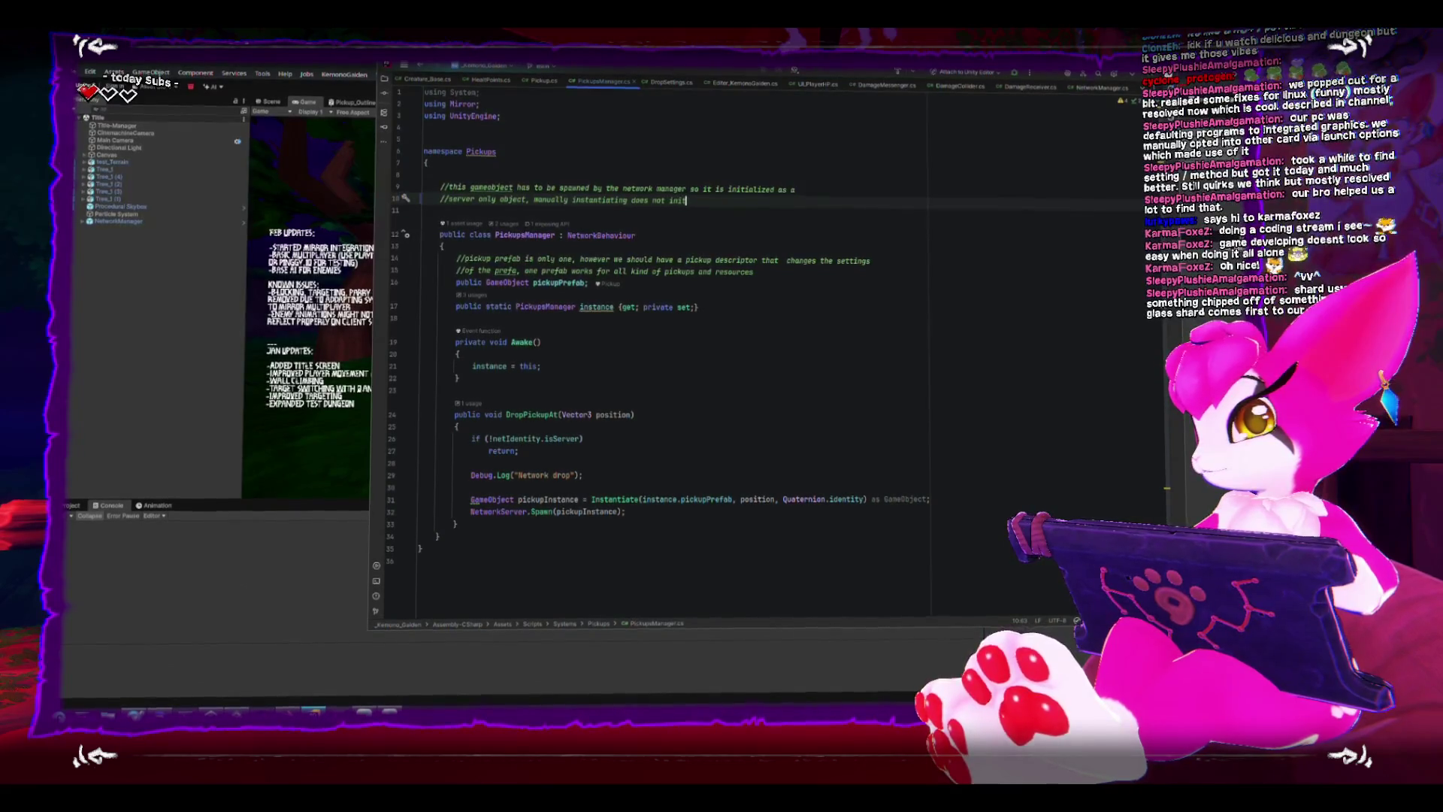
pyautogui.write('ialize n')
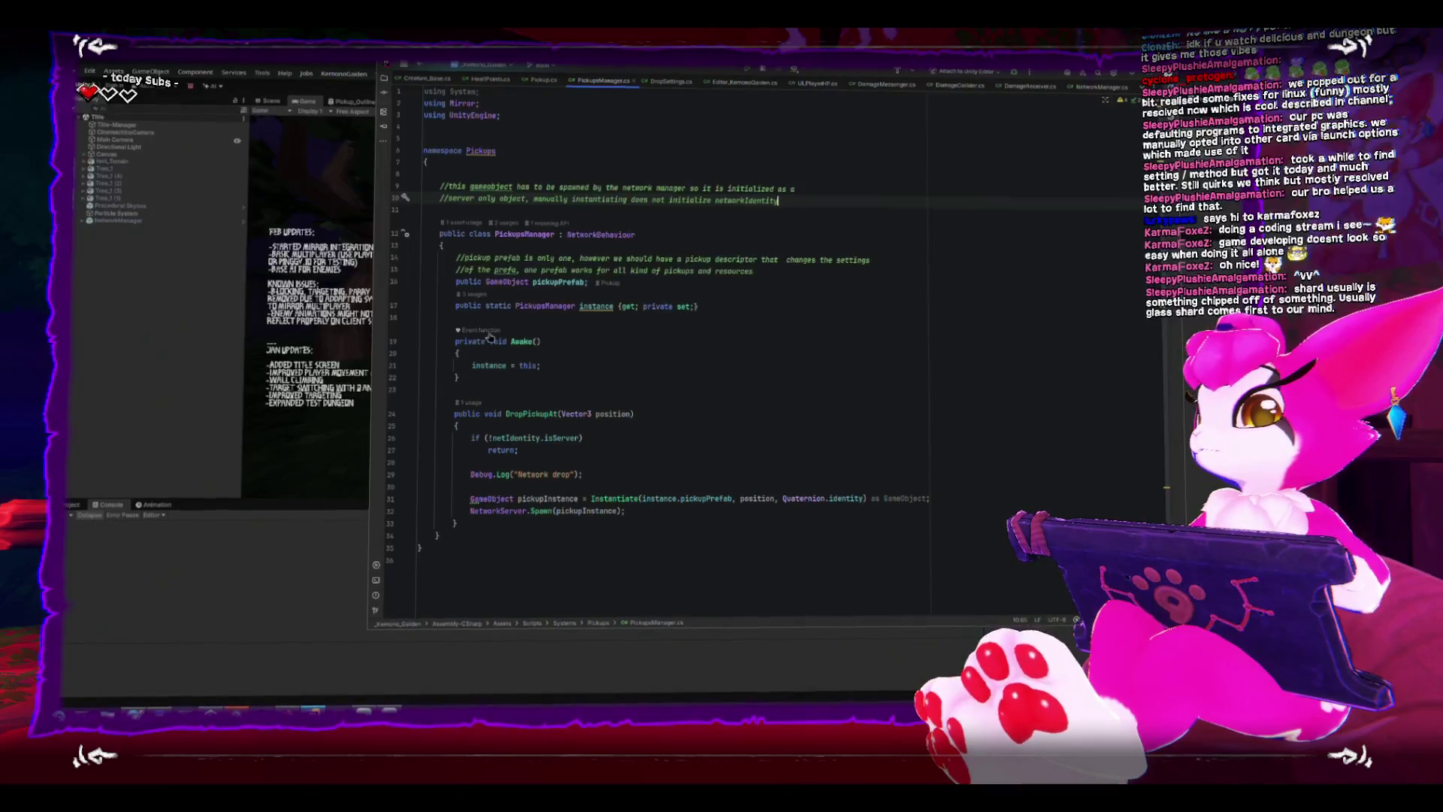
pyautogui.write('etworkIdentity')
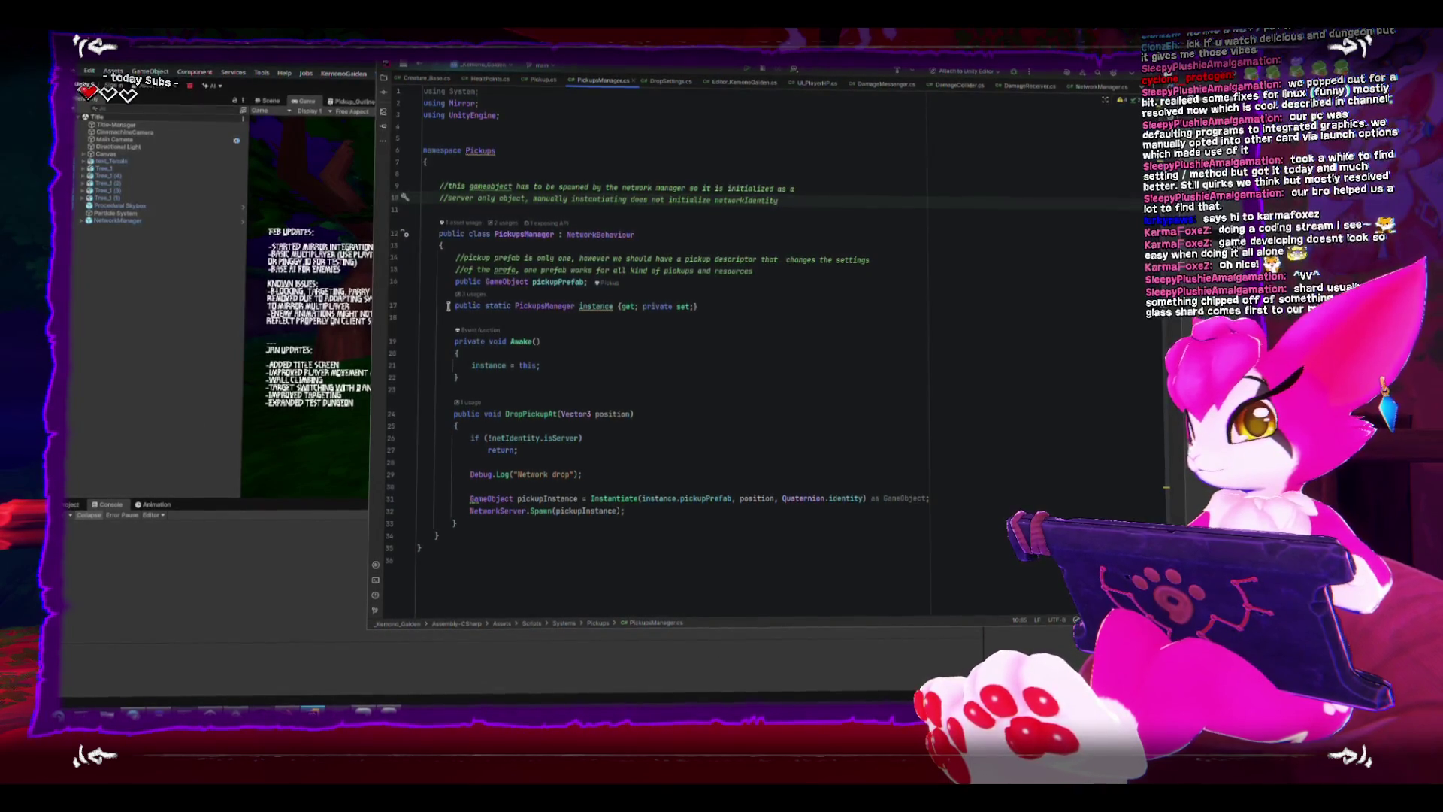
# In Pickup.cs, add a two-line class comment that one prefab should represent any pickup or drop.
pyautogui.click(541, 80)
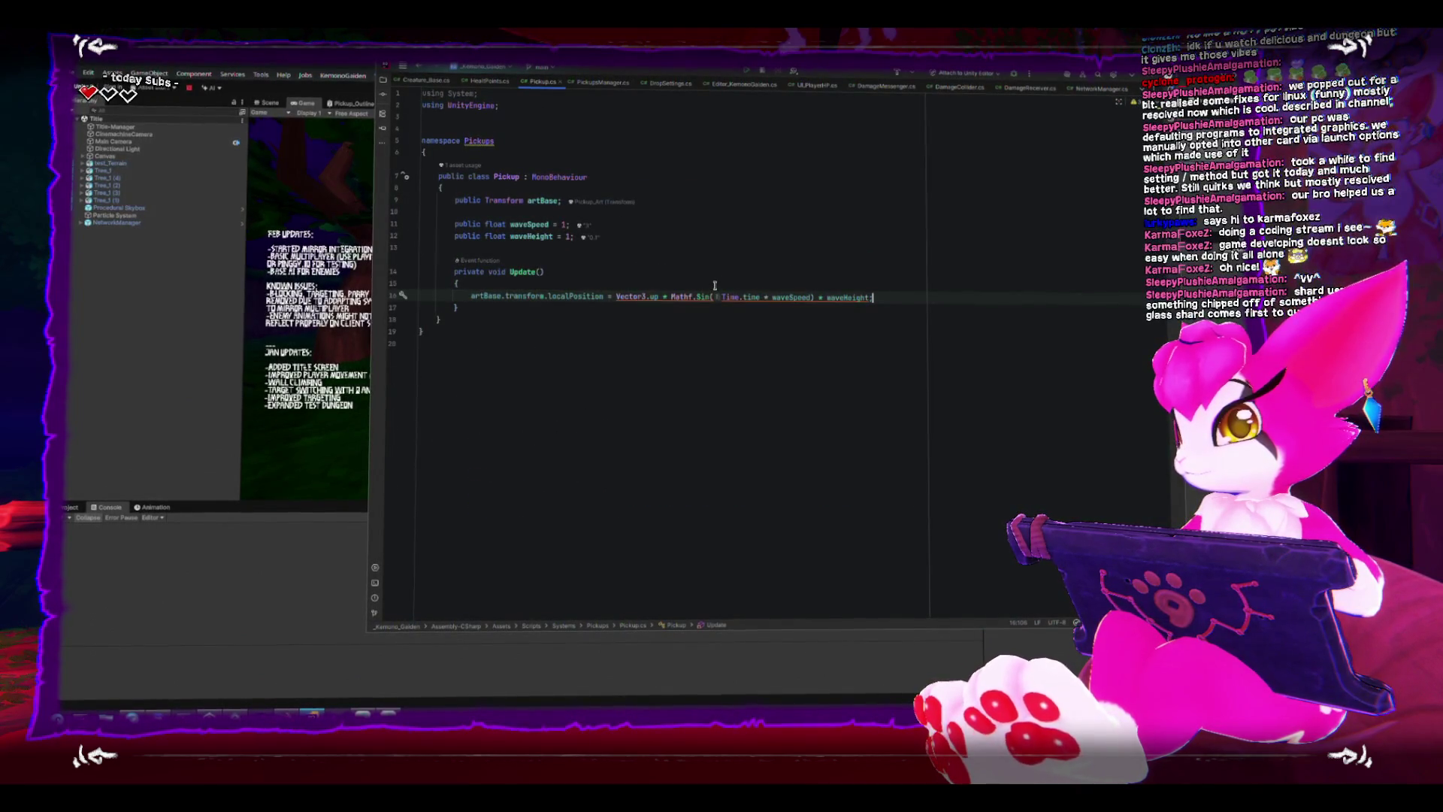
pyautogui.write(';')
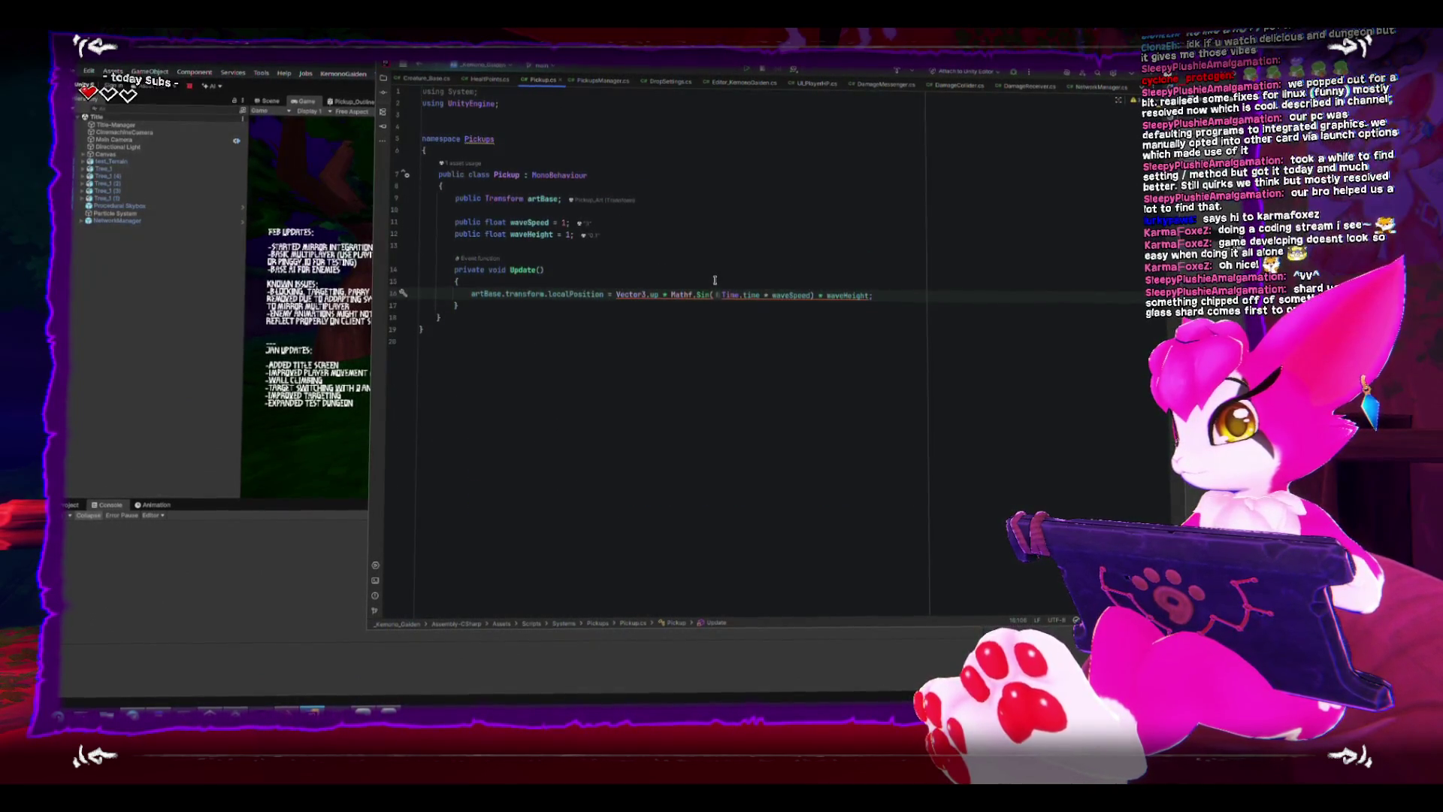
pyautogui.click(554, 151)
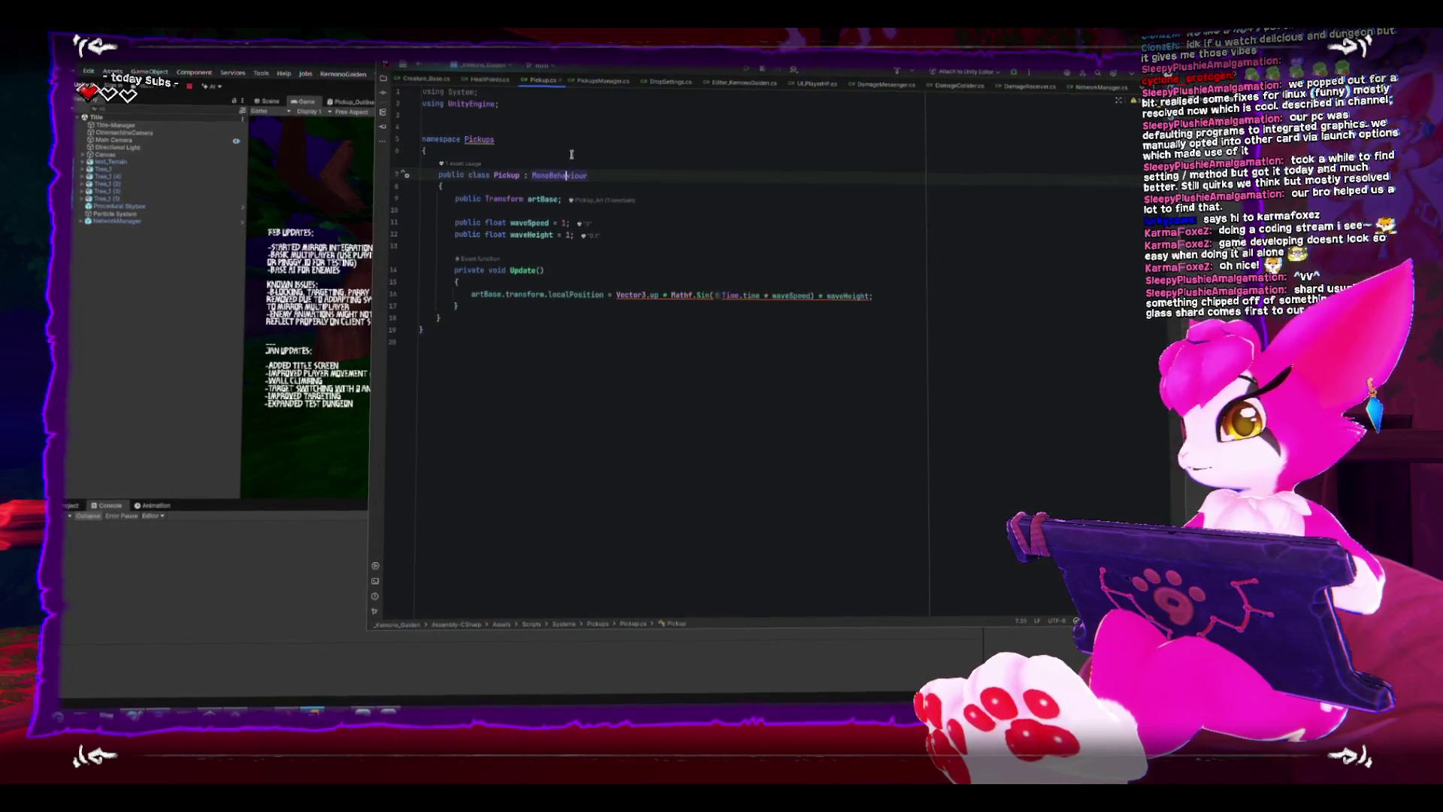
pyautogui.press('Return')
pyautogui.press('Return')
pyautogui.write('//')
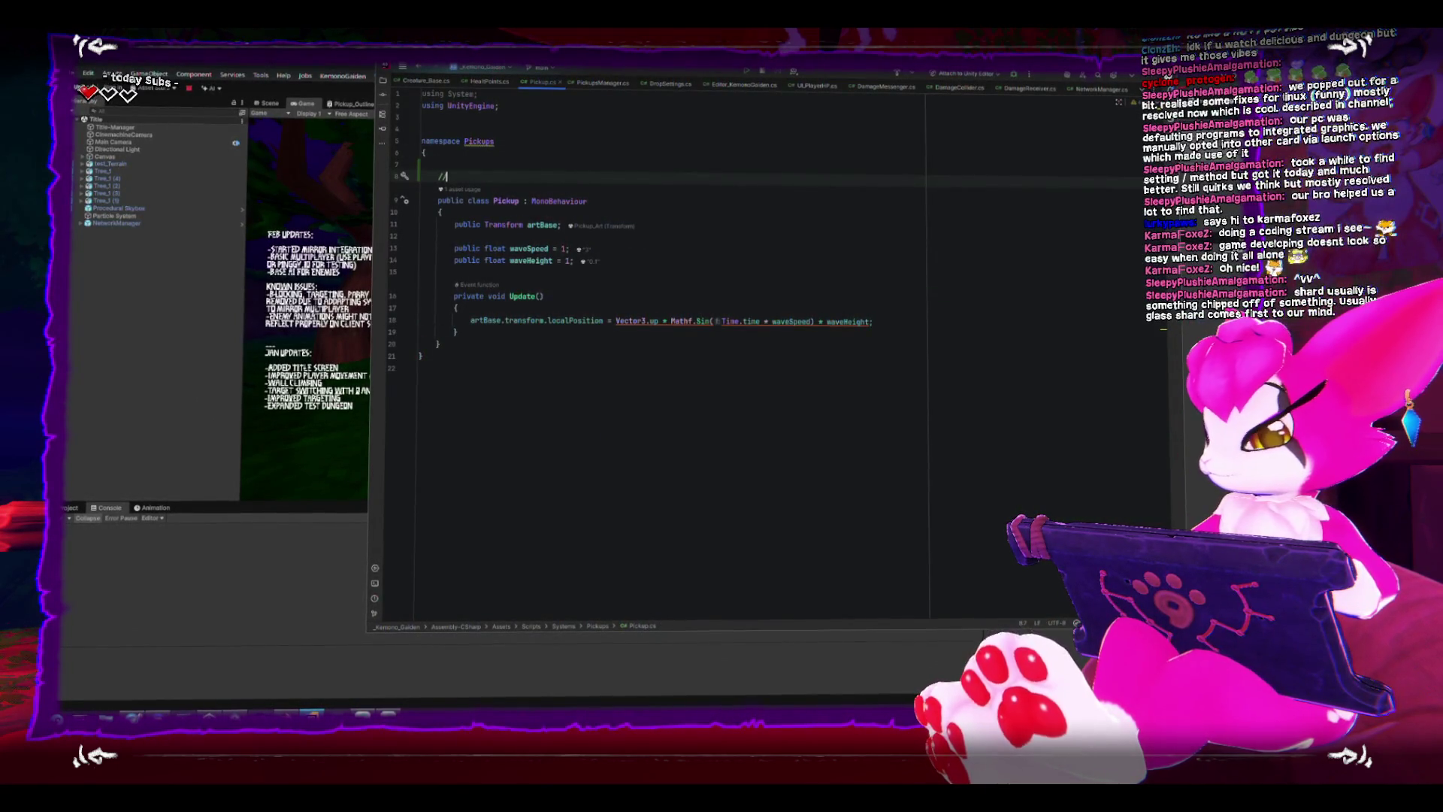
pyautogui.write('this component should')
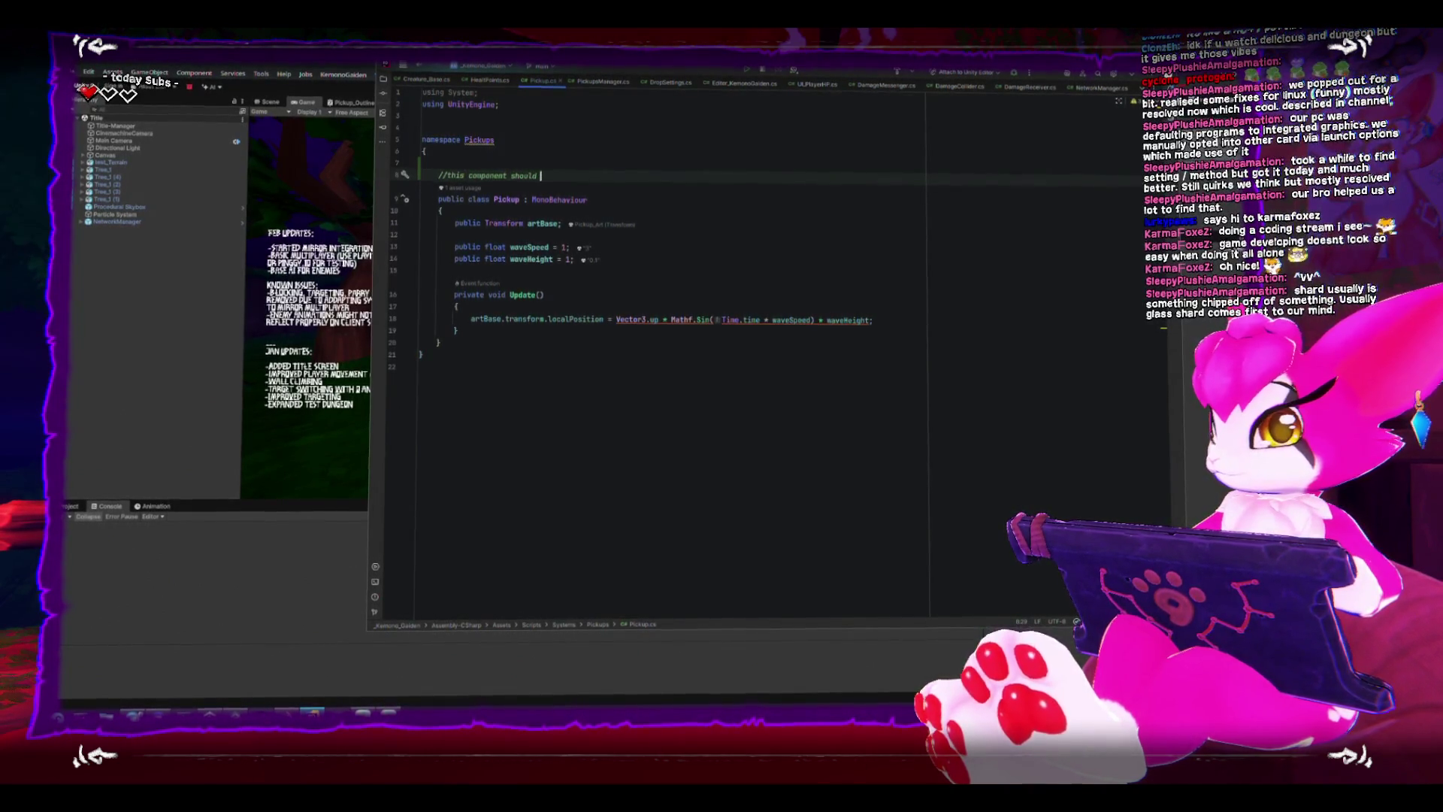
pyautogui.write('change h')
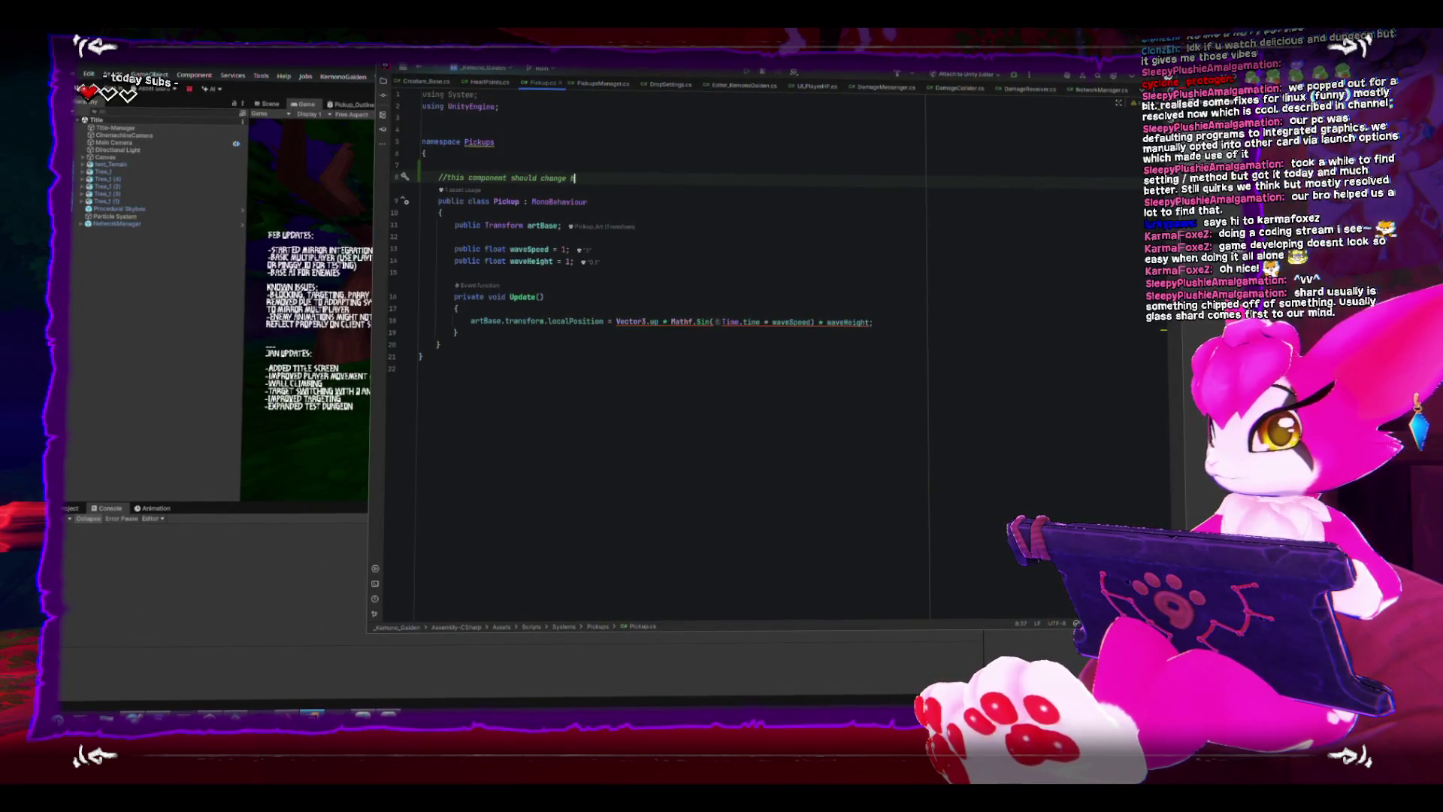
pyautogui.write('owhat i')
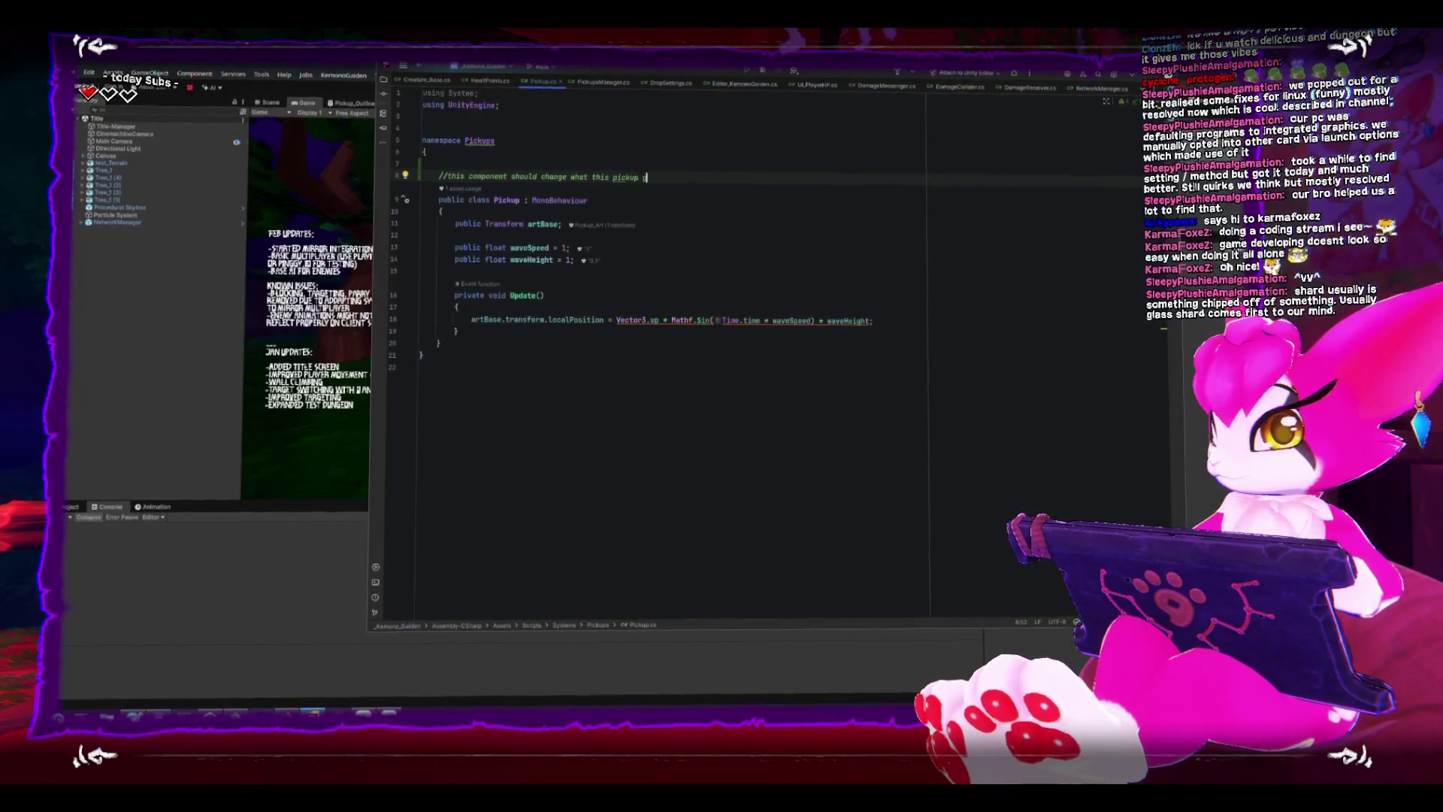
pyautogui.write('game object rep')
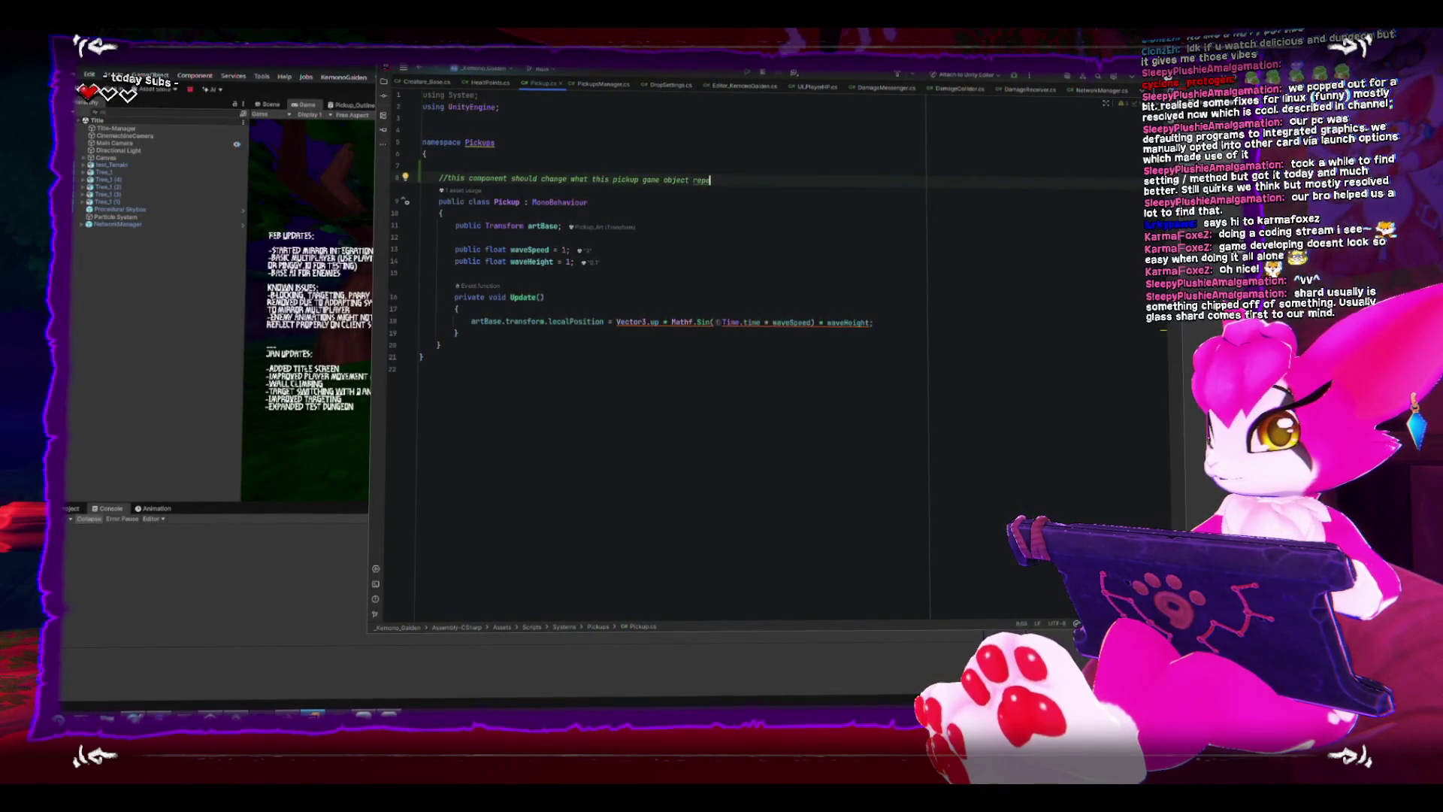
pyautogui.write('resents')
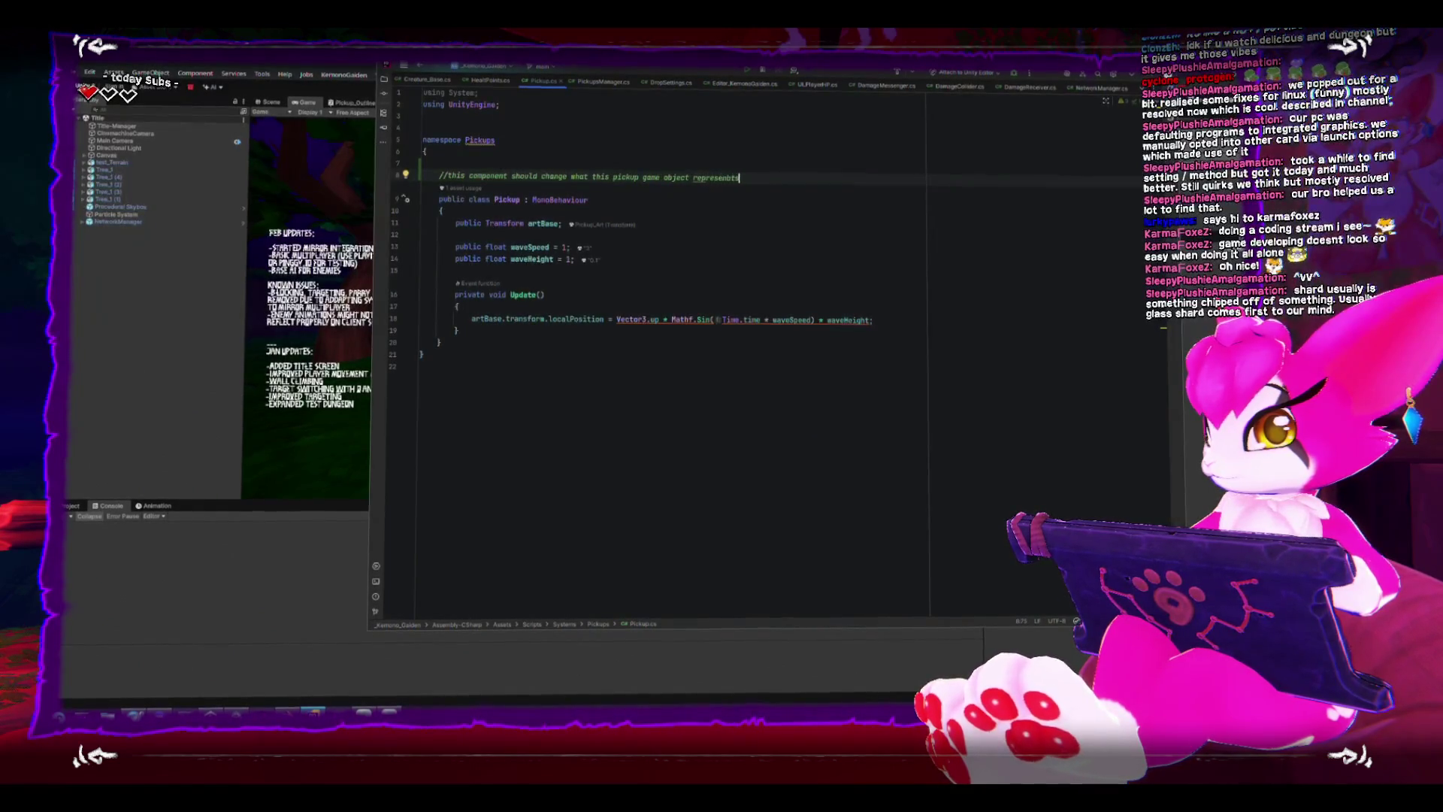
pyautogui.write('.')
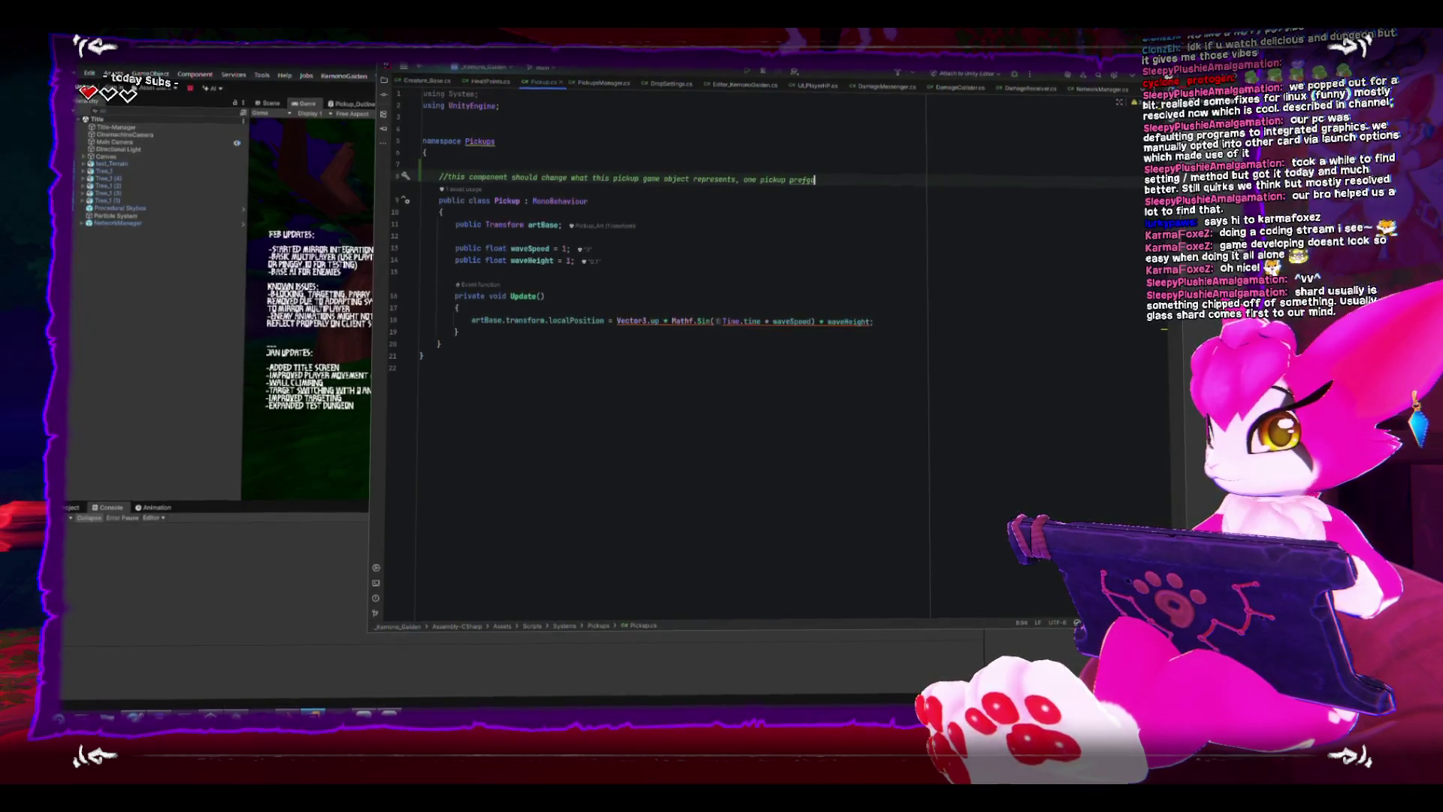
pyautogui.write('b')
pyautogui.press('Return')
pyautogui.write('//shoud work for any')
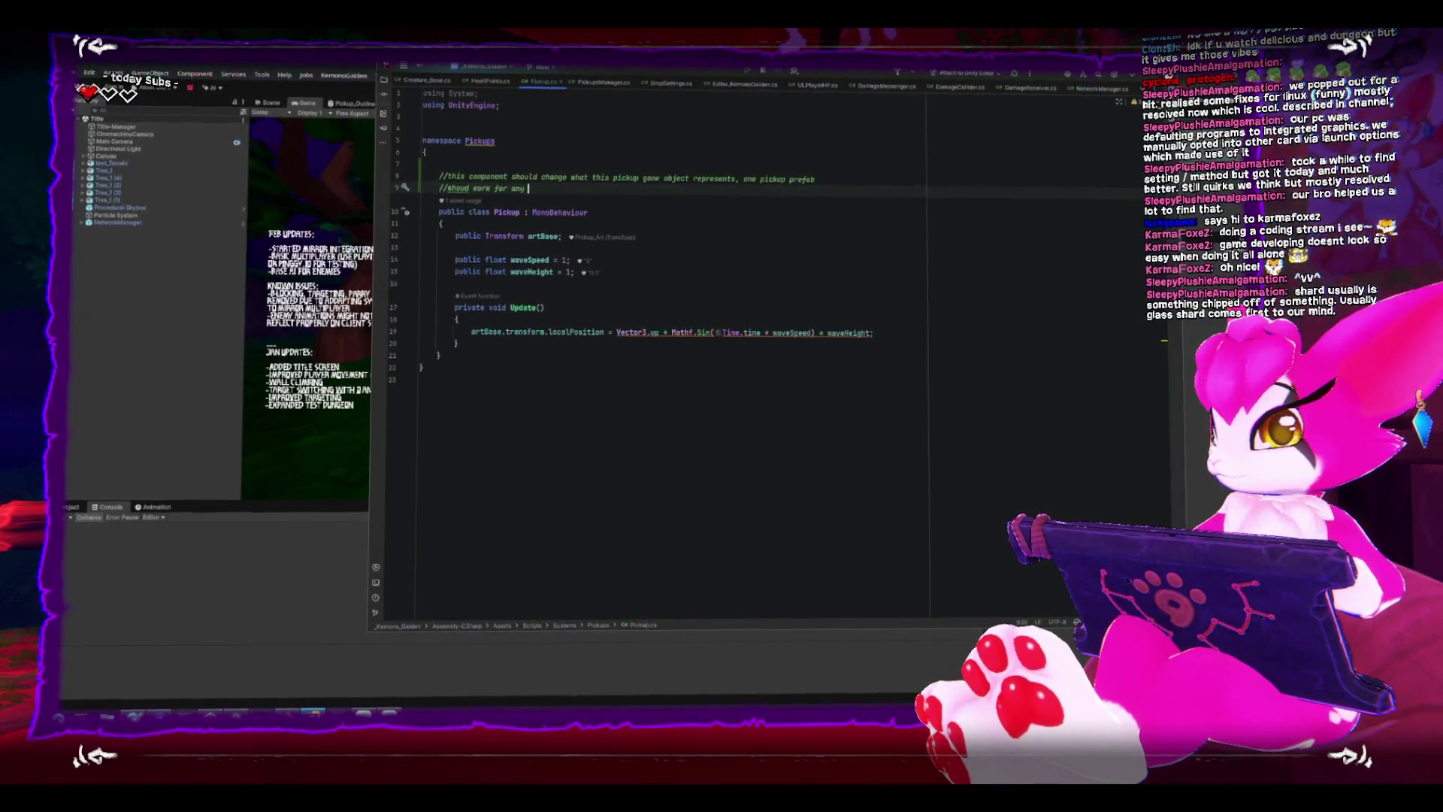
pyautogui.write('type of pickup')
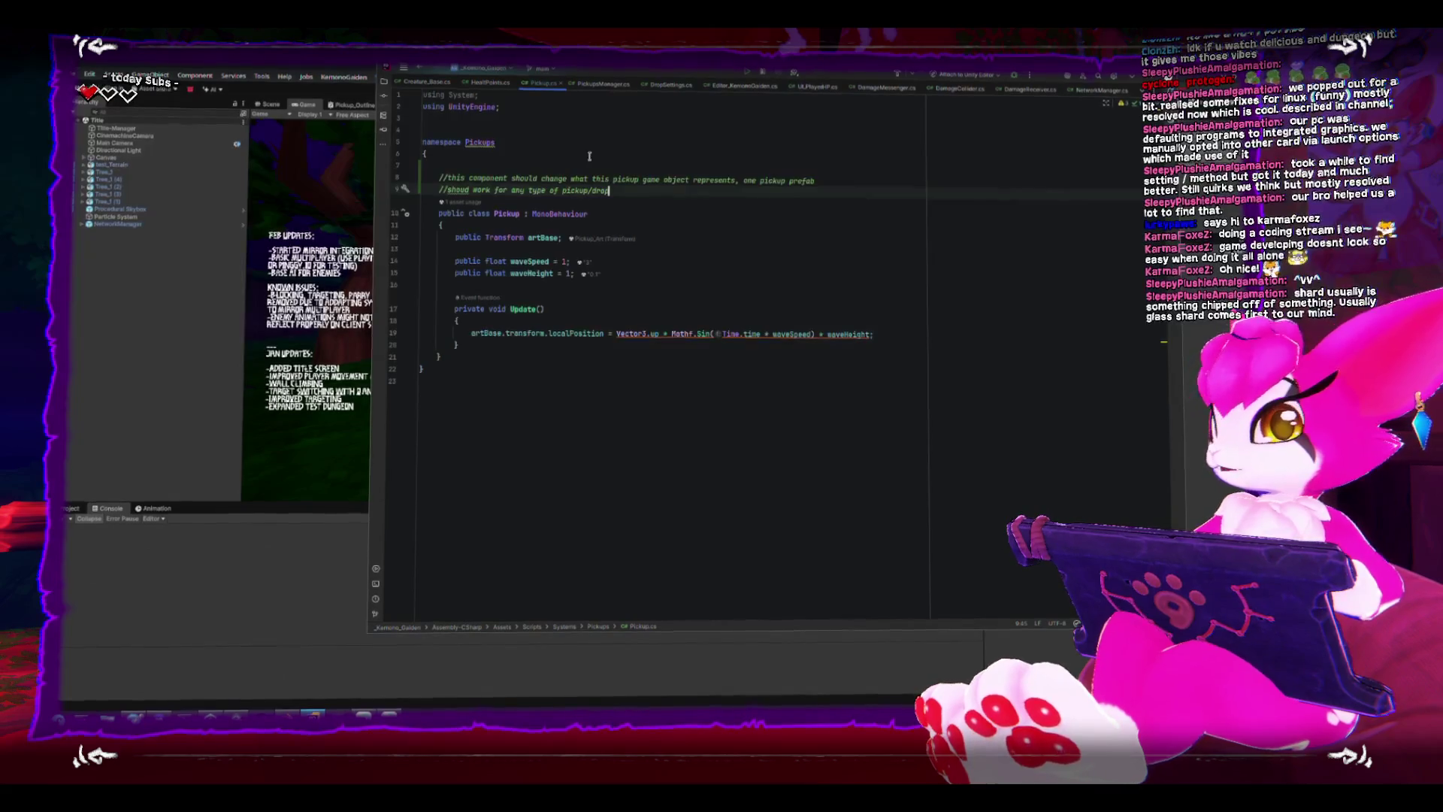
pyautogui.write('/drop')
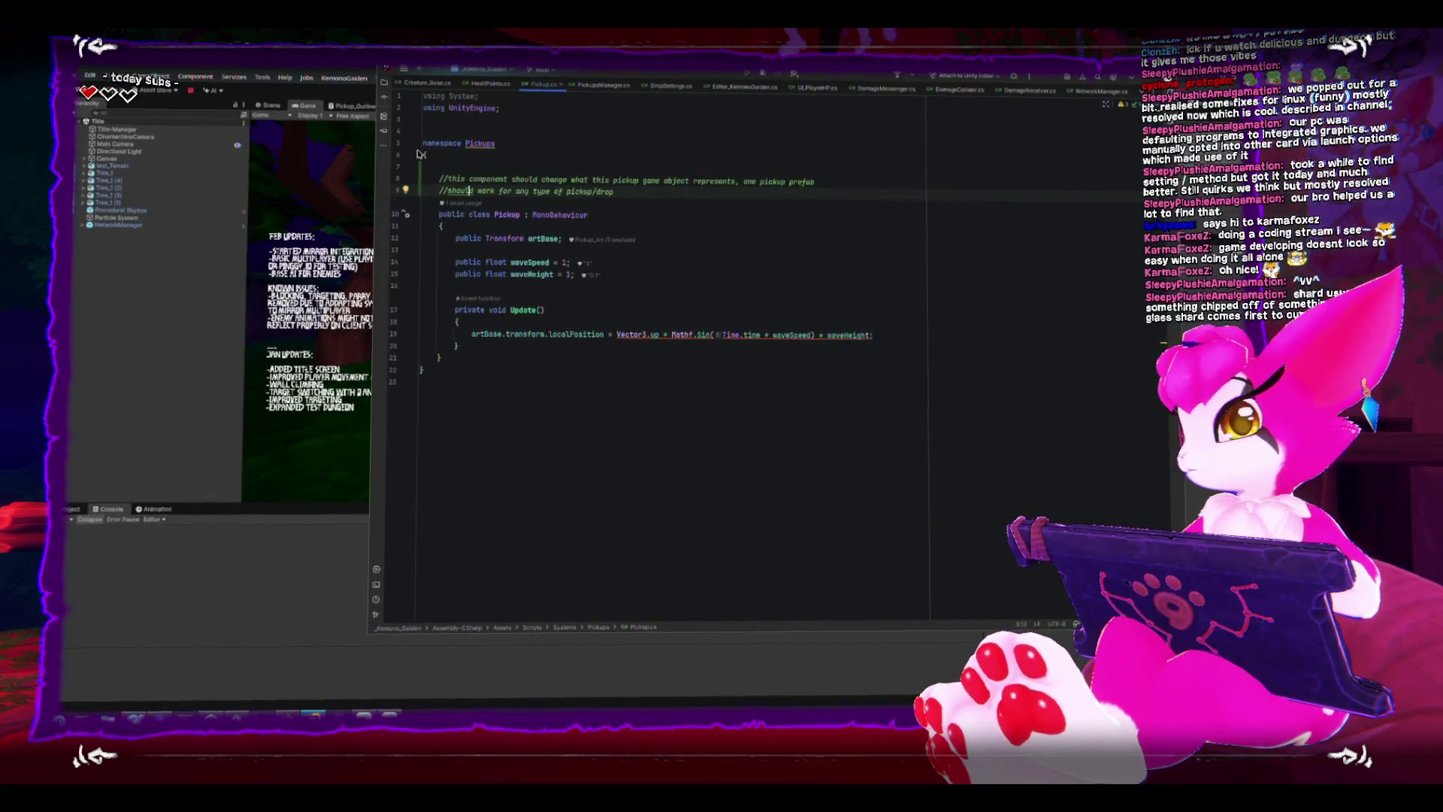
pyautogui.click(546, 261)
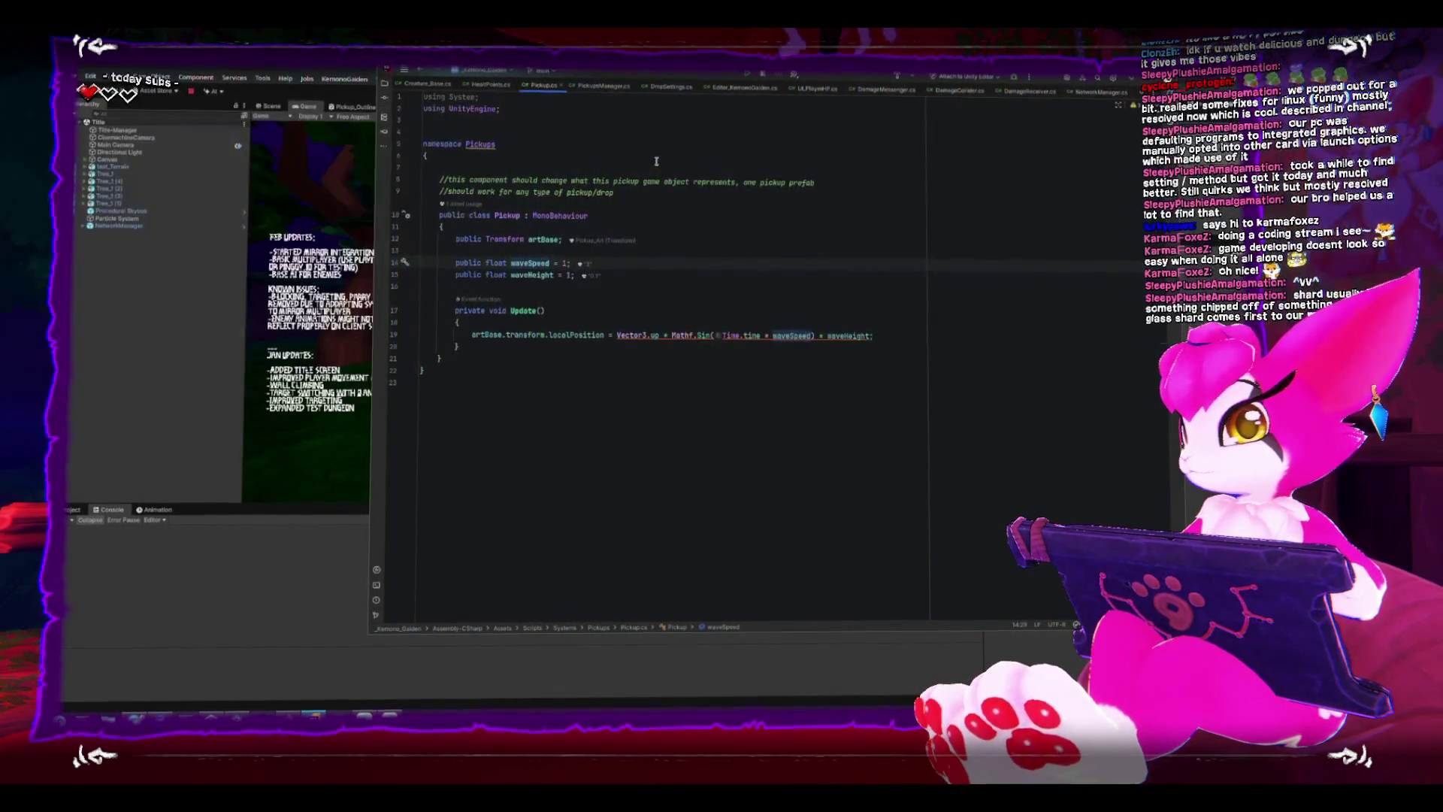
# In DropSettings.cs, comment that the component attaches to any creature or object that drops things.
pyautogui.click(605, 86)
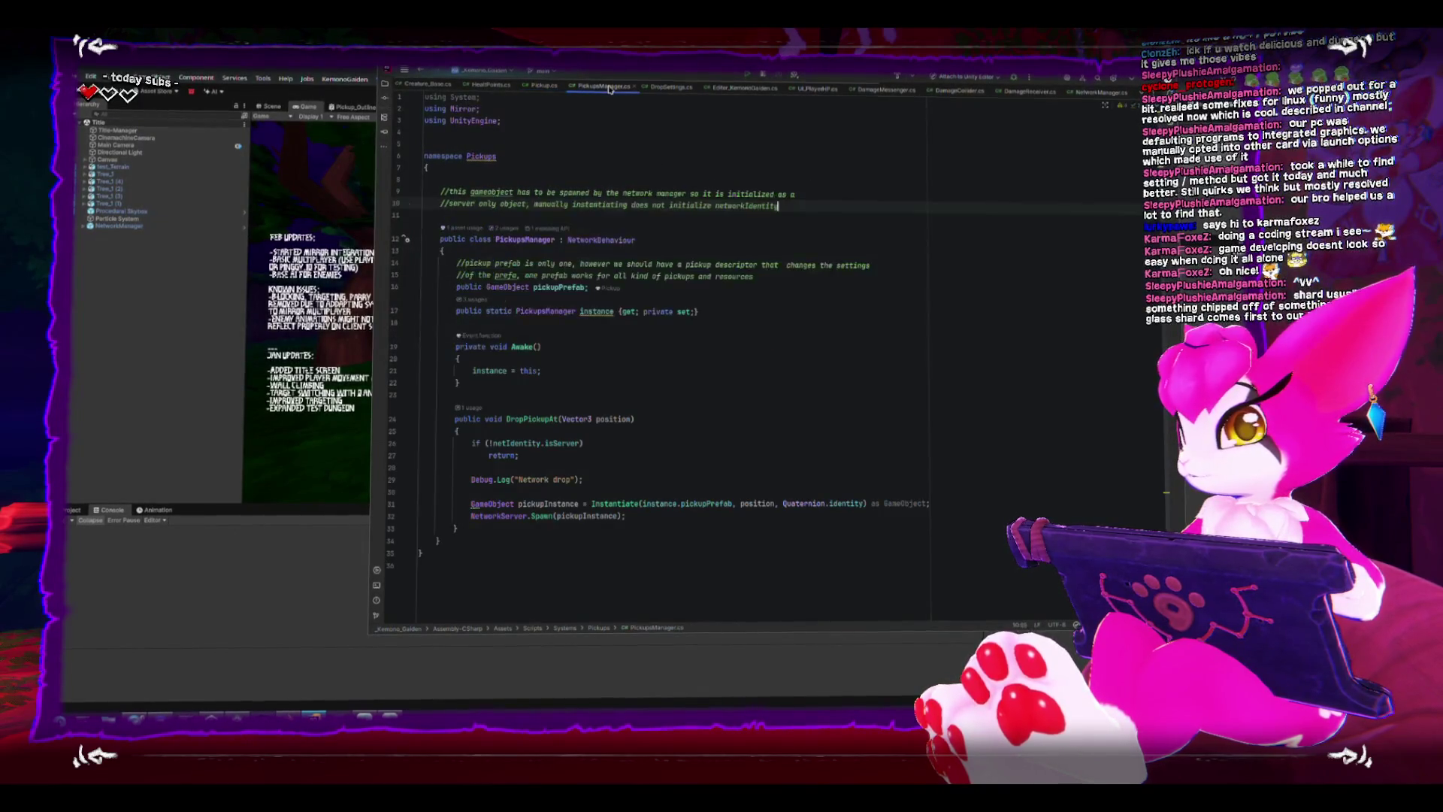
pyautogui.click(671, 87)
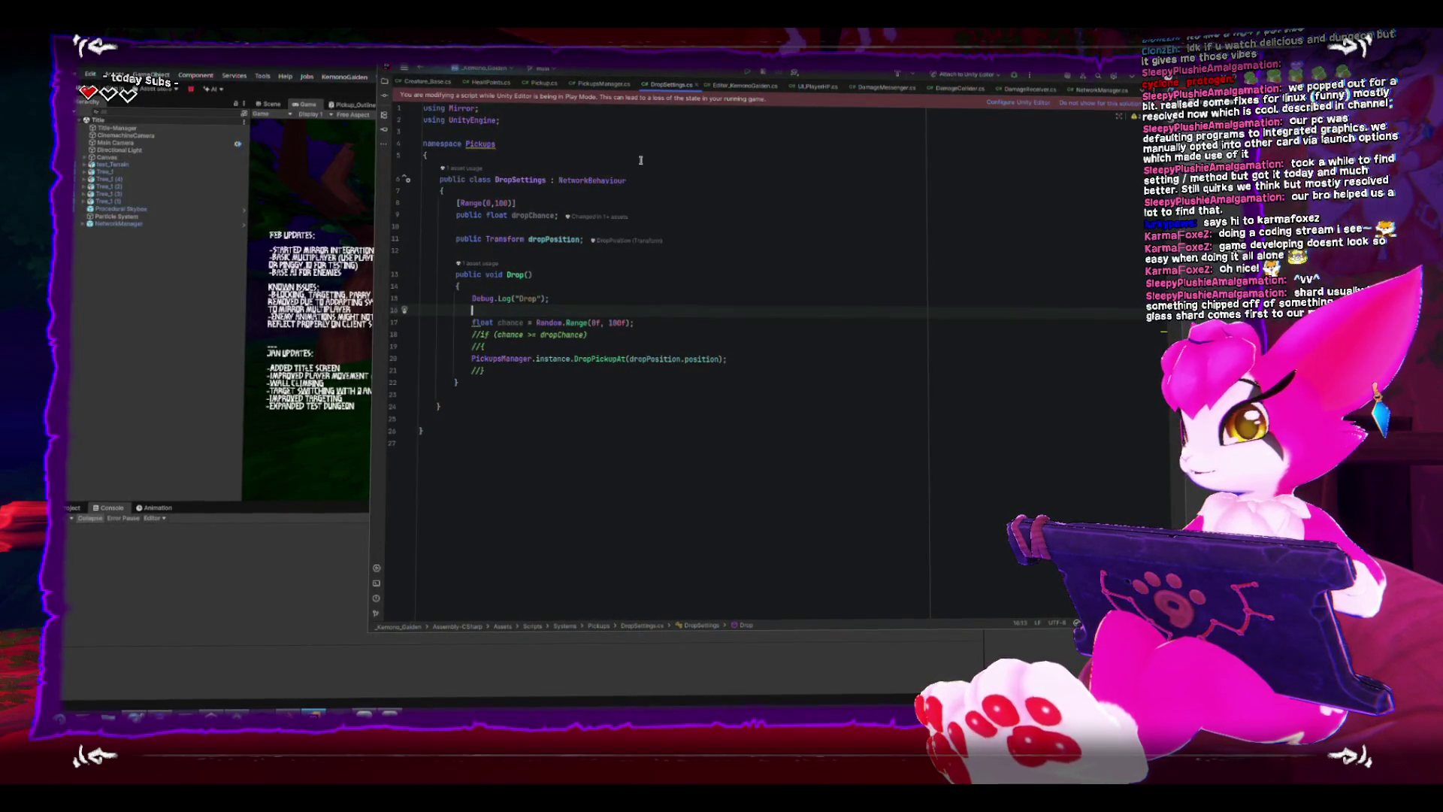
pyautogui.click(444, 181)
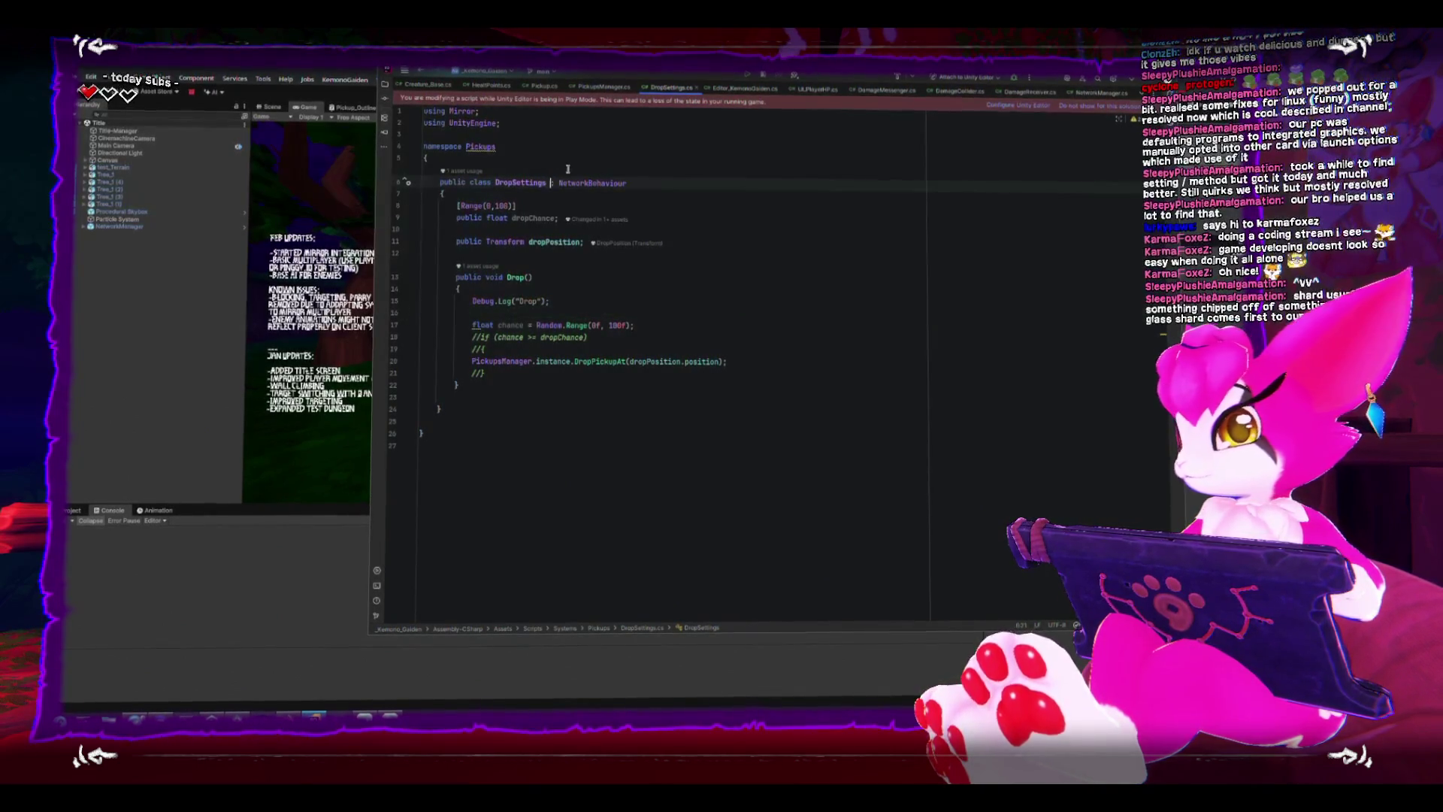
pyautogui.press('Return')
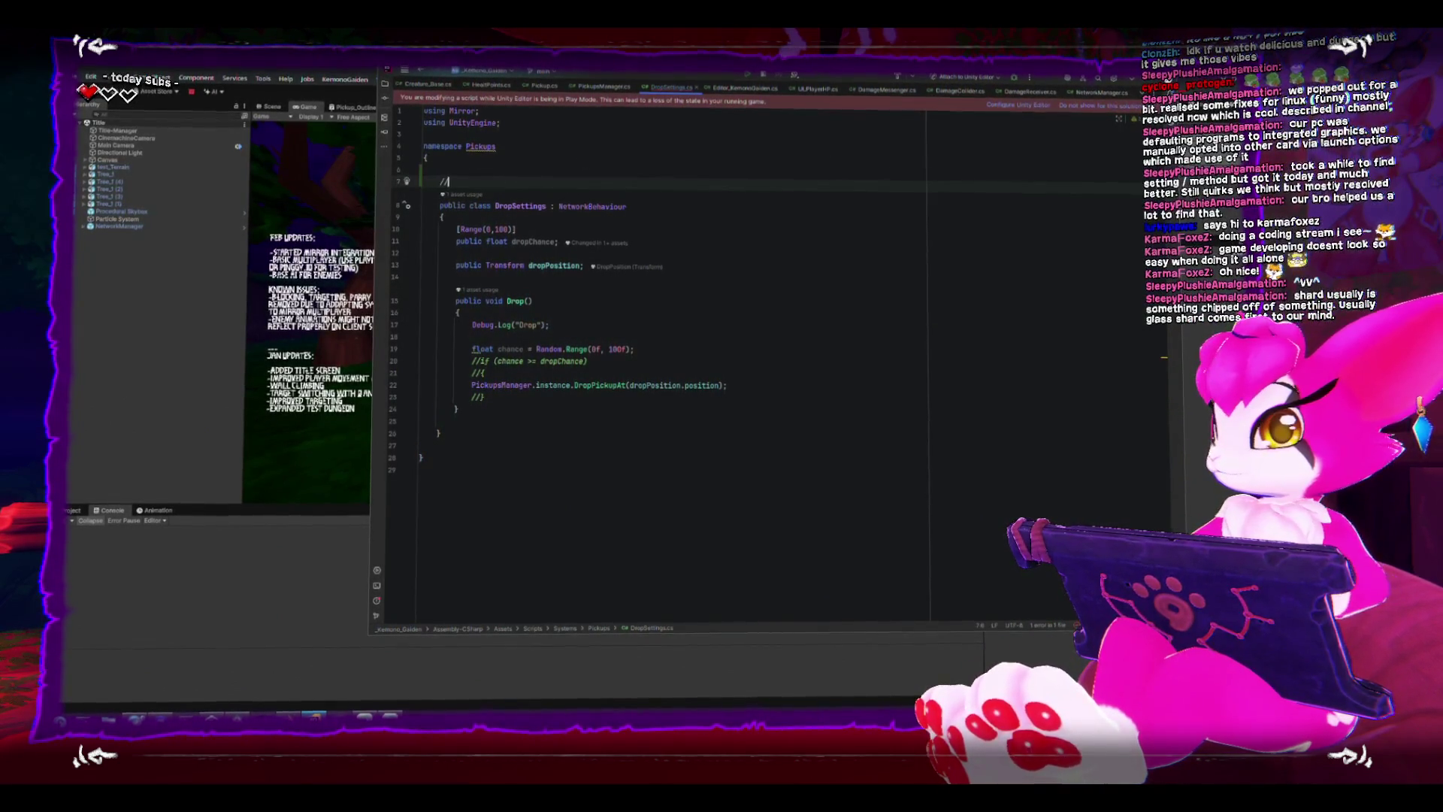
pyautogui.write('//this component')
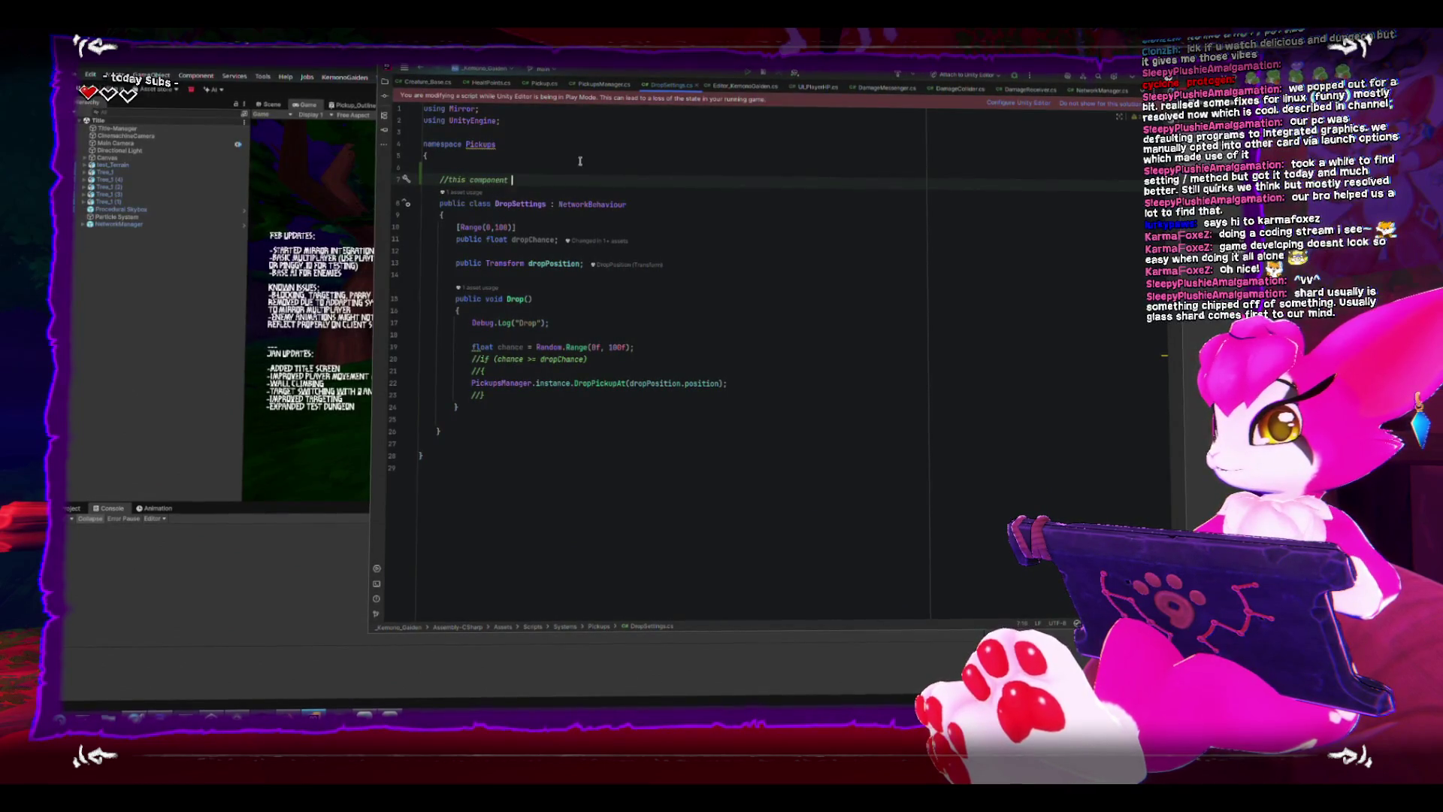
pyautogui.write('ed to any creature or ob')
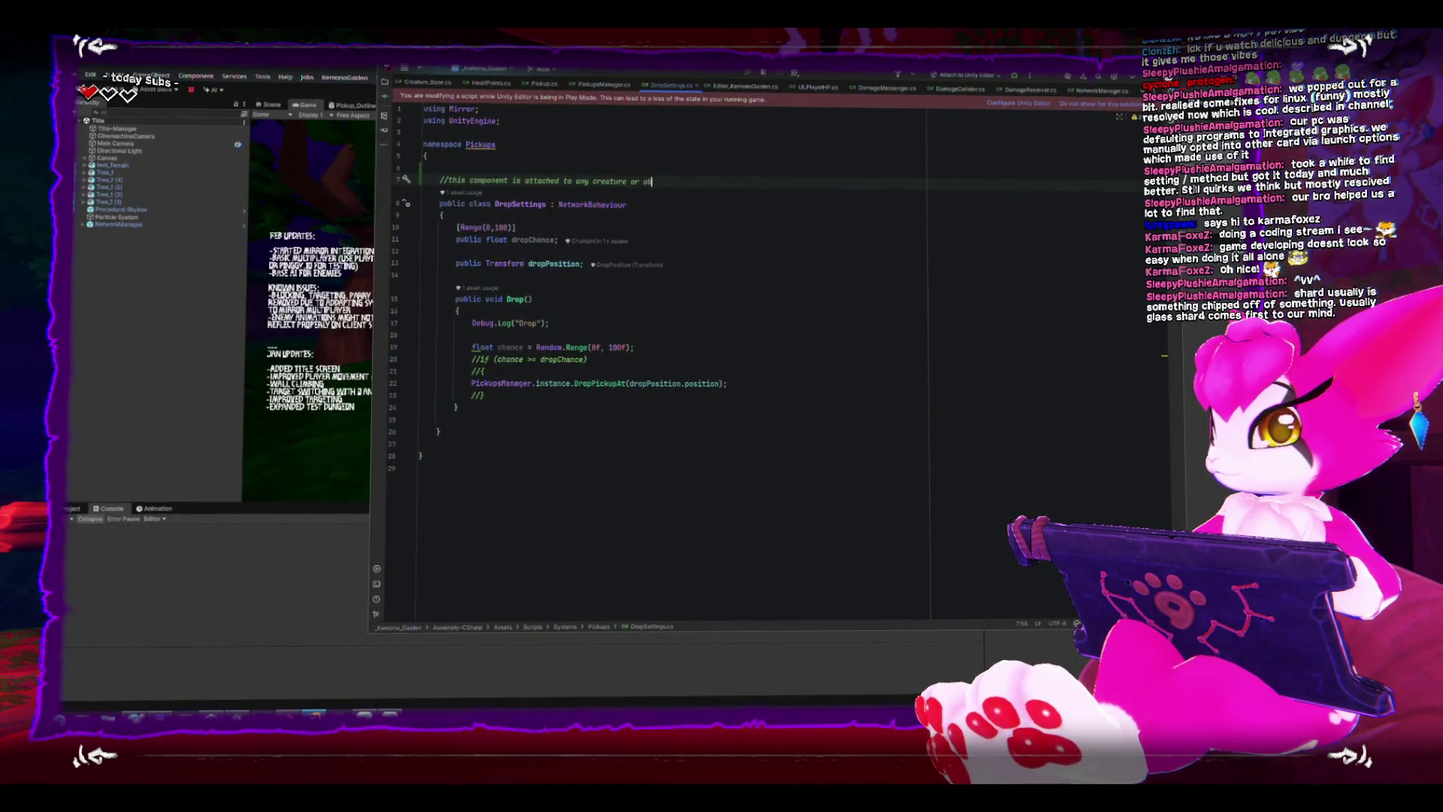
pyautogui.write('shoudl')
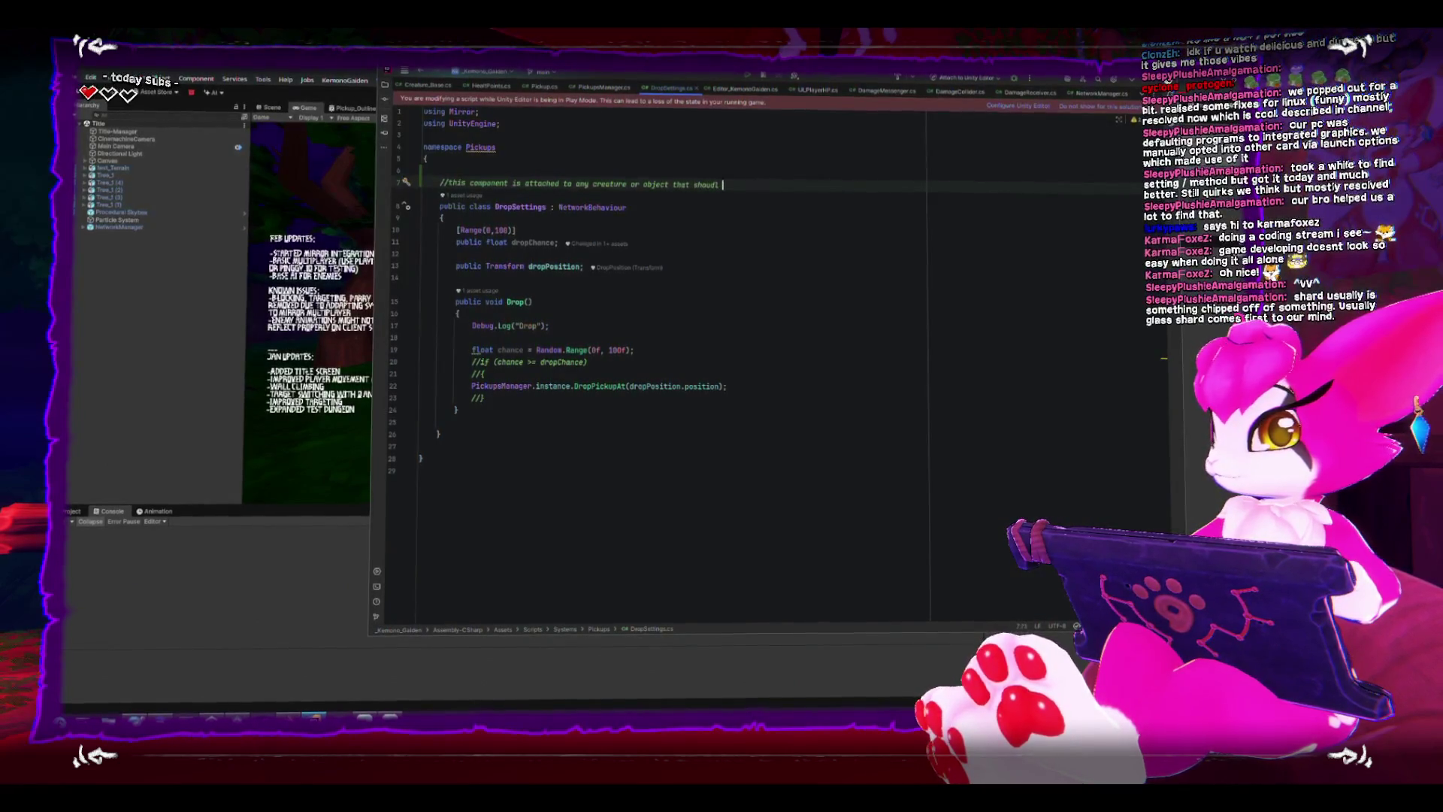
pyautogui.write('p things')
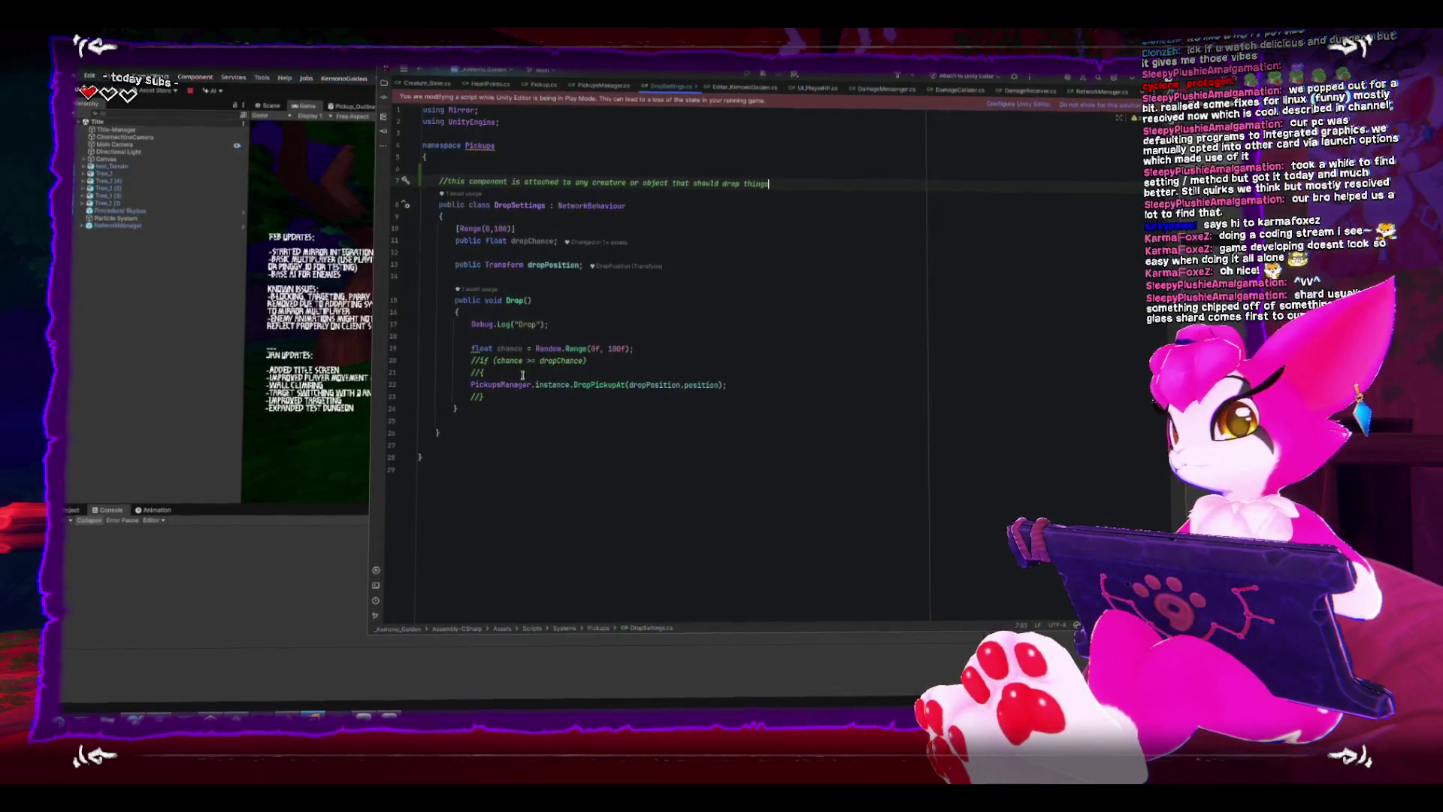
# Uncomment the dropChance check and its braces in DropSettings.
pyautogui.click(473, 358)
pyautogui.press('Delete')
pyautogui.press('Delete')
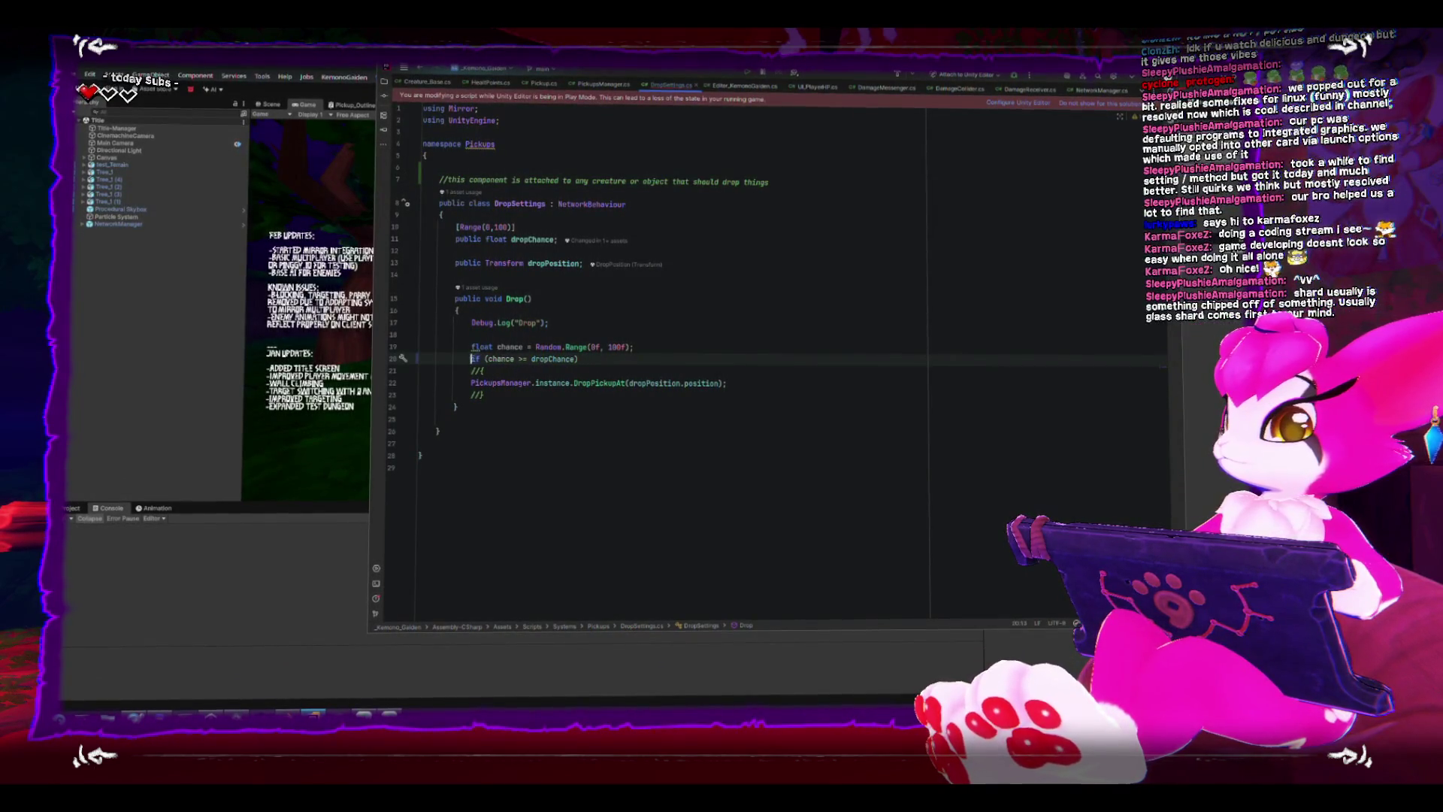
pyautogui.press('Down')
pyautogui.press('Delete')
pyautogui.press('Delete')
pyautogui.press('Down')
pyautogui.press('Down')
pyautogui.press('Delete')
pyautogui.press('Delete')
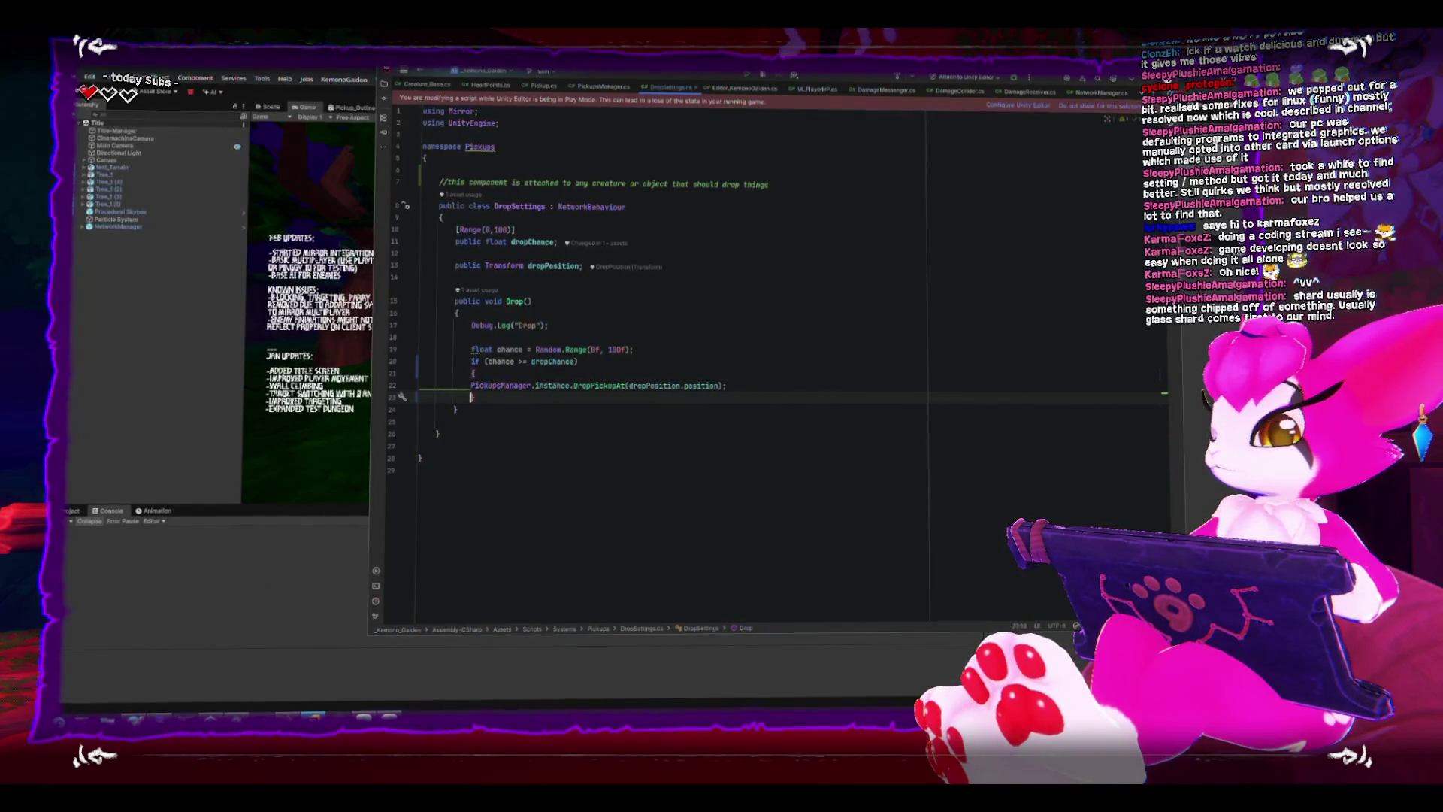
pyautogui.press('Down')
pyautogui.press('Down')
# Indent the DropPickupAt call inside the check and return to the Unity editor.
pyautogui.press('Up')
pyautogui.press('Up')
pyautogui.press('Up')
pyautogui.press('Tab')
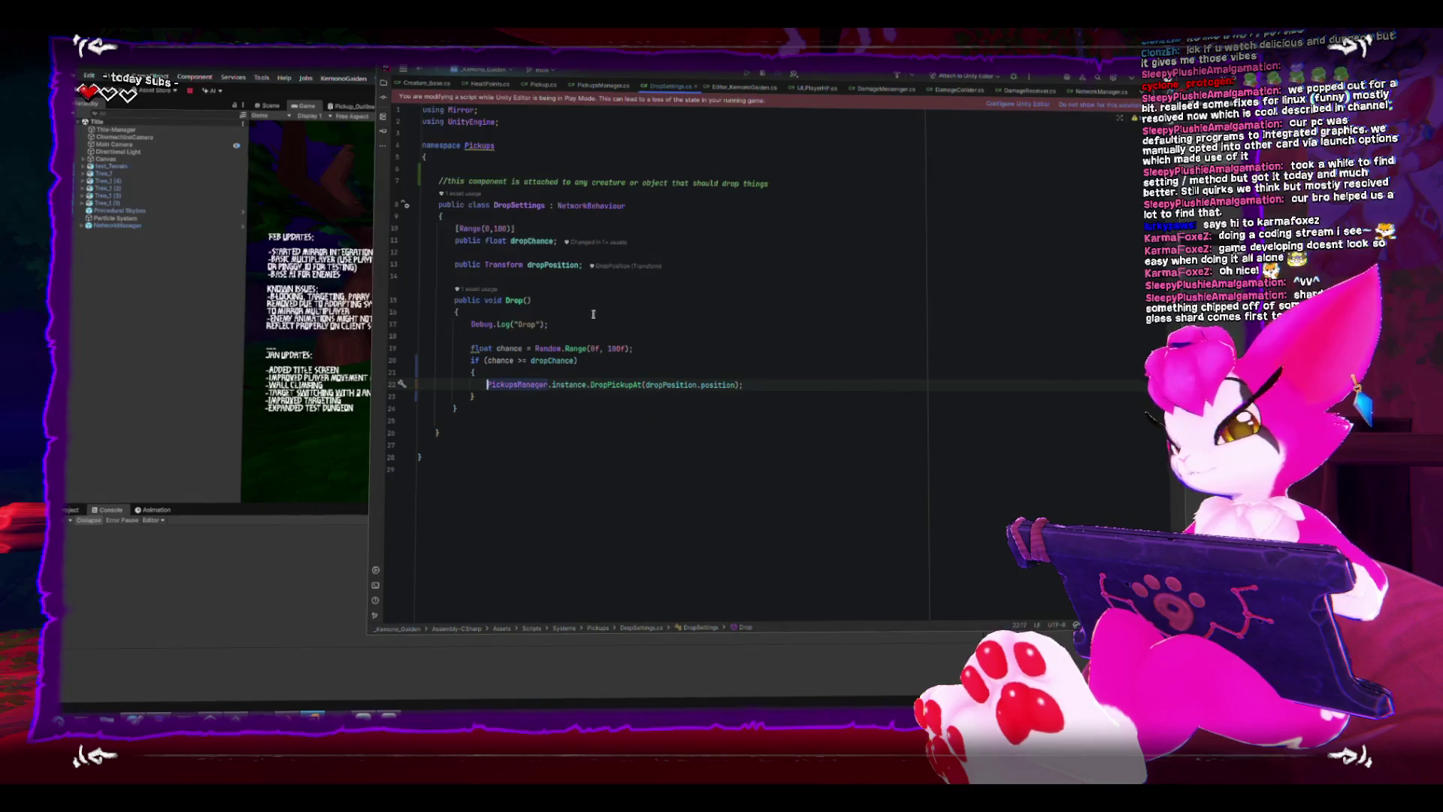
pyautogui.moveTo(474, 346); pyautogui.dragTo(570, 347)
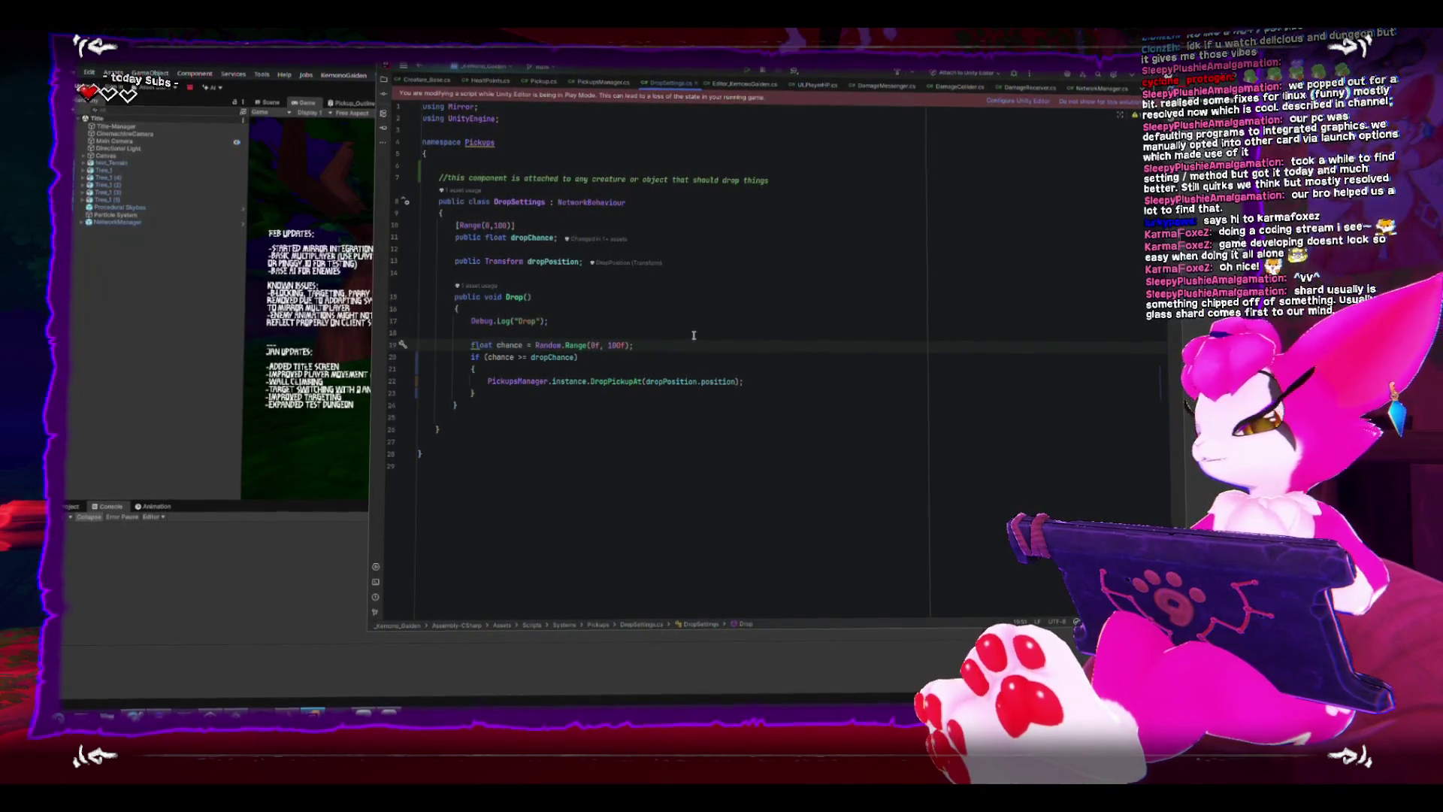
pyautogui.click(152, 311)
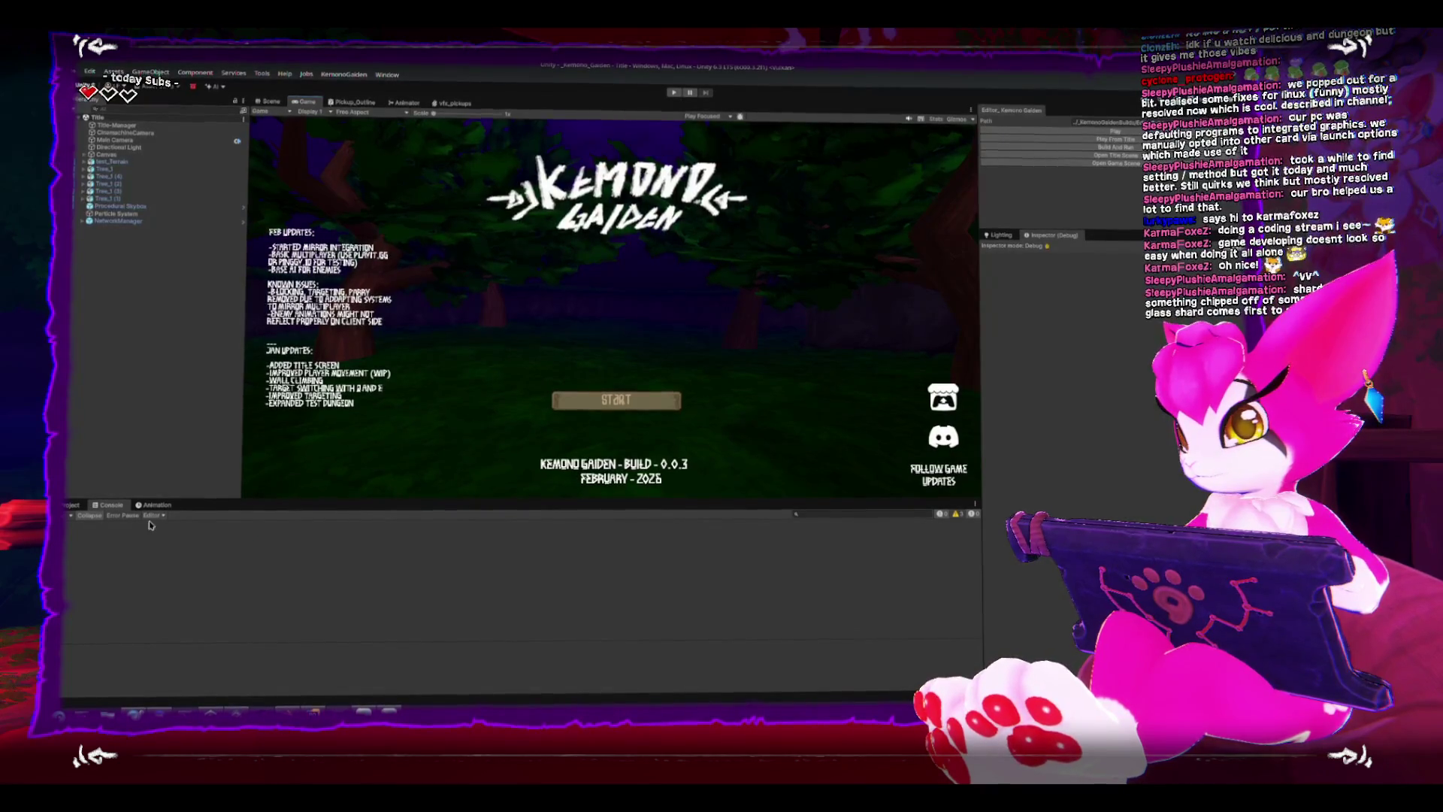
# Open GameScene from Assets/Scenes so the tunnel level replaces the title screen.
pyautogui.click(70, 505)
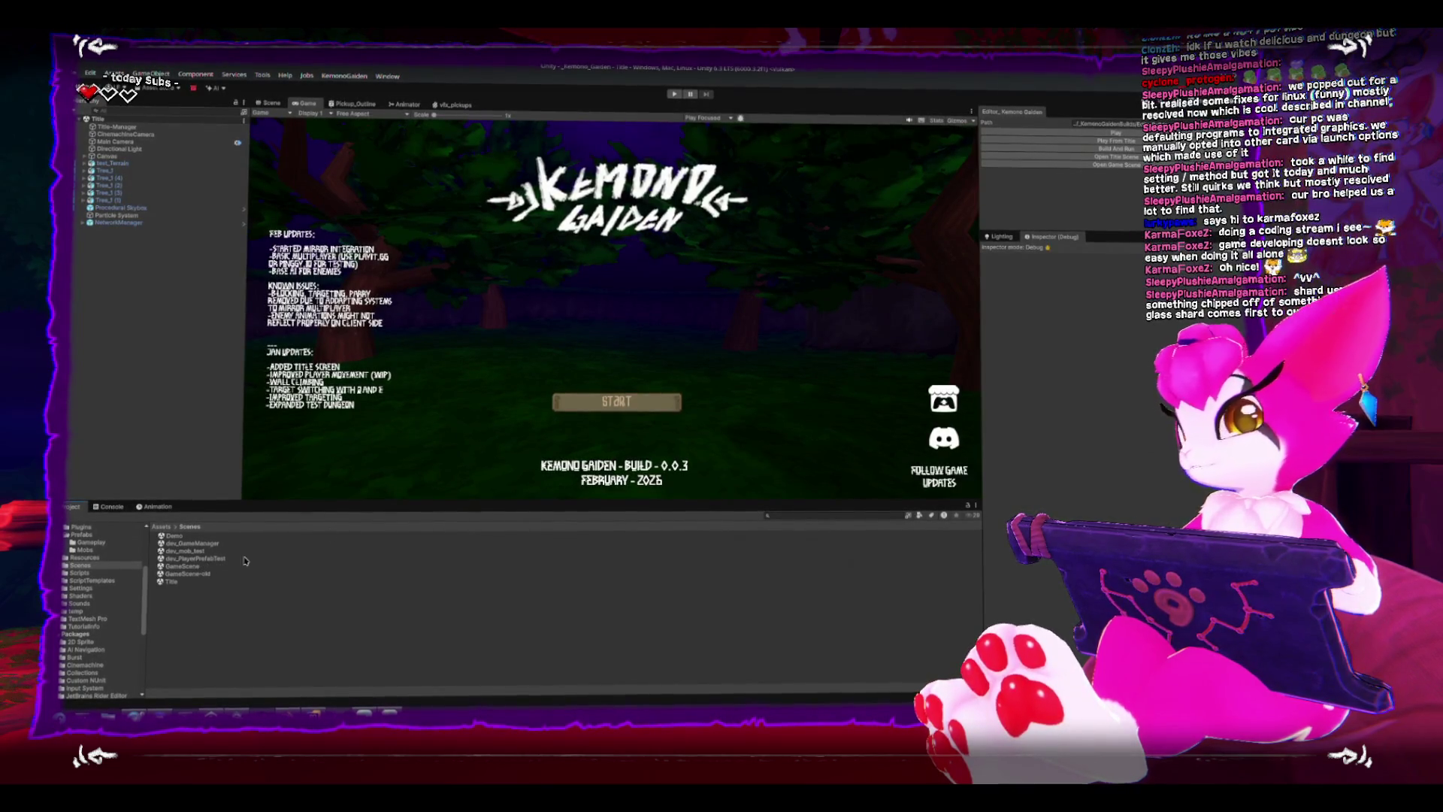
pyautogui.click(617, 402)
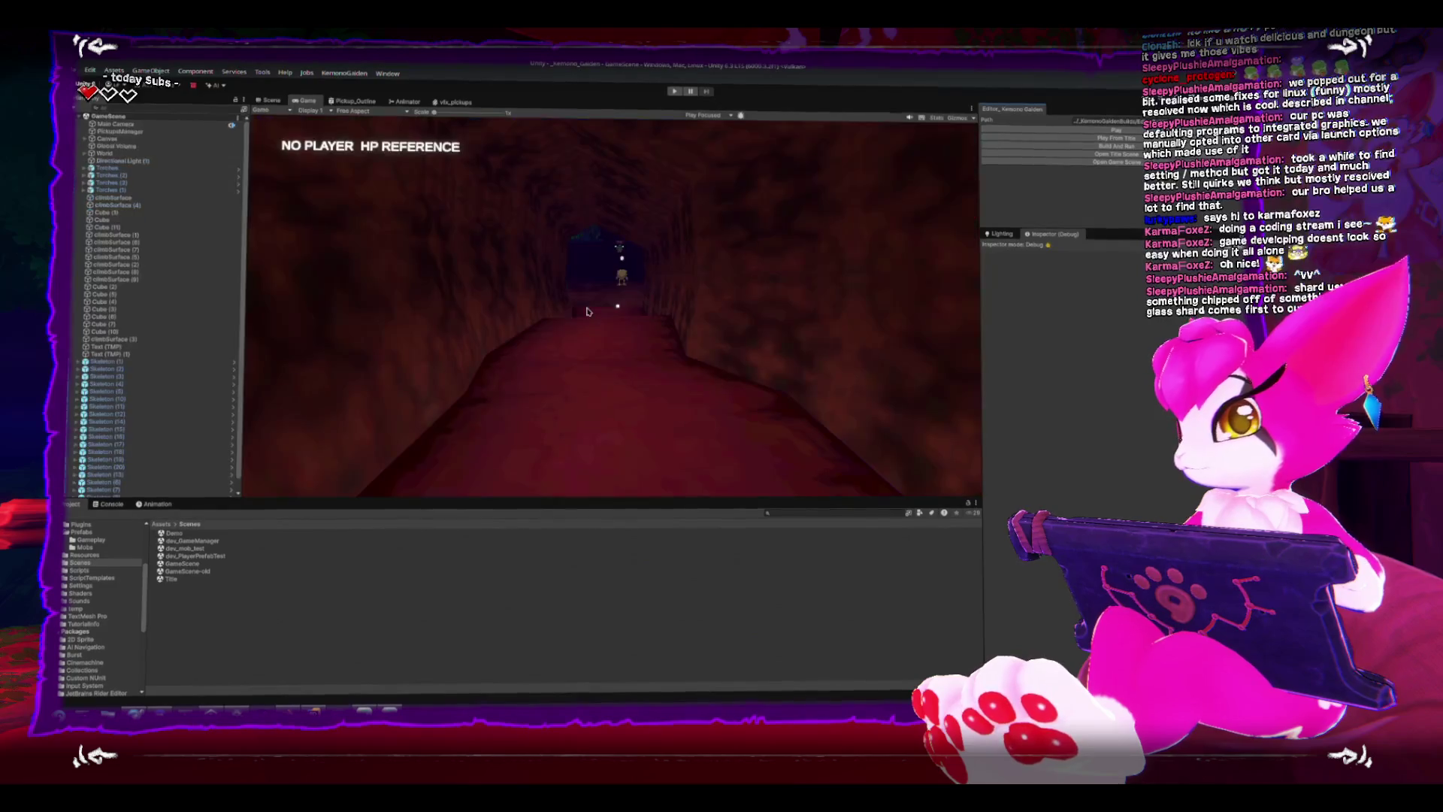
# Select Skeleton (4) in the Scene view and return the Inspector from Debug to Normal mode.
pyautogui.hotkey('ctrl', '1')
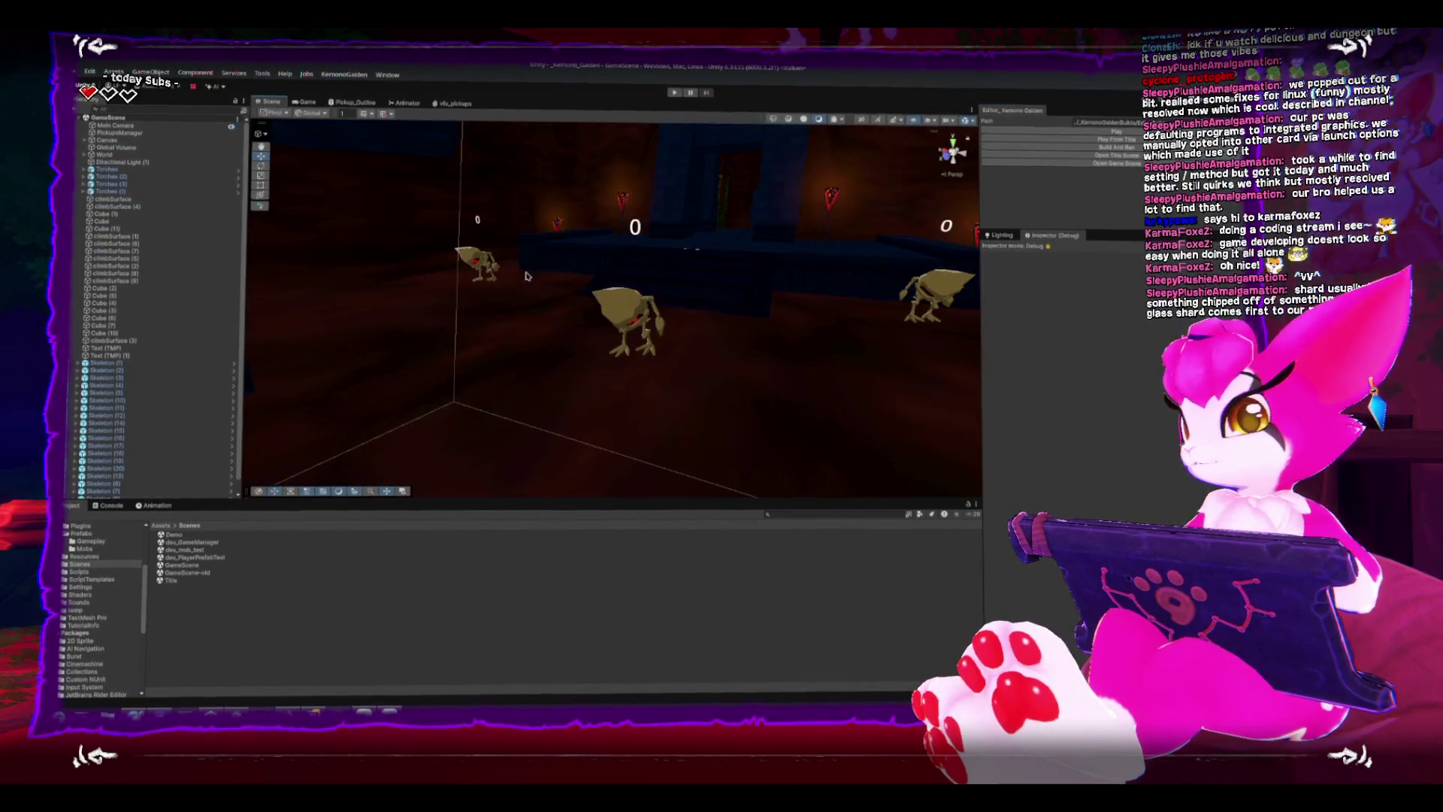
pyautogui.click(629, 319)
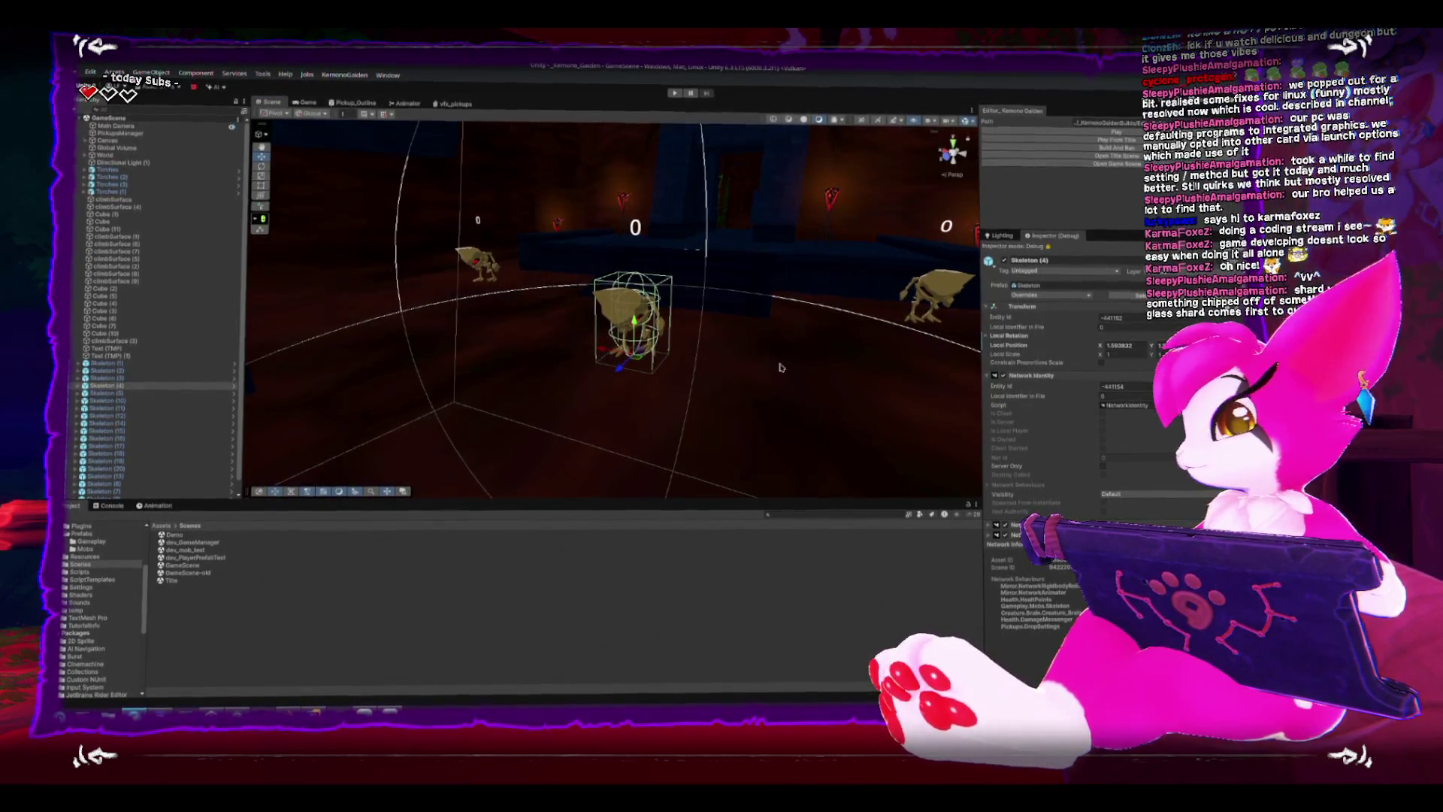
pyautogui.scroll(-3, 1052, 379)
pyautogui.scroll(-3, 1053, 380)
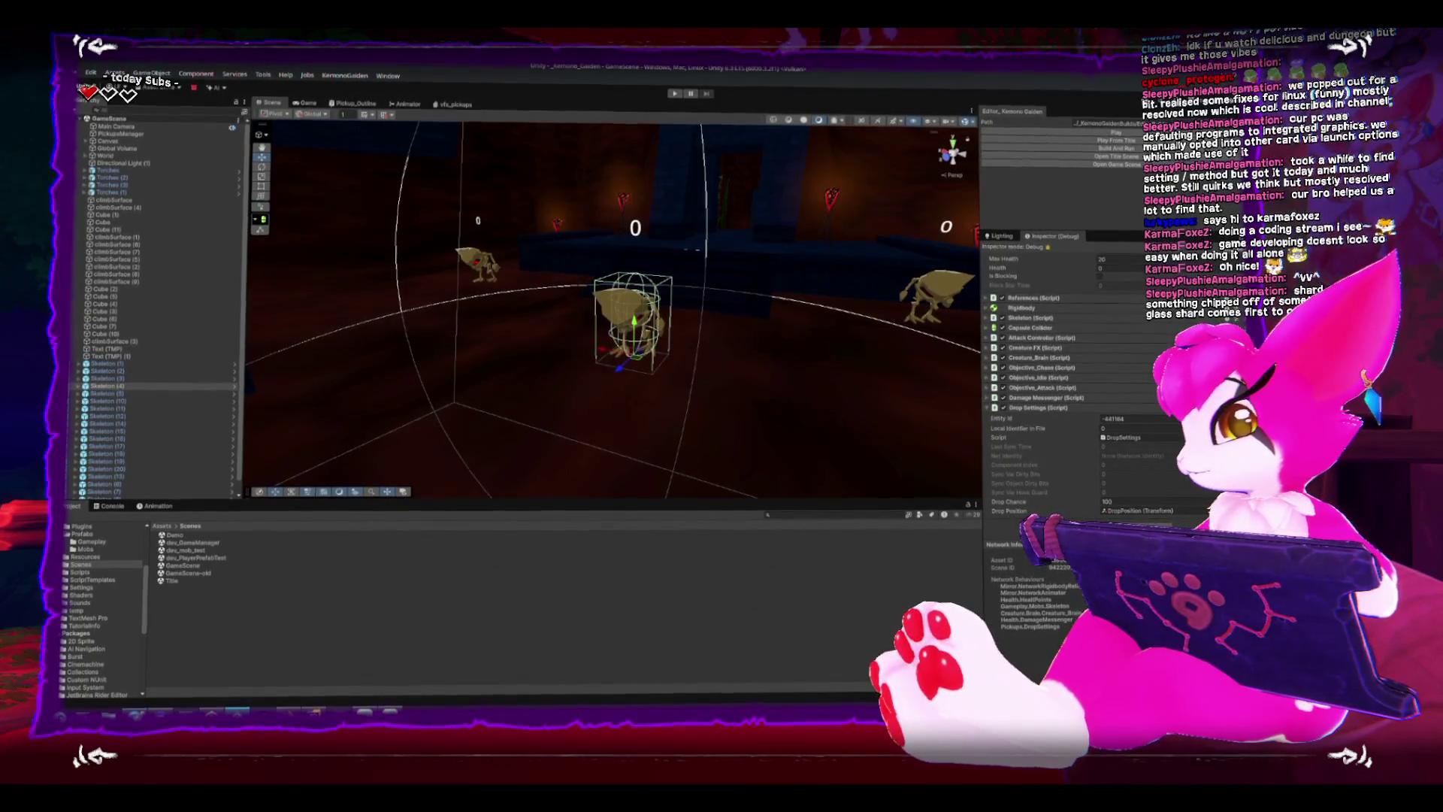
pyautogui.click(1134, 235)
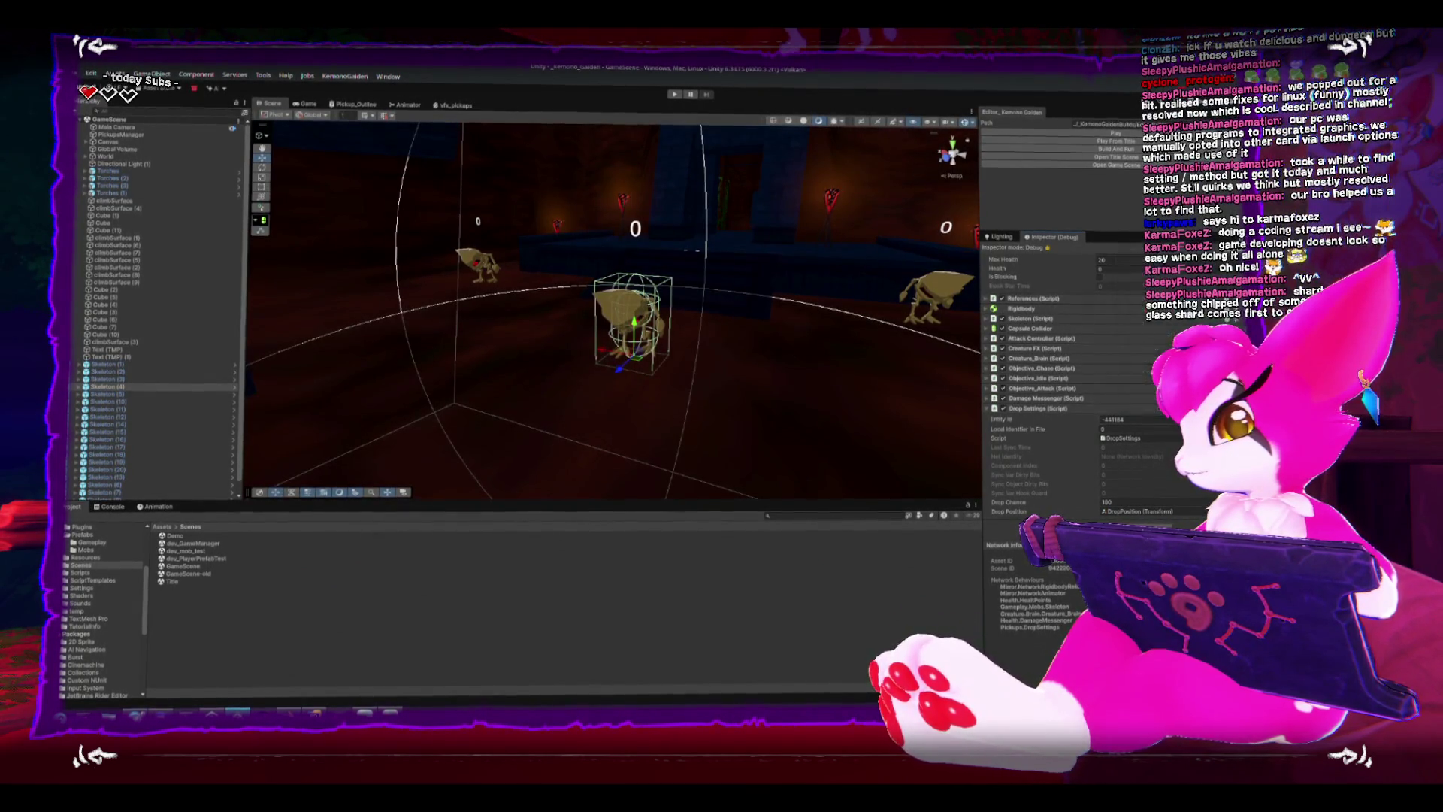
pyautogui.click(1131, 271)
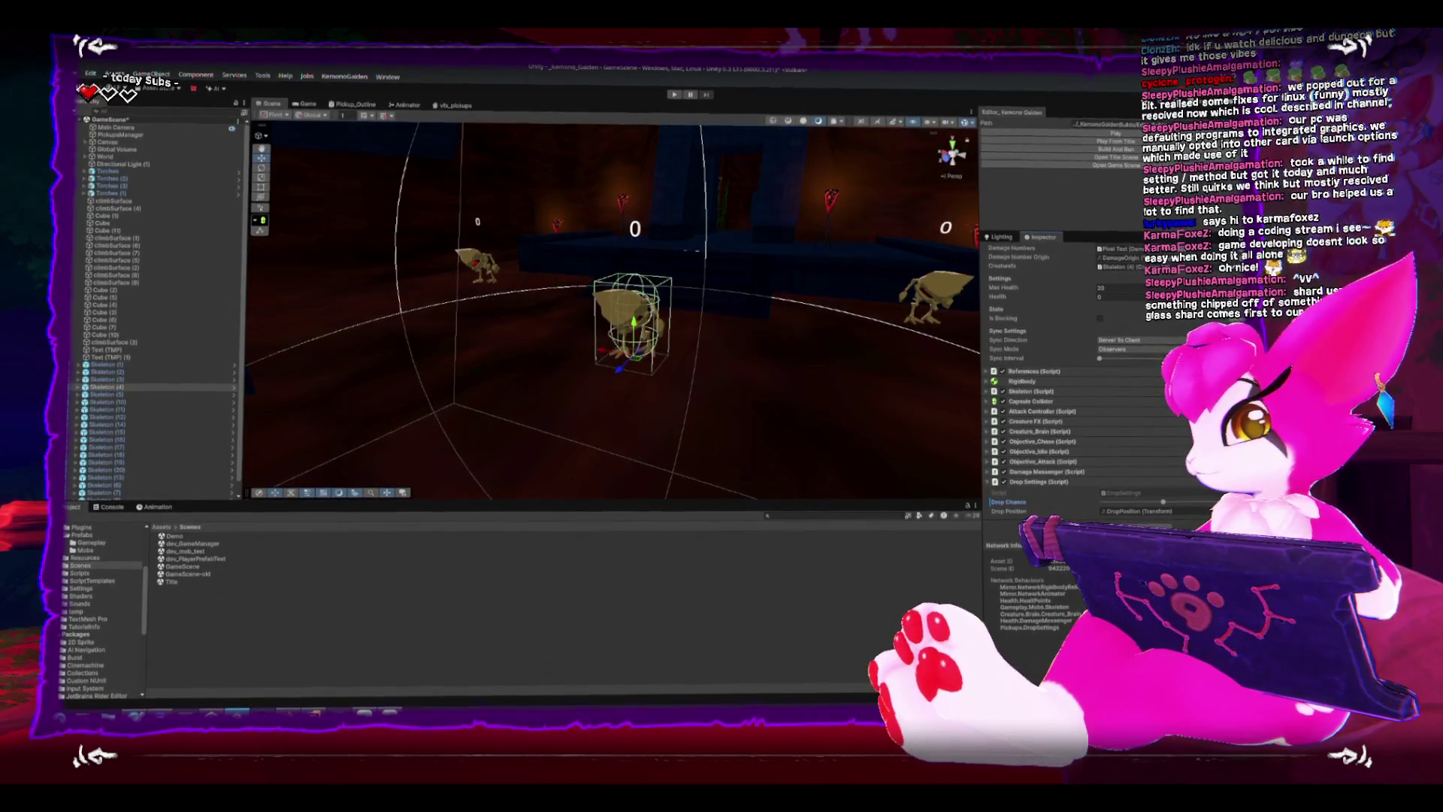
pyautogui.scroll(3, 1035, 326)
pyautogui.scroll(3, 1041, 323)
pyautogui.scroll(3, 1044, 322)
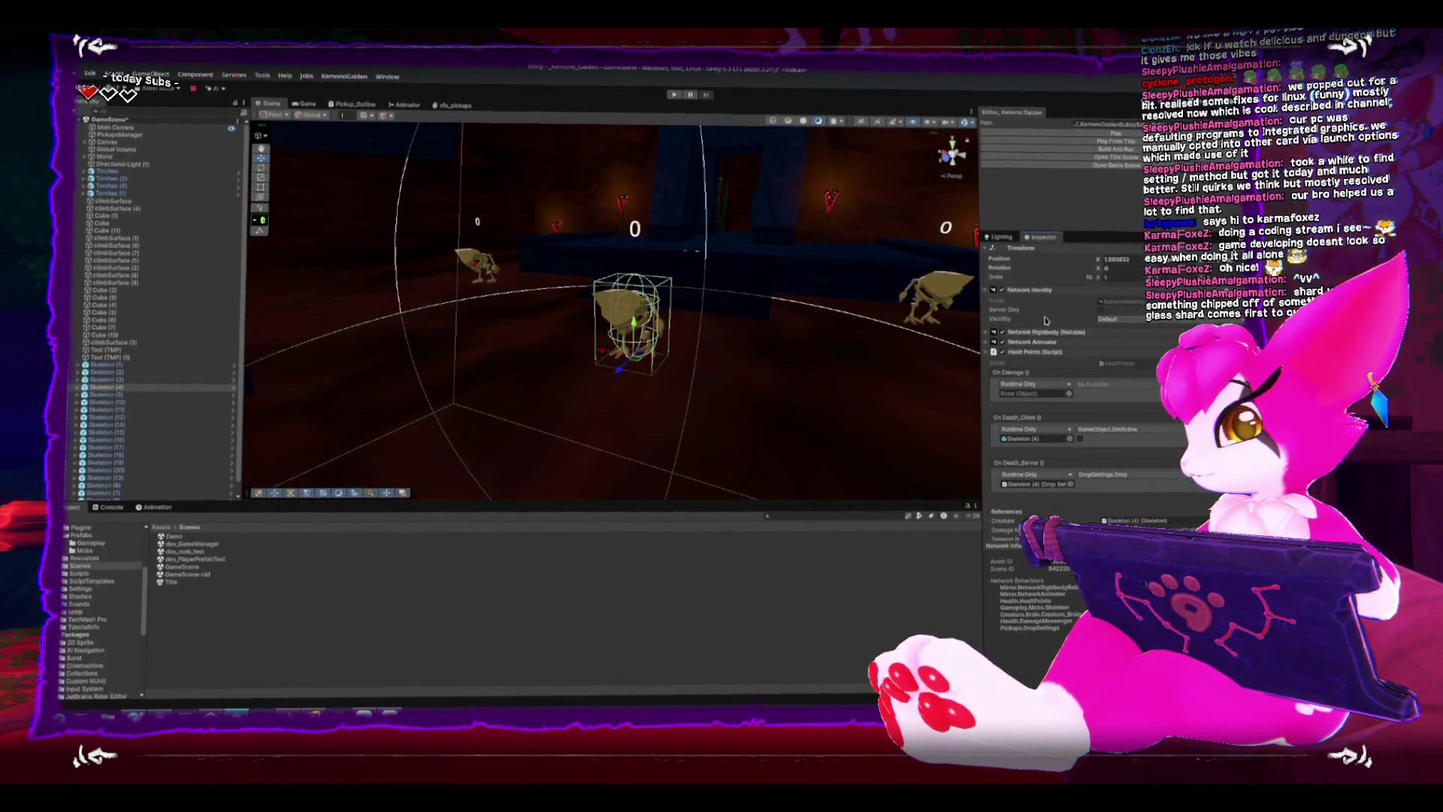
# Apply all of Skeleton (4)'s overrides, including Drop Settings, to the skeleton prefab.
pyautogui.click(1082, 282)
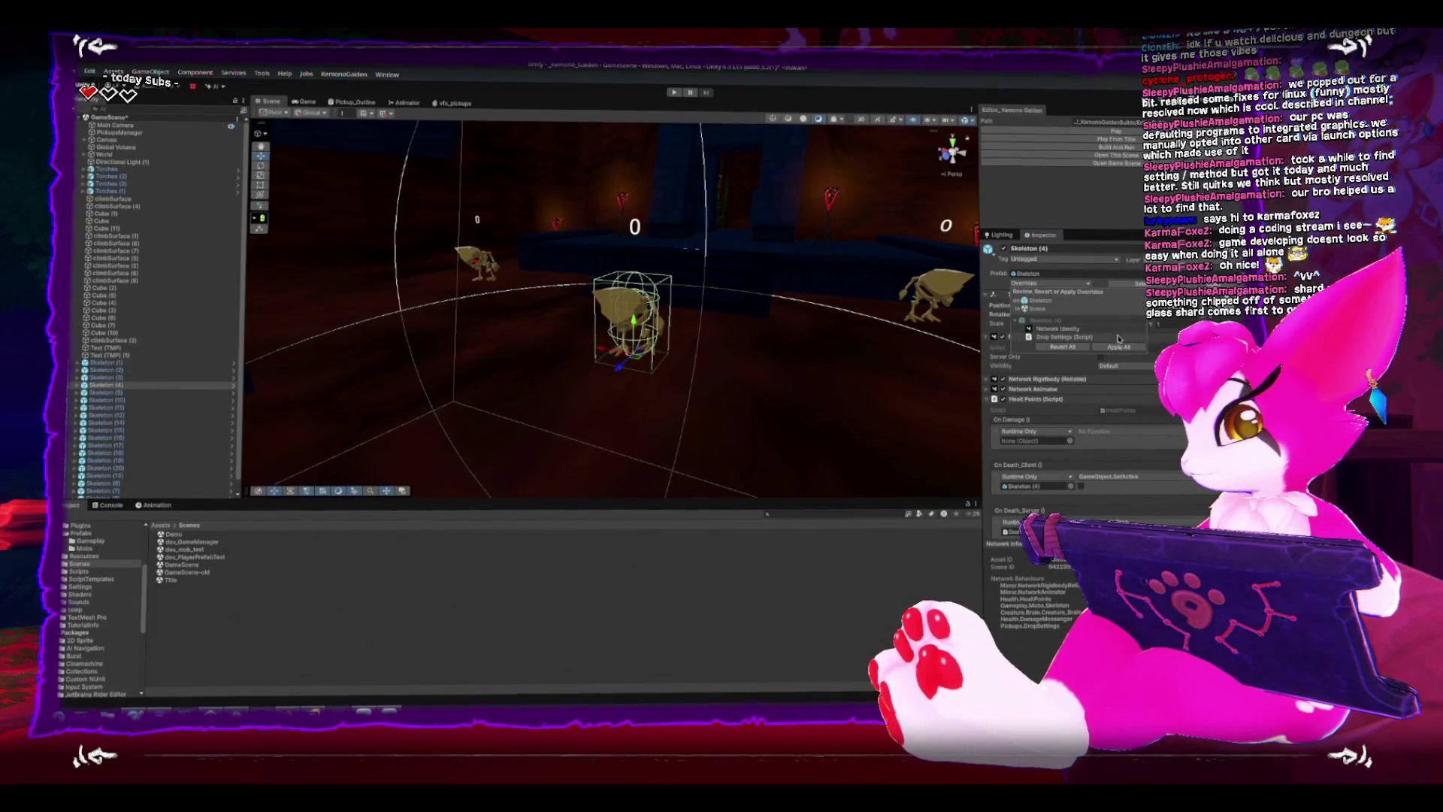
pyautogui.click(1122, 348)
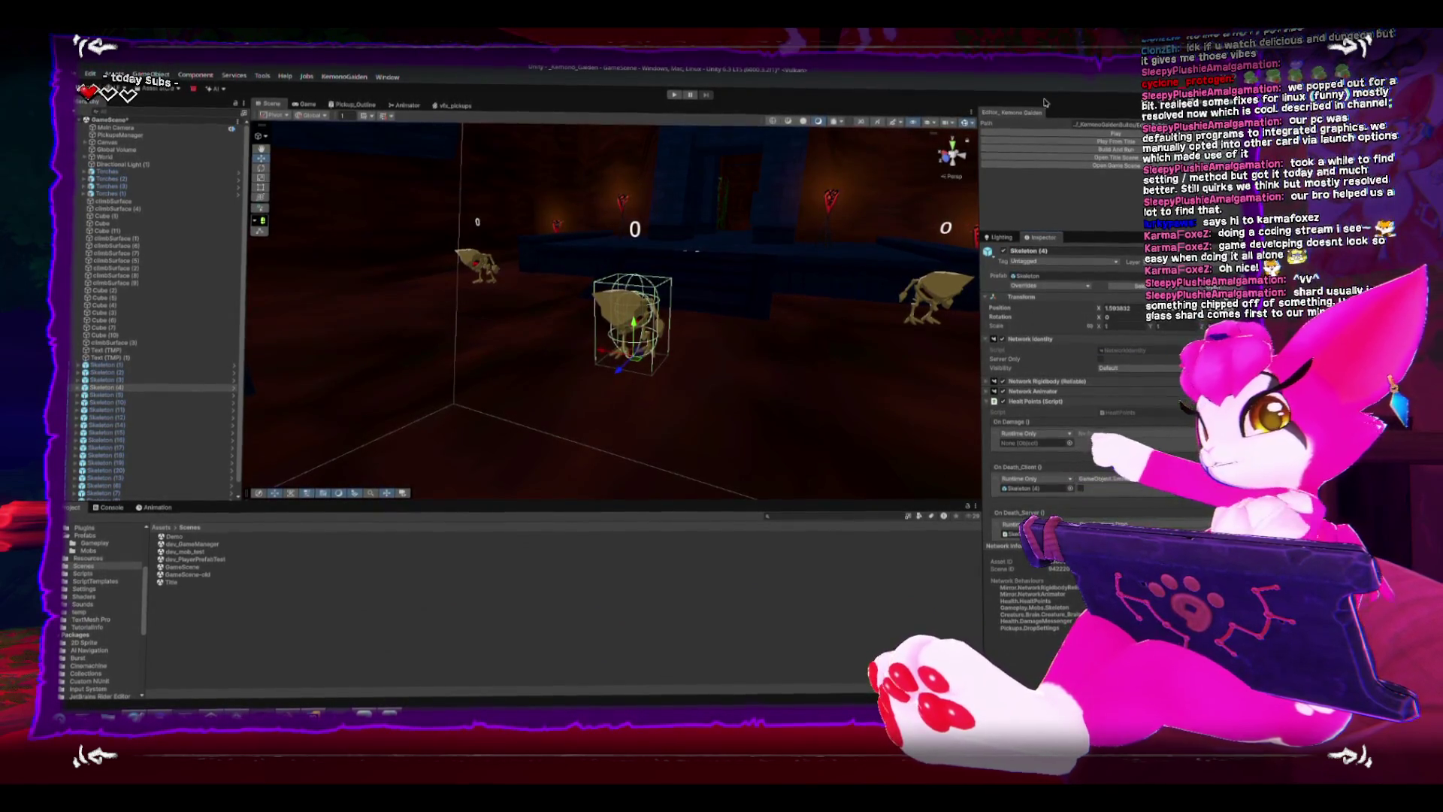
# Start Play mode and cut down the skeletons in the arena with the sword.
pyautogui.hotkey('ctrl', 'p')
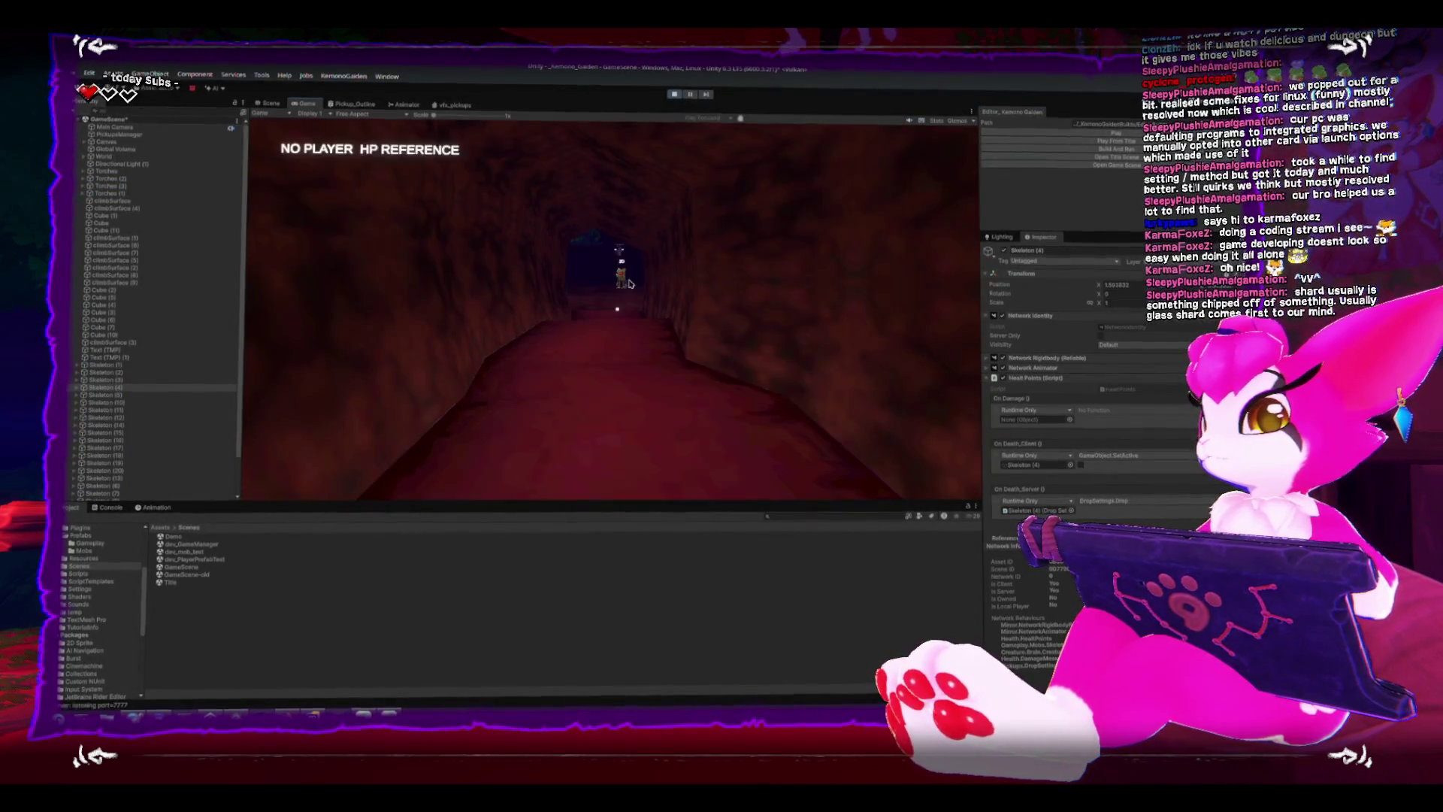
pyautogui.press('w')
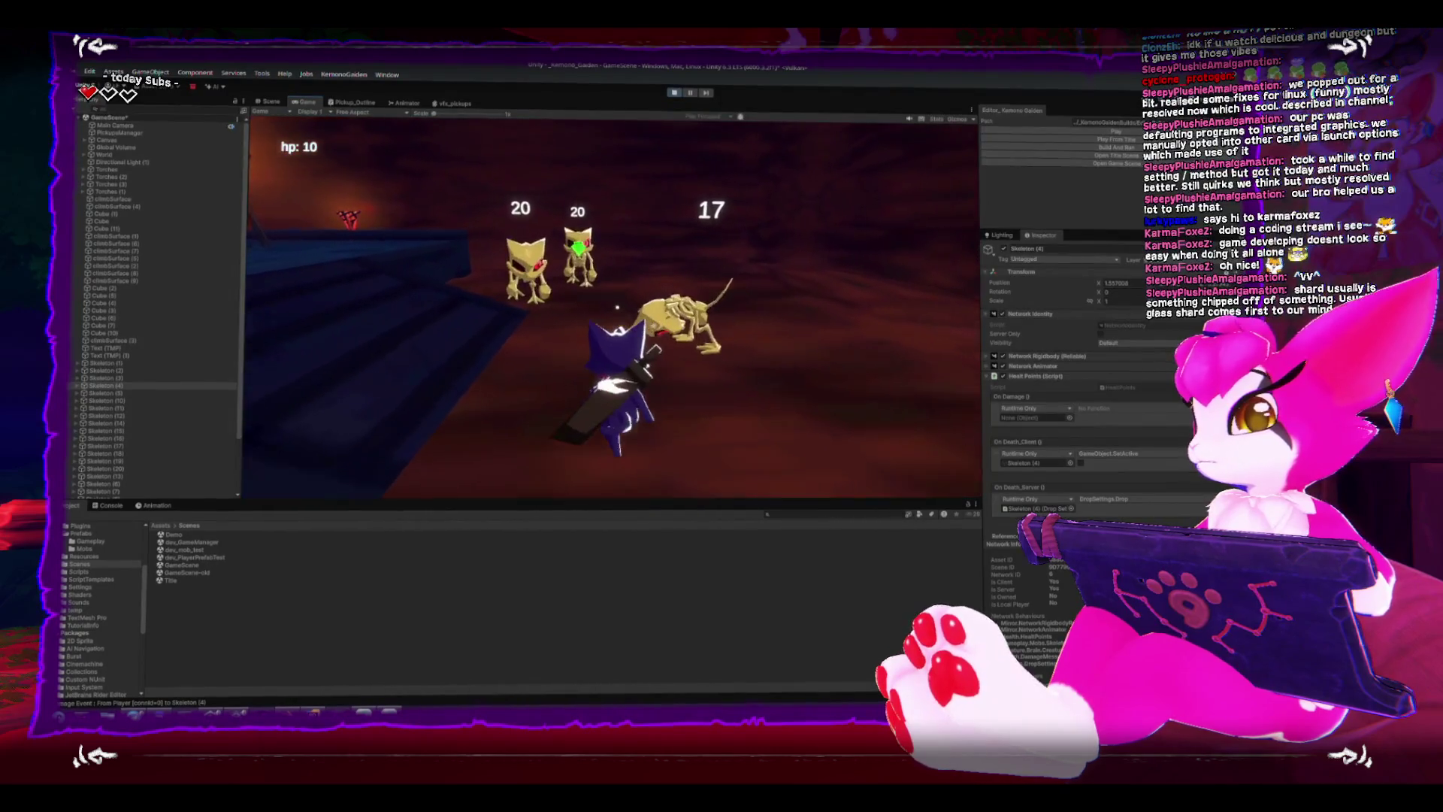
pyautogui.press('w')
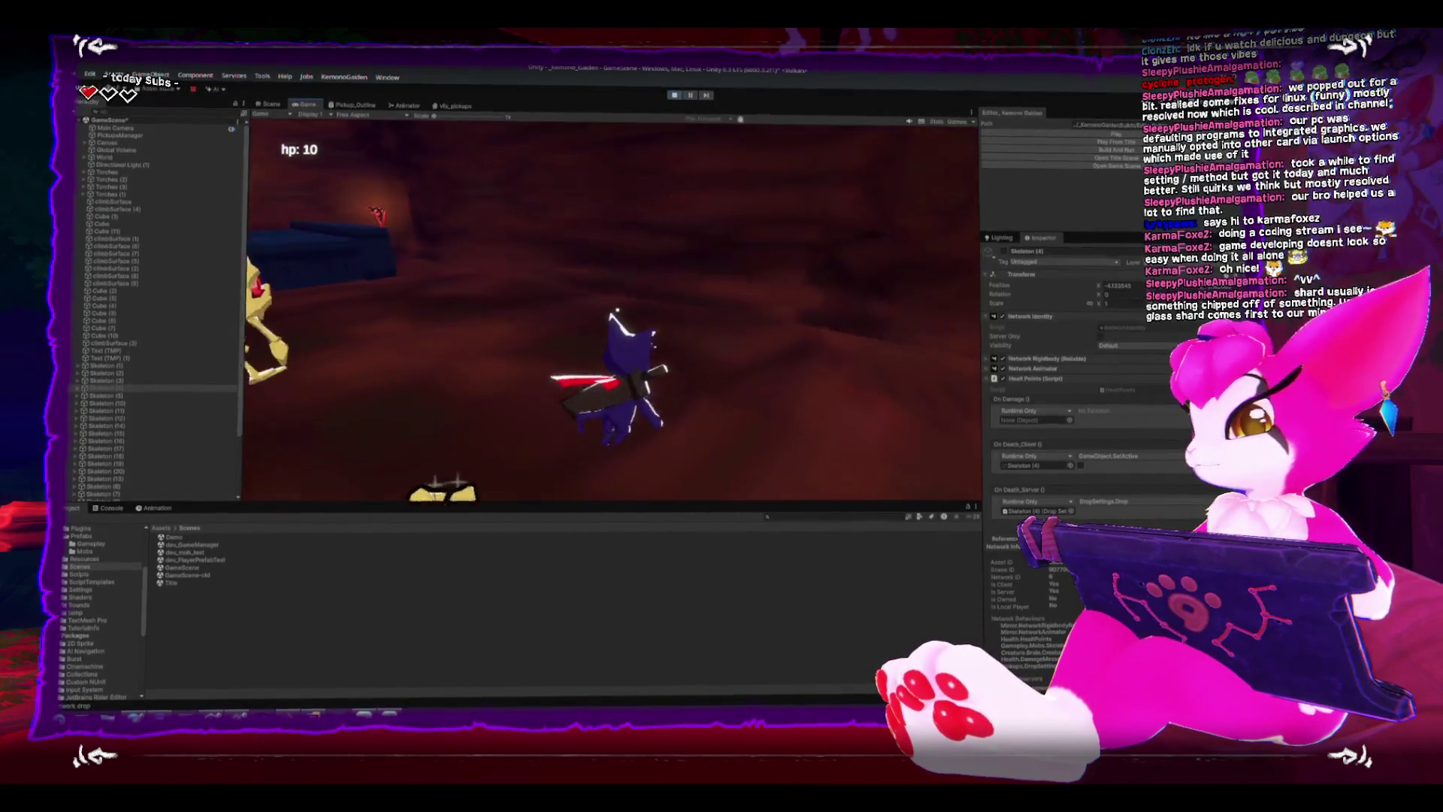
pyautogui.press('w')
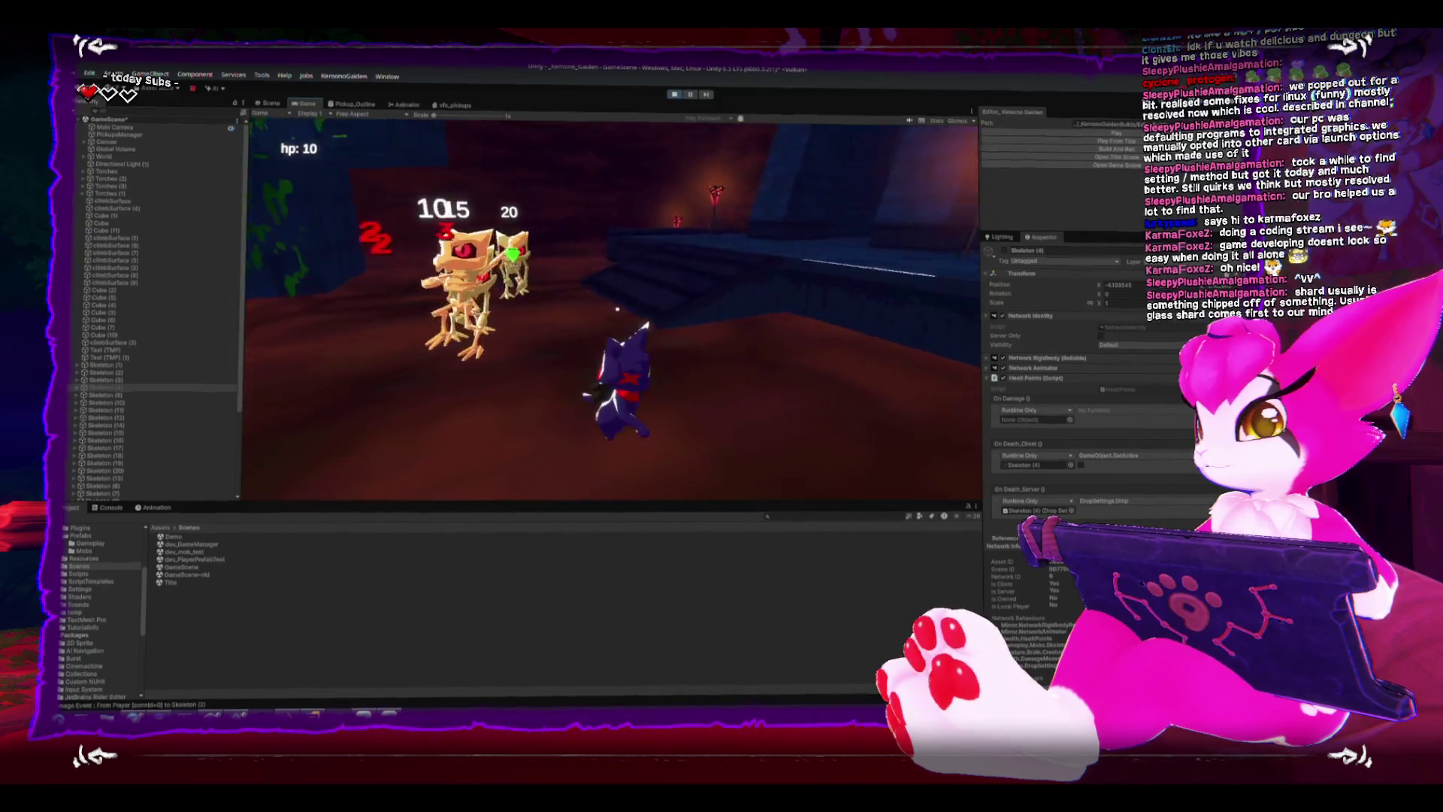
pyautogui.press('w')
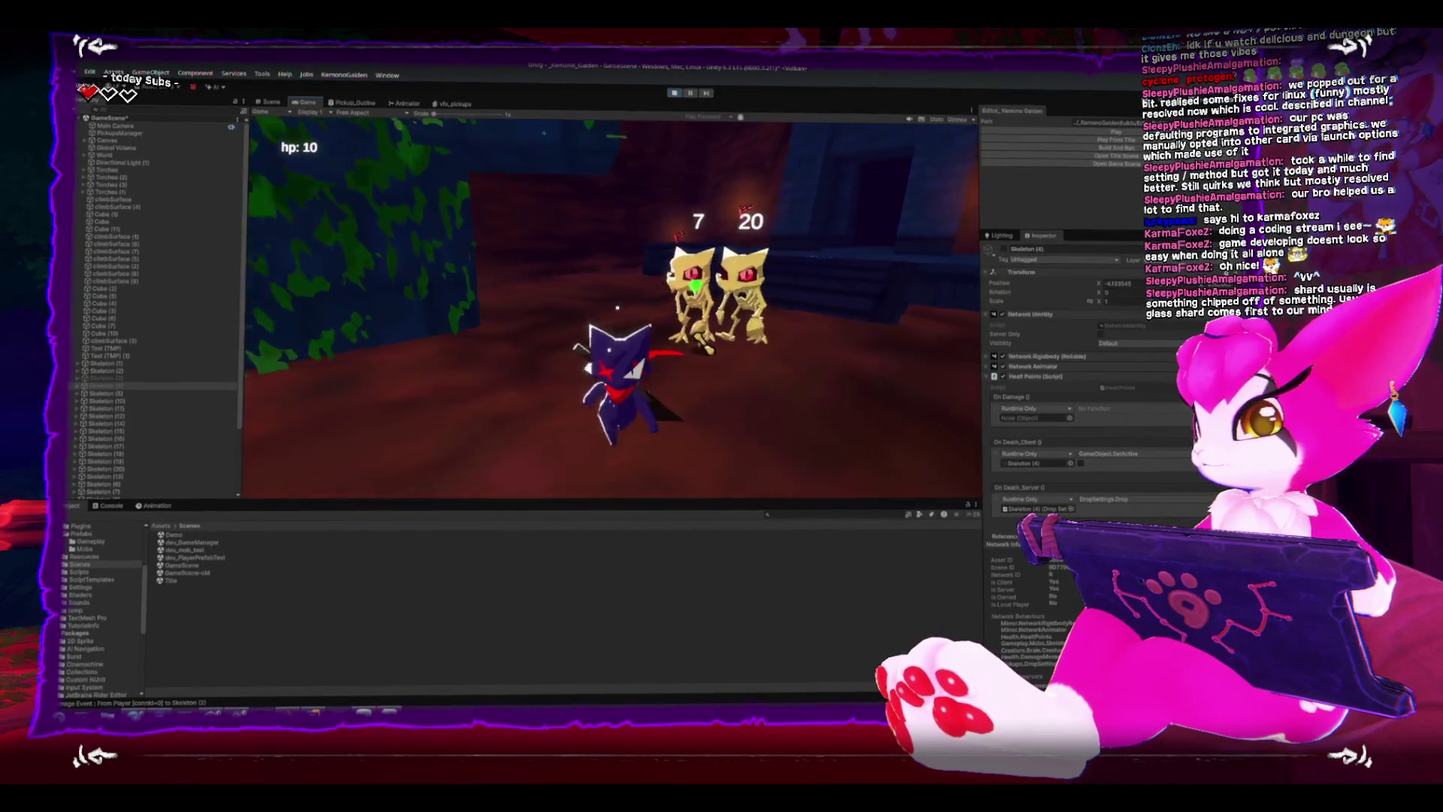
pyautogui.press('w')
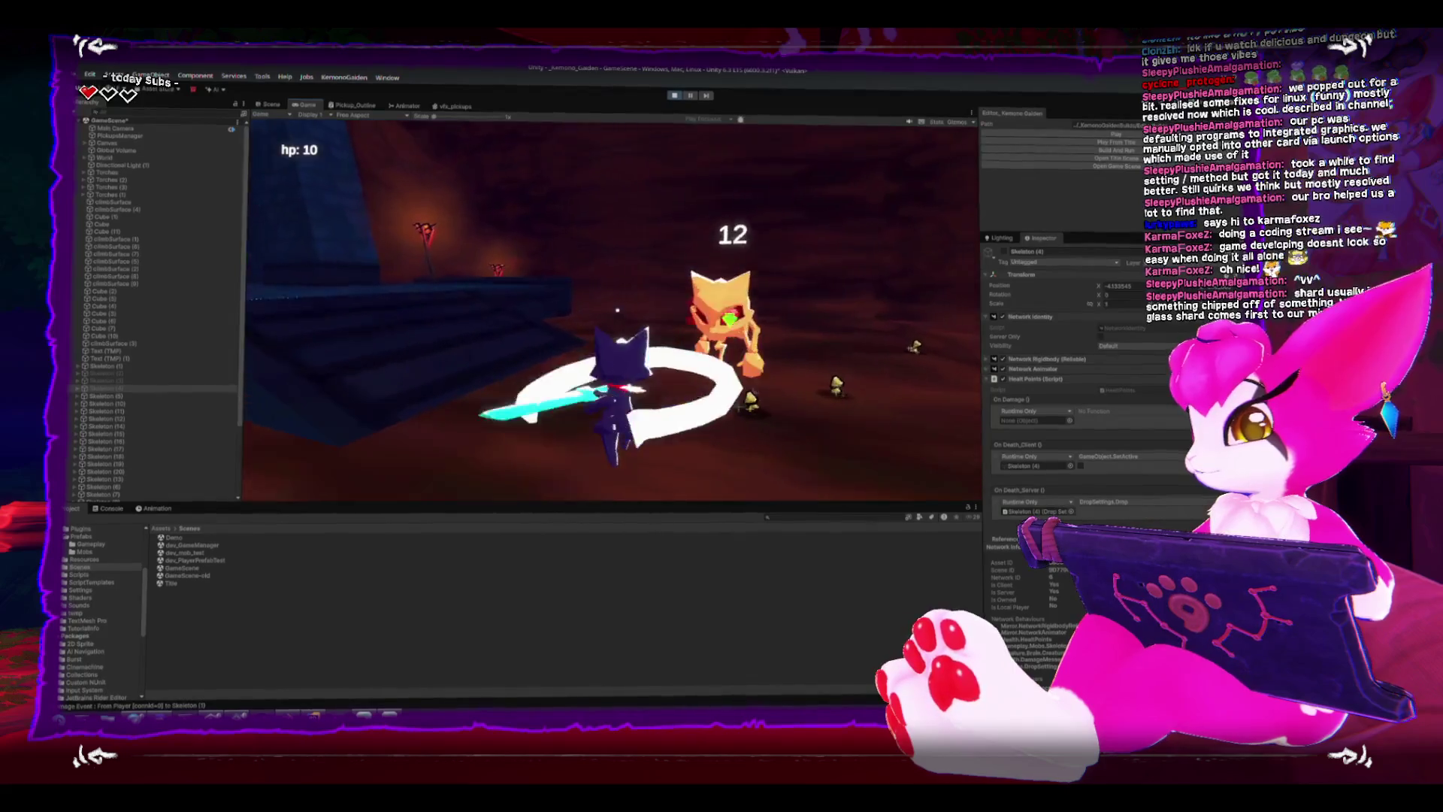
# Walk through the cave and blue doorway into the red-walled room and defeat its skeleton.
pyautogui.press('w')
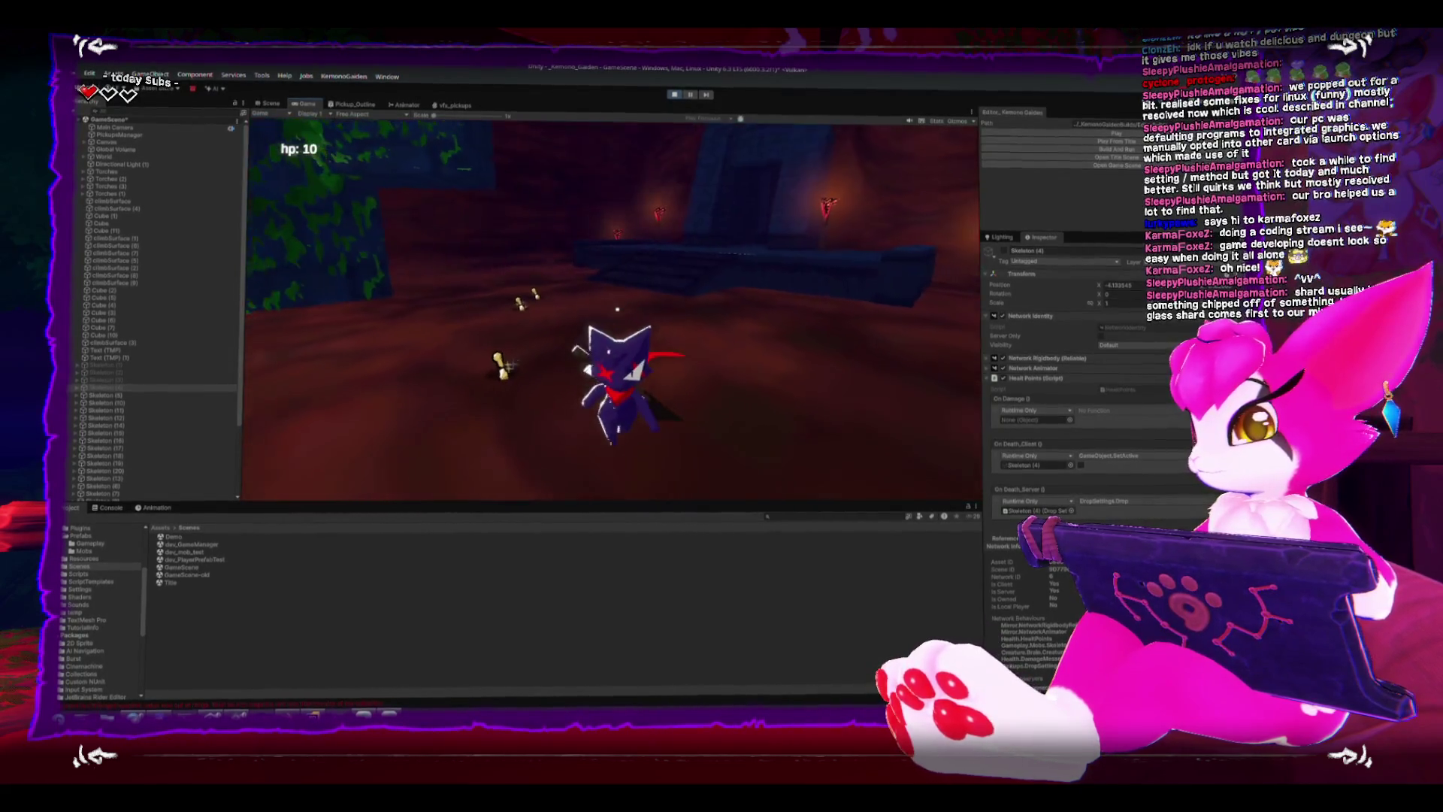
pyautogui.press('w')
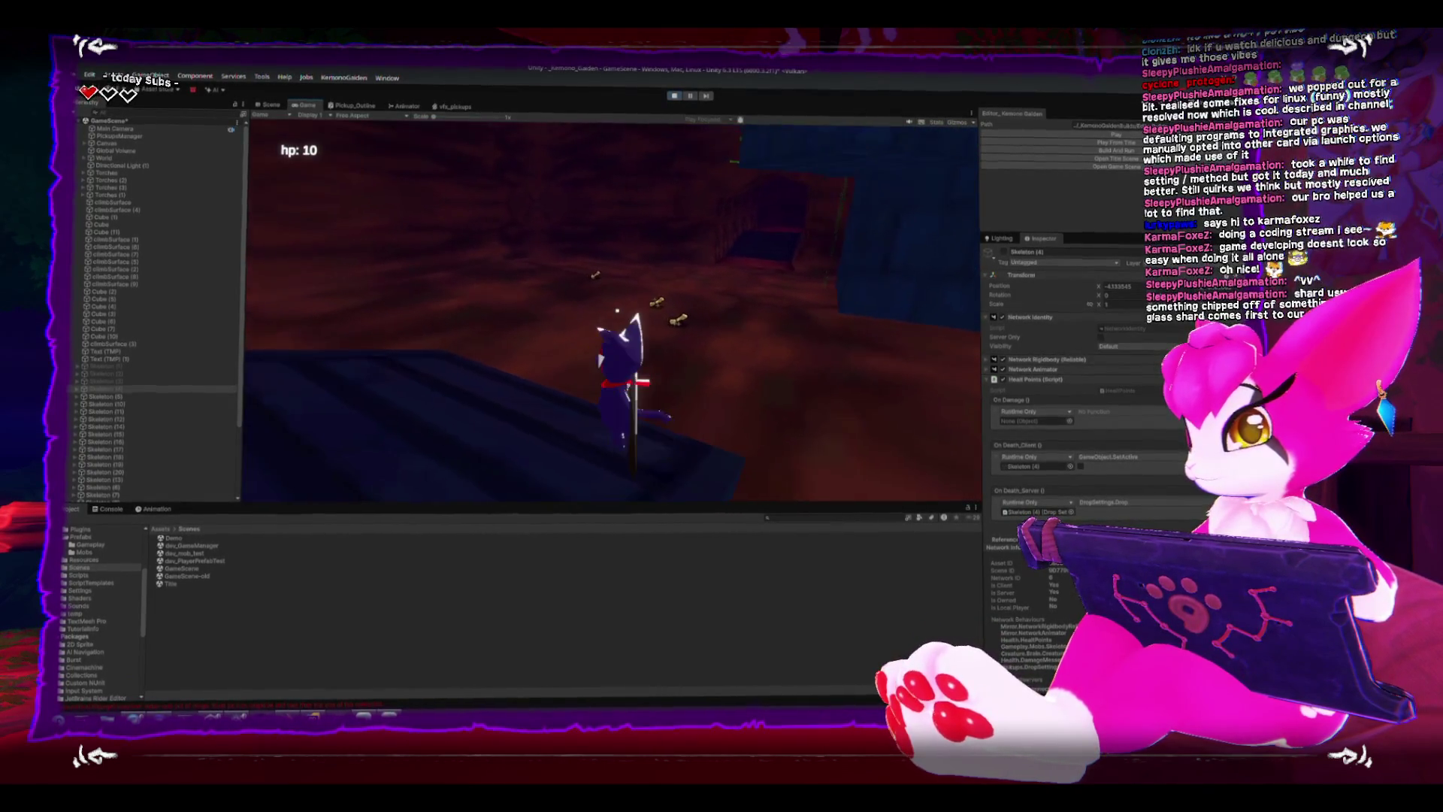
pyautogui.press('w')
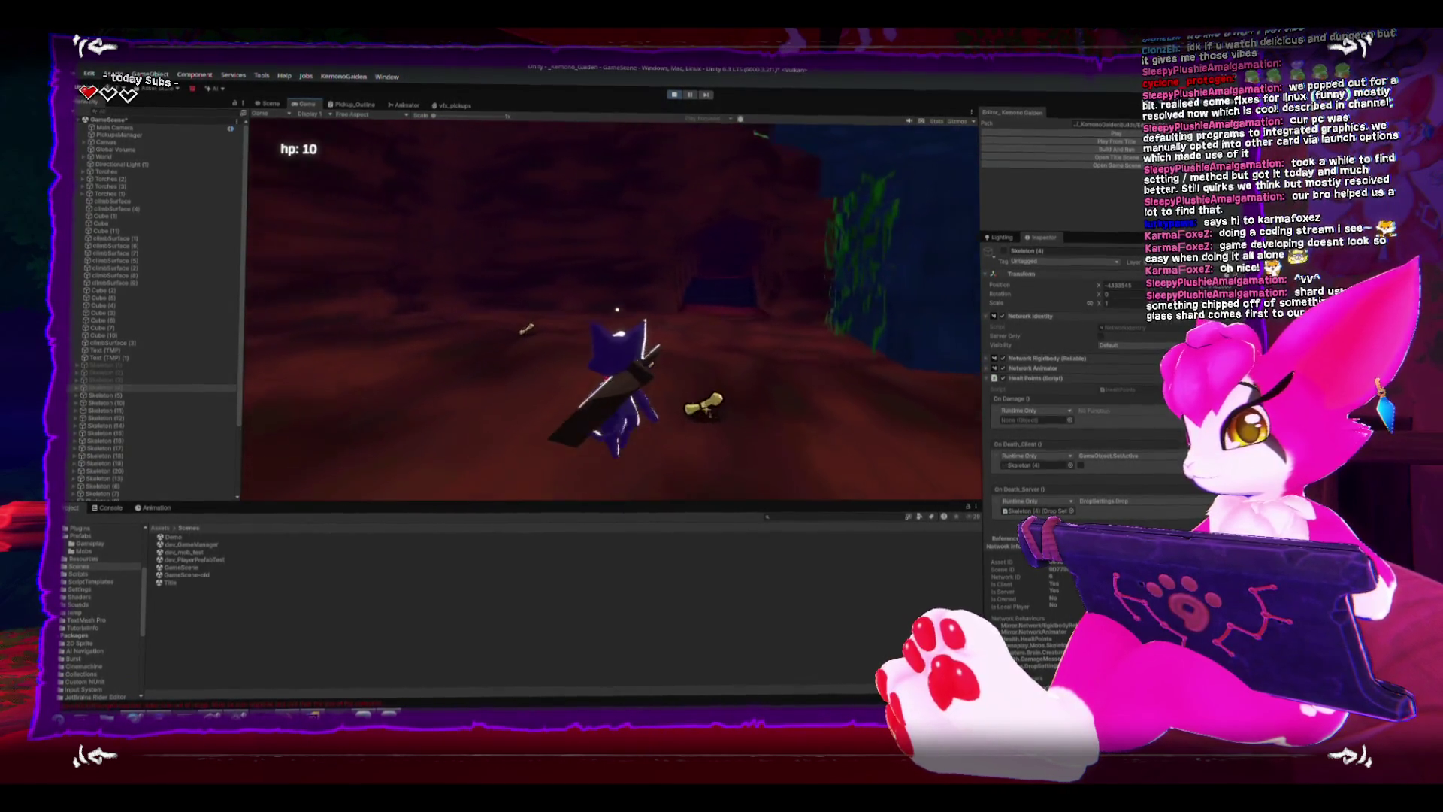
pyautogui.press('w')
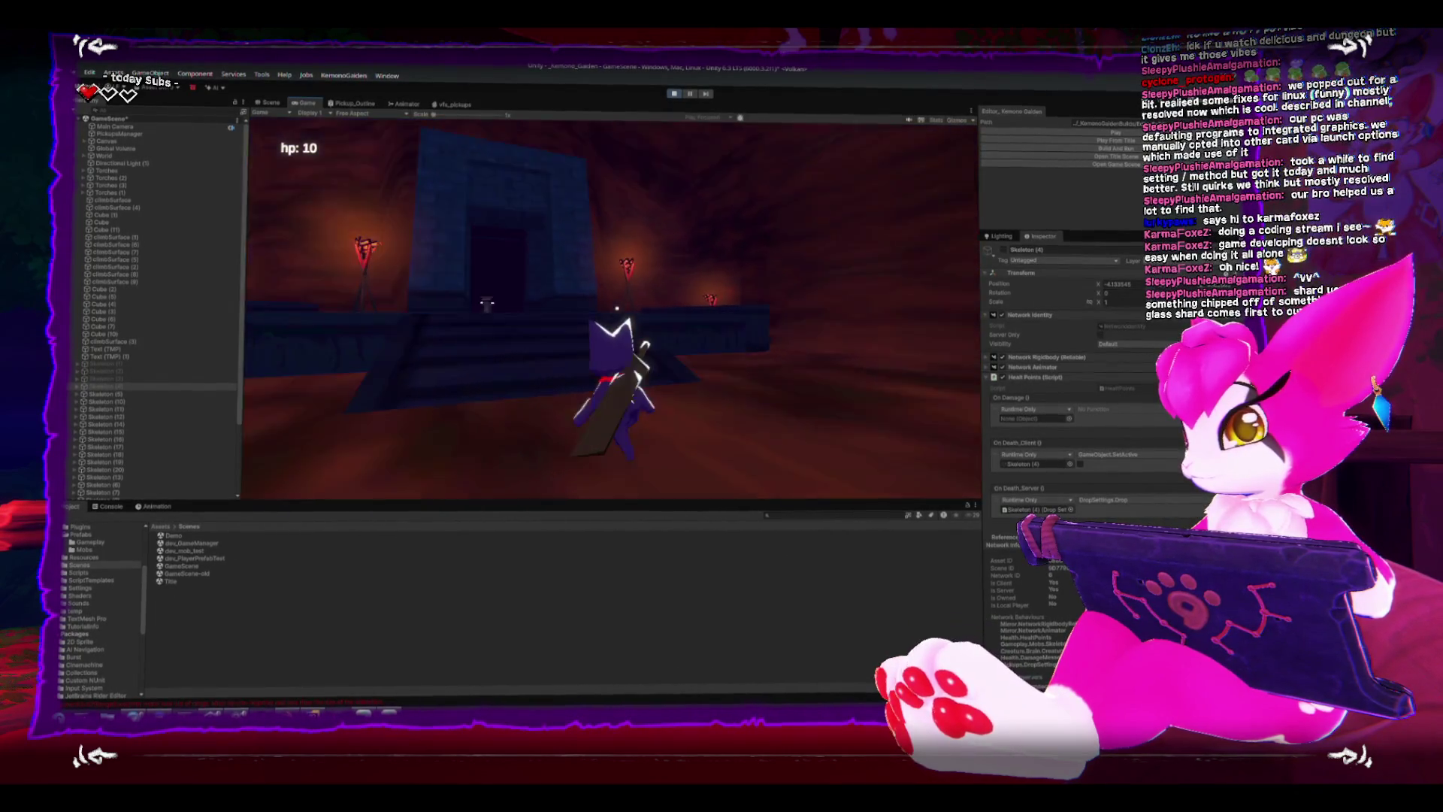
pyautogui.press('w')
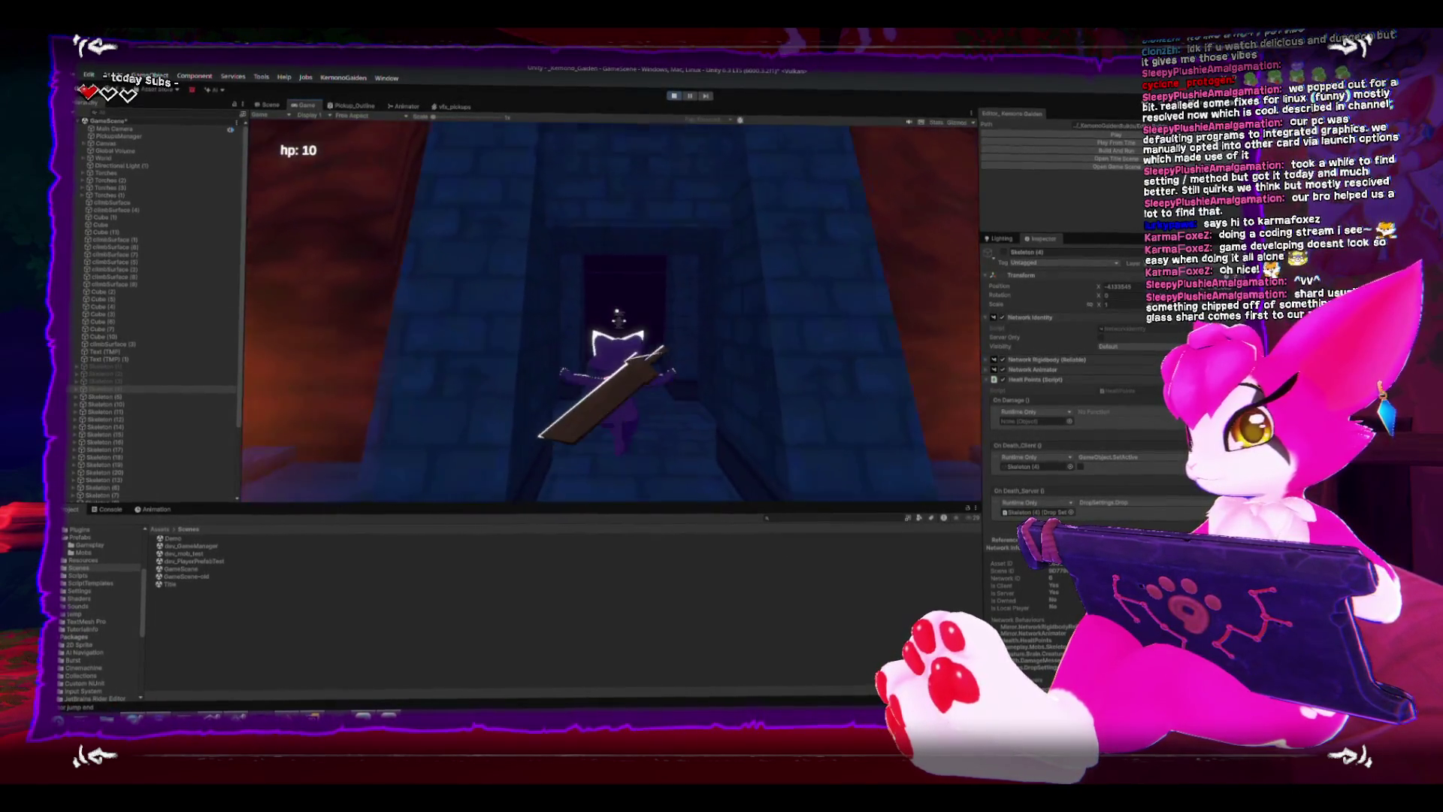
pyautogui.press('w')
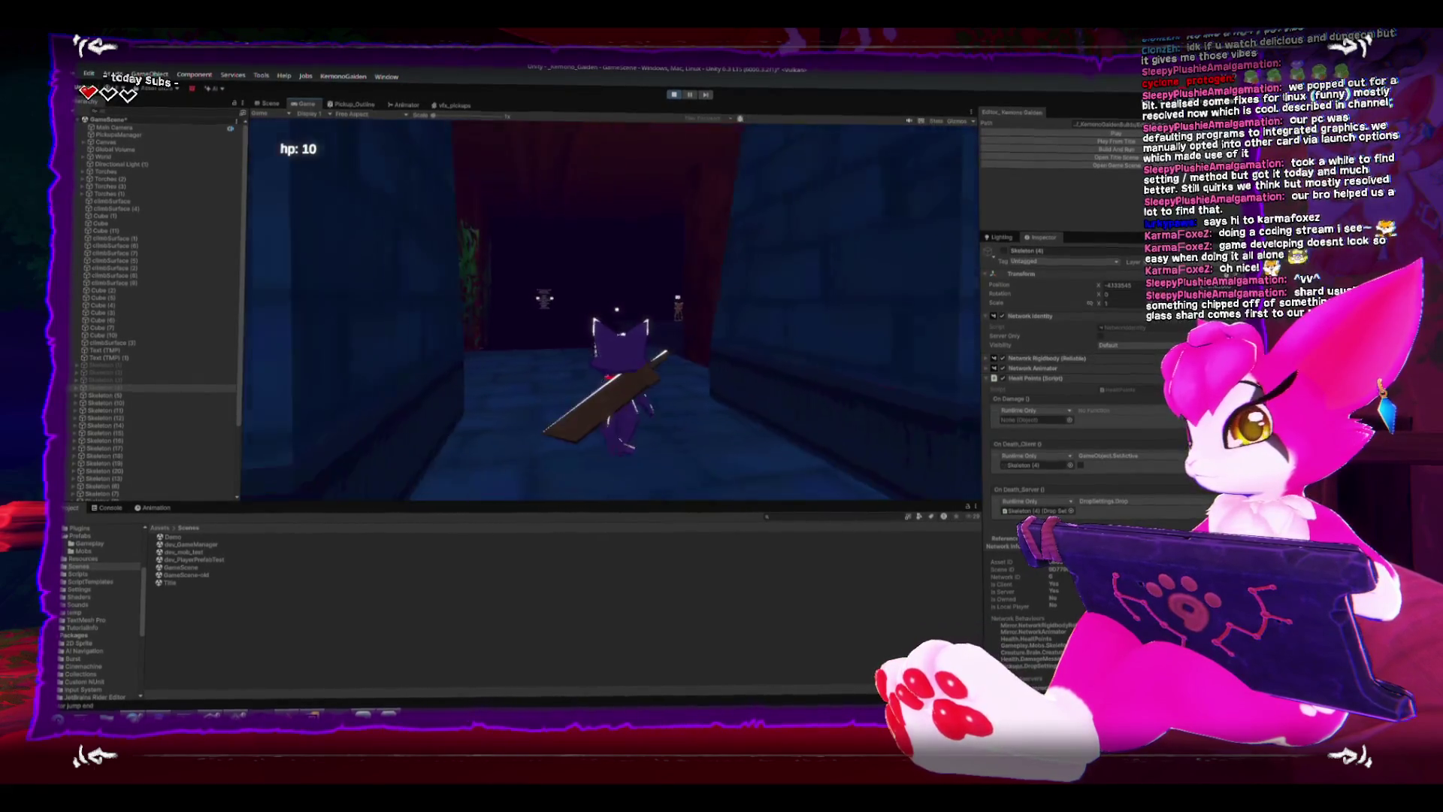
pyautogui.press('w')
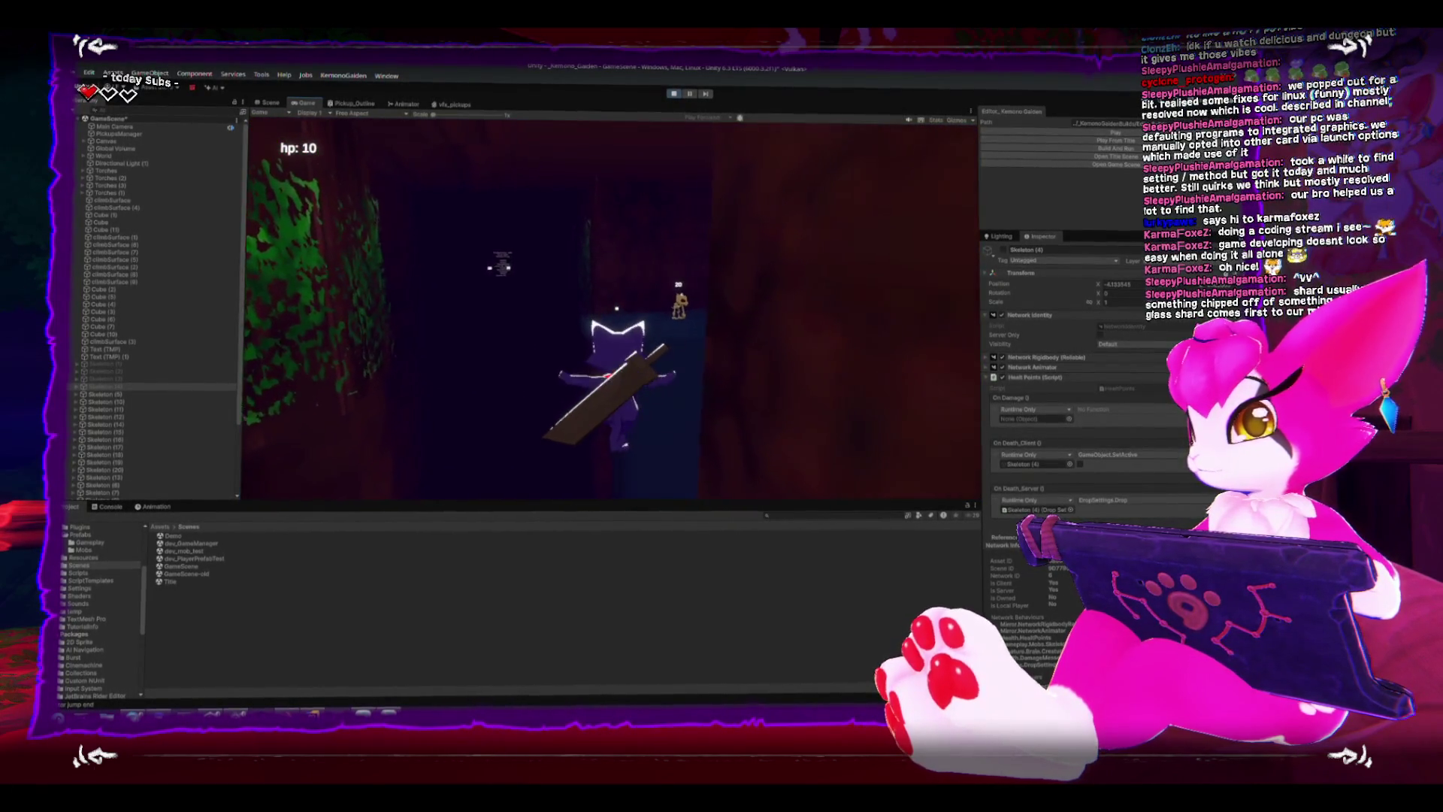
pyautogui.press('w')
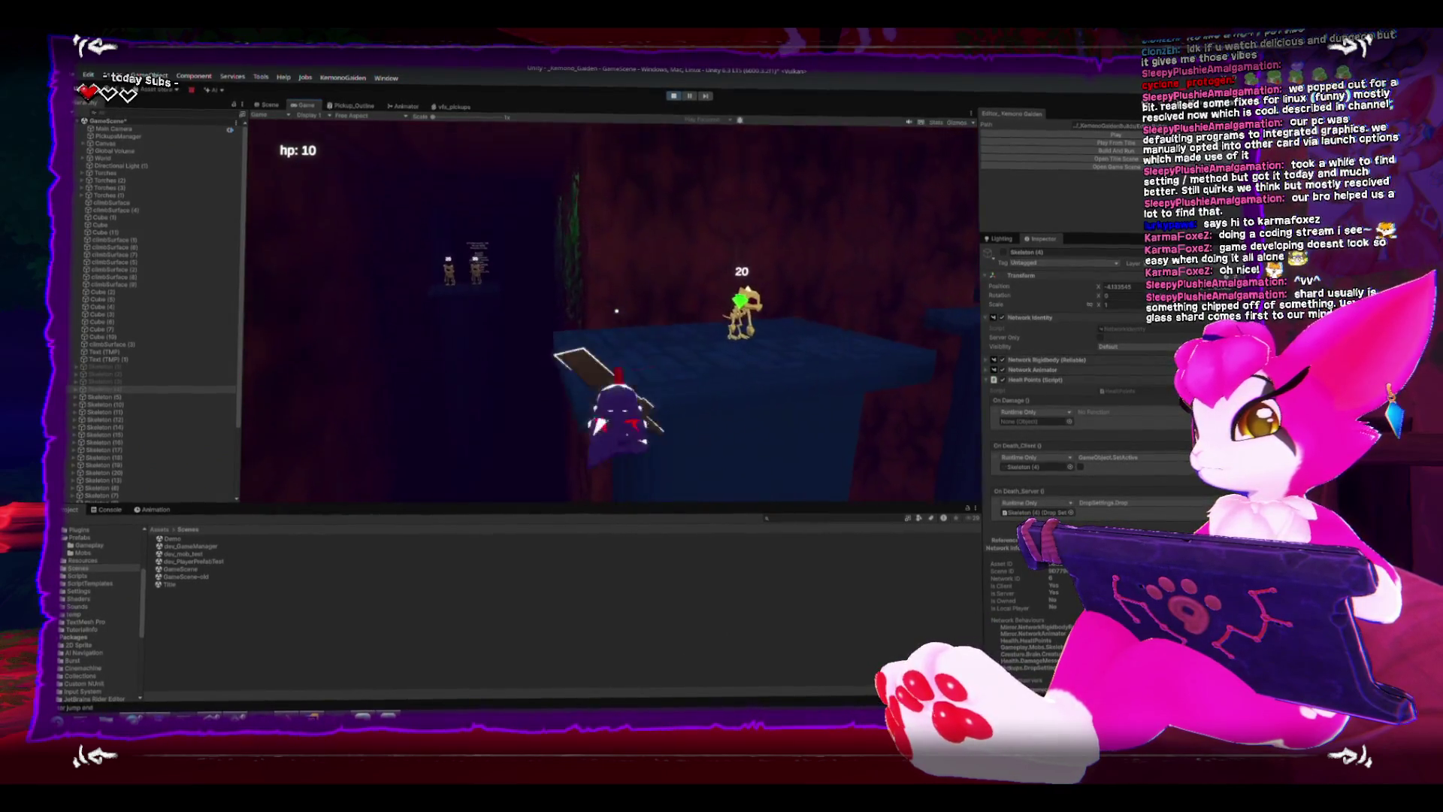
pyautogui.press('w')
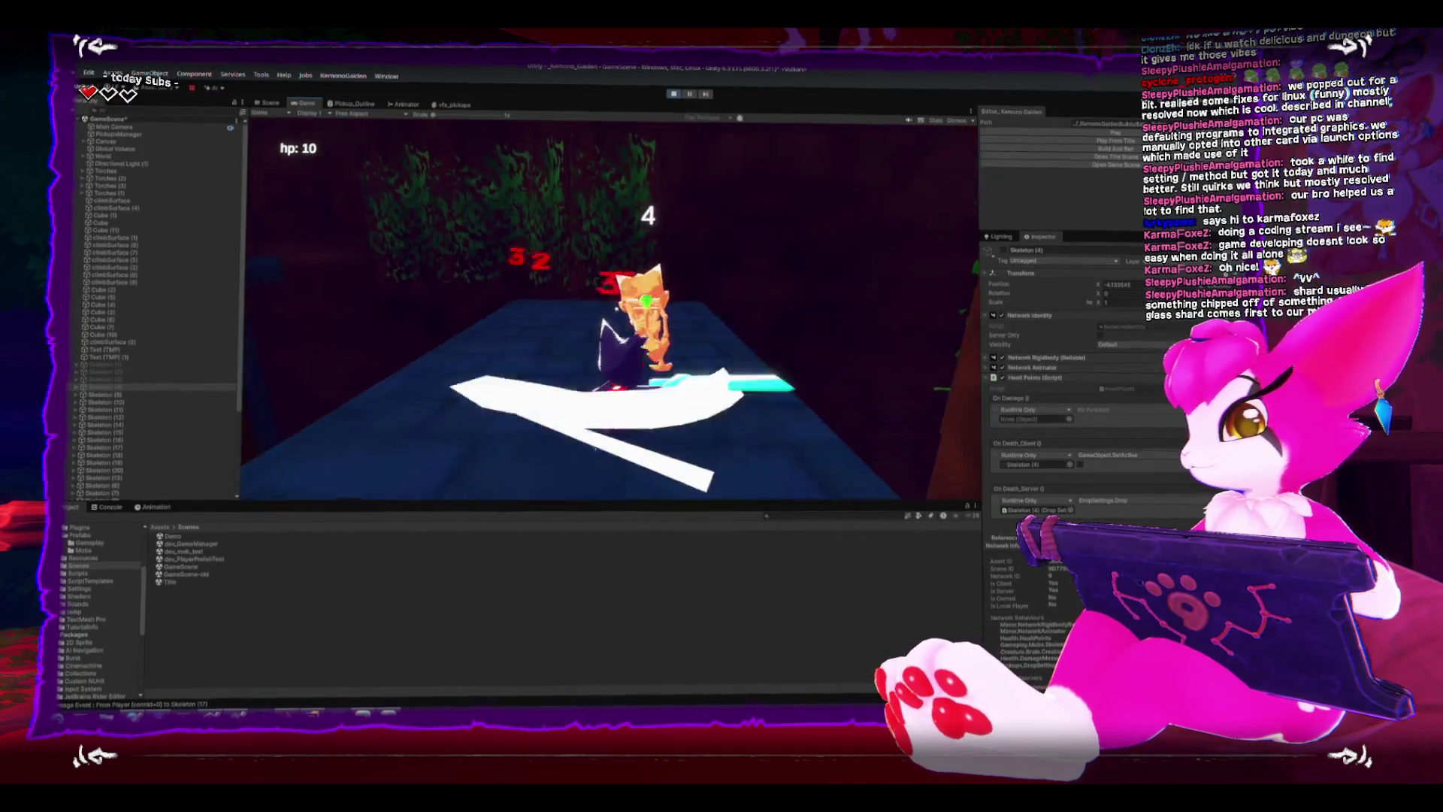
pyautogui.press('w')
# Advance to the raised platform and keep slashing the regrouped skeletons until their health drops.
pyautogui.press('w')
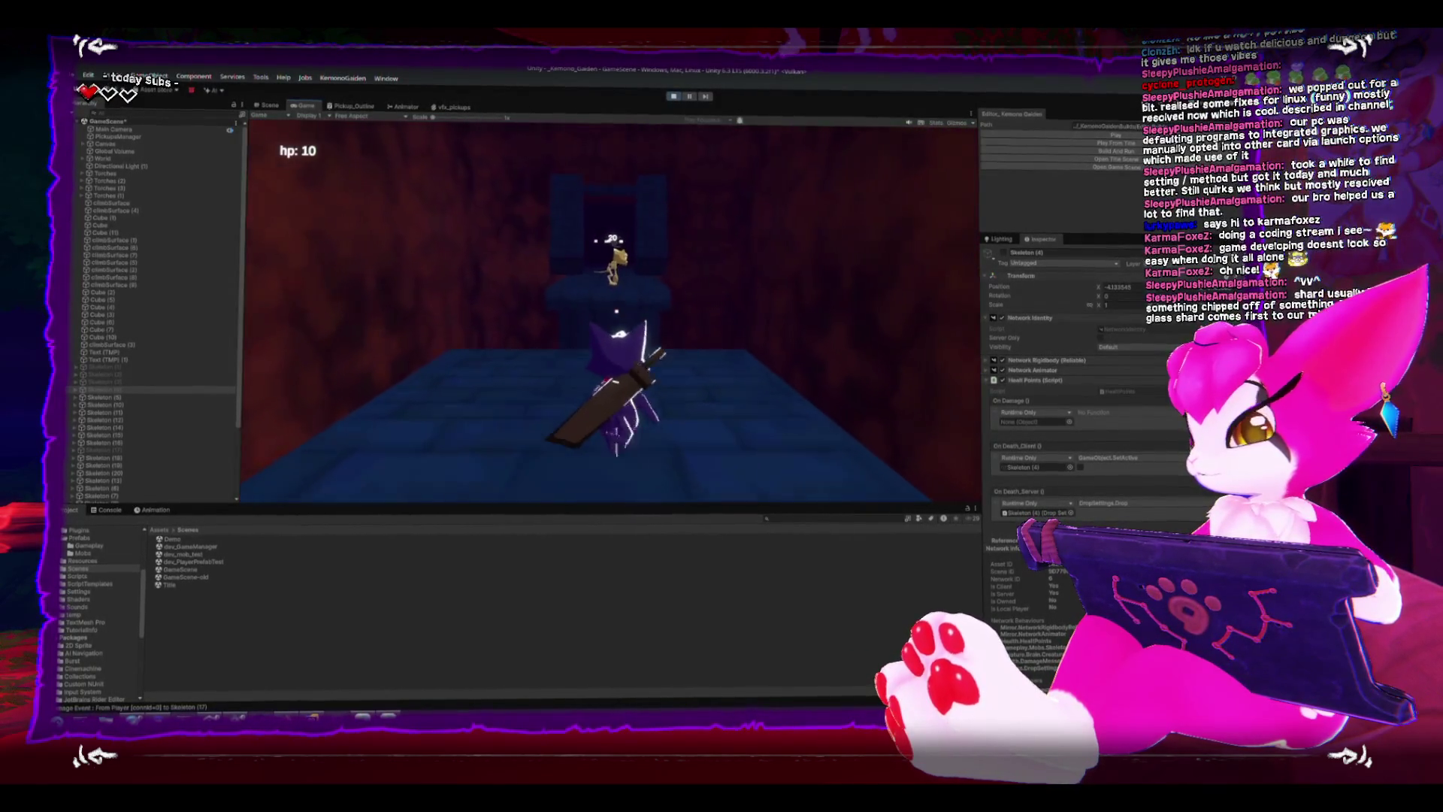
pyautogui.press('w')
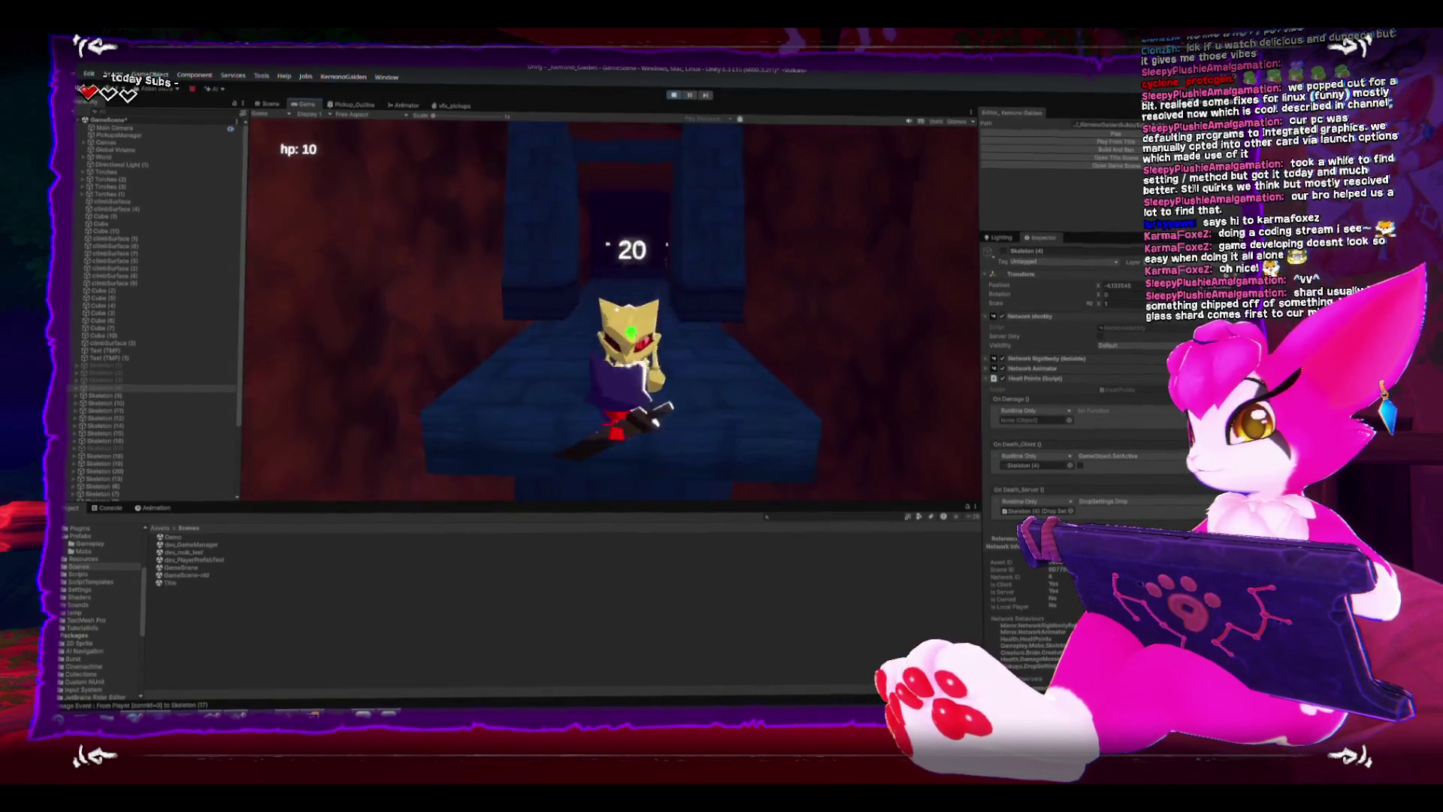
pyautogui.click(614, 339)
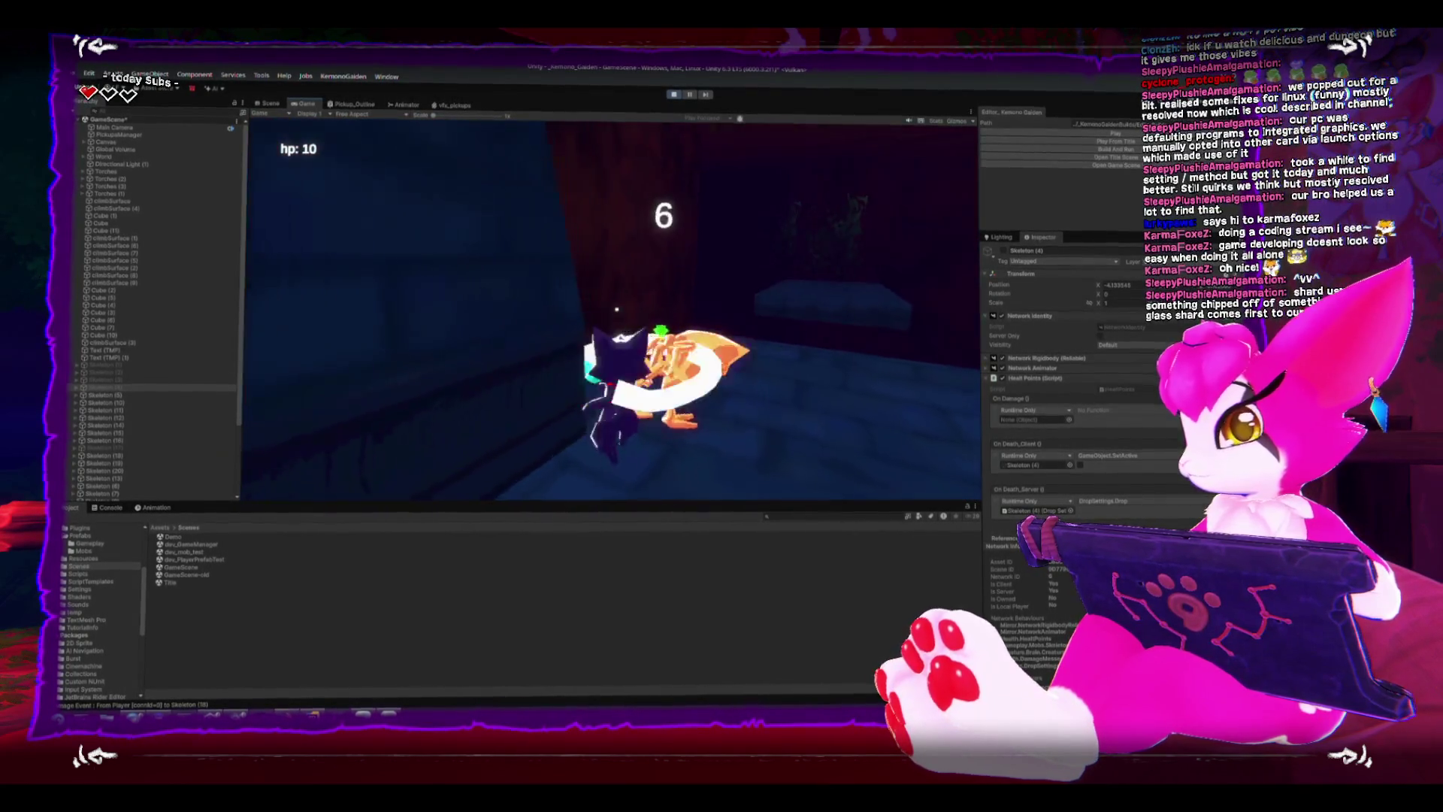
pyautogui.click(615, 338)
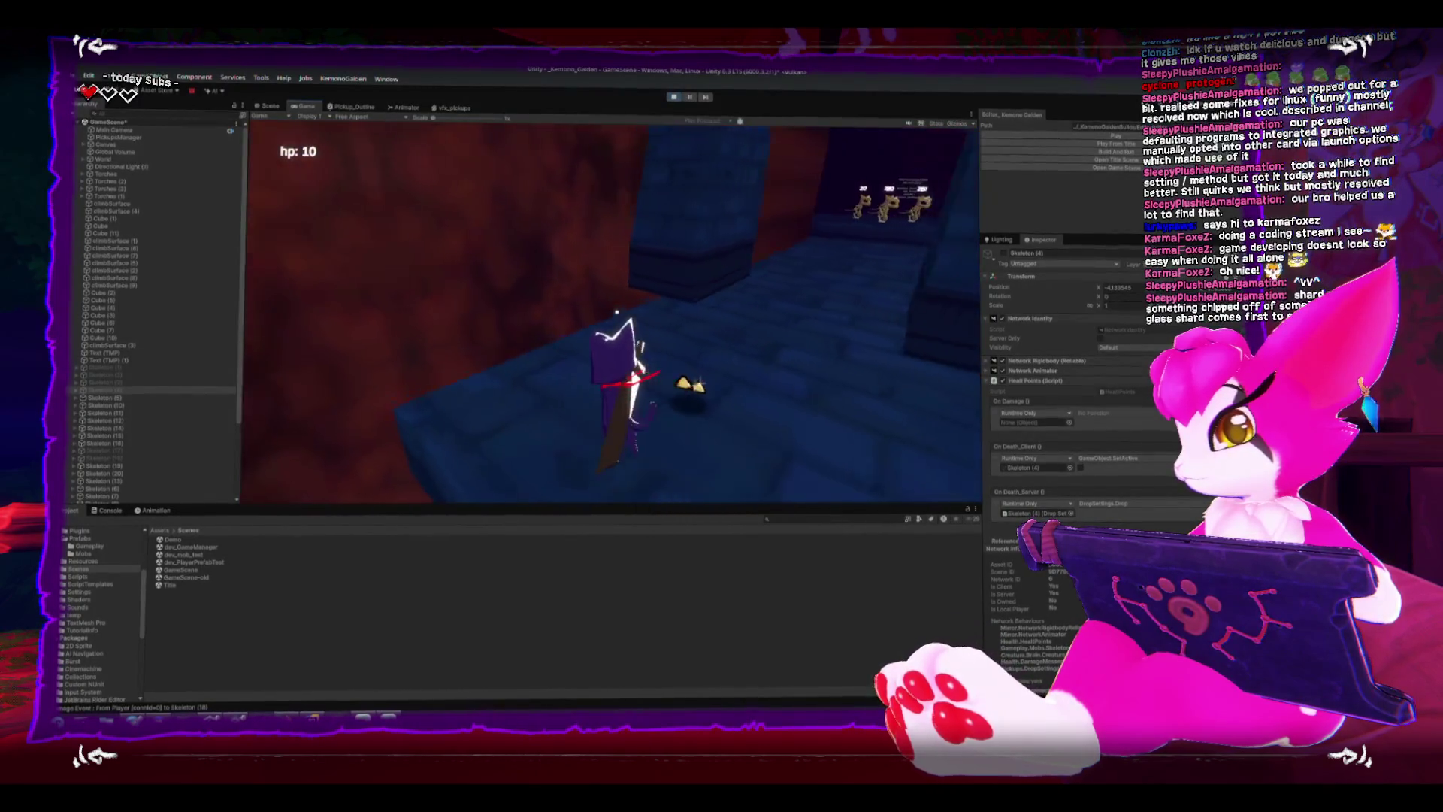
pyautogui.press('w')
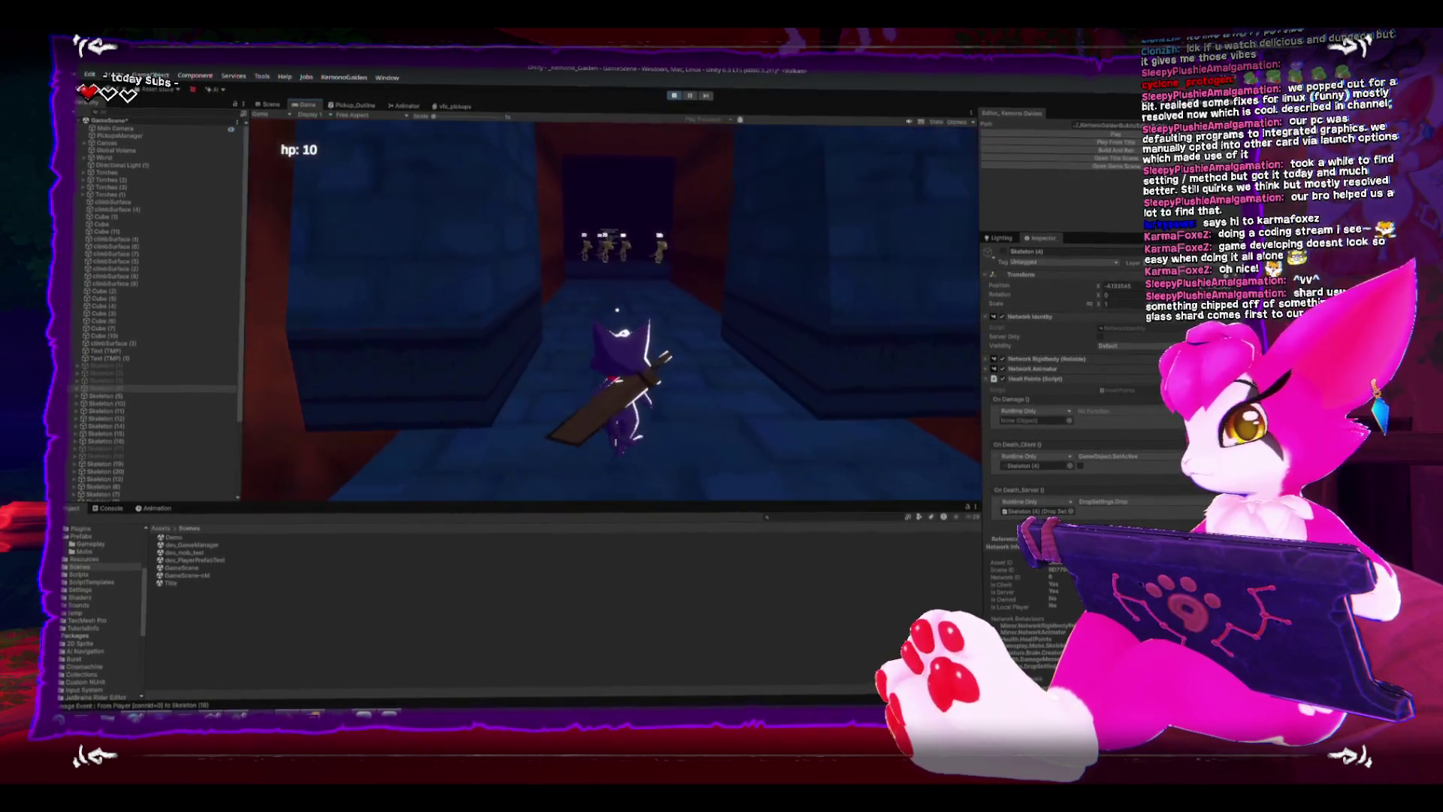
pyautogui.press('w')
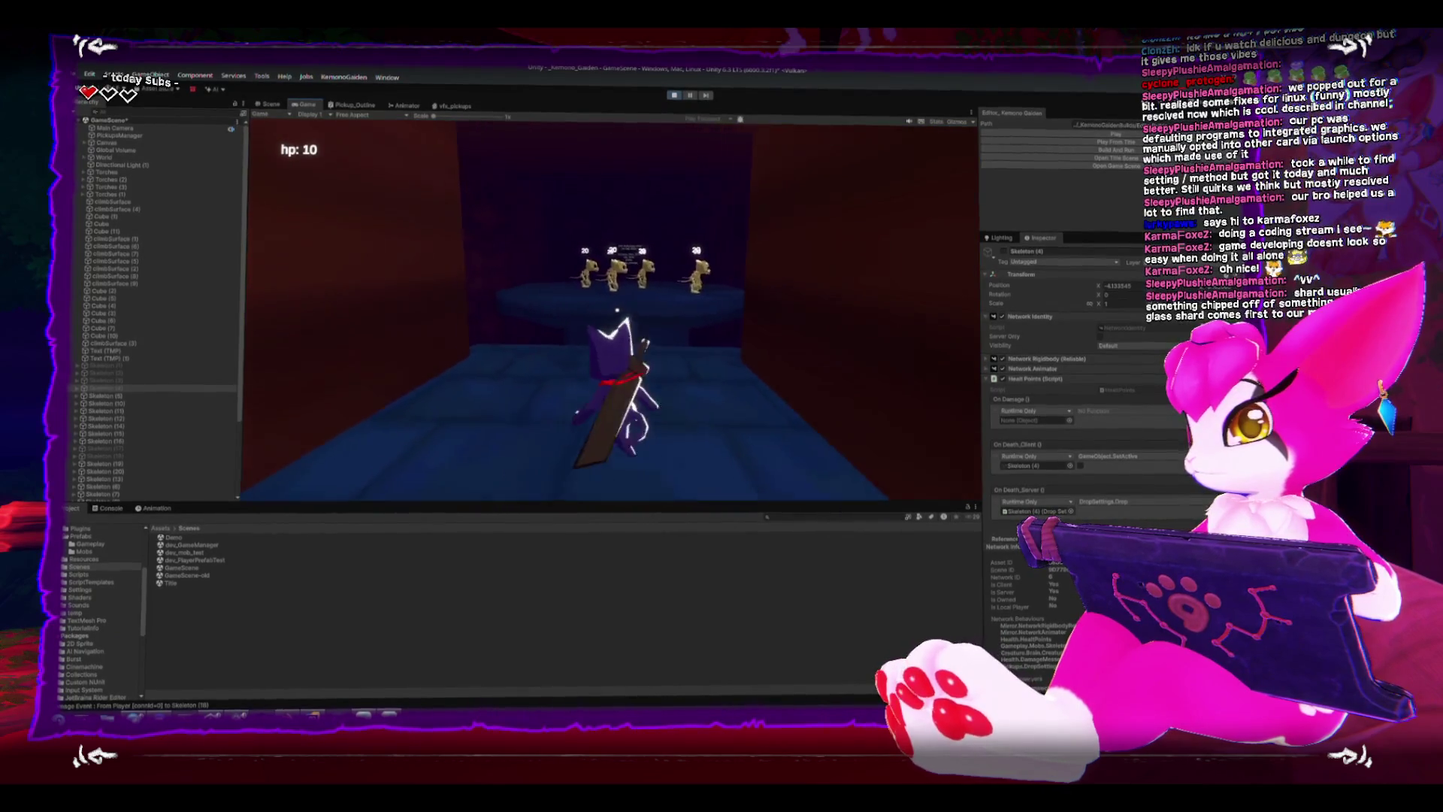
pyautogui.press('w')
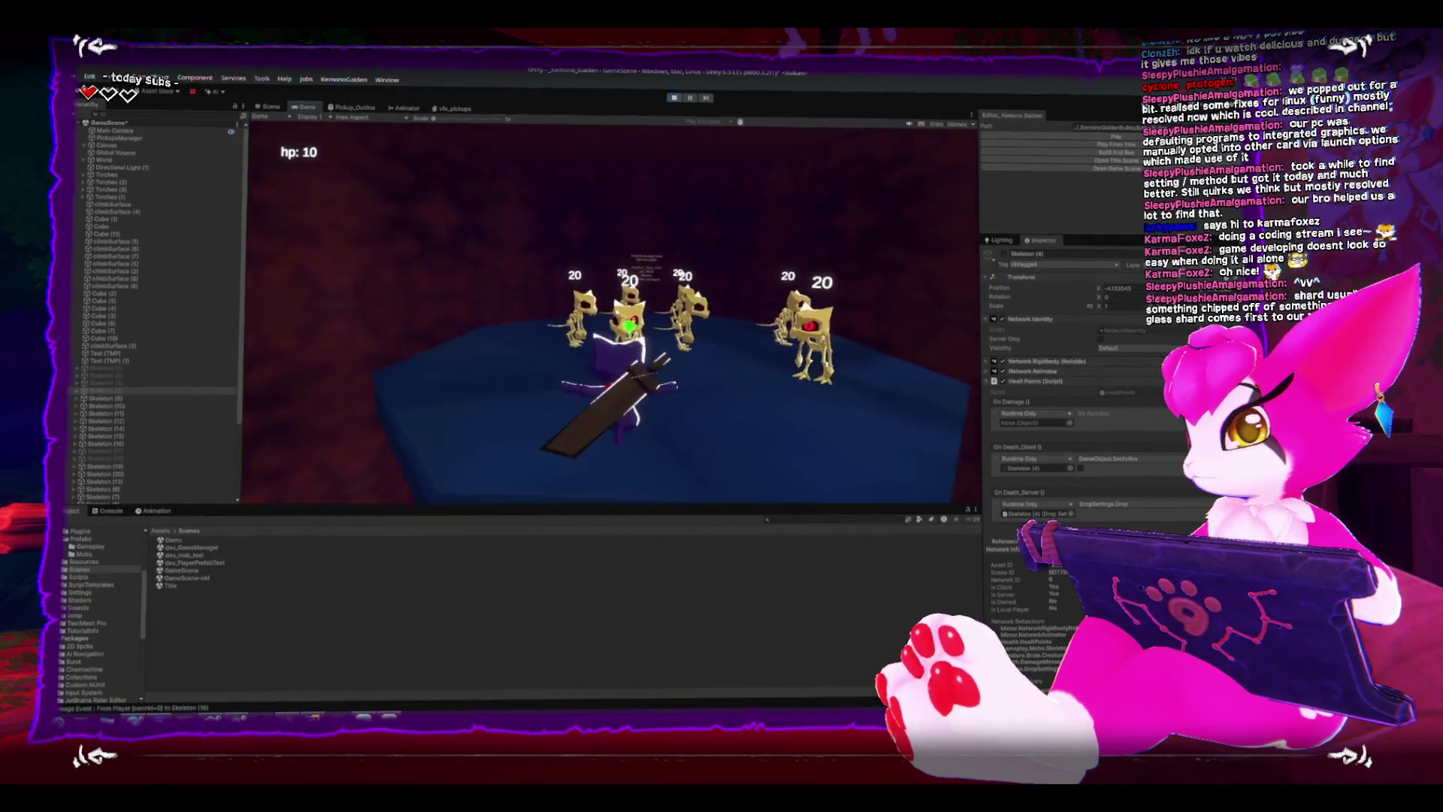
pyautogui.press('w')
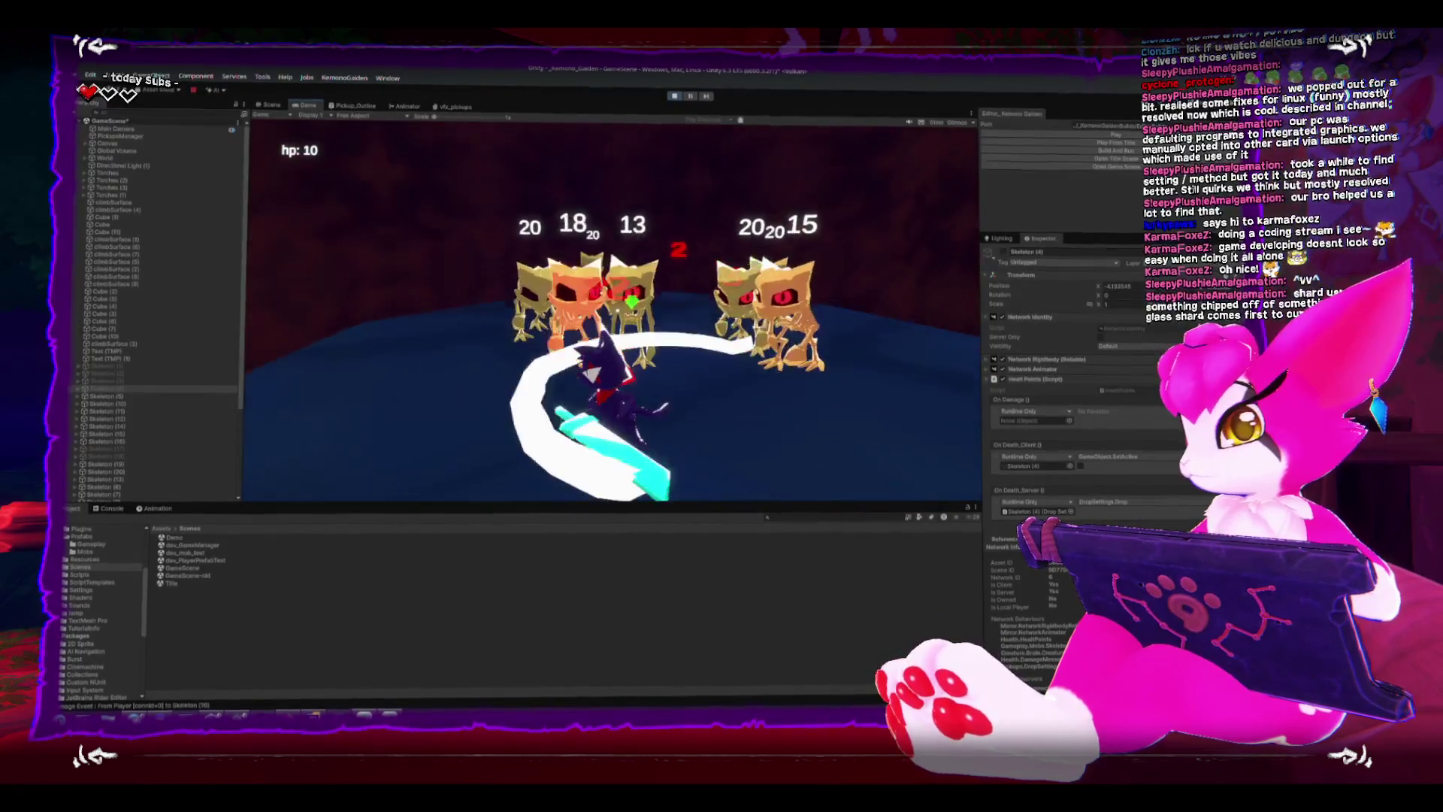
pyautogui.press('w')
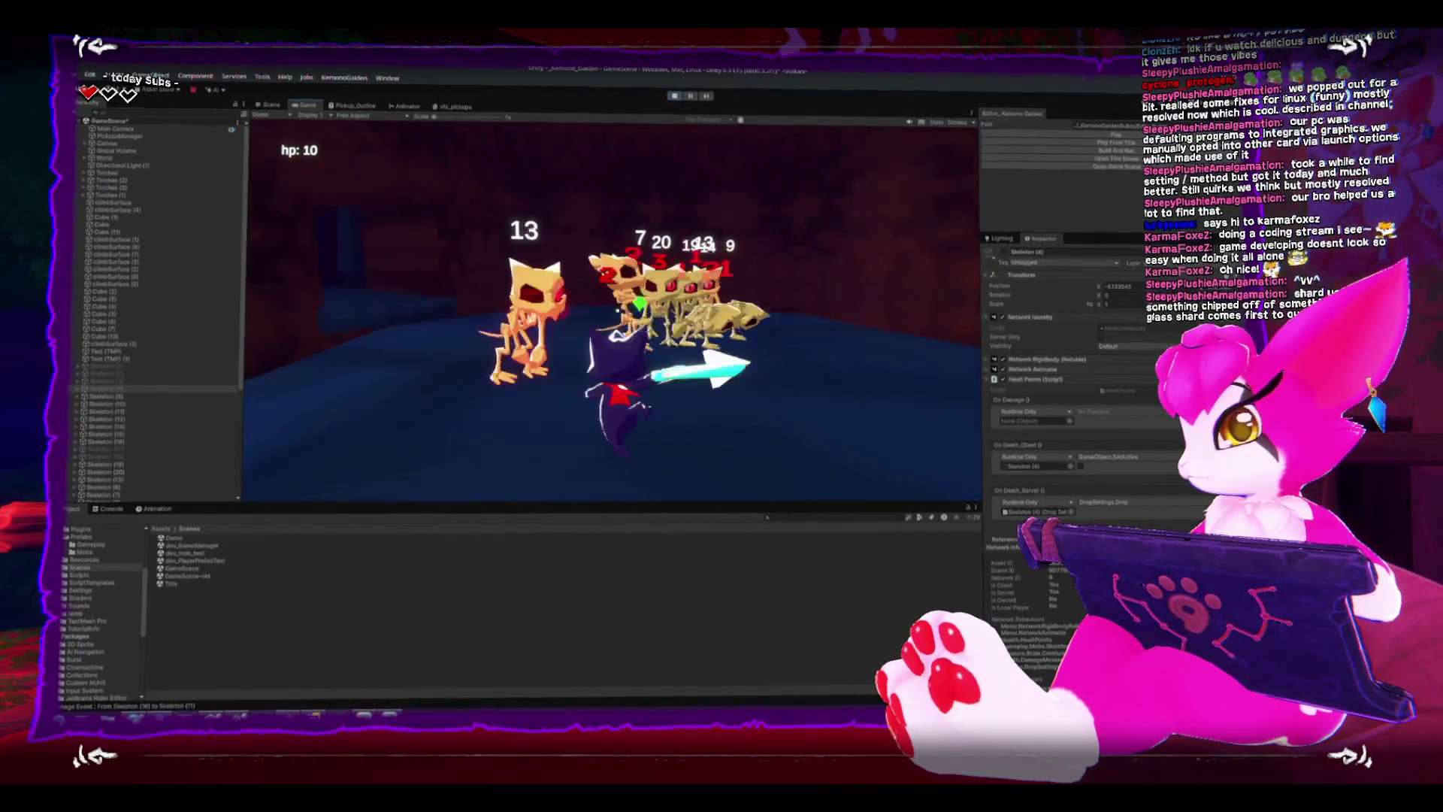
pyautogui.press('w')
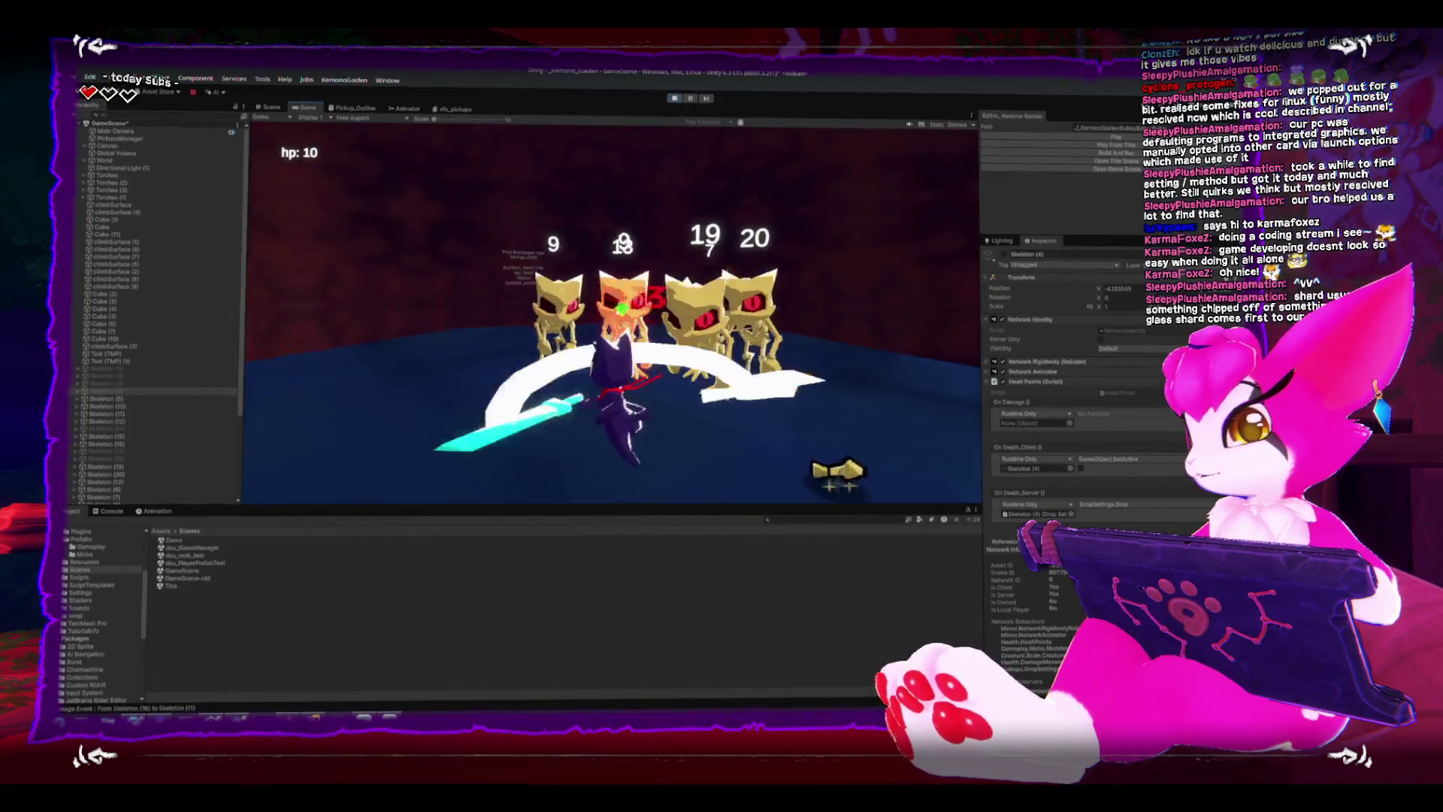
pyautogui.press('w')
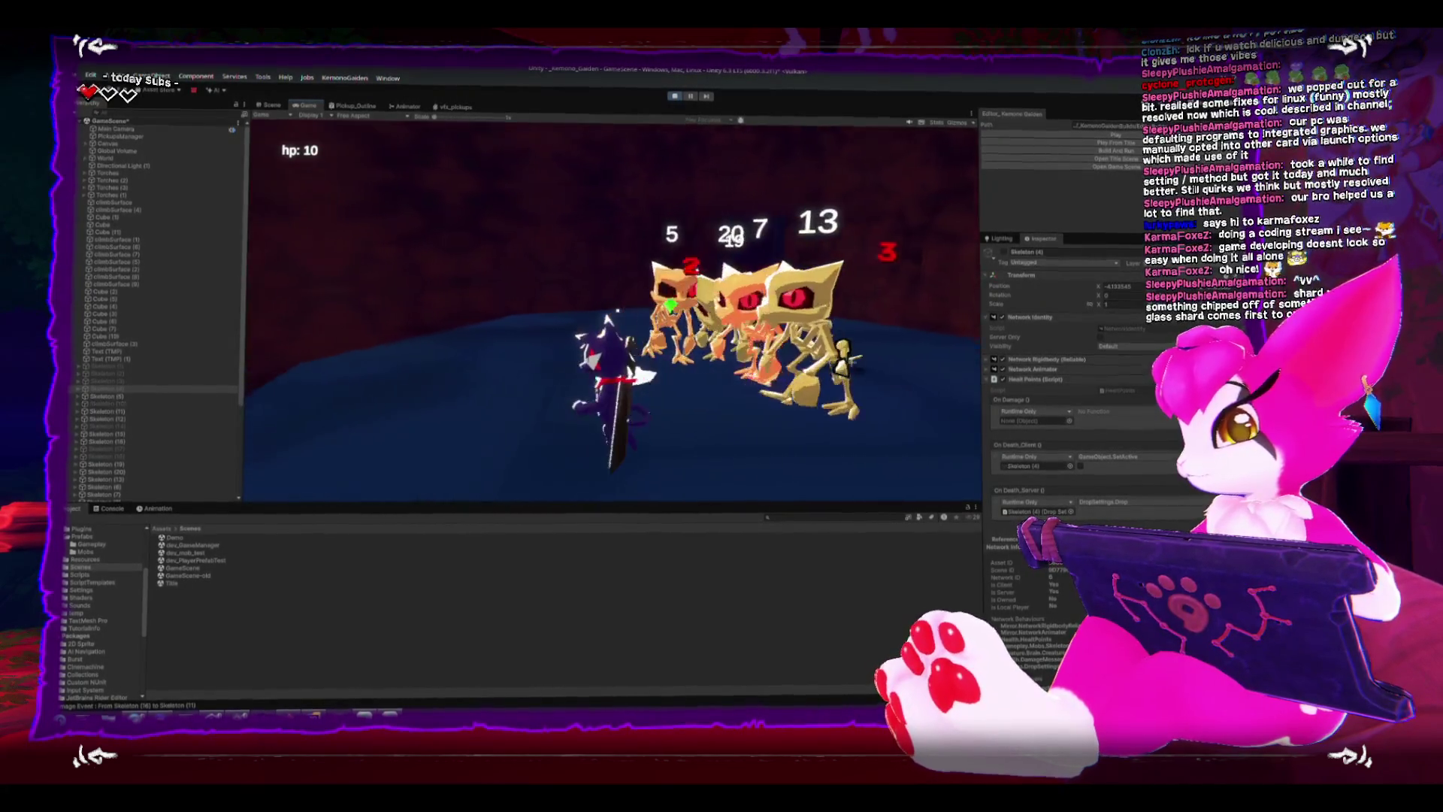
pyautogui.press('w')
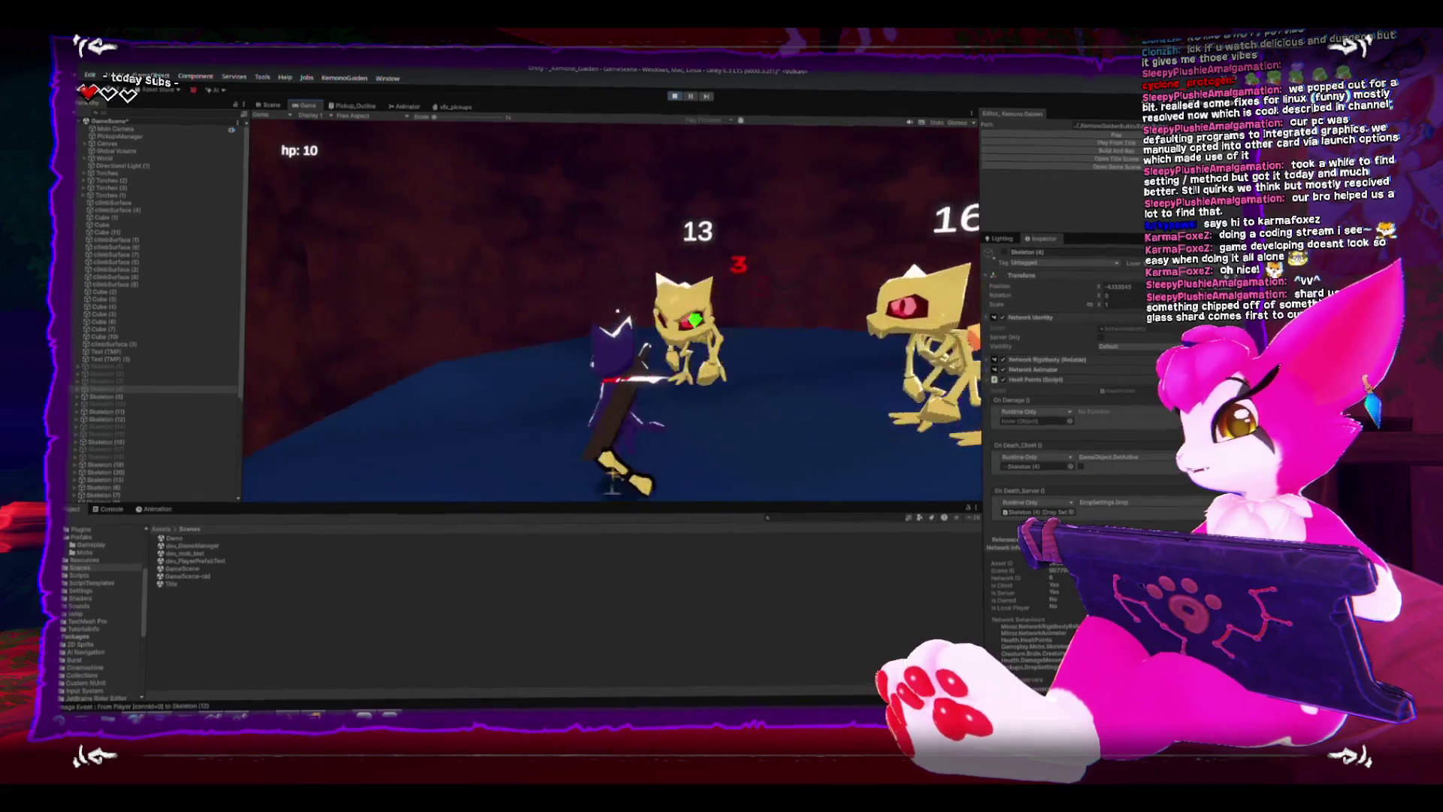
pyautogui.press('w')
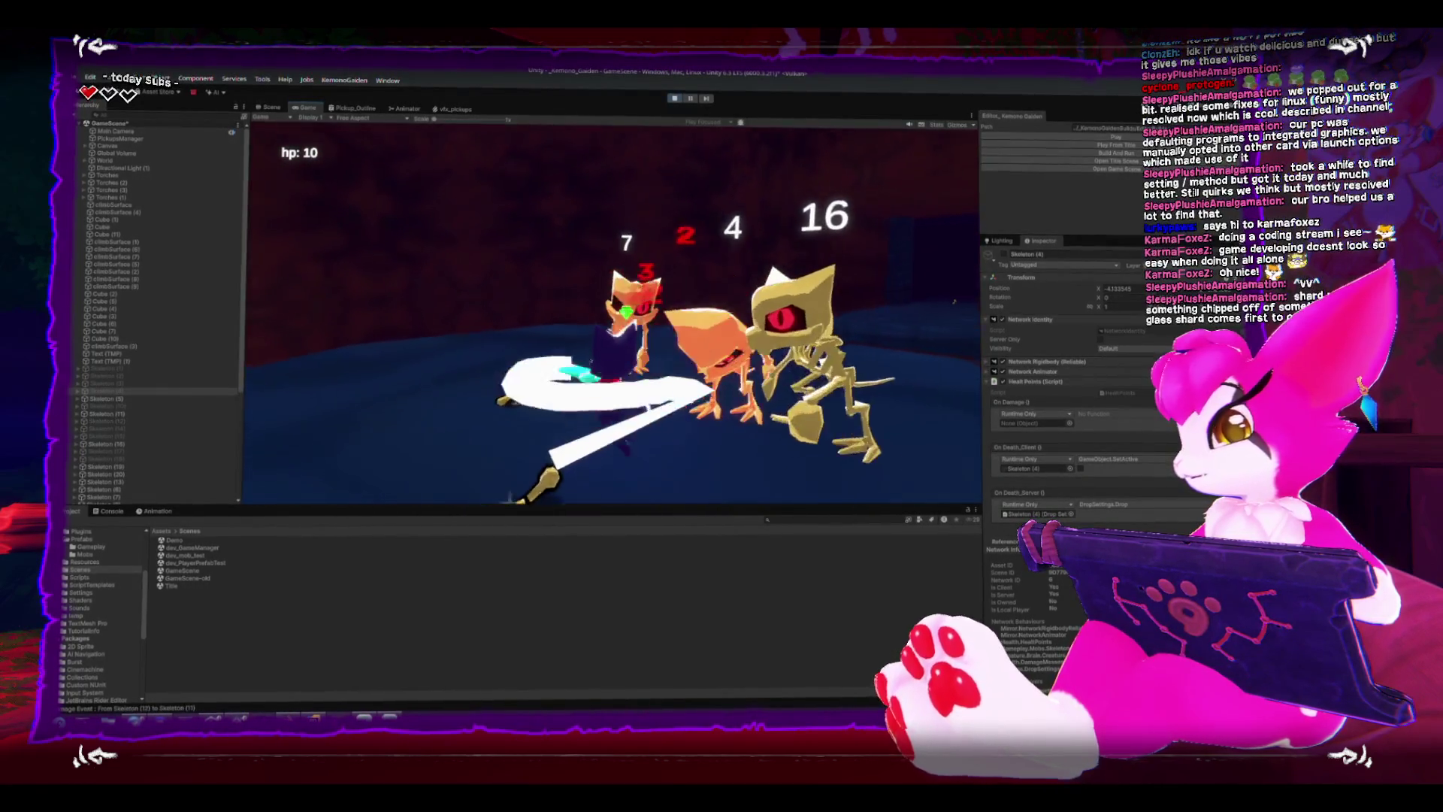
pyautogui.press('w')
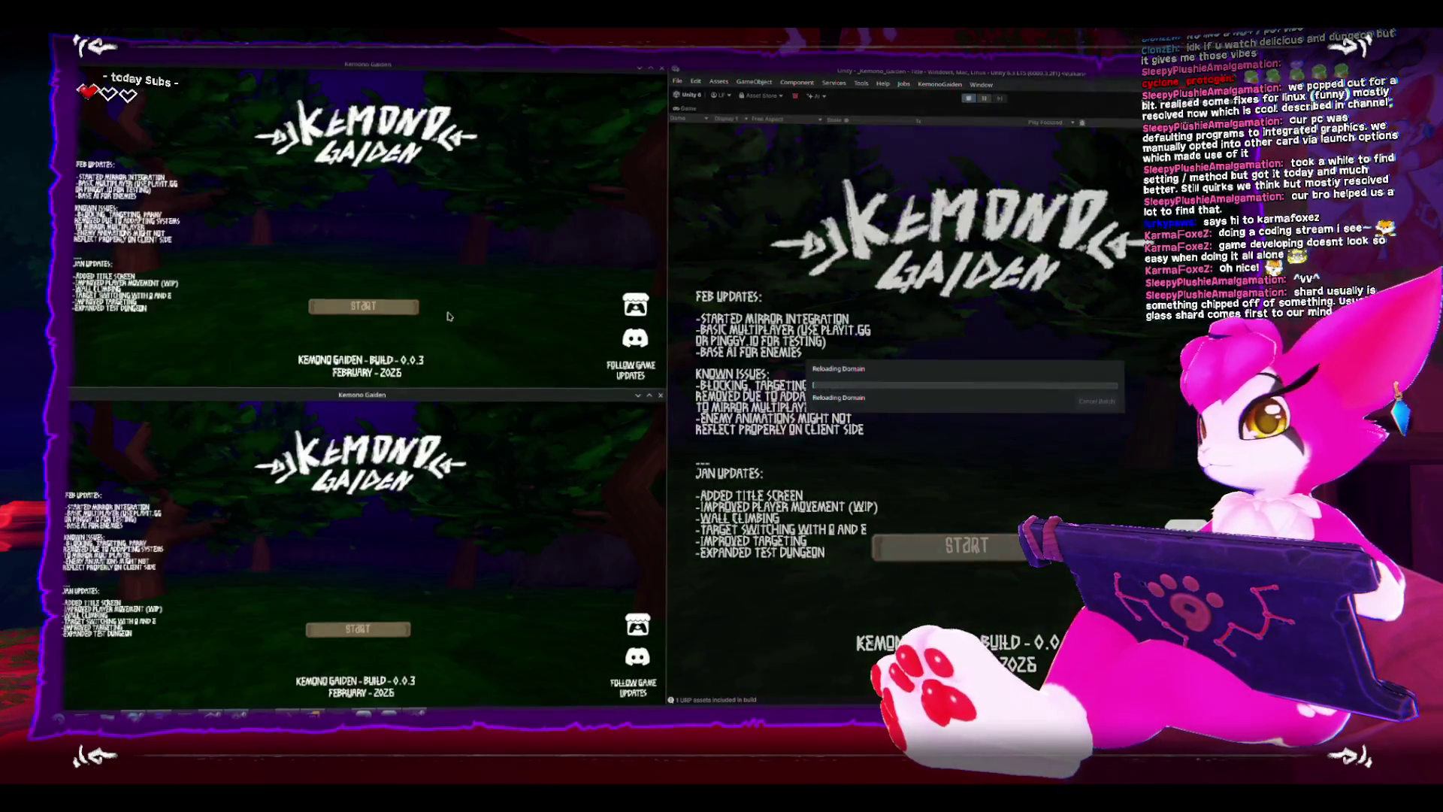
# Host a game from the top-left build, run into the corridor and pause it.
pyautogui.click(363, 306)
pyautogui.click(364, 241)
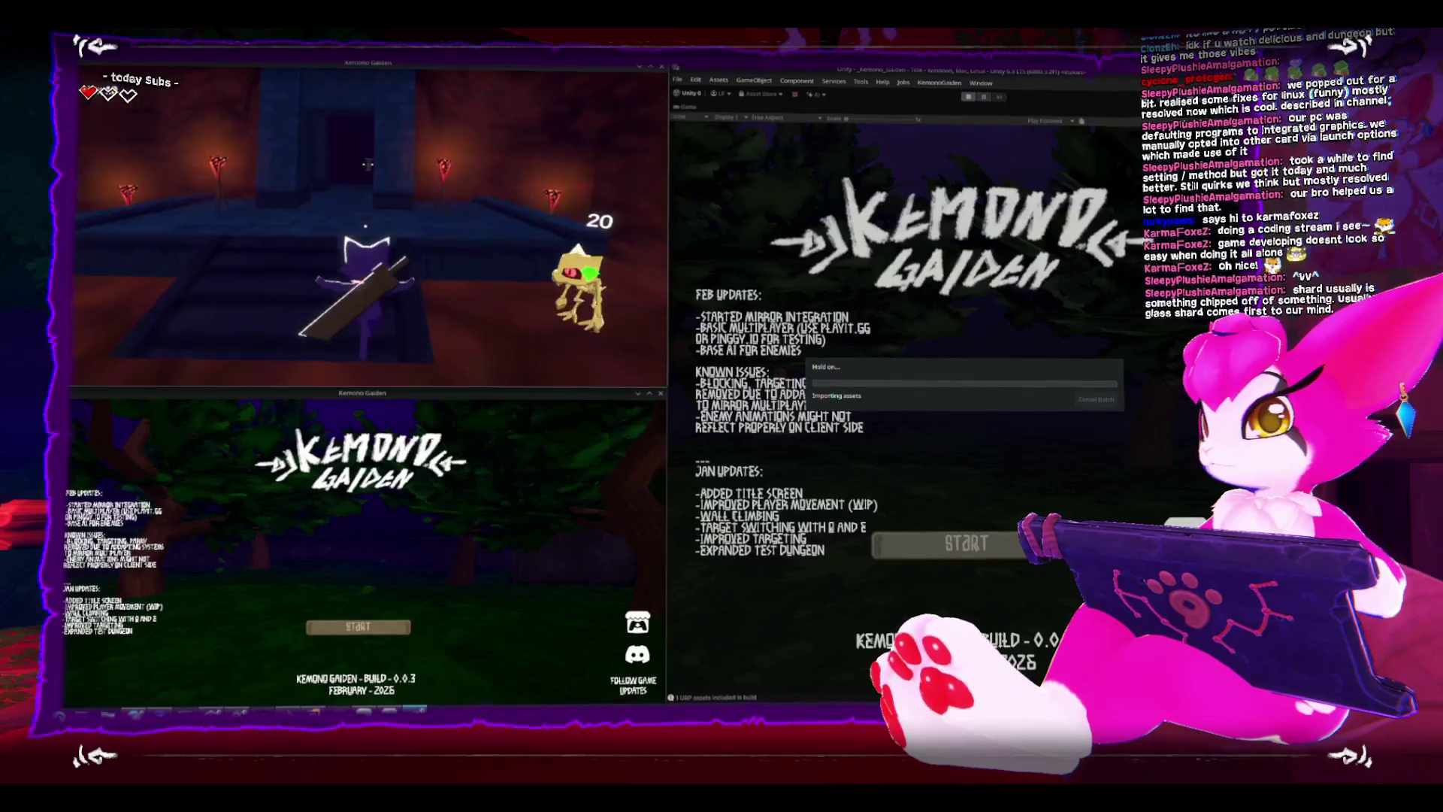
pyautogui.press('w')
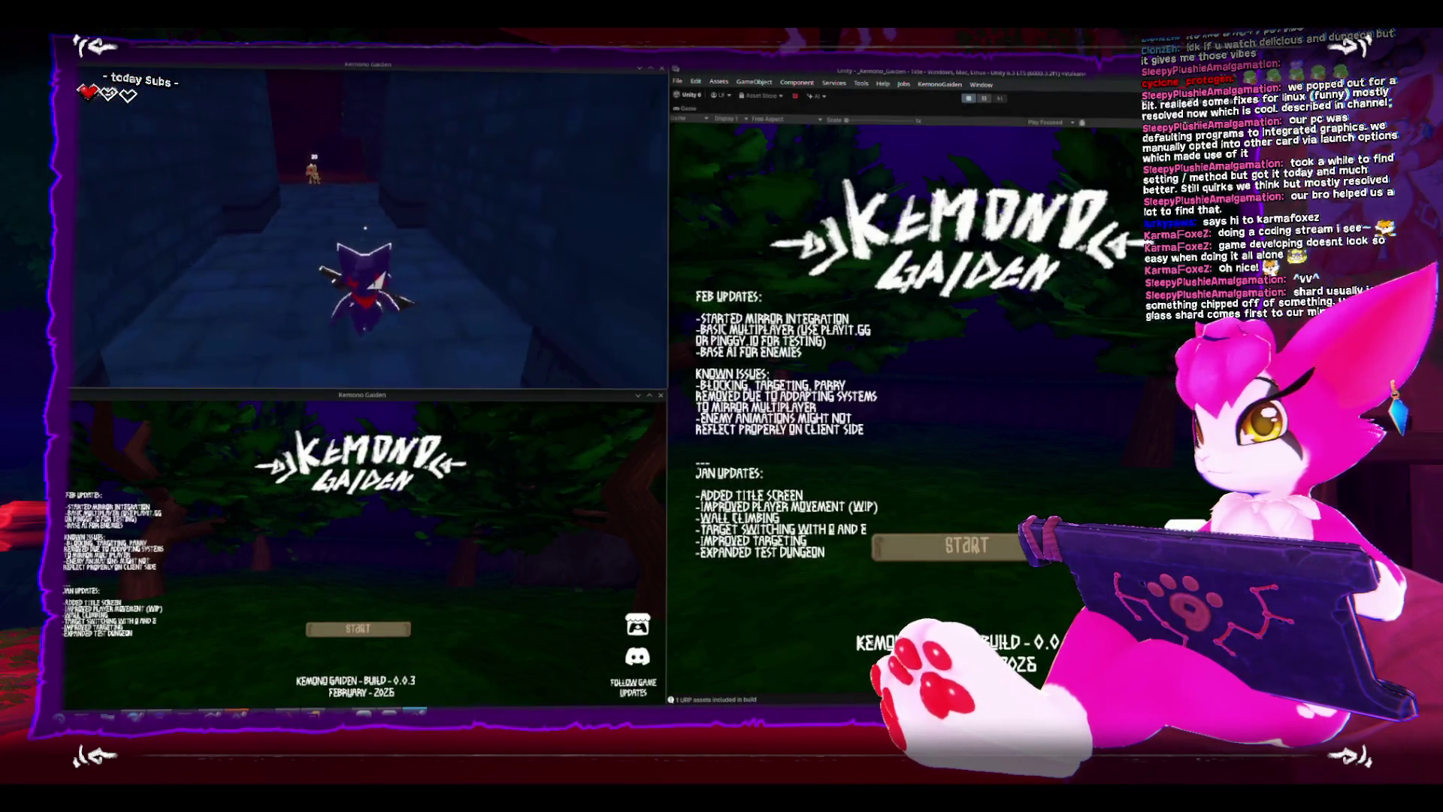
pyautogui.press('Escape')
pyautogui.press('Escape')
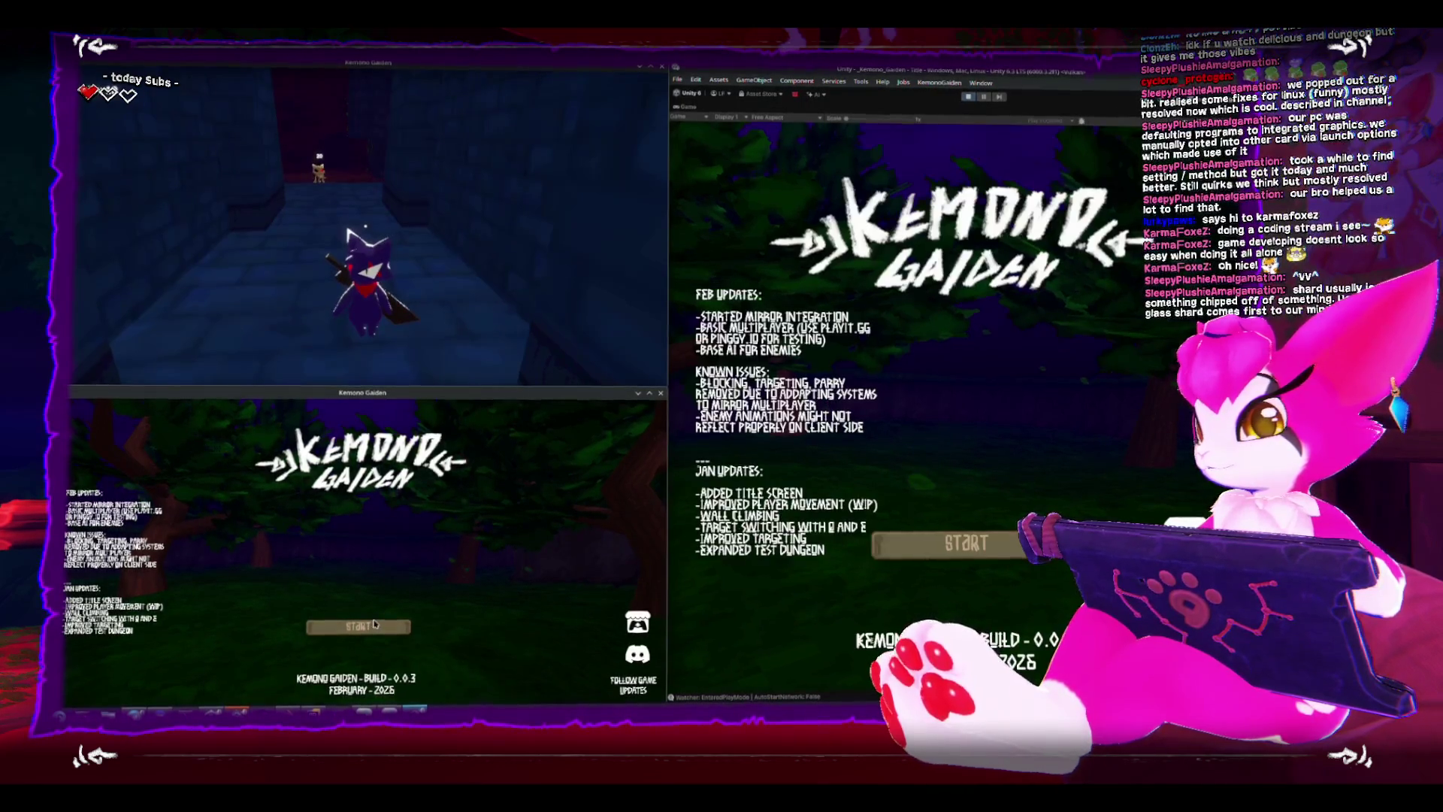
# Join the host's game from the bottom-left build and move its client character.
pyautogui.click(361, 626)
pyautogui.click(372, 619)
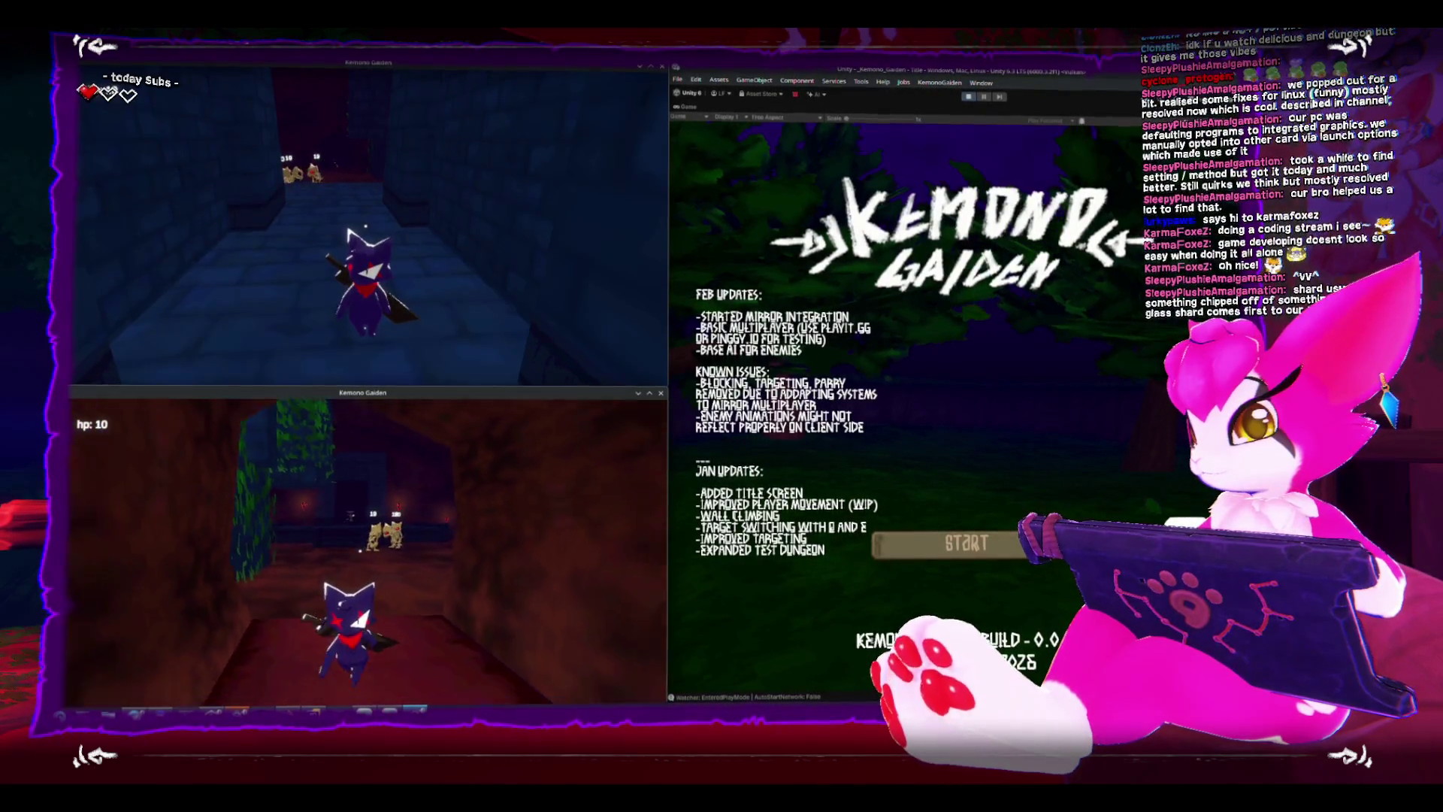
pyautogui.press('Escape')
pyautogui.press('Escape')
pyautogui.press('Escape')
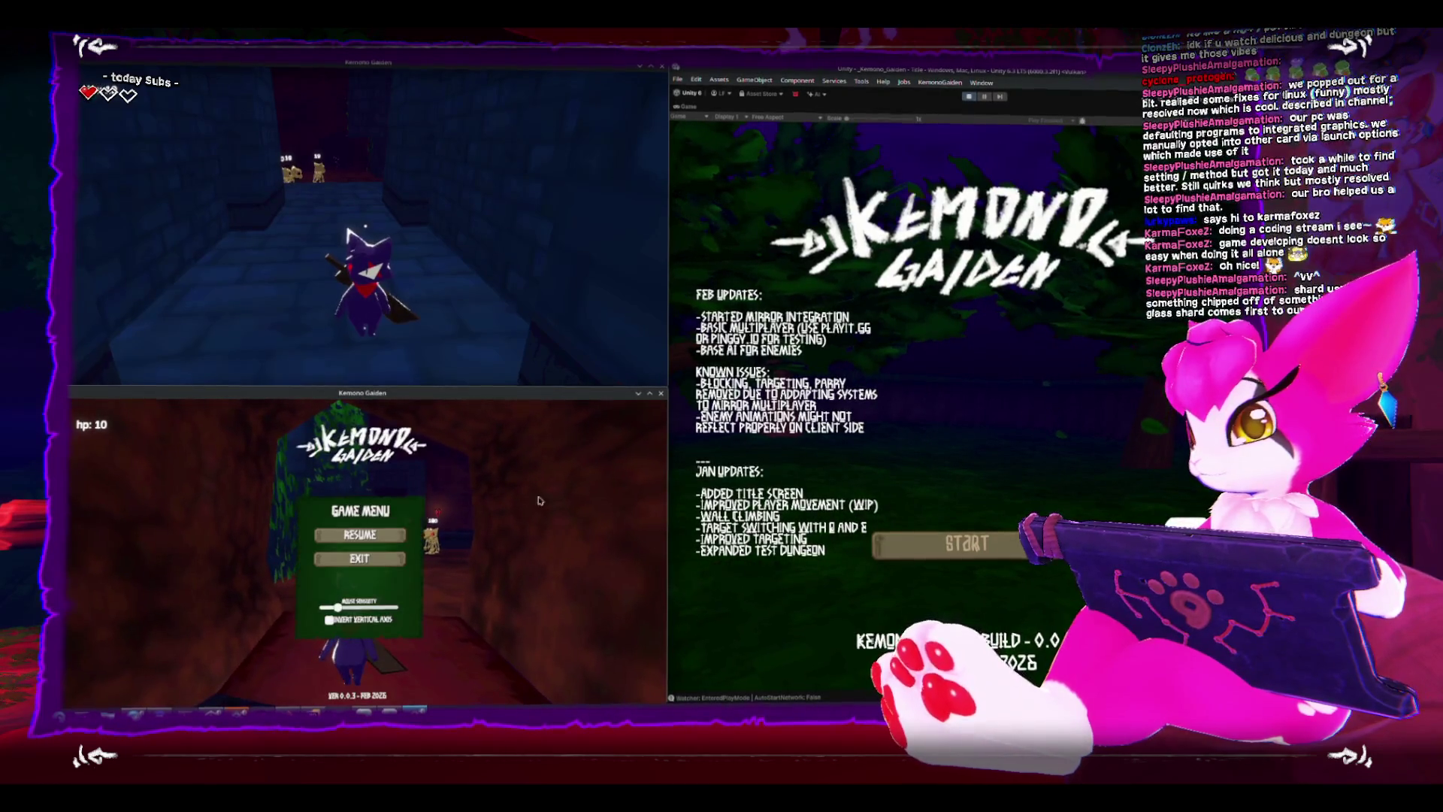
pyautogui.press('Escape')
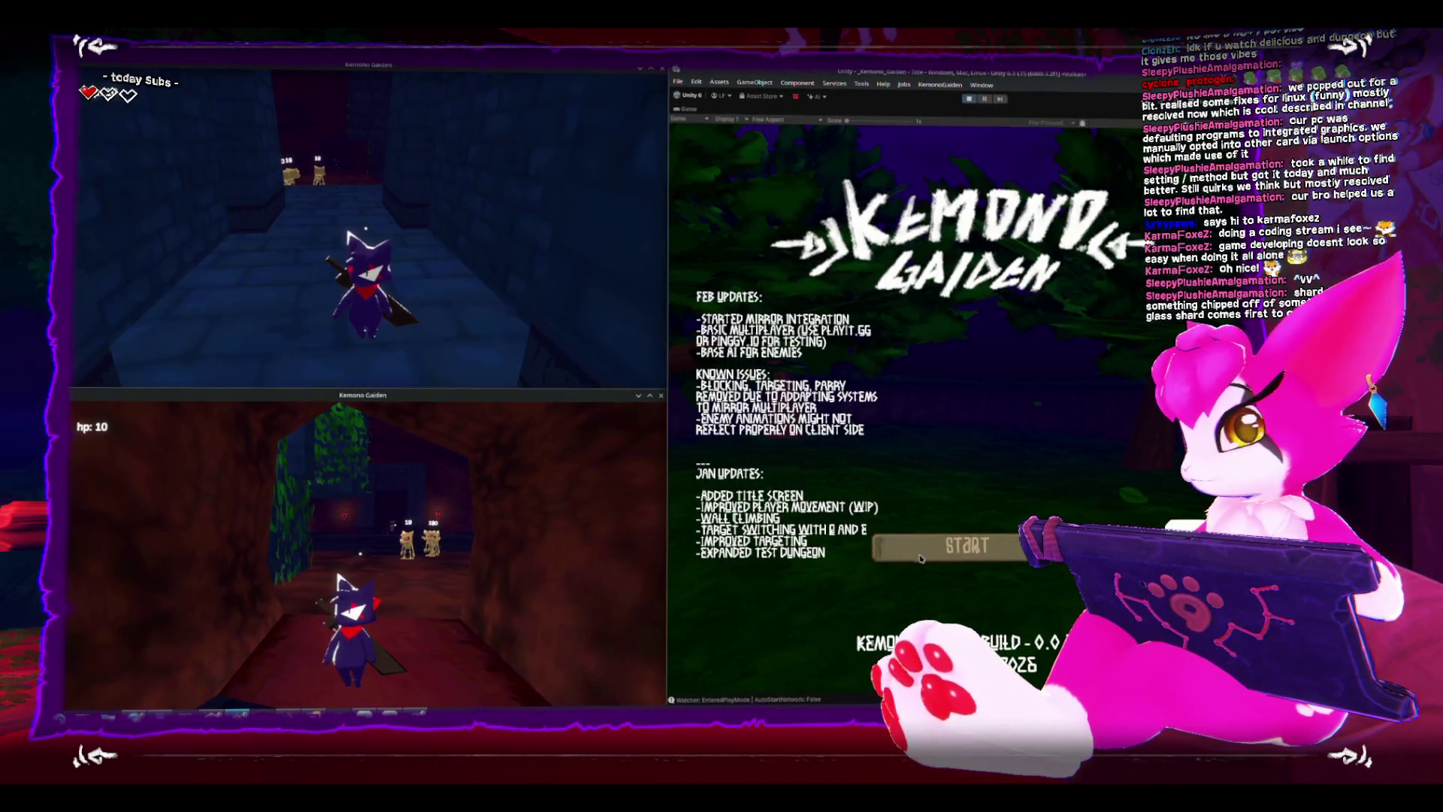
# Connect the editor's Game view to the host at localhost via Start, Join Game, Connect.
pyautogui.click(917, 553)
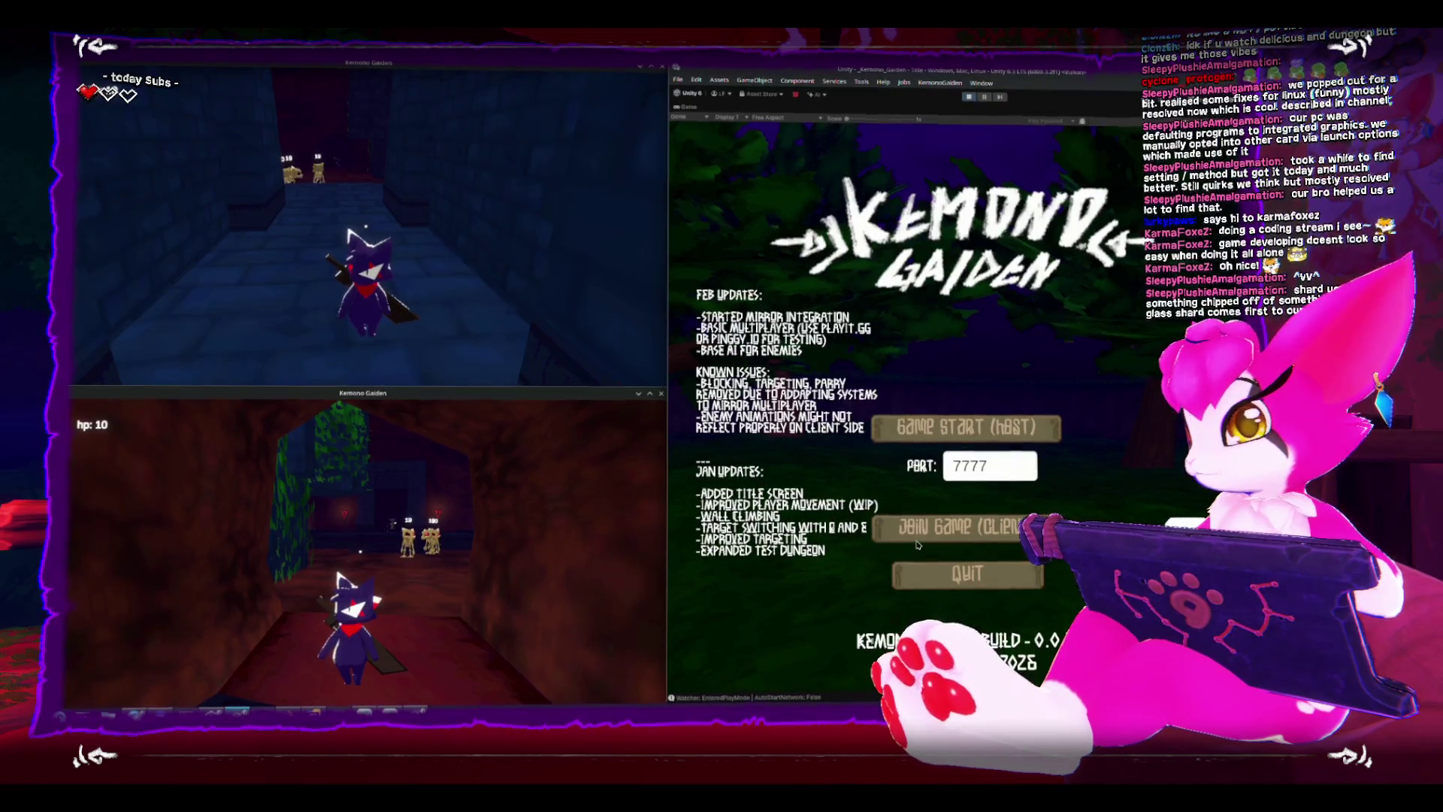
pyautogui.click(938, 525)
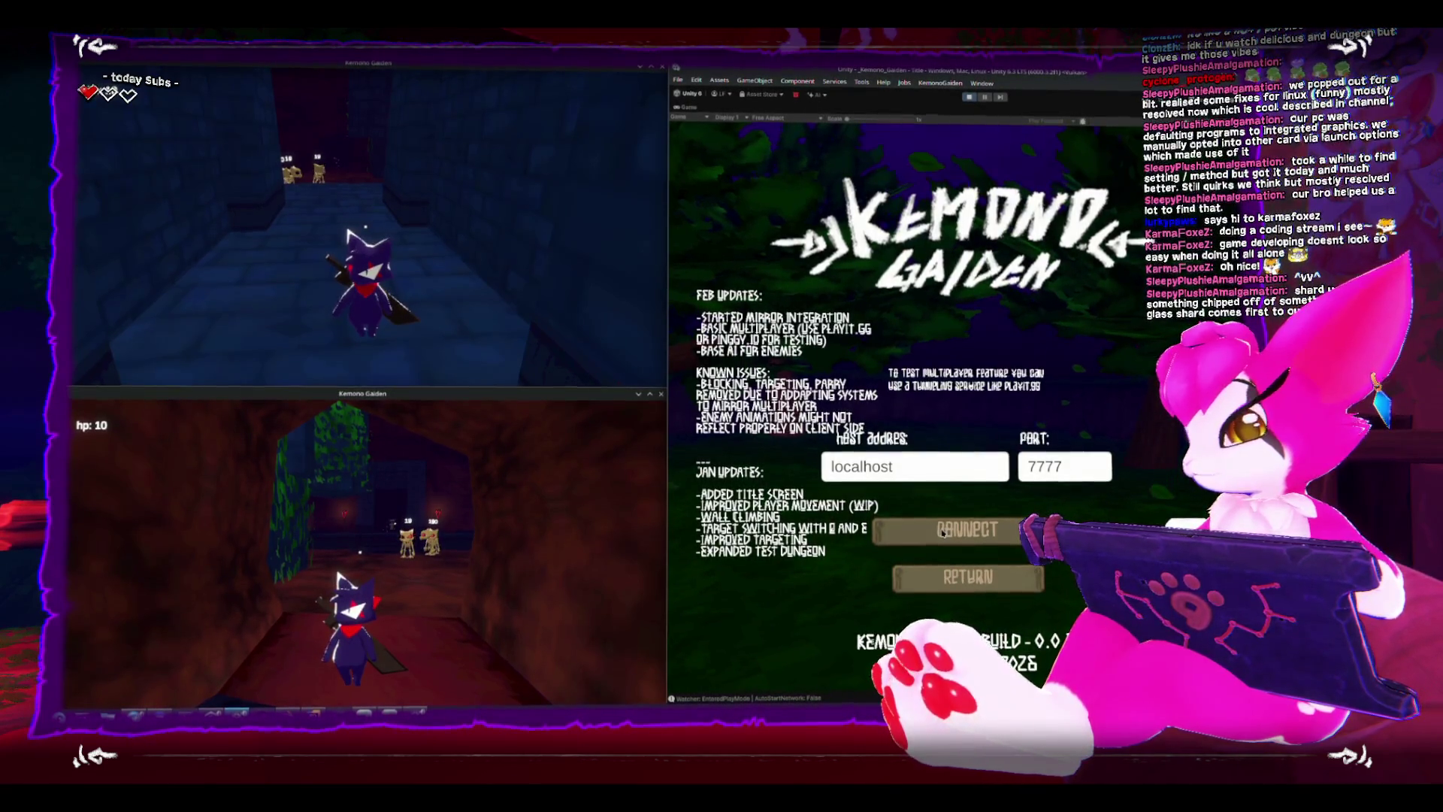
pyautogui.click(938, 534)
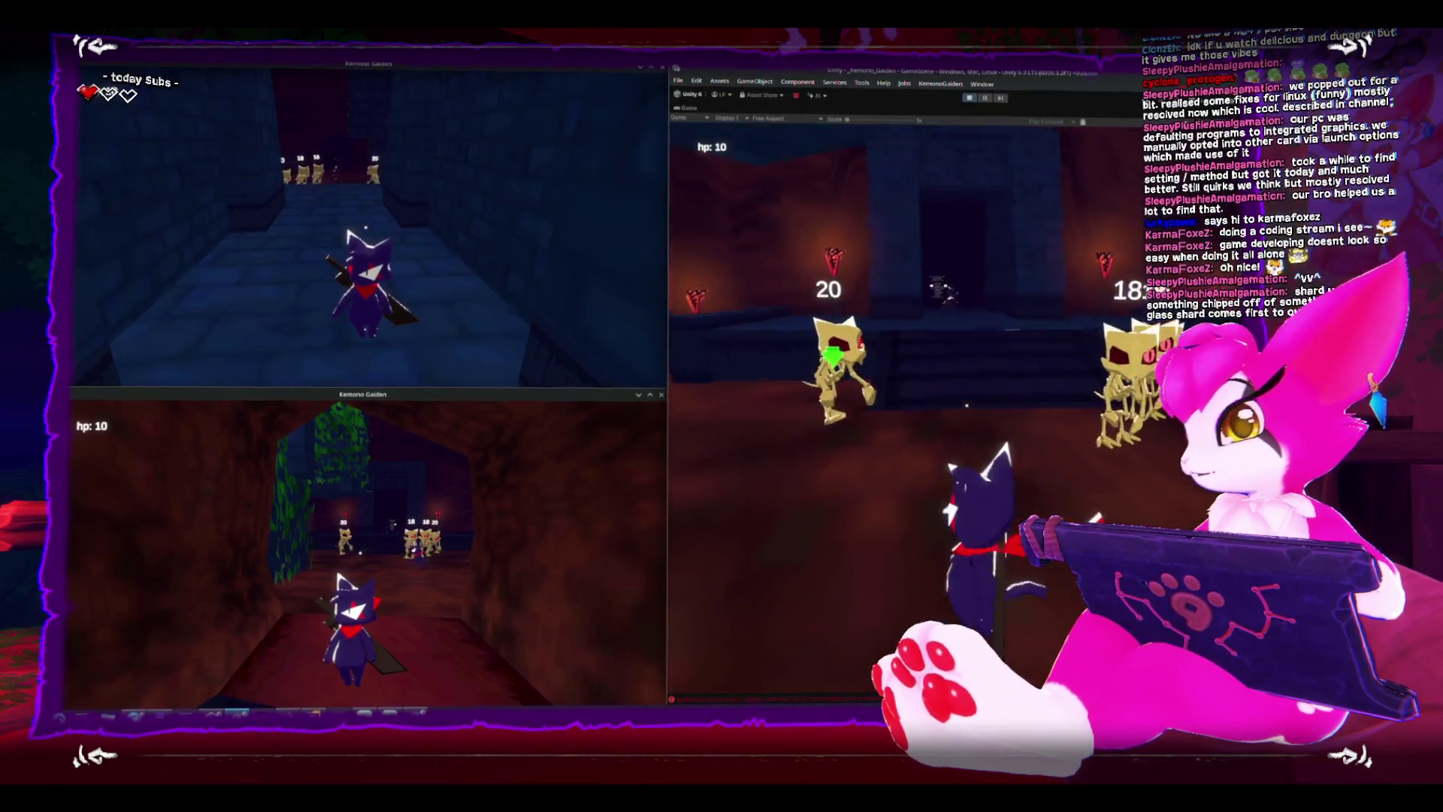
# Attack the skeletons as the editor client until they collapse into bone drops.
pyautogui.click(1003, 311)
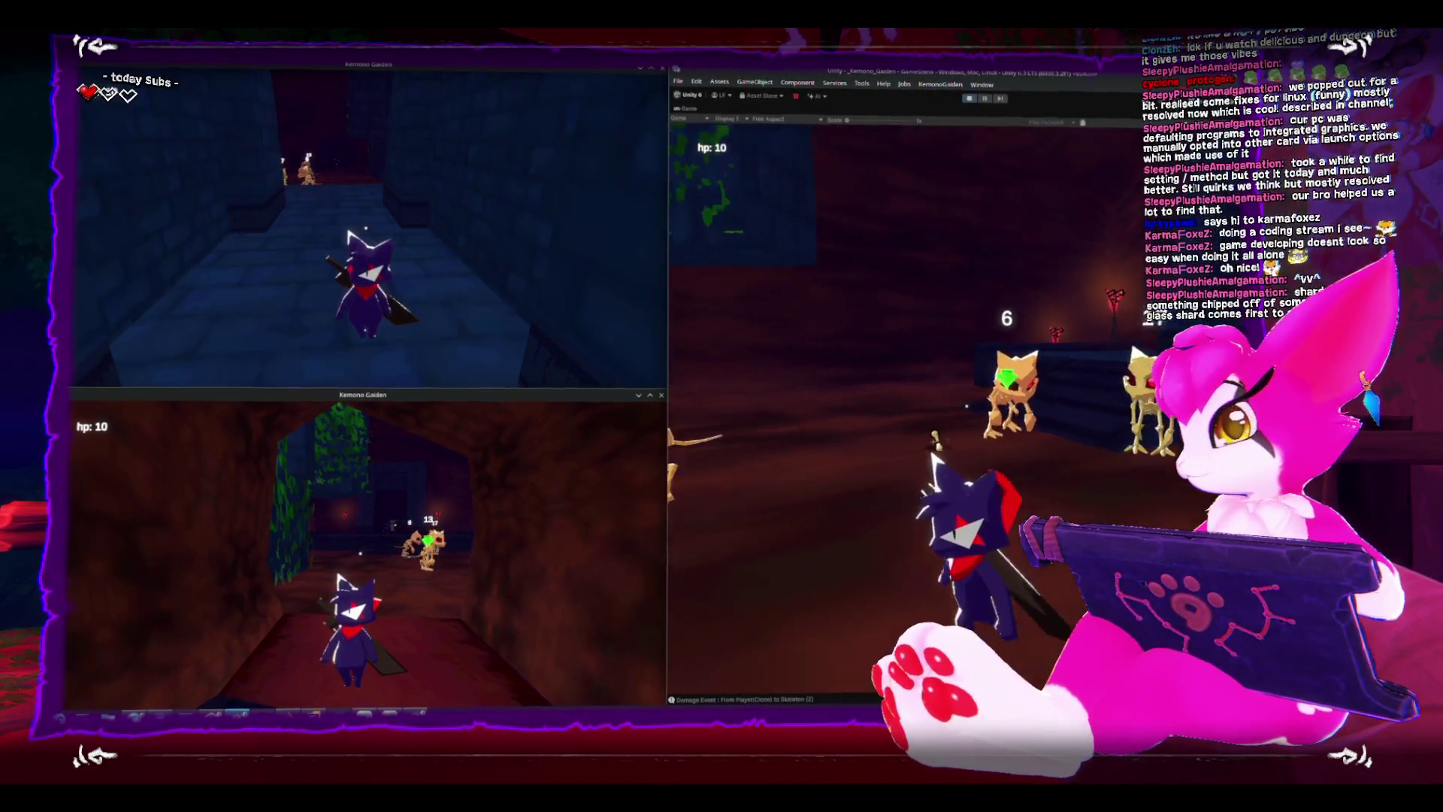
pyautogui.click(966, 406)
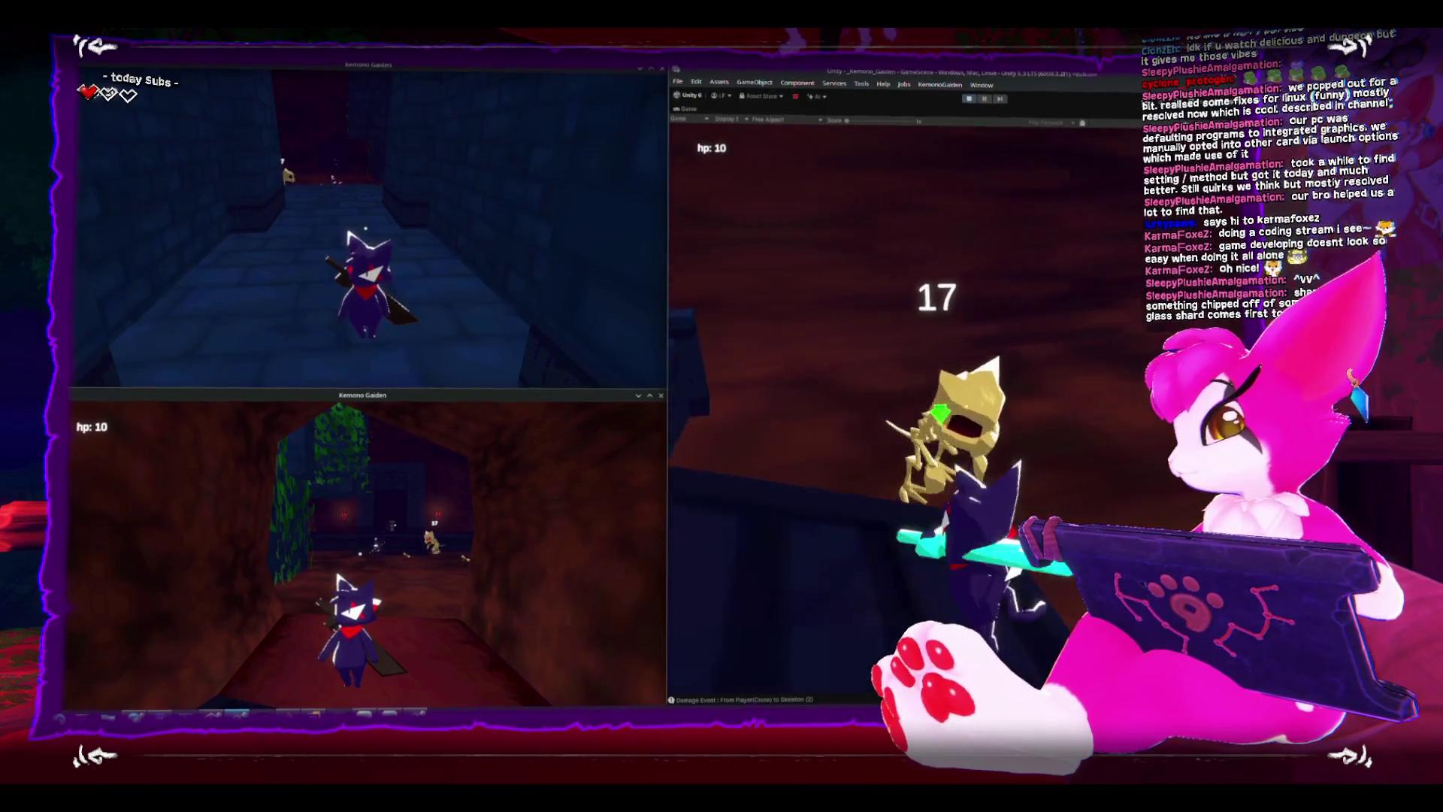
pyautogui.click(966, 406)
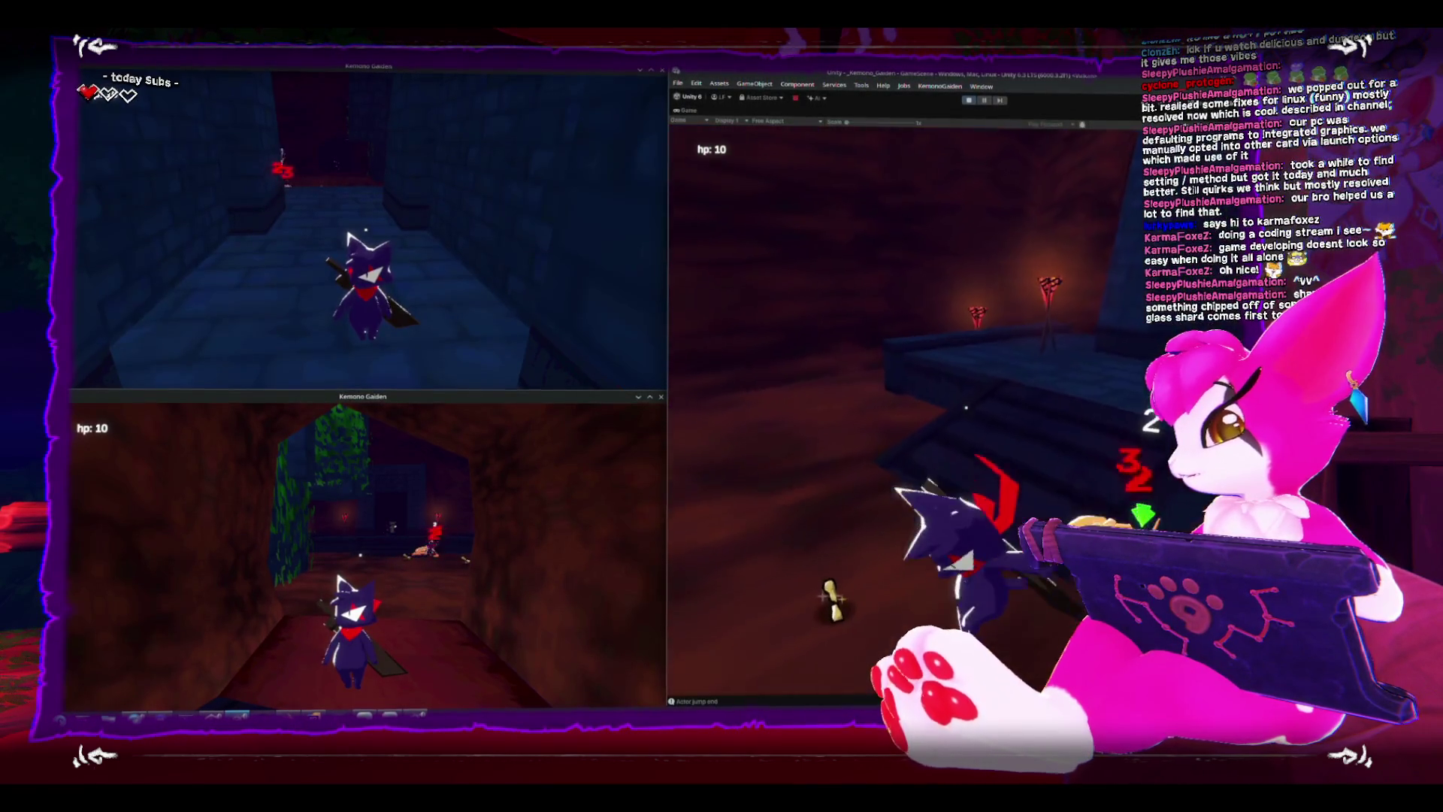
pyautogui.click(966, 406)
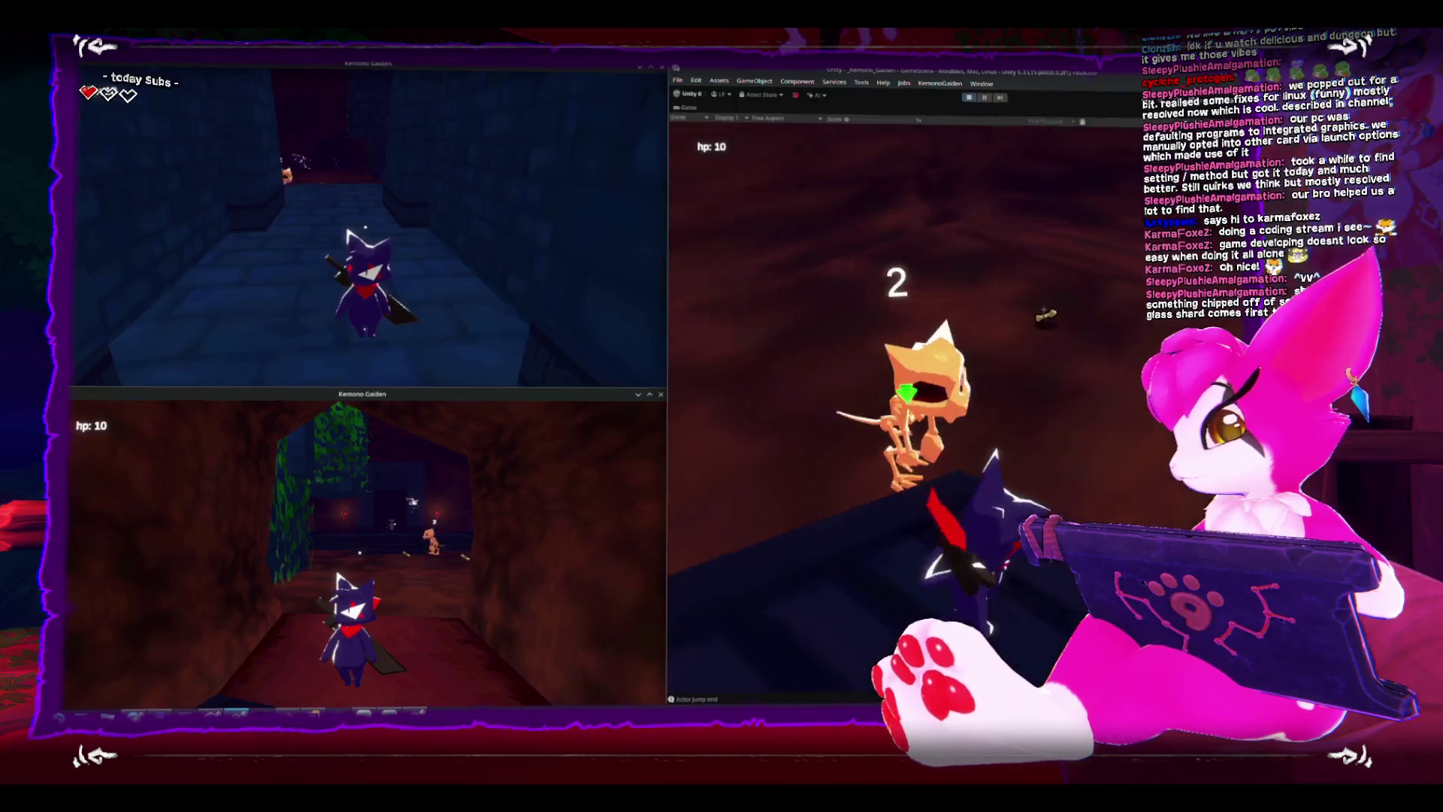
pyautogui.click(966, 406)
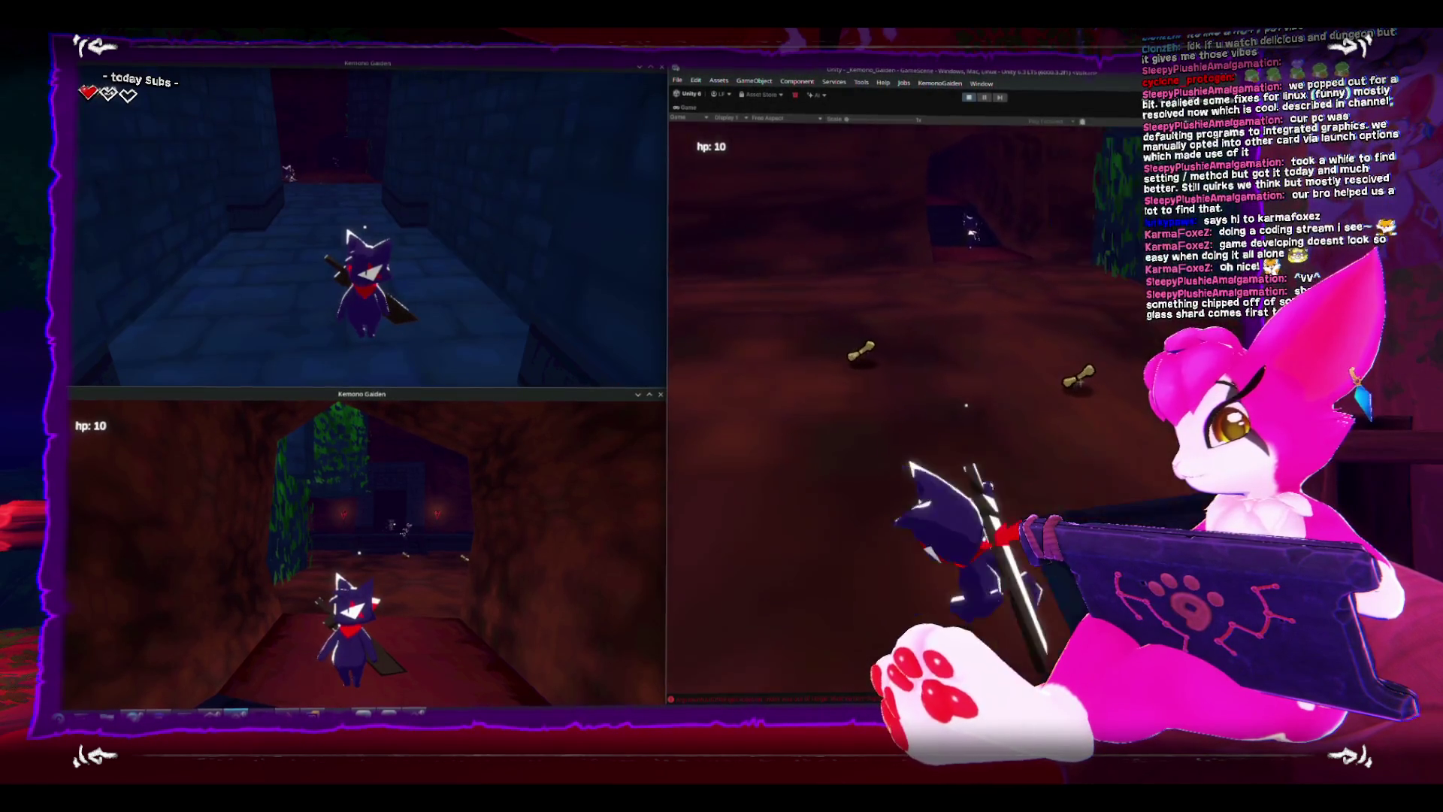
# Toggle the pause menus in the editor game and the bottom-left build.
pyautogui.press('Escape')
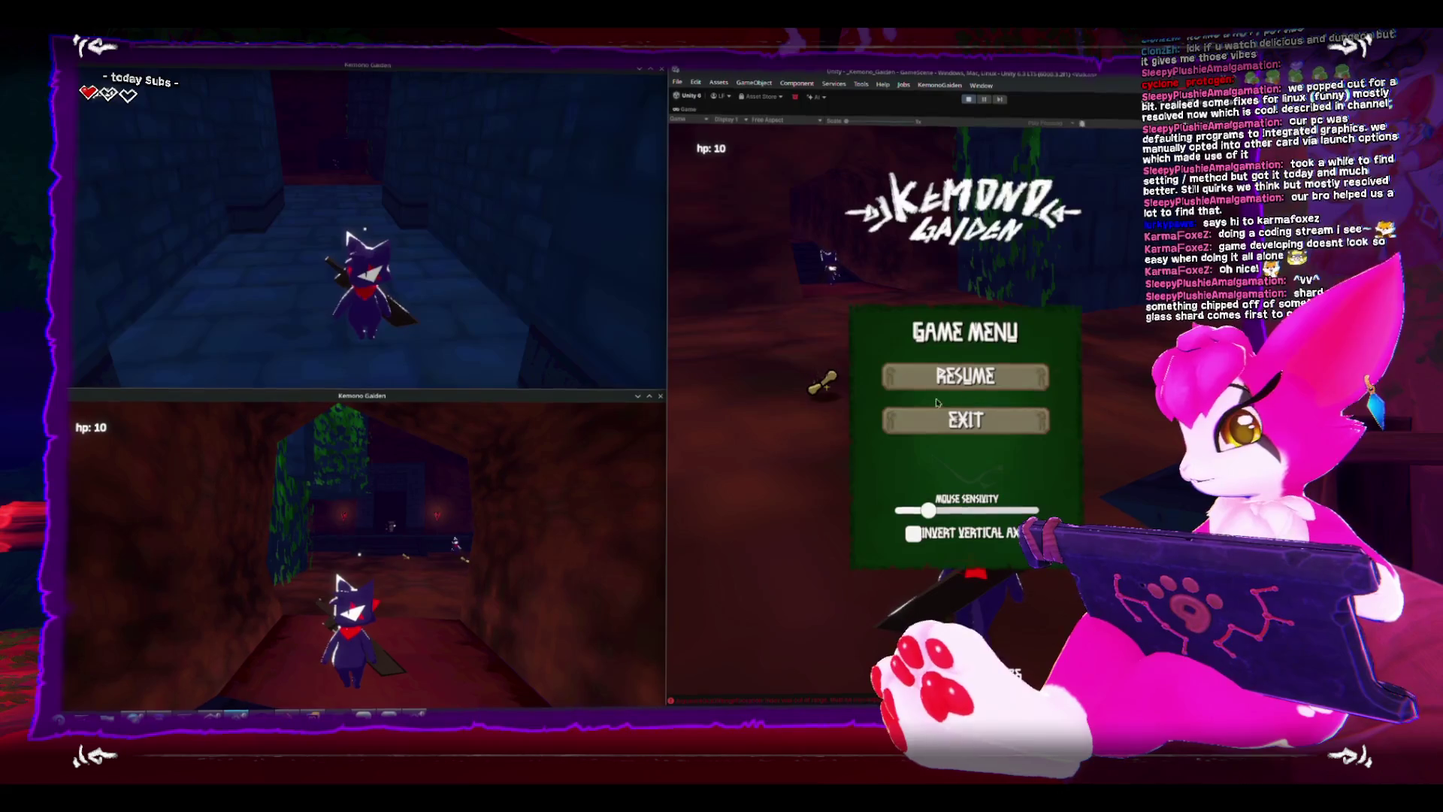
pyautogui.press('Escape')
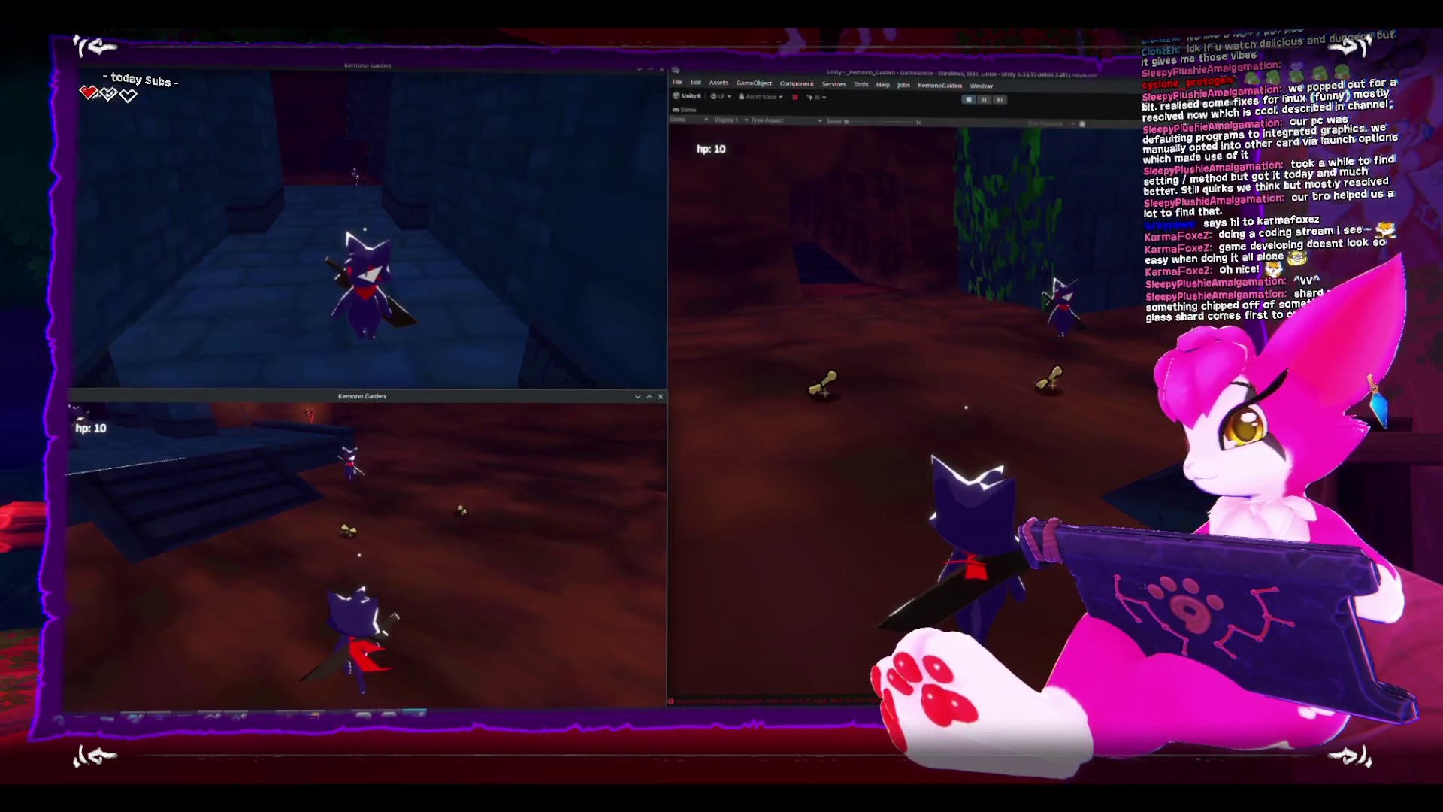
pyautogui.press('Escape')
pyautogui.press('Escape')
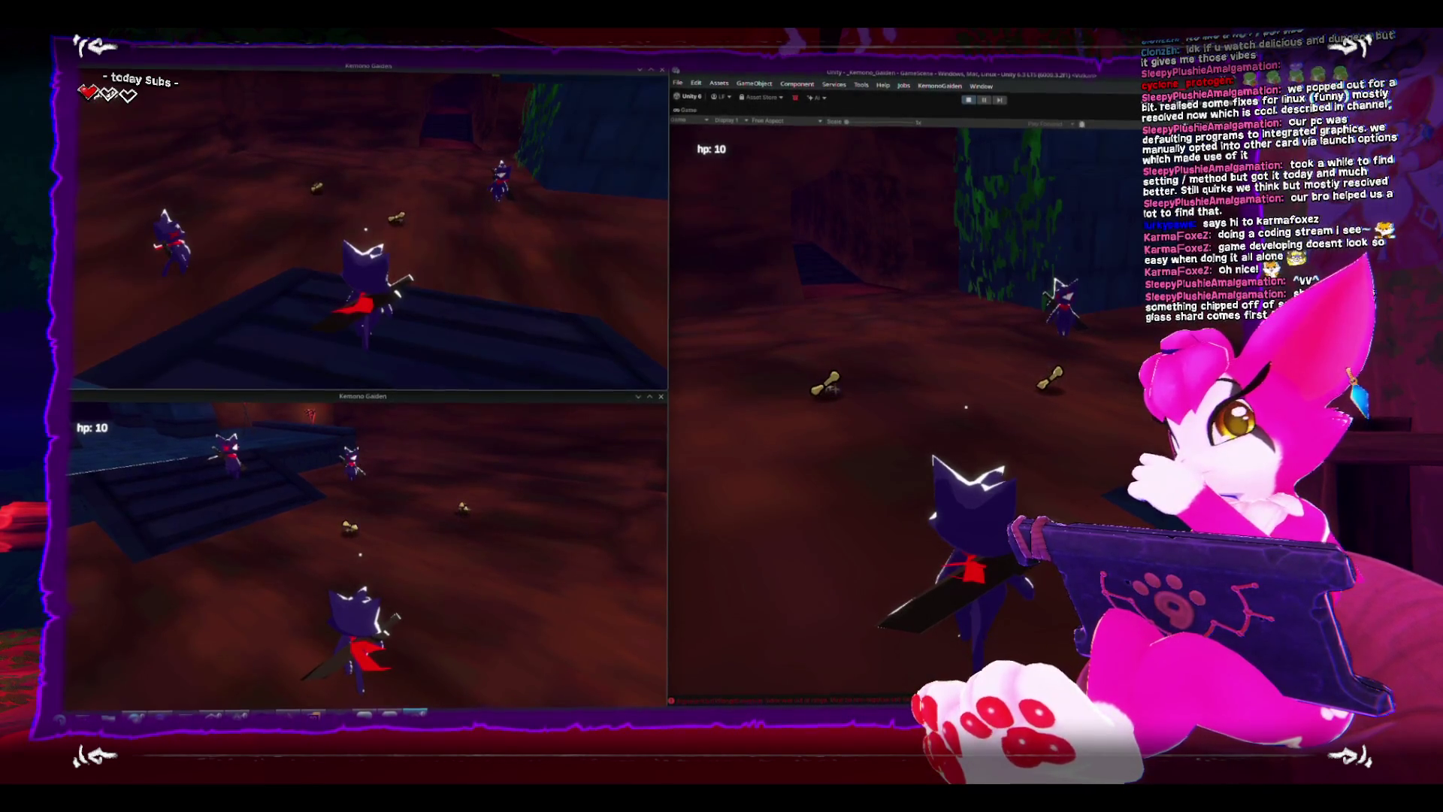
# Pause the top-left host game and bring DropSettings.cs forward in Rider.
pyautogui.press('Escape')
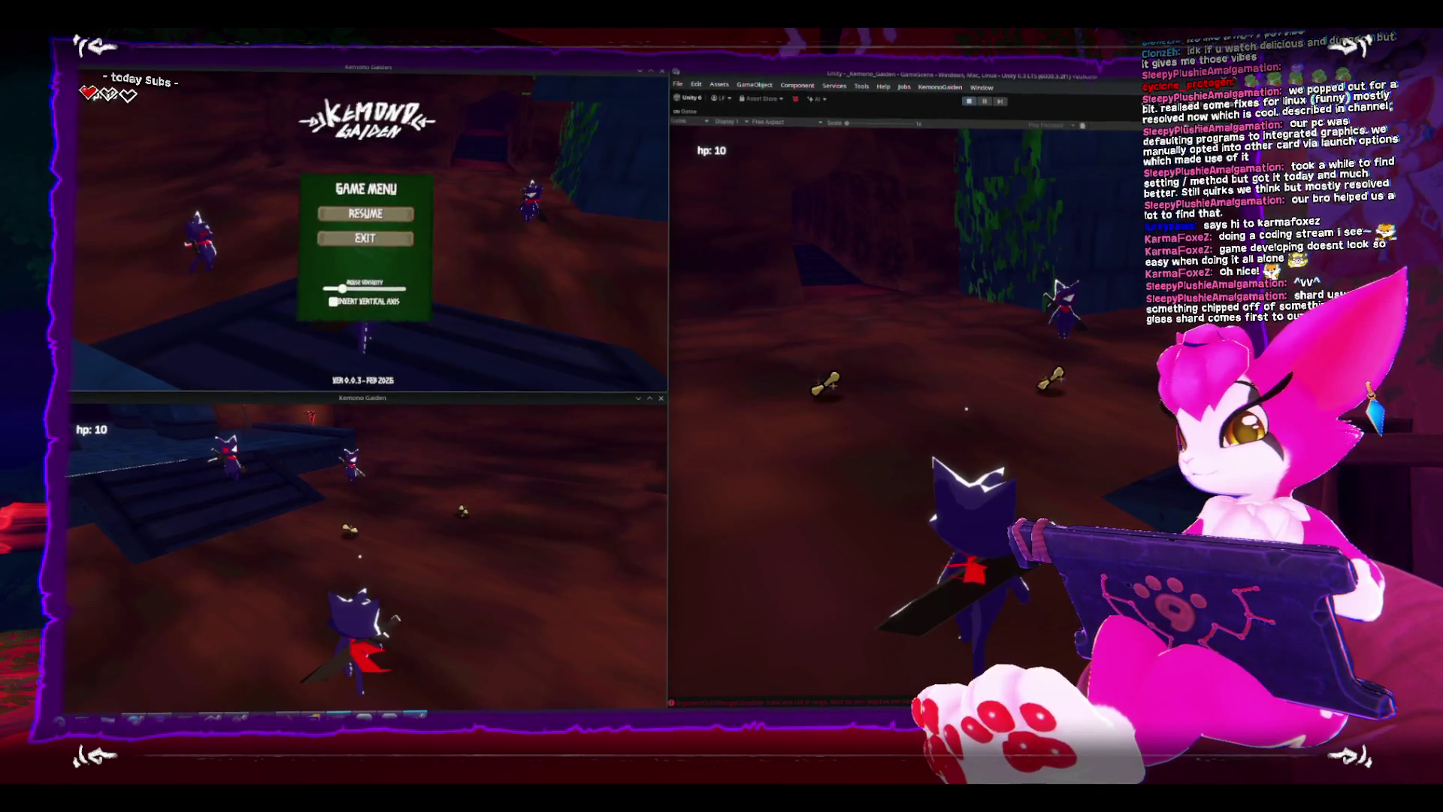
pyautogui.click(338, 715)
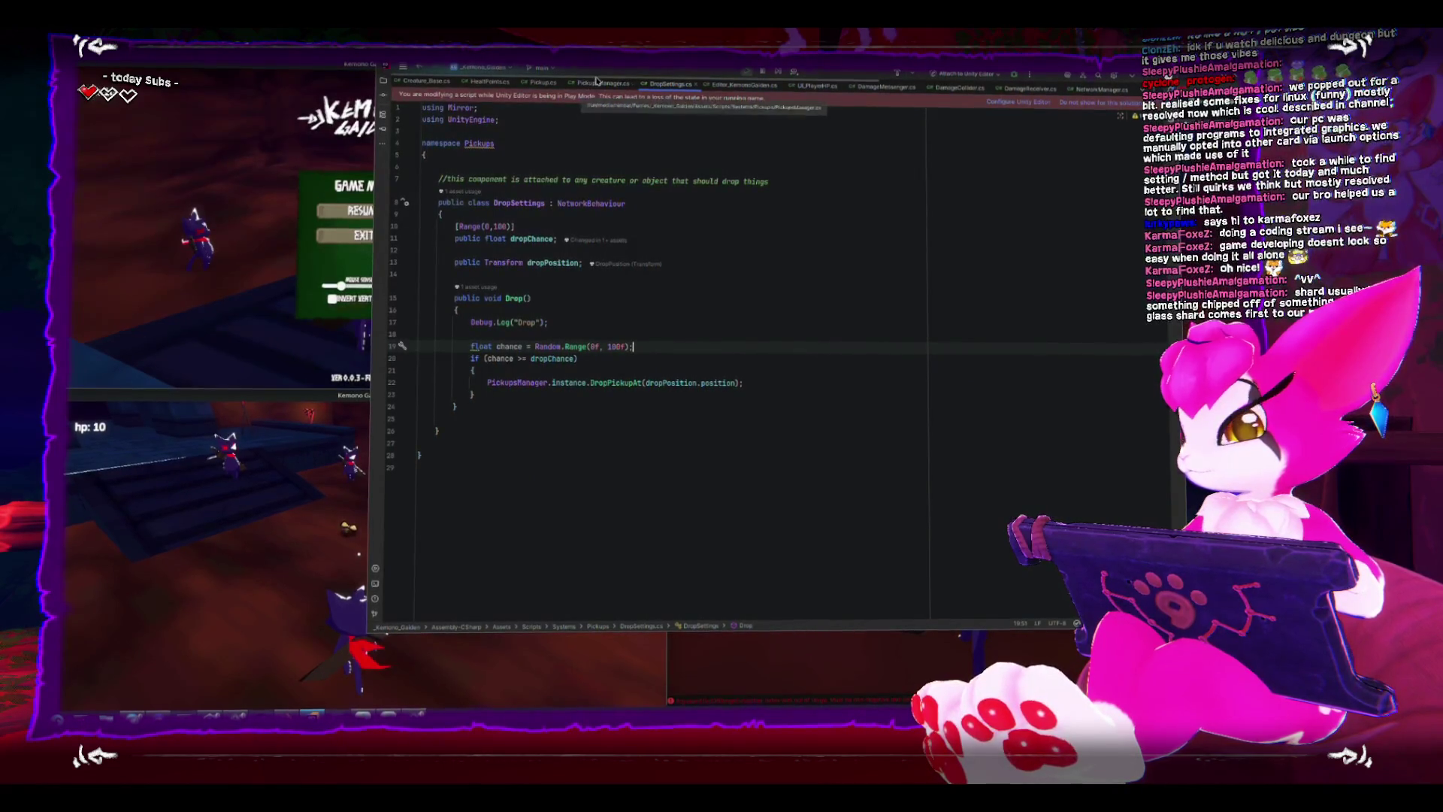
# Delete the commented-out singleplayer ReceiveAttackLocal block from HealthPoints.cs.
pyautogui.click(497, 85)
pyautogui.scroll(-1, 712, 347)
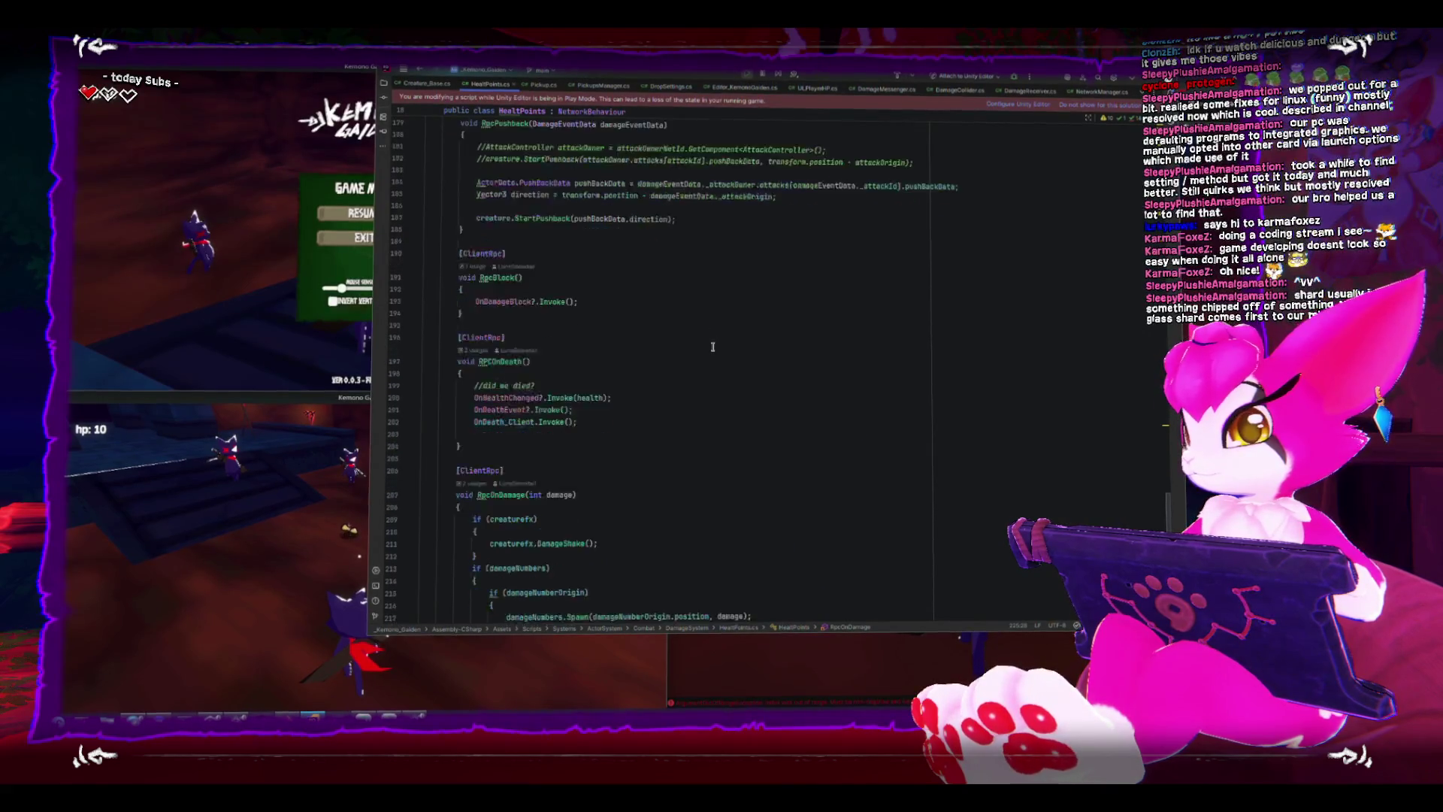
pyautogui.scroll(-2, 712, 347)
pyautogui.scroll(-1, 711, 346)
pyautogui.scroll(-1, 713, 343)
pyautogui.scroll(-2, 712, 342)
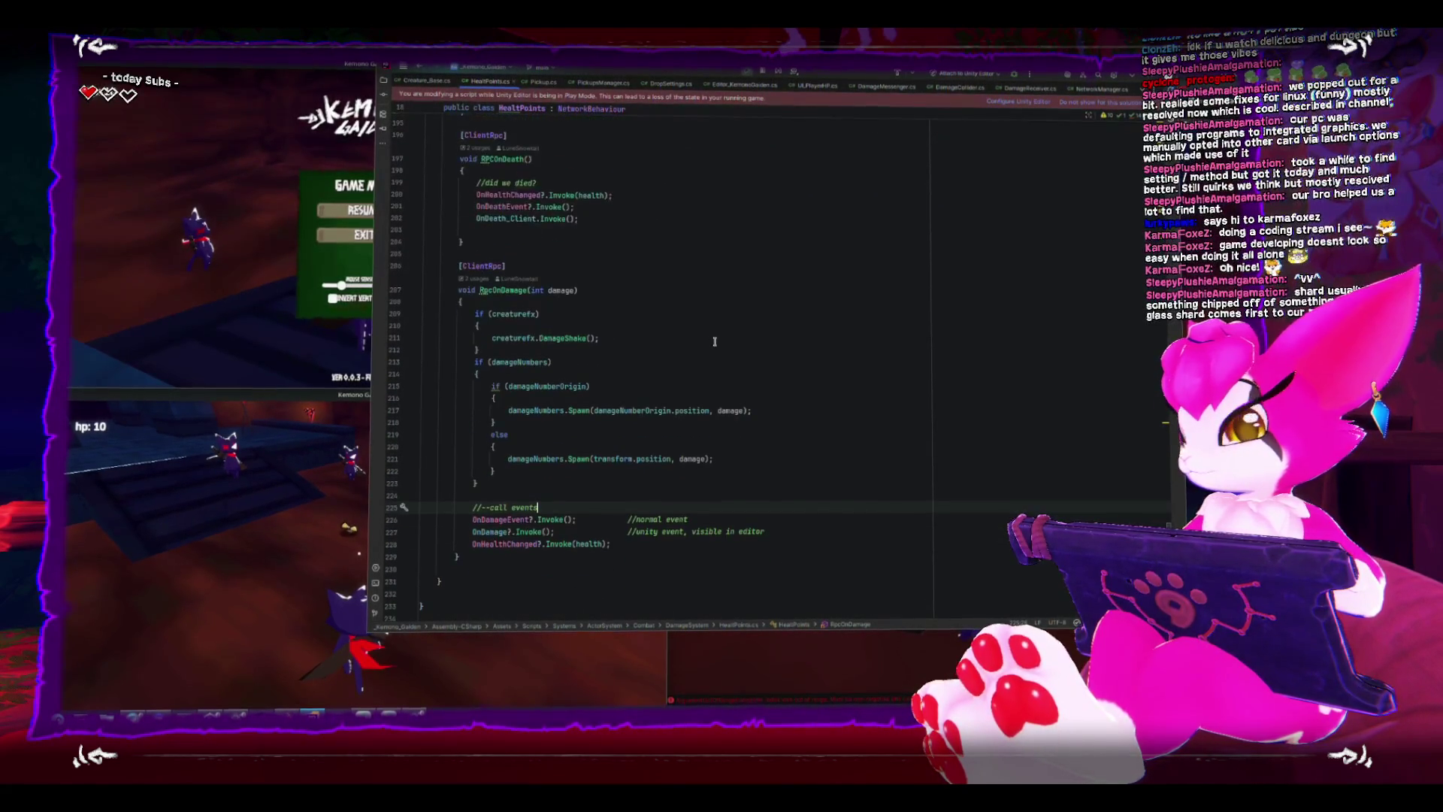
pyautogui.scroll(3, 713, 341)
pyautogui.scroll(1, 714, 340)
pyautogui.scroll(2, 714, 342)
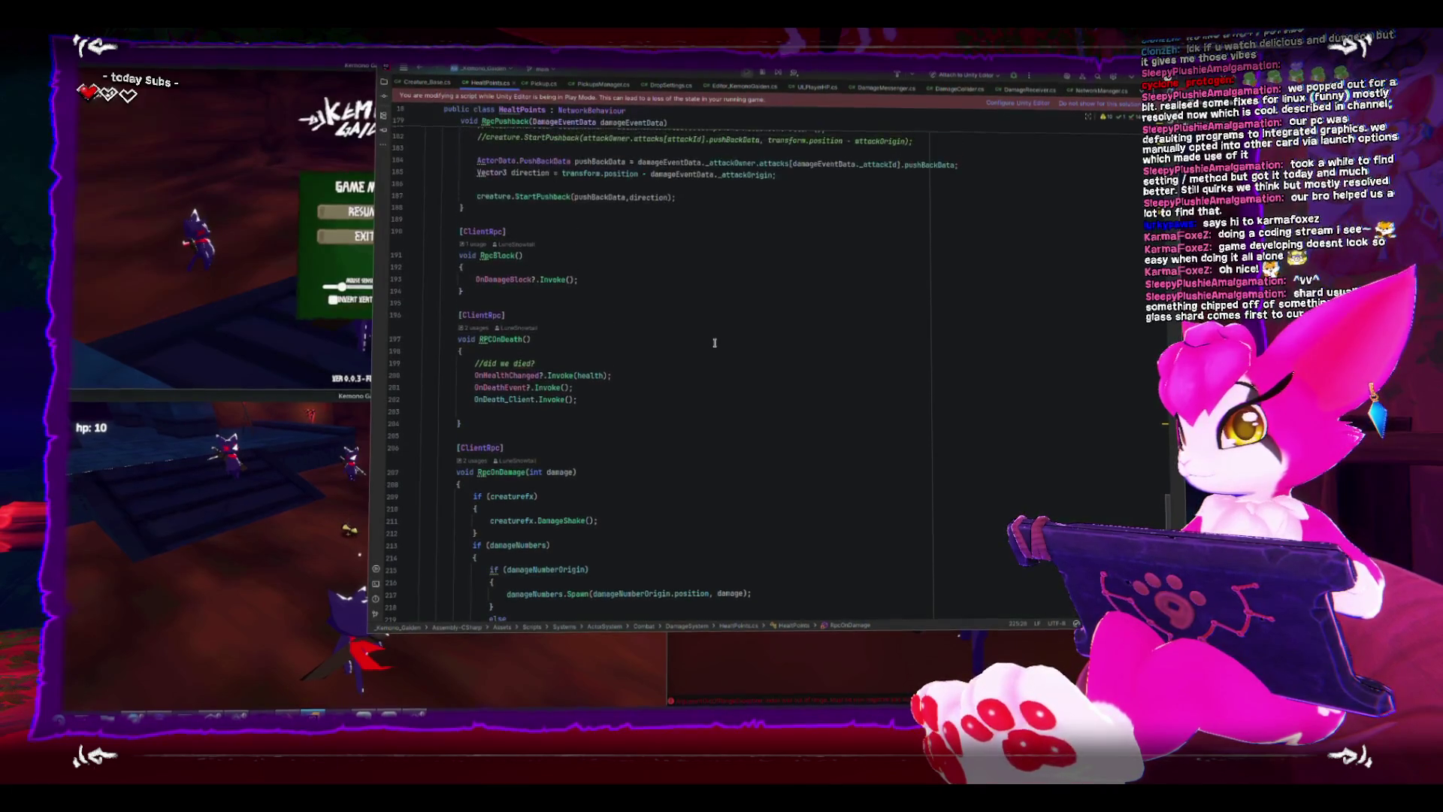
pyautogui.scroll(2, 714, 344)
pyautogui.scroll(1, 713, 343)
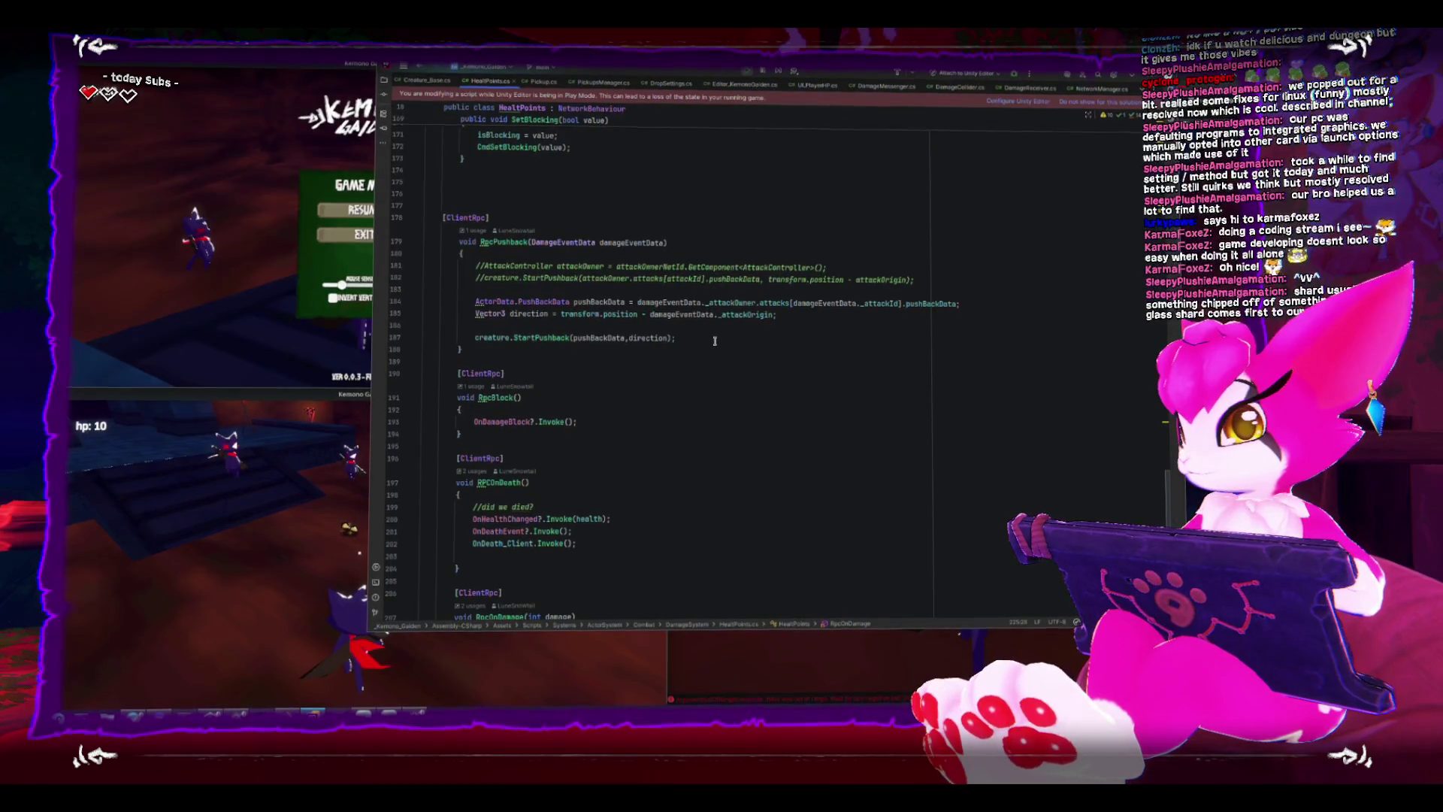
pyautogui.scroll(3, 714, 340)
pyautogui.scroll(4, 714, 340)
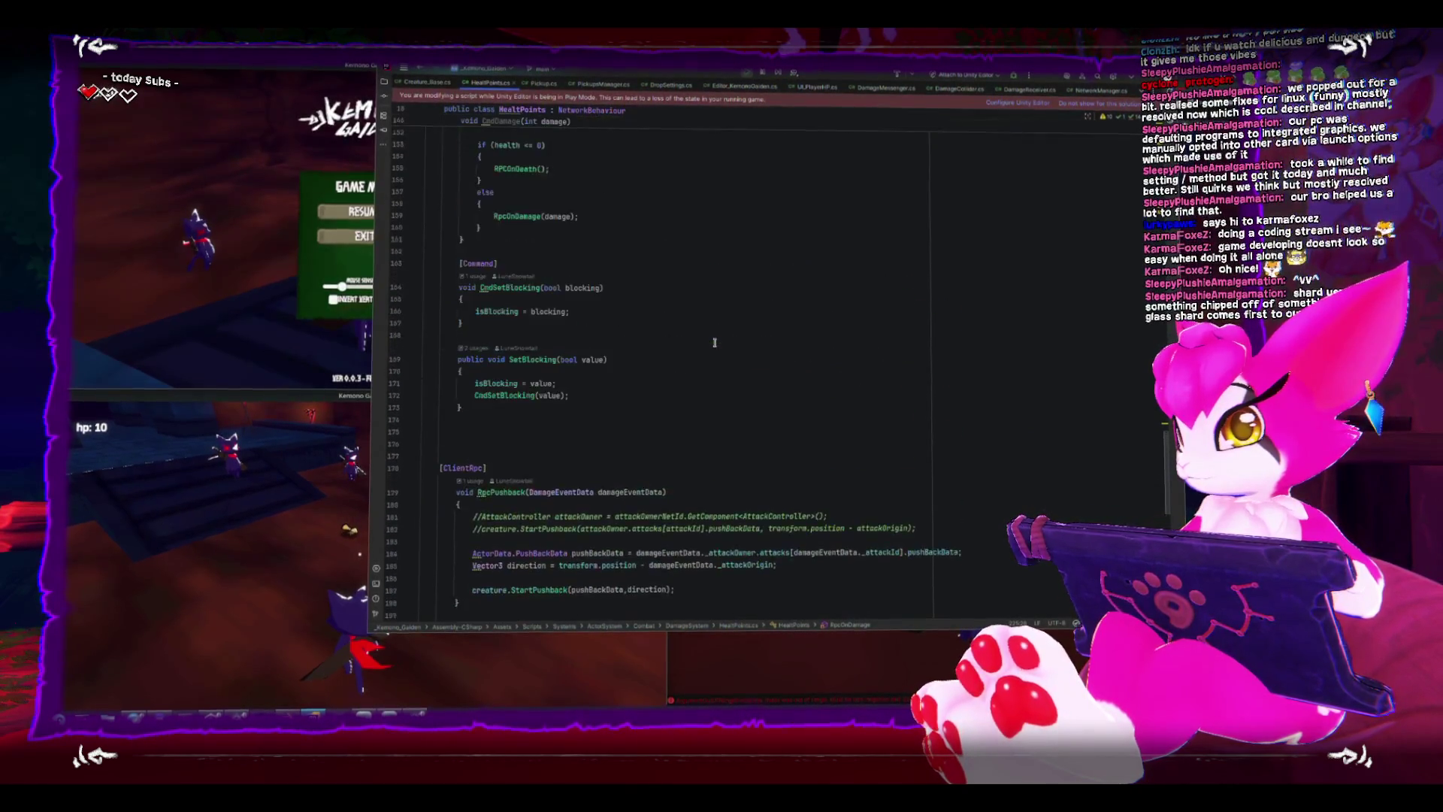
pyautogui.scroll(3, 715, 341)
pyautogui.scroll(4, 718, 341)
pyautogui.scroll(1, 718, 341)
pyautogui.scroll(5, 717, 344)
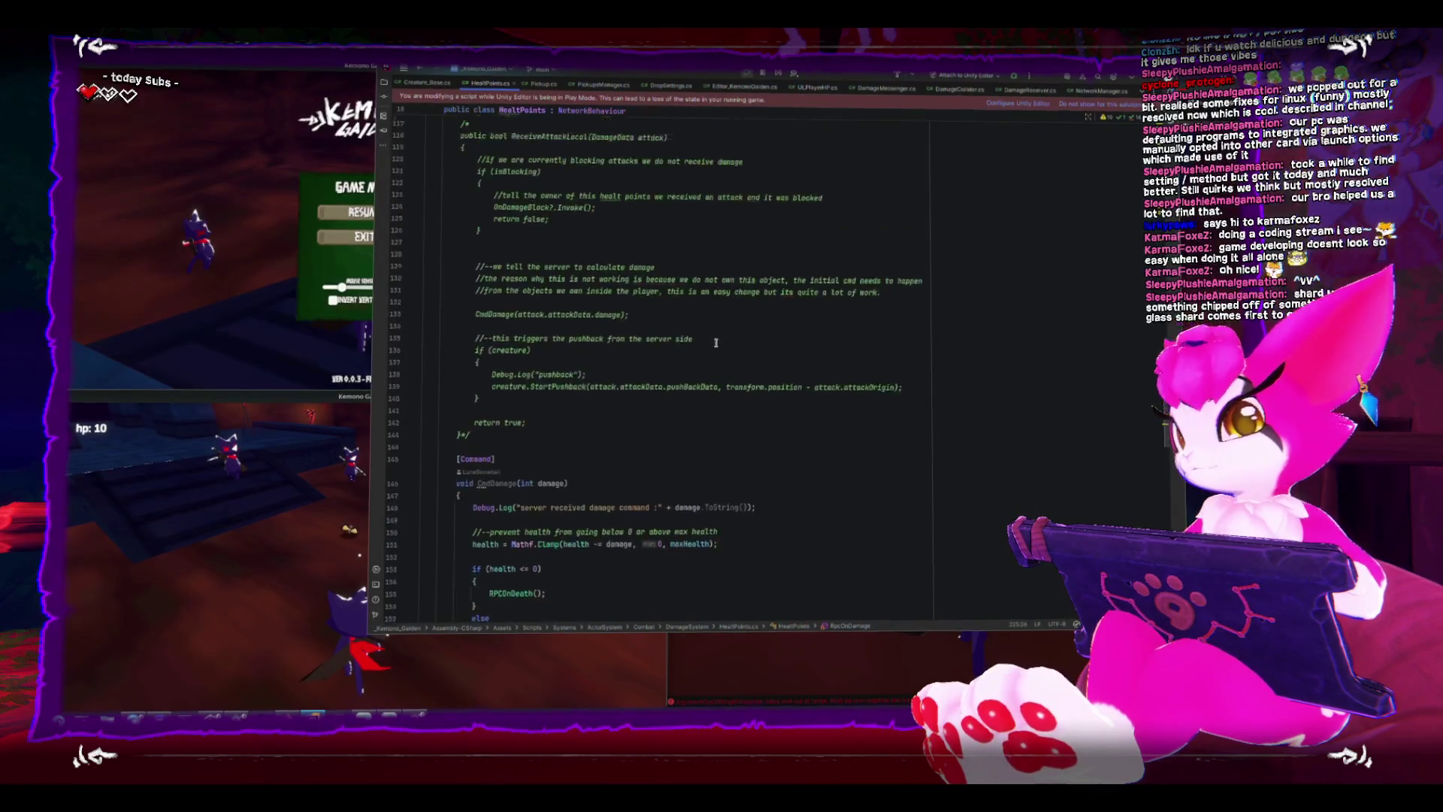
pyautogui.scroll(2, 718, 350)
pyautogui.scroll(2, 716, 353)
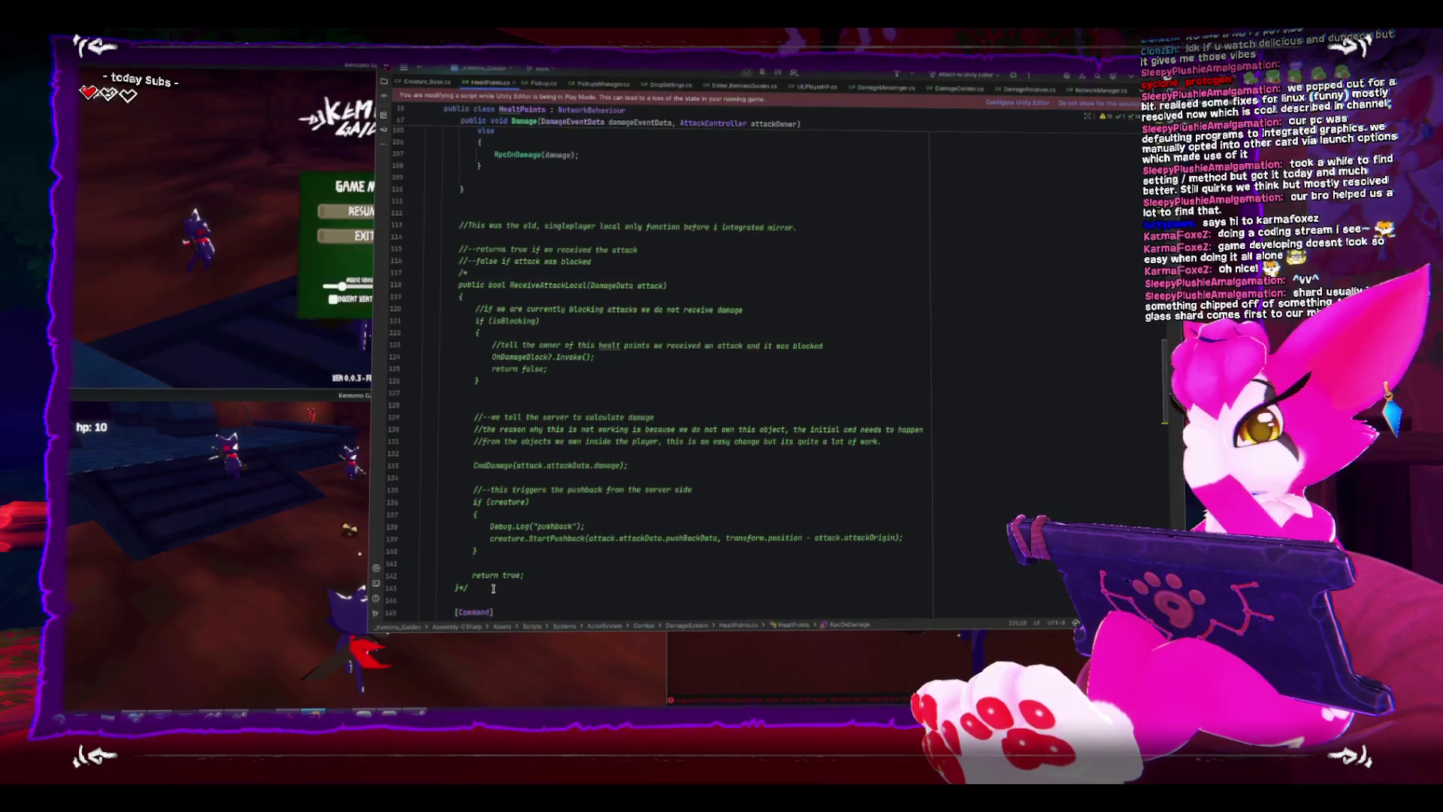
pyautogui.moveTo(474, 591); pyautogui.dragTo(390, 218)
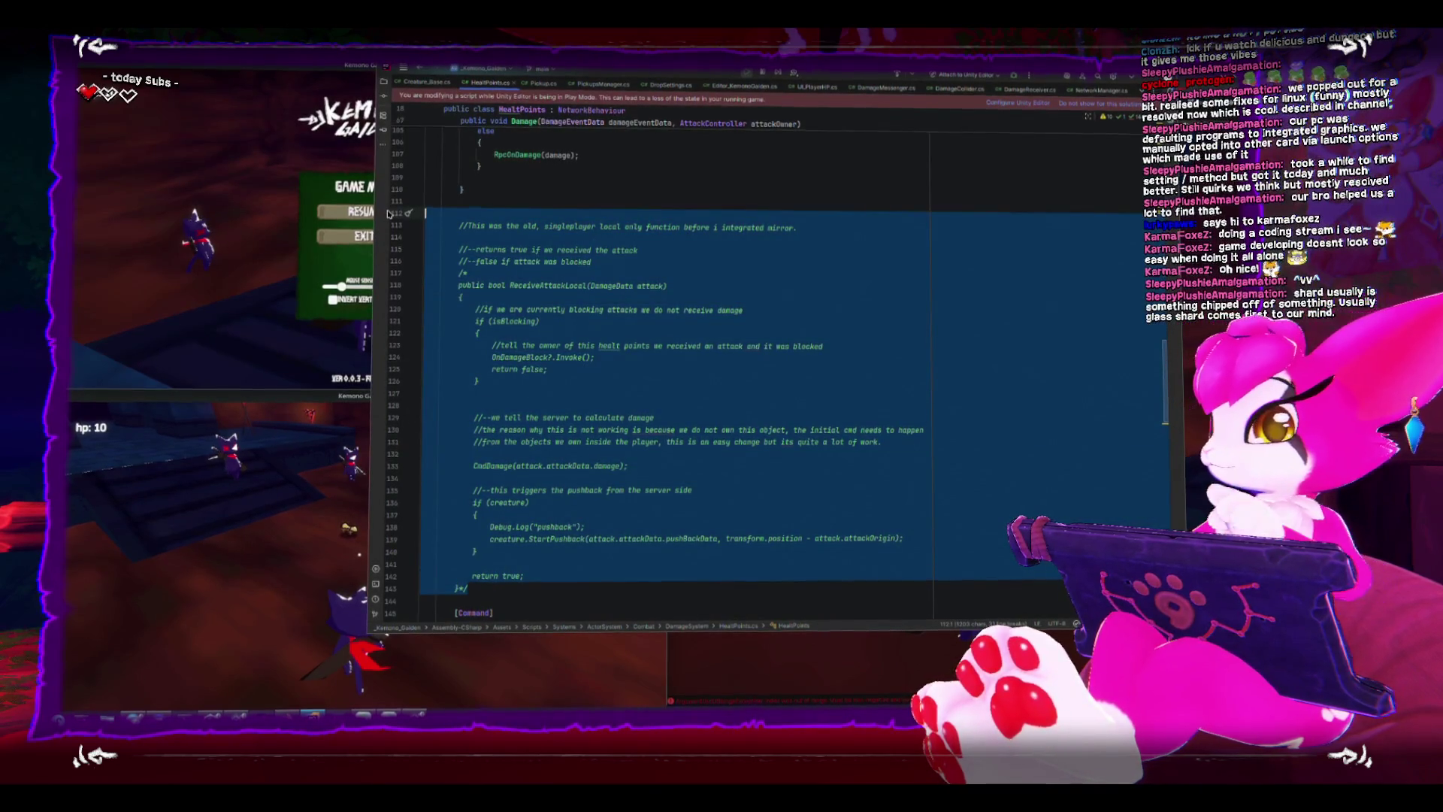
pyautogui.press('Delete')
pyautogui.scroll(2, 619, 361)
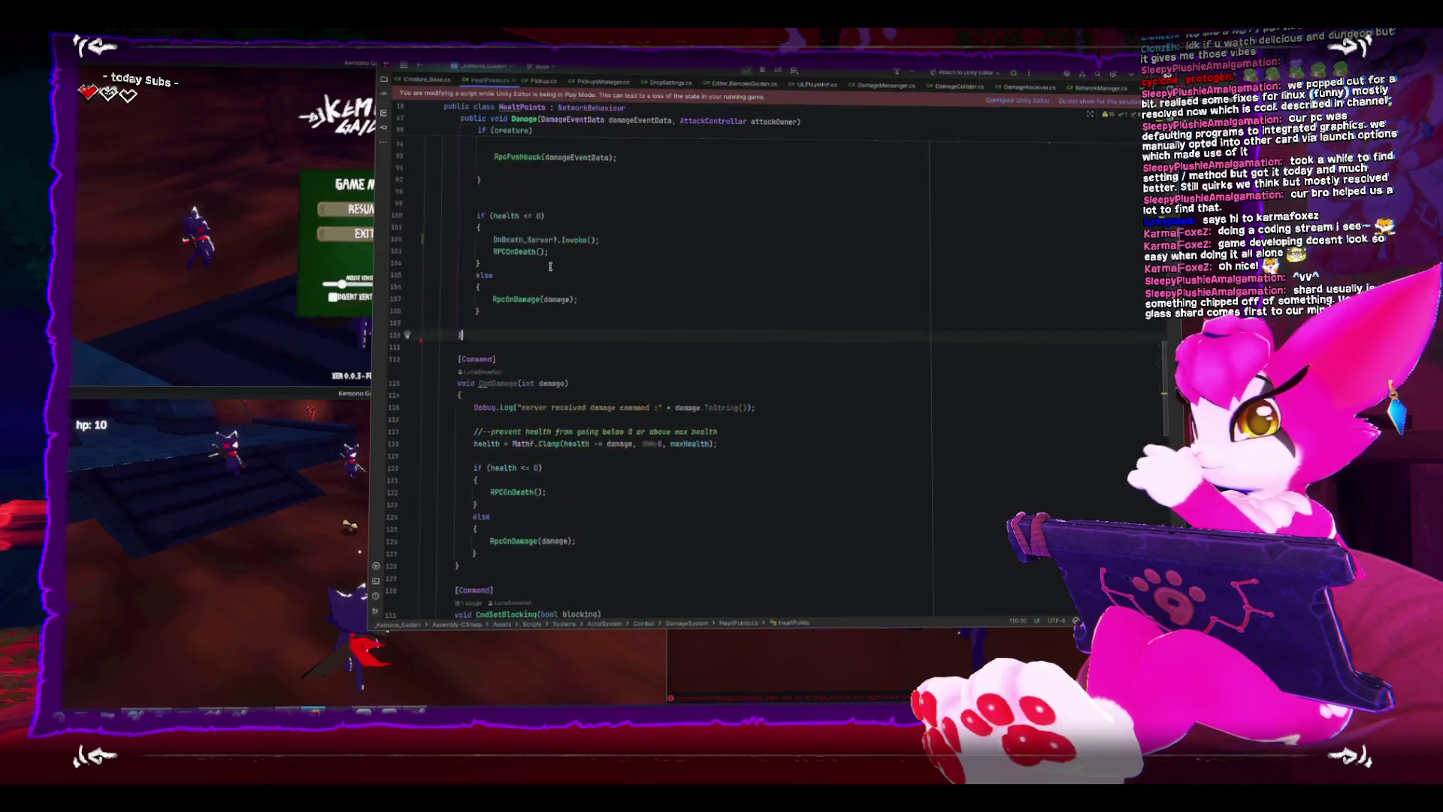
pyautogui.scroll(2, 620, 361)
pyautogui.scroll(2, 619, 361)
pyautogui.scroll(2, 618, 362)
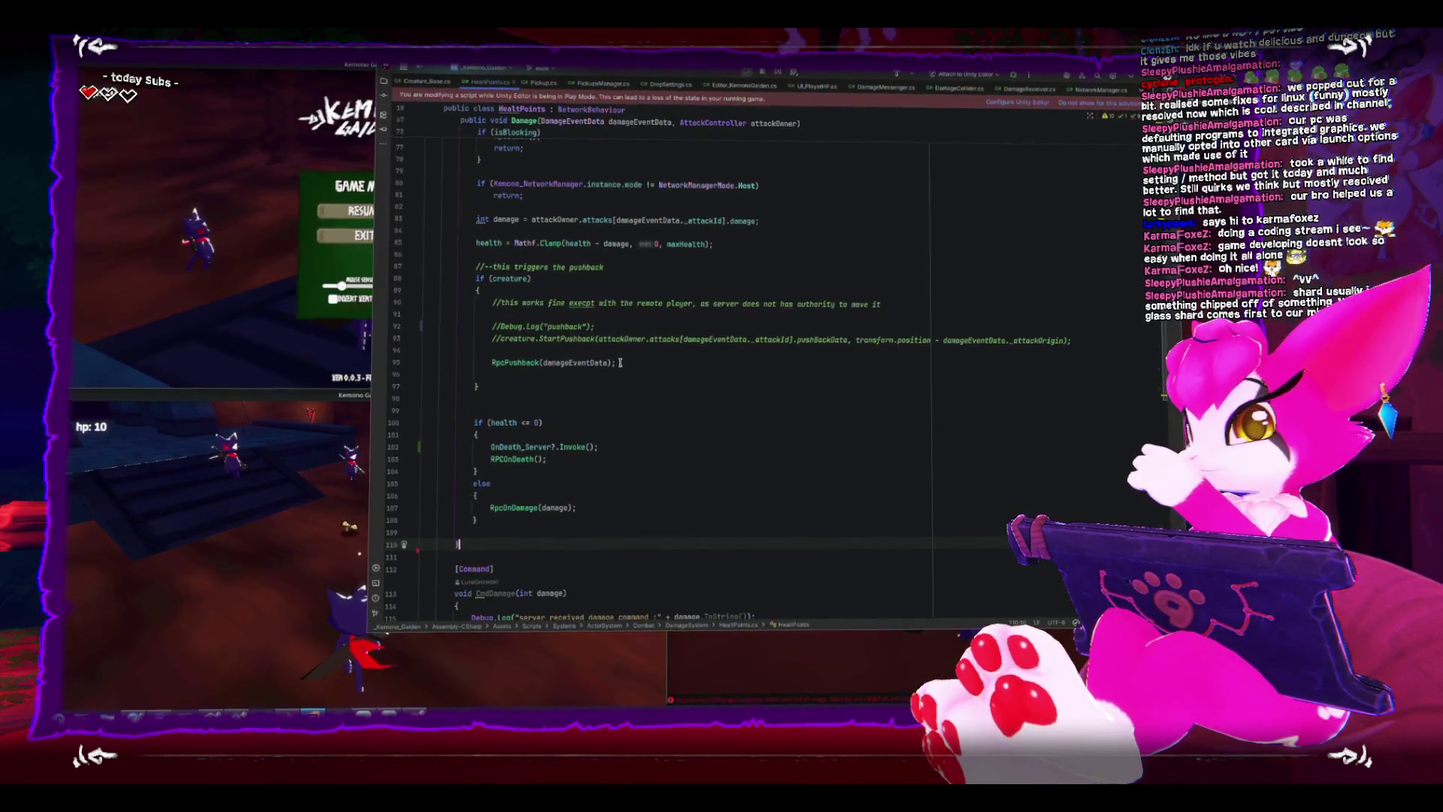
# Remove the stale Debug.Log and StartPushback lines and select the old pushback comment for replacement.
pyautogui.moveTo(516, 351); pyautogui.dragTo(492, 318)
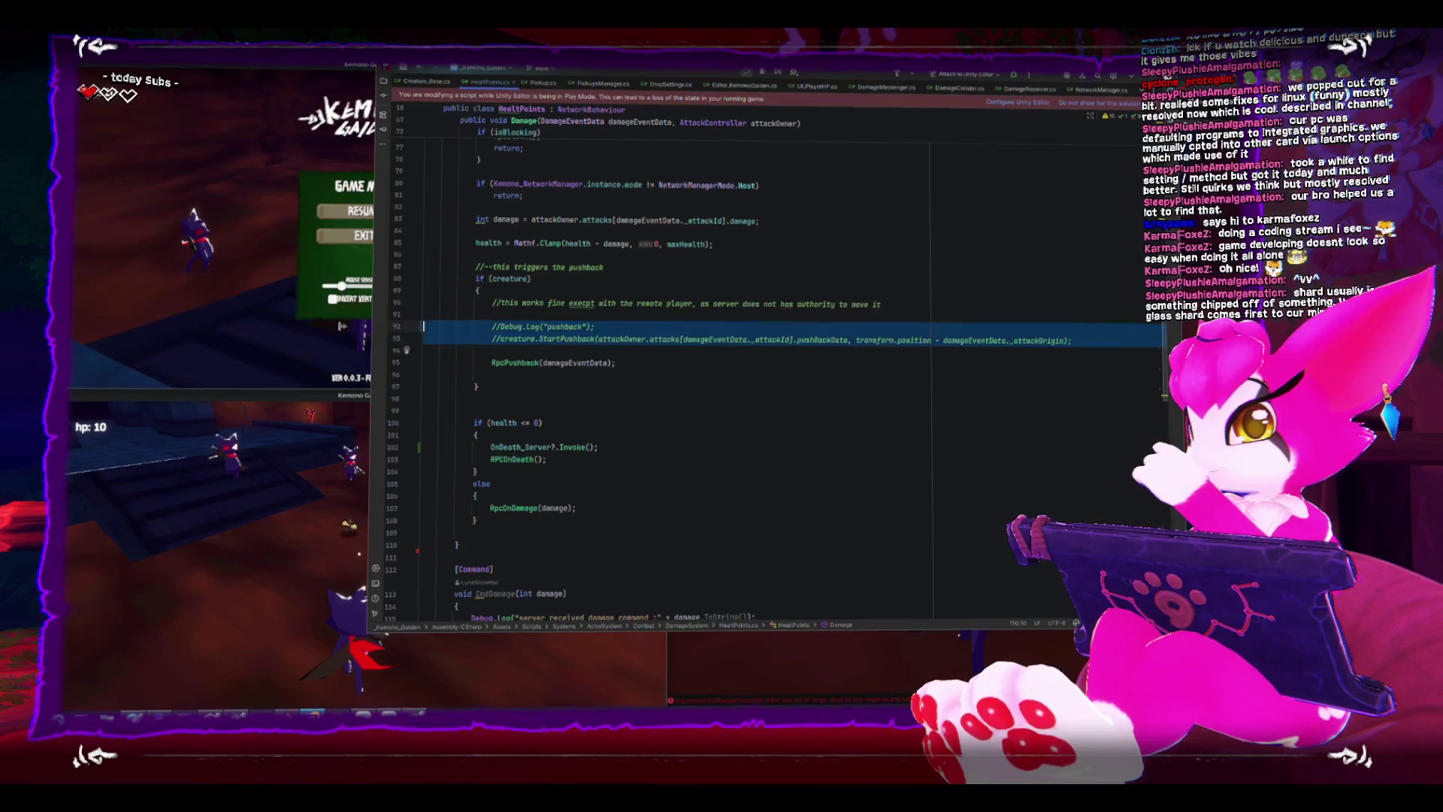
pyautogui.press('BackSpace')
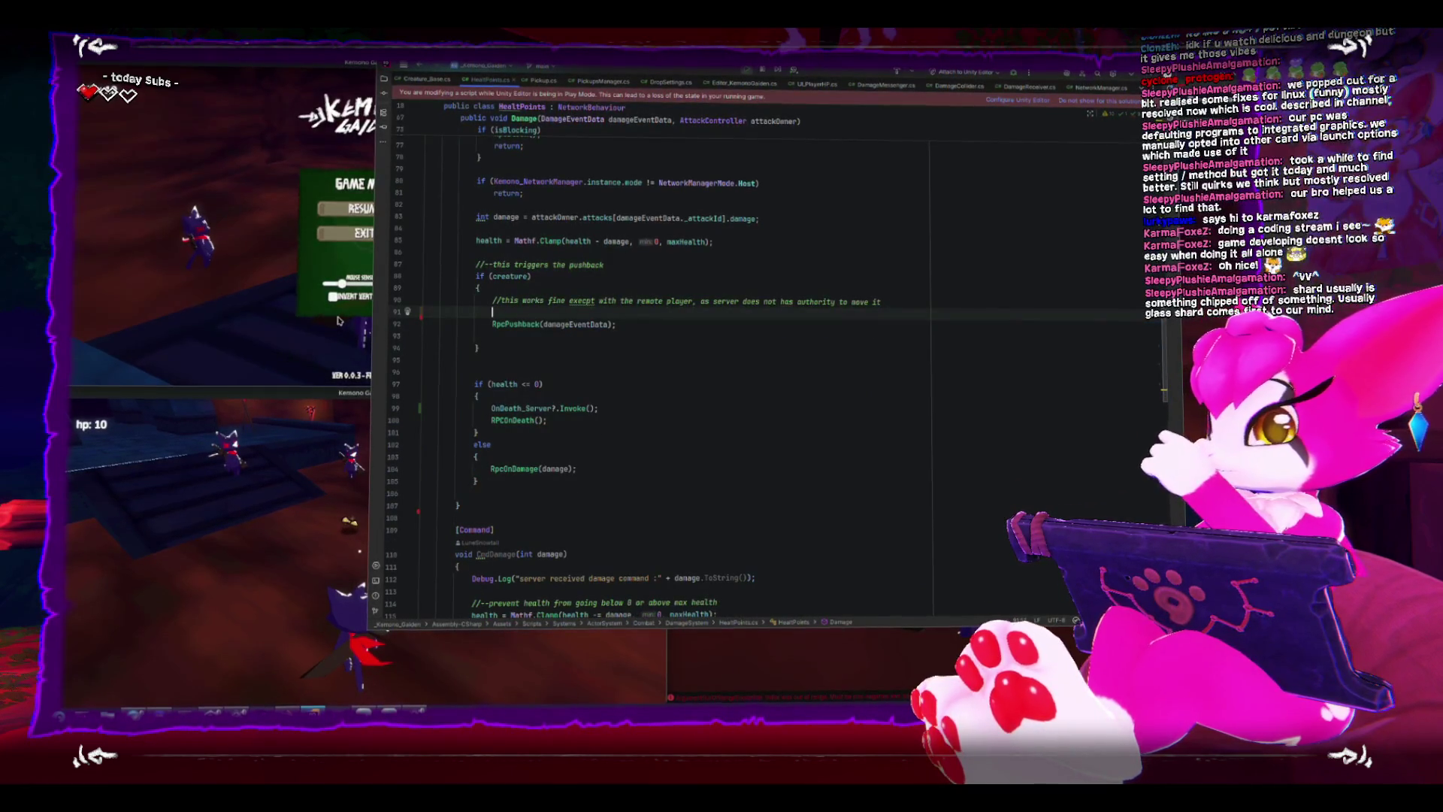
pyautogui.press('BackSpace')
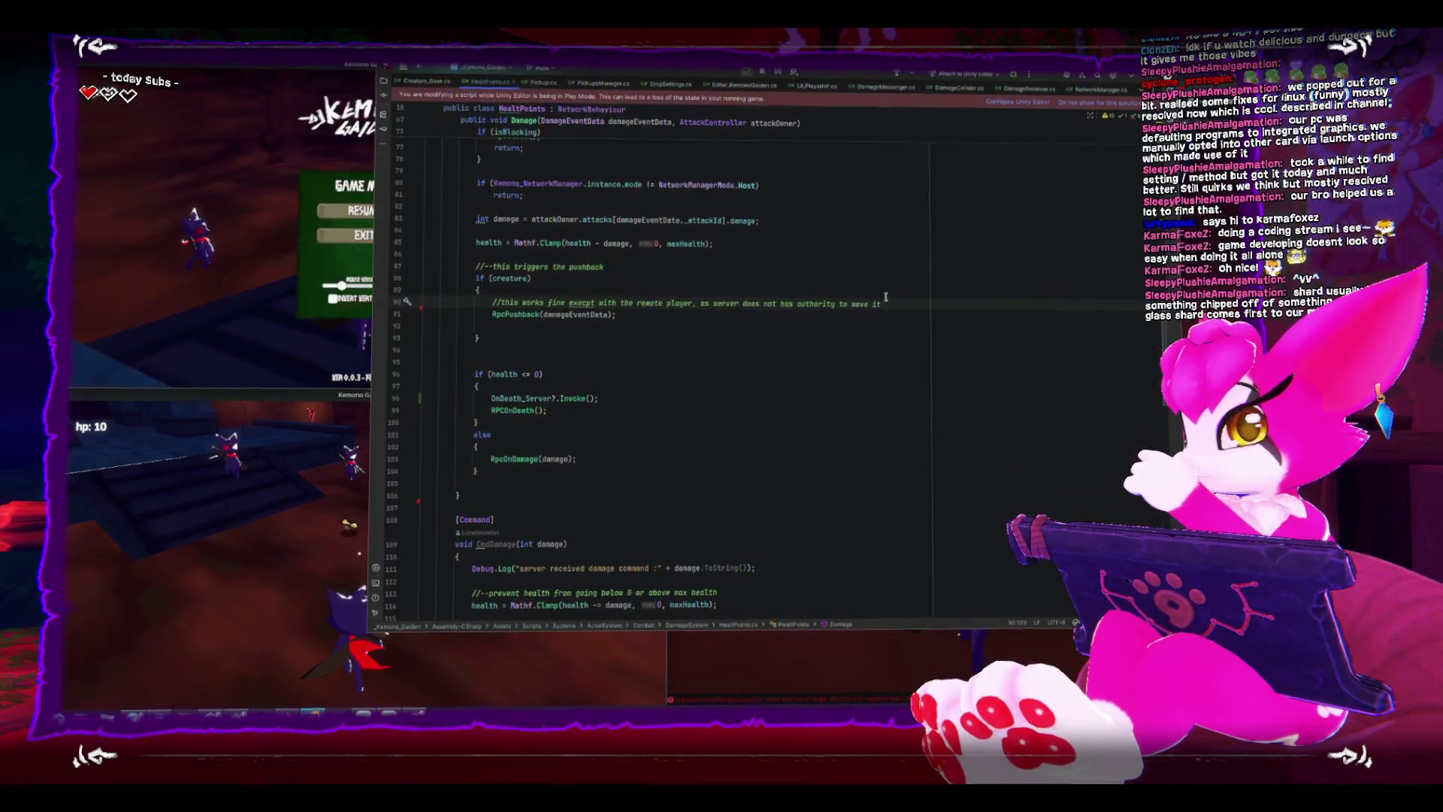
pyautogui.moveTo(881, 303); pyautogui.dragTo(496, 304)
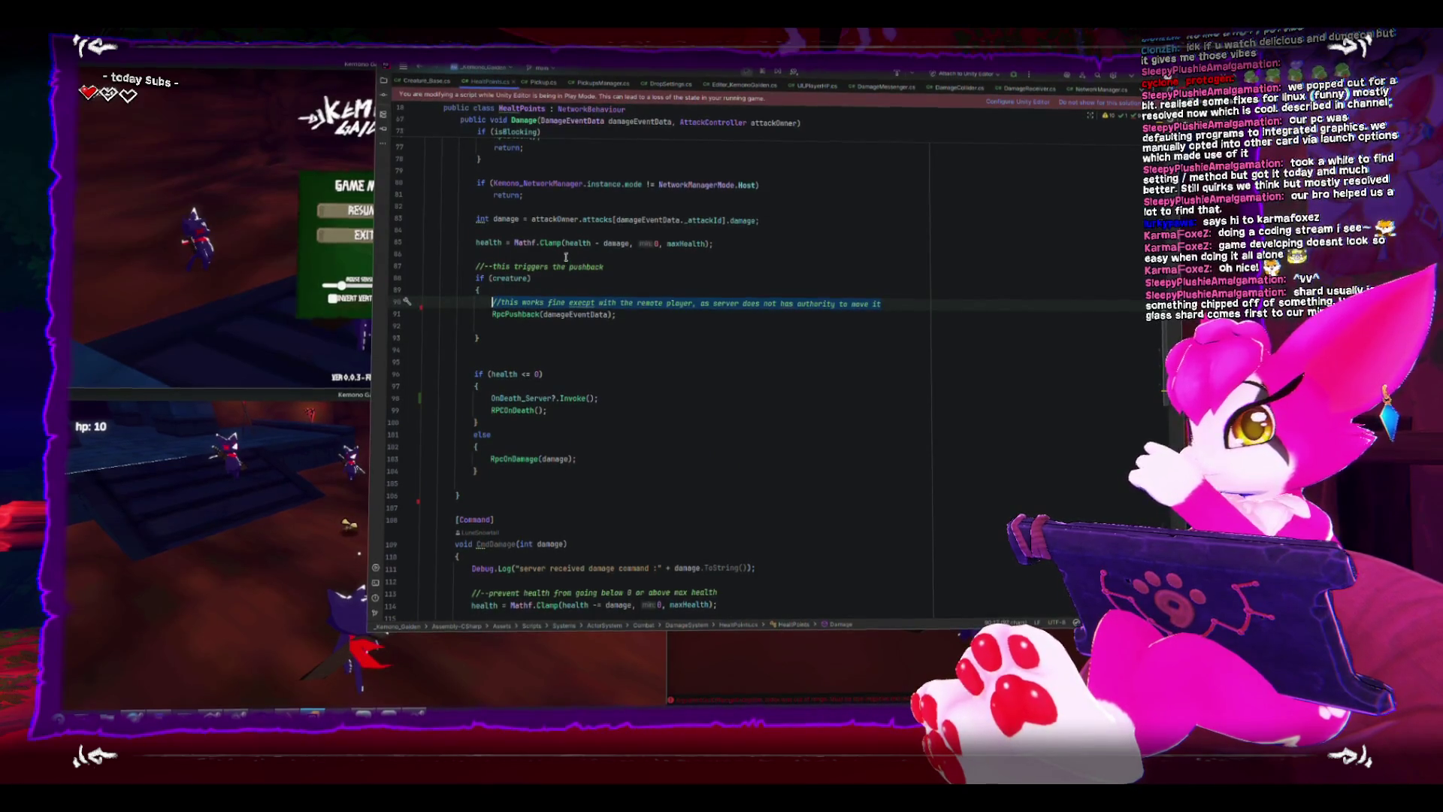
pyautogui.write('//')
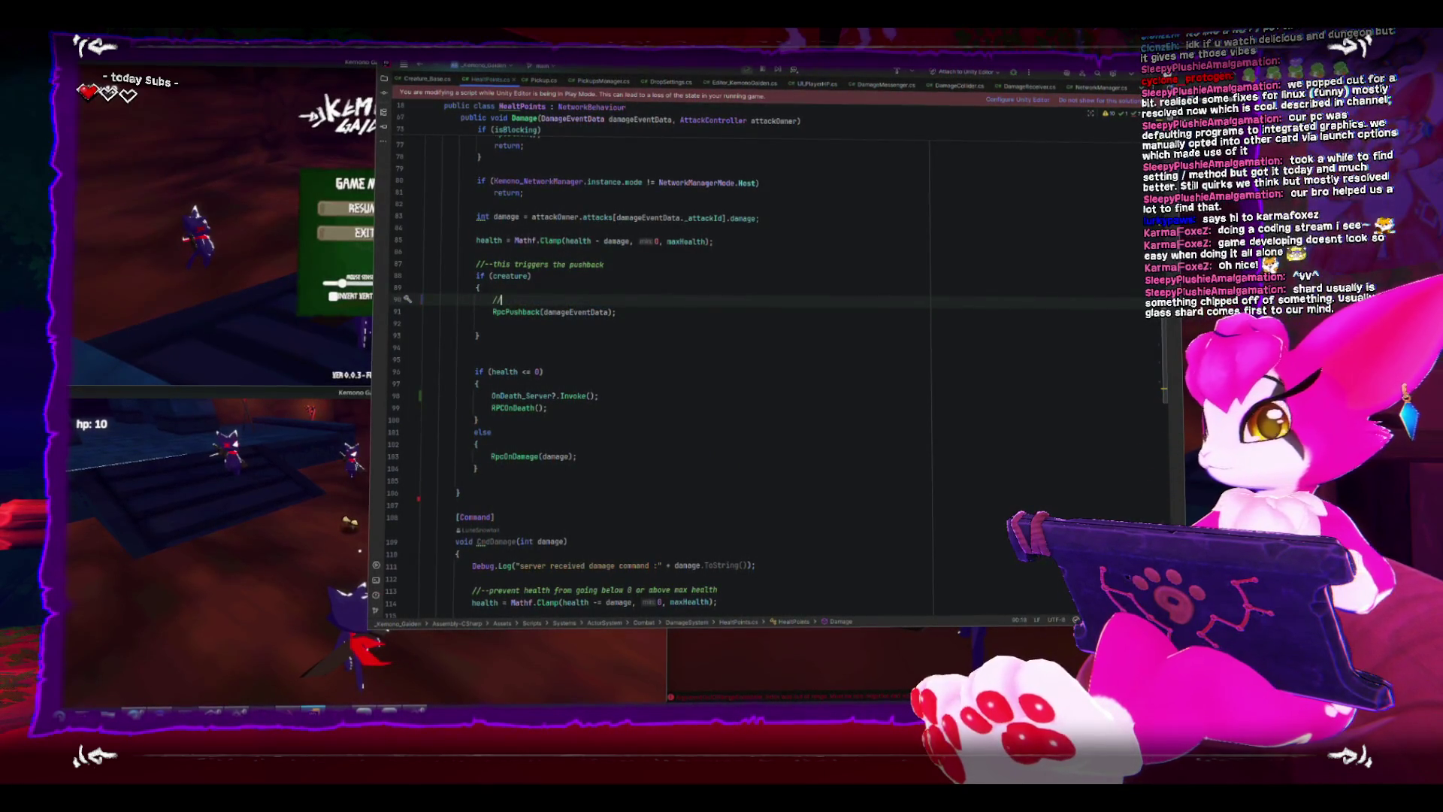
pyautogui.write('push')
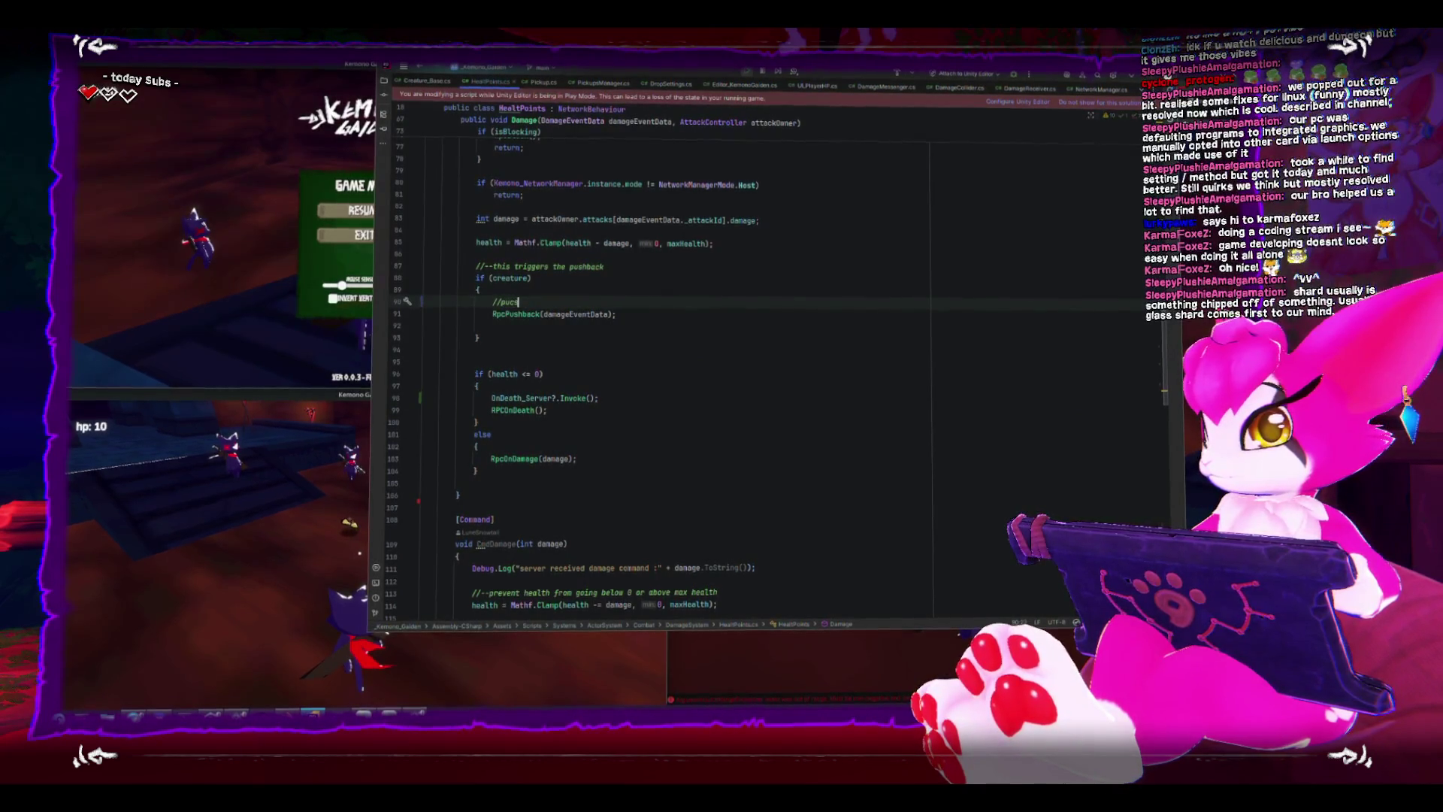
pyautogui.write('back is an ')
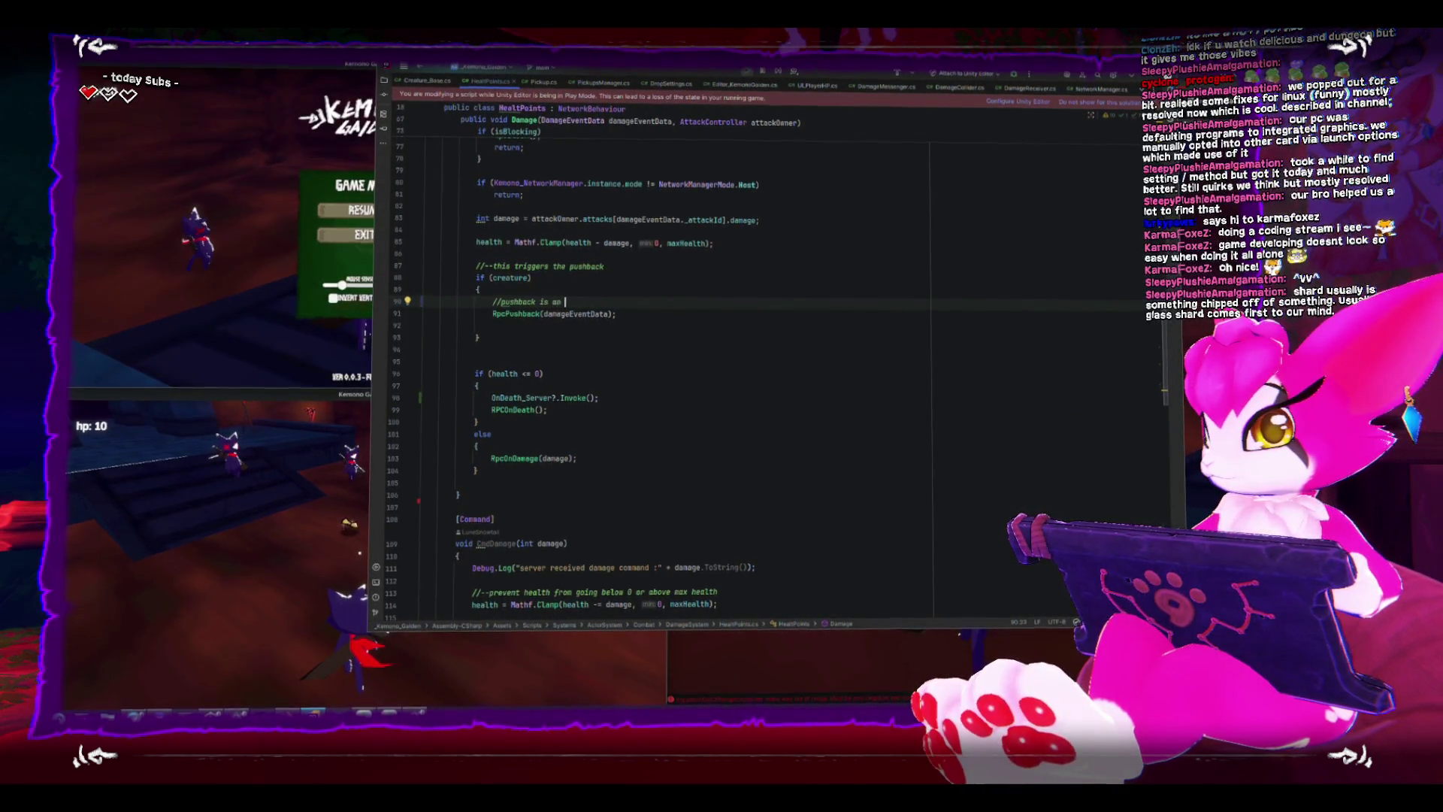
pyautogui.write('rpc fo')
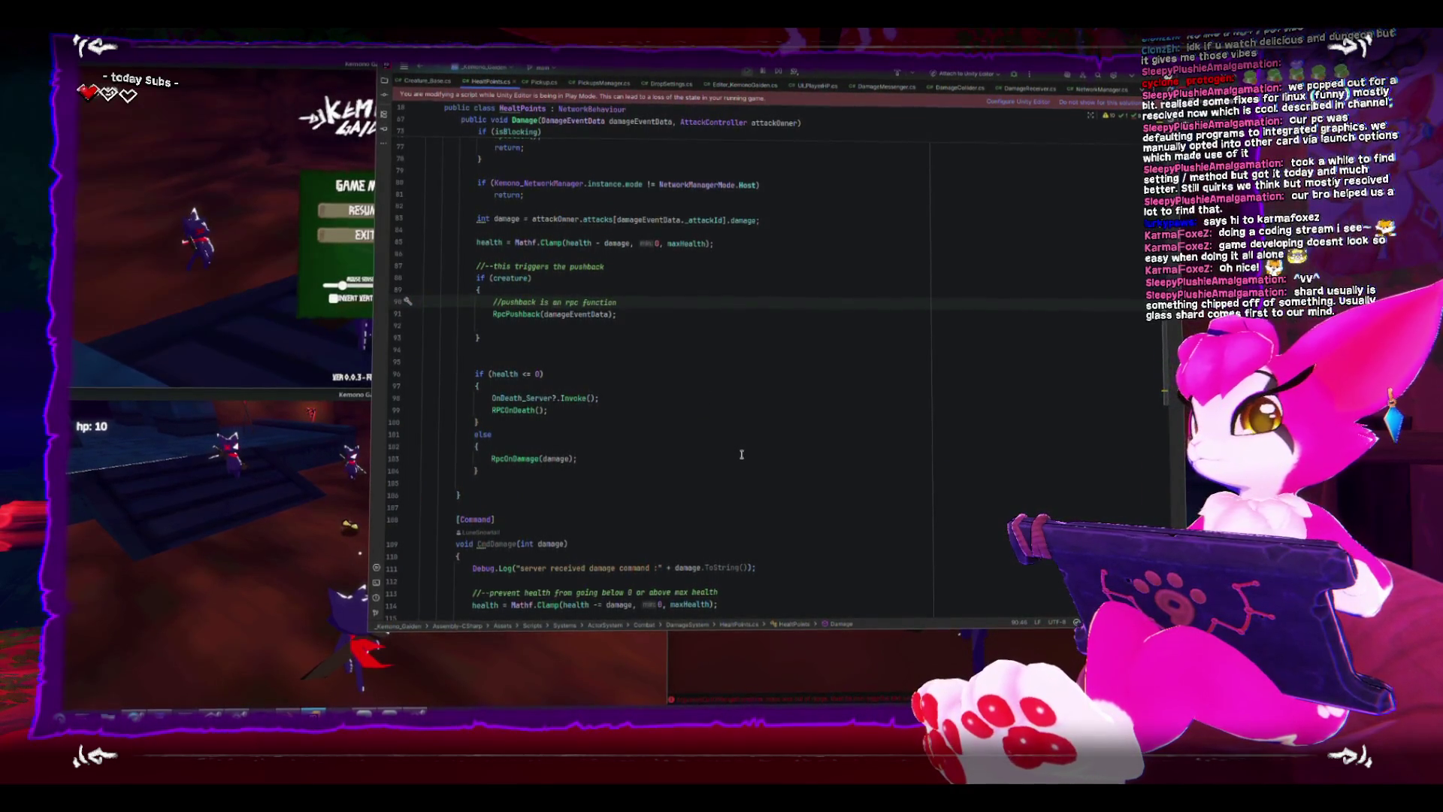
pyautogui.scroll(1, 741, 454)
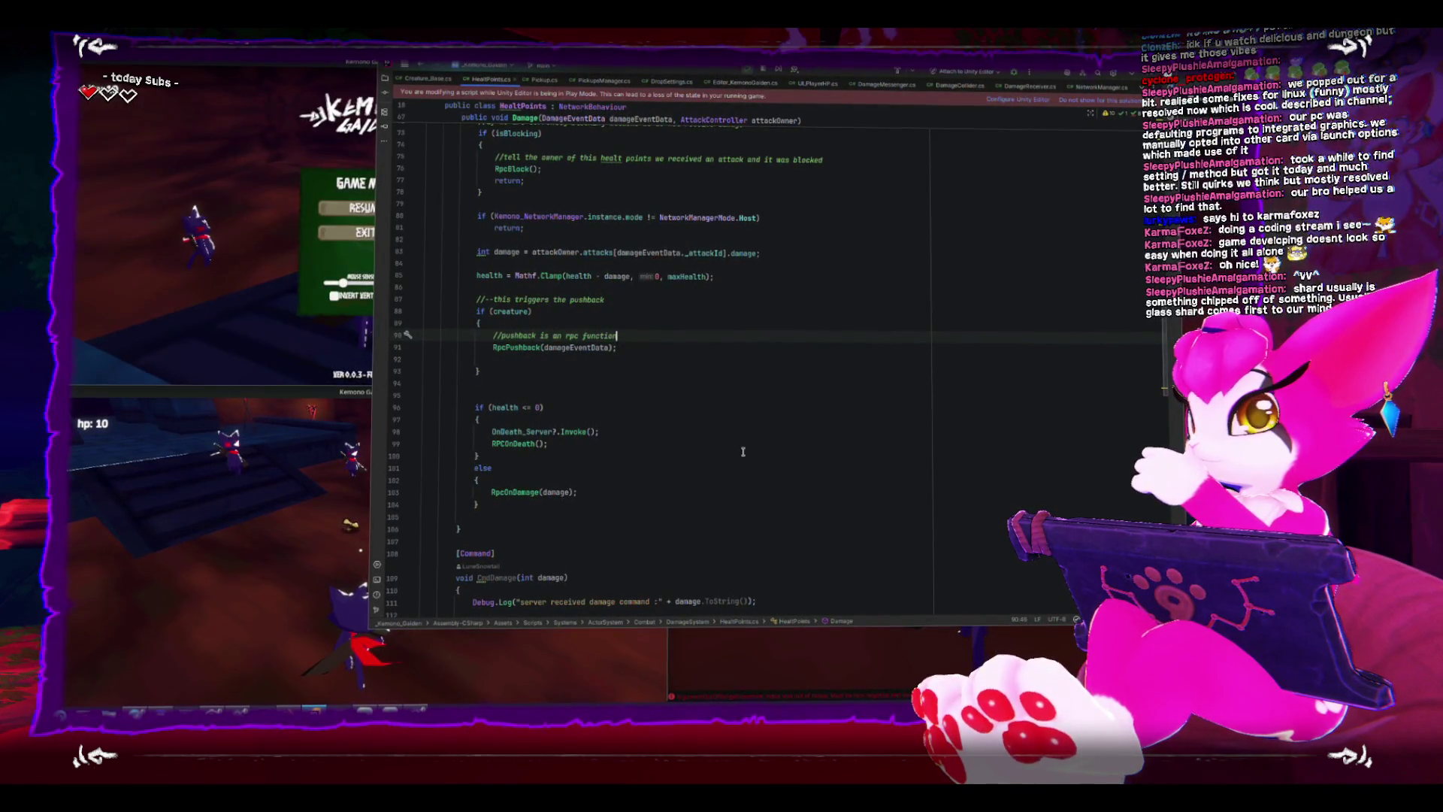
pyautogui.scroll(1, 742, 451)
pyautogui.scroll(1, 742, 451)
pyautogui.scroll(1, 742, 454)
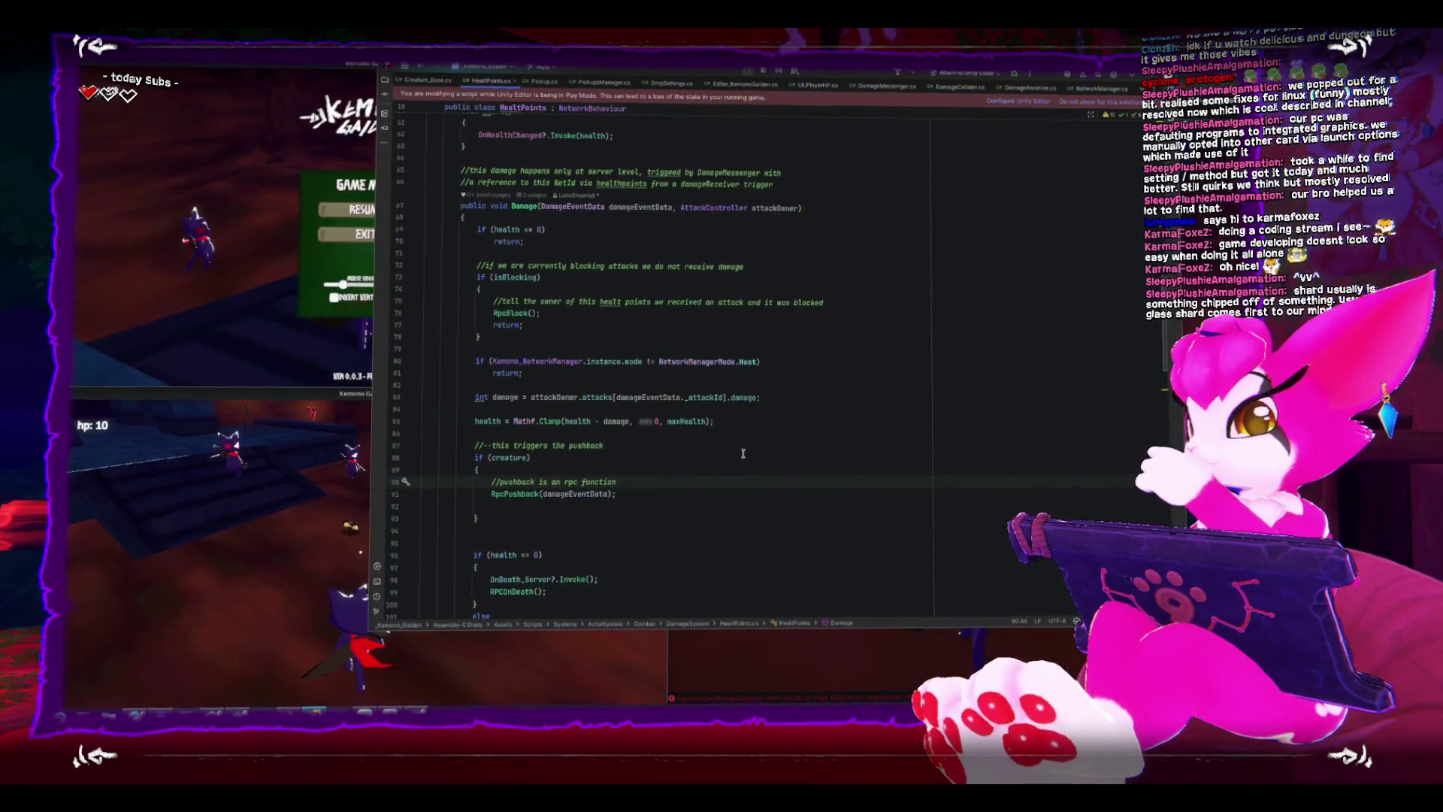
pyautogui.scroll(-1, 742, 453)
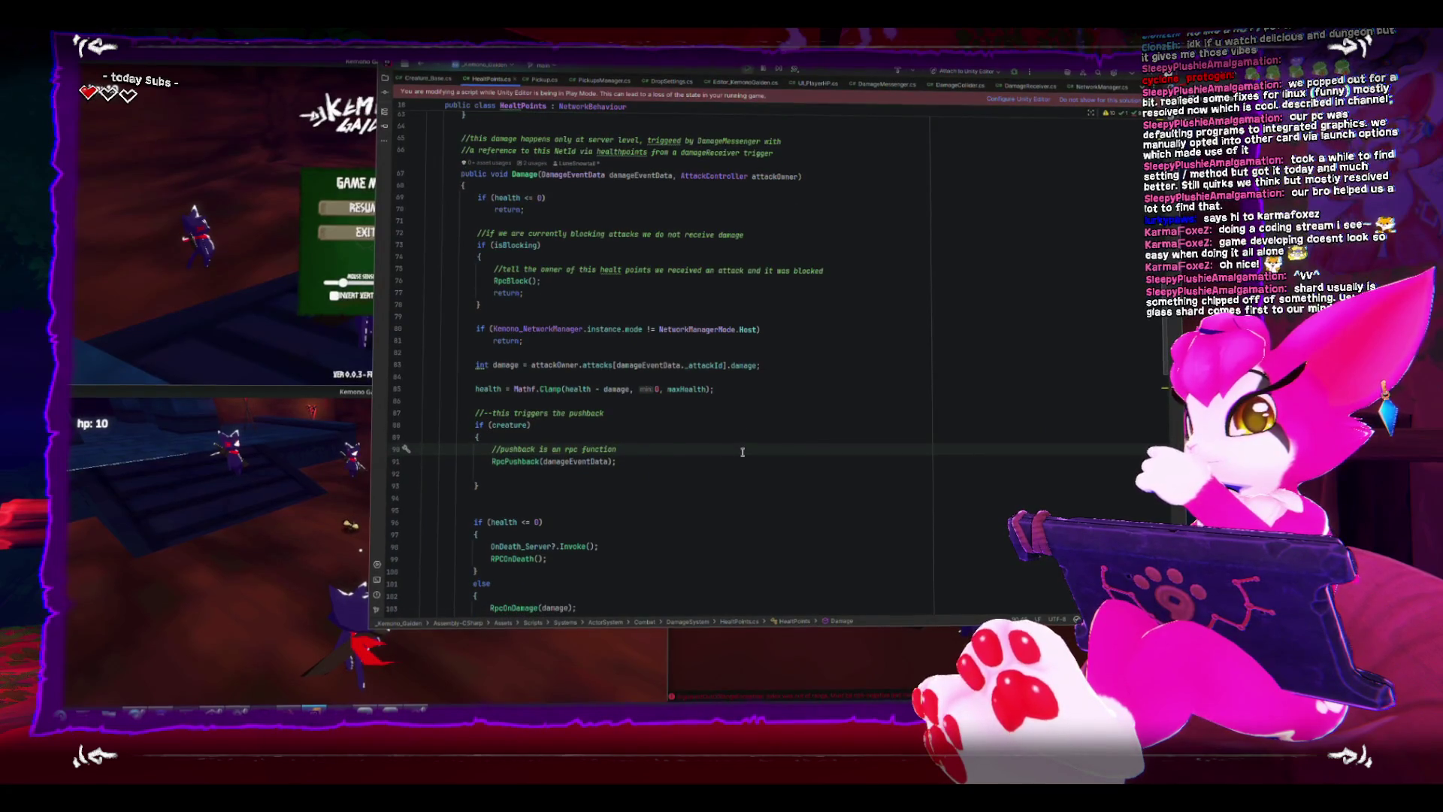
pyautogui.scroll(-3, 742, 453)
# Toggle the pause menus in both build windows, start Play mode in the editor and resume.
pyautogui.hotkey('alt', 'Tab')
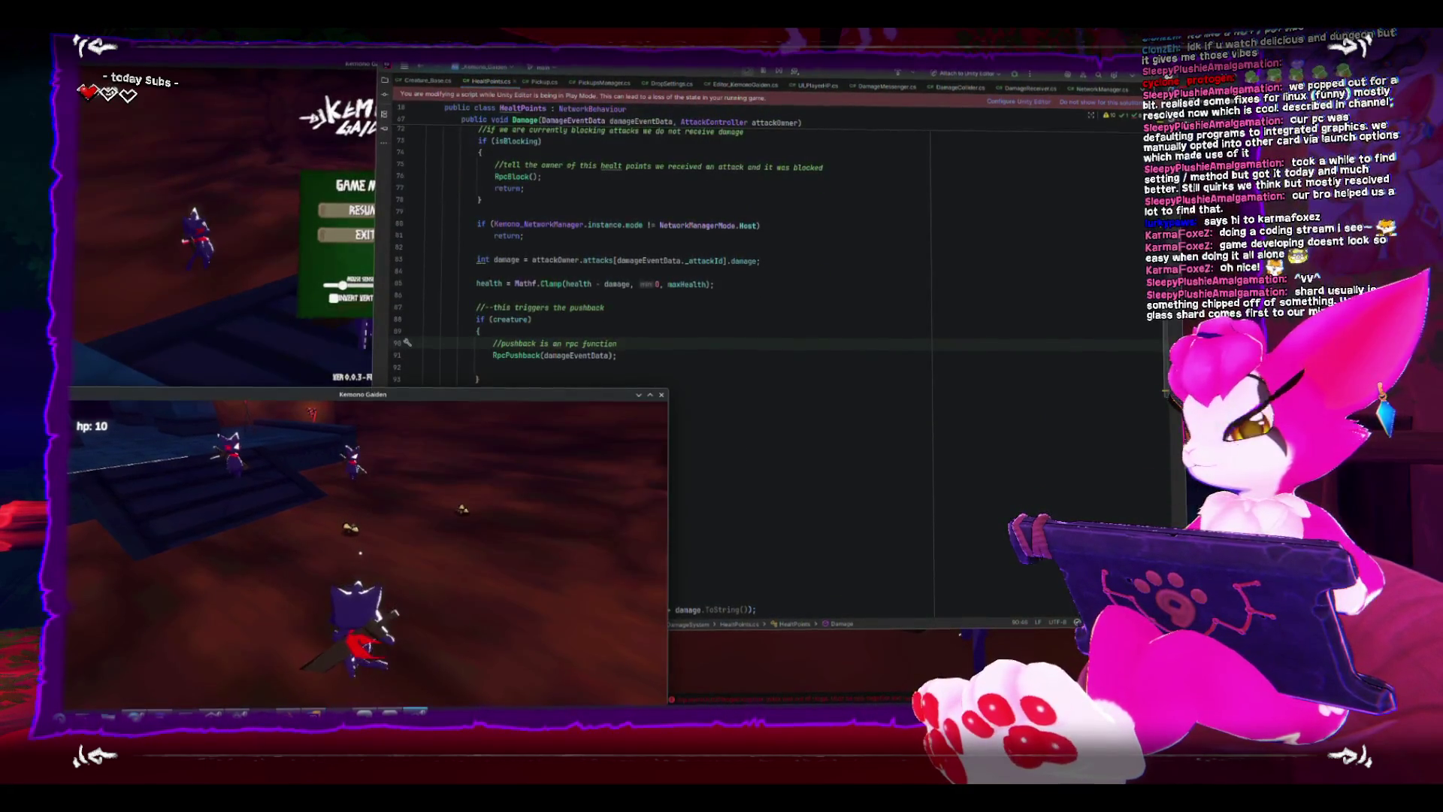
pyautogui.press('Escape')
pyautogui.hotkey('alt', 'Tab')
pyautogui.press('Escape')
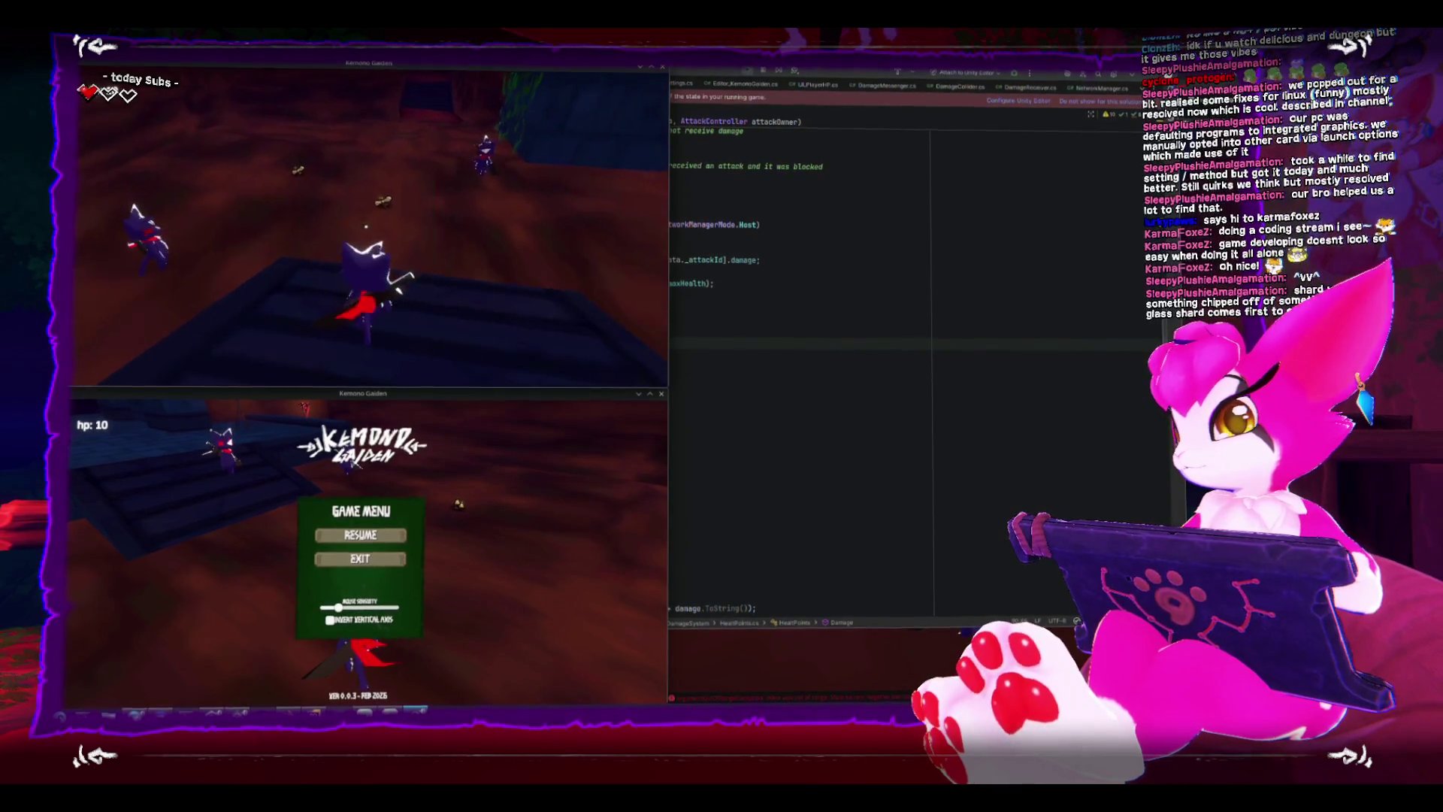
pyautogui.press('Escape')
pyautogui.hotkey('alt', 'Tab')
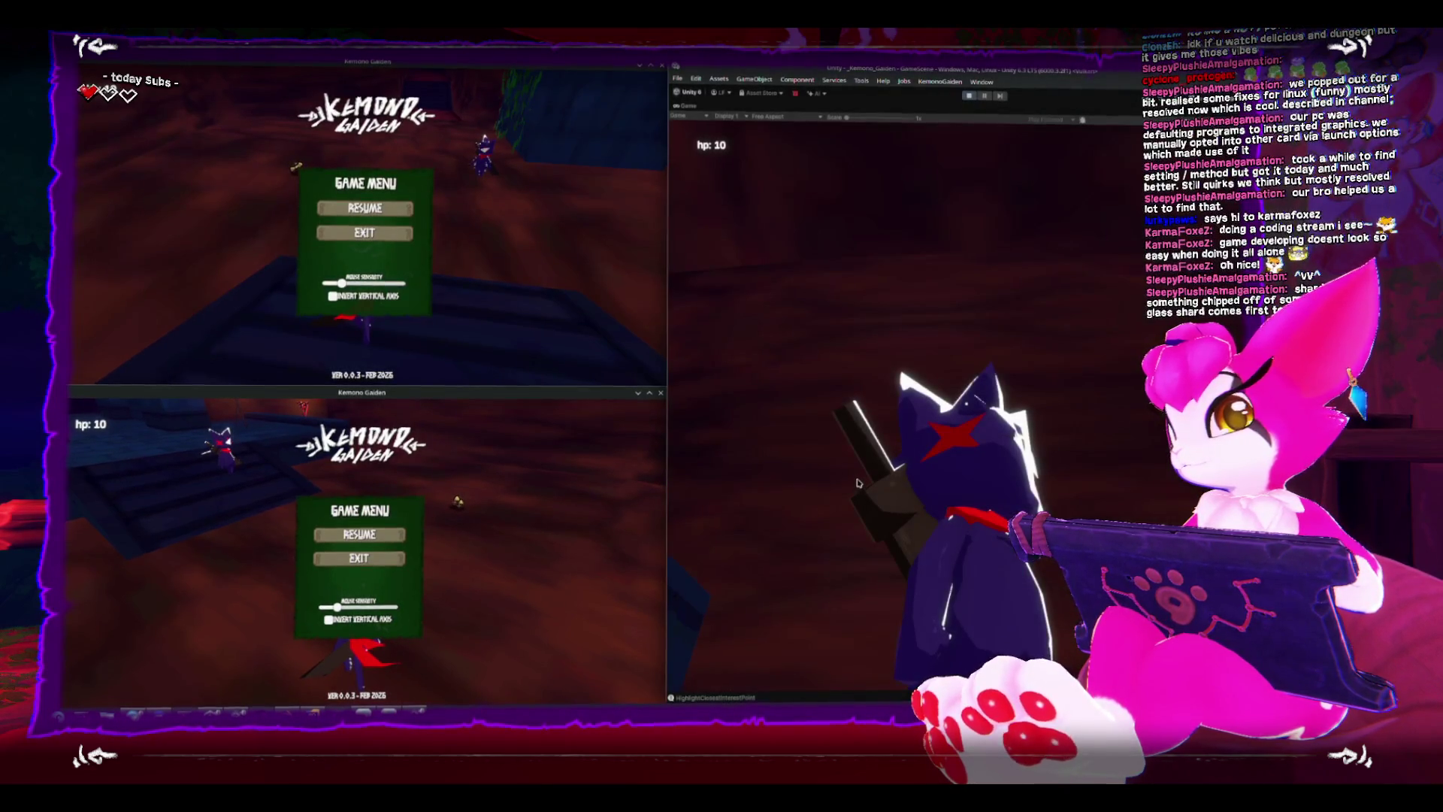
pyautogui.click(968, 99)
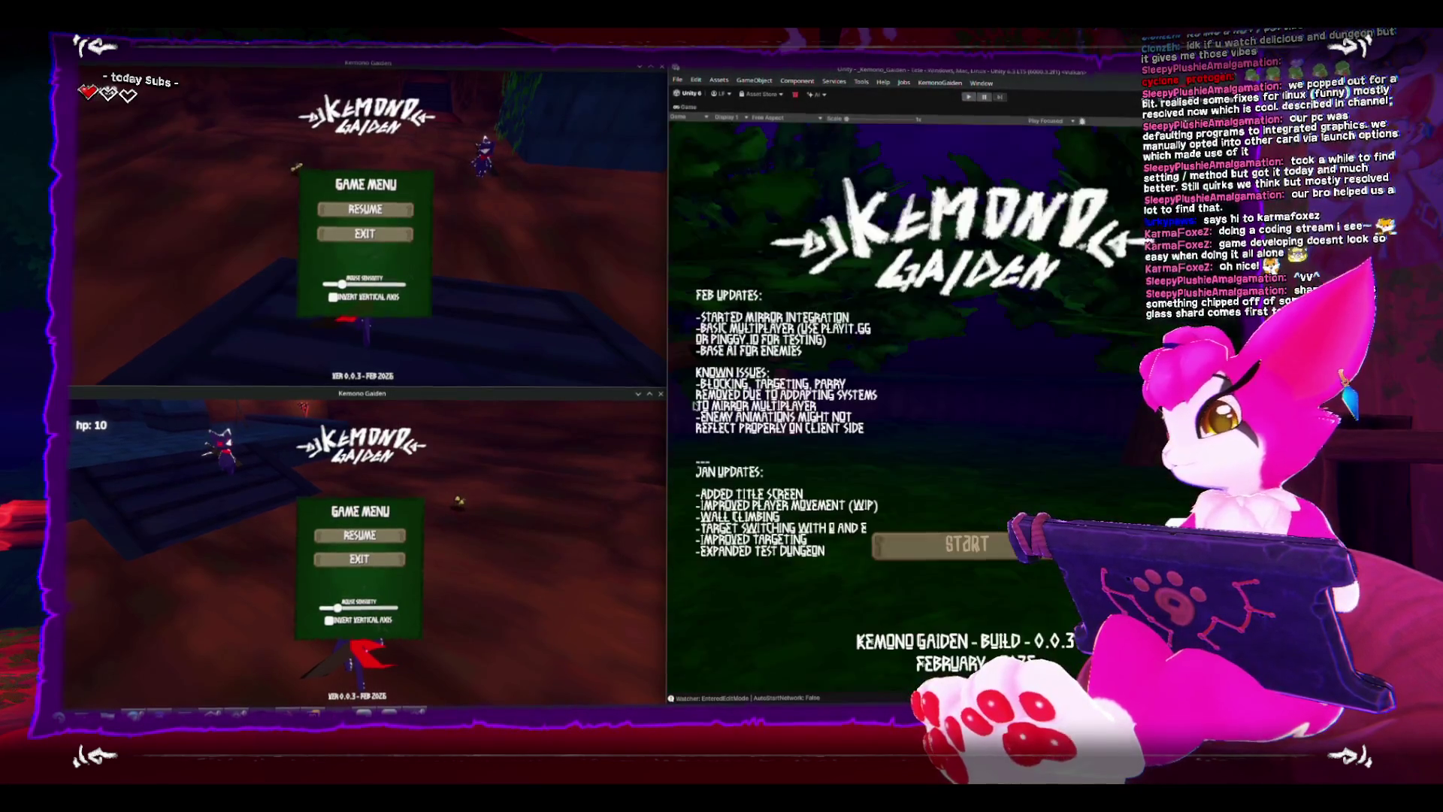
pyautogui.press('Escape')
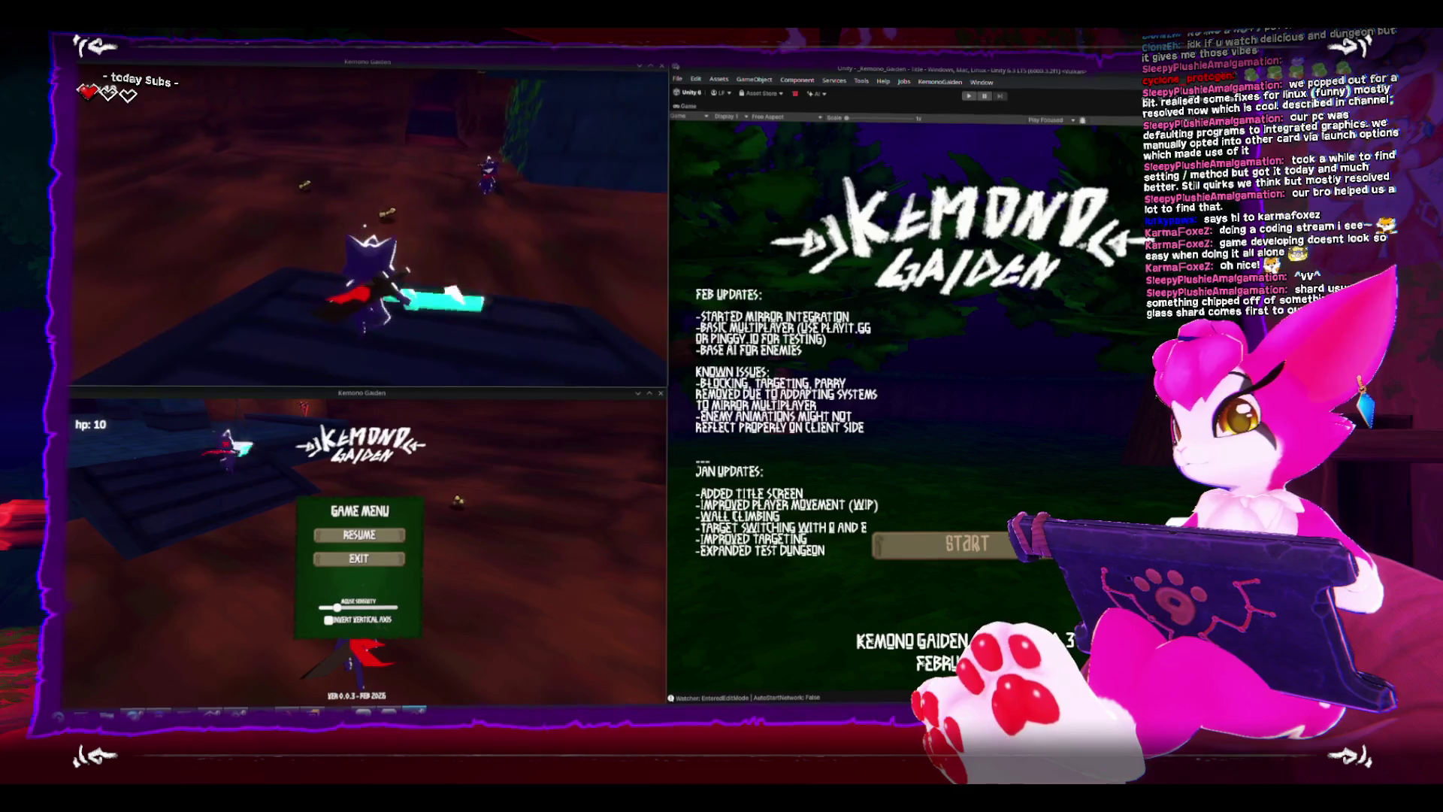
# Move the cats together and swing the sword to test player-on-player damage.
pyautogui.press('w')
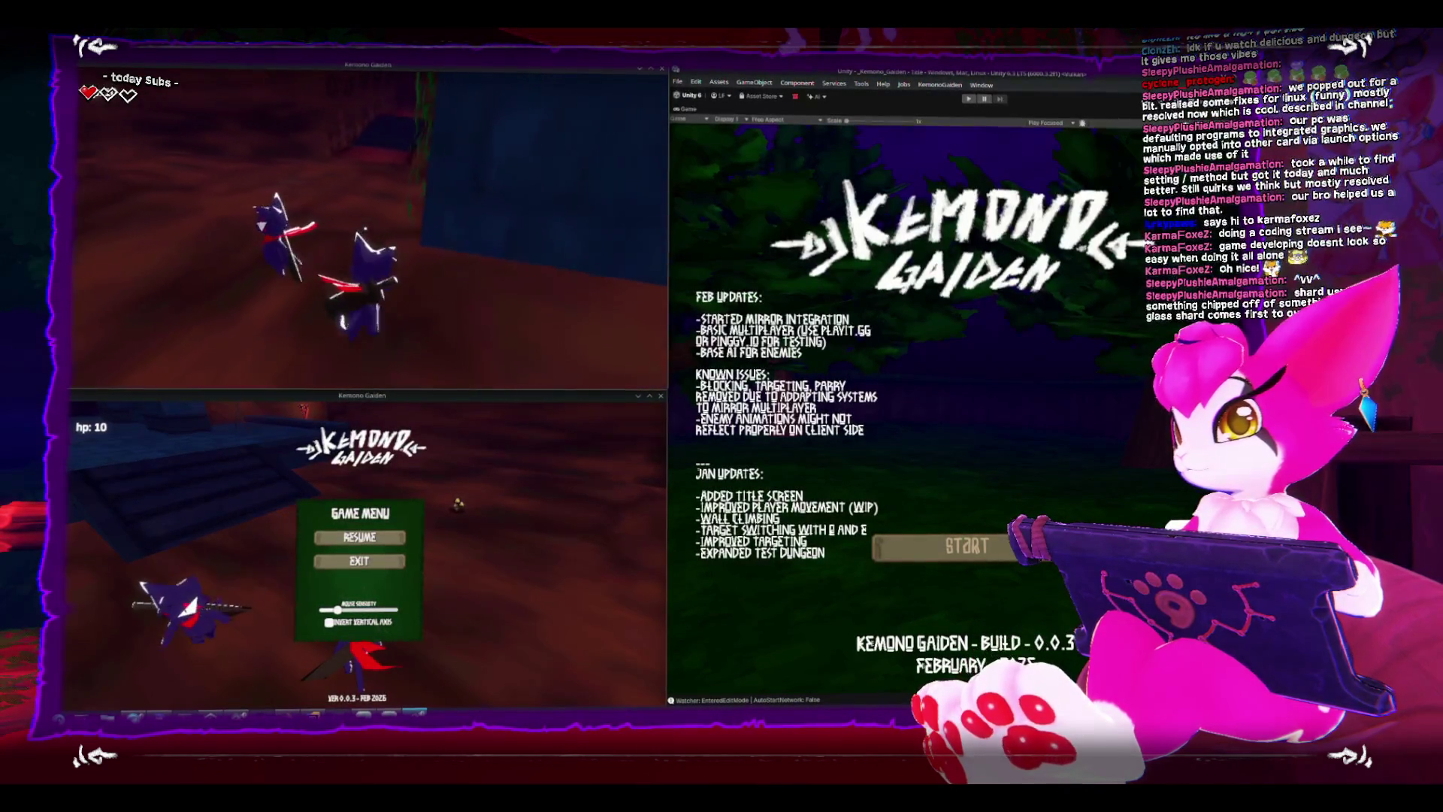
pyautogui.press('w')
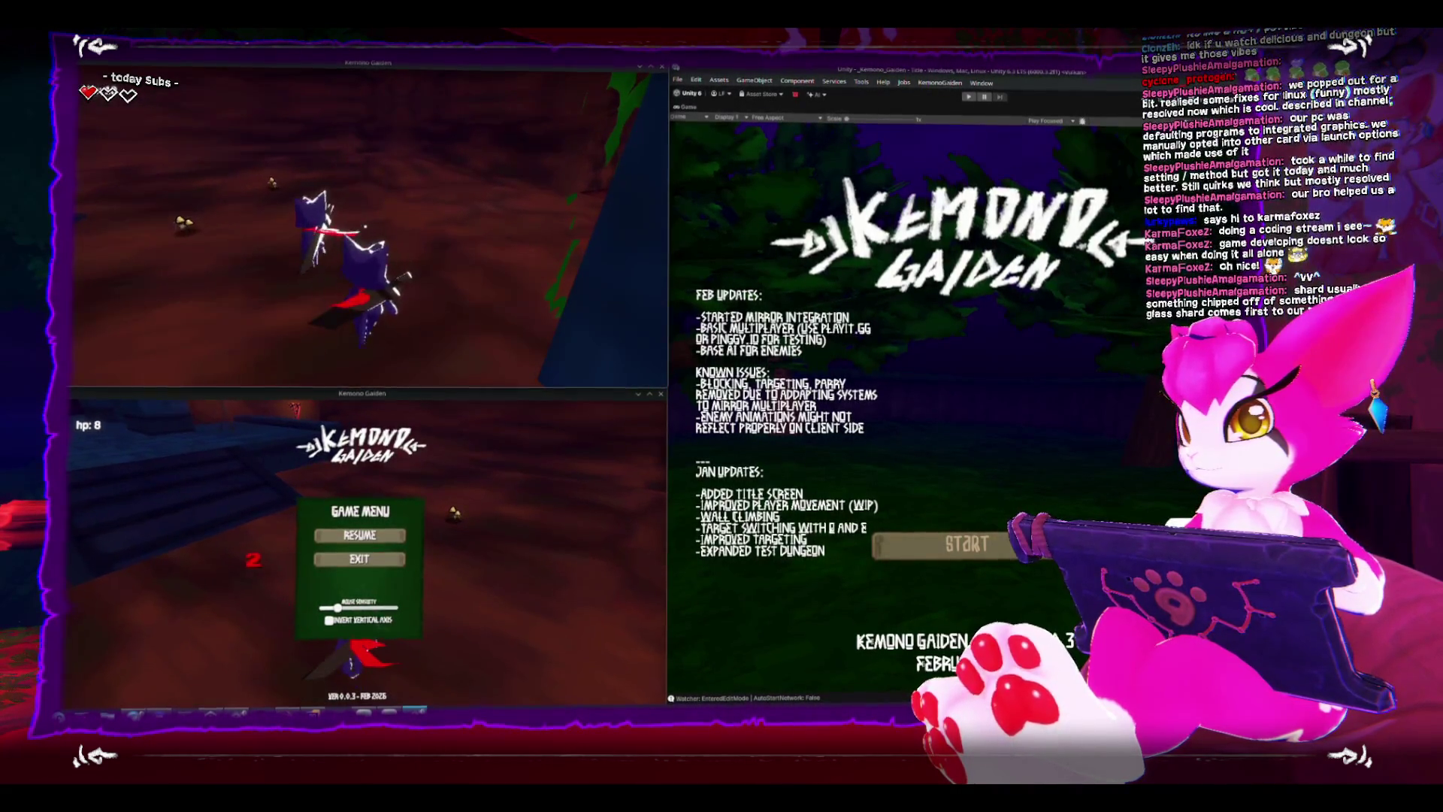
pyautogui.press('Escape')
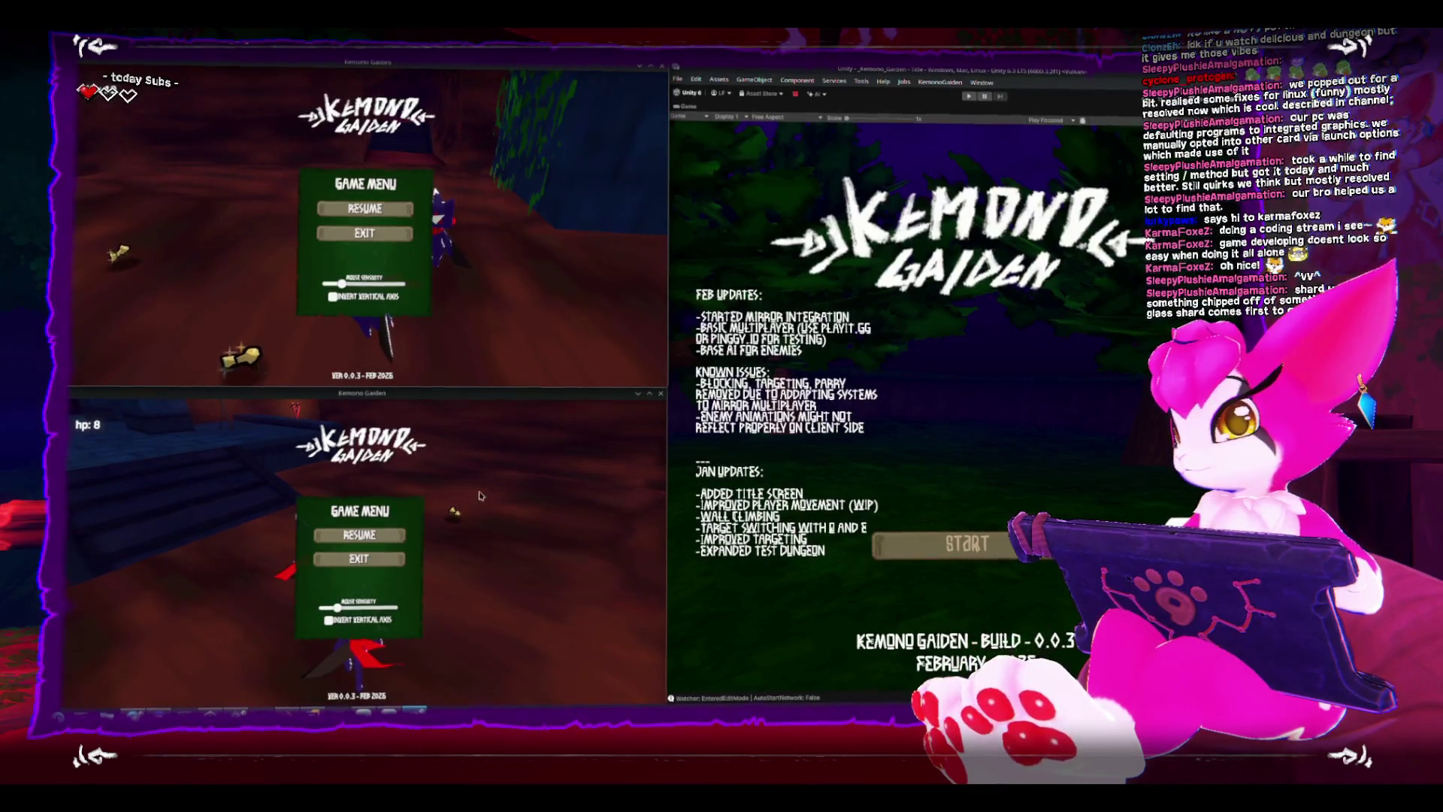
pyautogui.click(480, 496)
pyautogui.press('w')
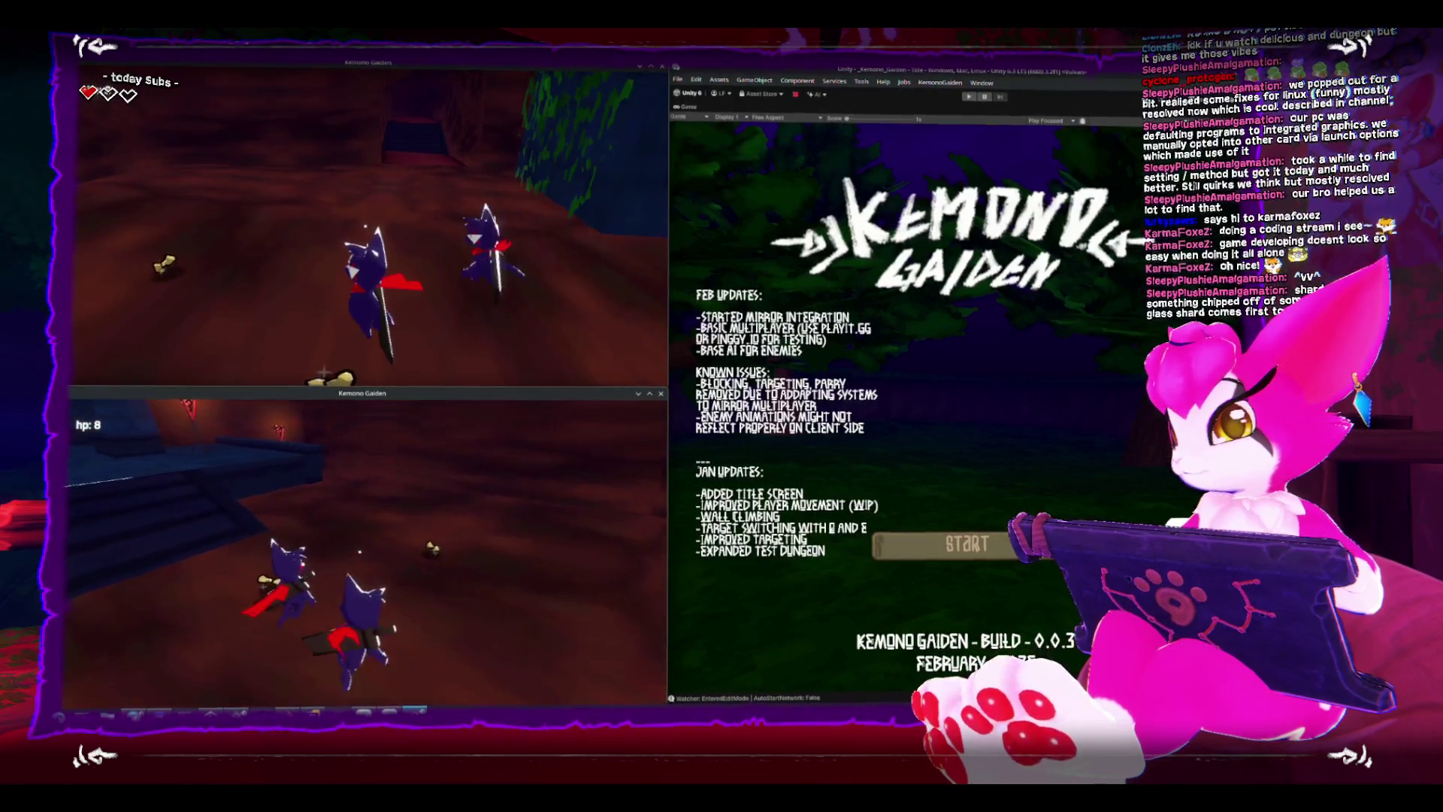
pyautogui.click(367, 547)
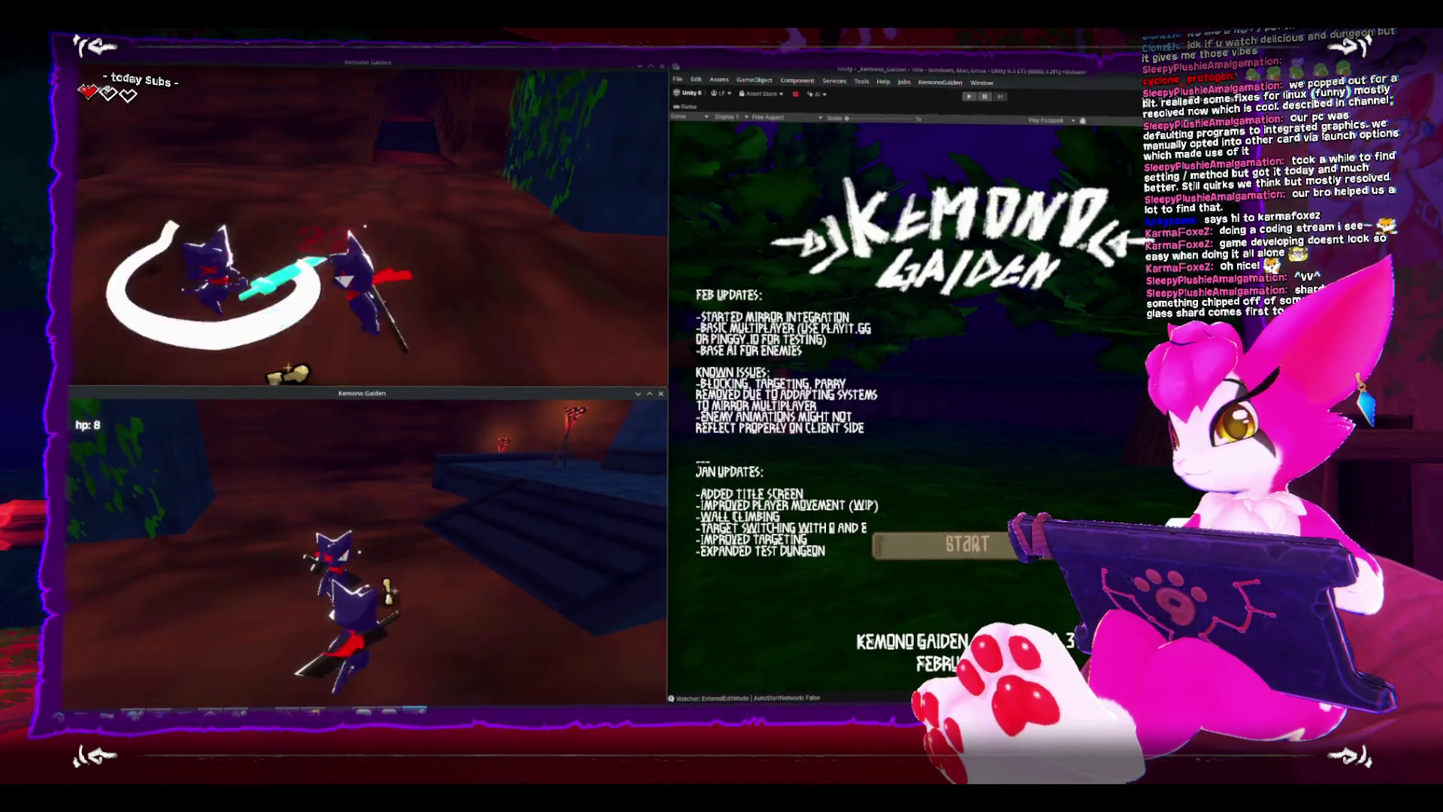
# Cycle the pause menus in both games and leave both resumed in play.
pyautogui.press('Escape')
pyautogui.click(363, 339)
pyautogui.press('Escape')
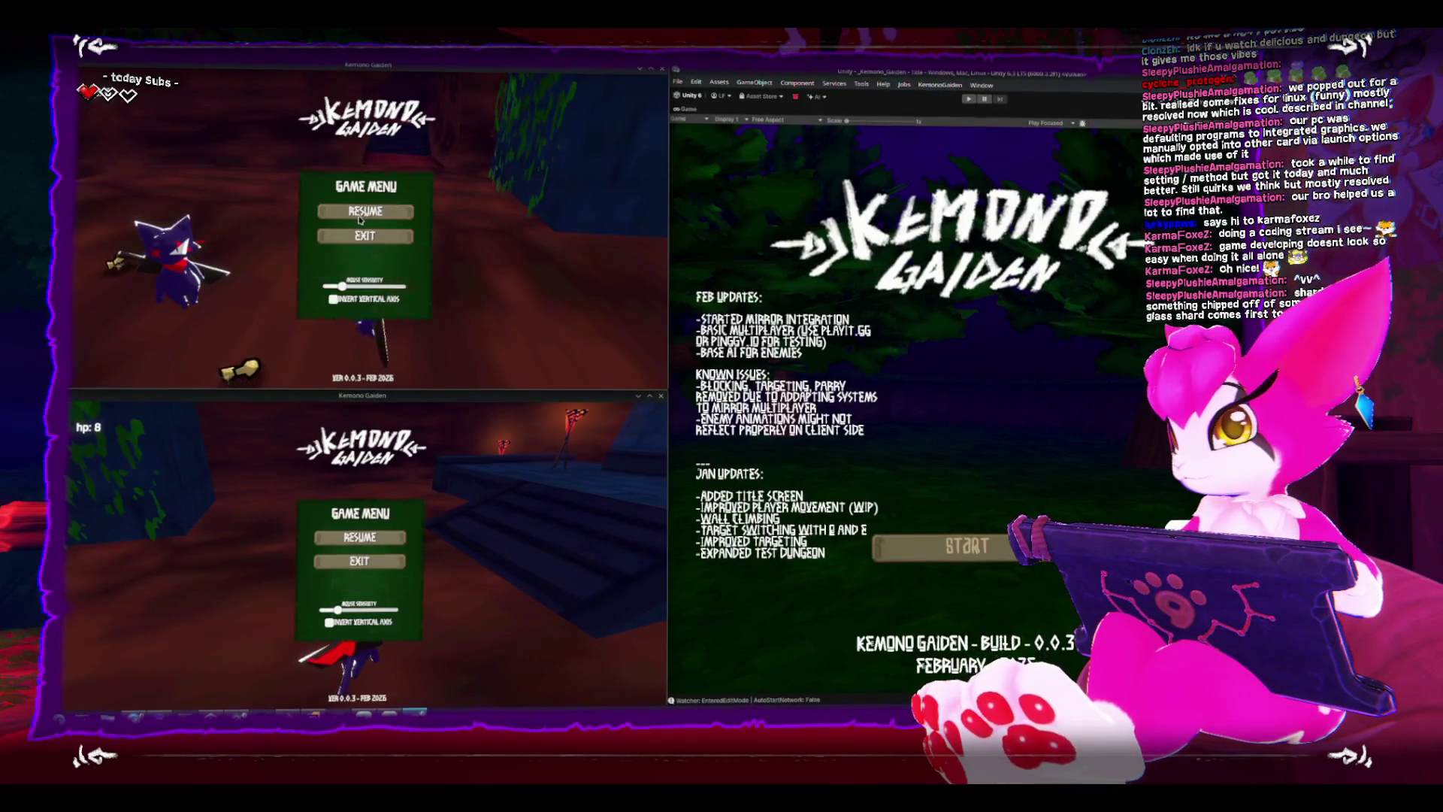
pyautogui.press('Escape')
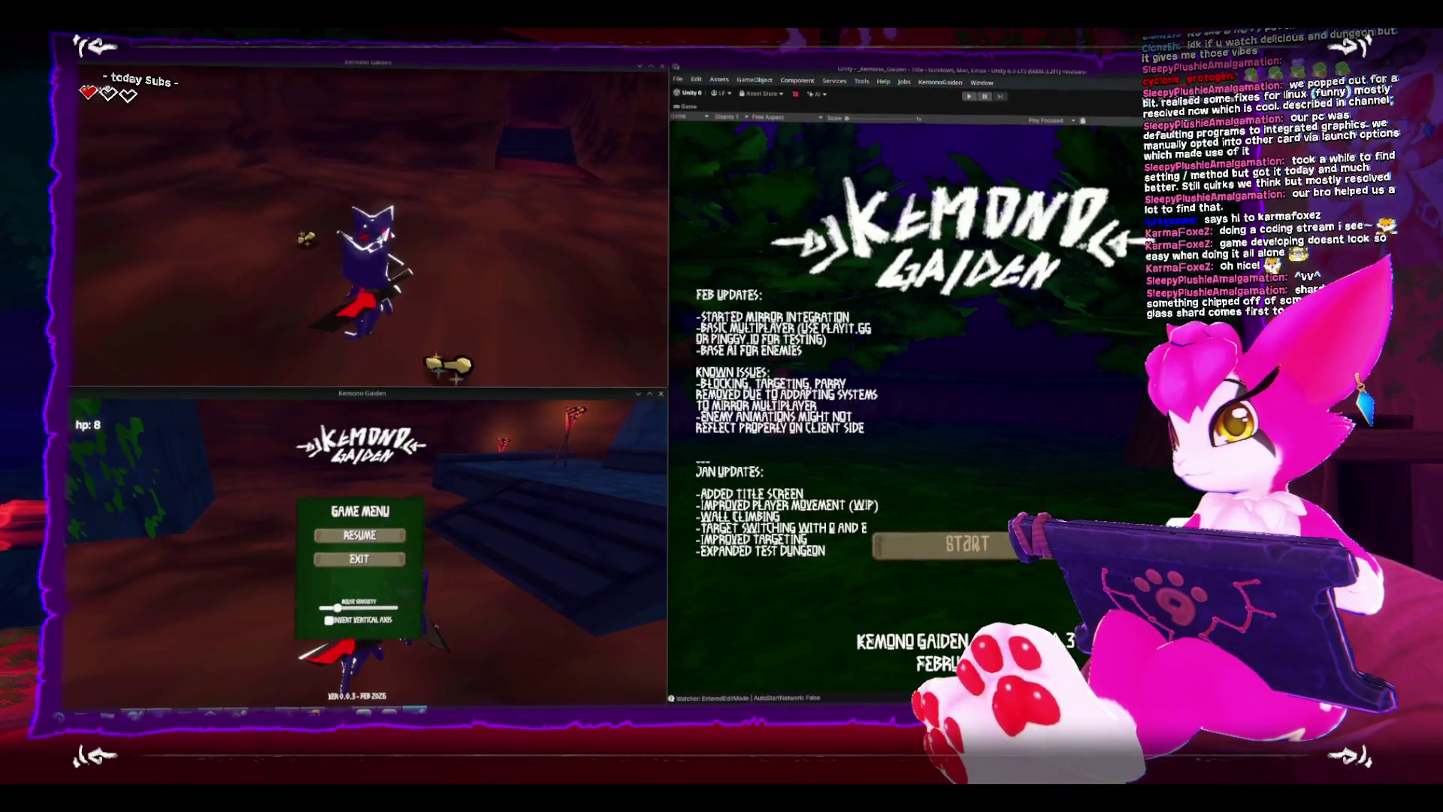
pyautogui.press('Escape')
pyautogui.press('Escape')
pyautogui.click(456, 381)
pyautogui.press('Escape')
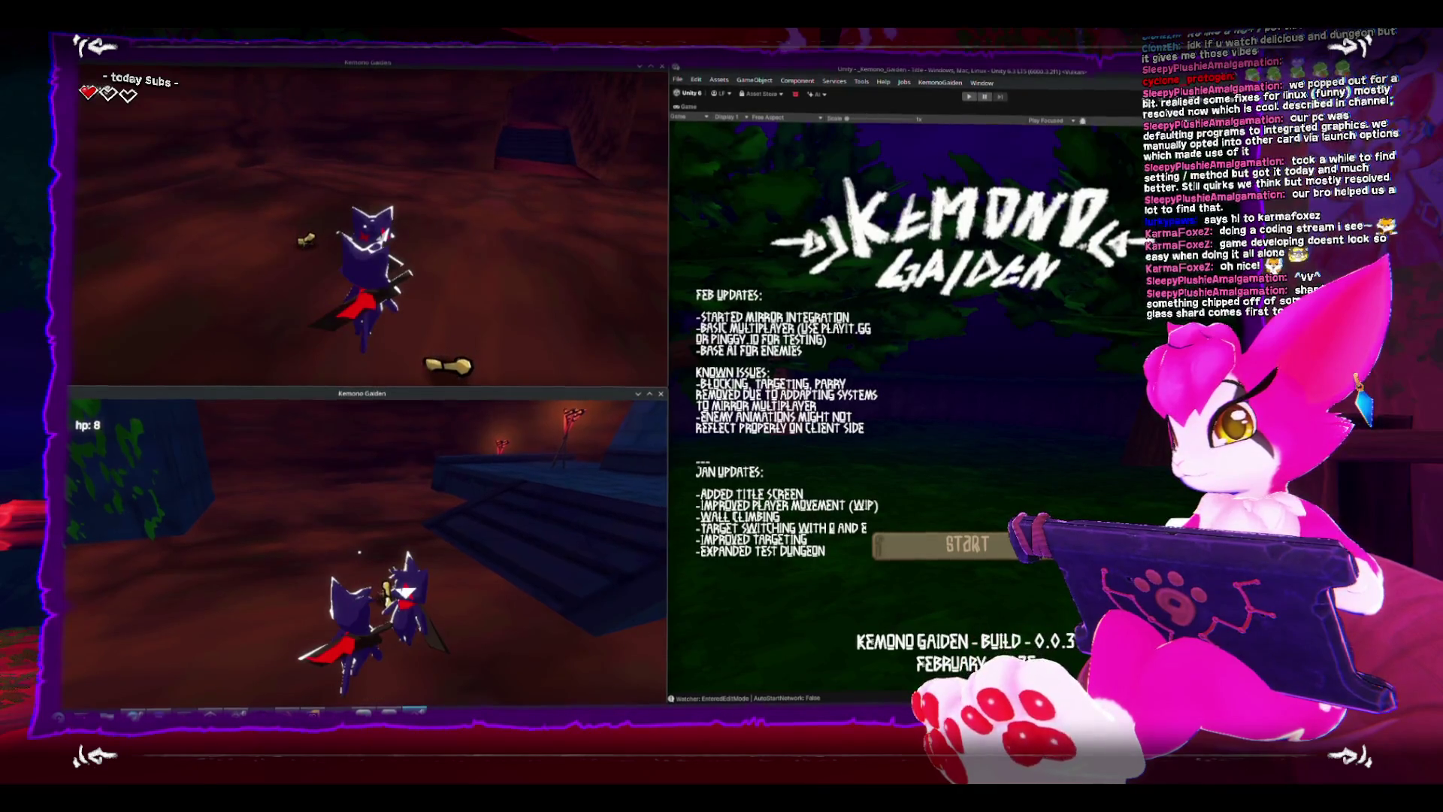
pyautogui.press('Escape')
pyautogui.press('Escape')
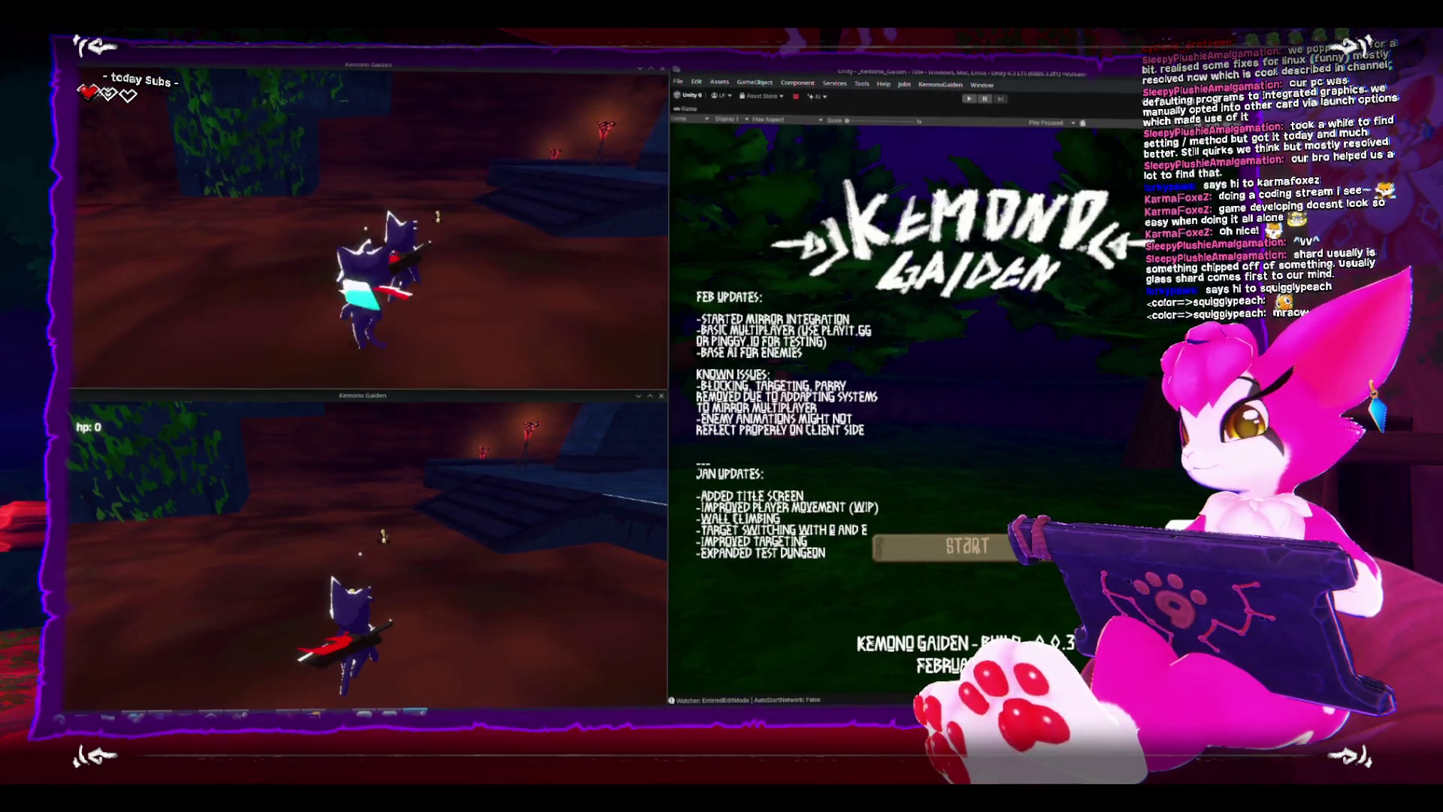
# Pause and resume the upper game while the lower player's hp falls to 0.
pyautogui.press('Escape')
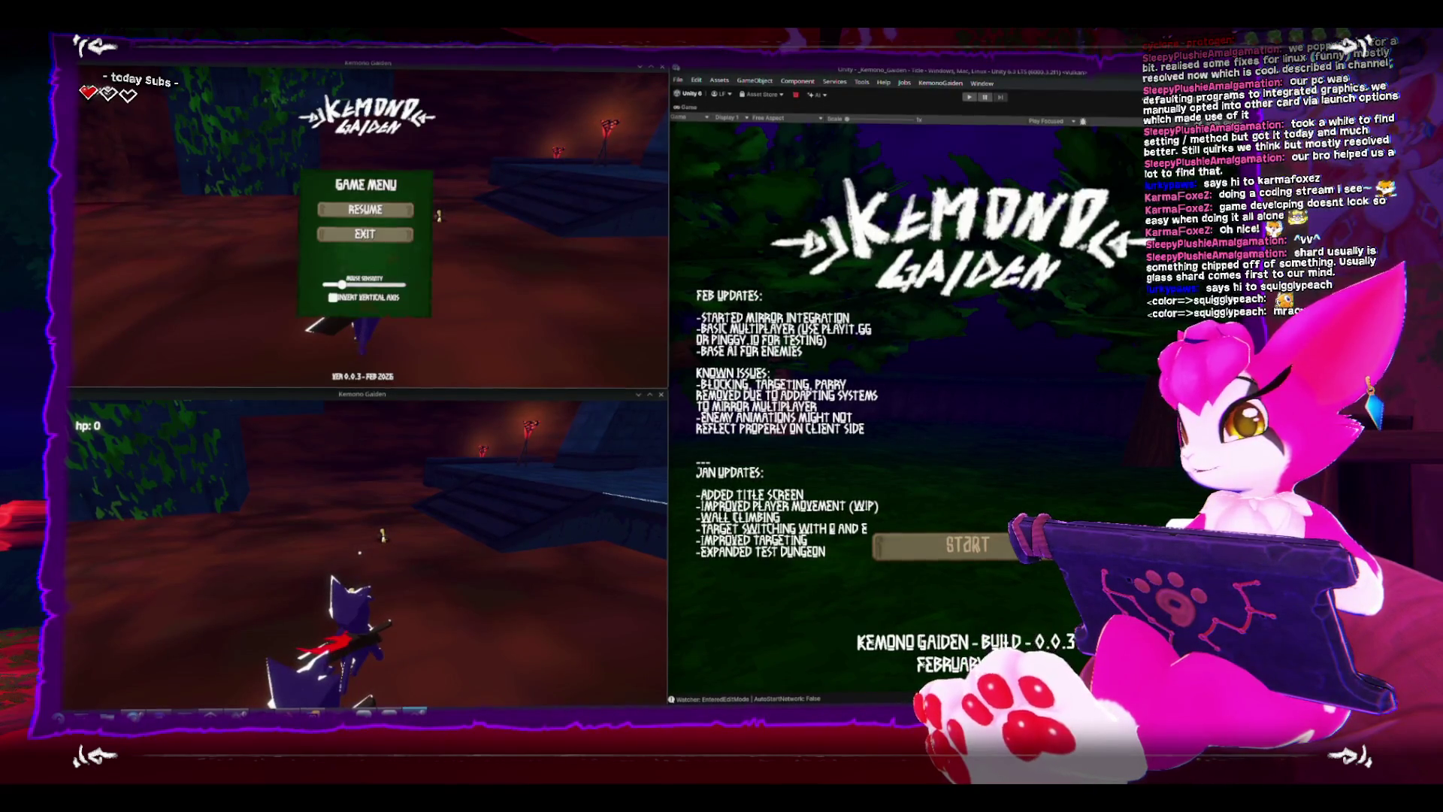
pyautogui.press('Escape')
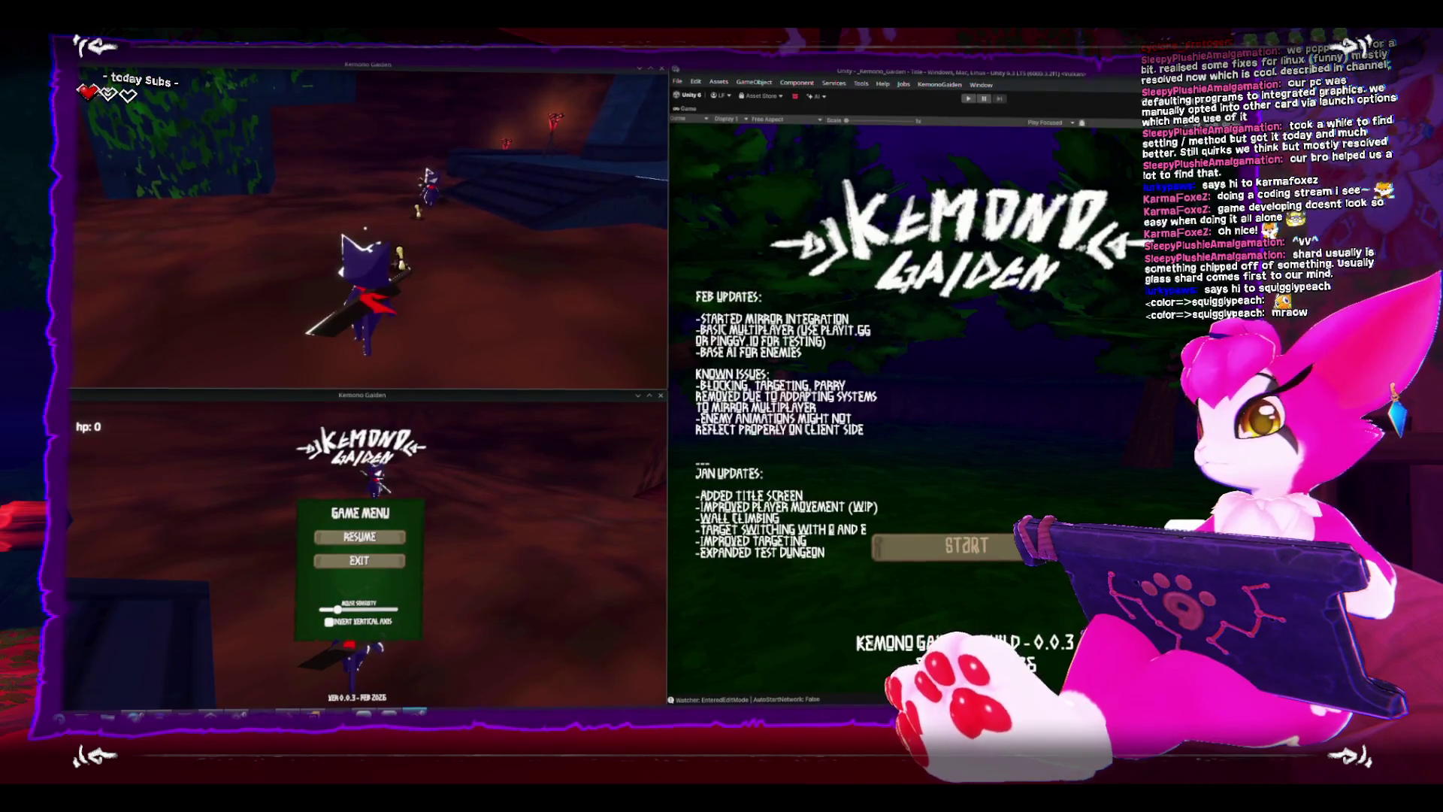
# Close both Kemono Gaiden builds, maximise the Game view and restore the editor layout.
pyautogui.press('Escape')
pyautogui.click(662, 66)
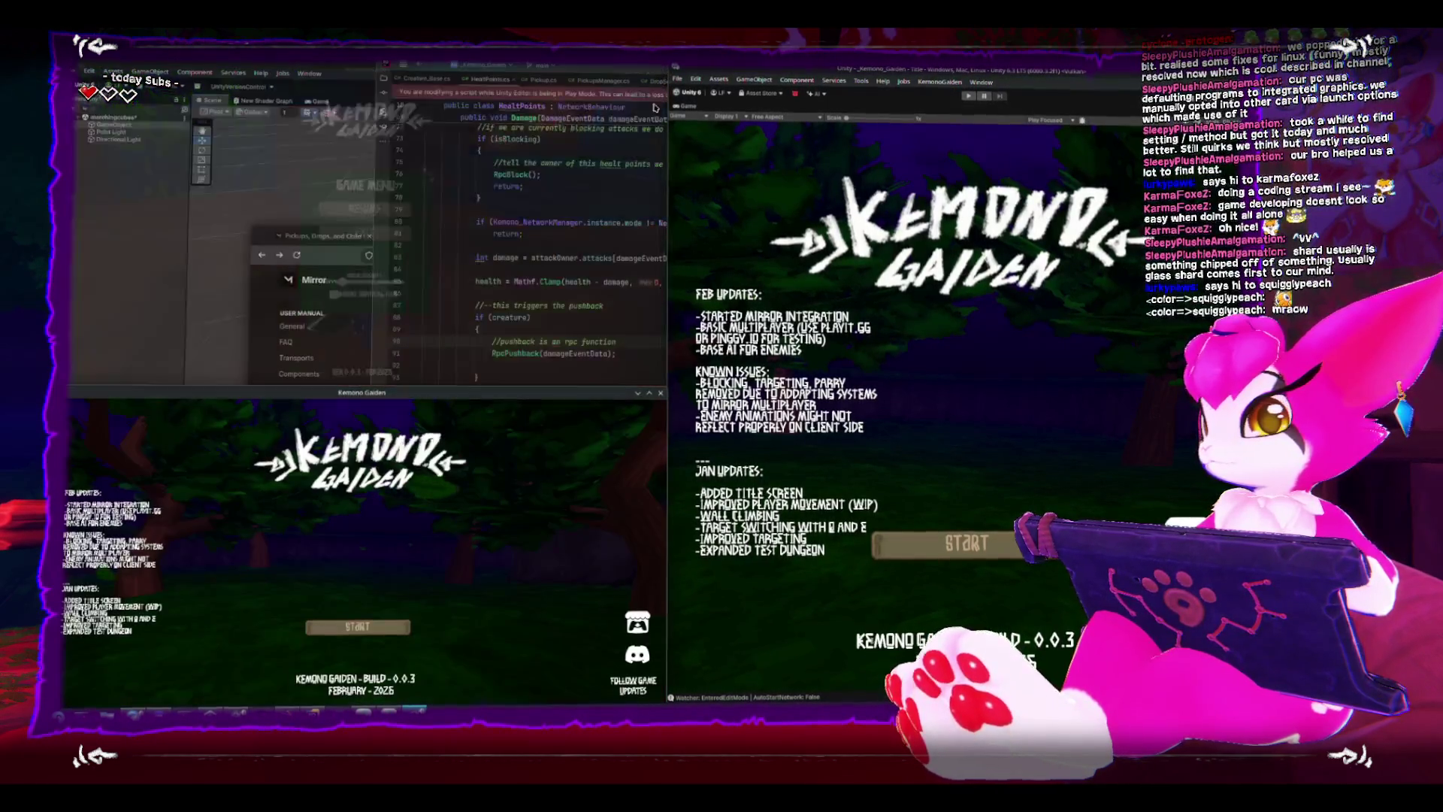
pyautogui.click(663, 393)
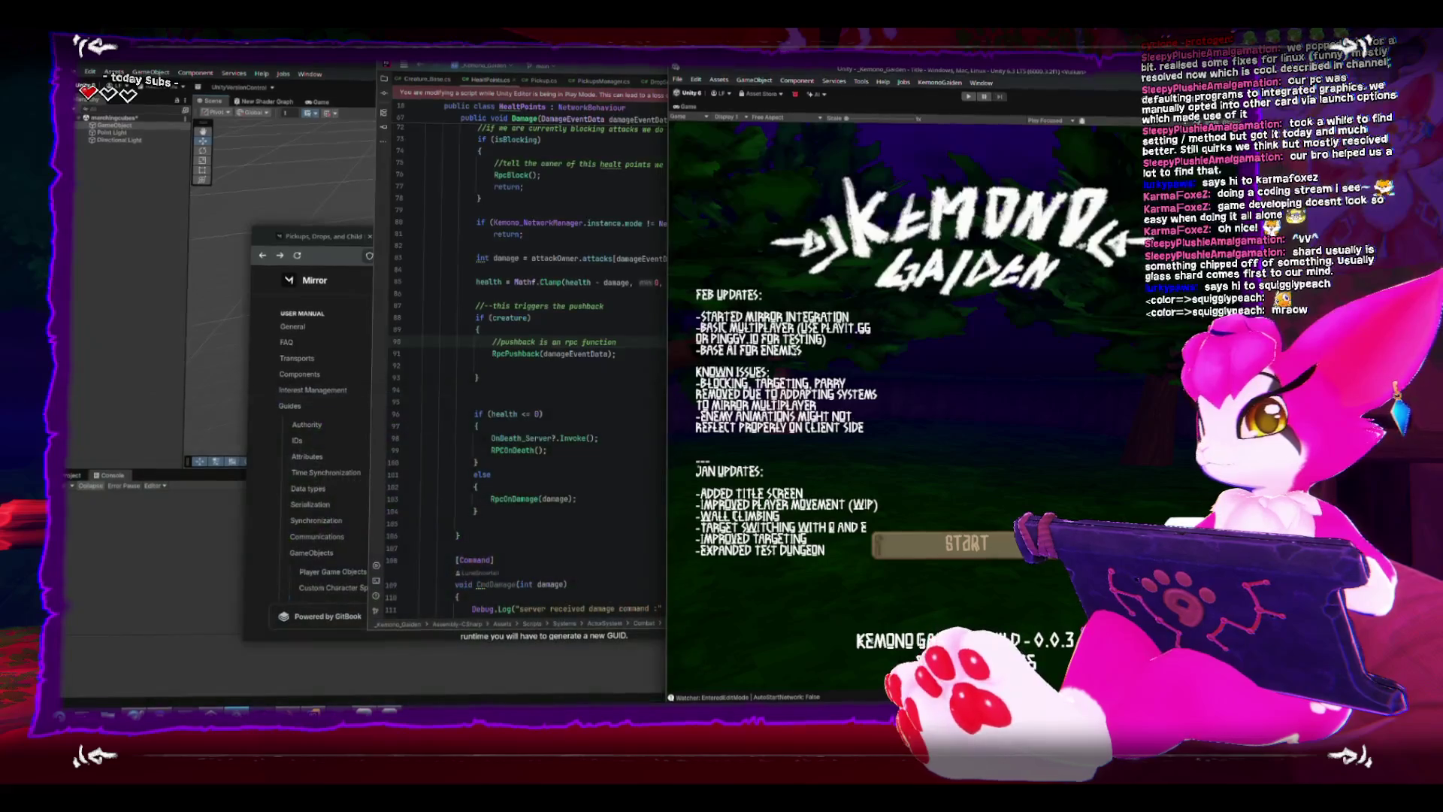
pyautogui.press('super+Up')
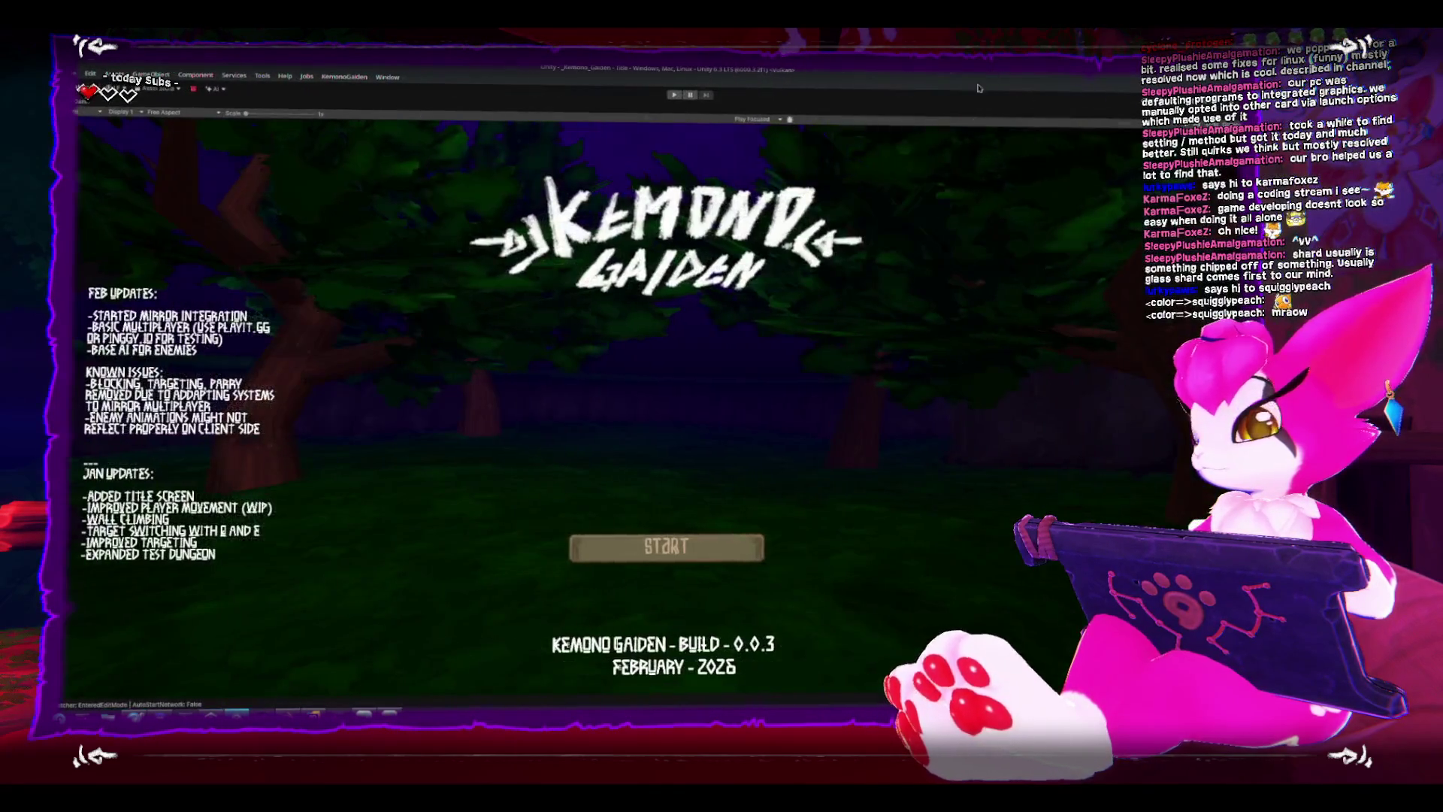
pyautogui.hotkey('shift', 'space')
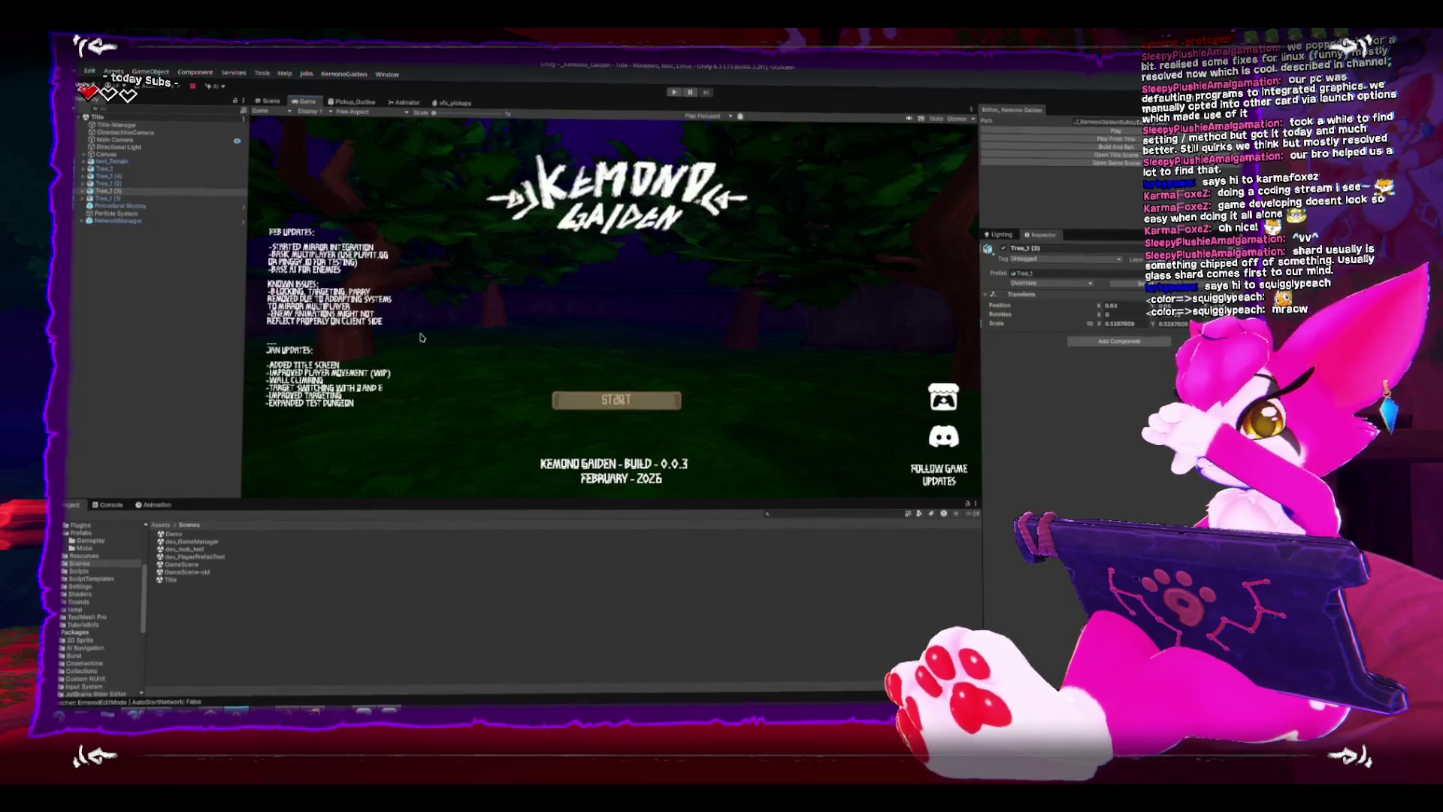
# Load GameScene in the Scene view and frame the DropPosition child of Skeleton (1).
pyautogui.click(272, 101)
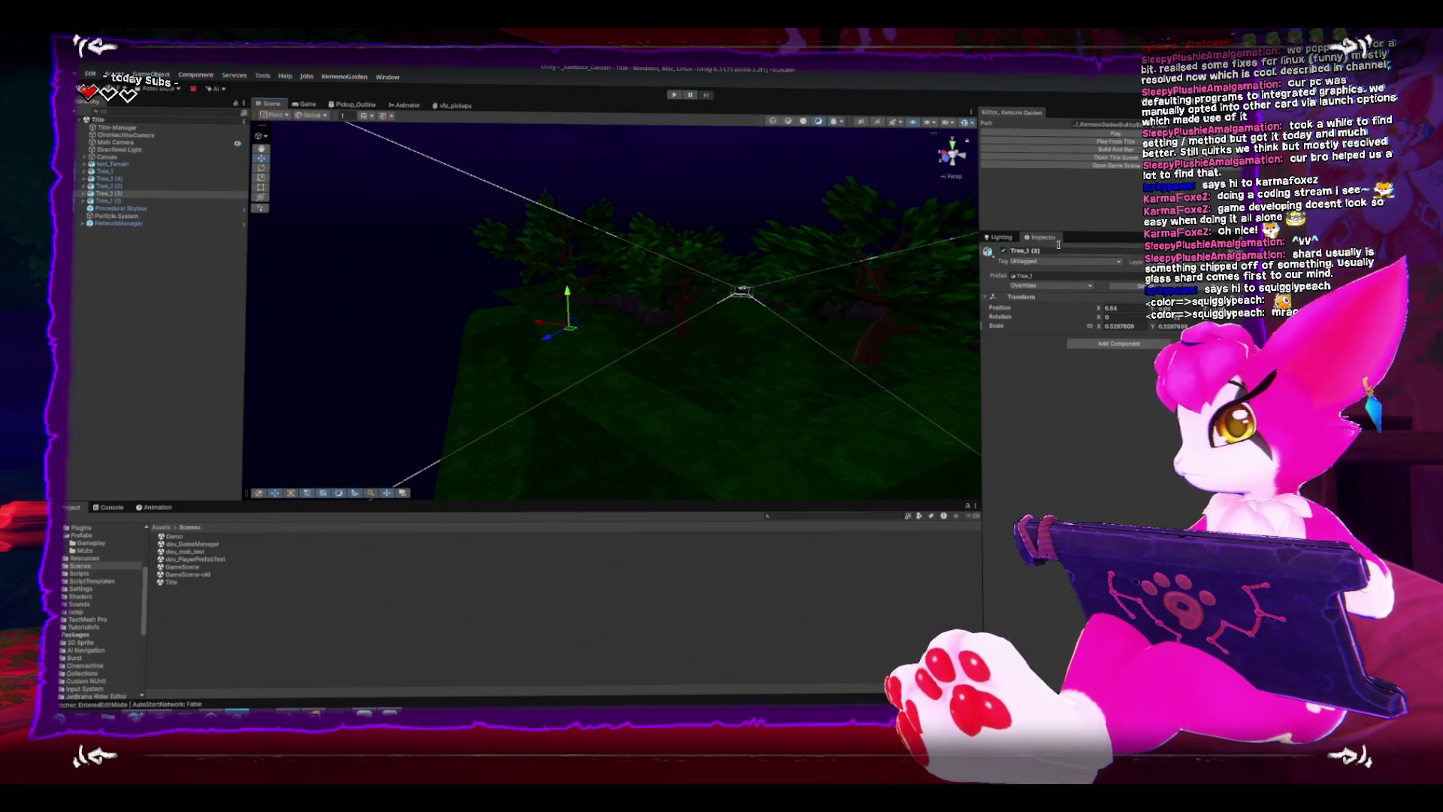
pyautogui.click(1084, 164)
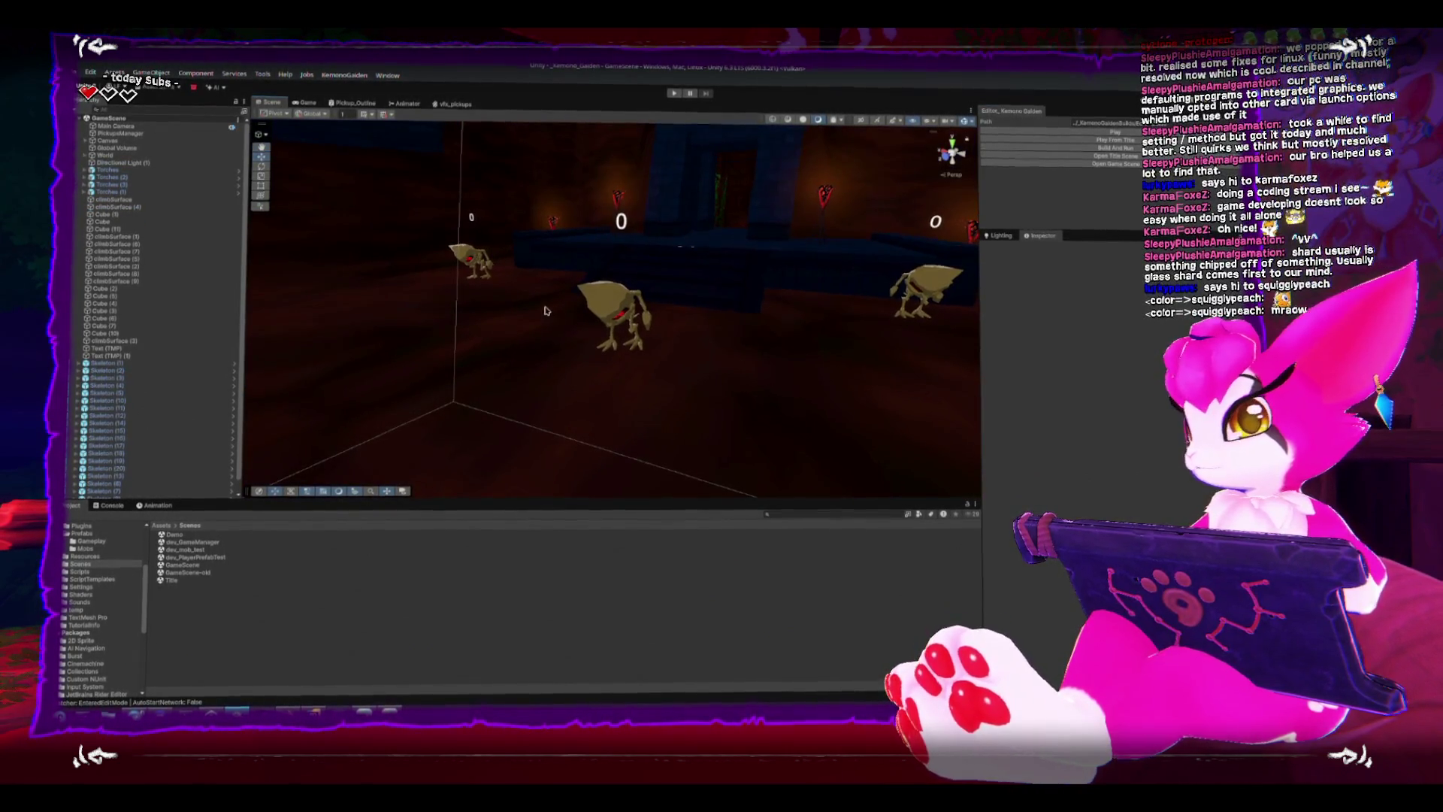
pyautogui.scroll(-3, 589, 327)
pyautogui.scroll(2, 533, 261)
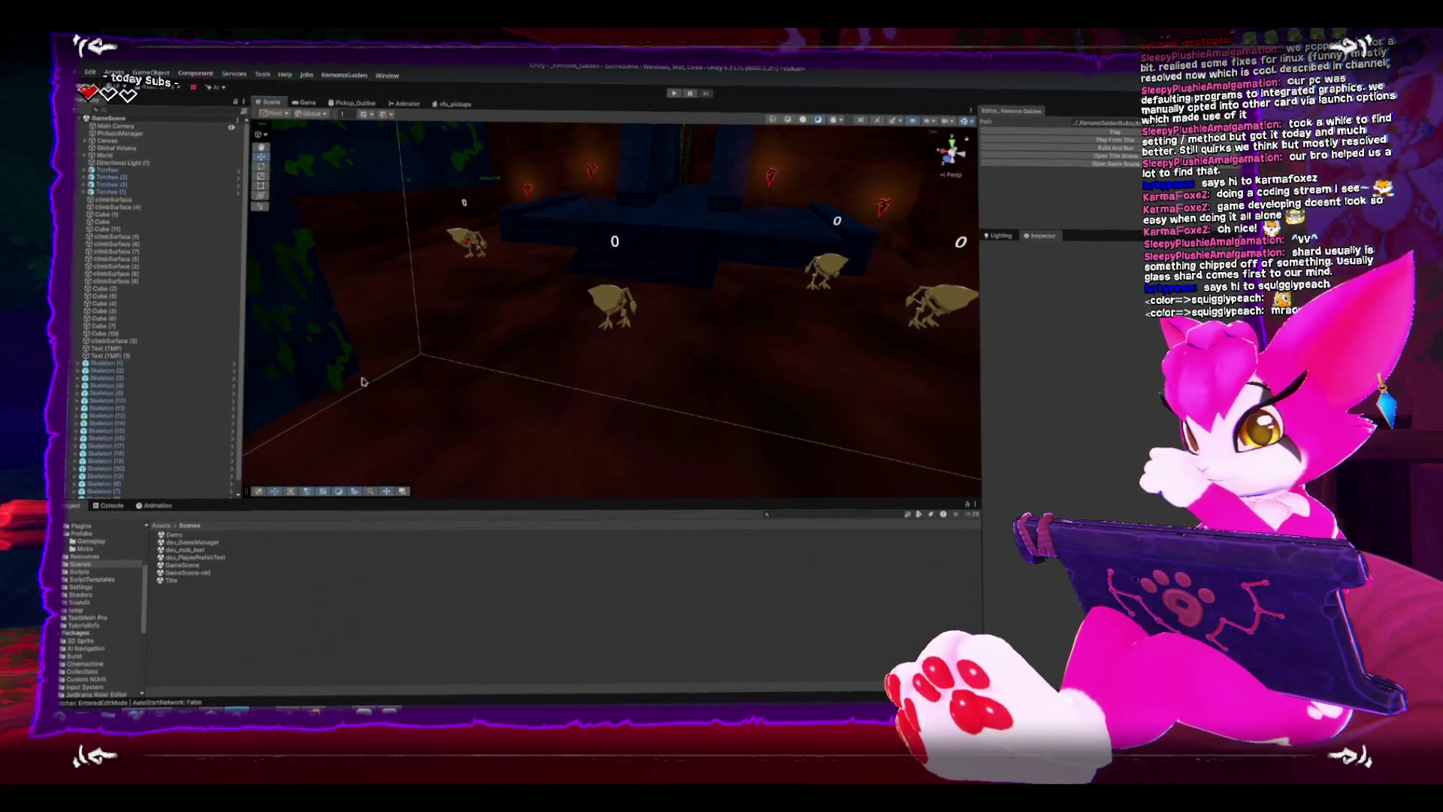
pyautogui.click(80, 365)
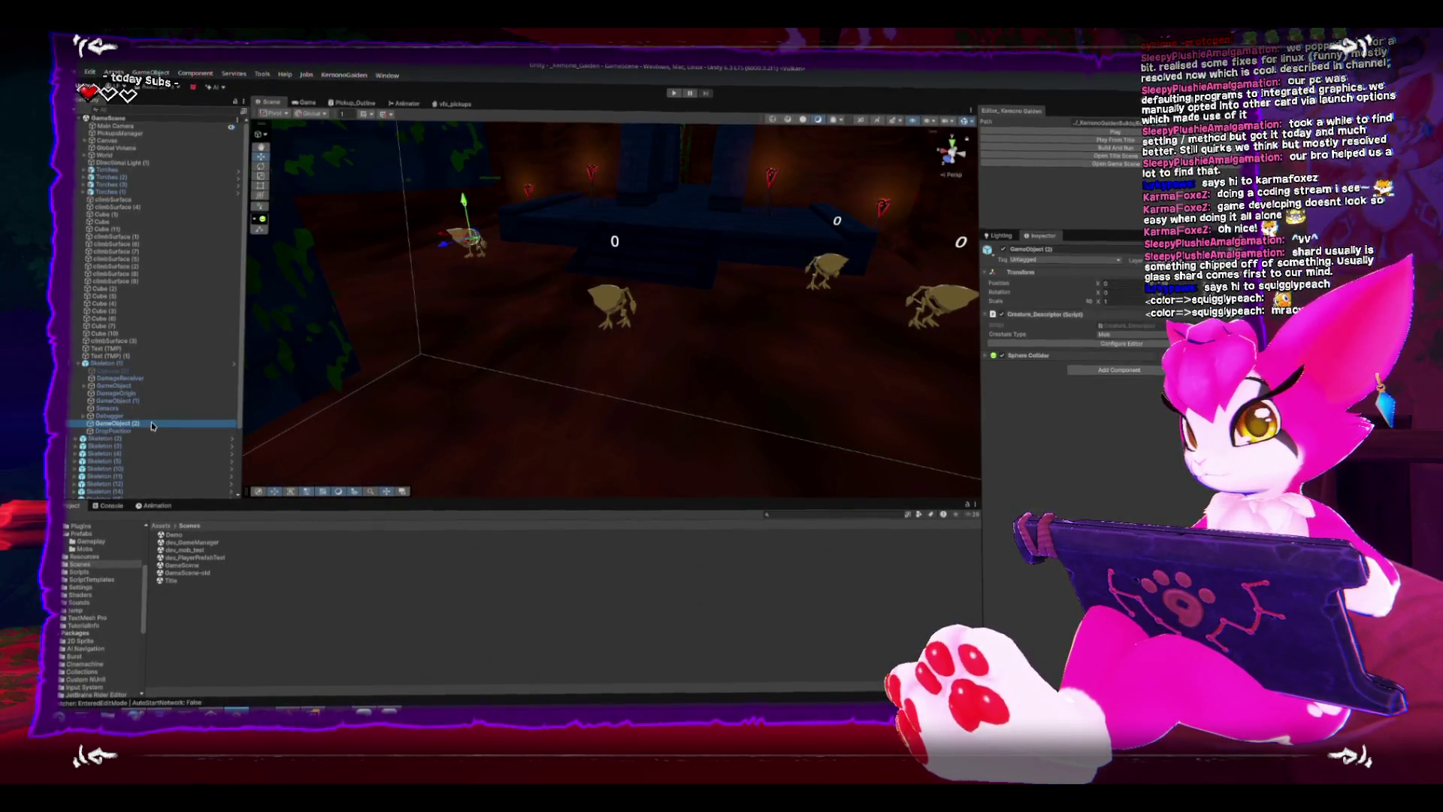
pyautogui.click(113, 431)
pyautogui.press('f')
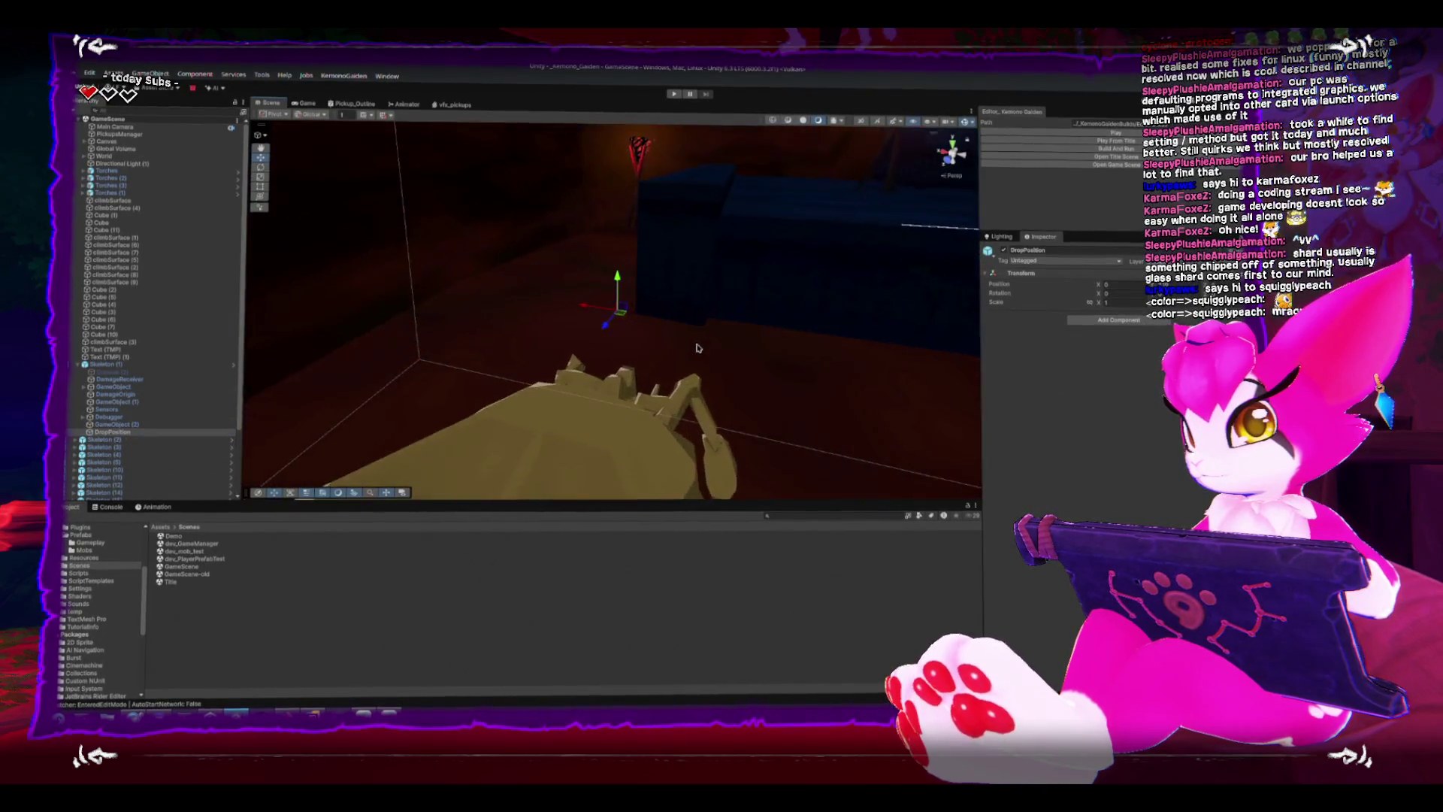
pyautogui.scroll(-5, 609, 339)
pyautogui.scroll(-2, 617, 295)
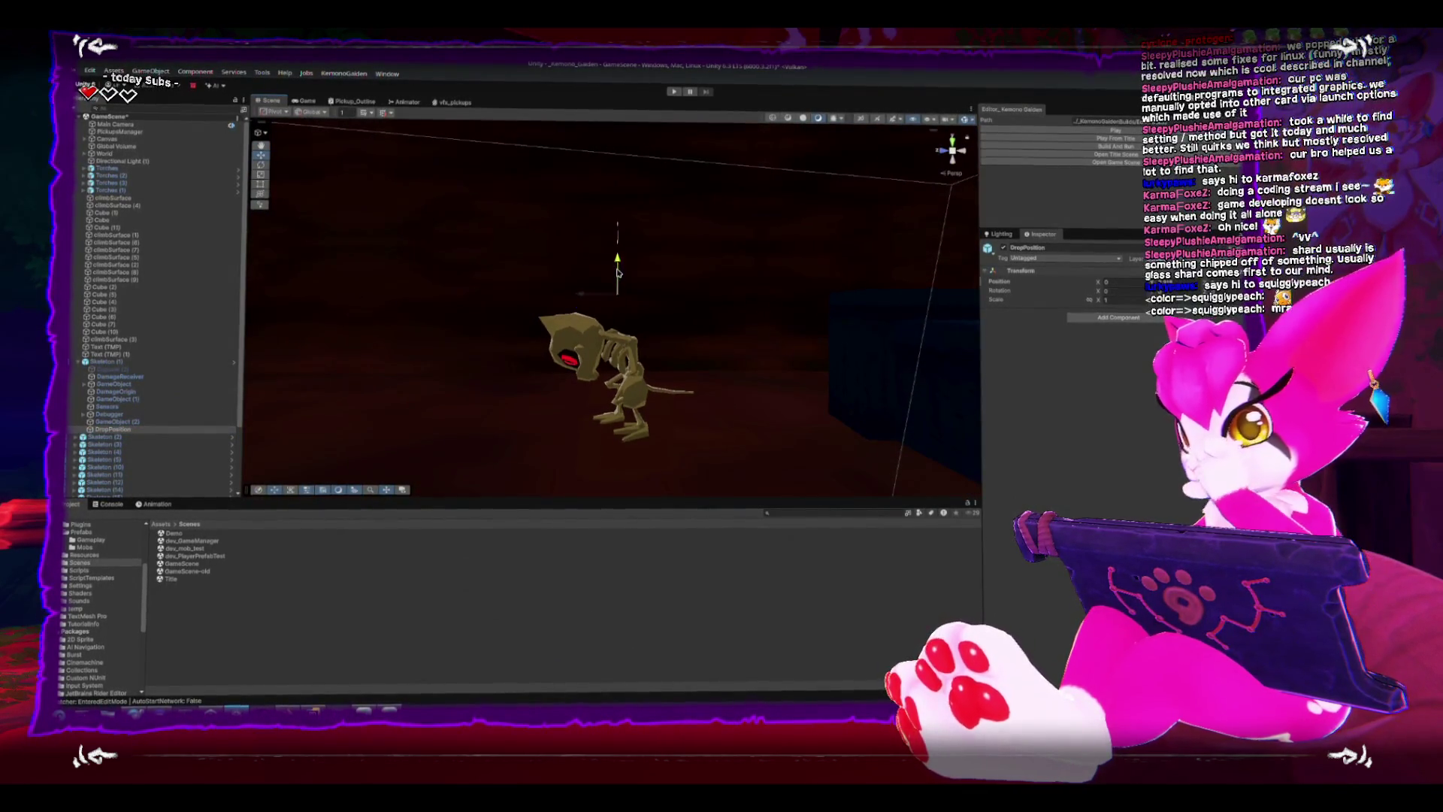
# Select Skeleton (1) and list its unapplied prefab overrides.
pyautogui.click(123, 362)
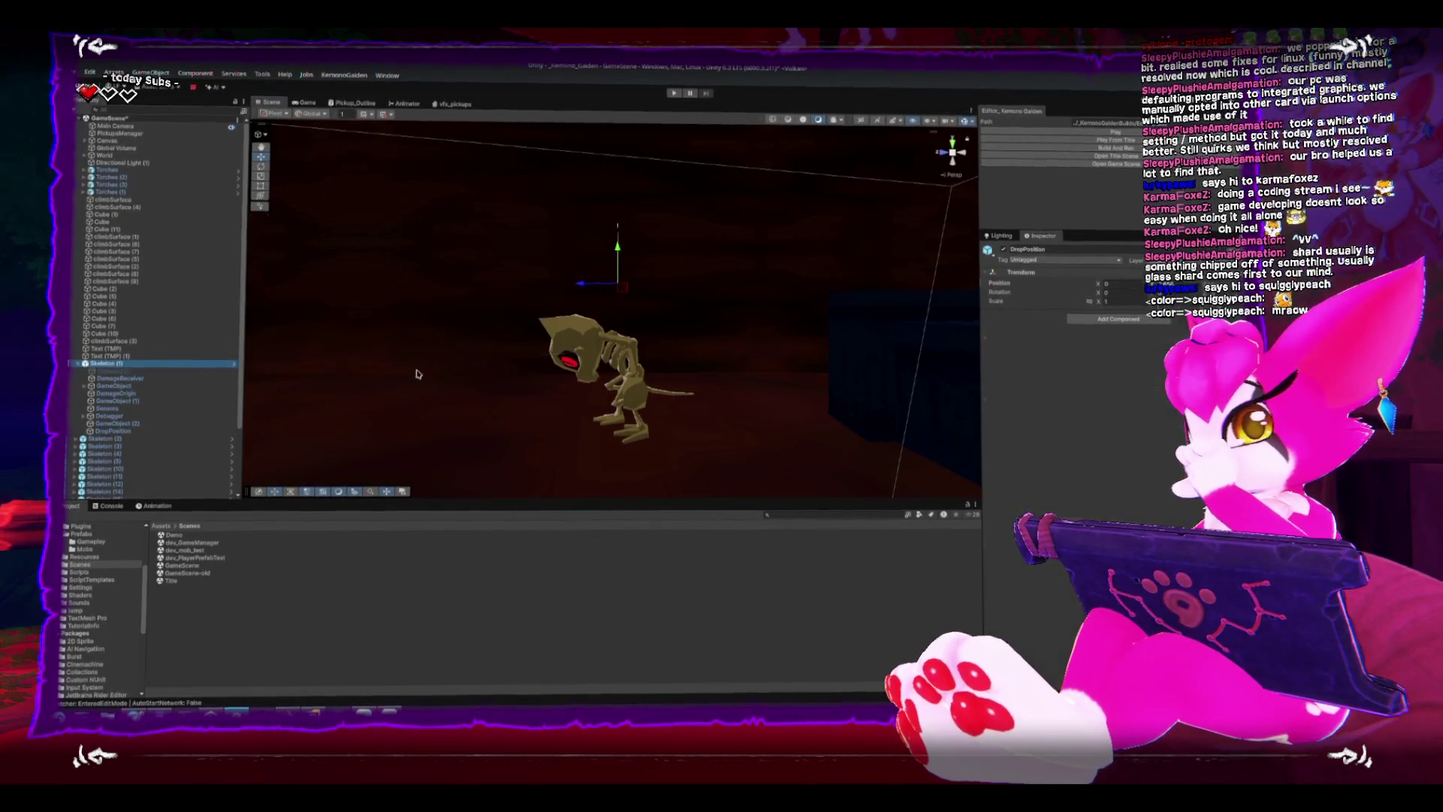
pyautogui.click(1074, 287)
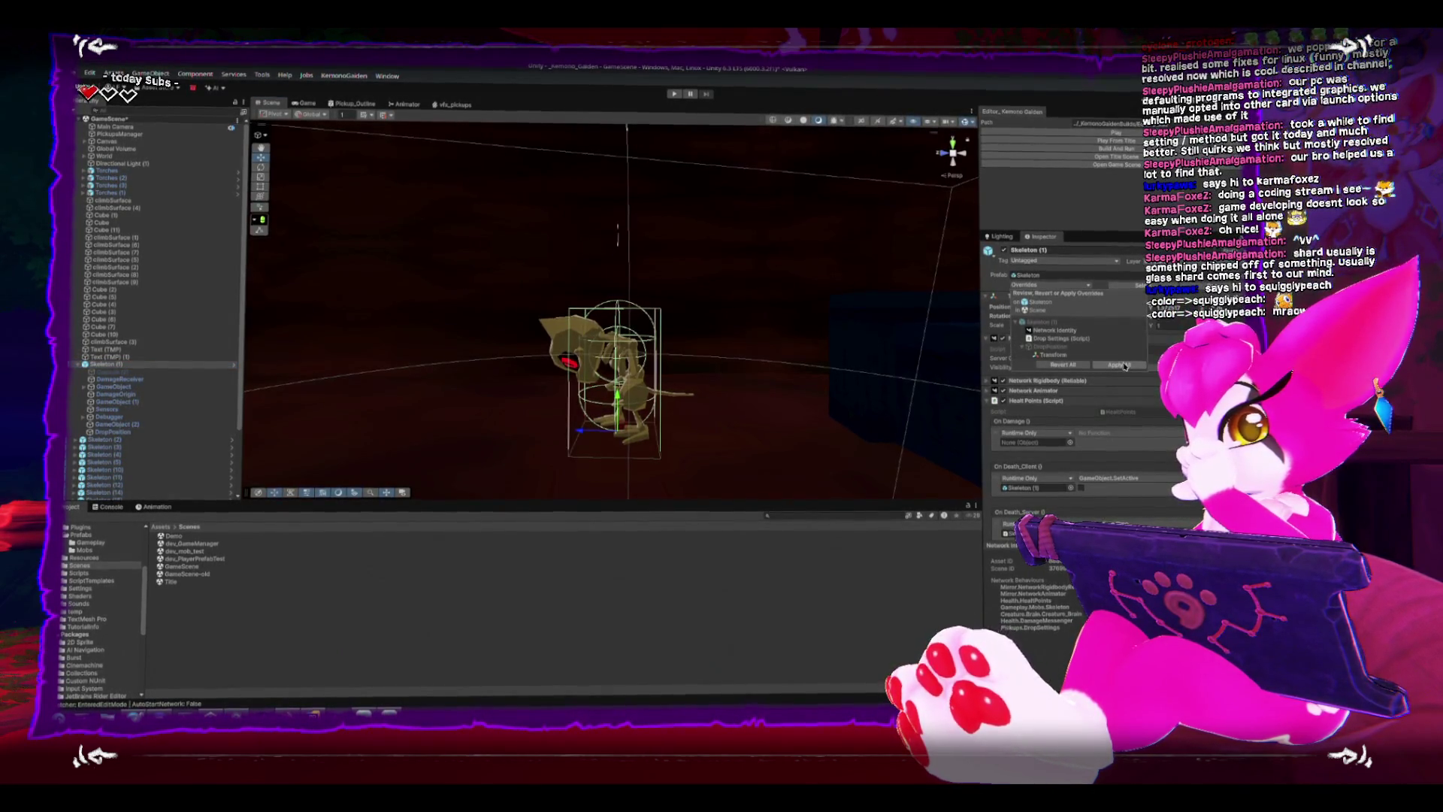
# Apply all of Skeleton (1)'s overrides to the prefab and view the tunnel through the game camera.
pyautogui.click(1123, 367)
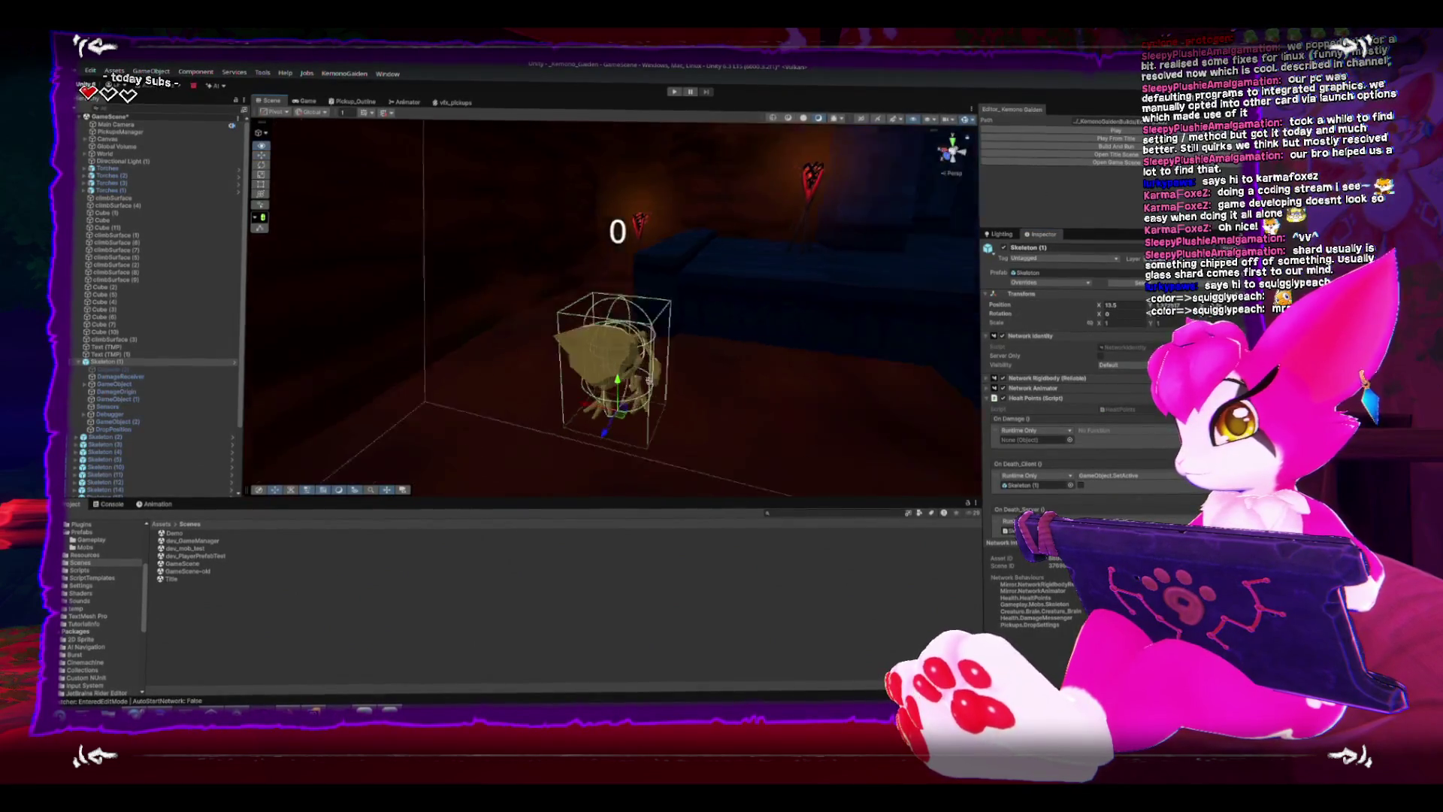
pyautogui.moveTo(723, 377); pyautogui.dragTo(709, 392)
pyautogui.moveTo(654, 415)
pyautogui.mouseDown()
pyautogui.moveTo(596, 332)
pyautogui.moveTo(541, 334)
pyautogui.moveTo(662, 355)
pyautogui.mouseUp()
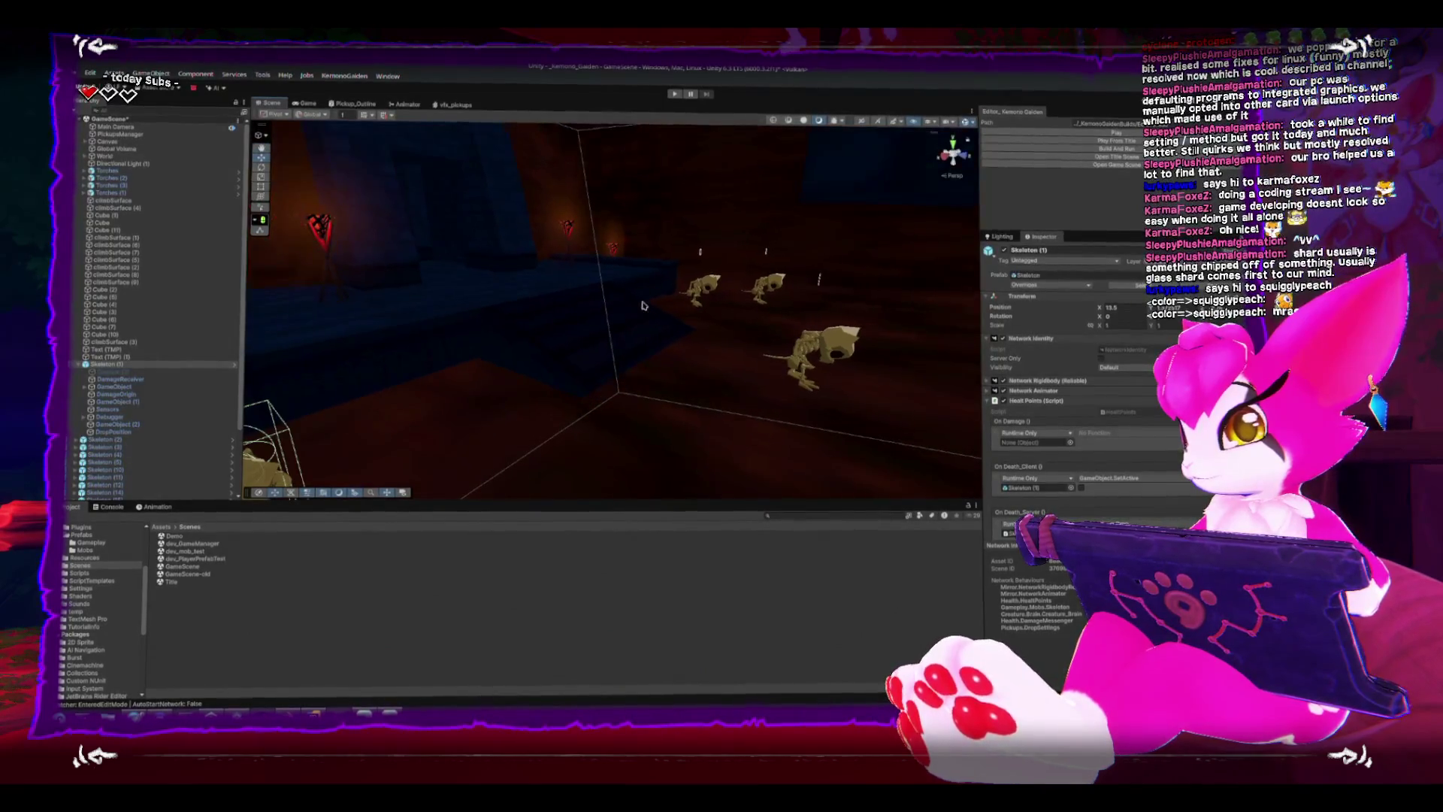
pyautogui.moveTo(661, 355); pyautogui.dragTo(554, 298)
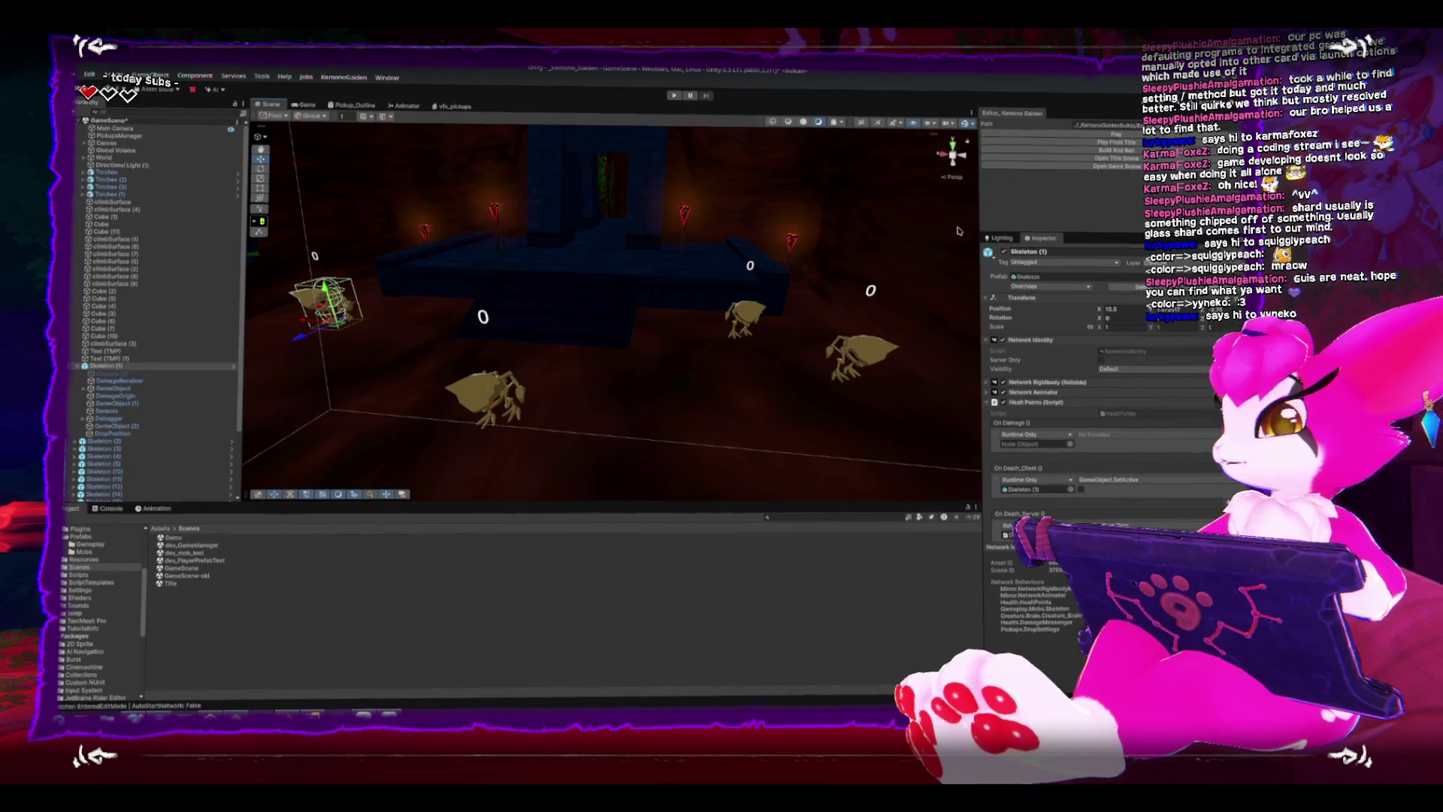
pyautogui.click(305, 103)
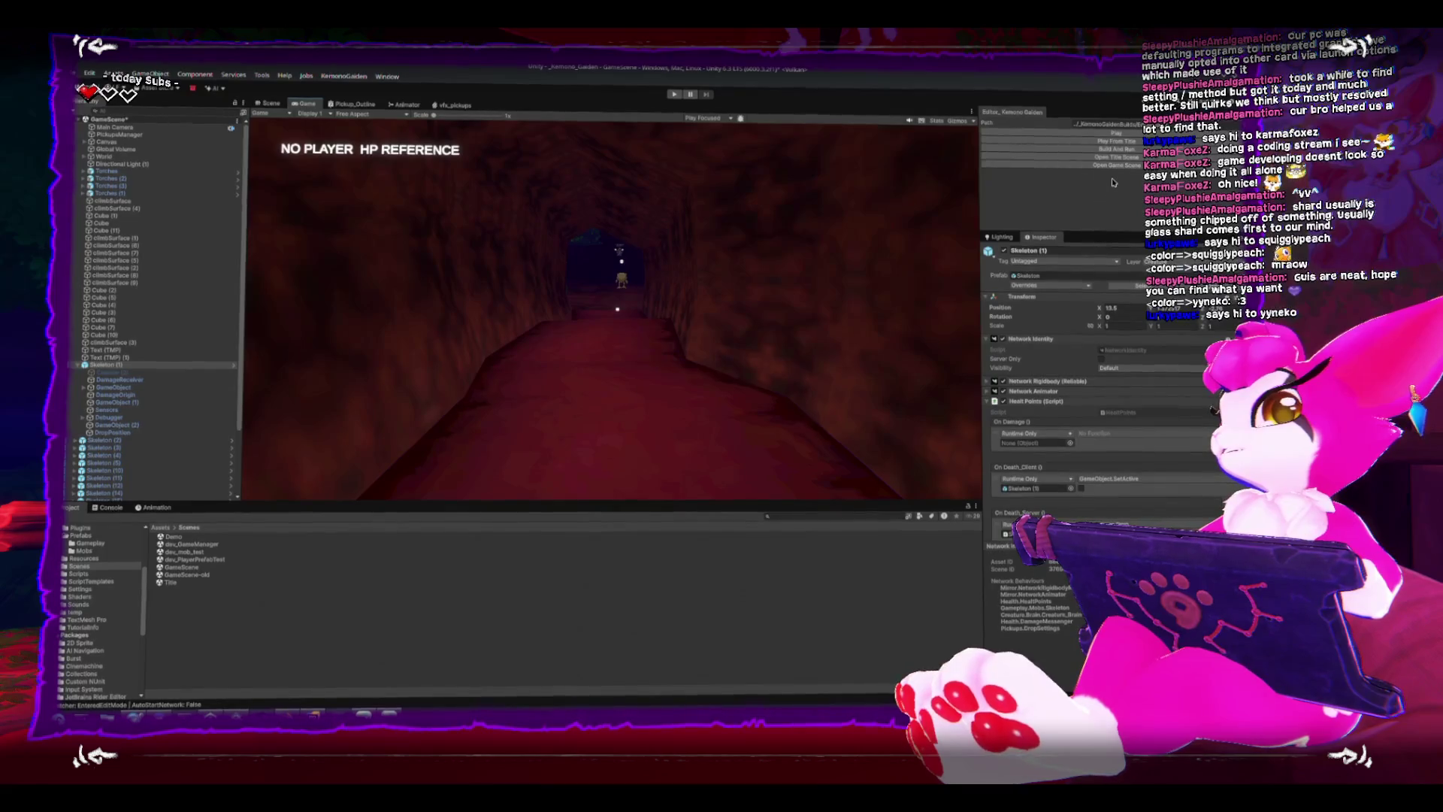